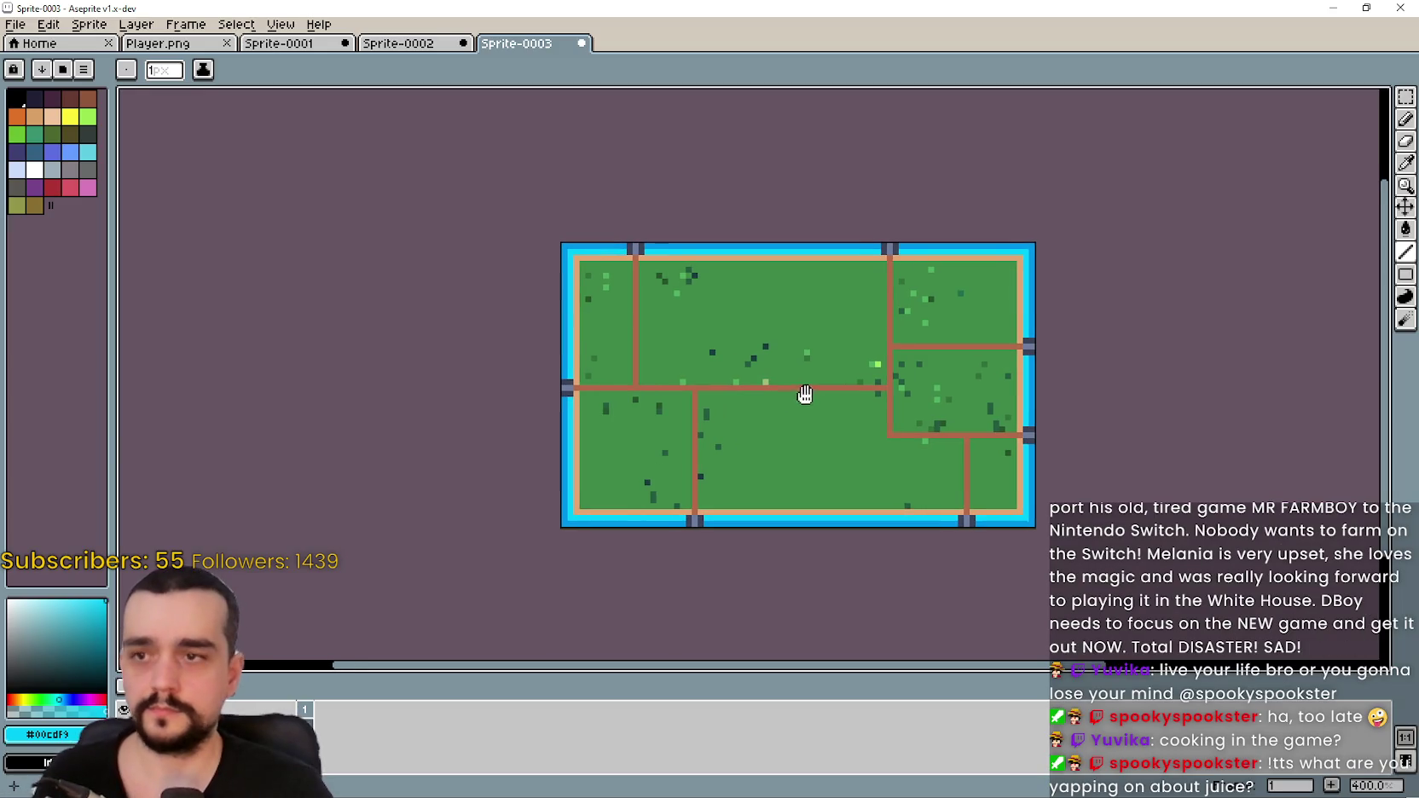
- Marquee-select the plain grass island map in Sprite-0003
key(v)
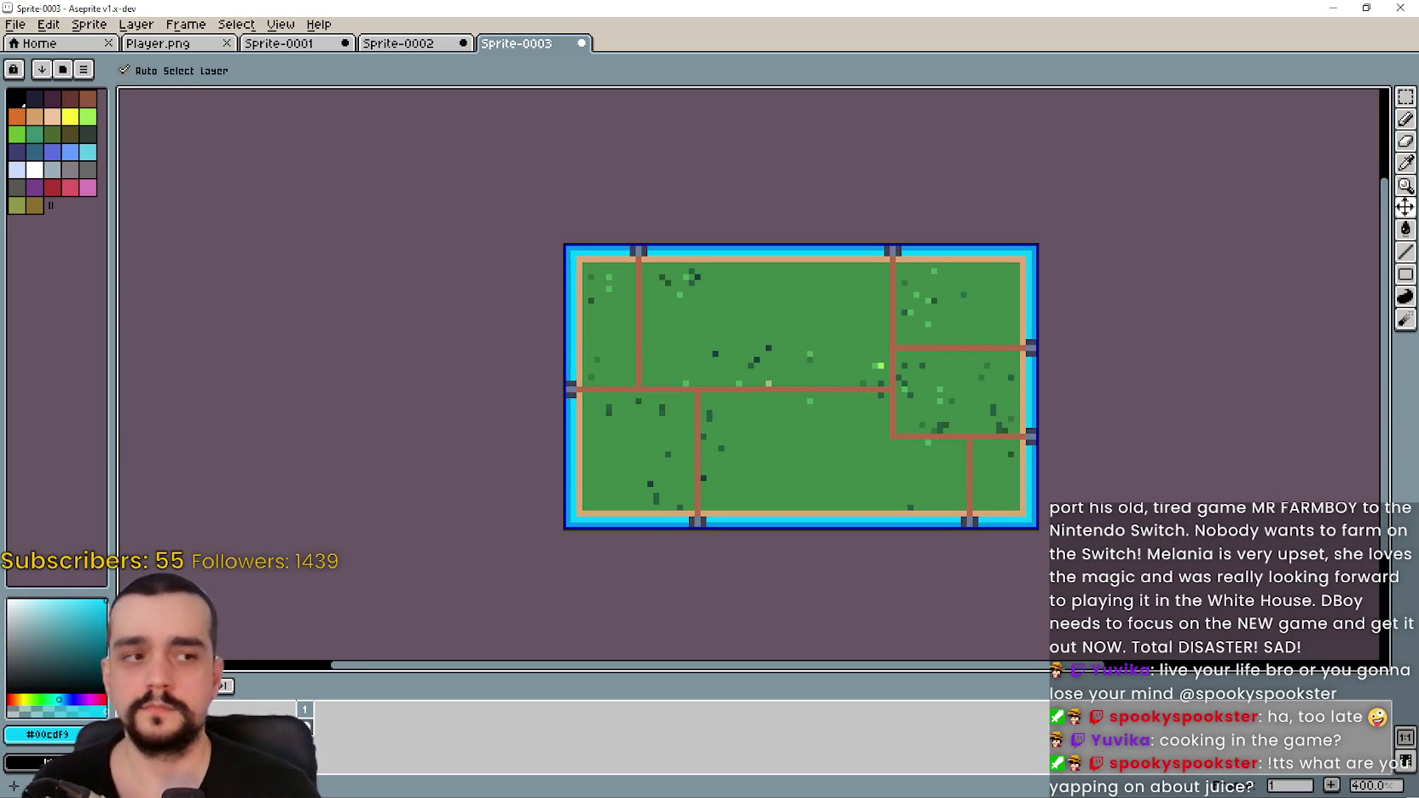
scroll(1378, 466, left, 3)
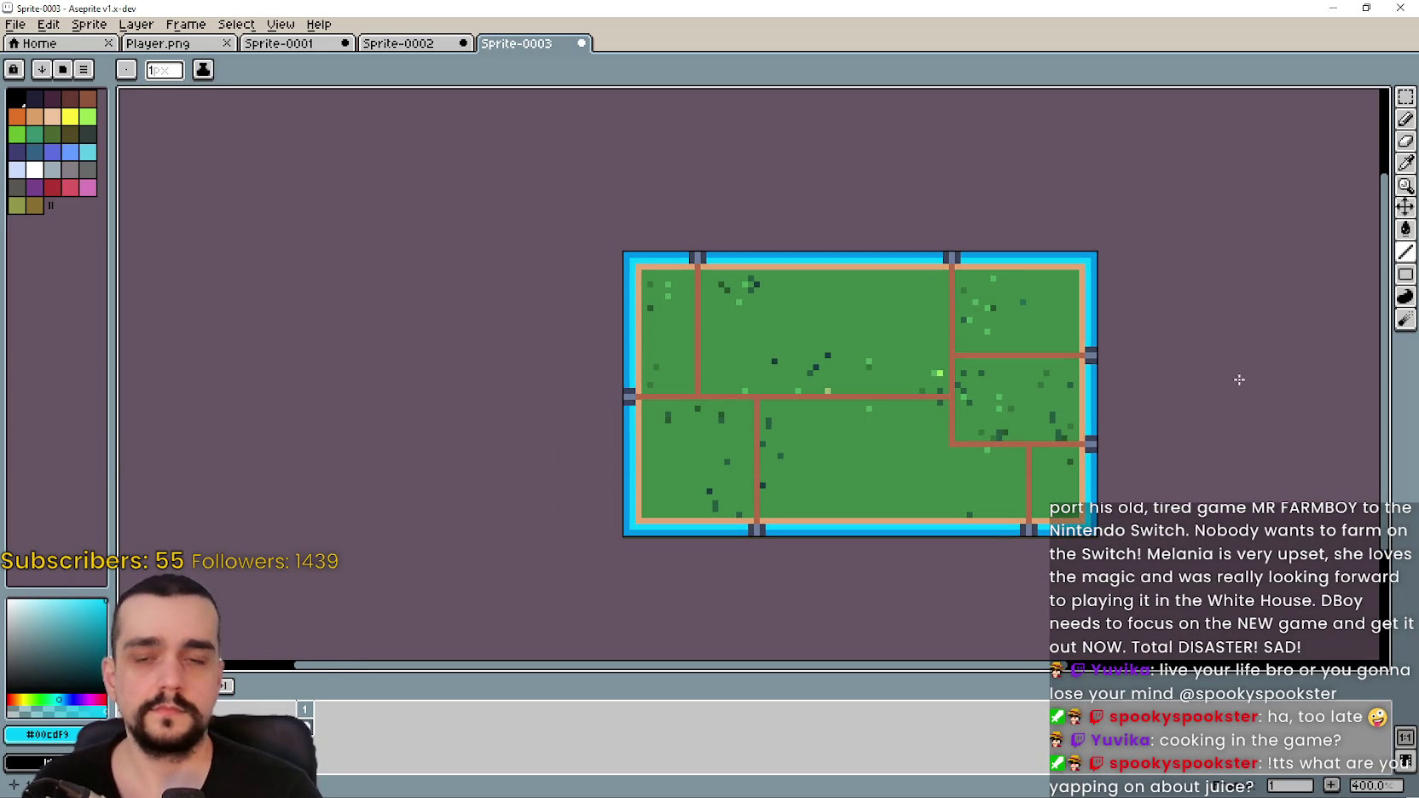
click(1405, 96)
drag(601, 241, 763, 373)
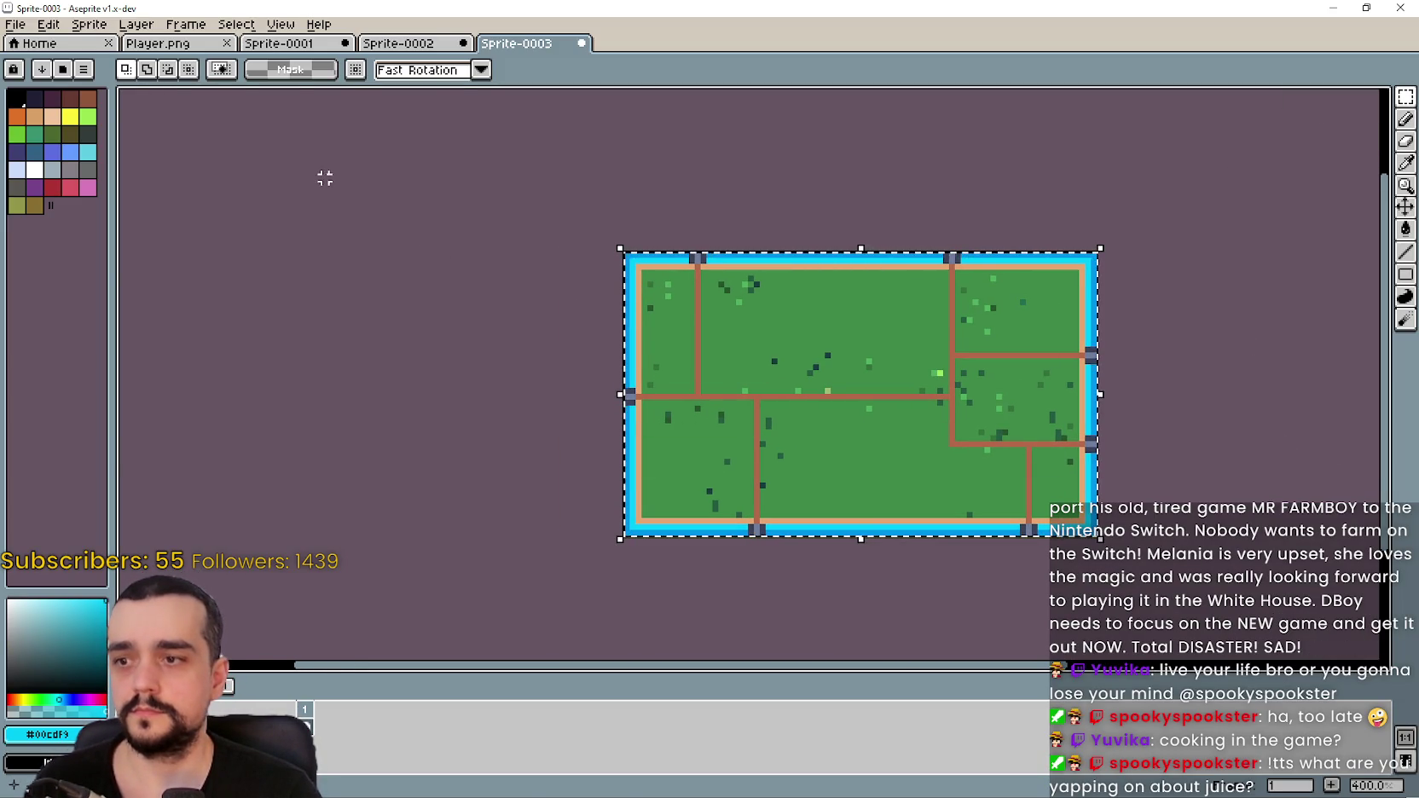
- Paste the grass map into Player.png and place it right of the lake map
key(ctrl+Tab)
key(ctrl+Tab)
scroll(981, 375, right, 1)
scroll(980, 375, up, 1)
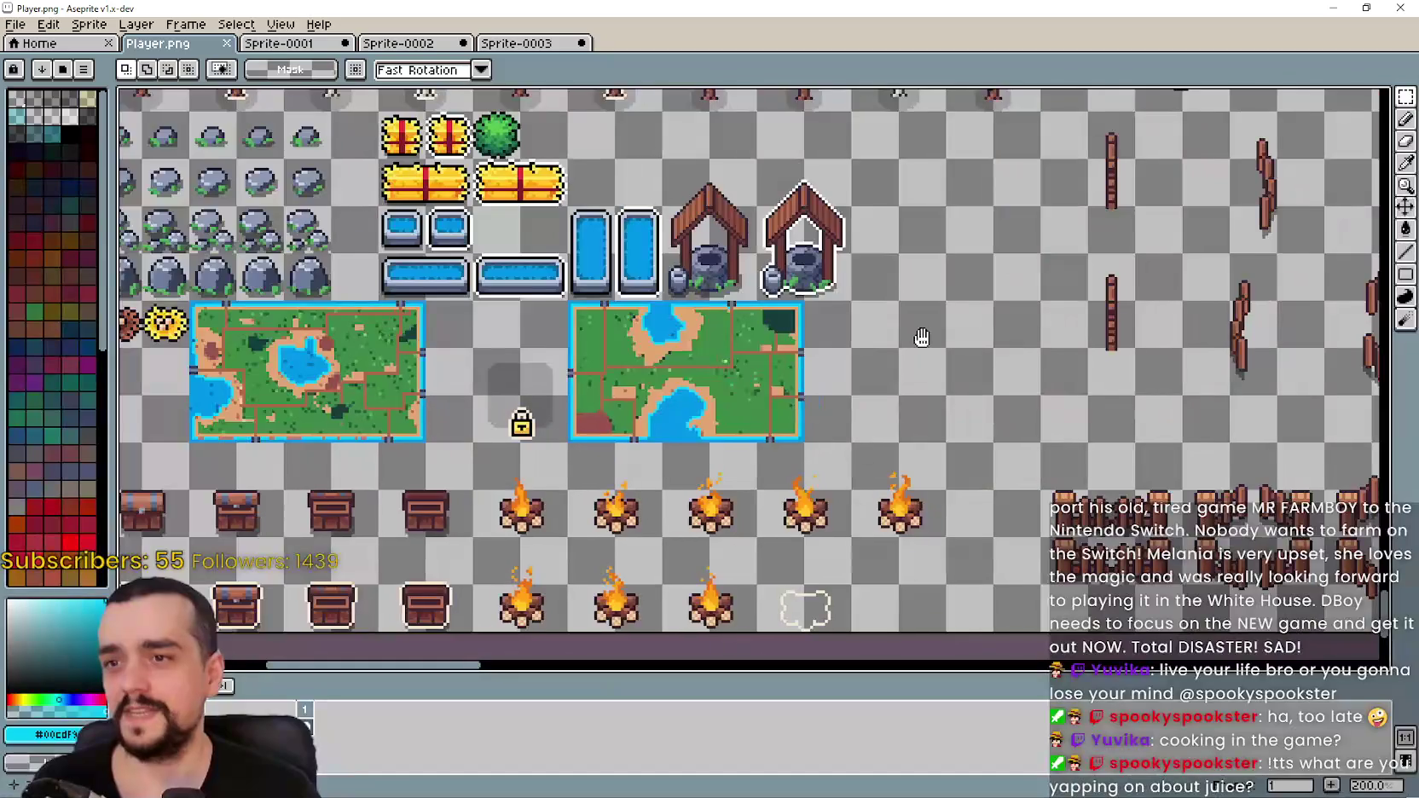
scroll(964, 386, right, 1)
key(ctrl+v)
drag(963, 386, 855, 348)
key(Return)
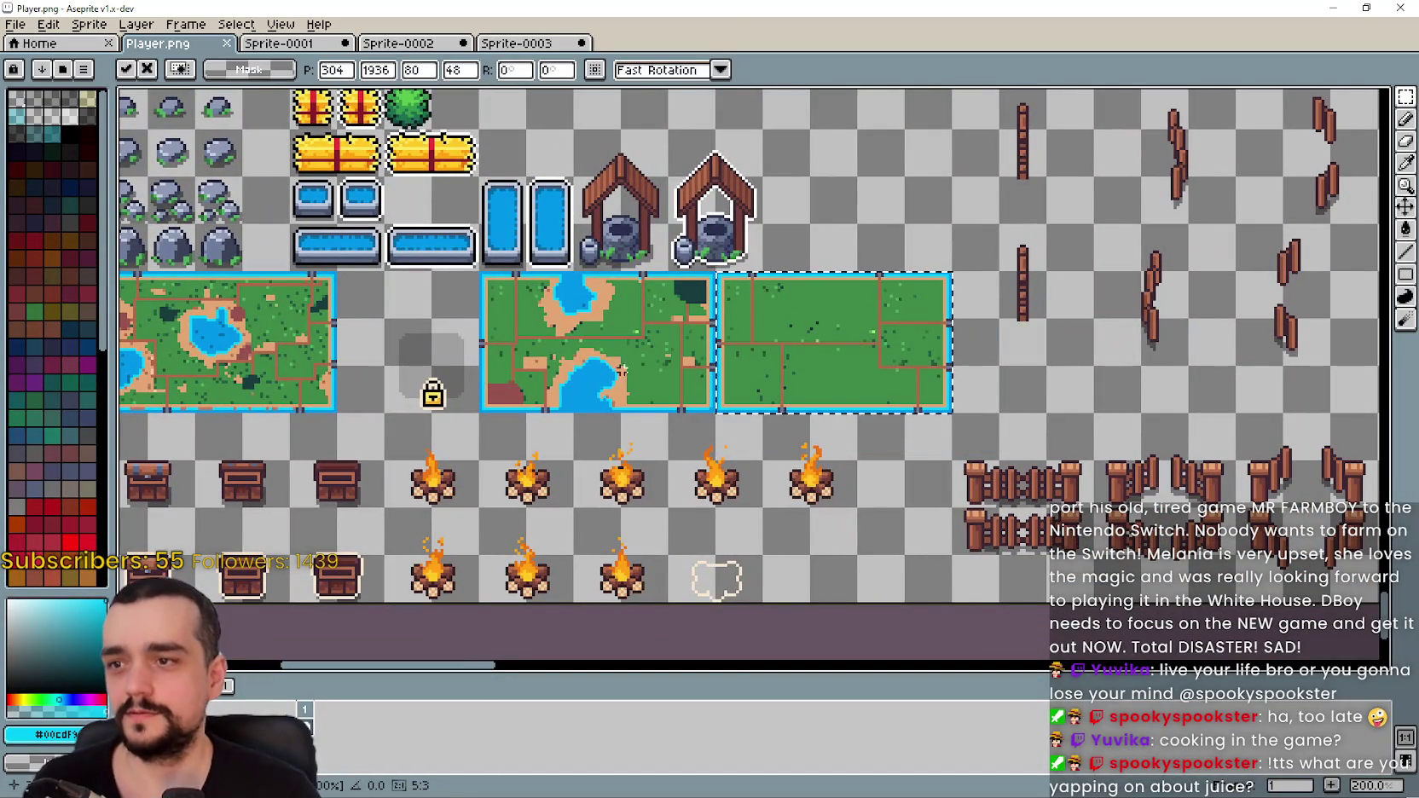
- Check the new map beside the other island maps and save Player.png
scroll(571, 358, up, 4)
scroll(764, 467, up, 2)
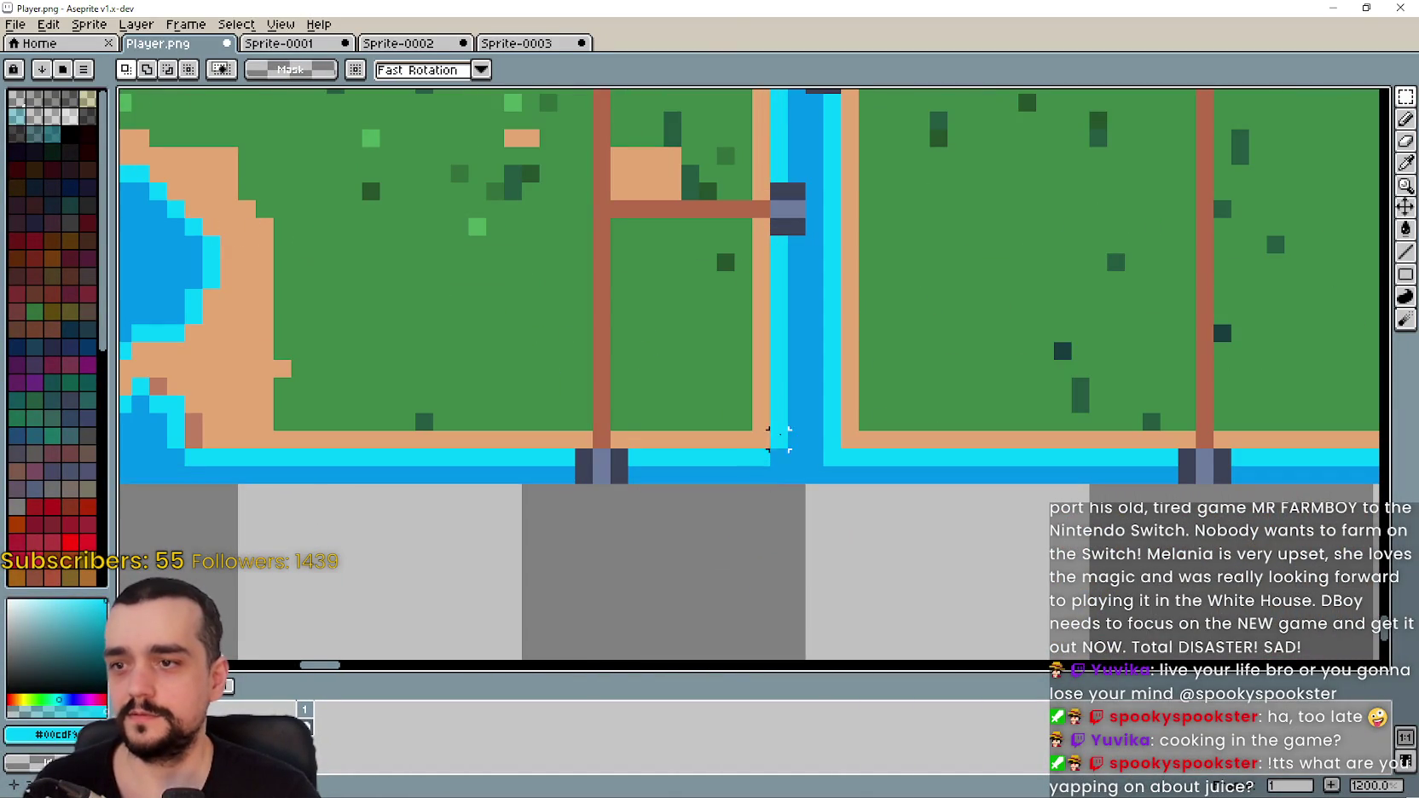
click(1405, 252)
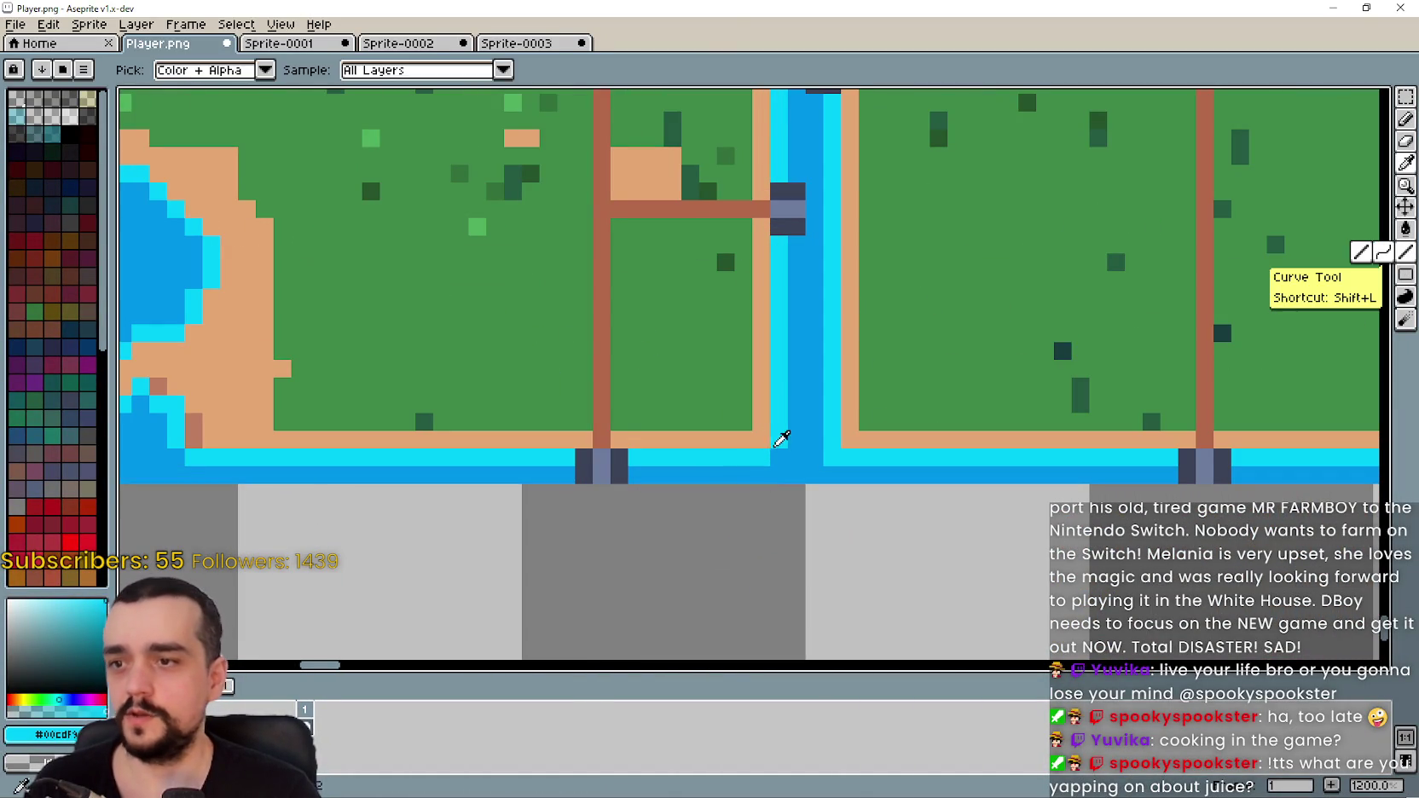
scroll(775, 459, down, 3)
scroll(564, 427, down, 1)
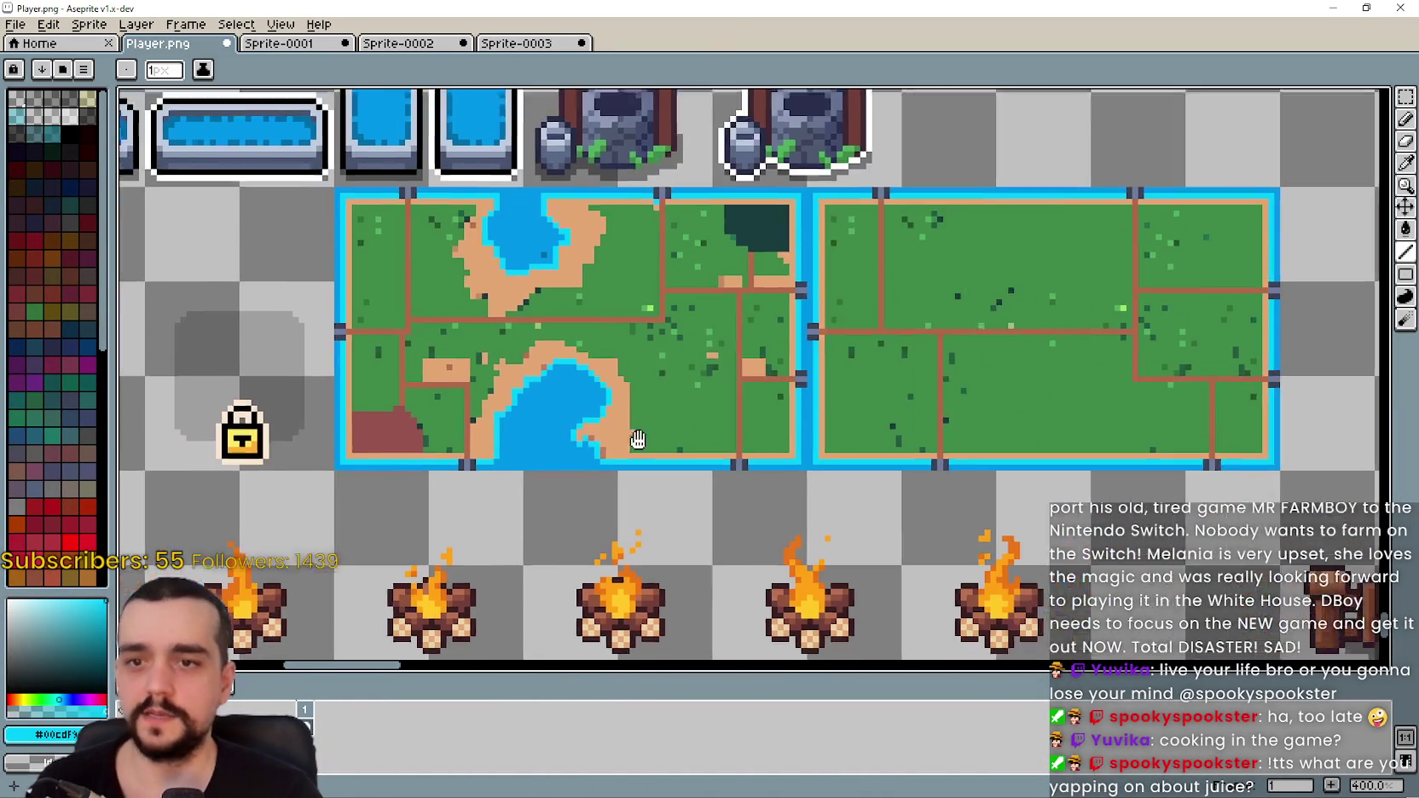
mouse_move(633, 450)
mouse_down()
mouse_move(249, 450)
mouse_move(339, 353)
mouse_move(840, 421)
mouse_up()
scroll(840, 420, up, 1)
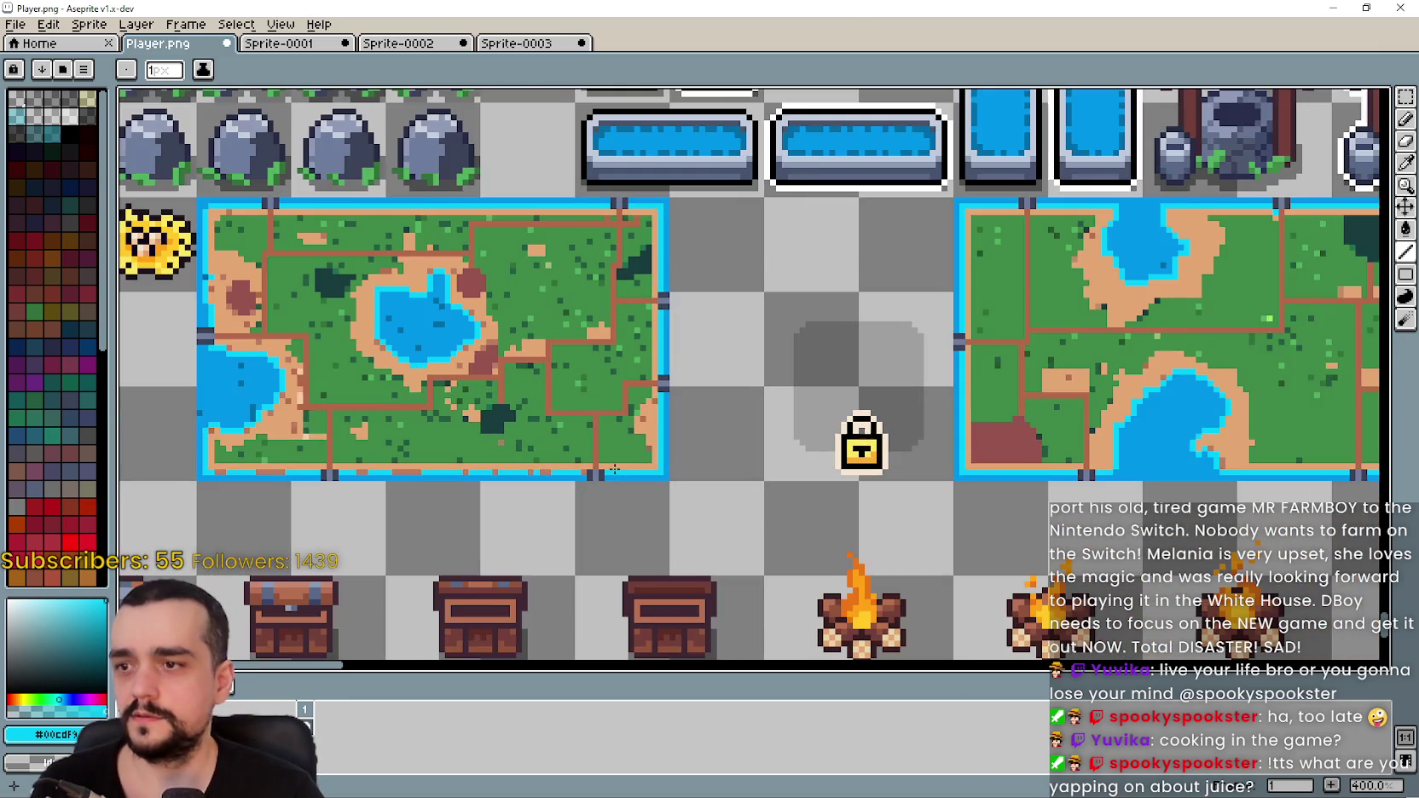
key(ctrl+s)
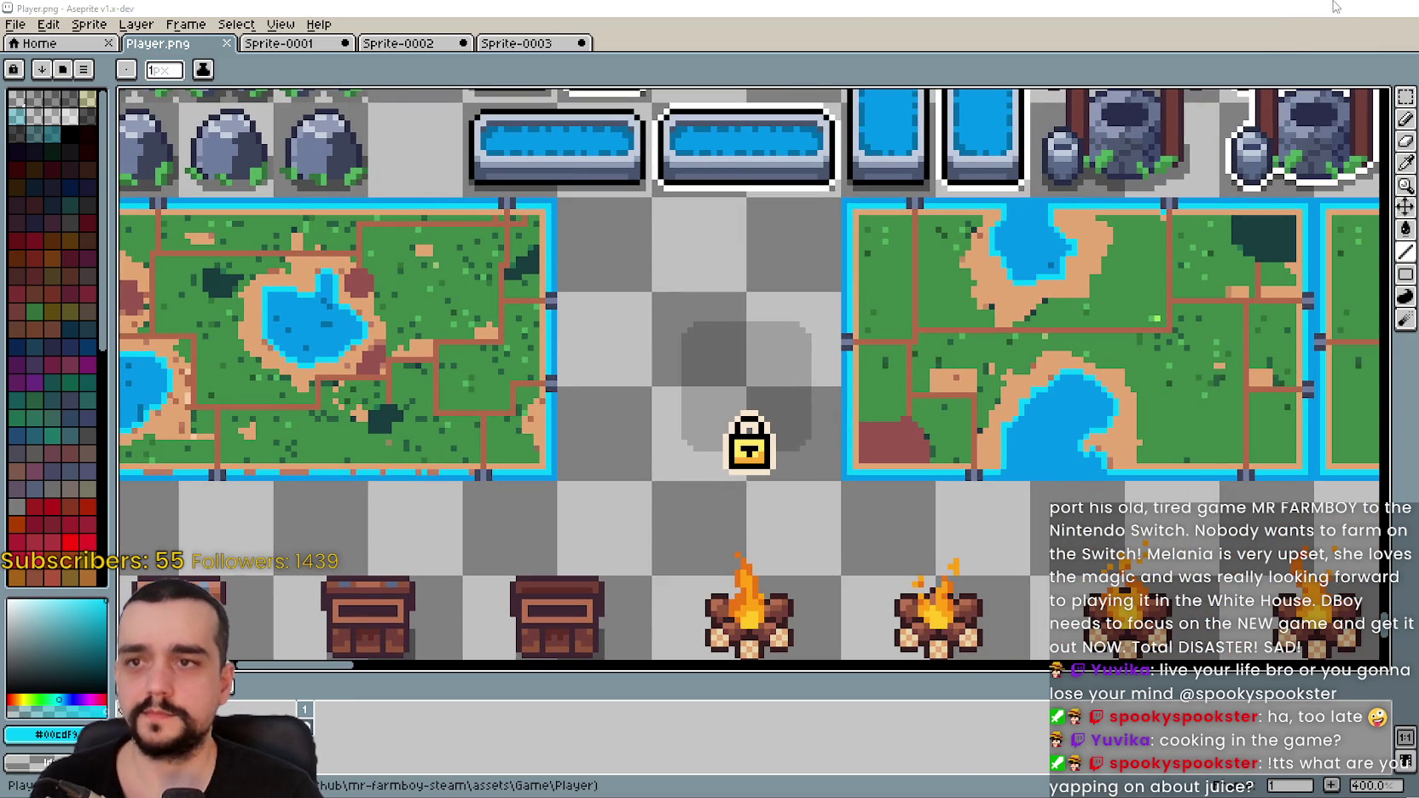
key(alt+Tab)
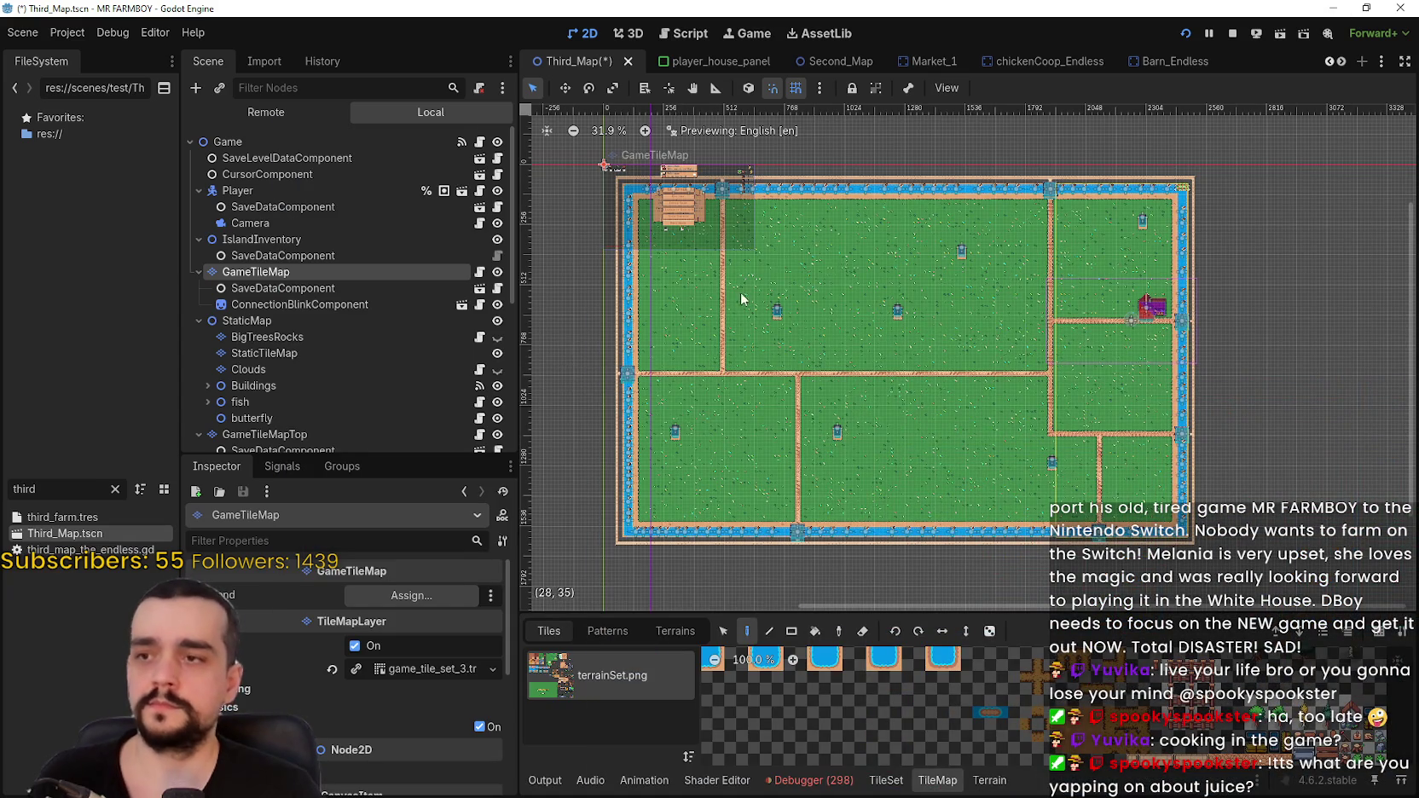
- Show the Clouds layer over the Third_Map tilemap and save the scene
click(498, 369)
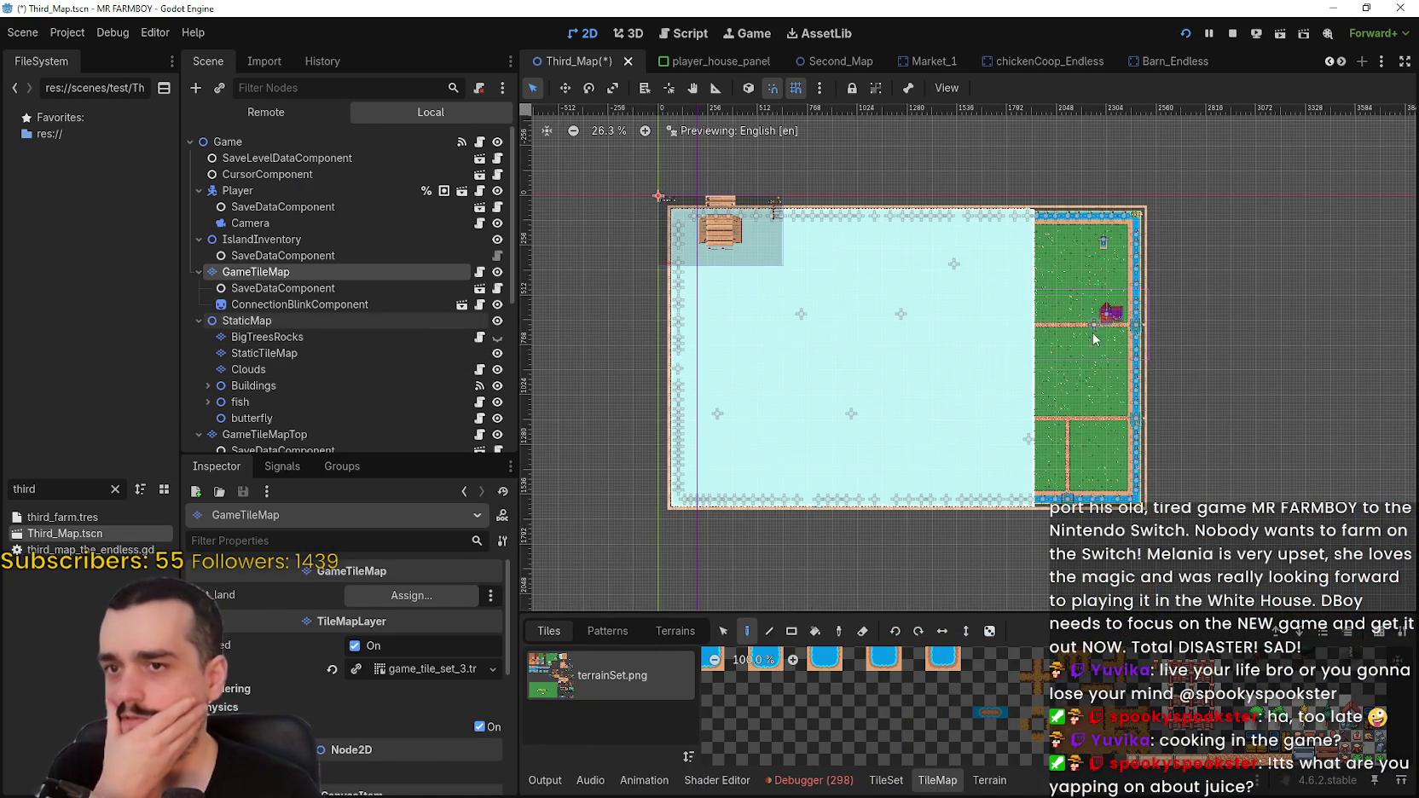
scroll(358, 363, down, 3)
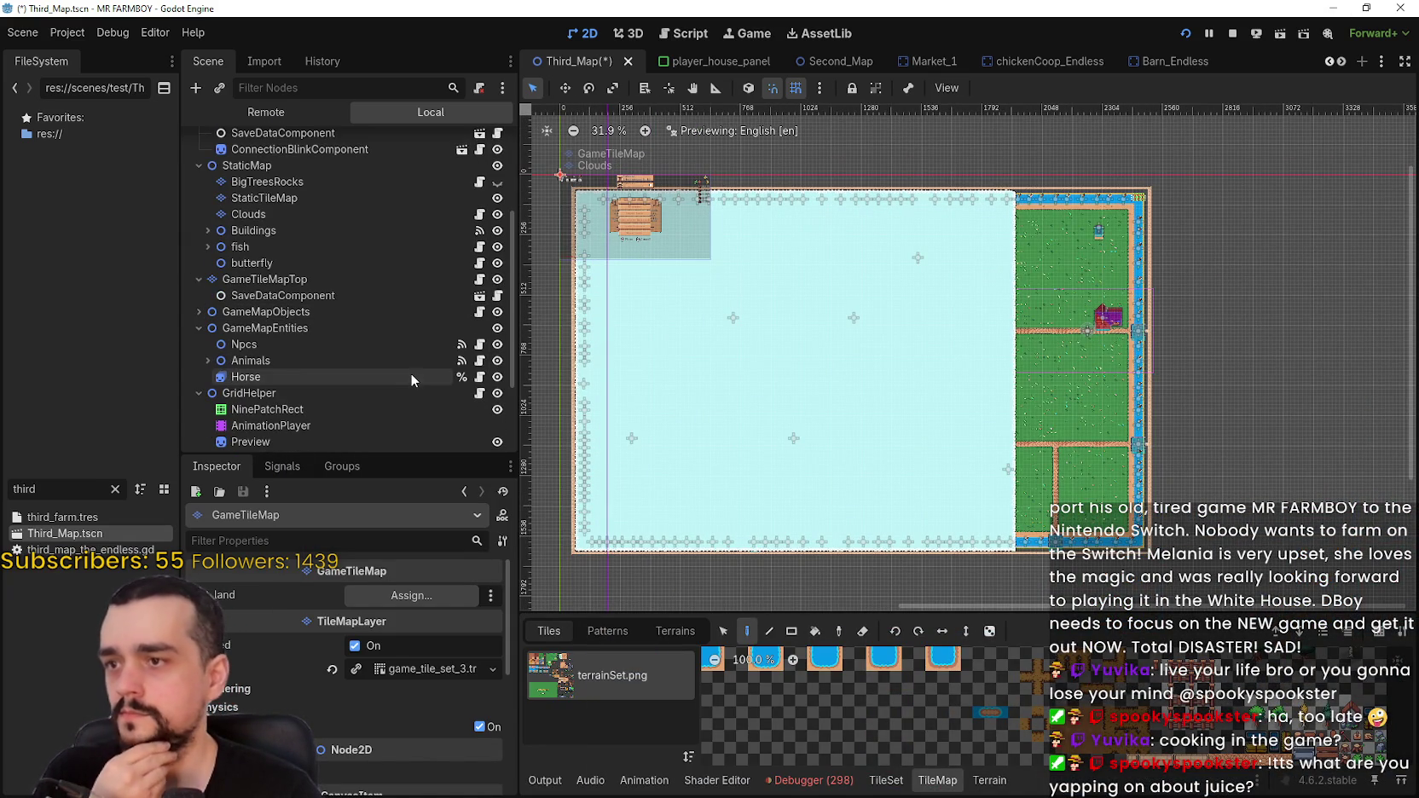
scroll(412, 362, down, 5)
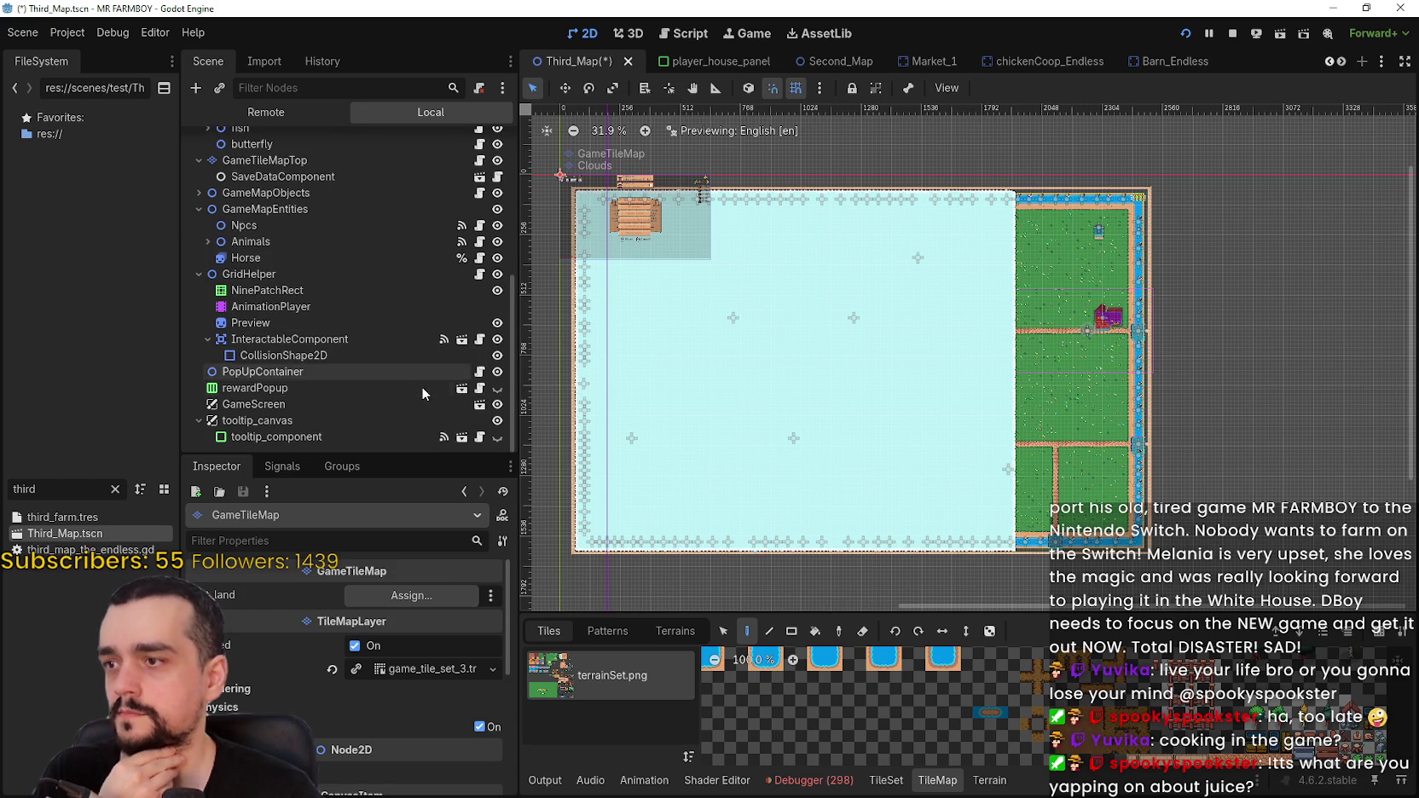
key(ctrl+s)
- Switch to the new_game_container scene tab
click(1327, 63)
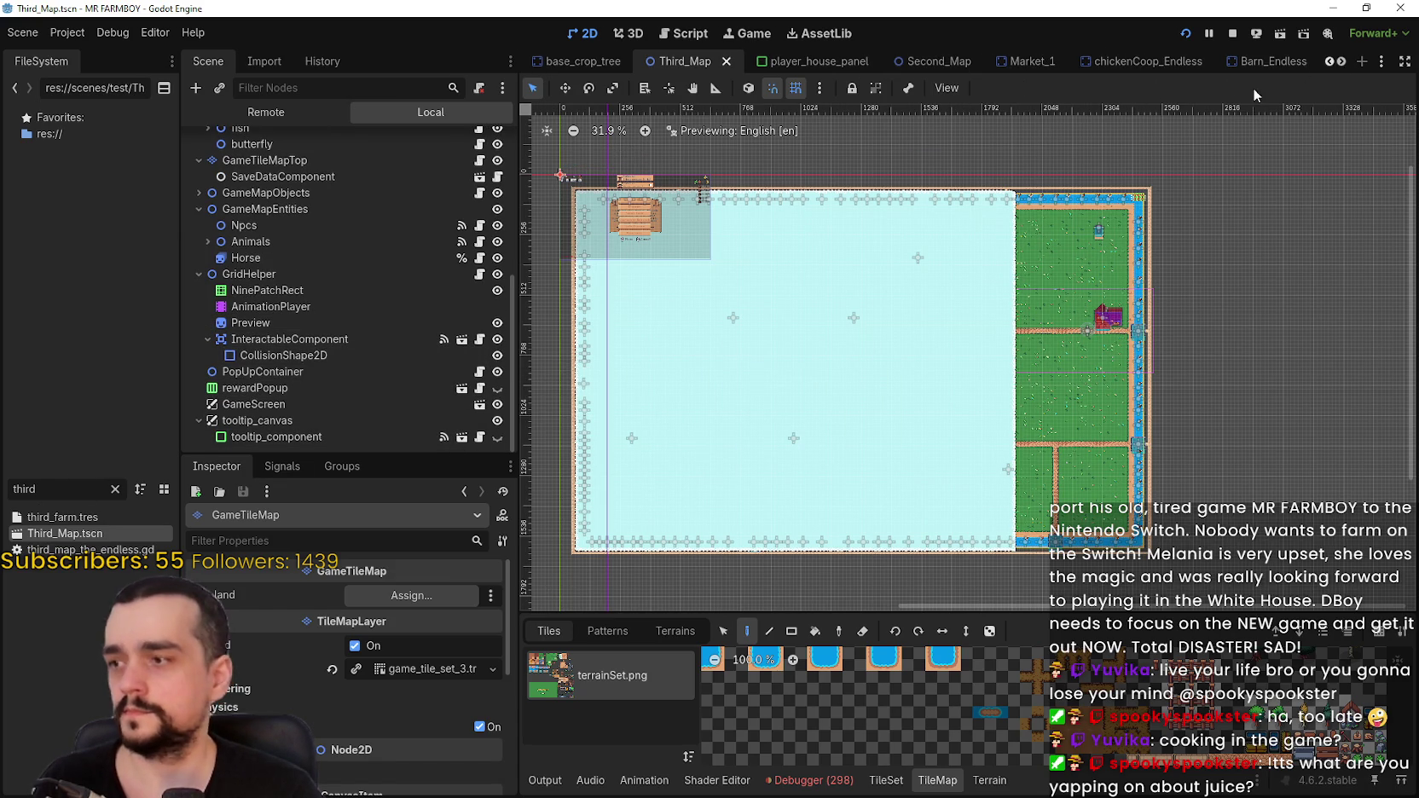
click(1340, 61)
click(1340, 61)
click(1340, 61)
click(1340, 62)
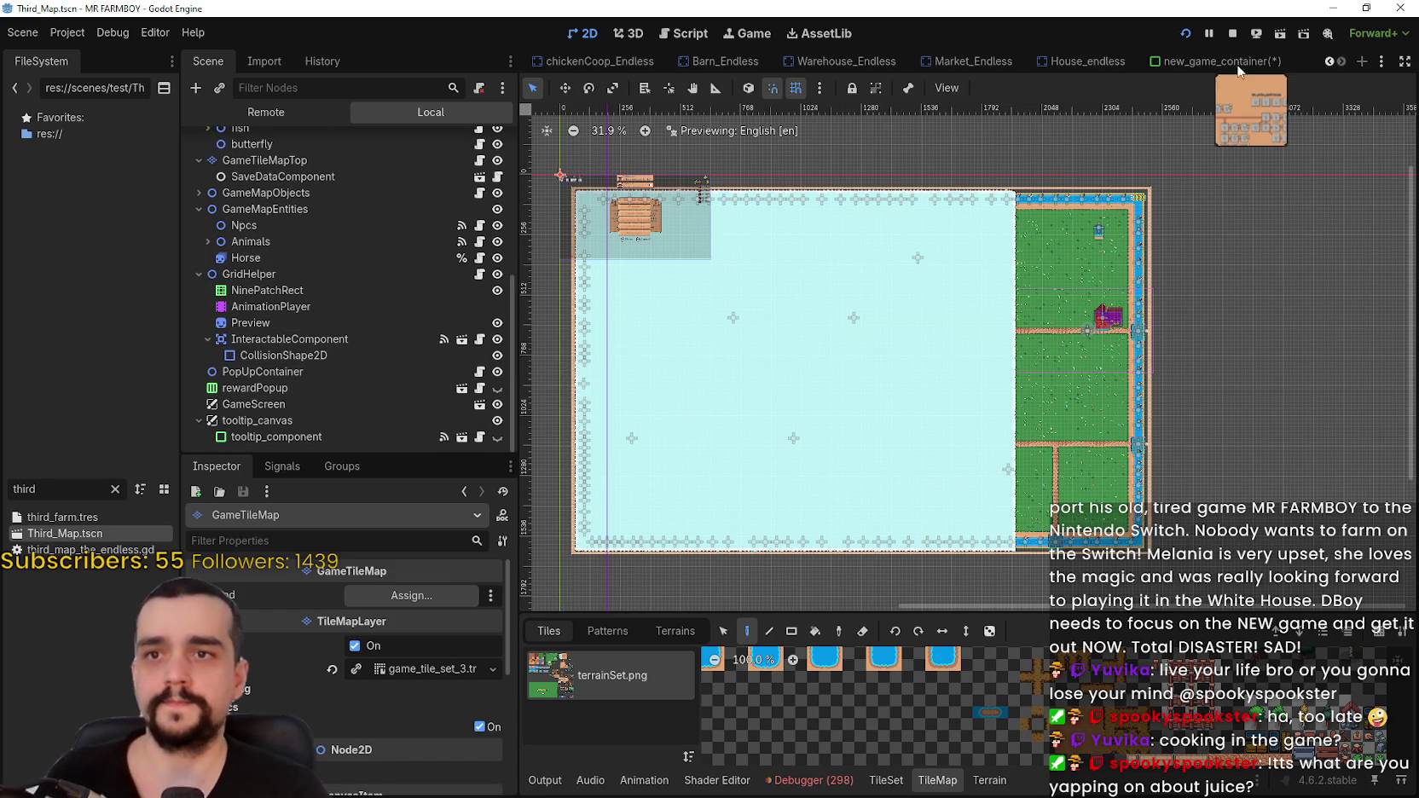
click(1206, 63)
- Open the region editor for Island_Select's AtlasTexture
key(ctrl+s)
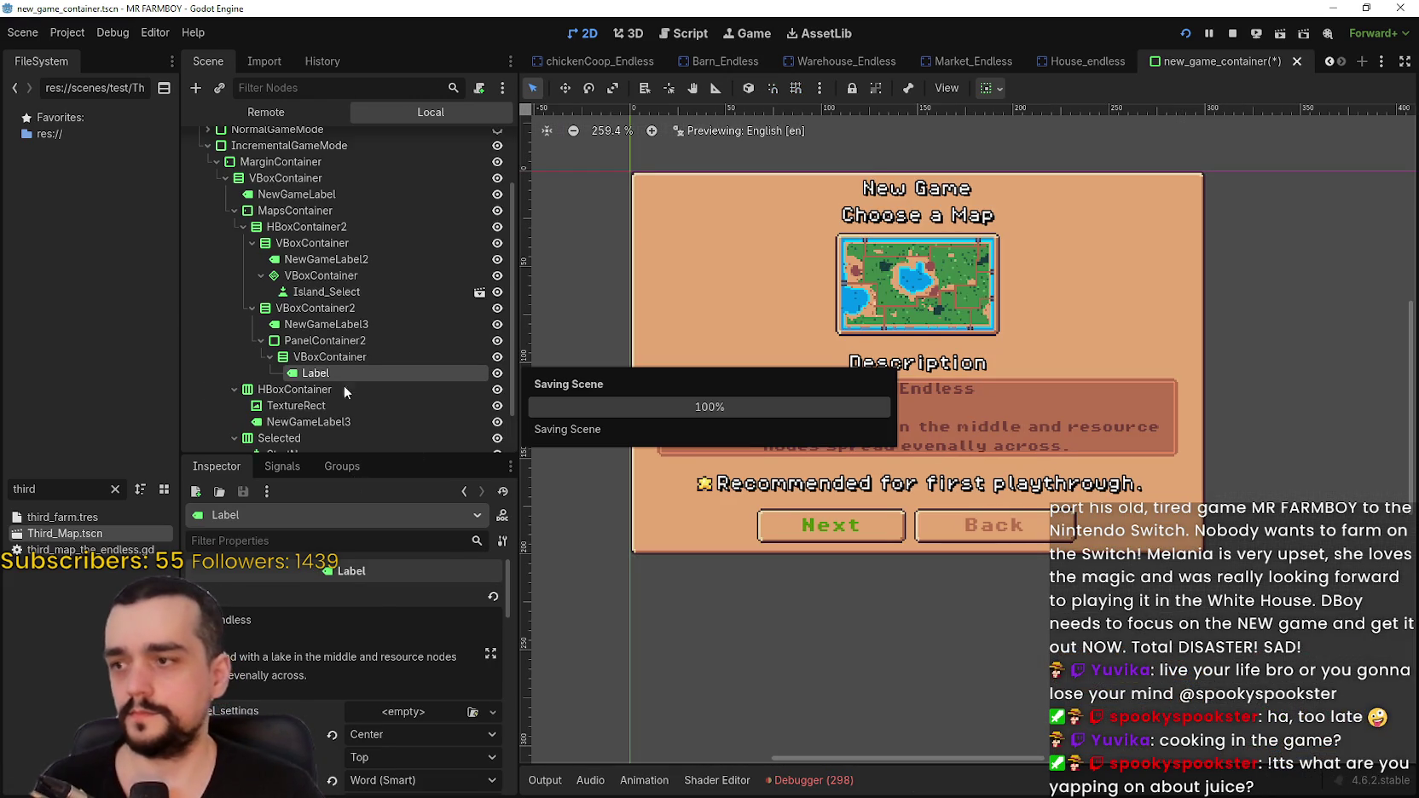
click(357, 292)
scroll(359, 652, down, 2)
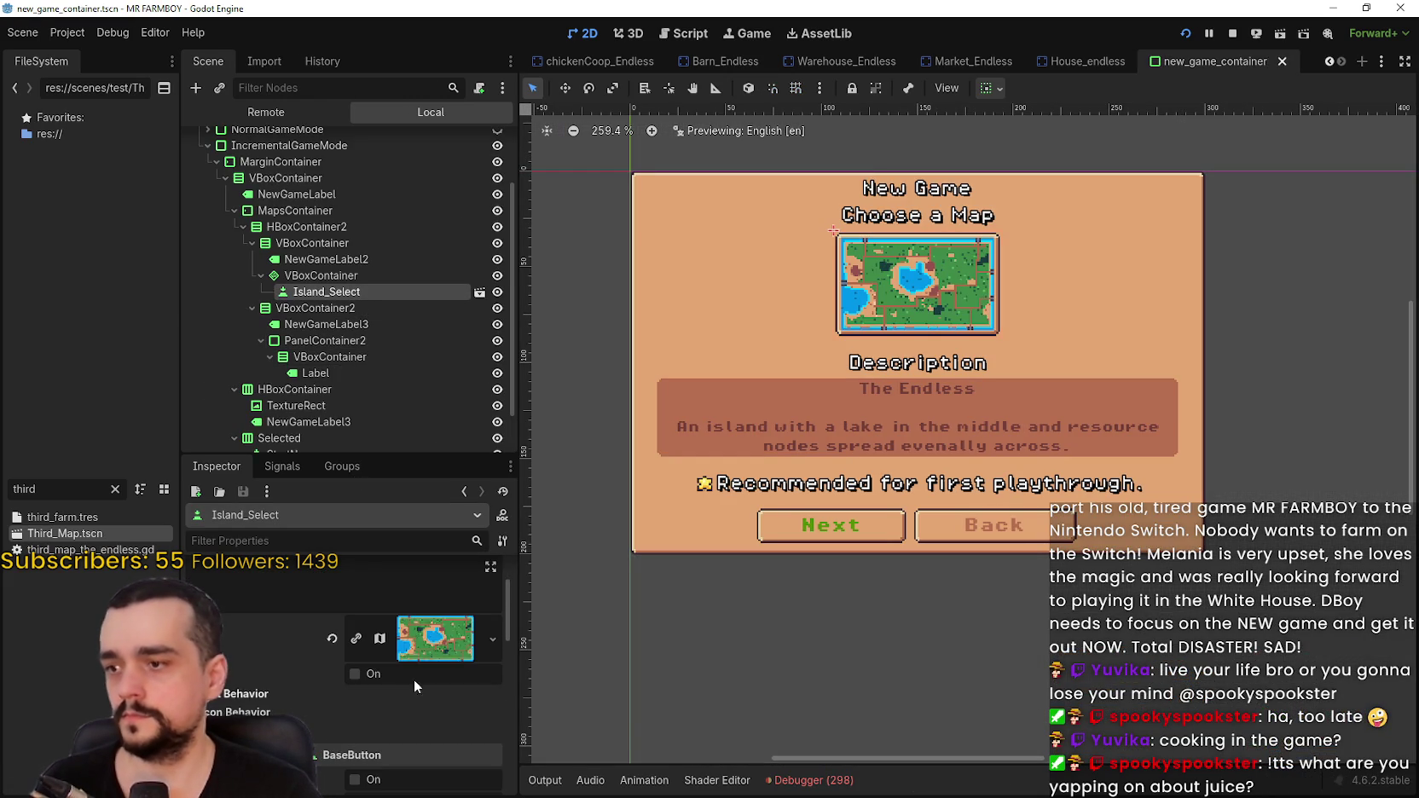
click(435, 666)
scroll(383, 682, down, 4)
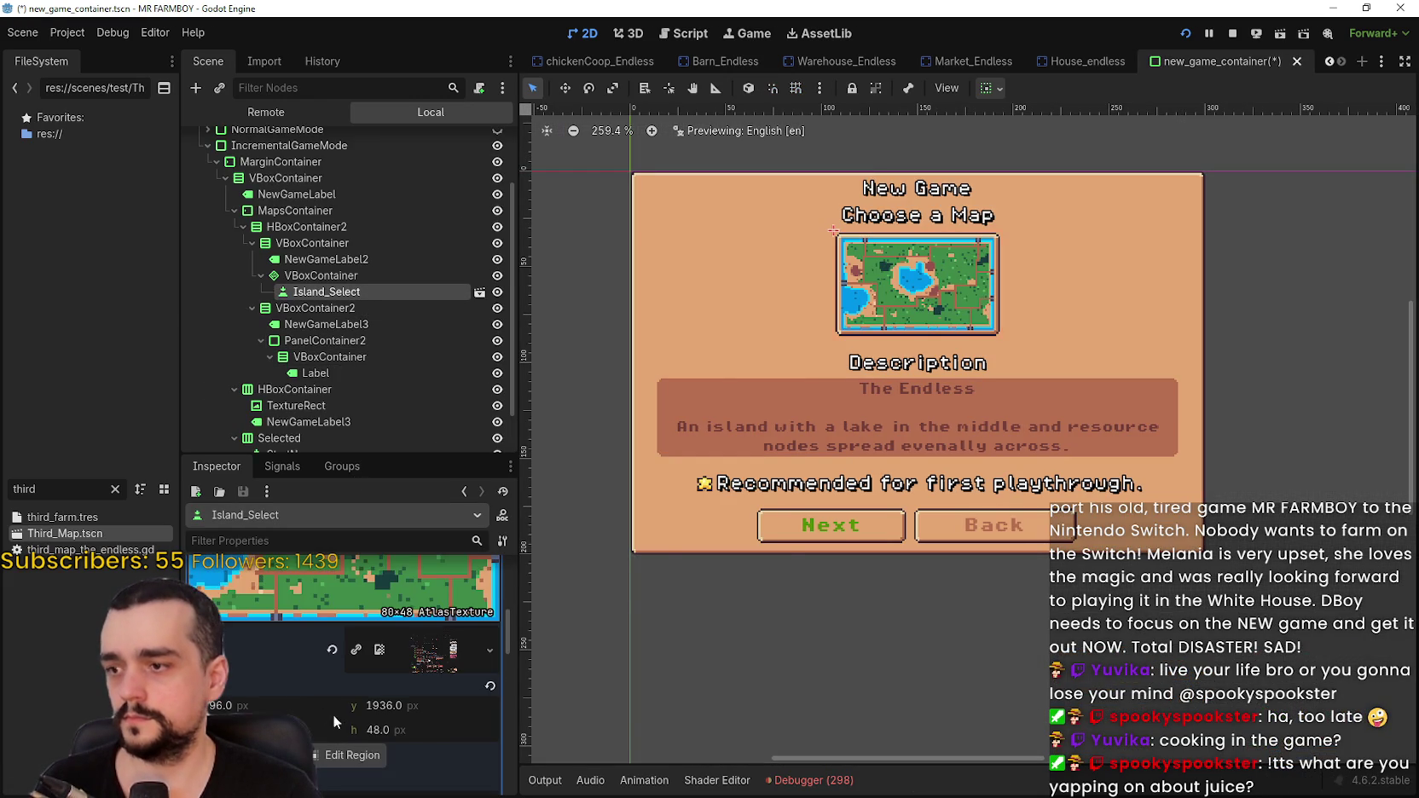
click(350, 754)
- Move the texture region onto the plain grass map and save the scene
scroll(731, 384, down, 5)
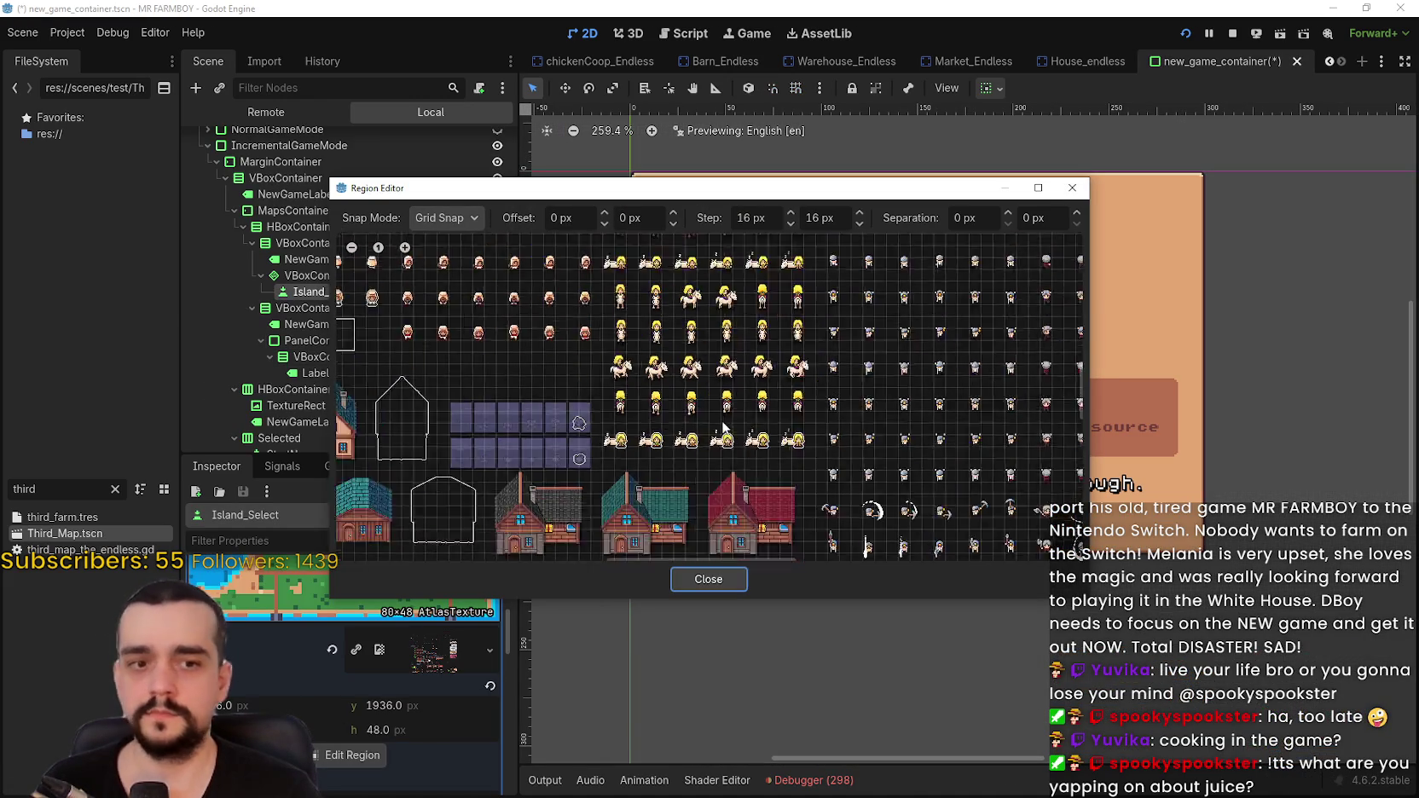
scroll(707, 457, up, 3)
scroll(894, 322, down, 3)
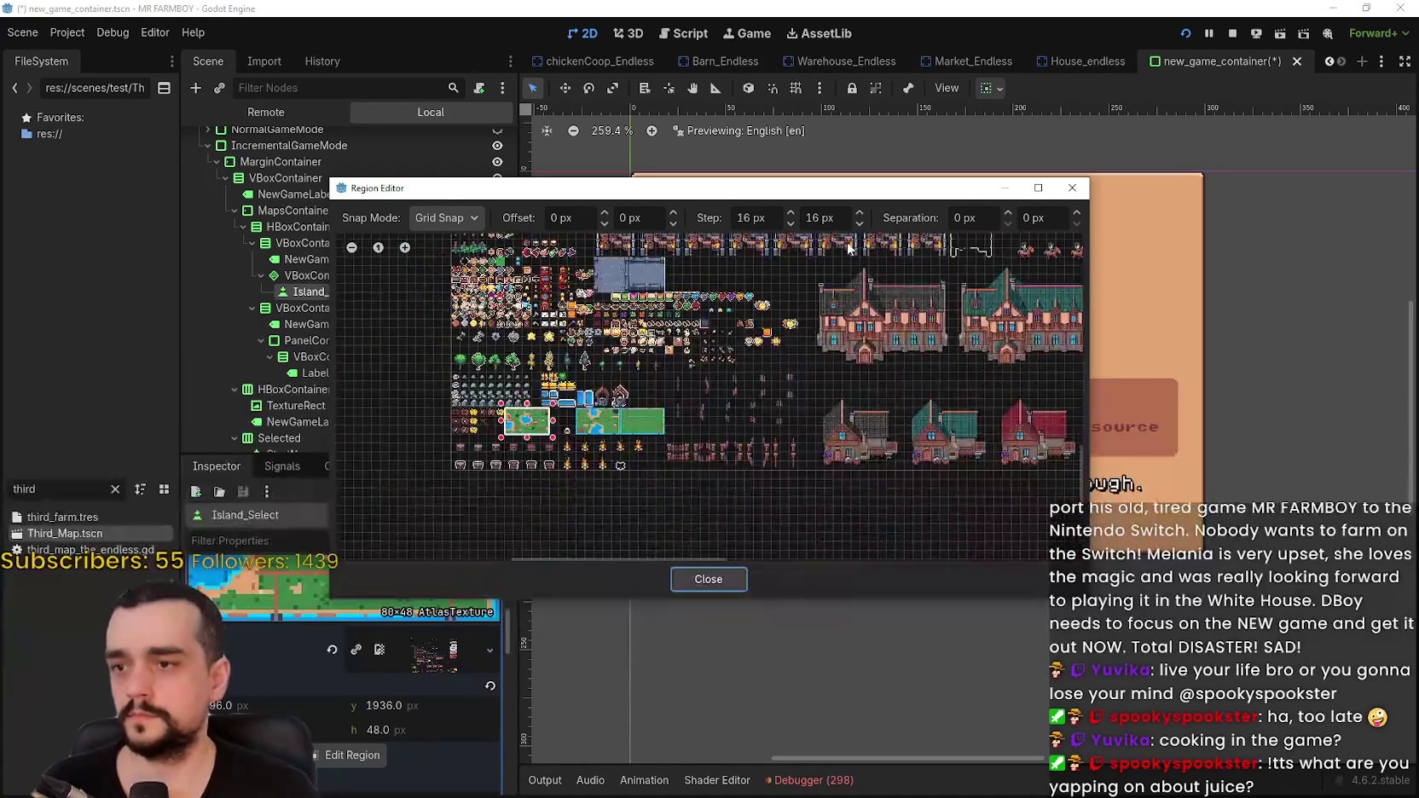
scroll(629, 441, up, 4)
drag(751, 364, 598, 441)
click(708, 577)
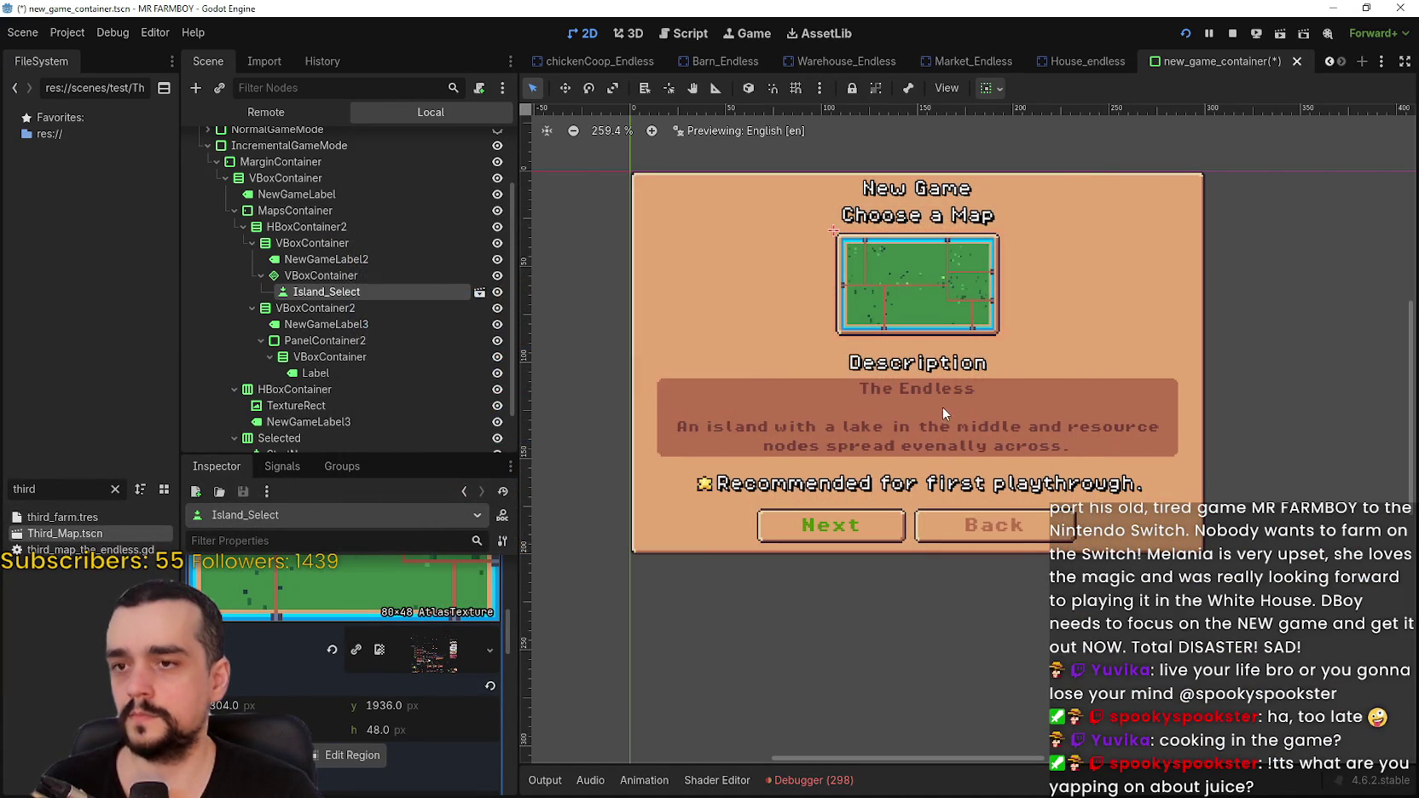
key(ctrl+s)
scroll(959, 266, up, 2)
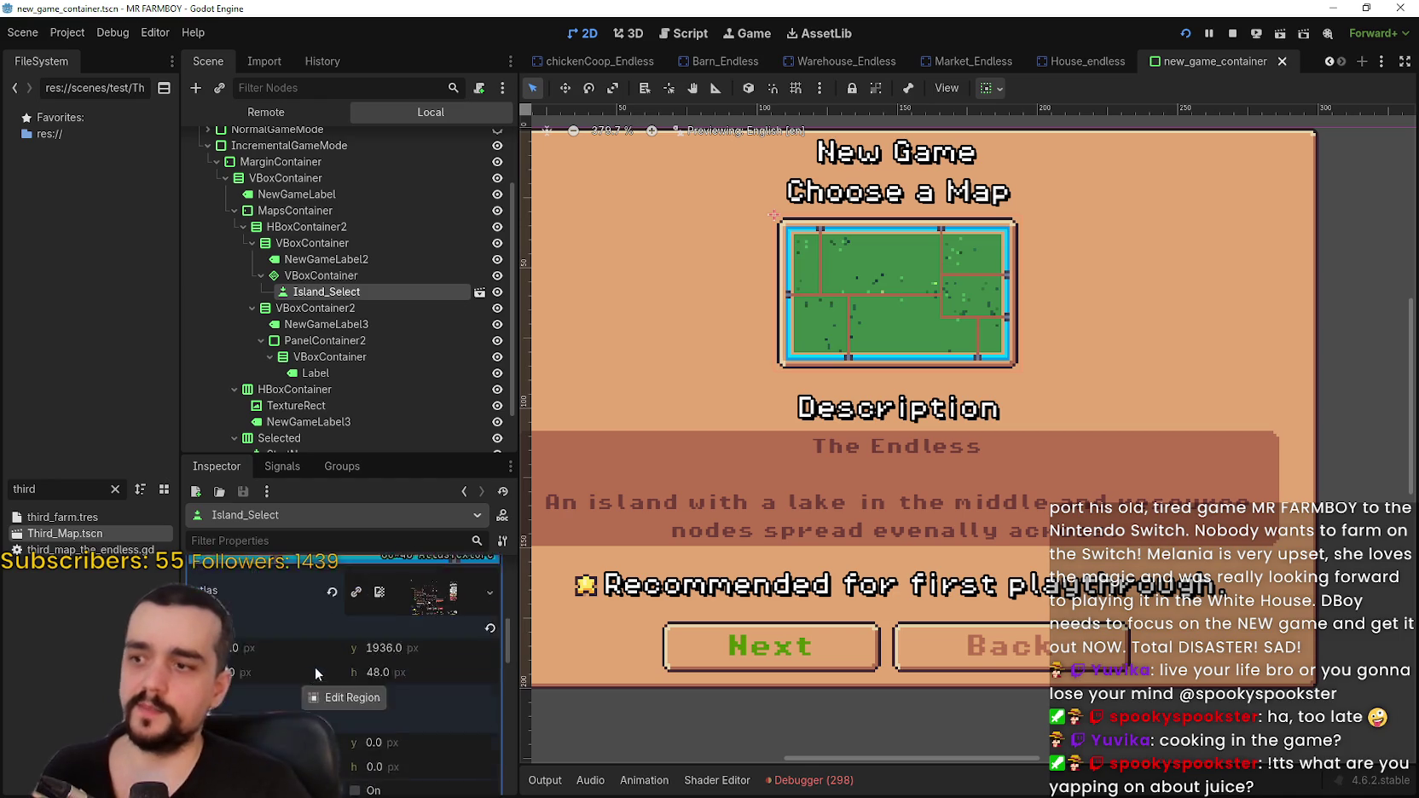
- Select the description Label under PanelContainer2/VBoxContainer and highlight its second text paragraph
click(310, 670)
click(355, 359)
click(355, 358)
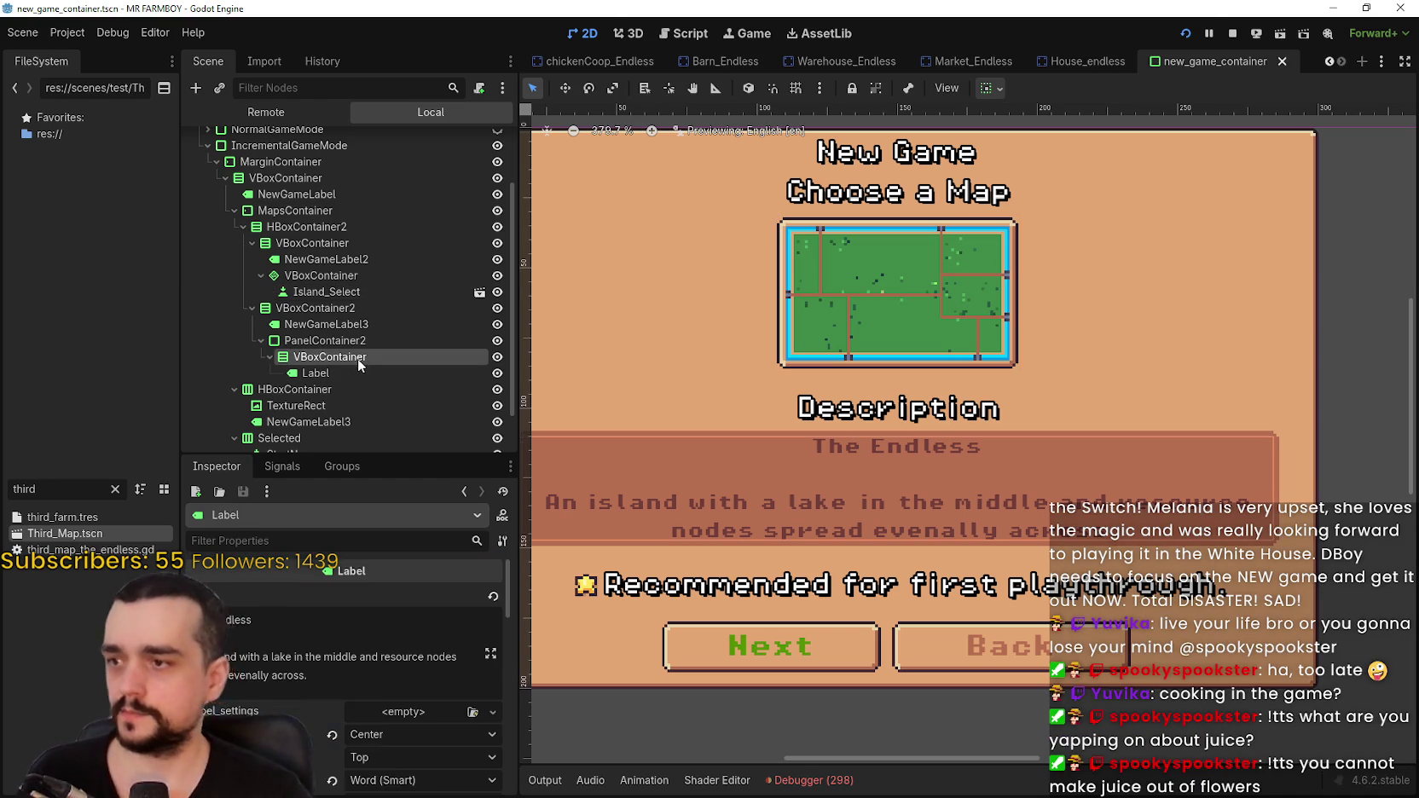
click(357, 376)
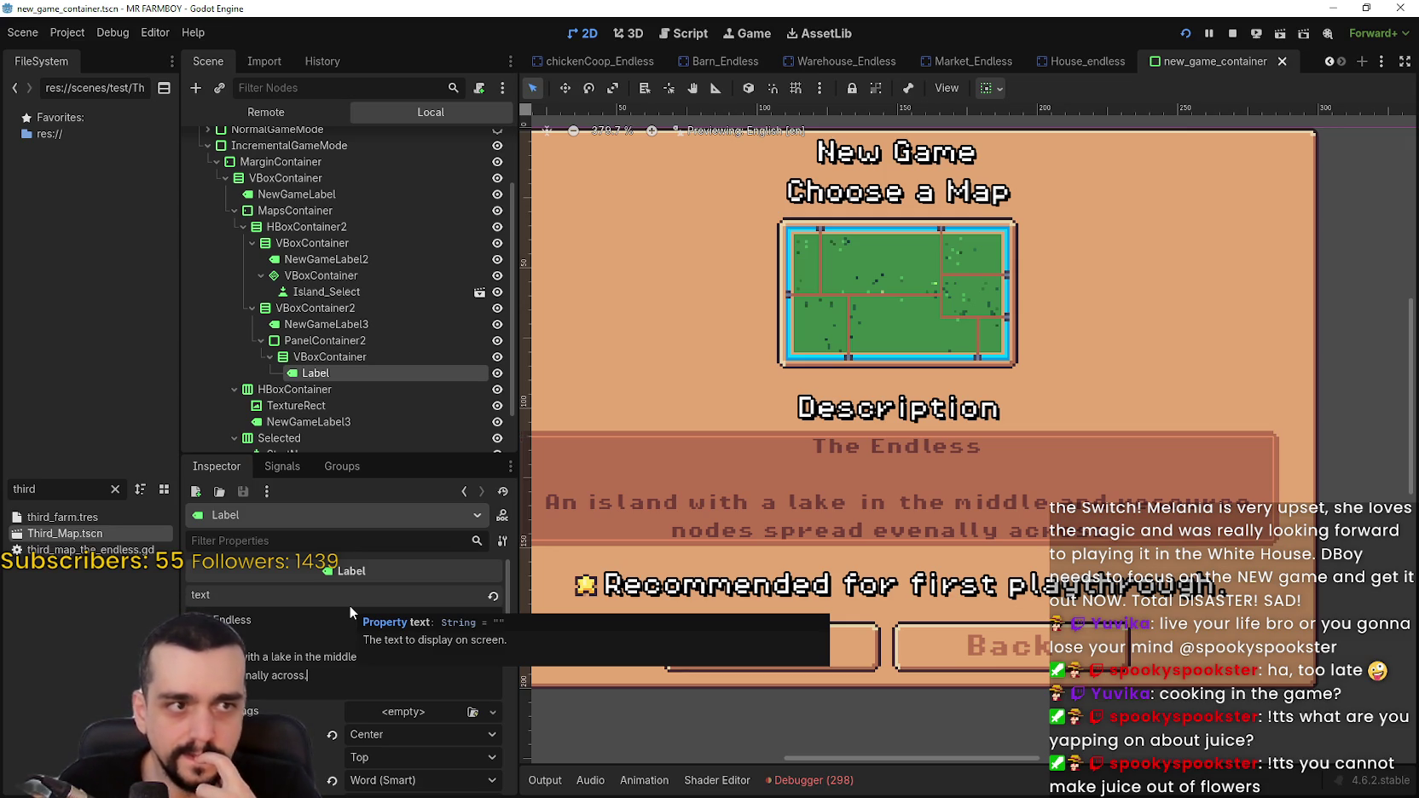
key(alt+Tab)
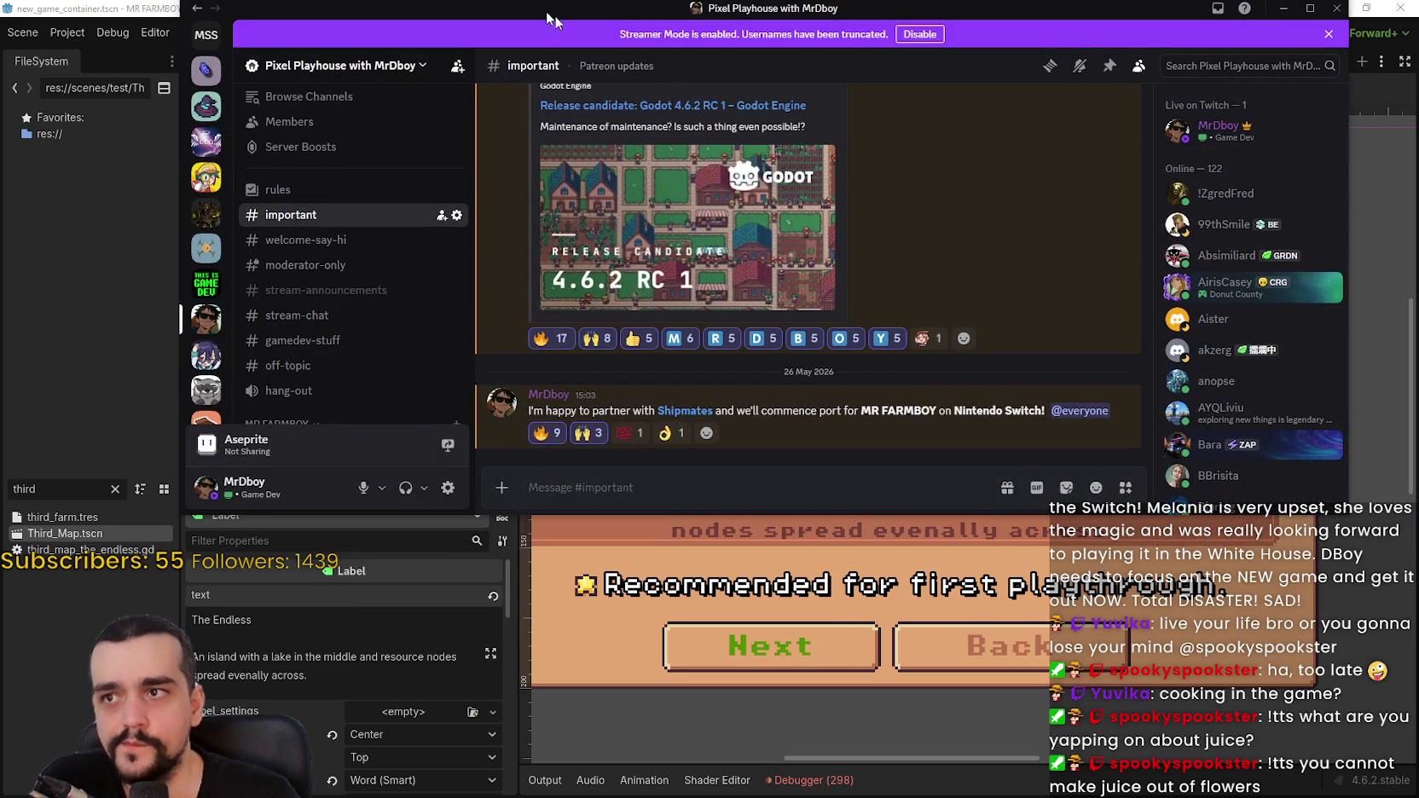
key(alt+Tab)
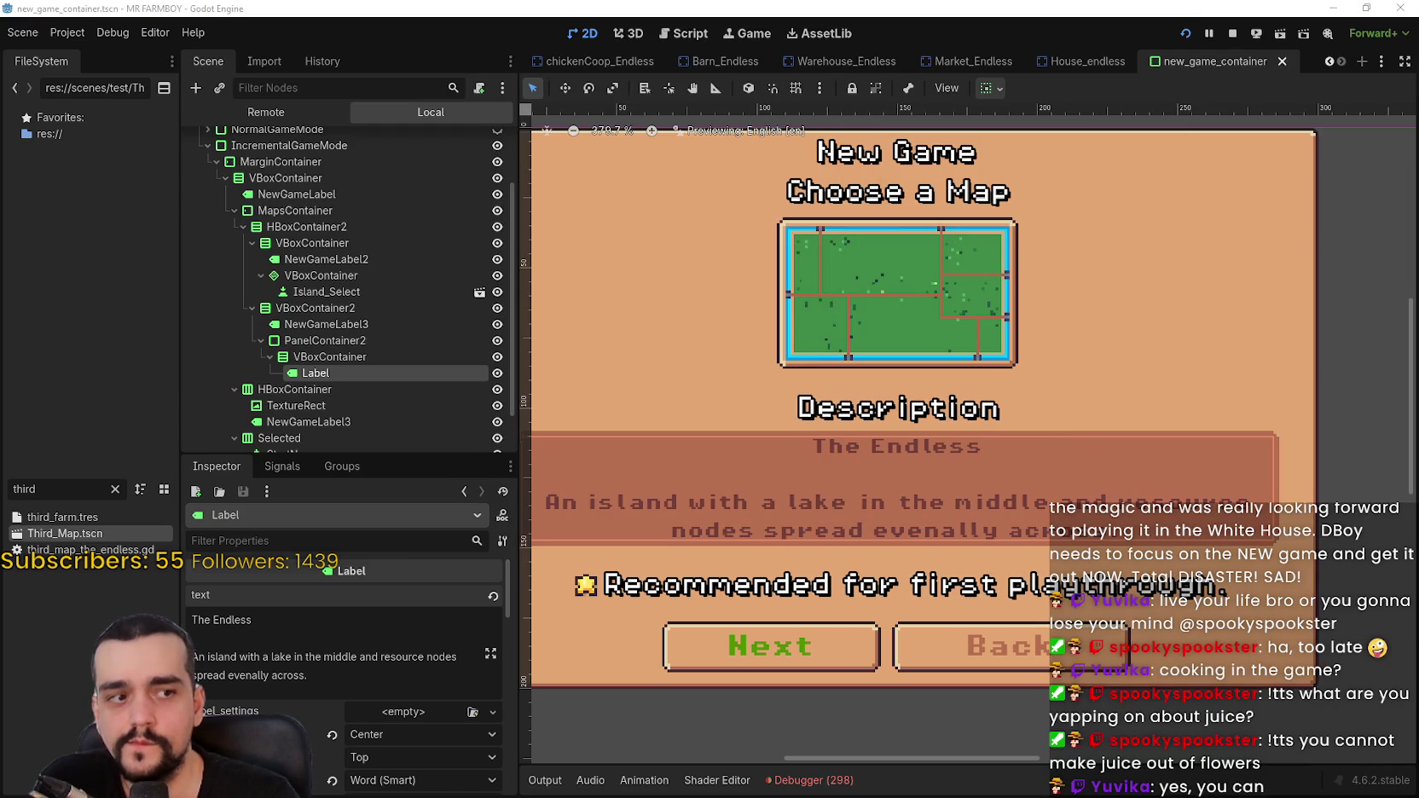
click(338, 671)
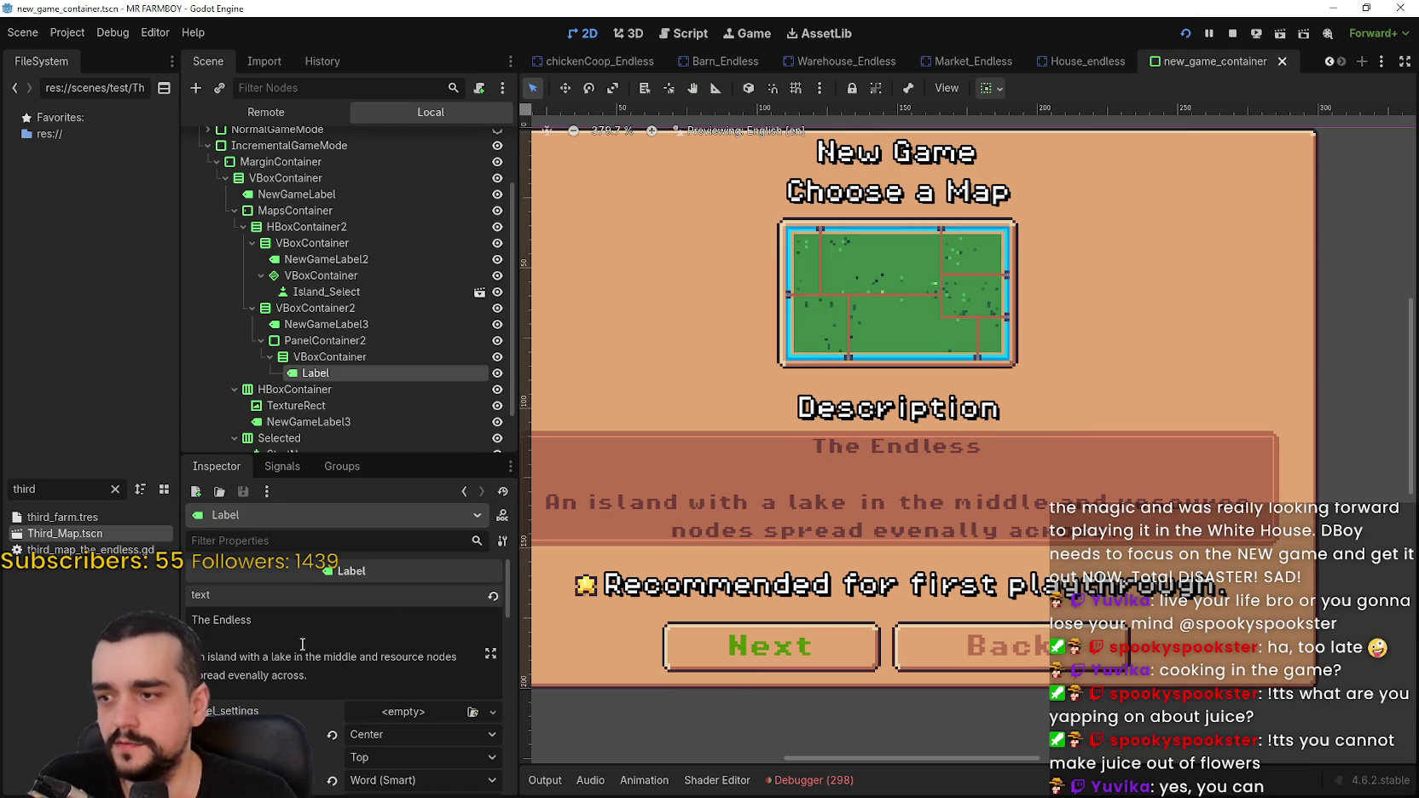
triple_click(264, 672)
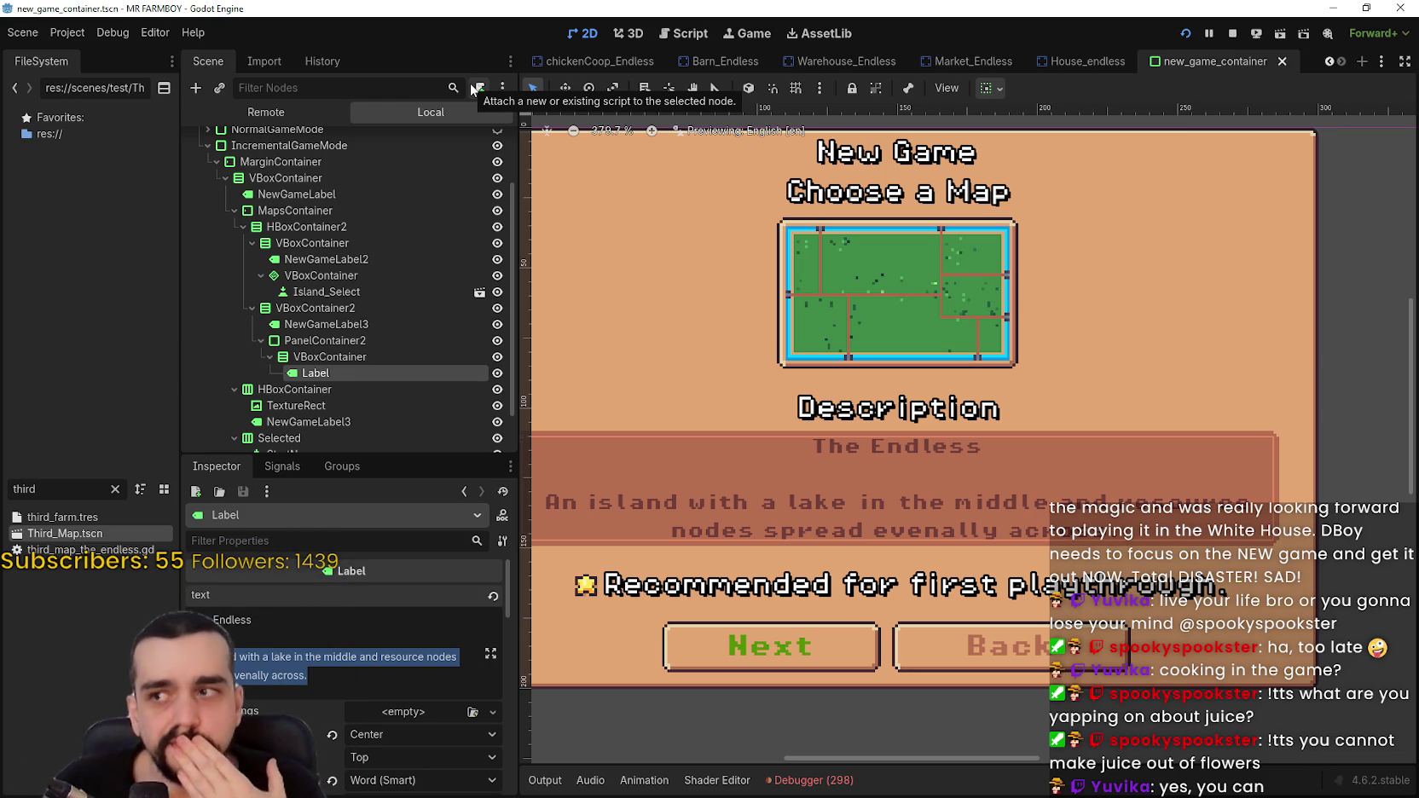
scroll(480, 191, up, 3)
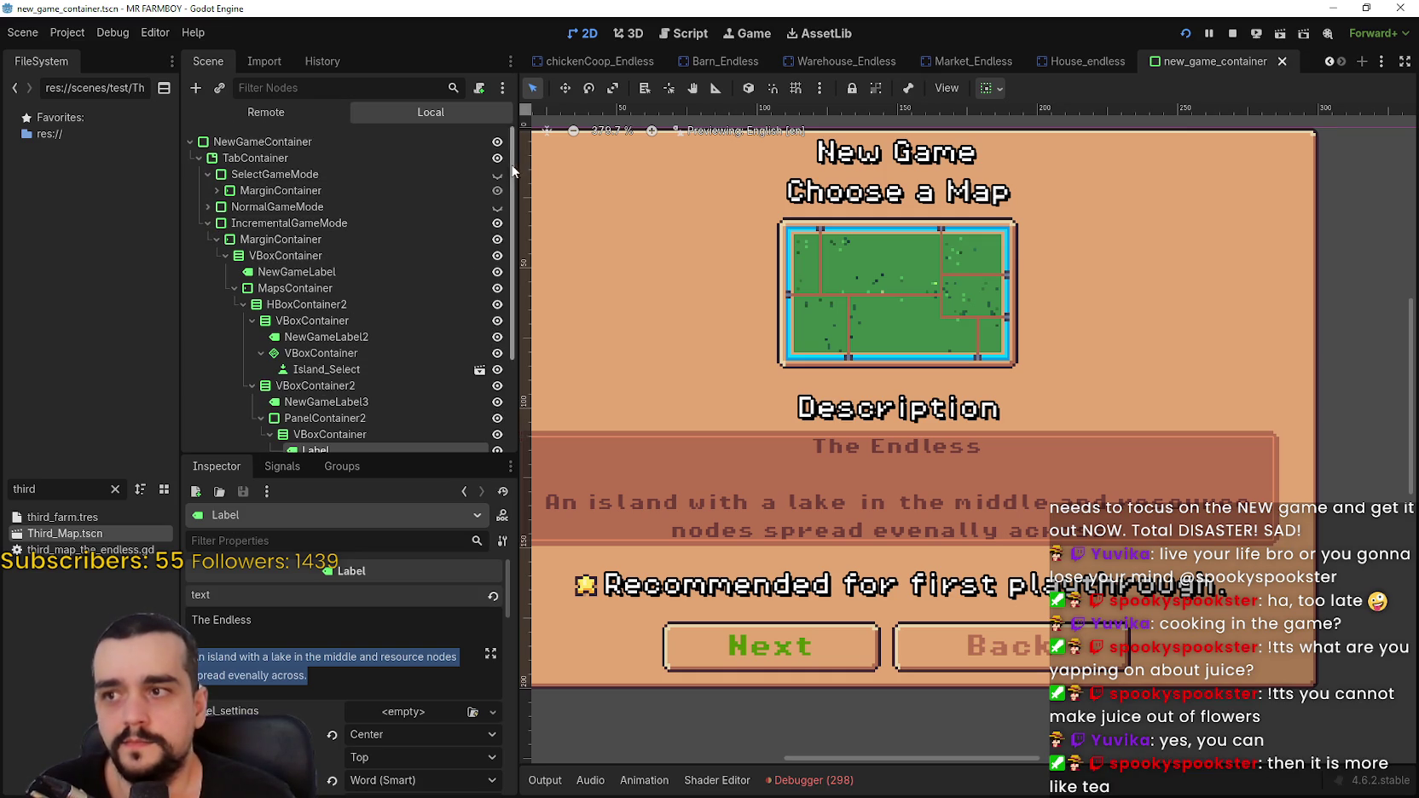
click(497, 174)
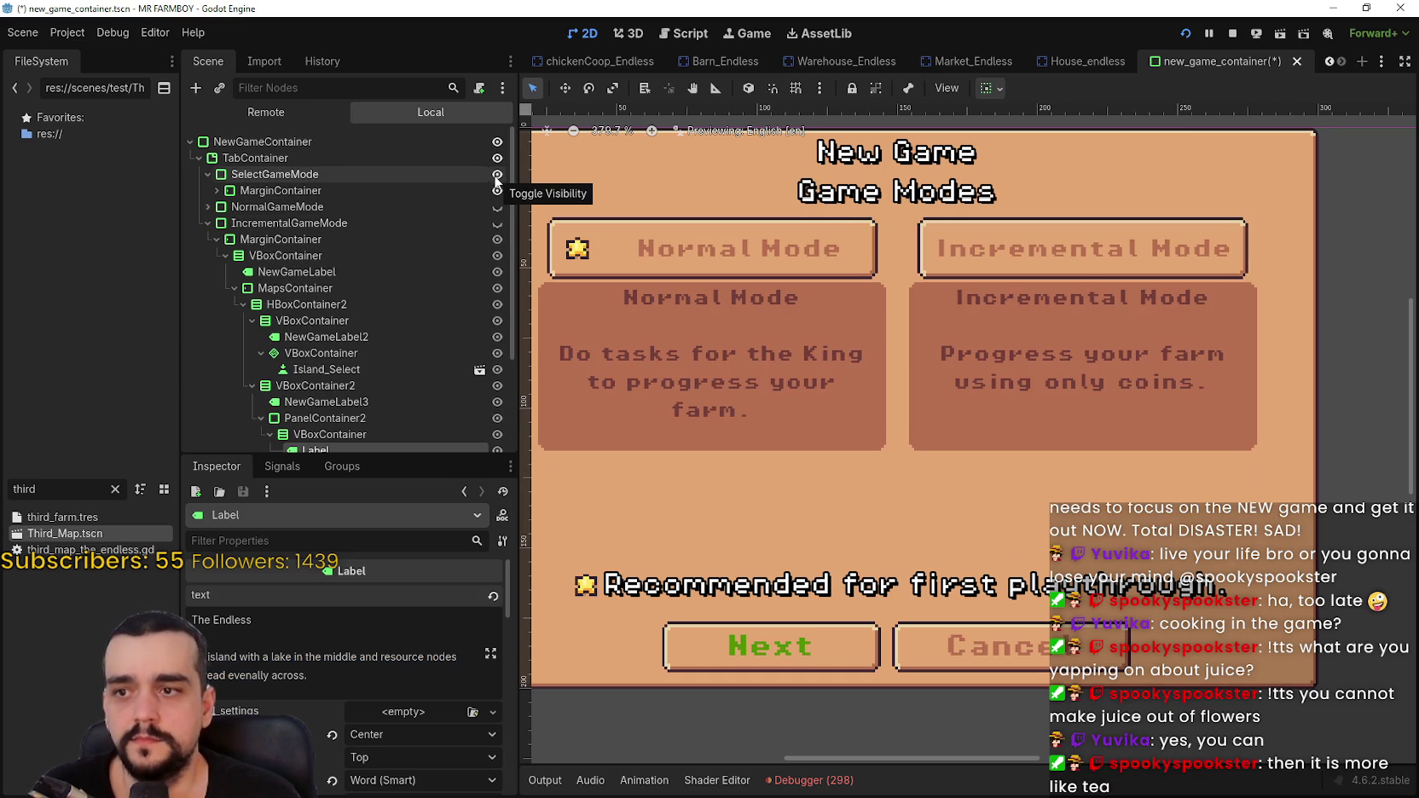
click(497, 223)
click(496, 222)
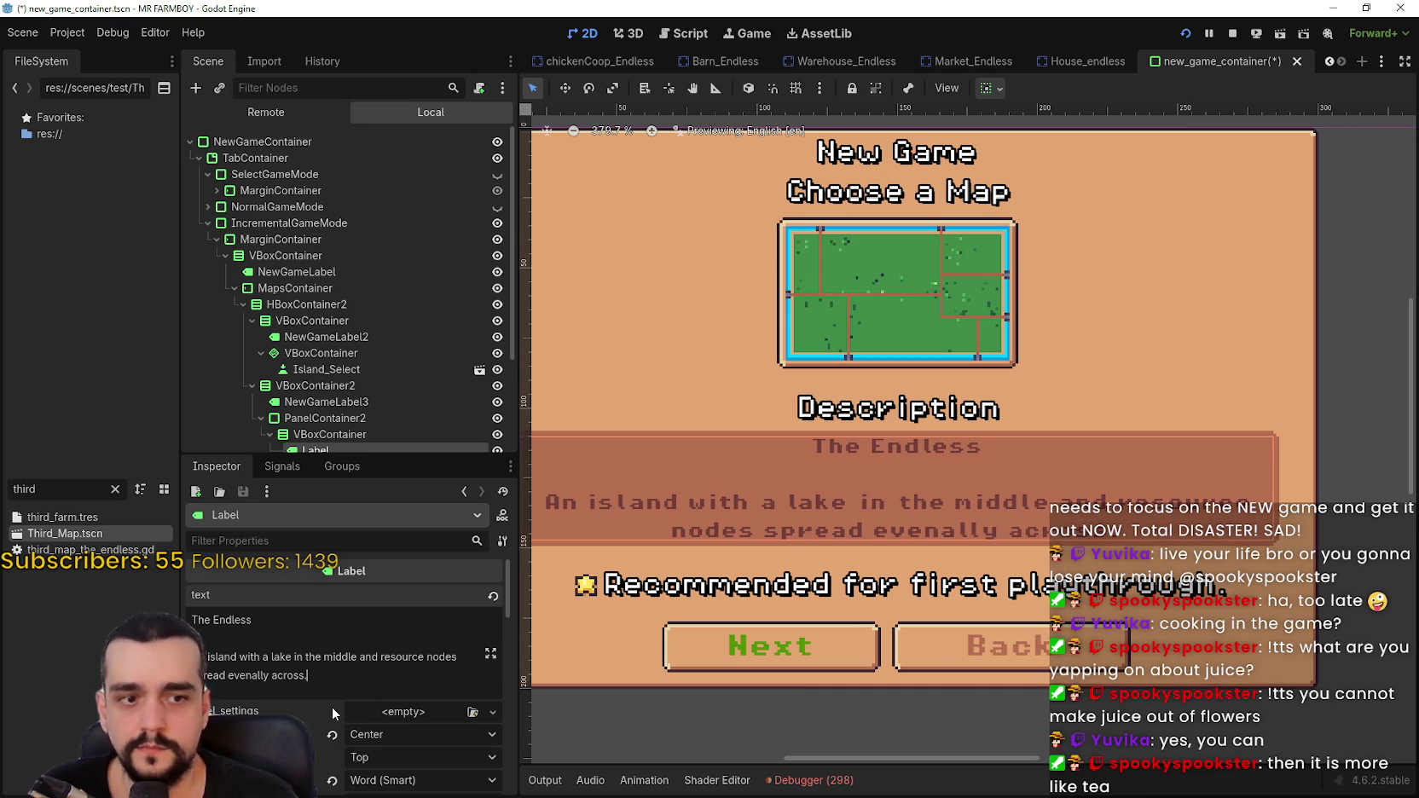
- Change the description's opening 'An' to 'A flat'
mouse_move(307, 675)
mouse_down()
mouse_move(236, 671)
mouse_move(243, 656)
mouse_up()
double_click(270, 674)
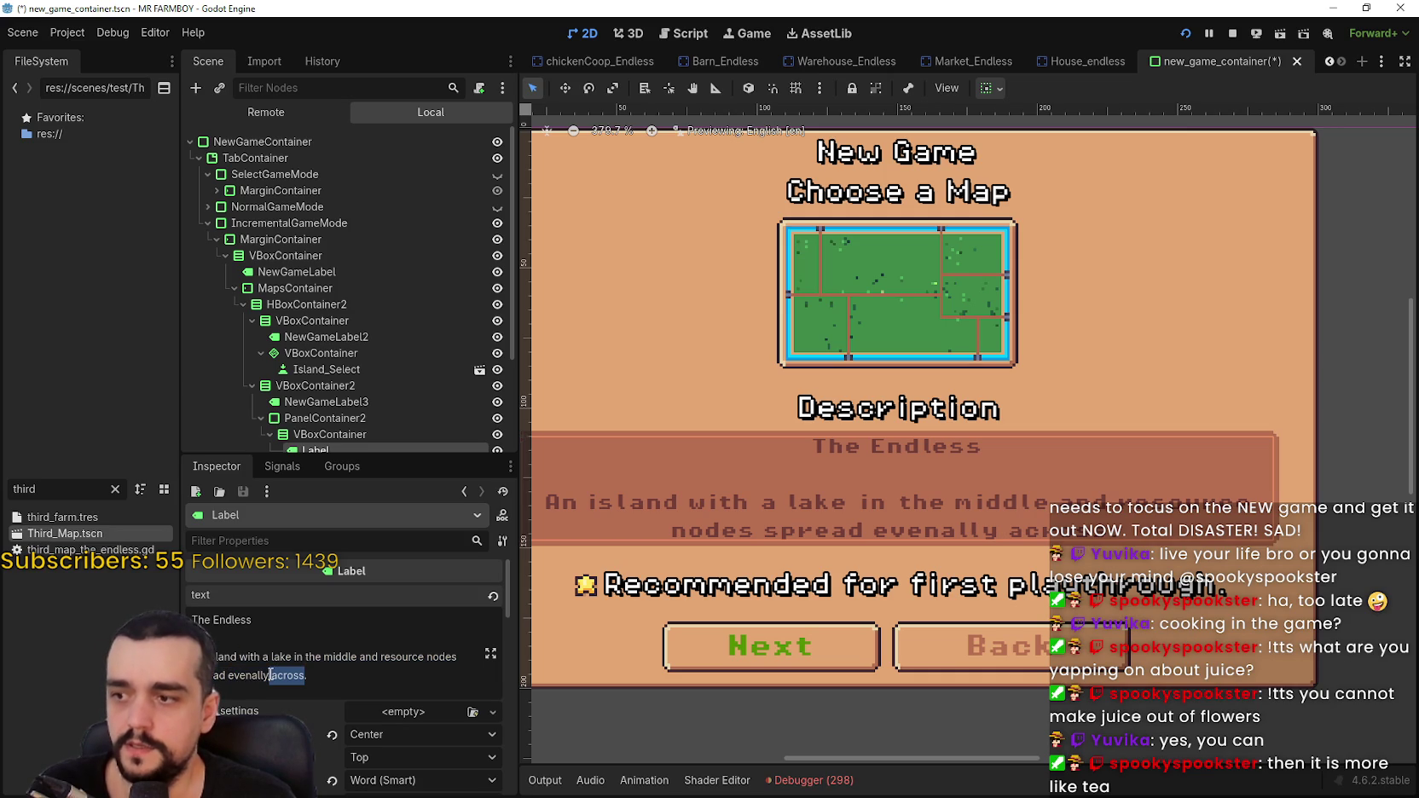
click(264, 657)
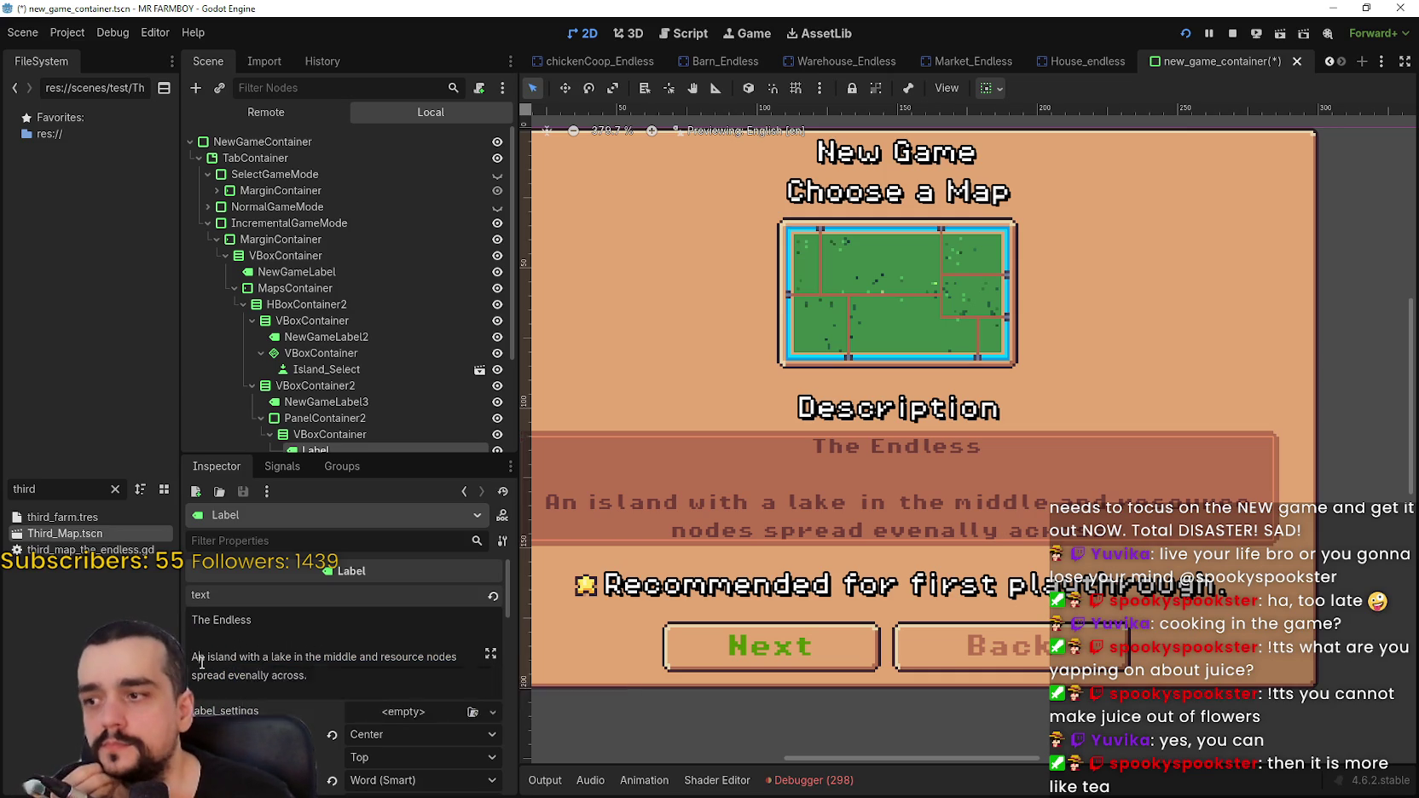
text(A )
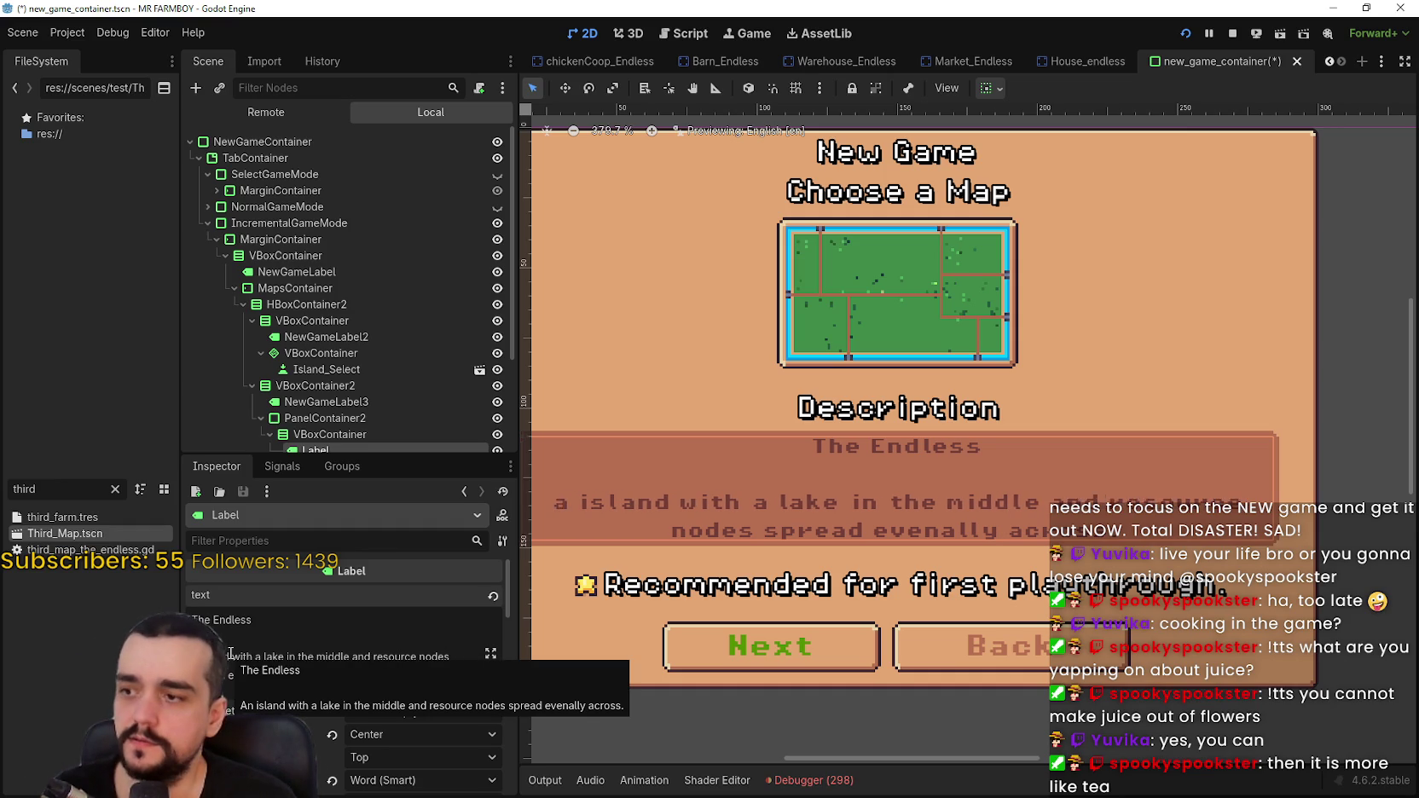
text(flat)
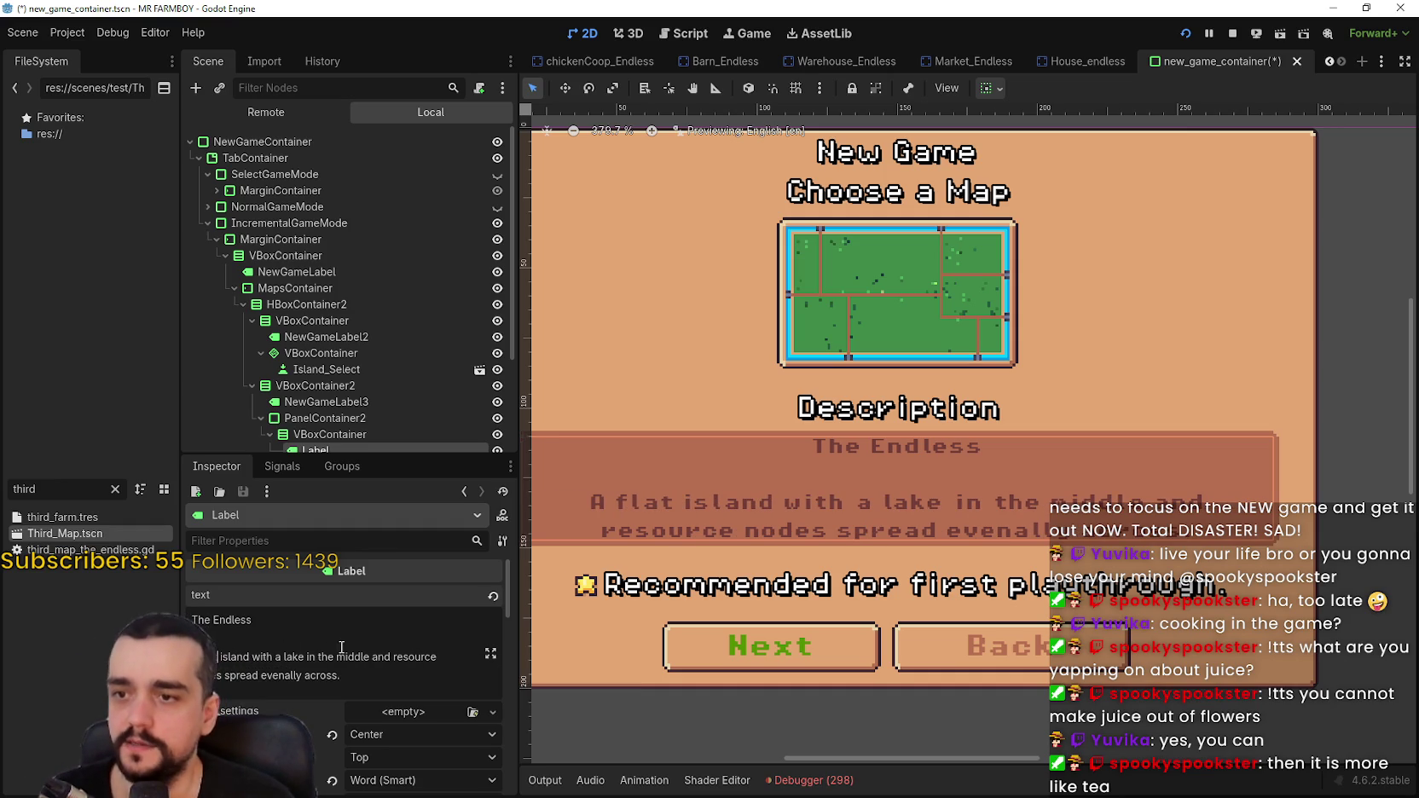
- Replace the lake phrase with 'with no' and delete 'spread evenally across'
drag(301, 661, 398, 660)
click(275, 657)
text(with b)
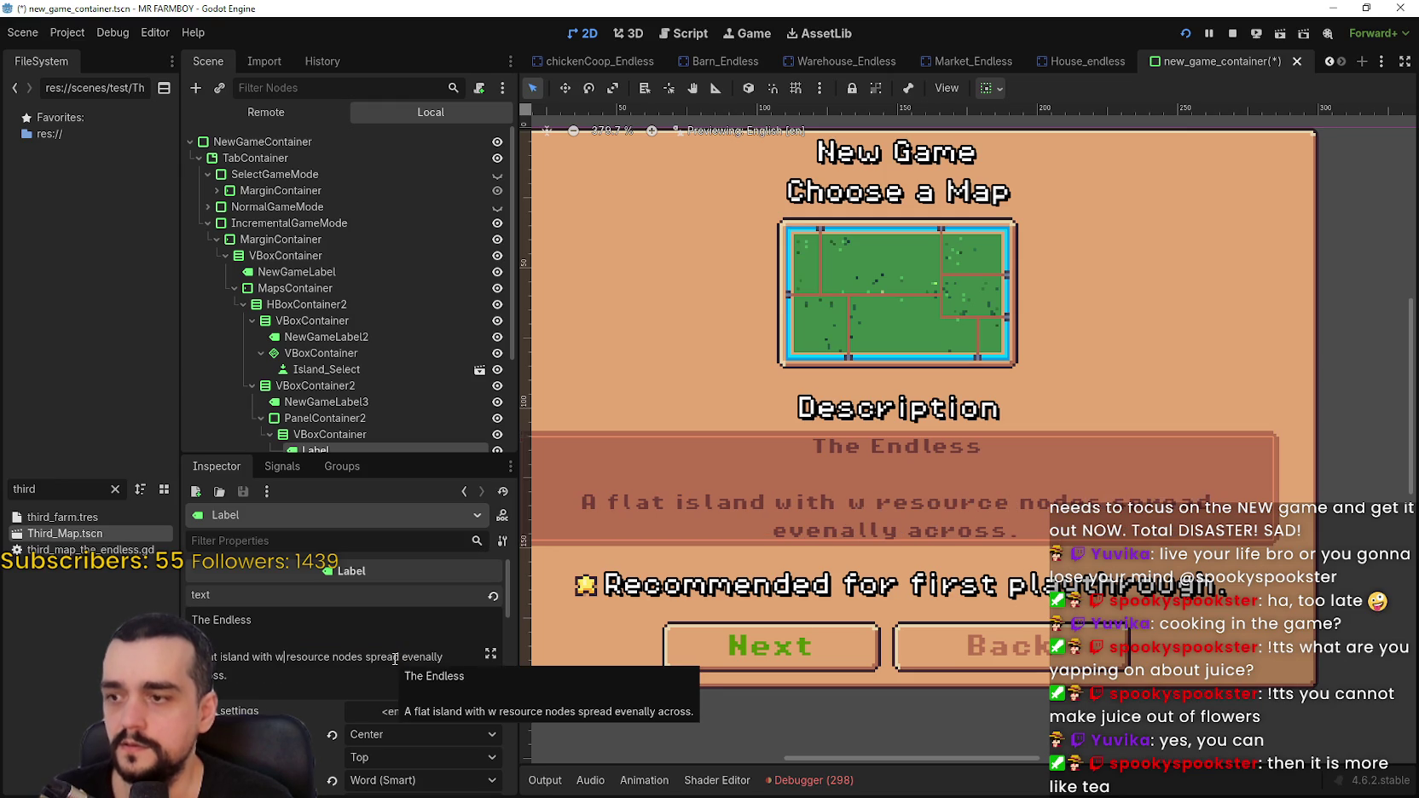
key(BackSpace)
text(no)
click(331, 658)
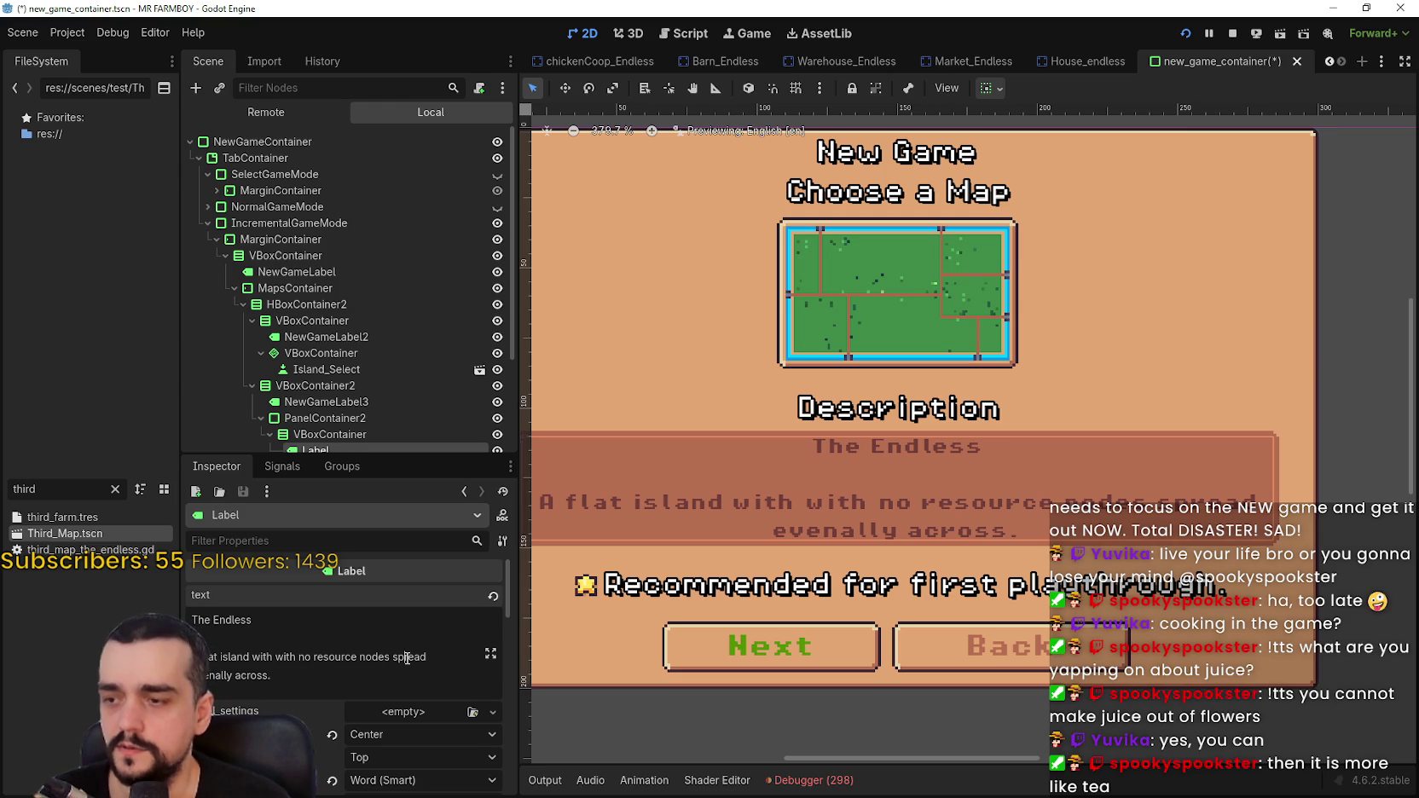
drag(247, 682, 421, 659)
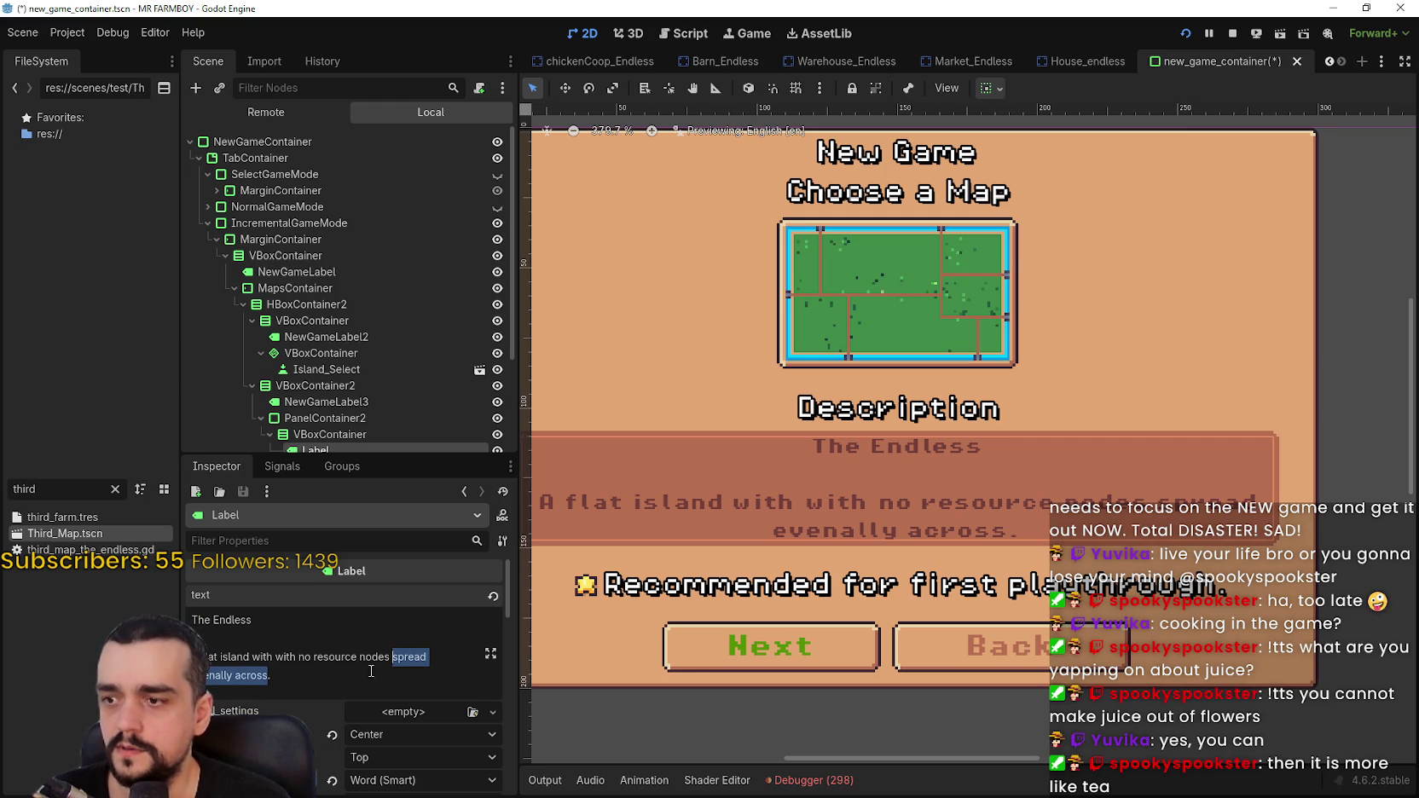
key(BackSpace)
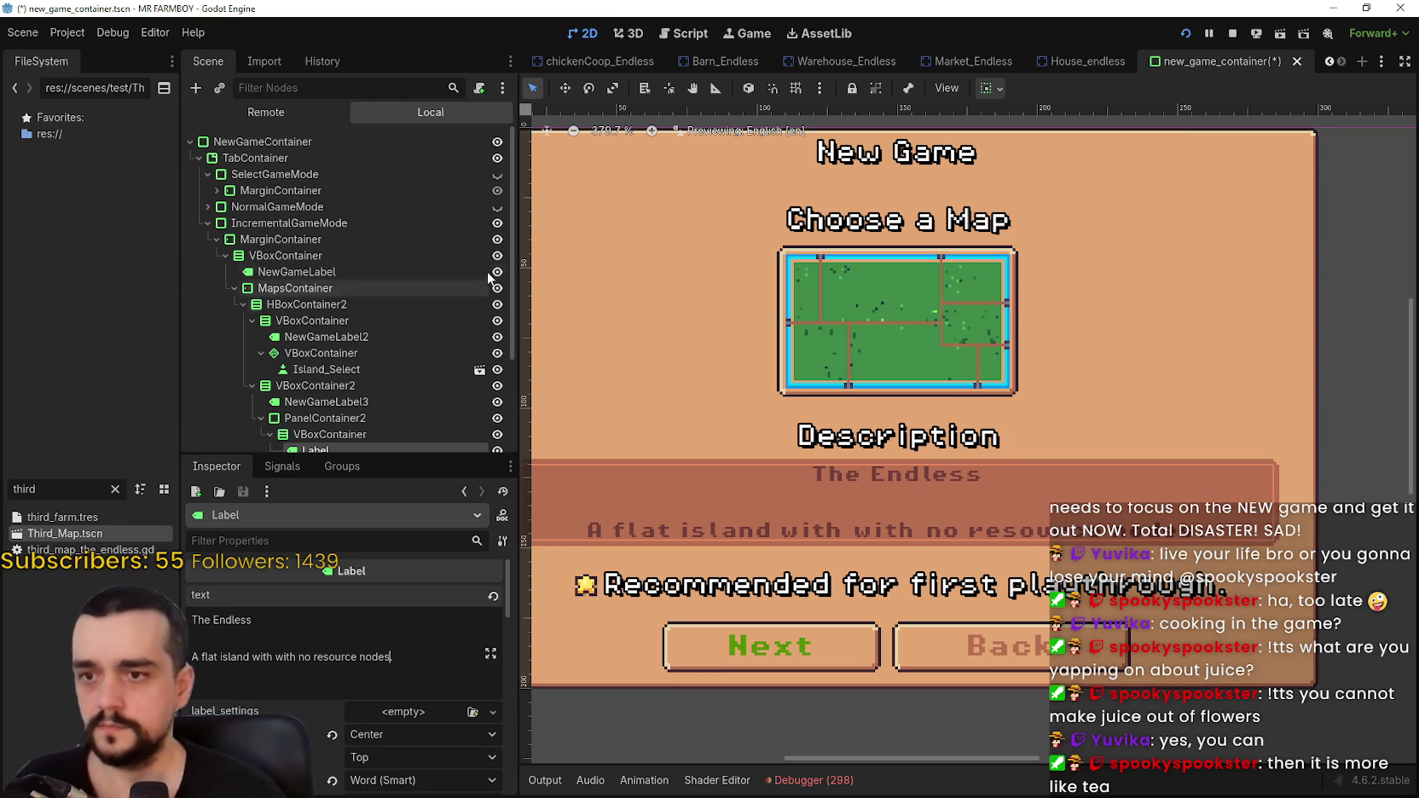
- Save the scene and end the description with 'to deal with.'
scroll(723, 426, down, 2)
key(ctrl+s)
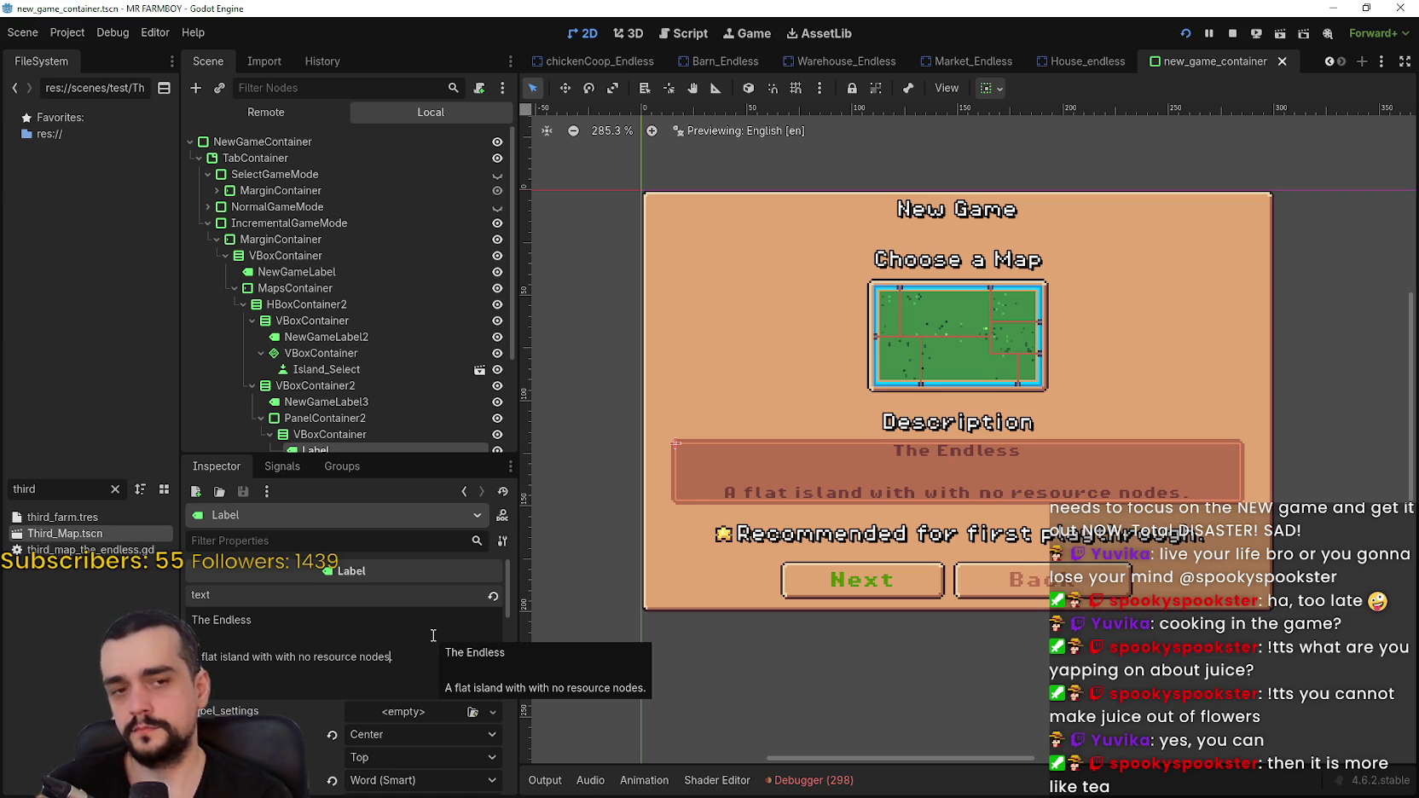
text(to deal with.)
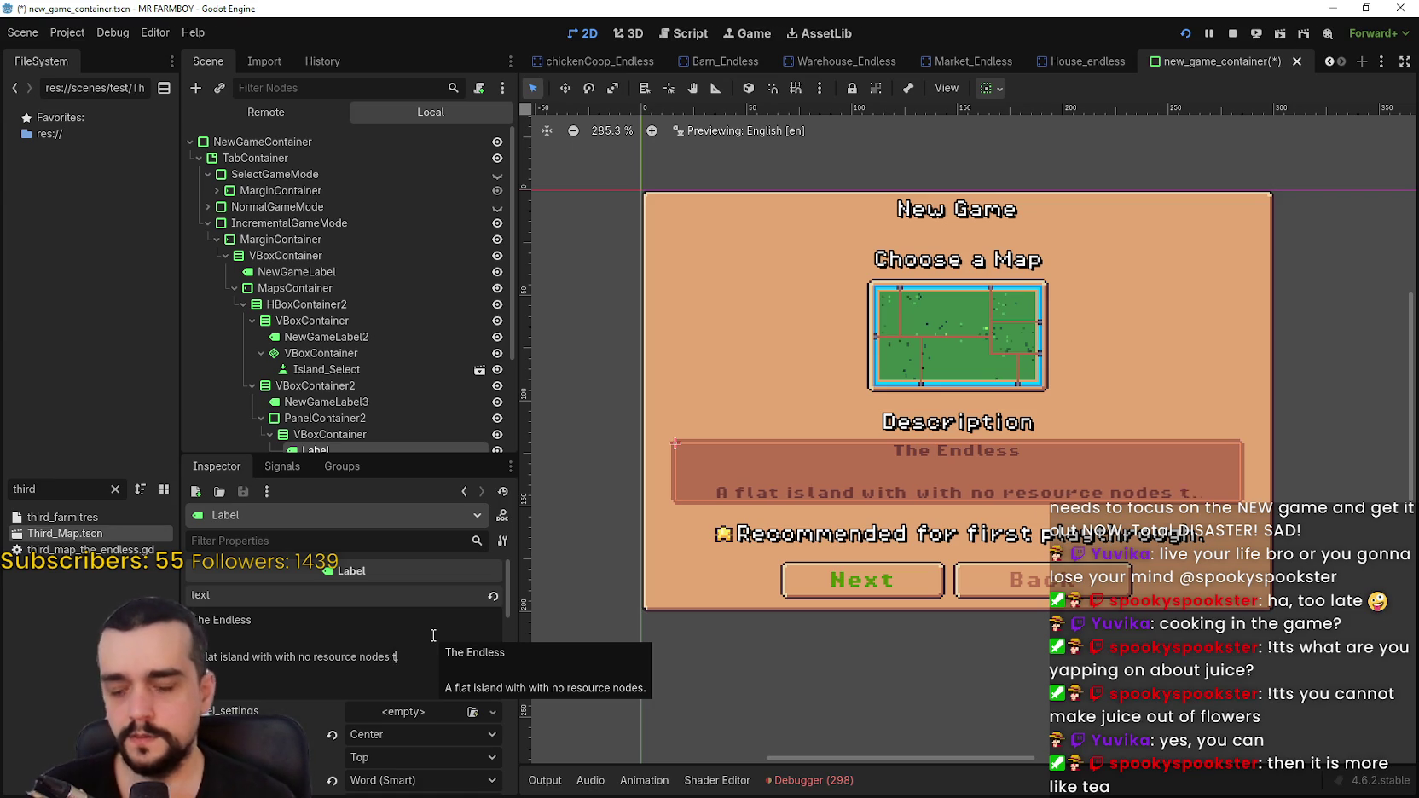
key(BackSpace)
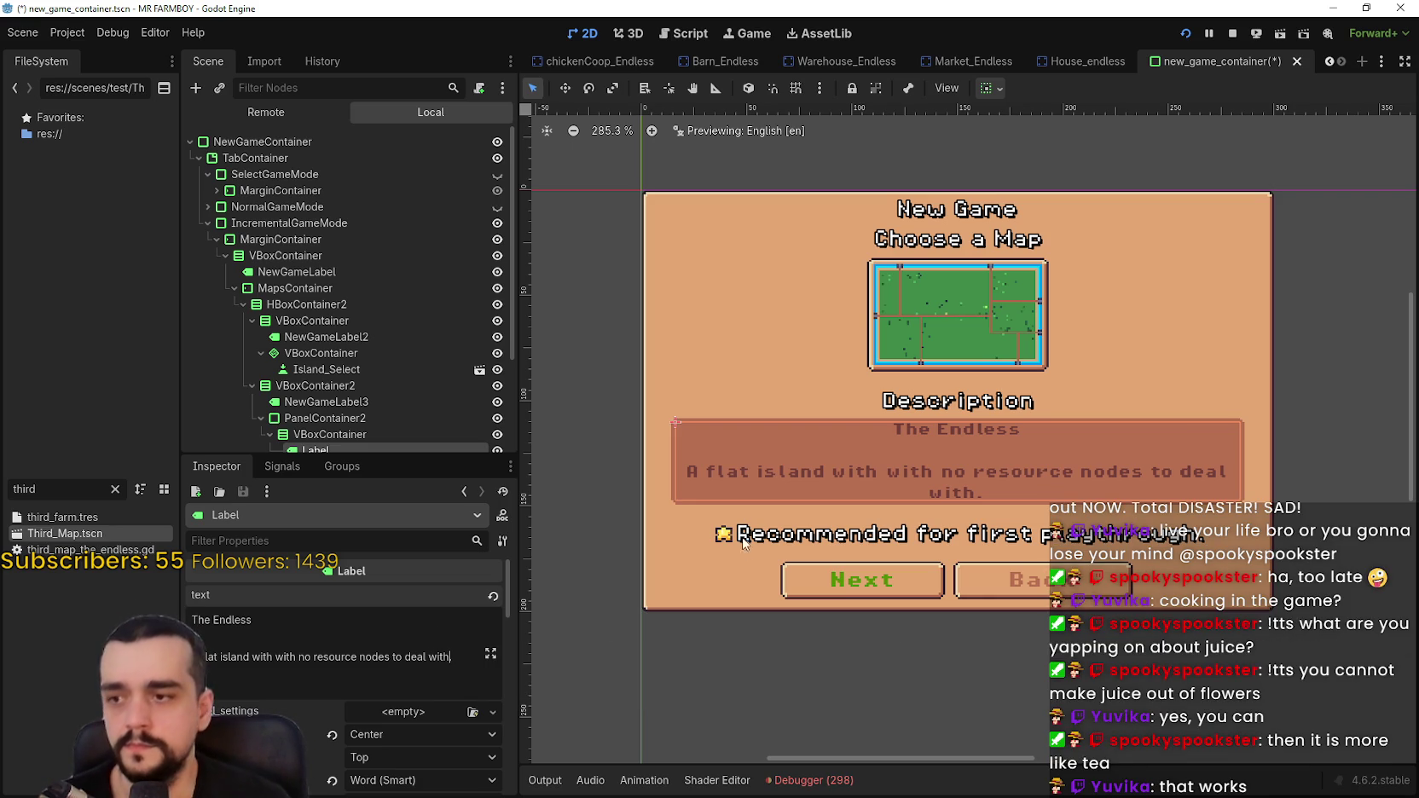
- Replace 'resource nodes' with 'resources' and remove the duplicate 'with'
scroll(785, 518, left, 2)
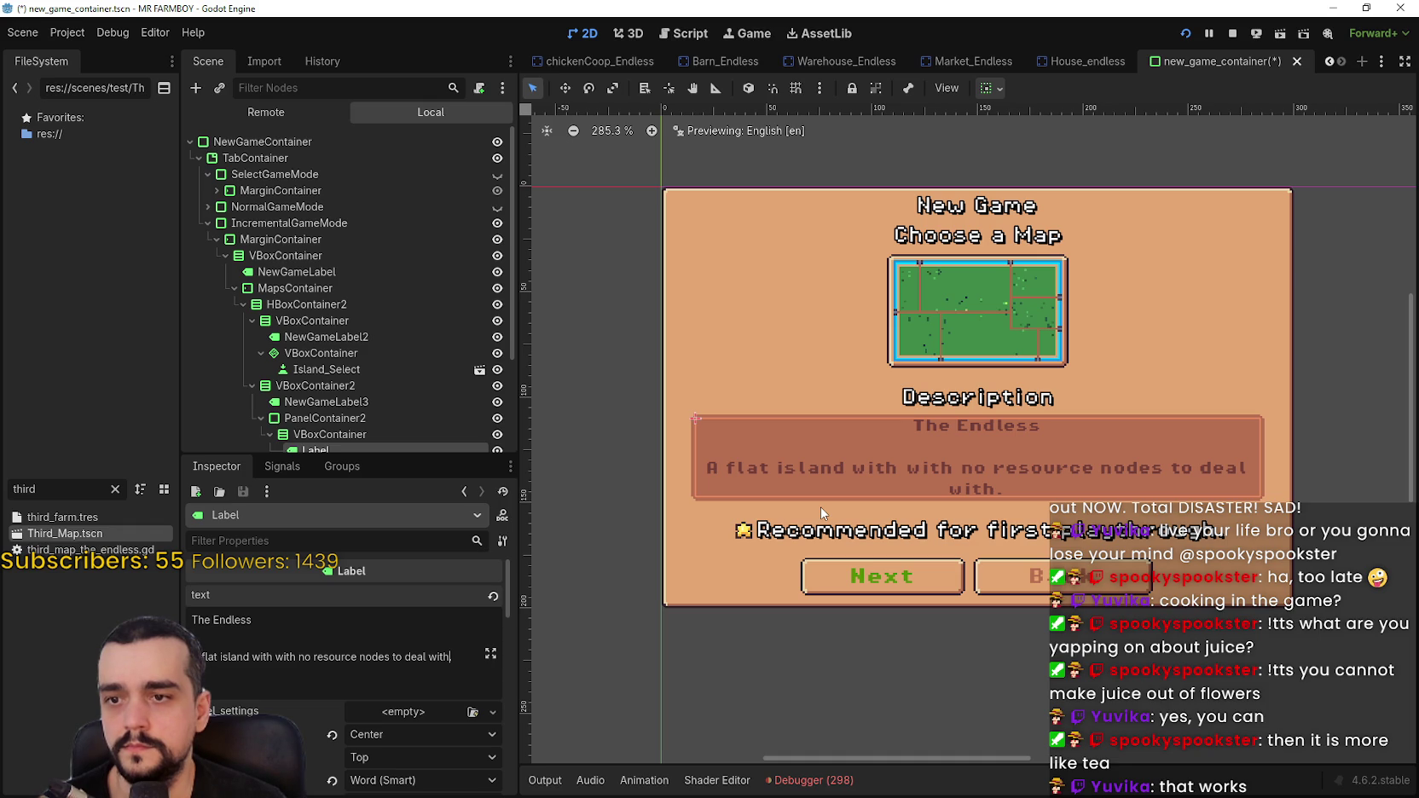
scroll(820, 507, up, 1)
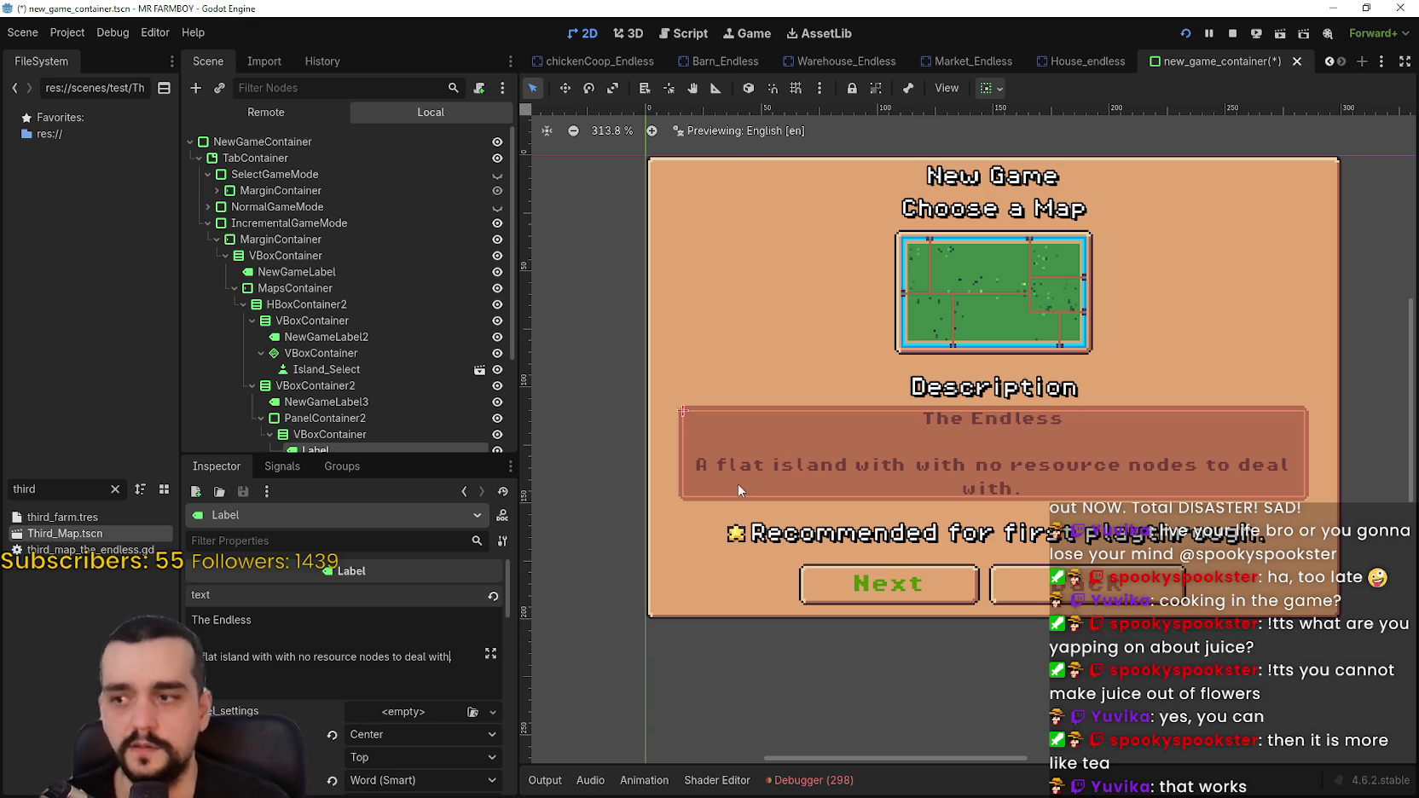
double_click(345, 657)
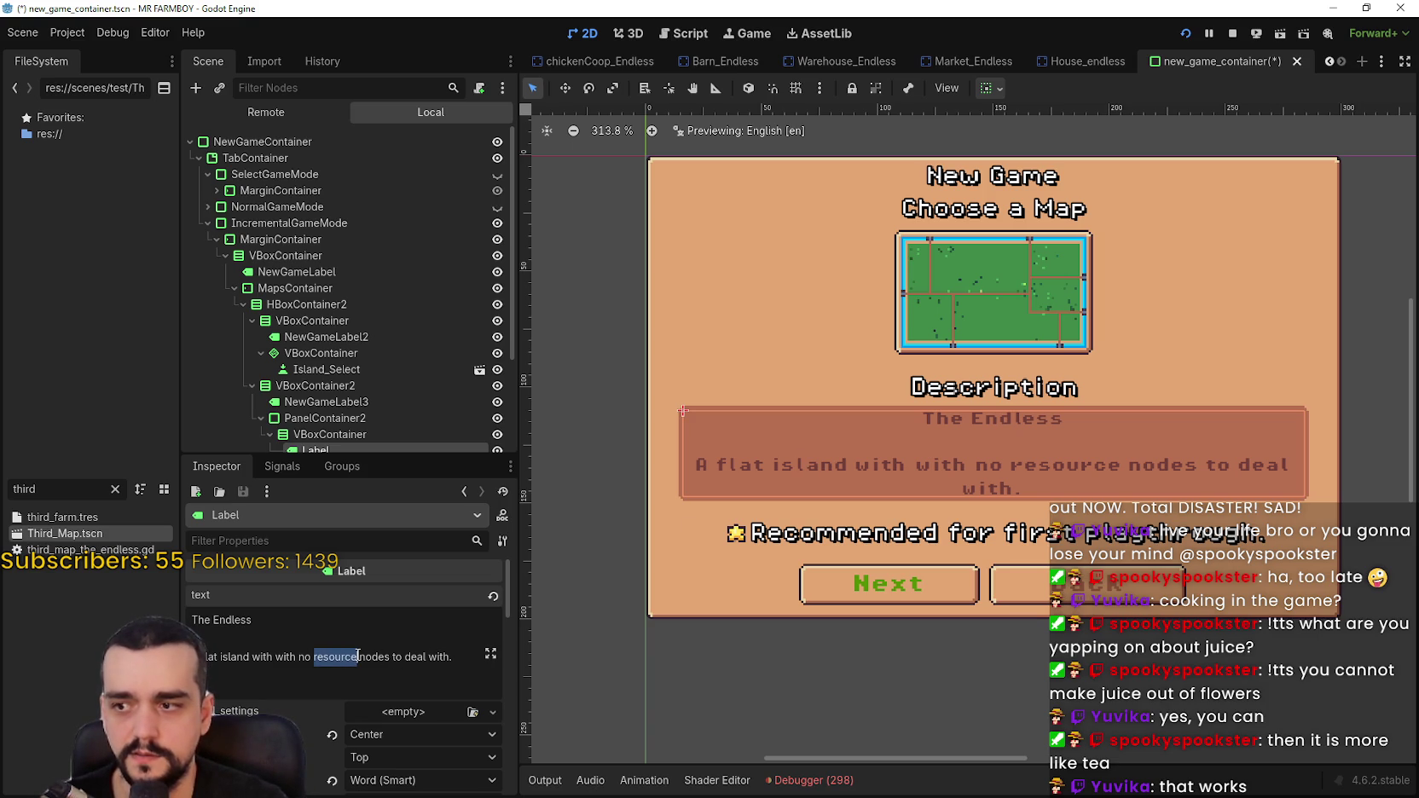
drag(345, 657, 367, 655)
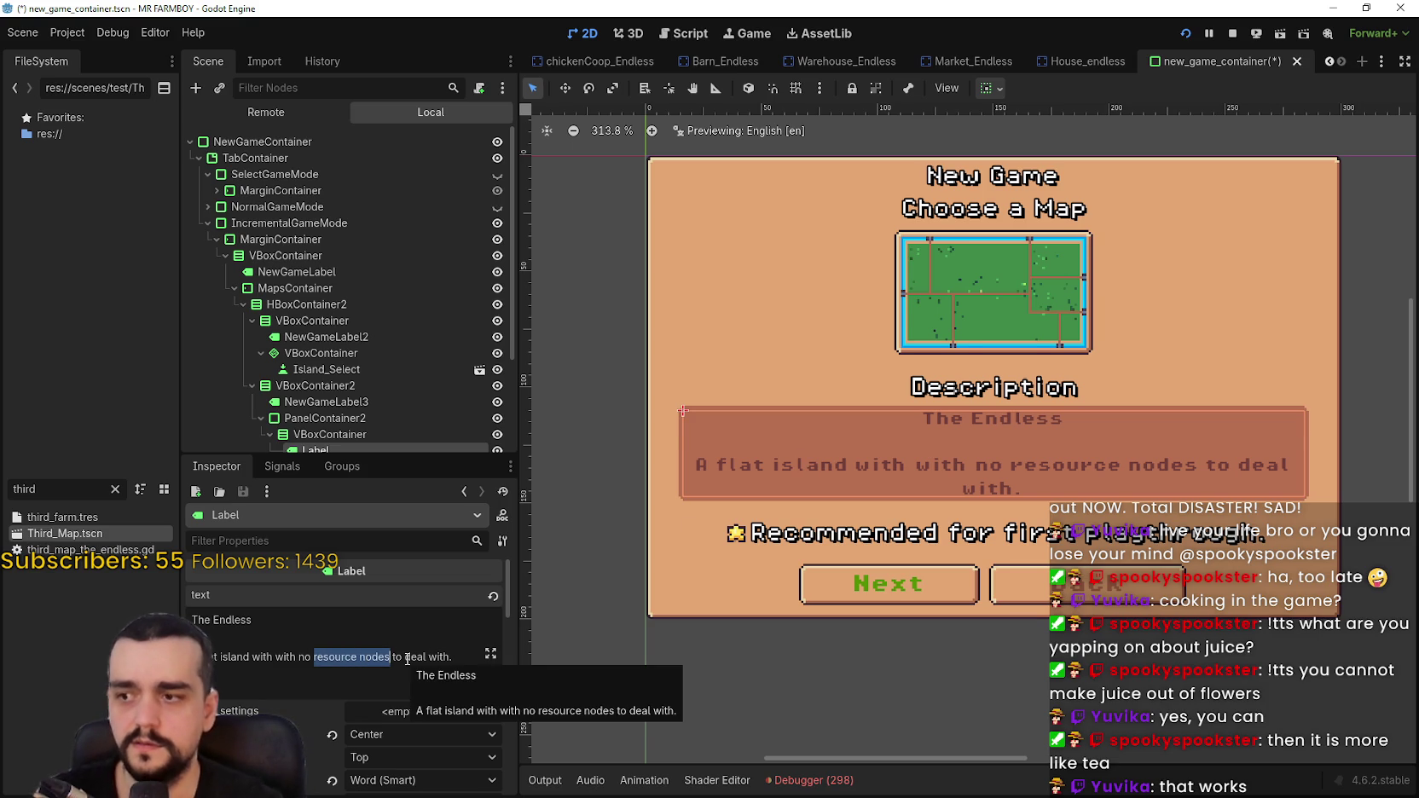
text(resources)
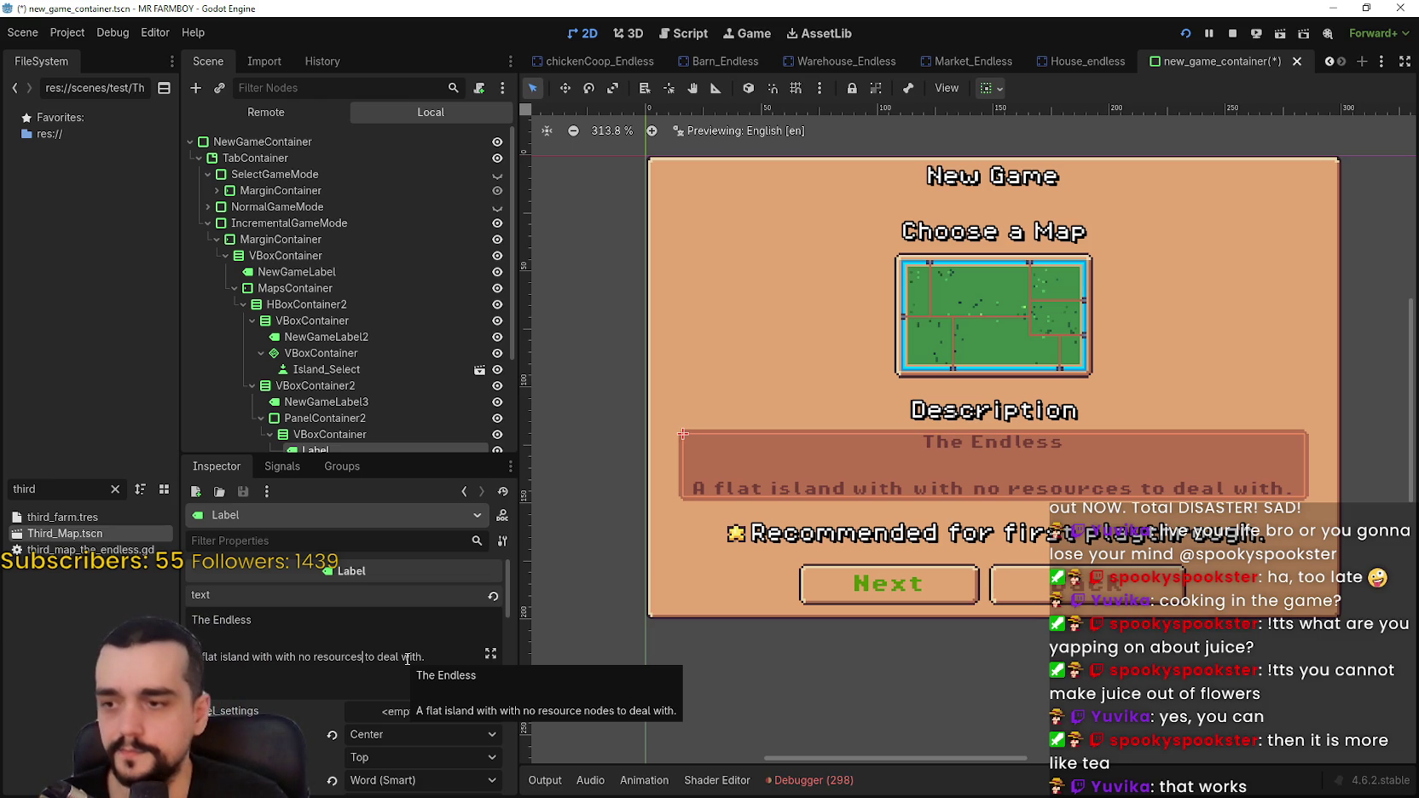
click(422, 658)
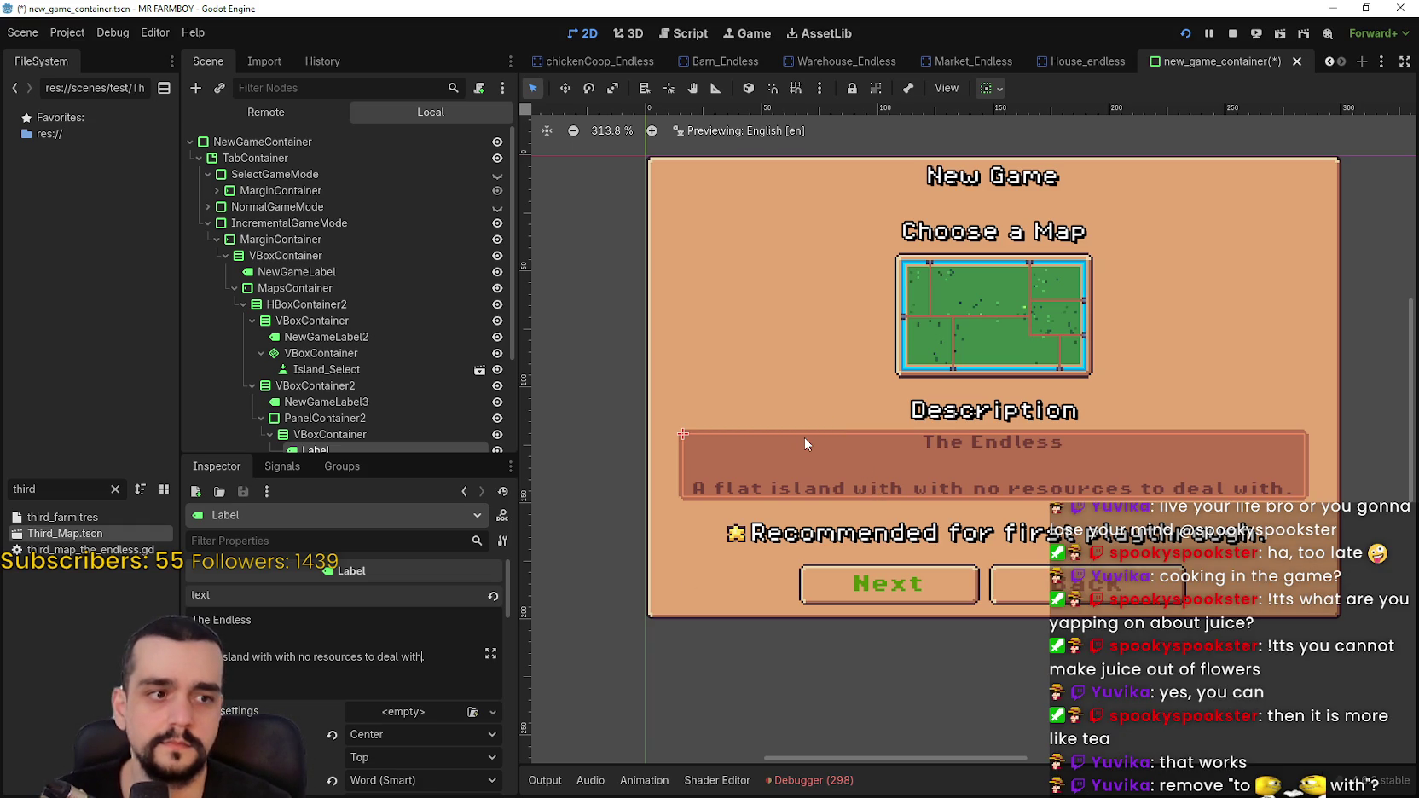
double_click(286, 656)
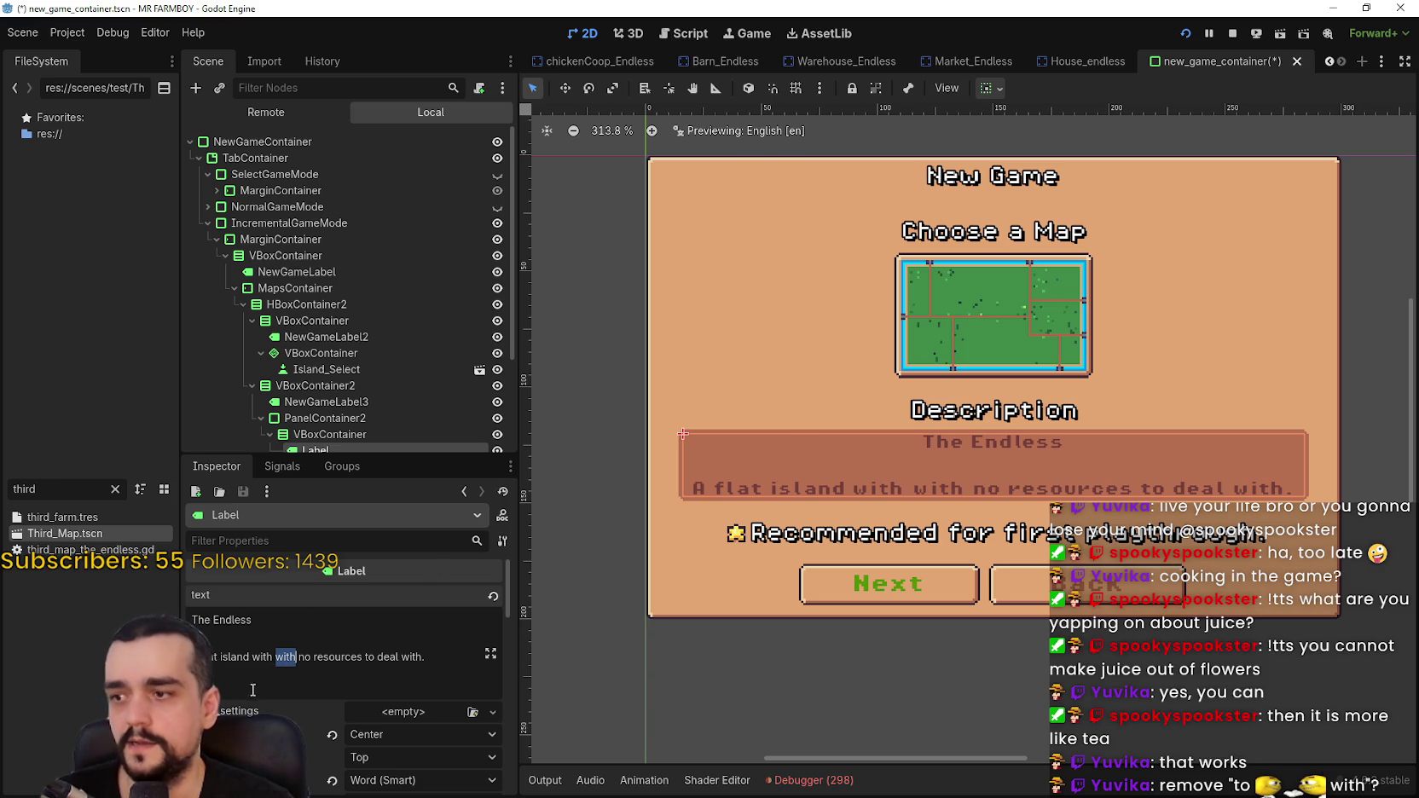
key(BackSpace)
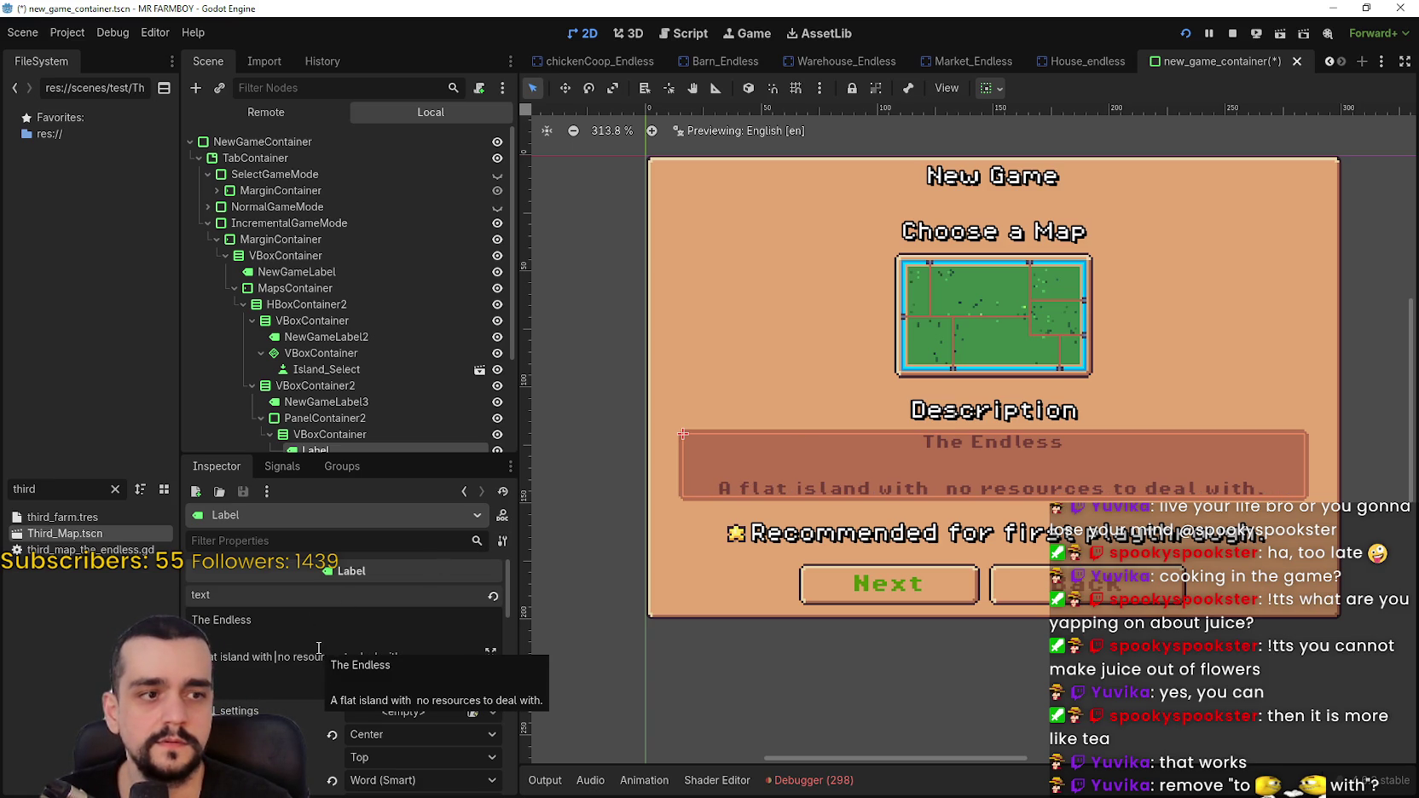
key(BackSpace)
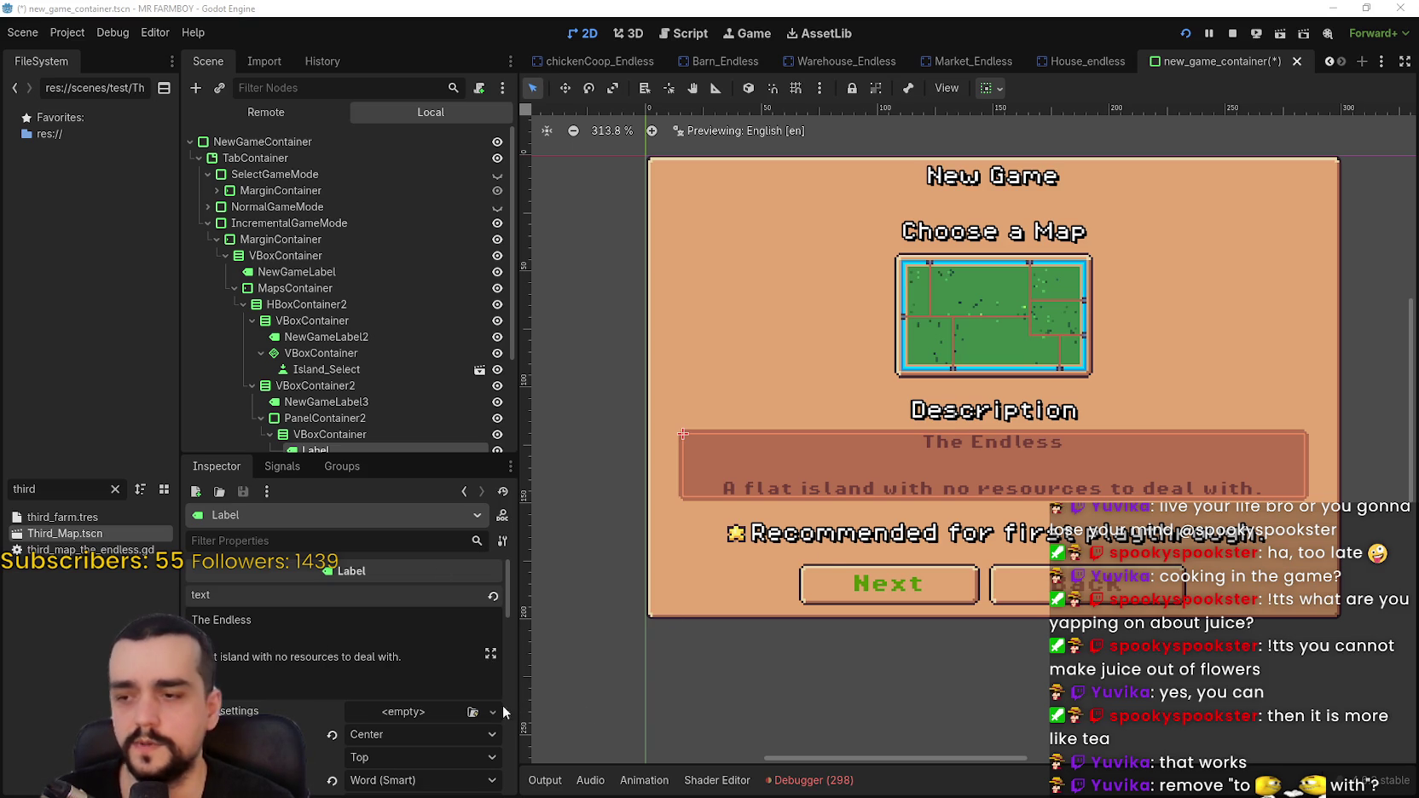
- Delete the trailing 'to deal with' and save the scene
drag(399, 657, 339, 658)
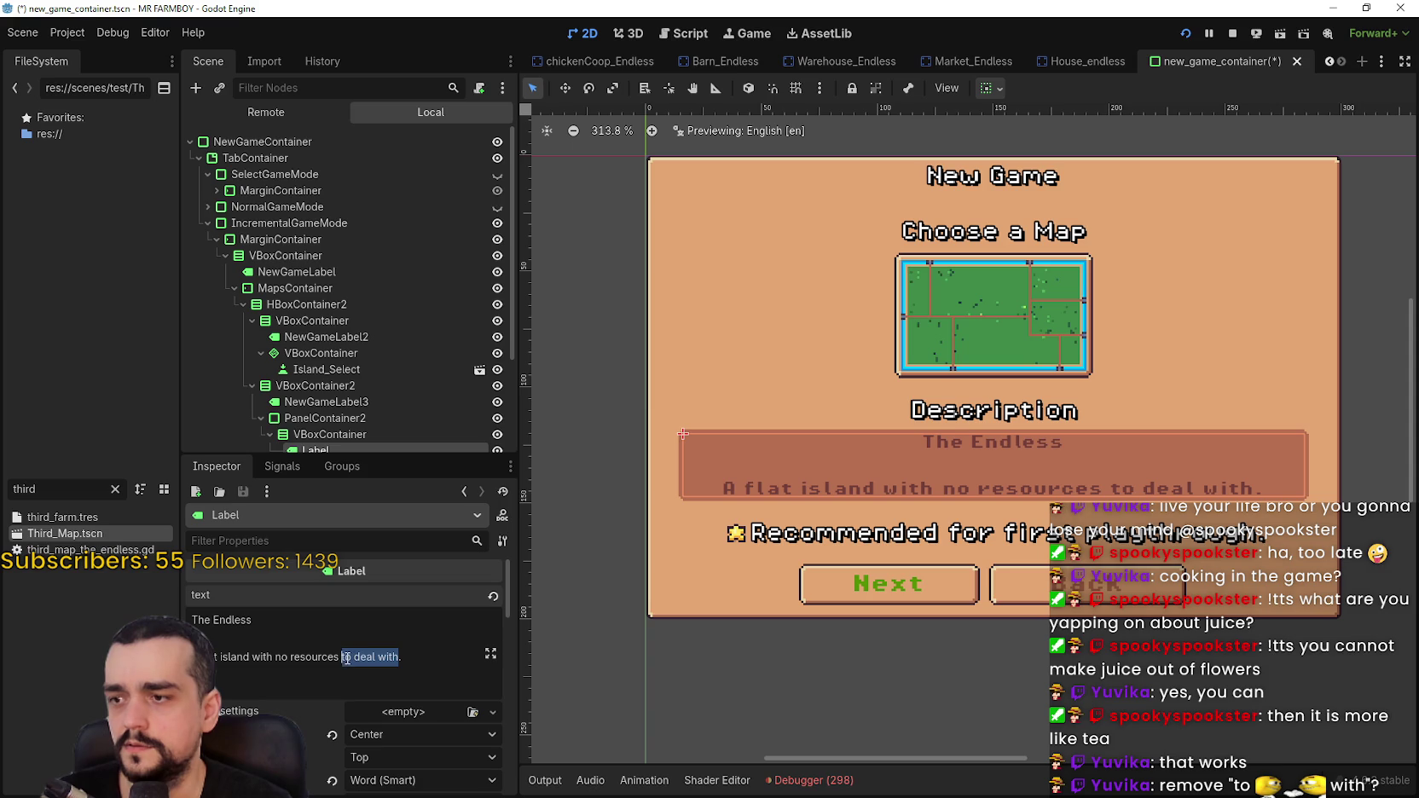
key(BackSpace)
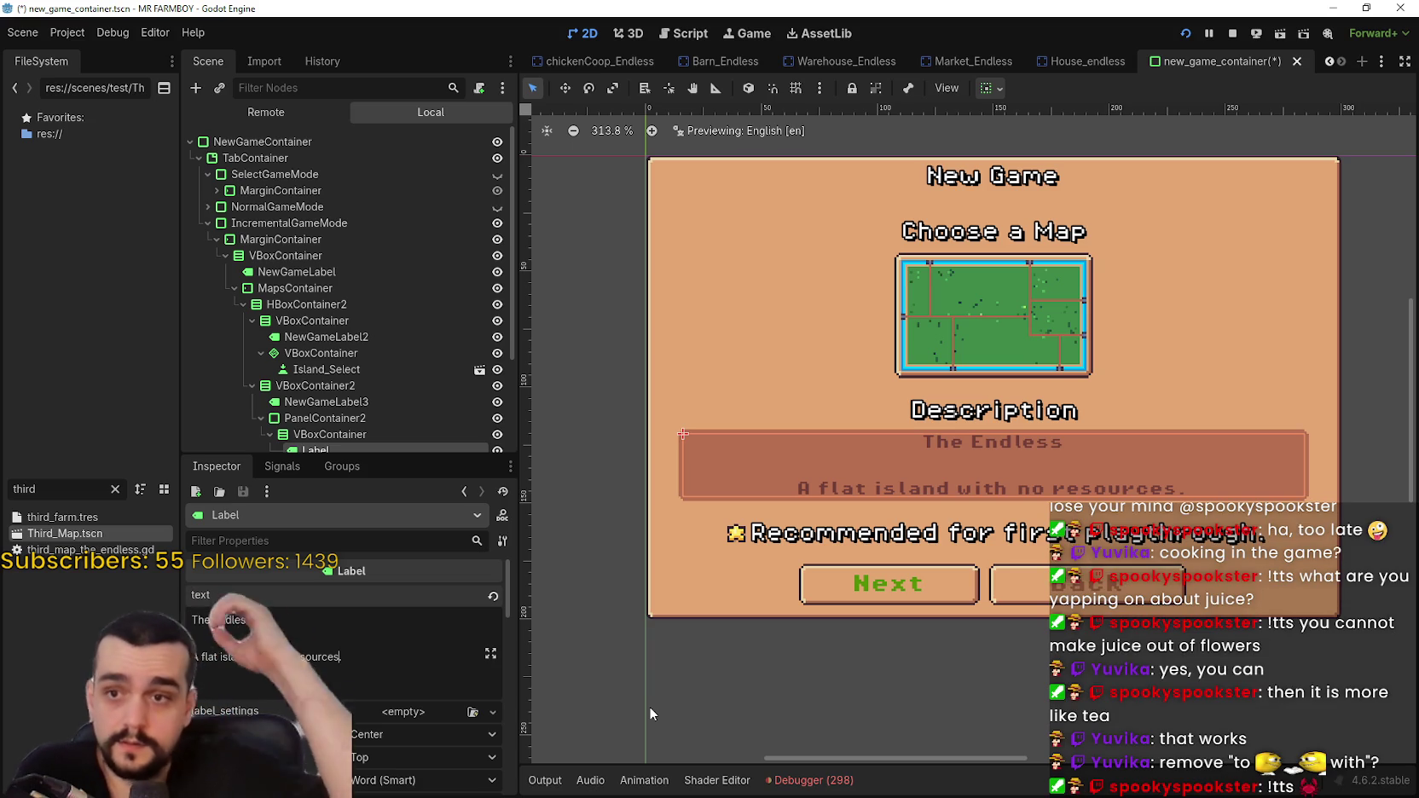
key(ctrl+s)
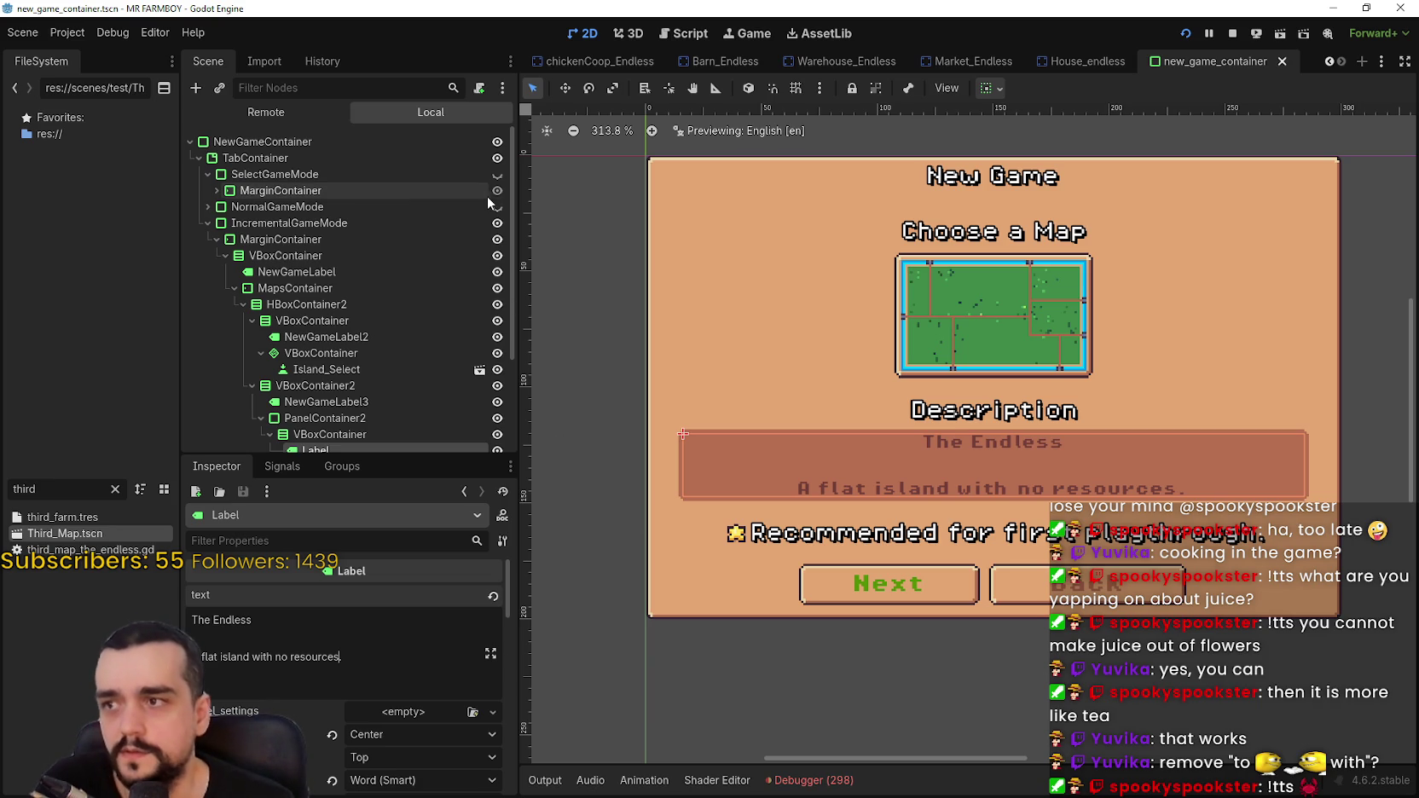
click(498, 174)
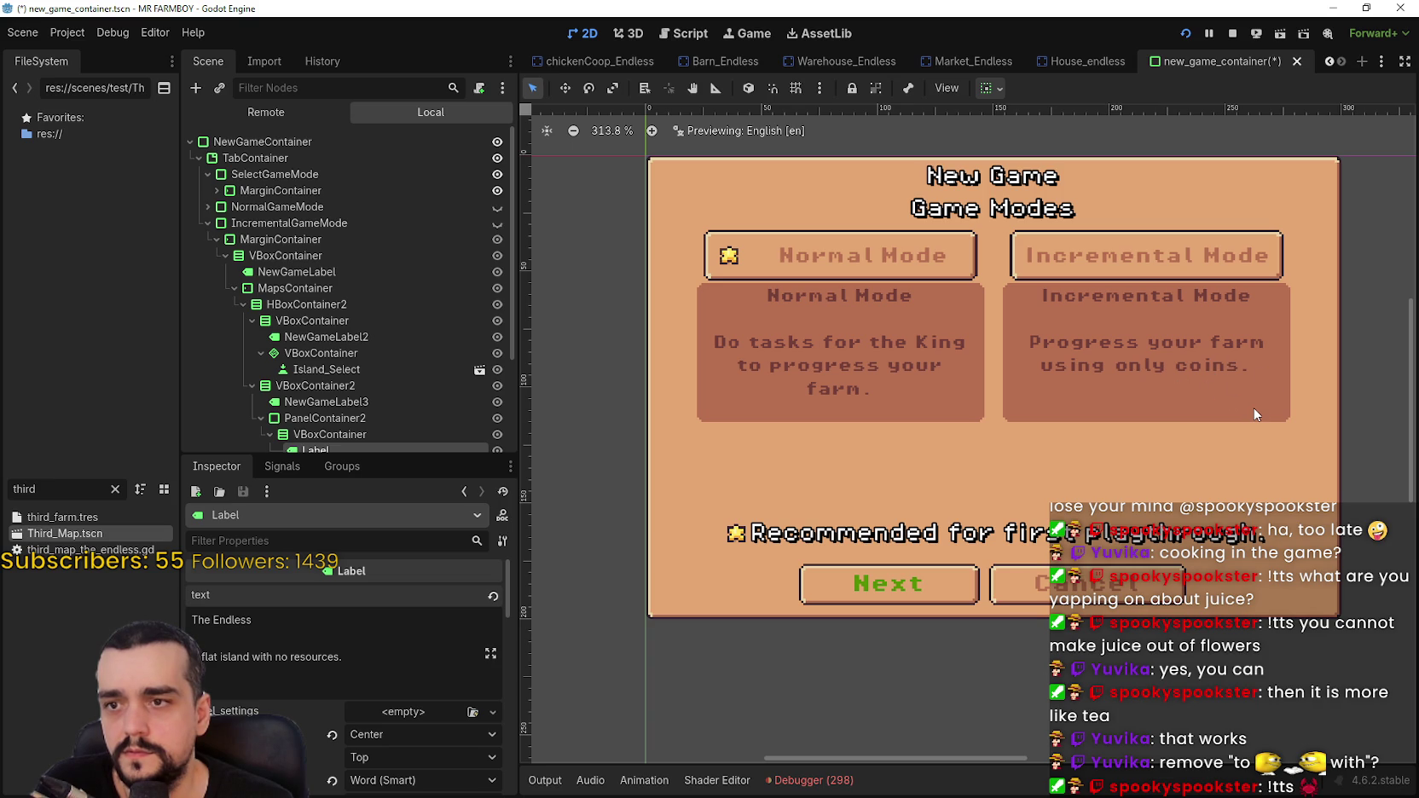
scroll(433, 390, down, 1)
scroll(432, 390, up, 1)
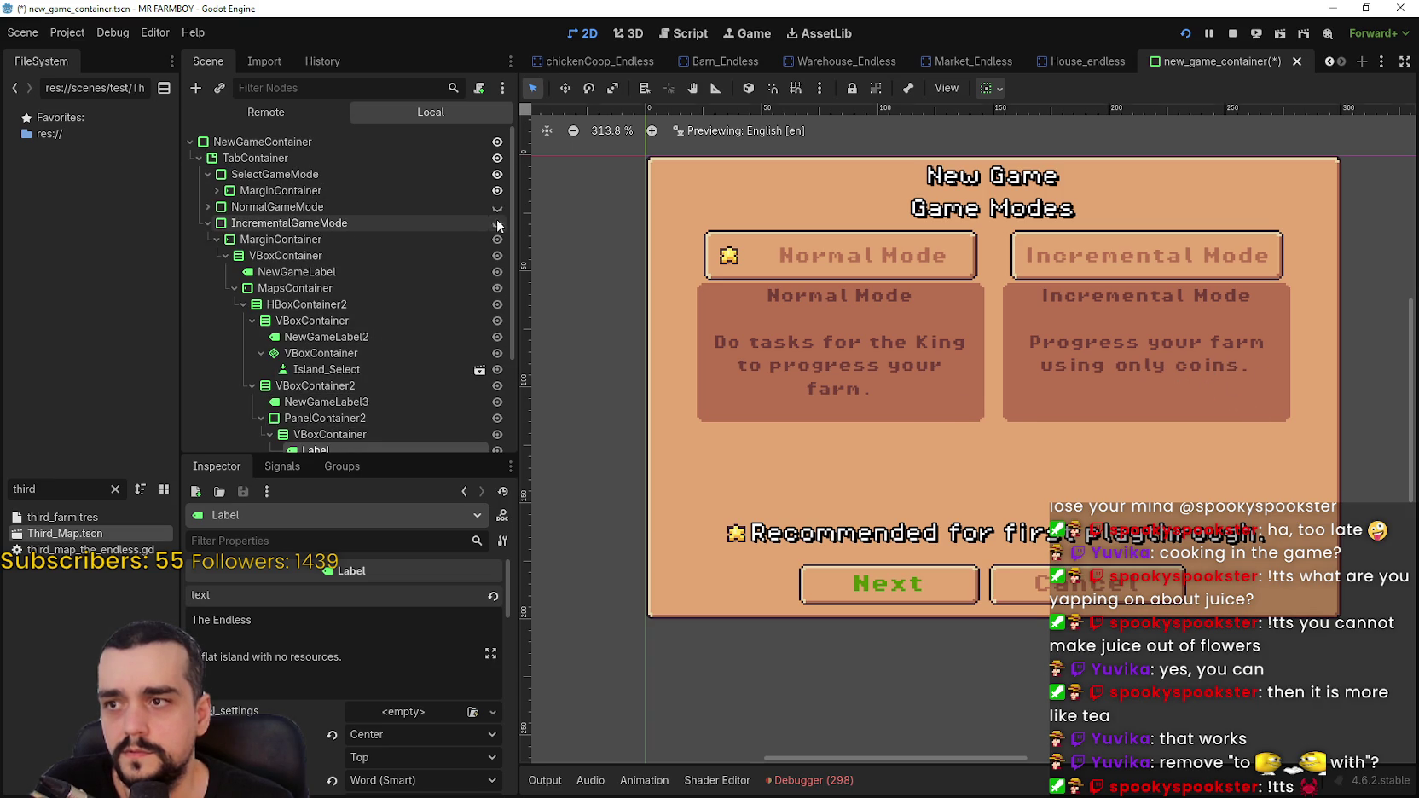
click(497, 222)
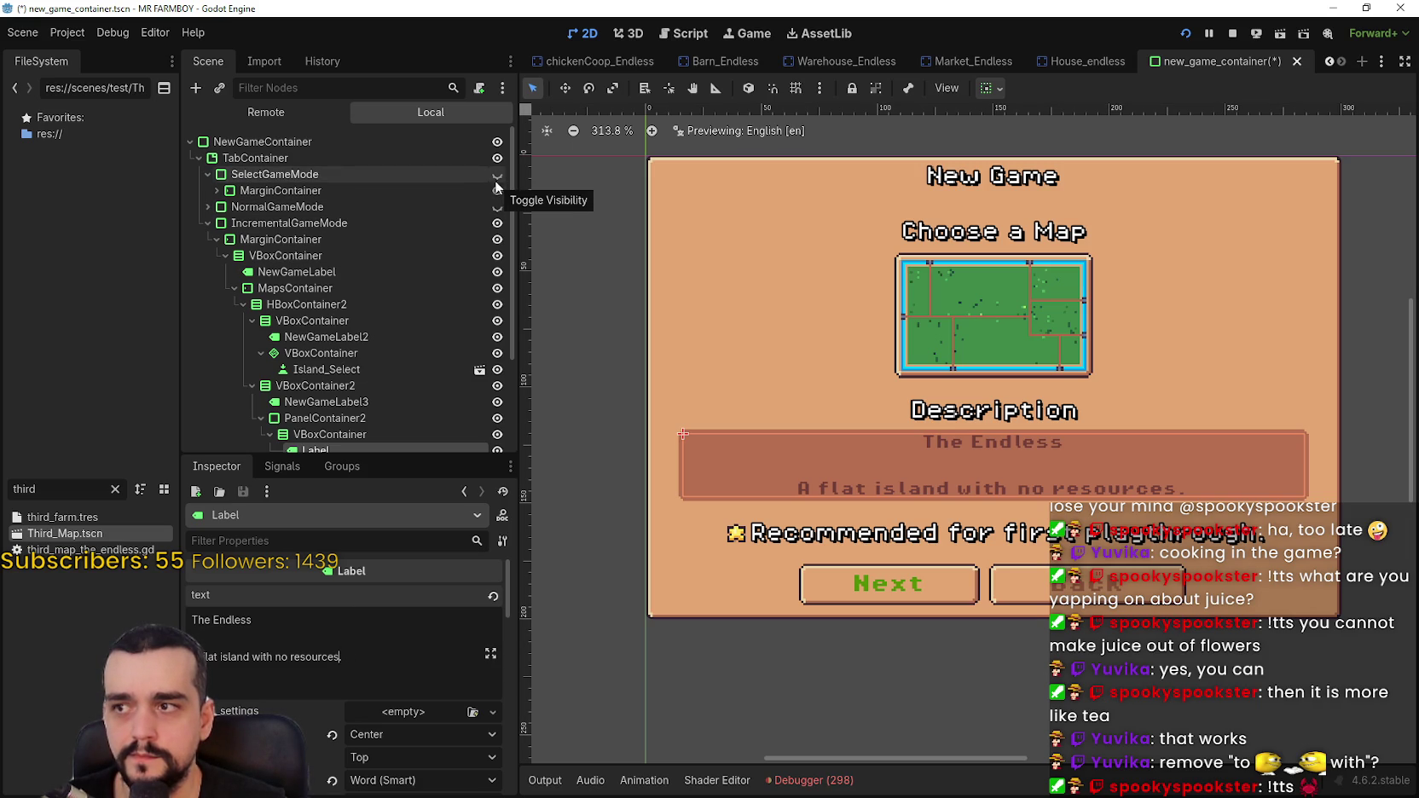
click(497, 209)
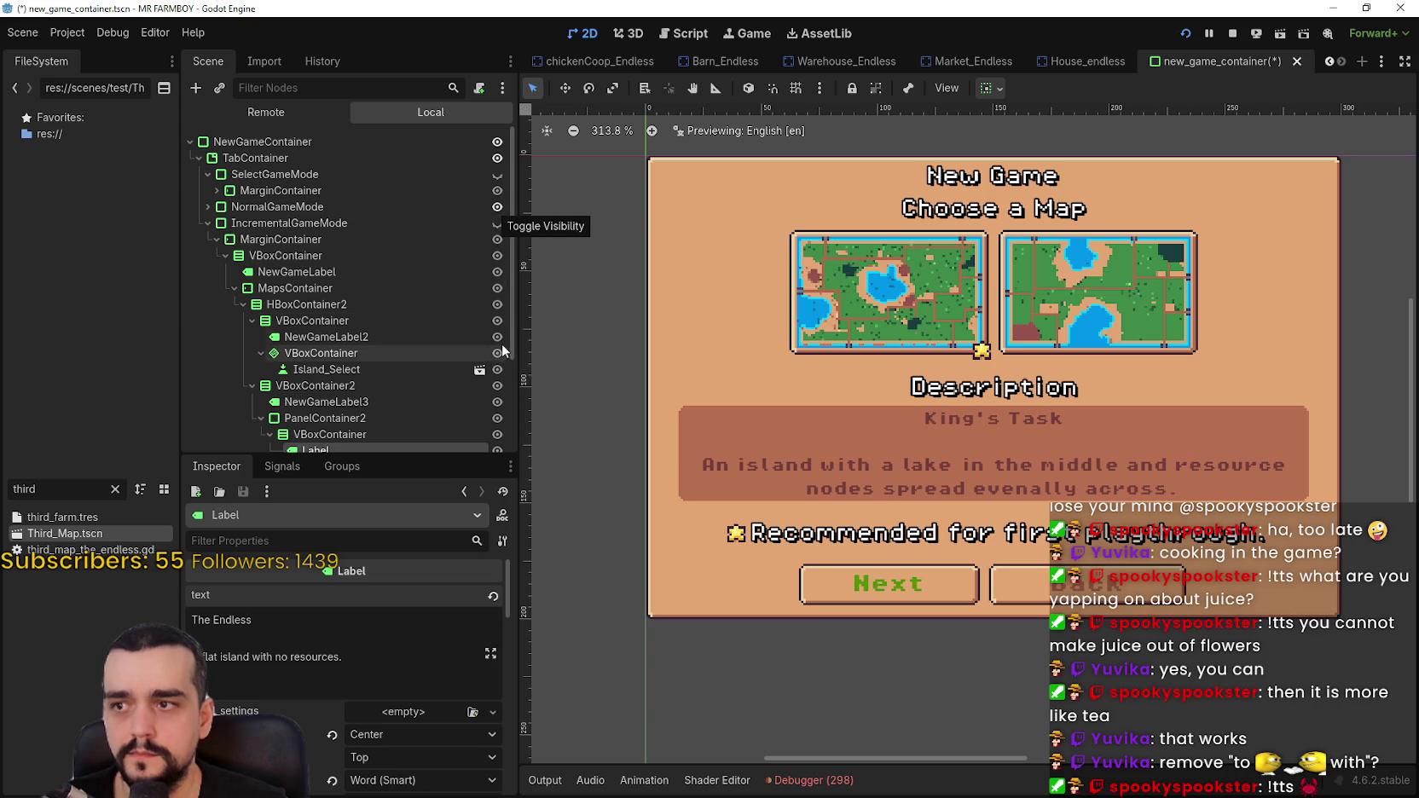
click(497, 224)
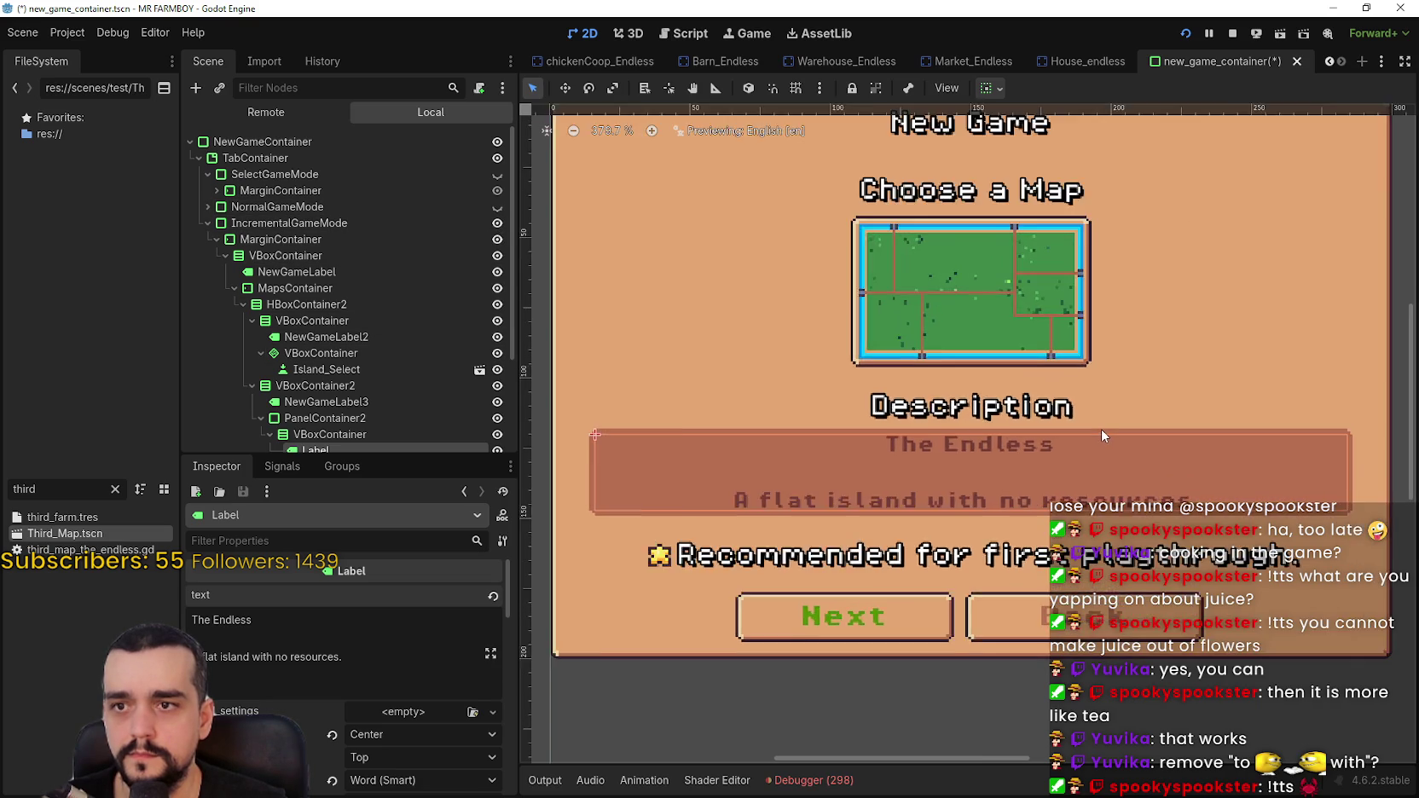
scroll(1098, 428, down, 1)
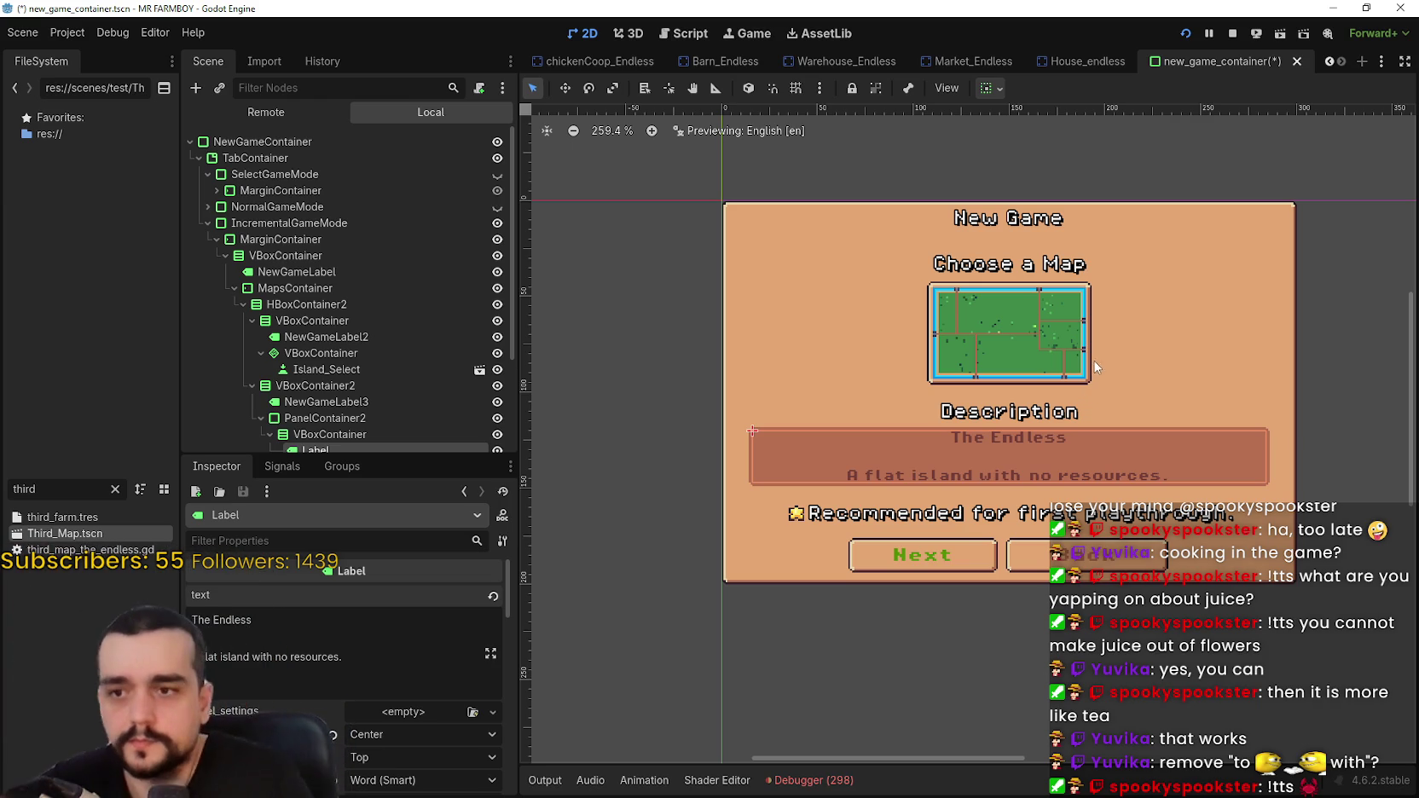
drag(956, 344, 863, 314)
- Compare layouts by toggling the description panel, leaving the 'Recommended for first playthrough' row hidden
scroll(429, 306, down, 3)
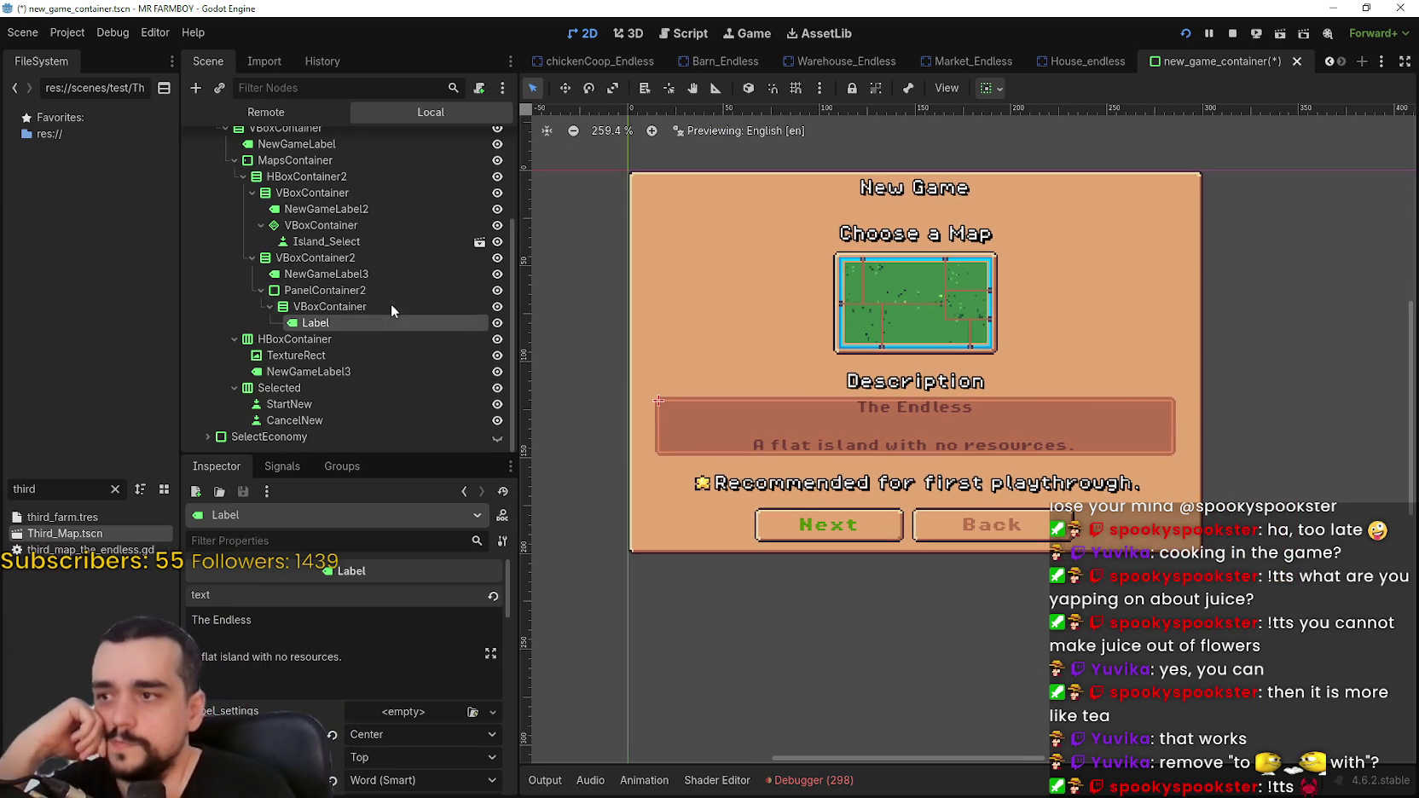
click(391, 290)
click(497, 291)
click(497, 290)
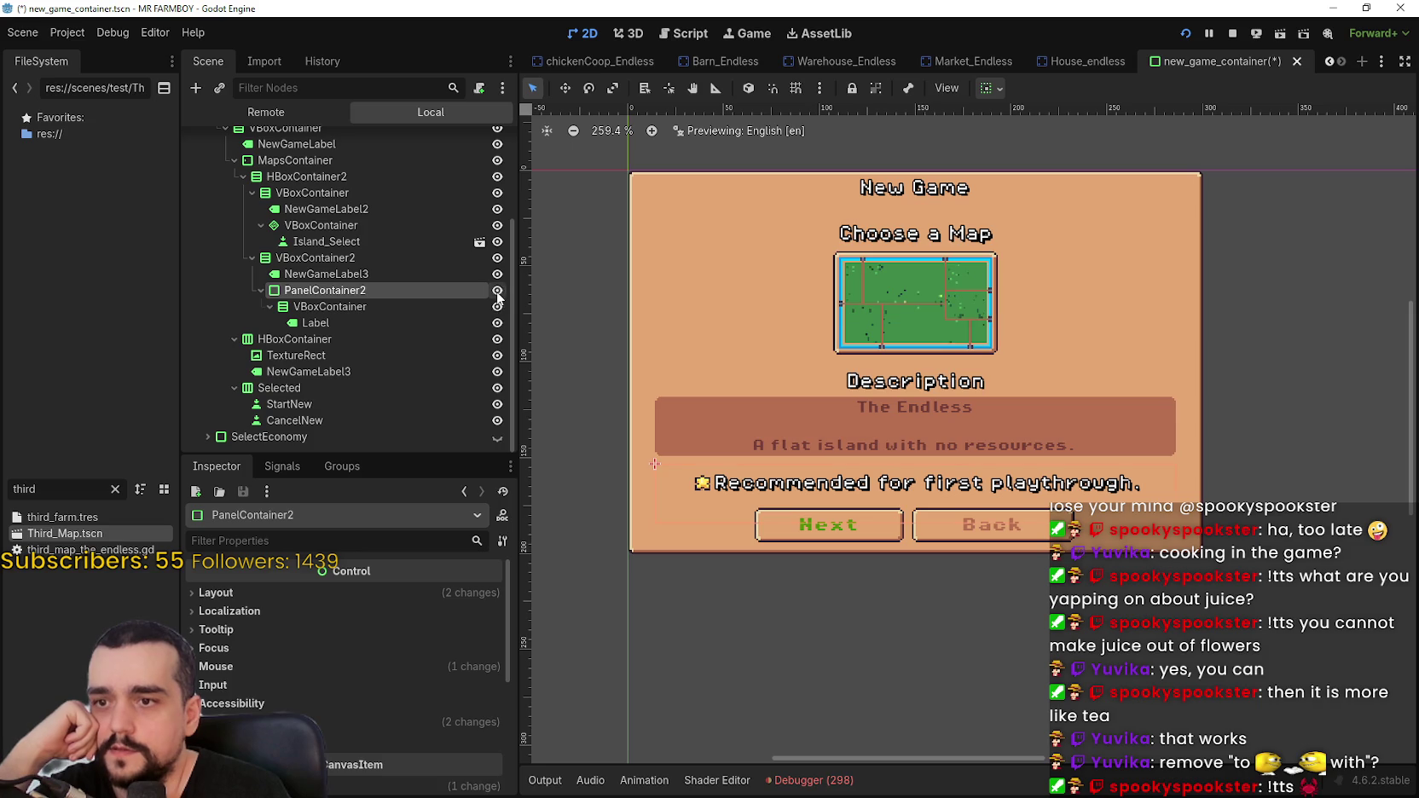
click(497, 338)
click(497, 339)
click(497, 340)
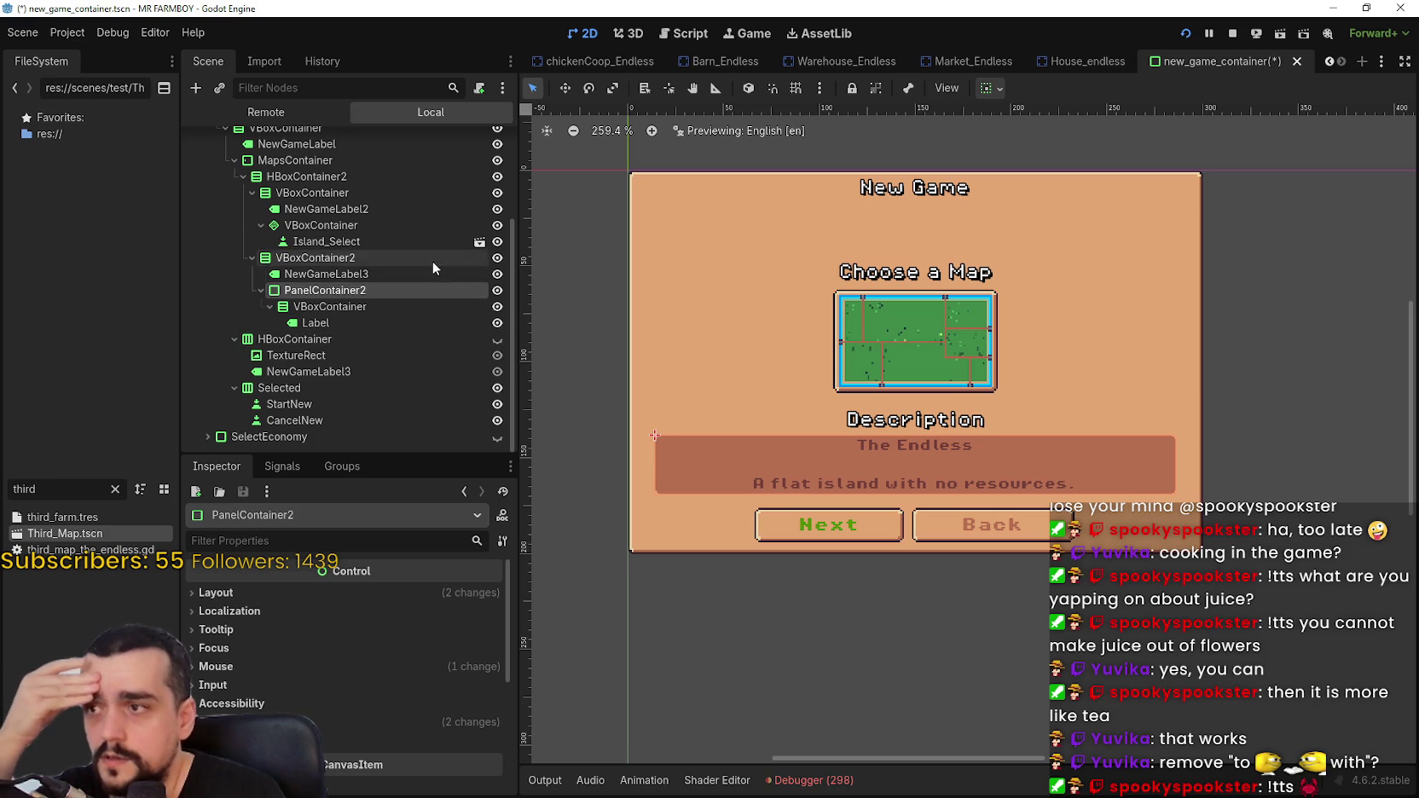
scroll(435, 256, up, 2)
- Turn off vertical Expand on MapsContainer so the map area stops stretching
click(431, 200)
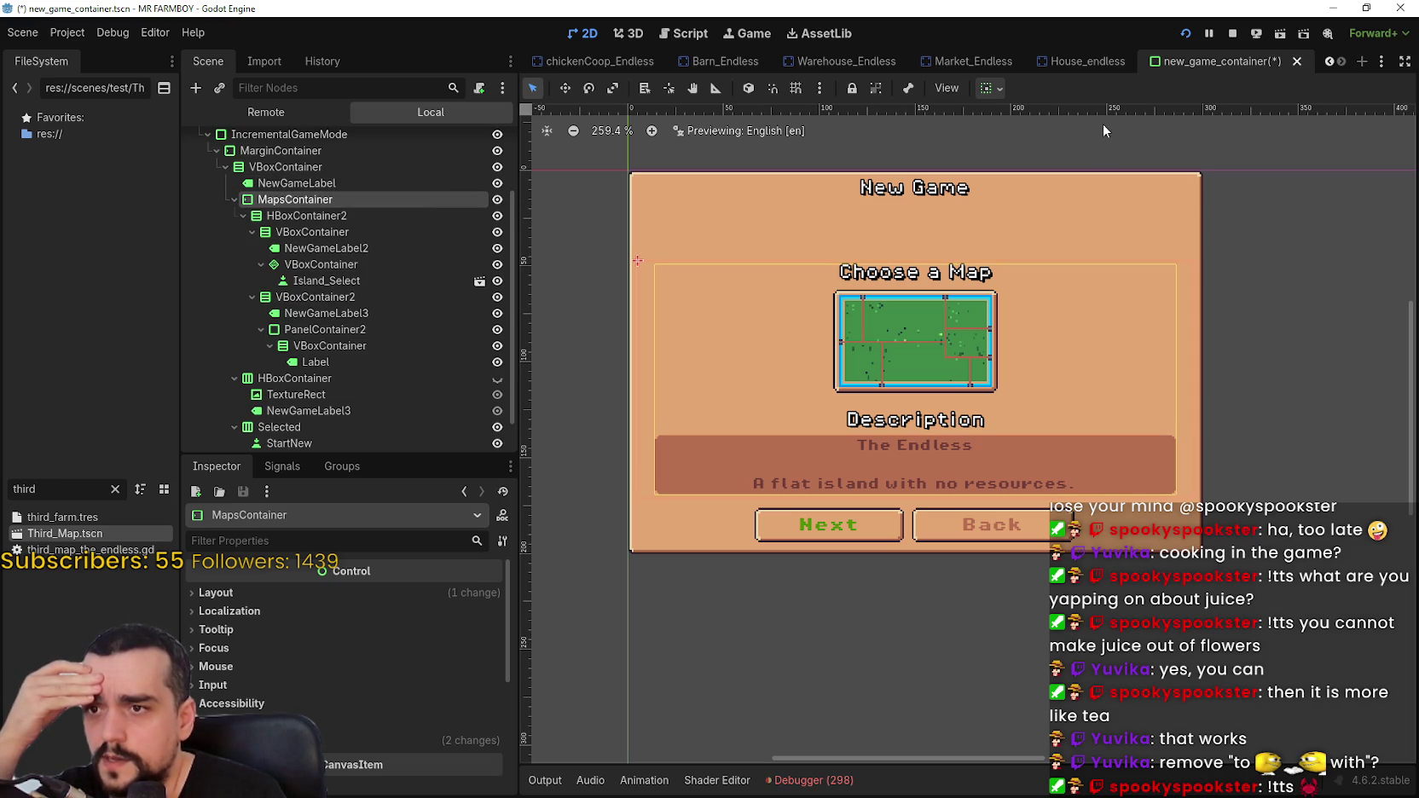
click(990, 89)
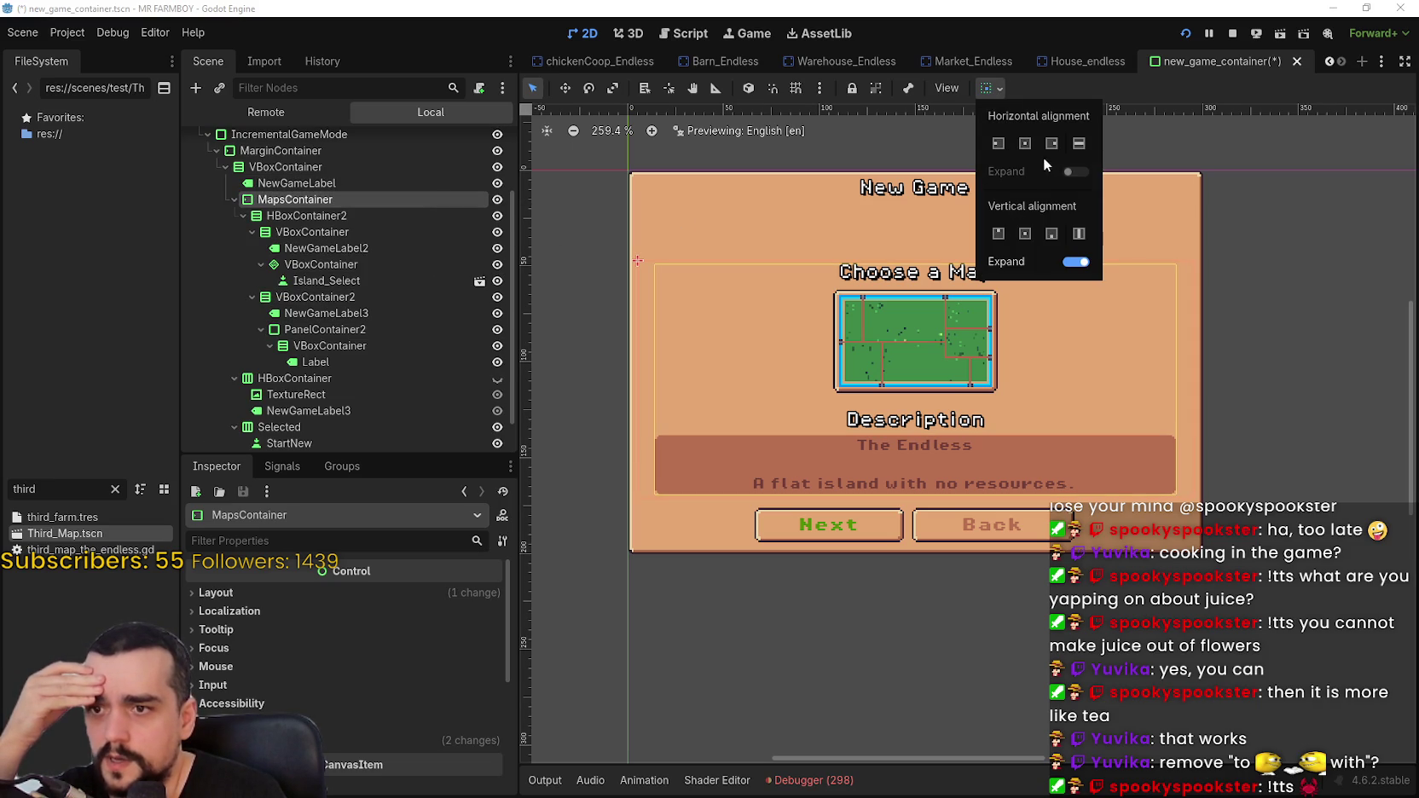
click(1070, 263)
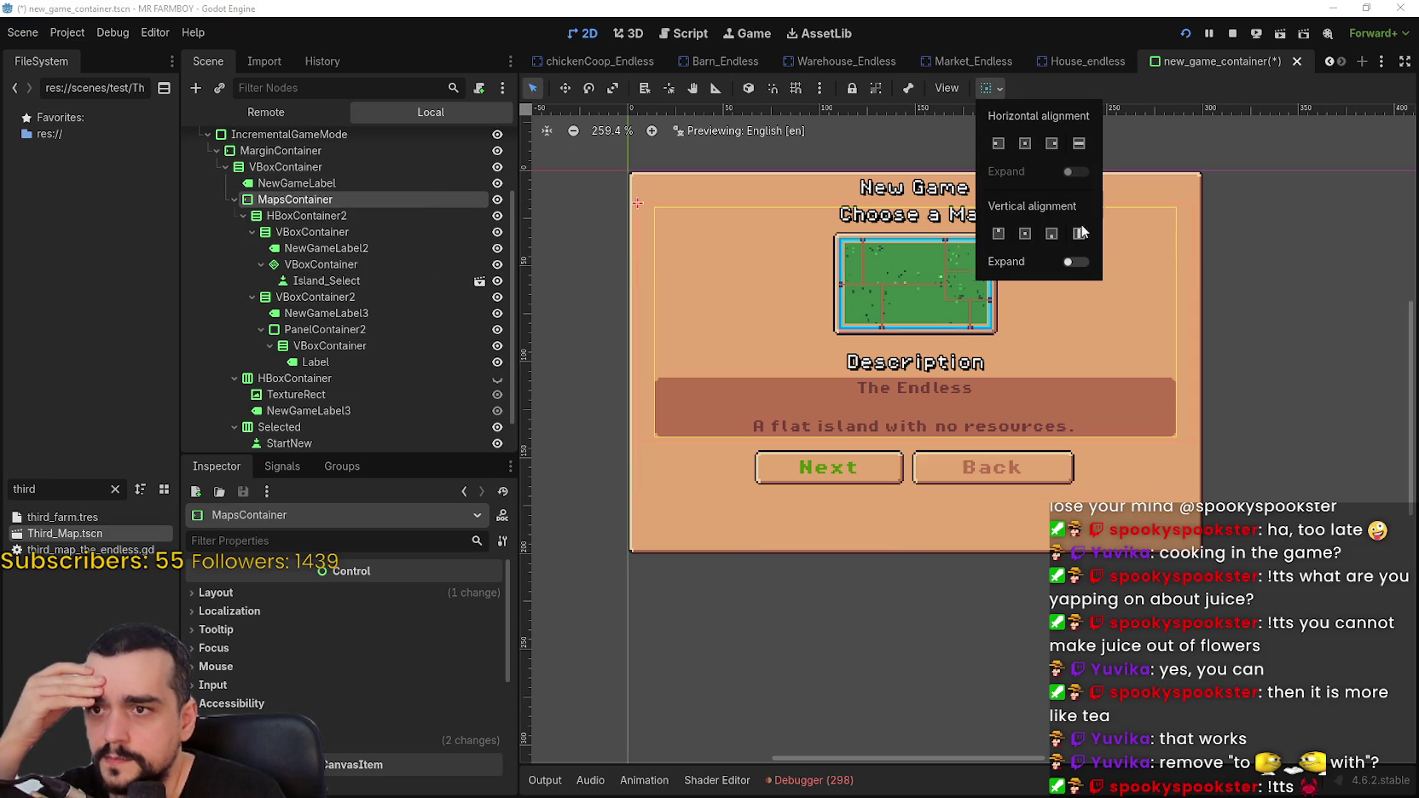
click(1135, 96)
scroll(1027, 181, up, 2)
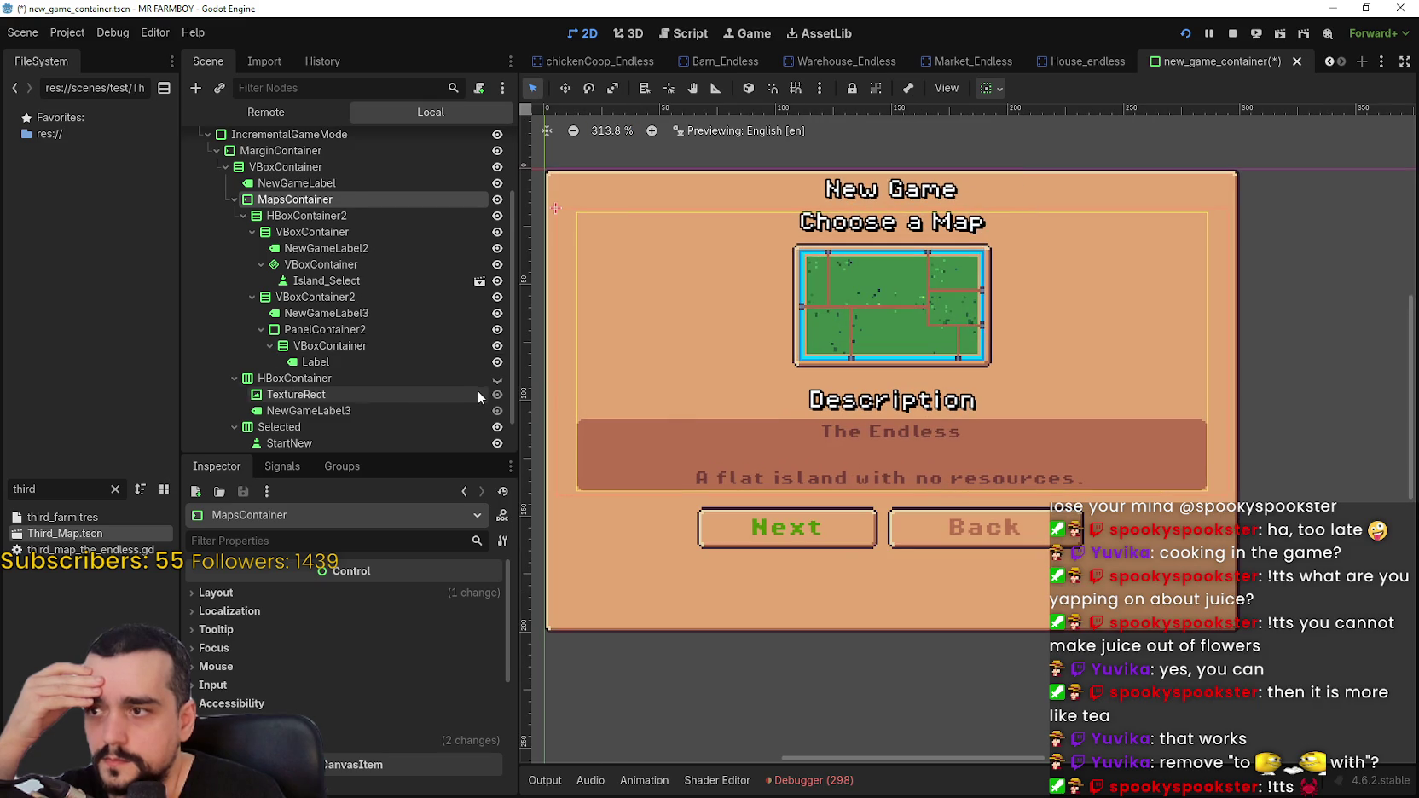
scroll(474, 383, down, 2)
- Turn on vertical Expand for the Selected button row, pushing Next/Back lower
click(393, 385)
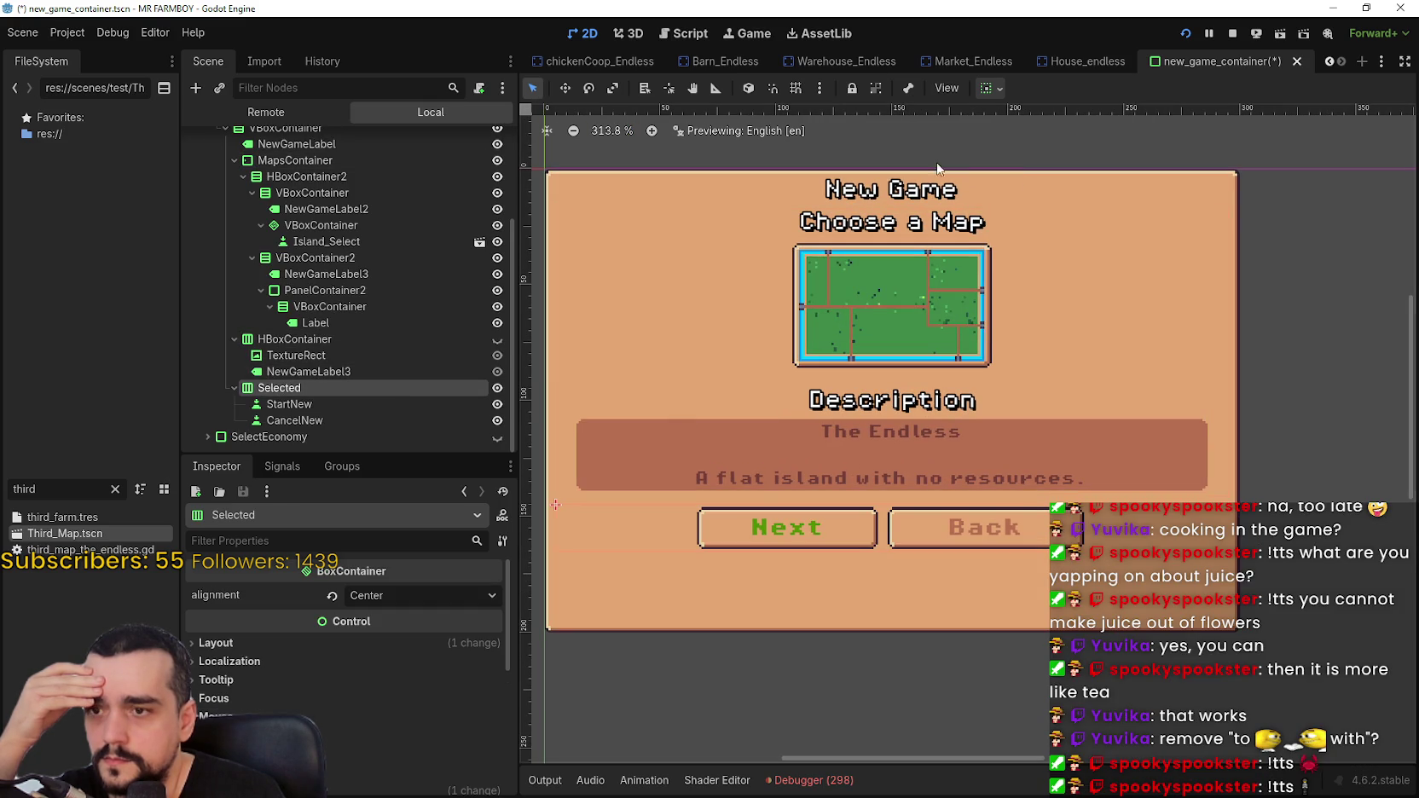
click(987, 89)
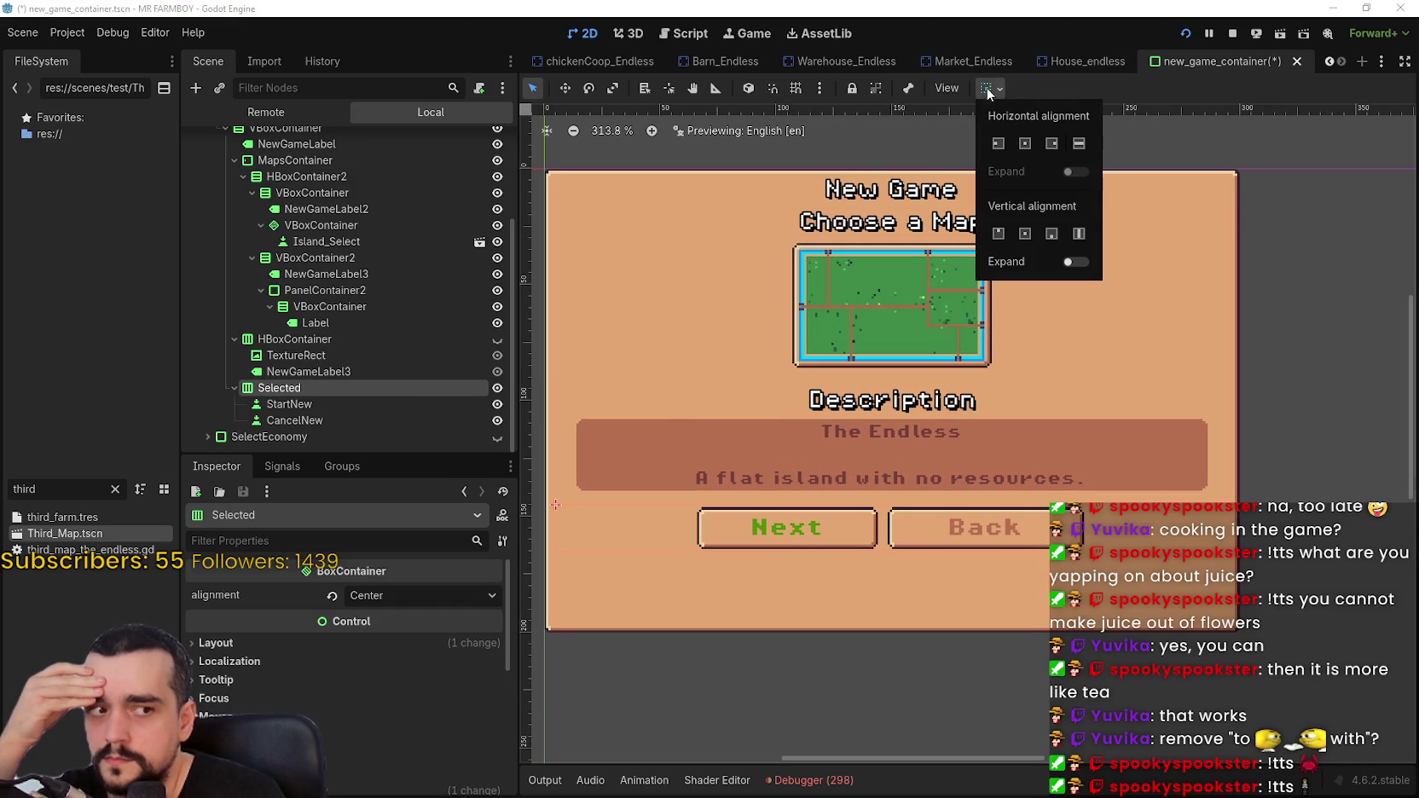
click(1076, 262)
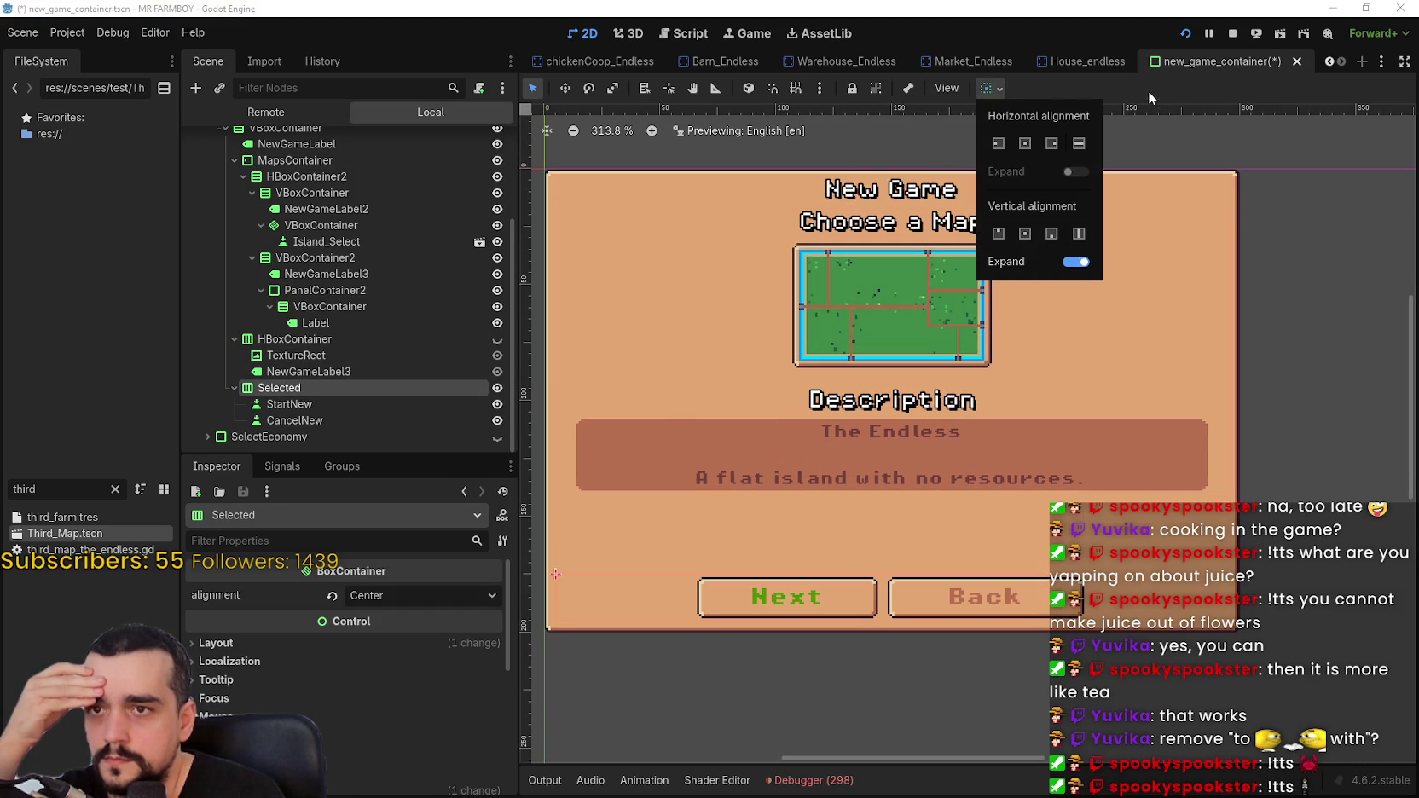
click(1148, 91)
scroll(1028, 266, down, 3)
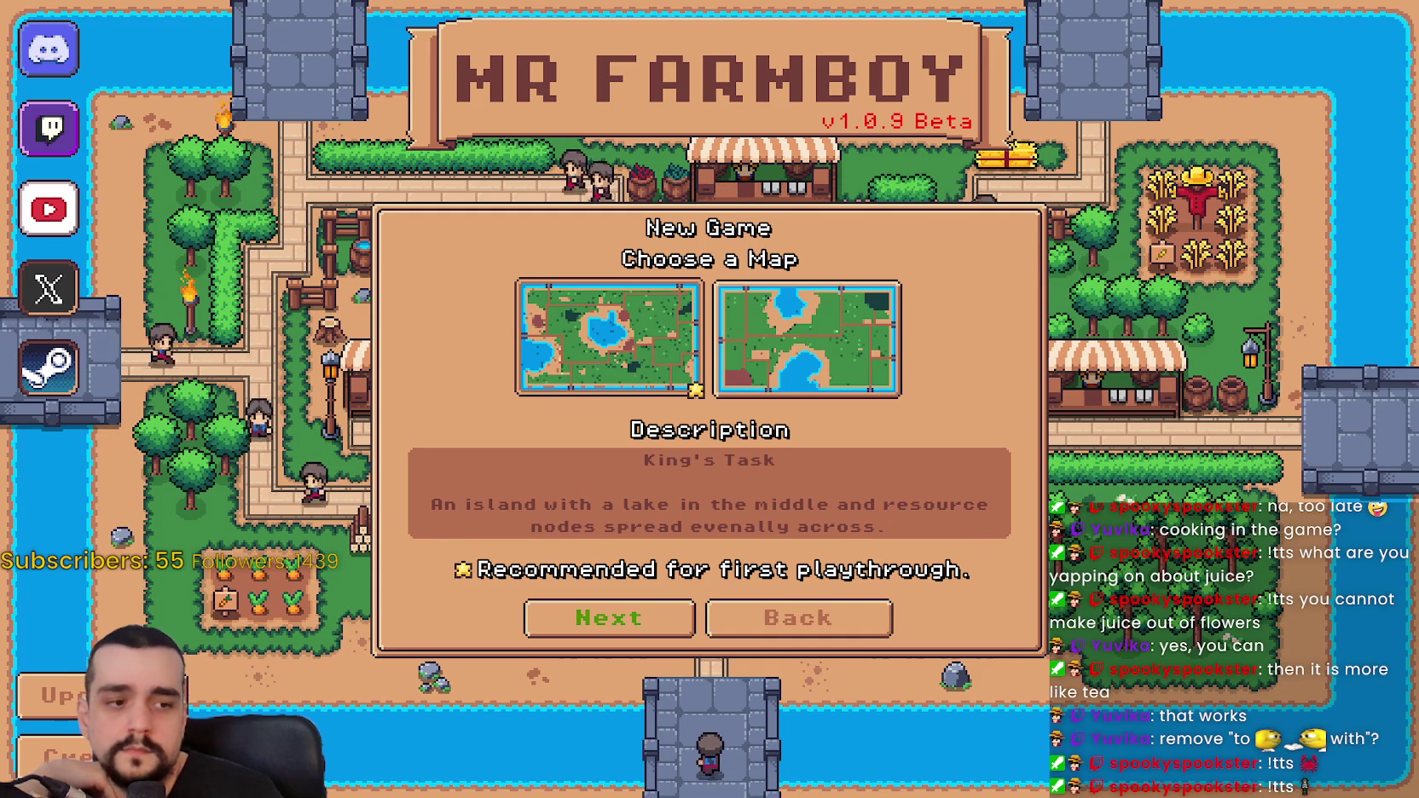
- Close the game, relaunch it with F5 to test the New Game screen, then close it
key(F8)
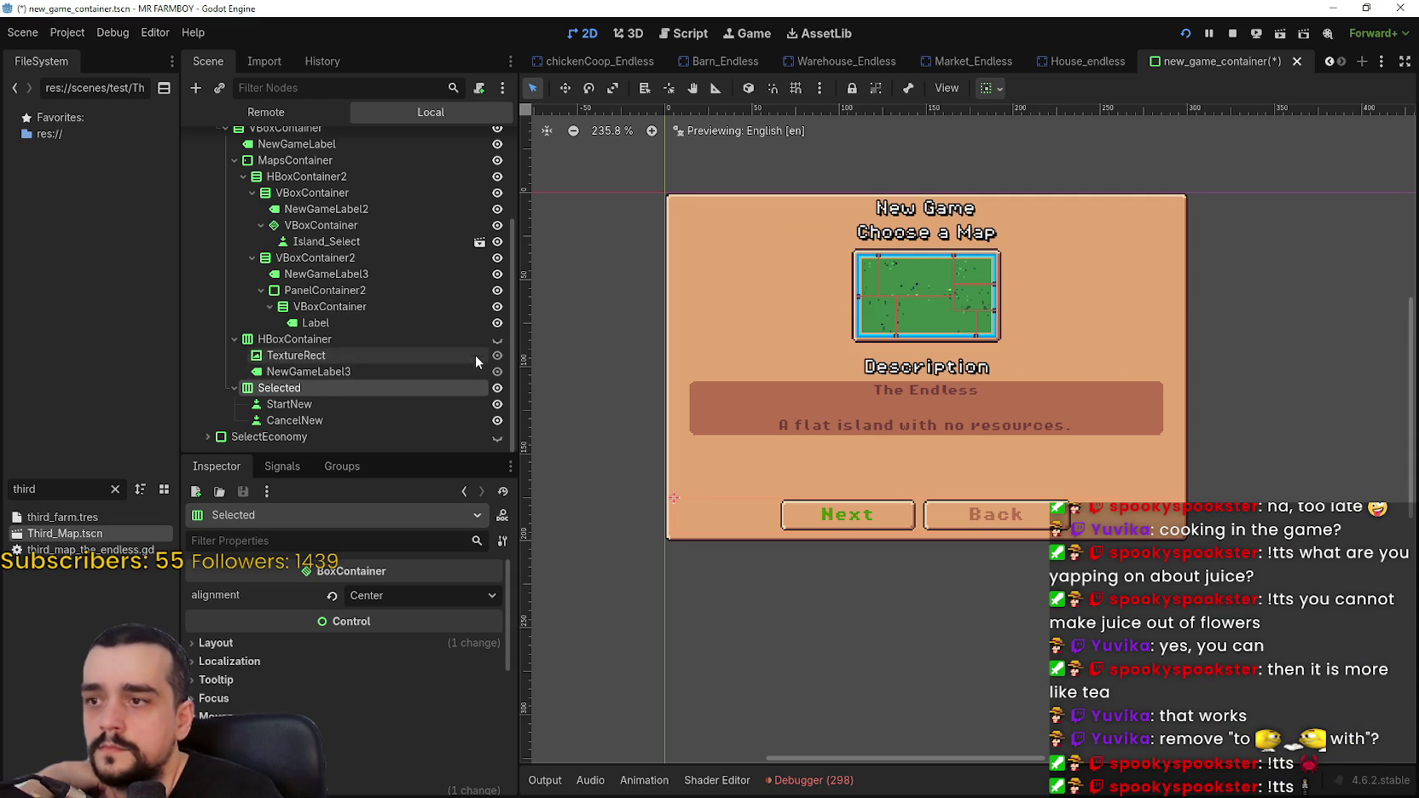
scroll(476, 357, up, 3)
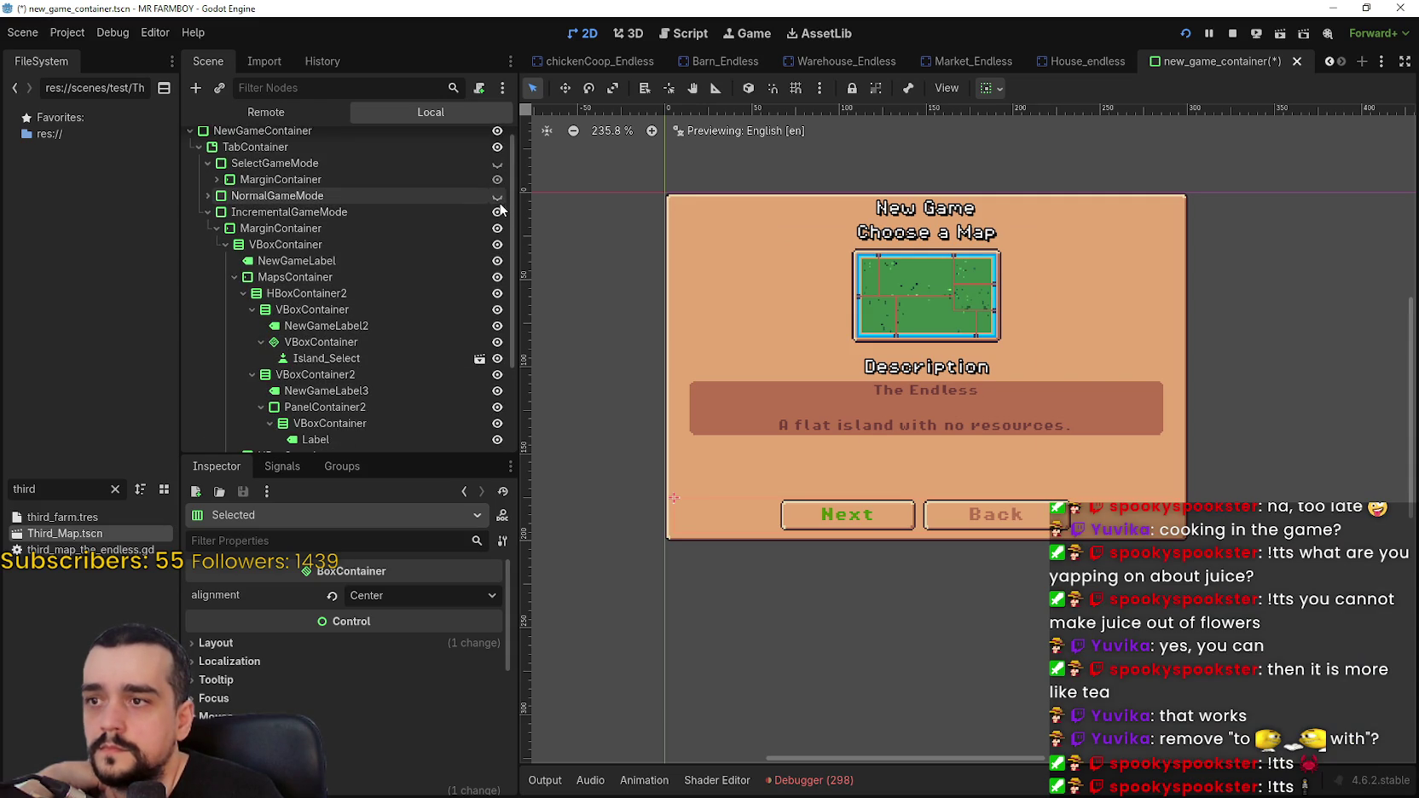
key(F5)
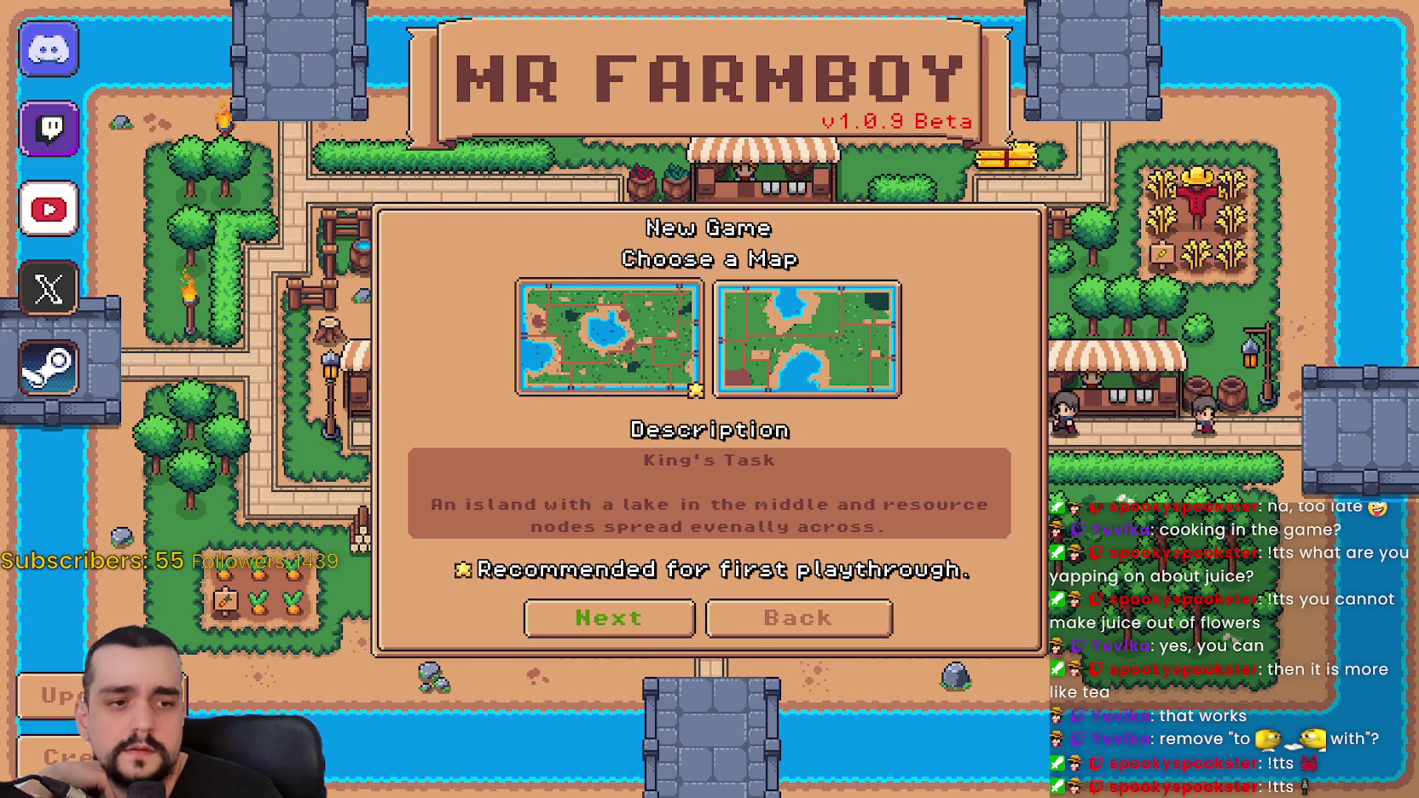
key(F8)
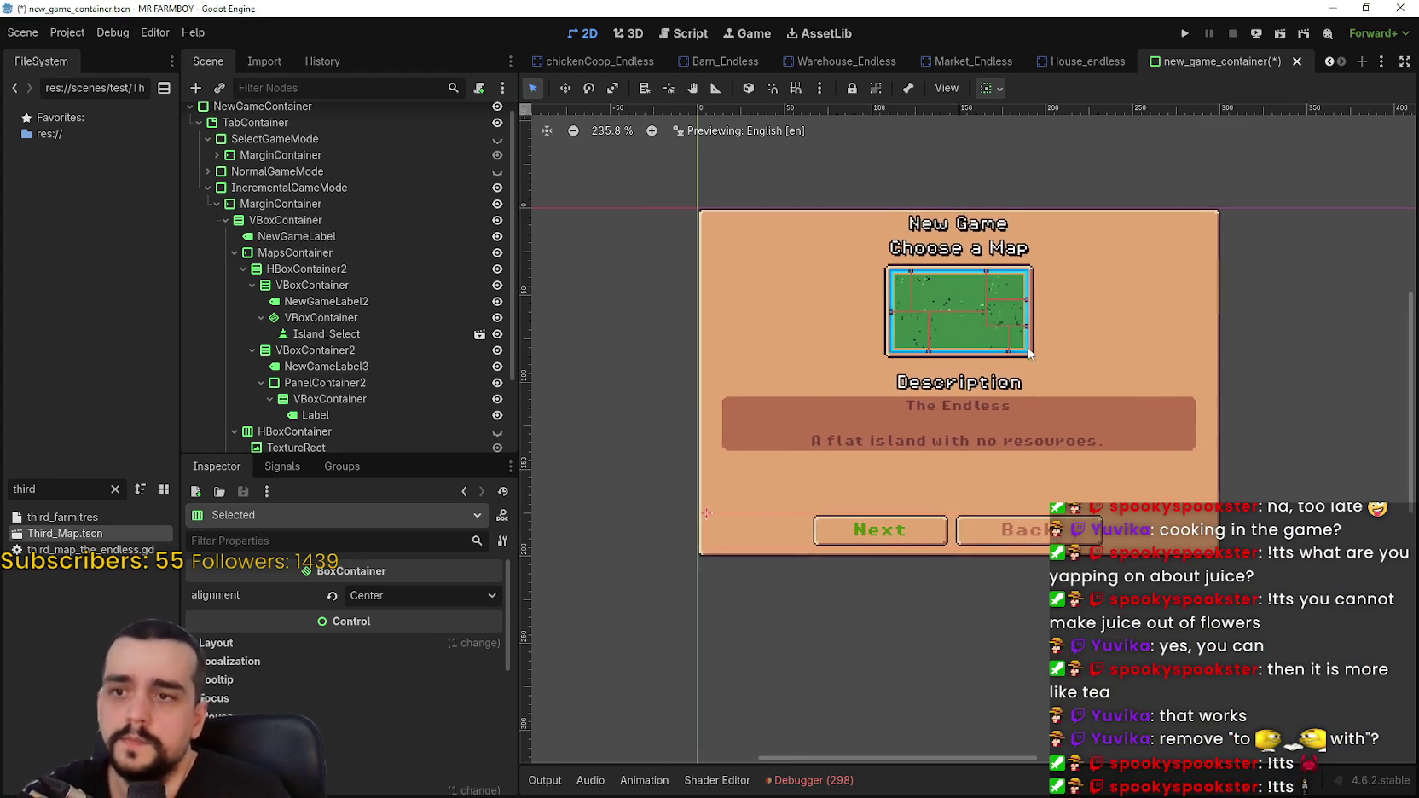
- Save new_game_container and show the Game Modes panel in the preview
scroll(990, 395, up, 3)
scroll(989, 393, down, 2)
key(ctrl+s)
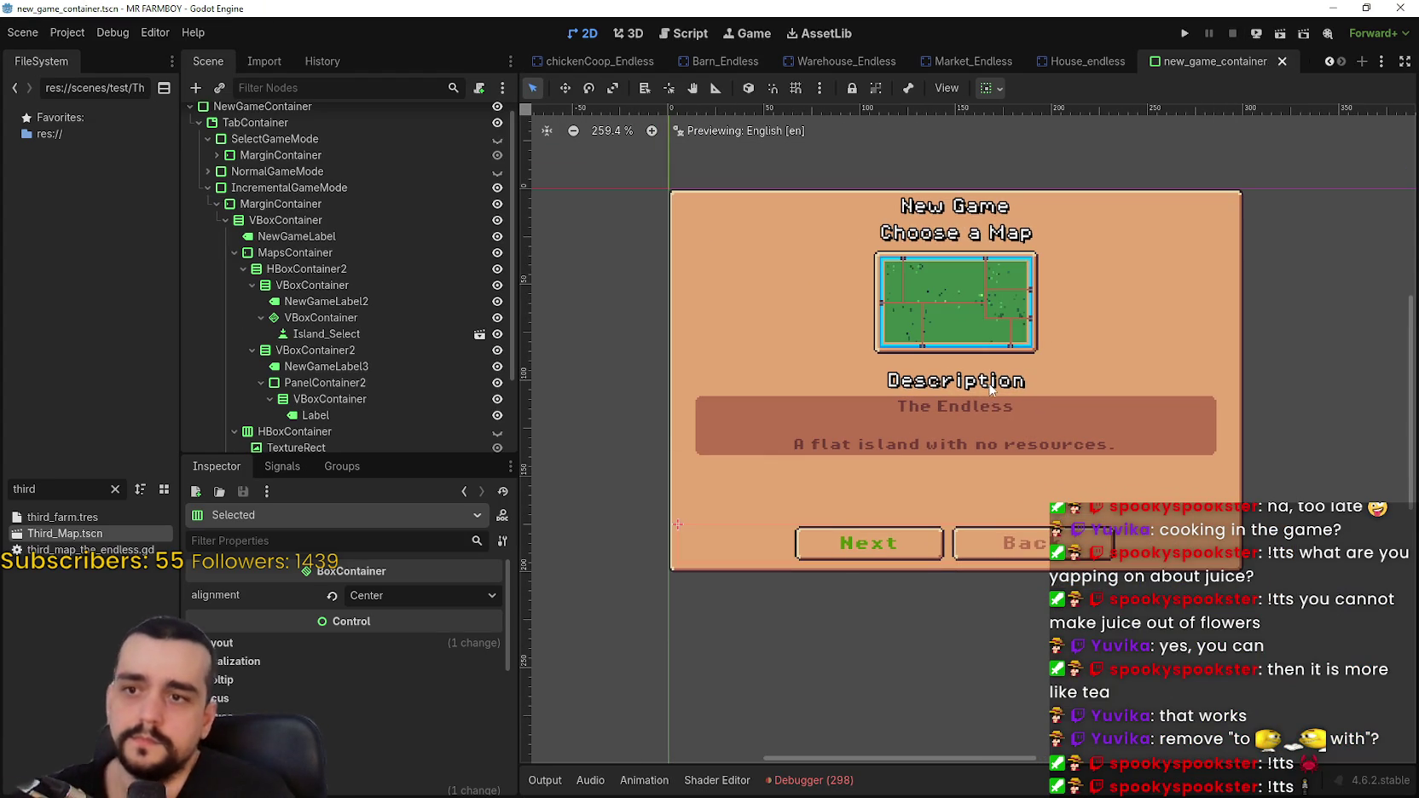
click(497, 139)
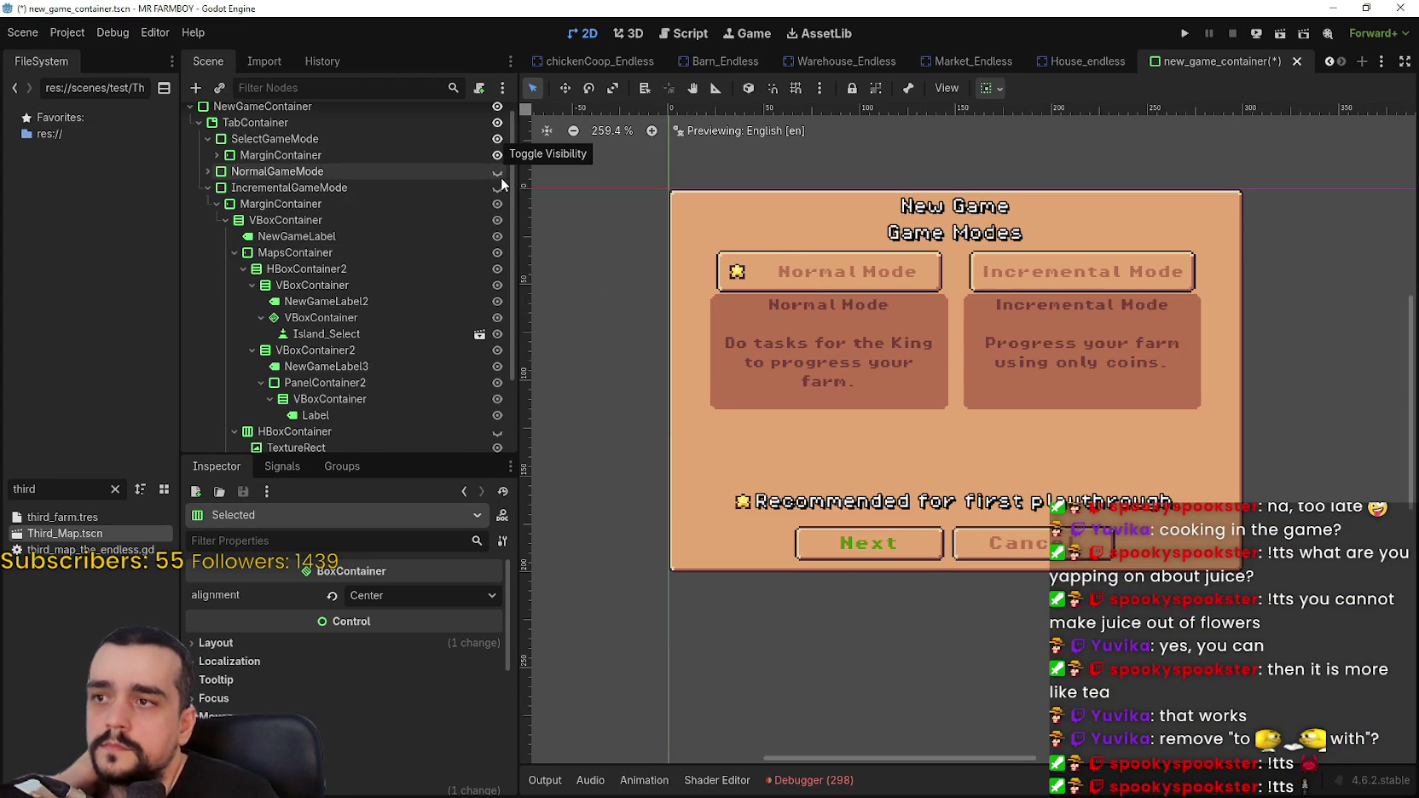
- Compare the two-map King's Task layout with the single-map The Endless layout in the preview
click(497, 172)
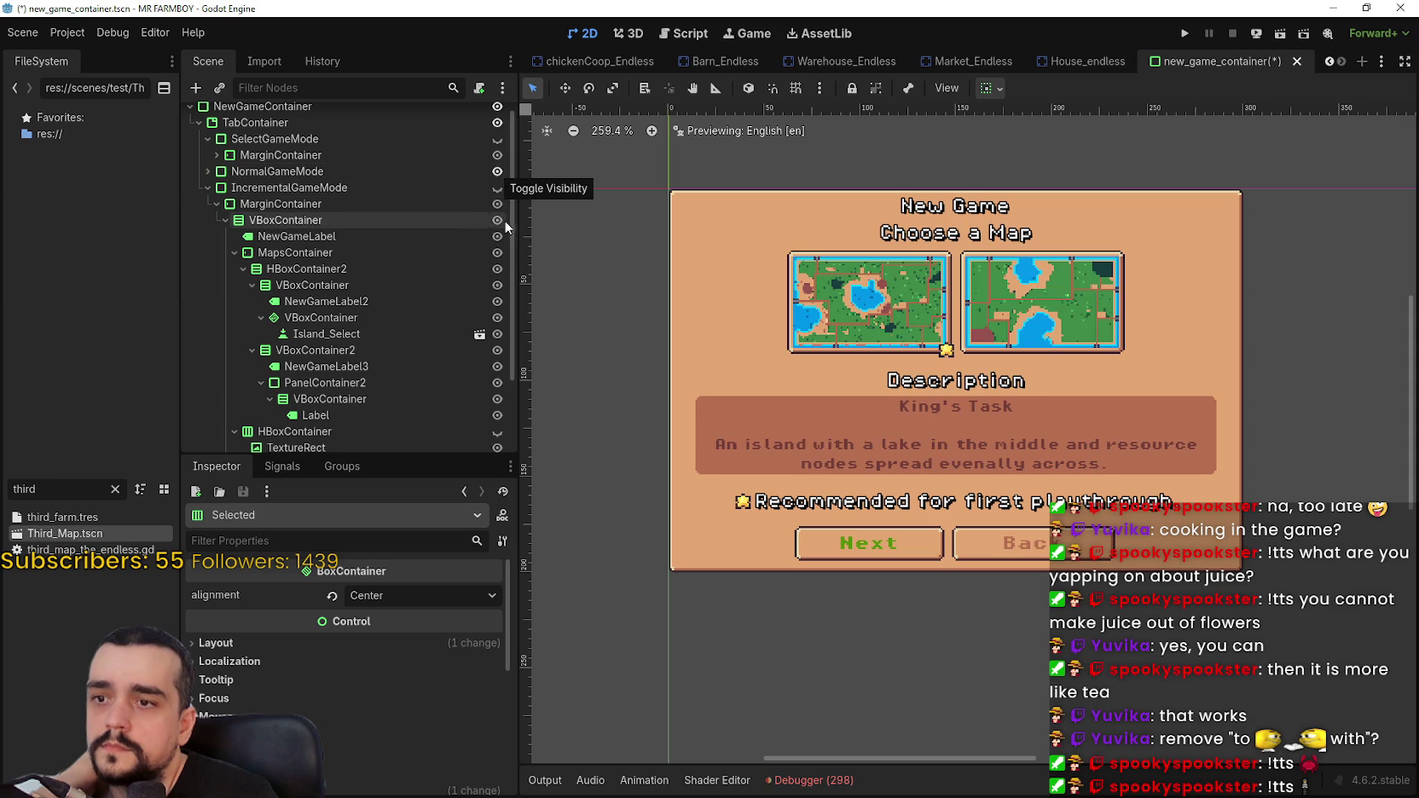
click(497, 188)
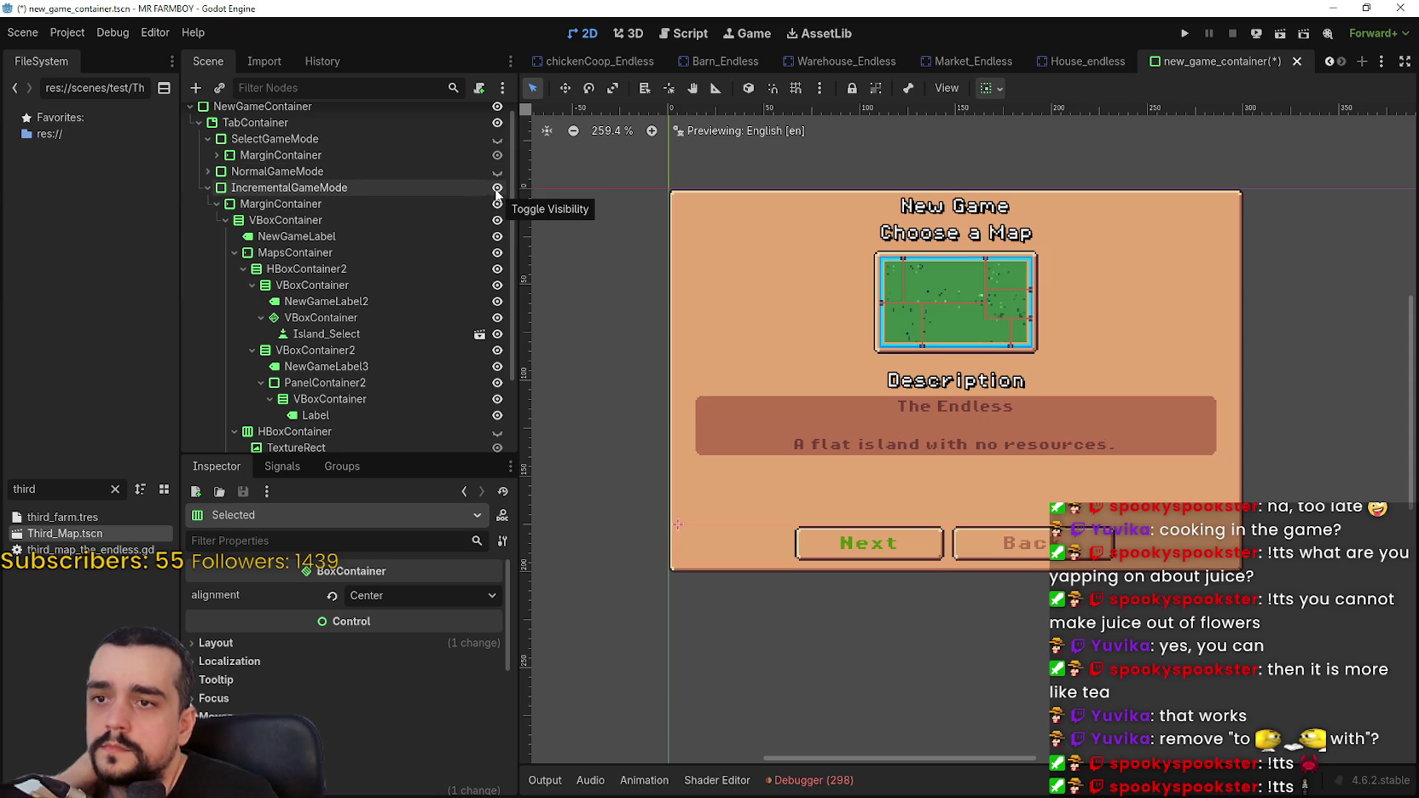
click(498, 173)
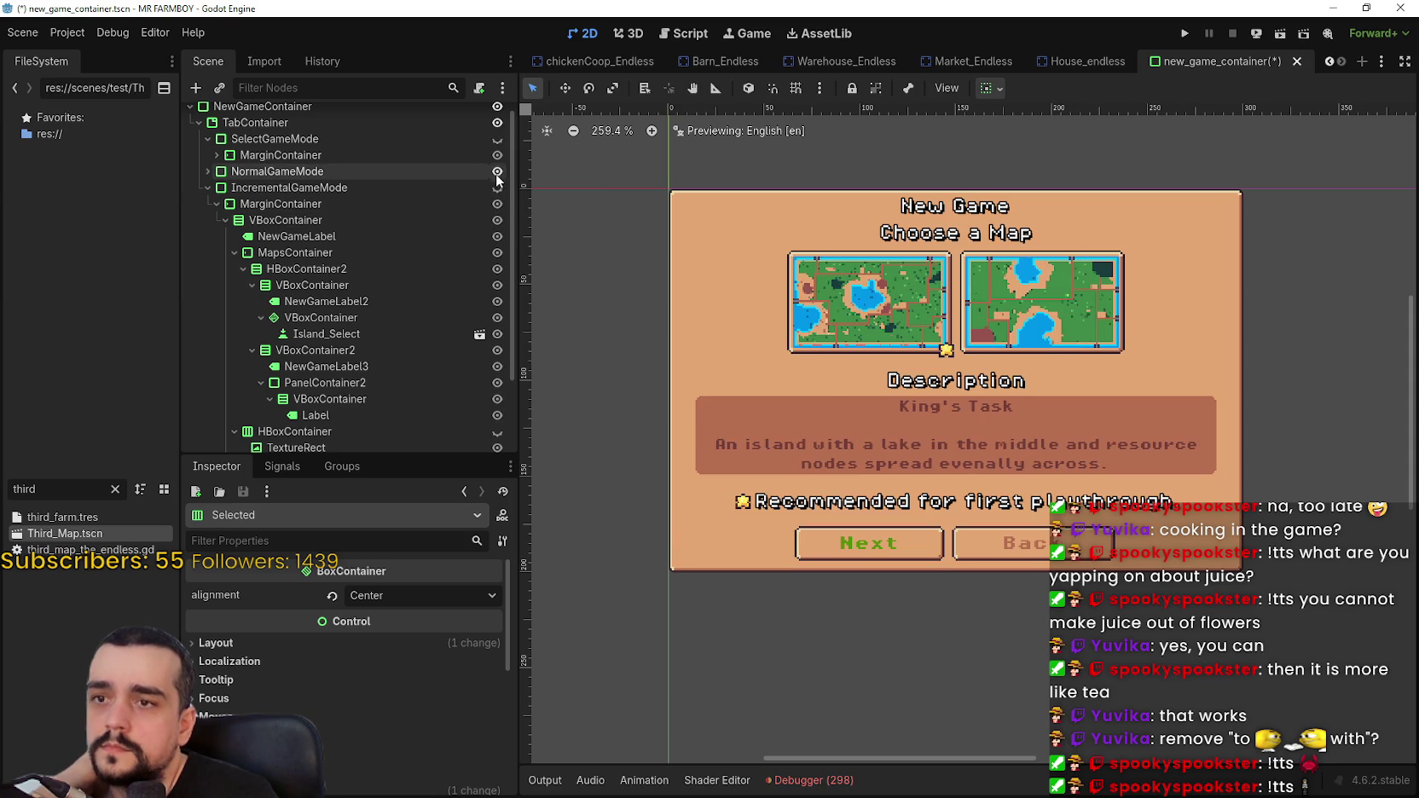
click(499, 174)
click(498, 173)
click(498, 173)
click(498, 173)
click(498, 174)
click(498, 173)
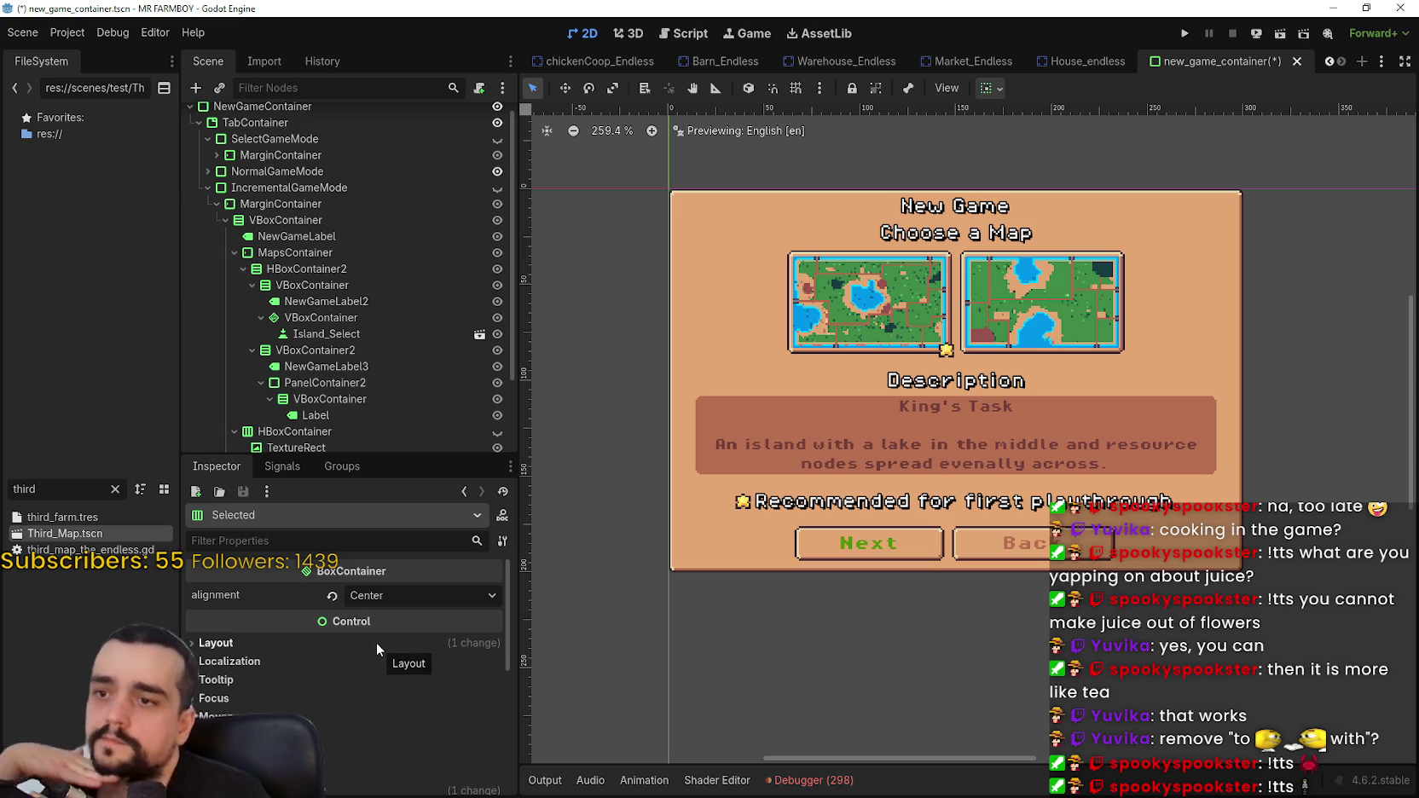
click(496, 187)
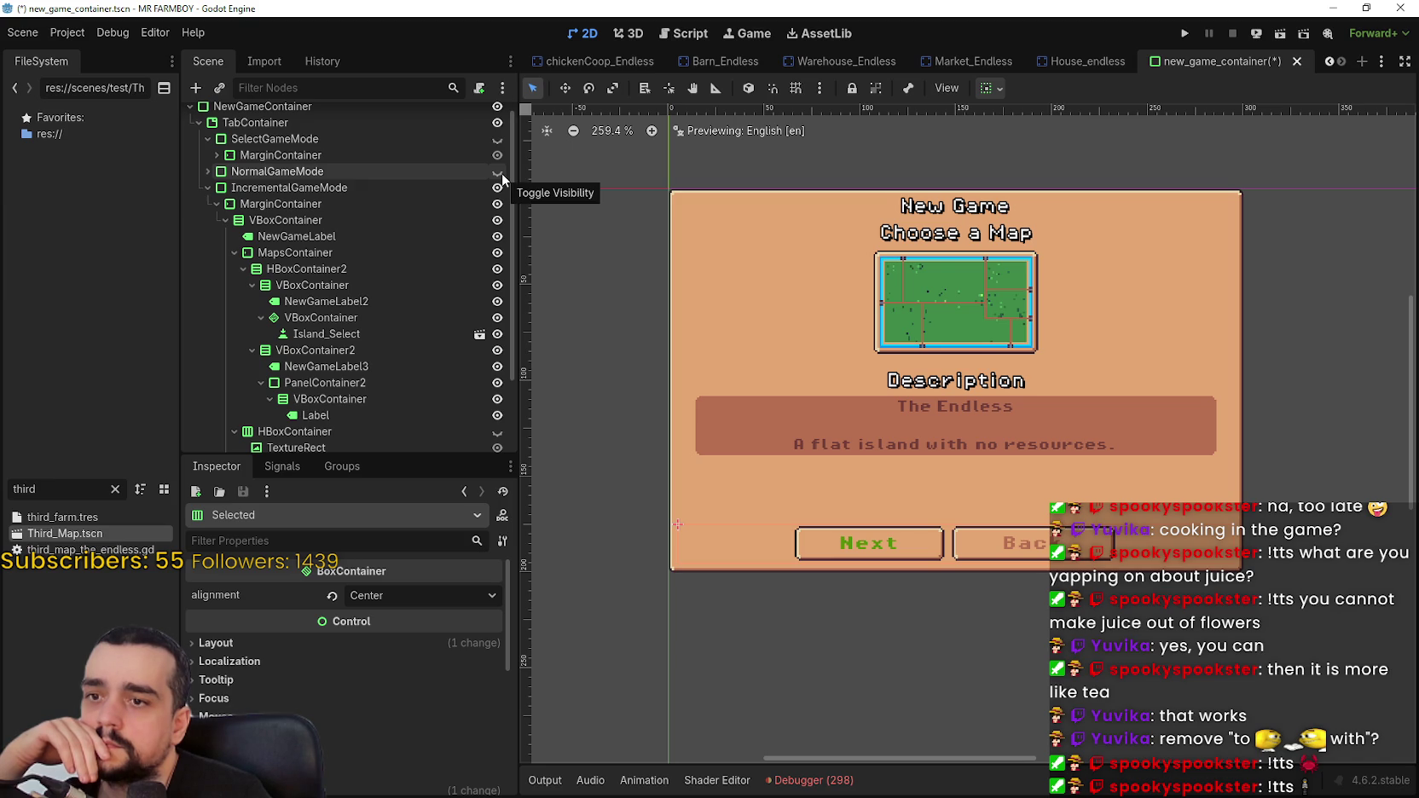
click(501, 172)
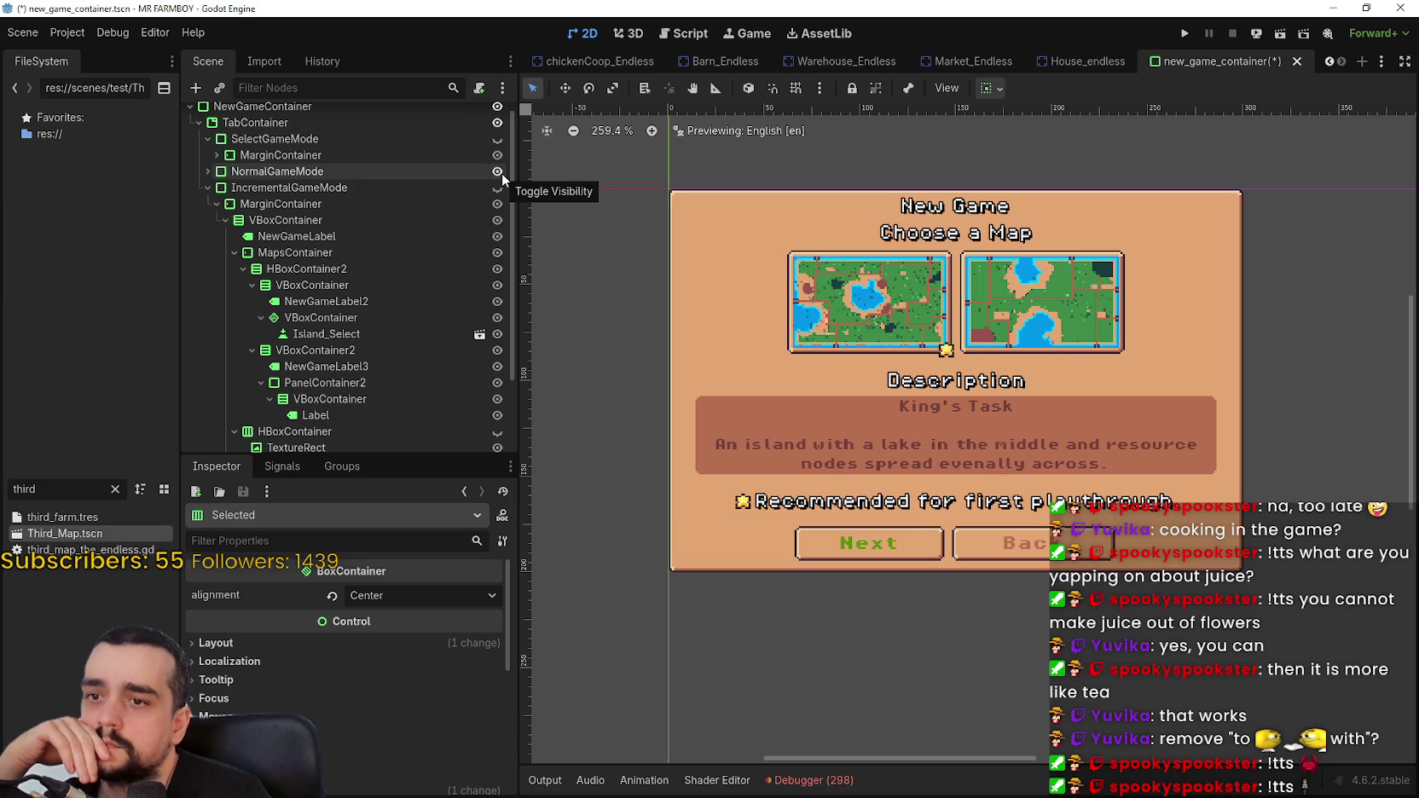
click(499, 186)
click(501, 173)
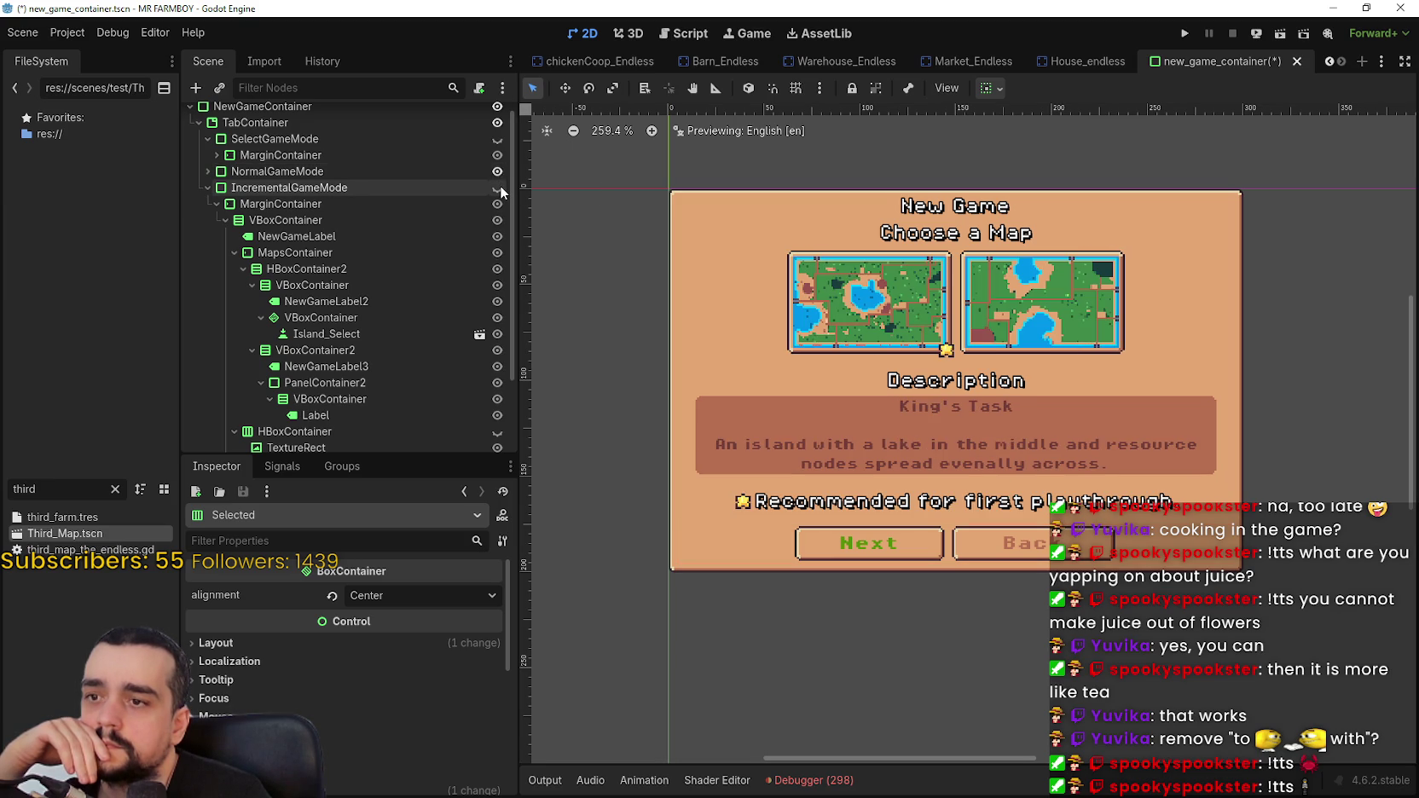
click(499, 186)
click(502, 173)
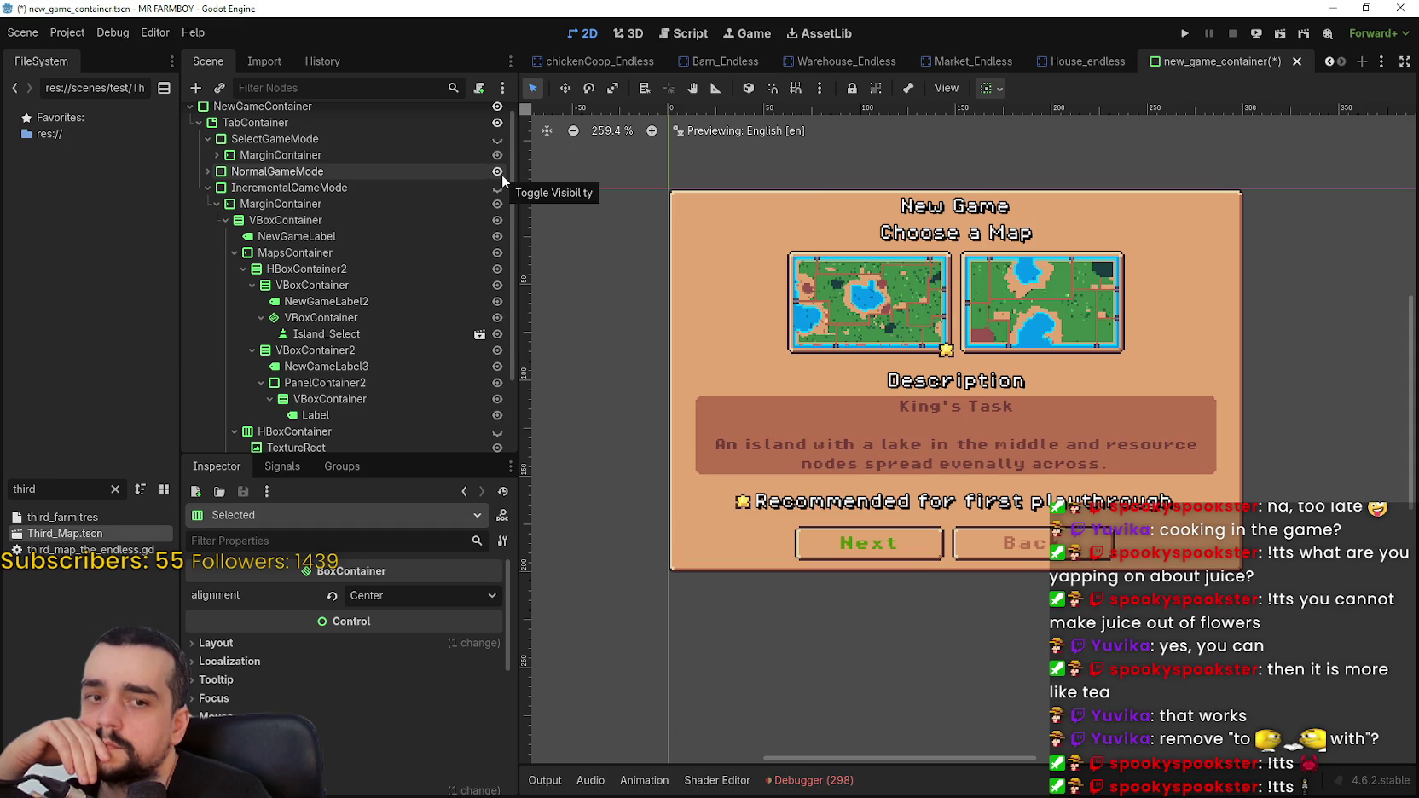
click(498, 188)
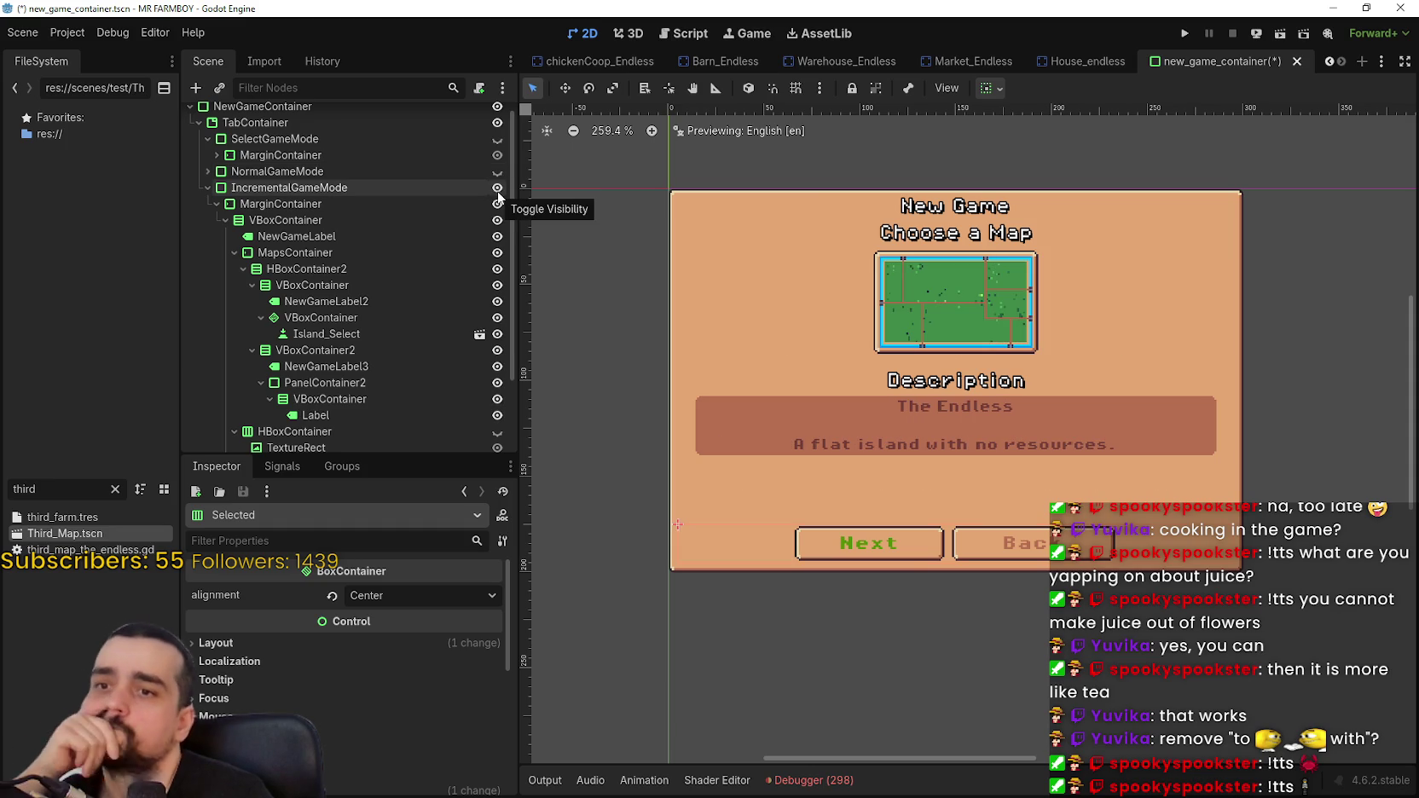
click(498, 171)
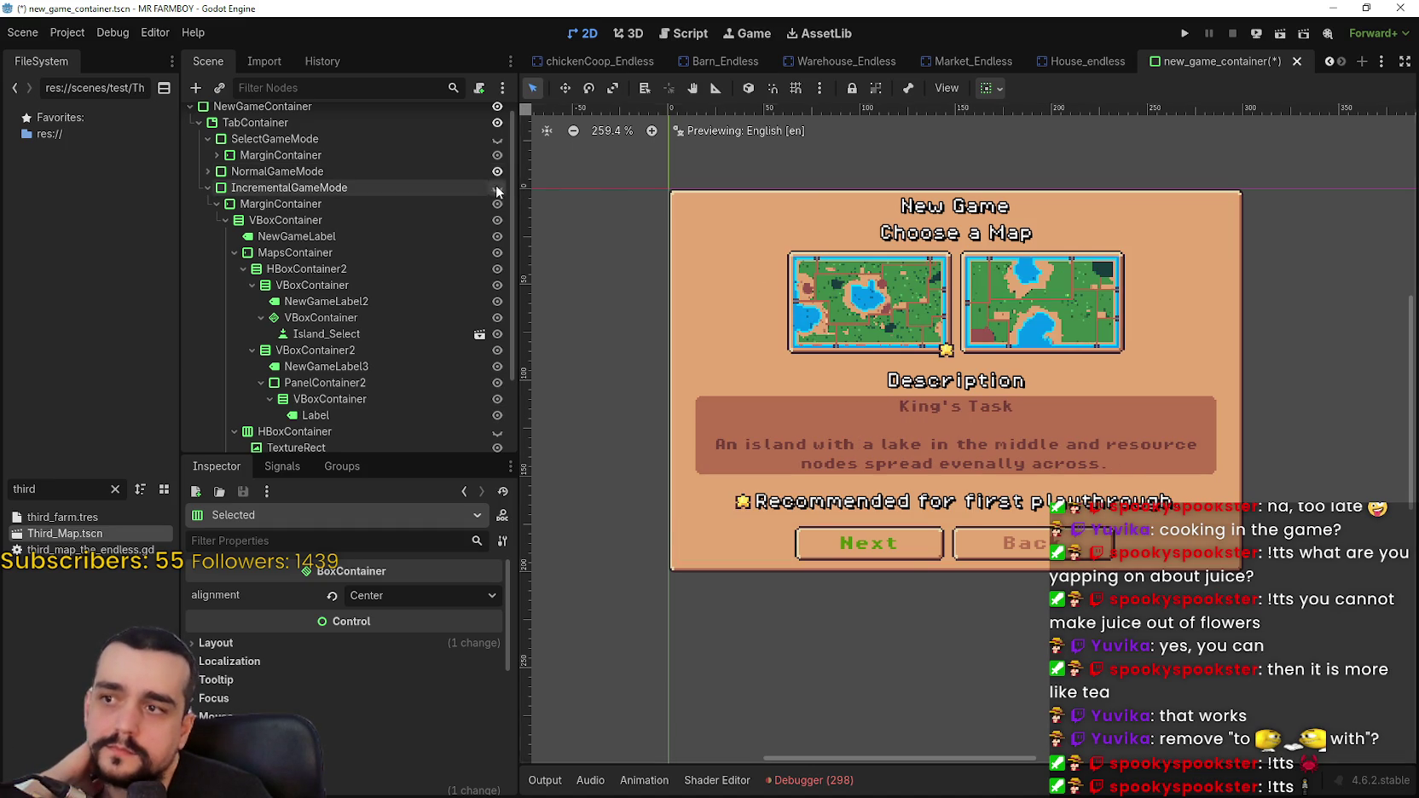
click(497, 188)
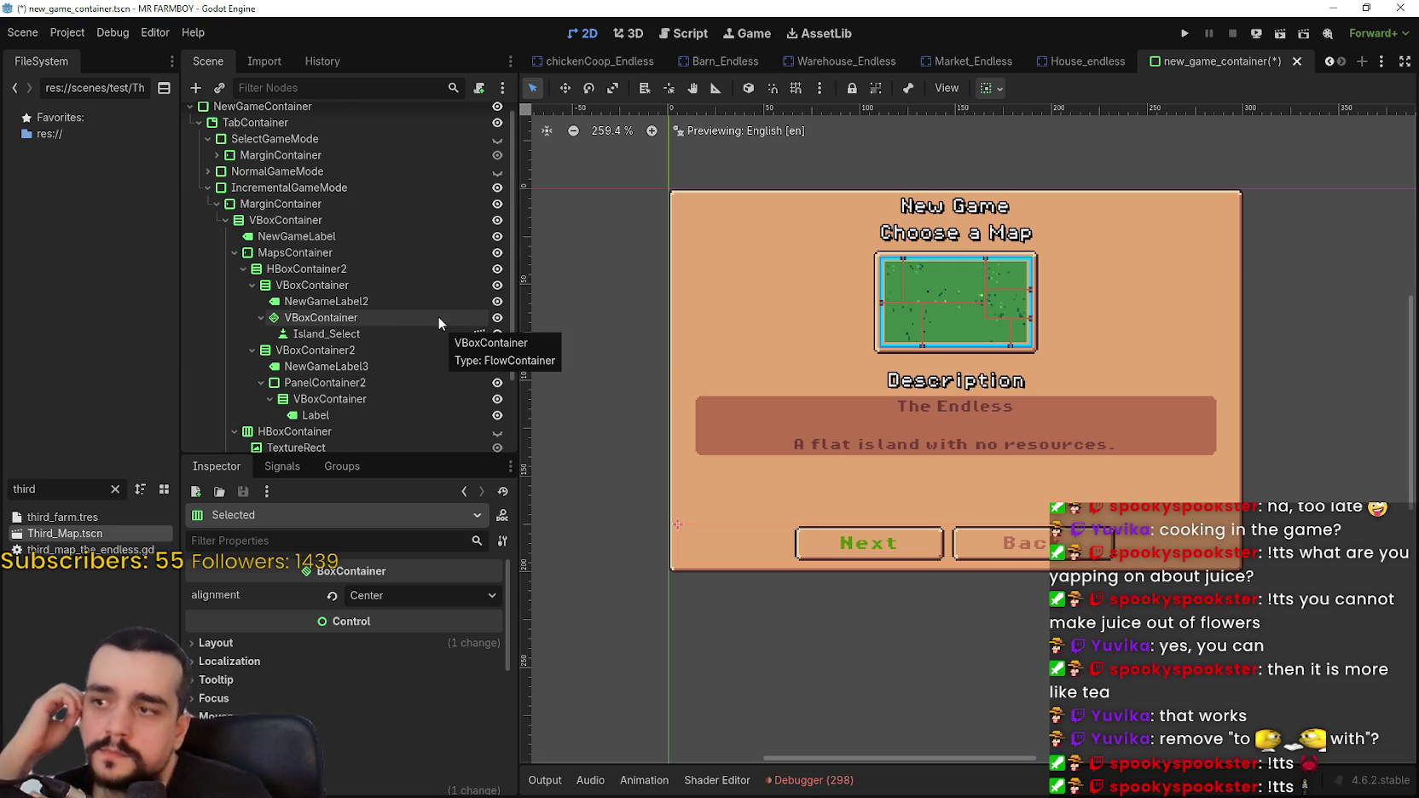
scroll(438, 317, down, 3)
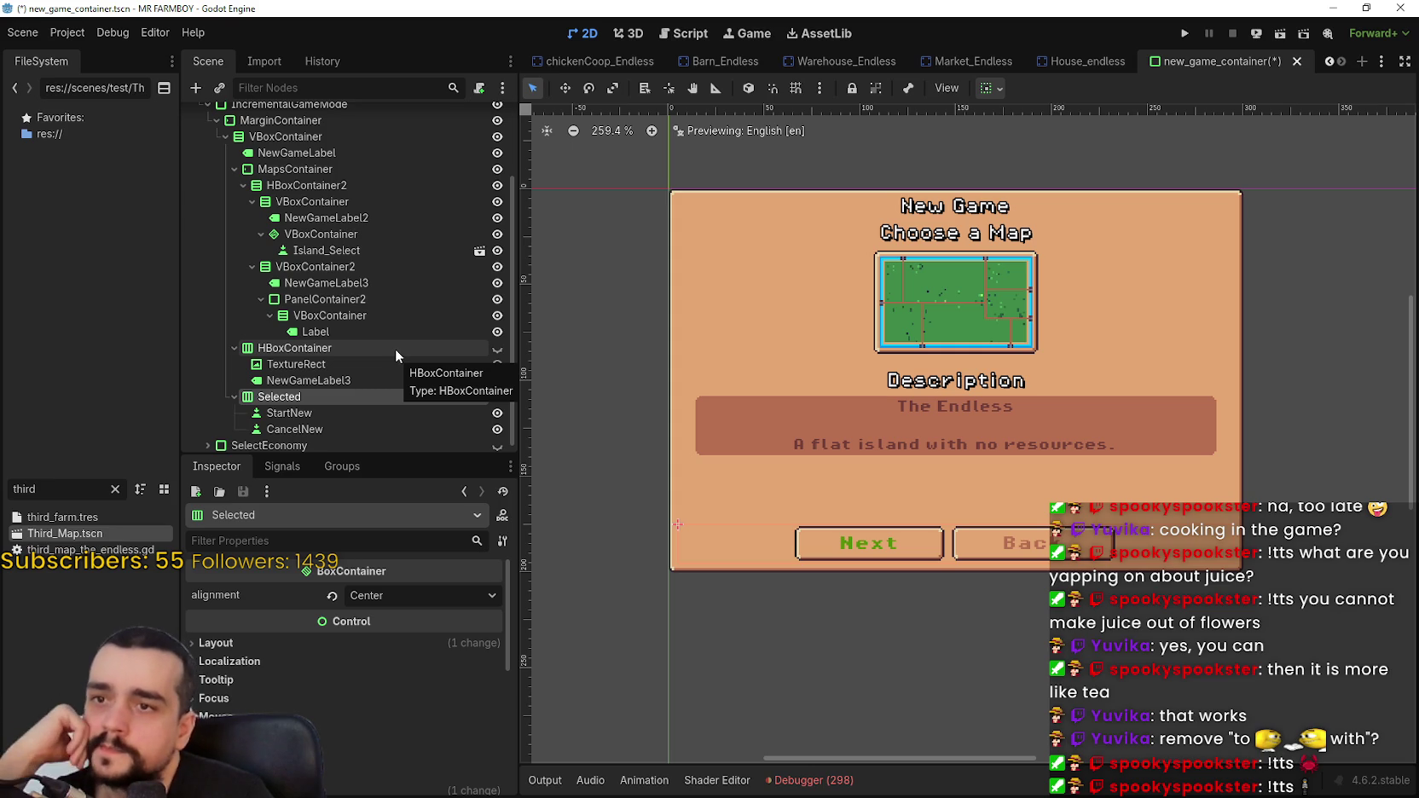
scroll(394, 350, up, 3)
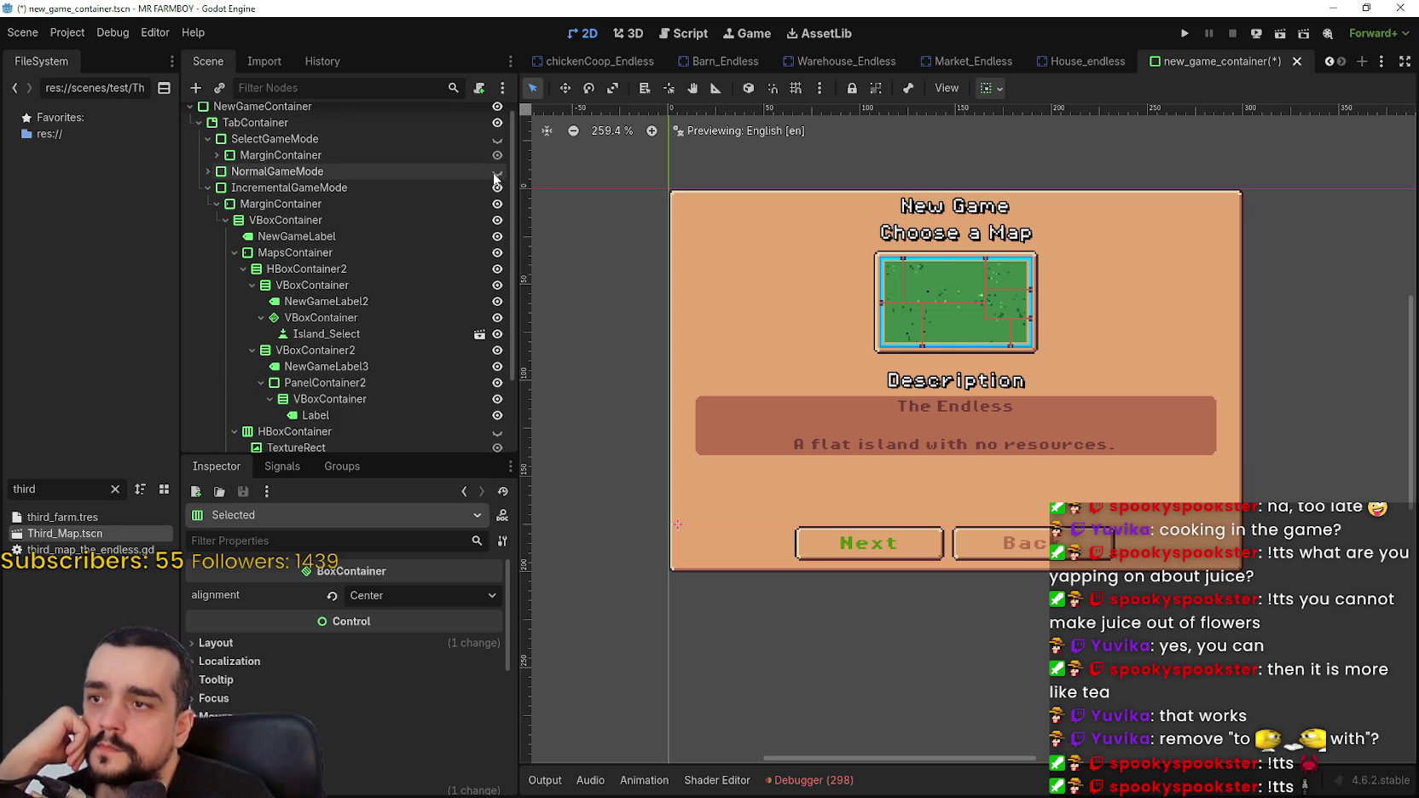
click(496, 172)
scroll(485, 200, up, 1)
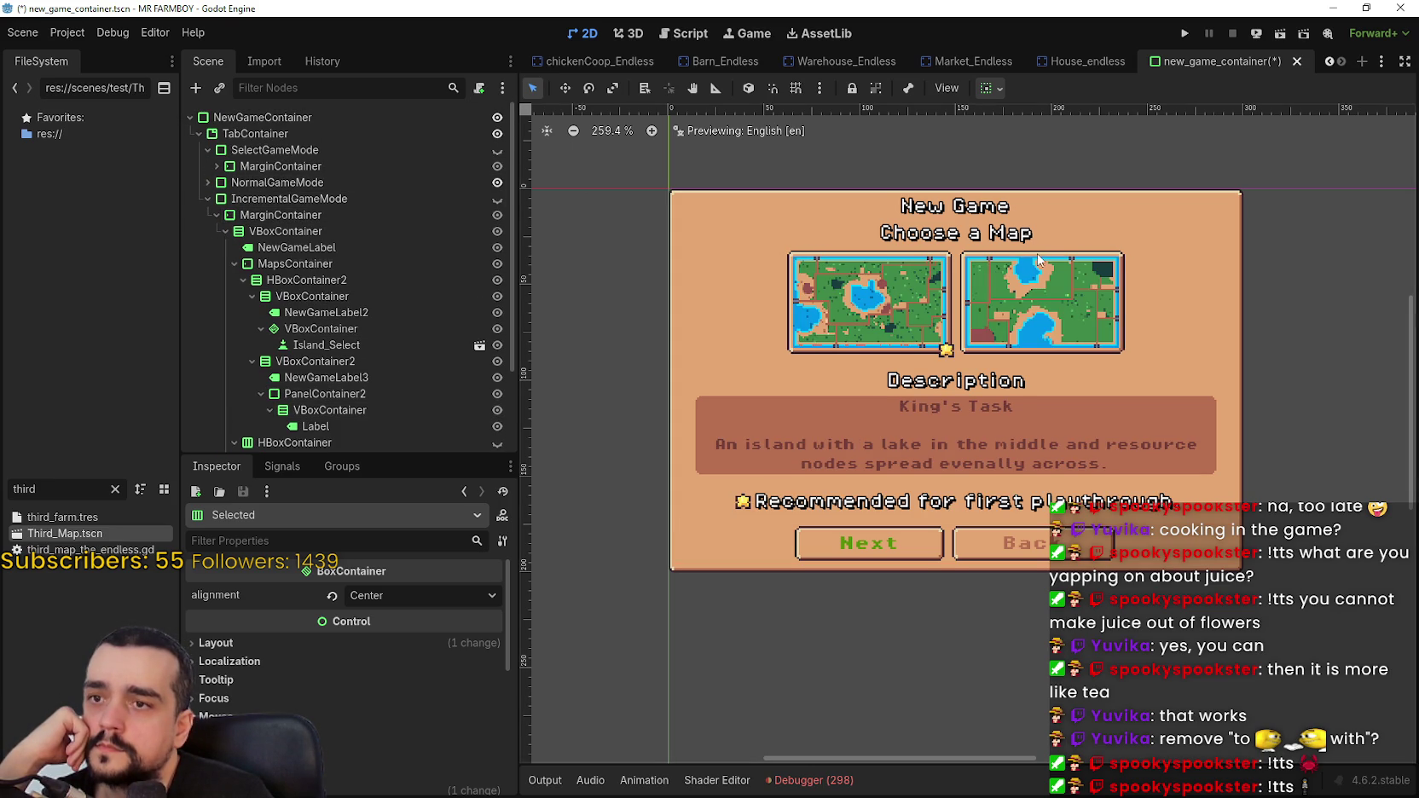
scroll(1029, 256, up, 1)
scroll(882, 237, up, 1)
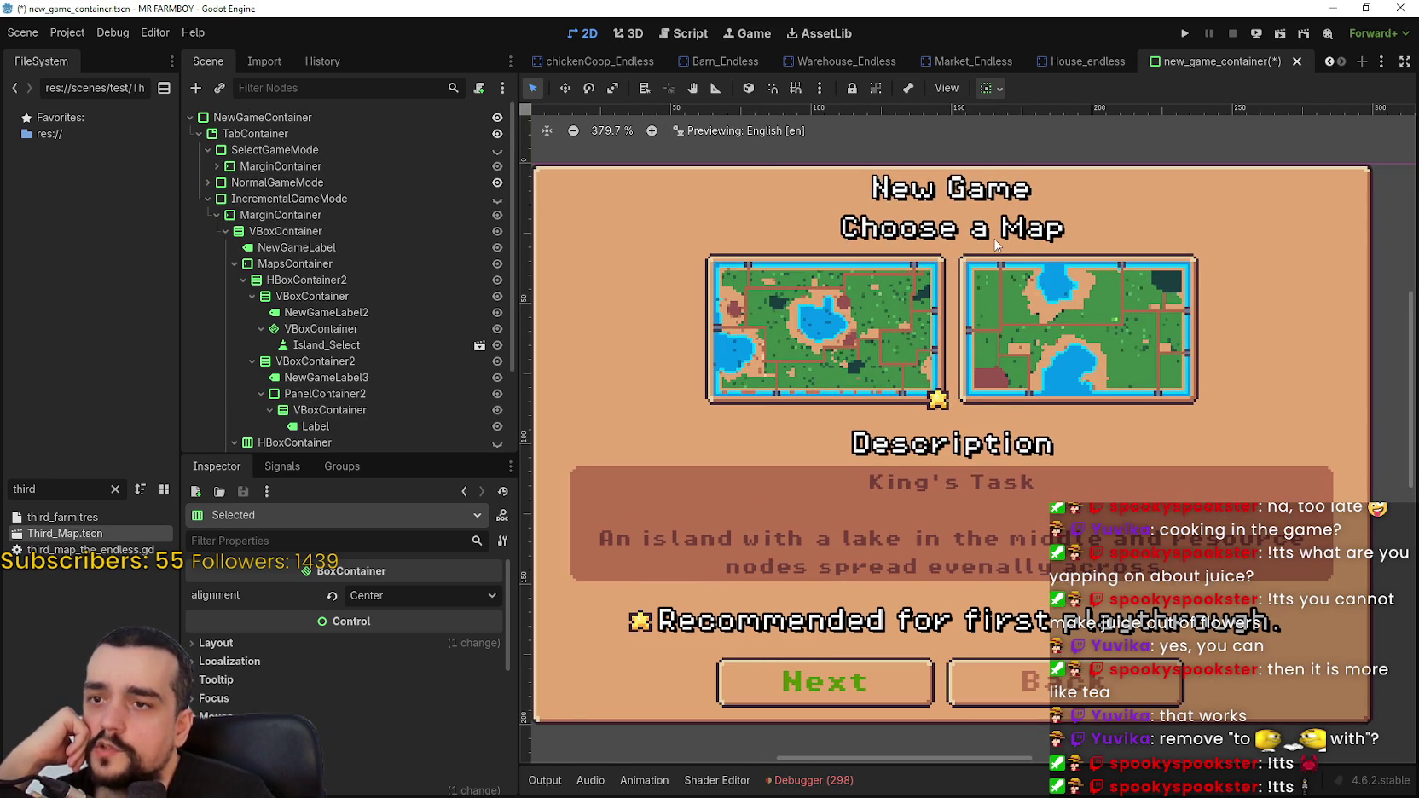
scroll(980, 245, down, 3)
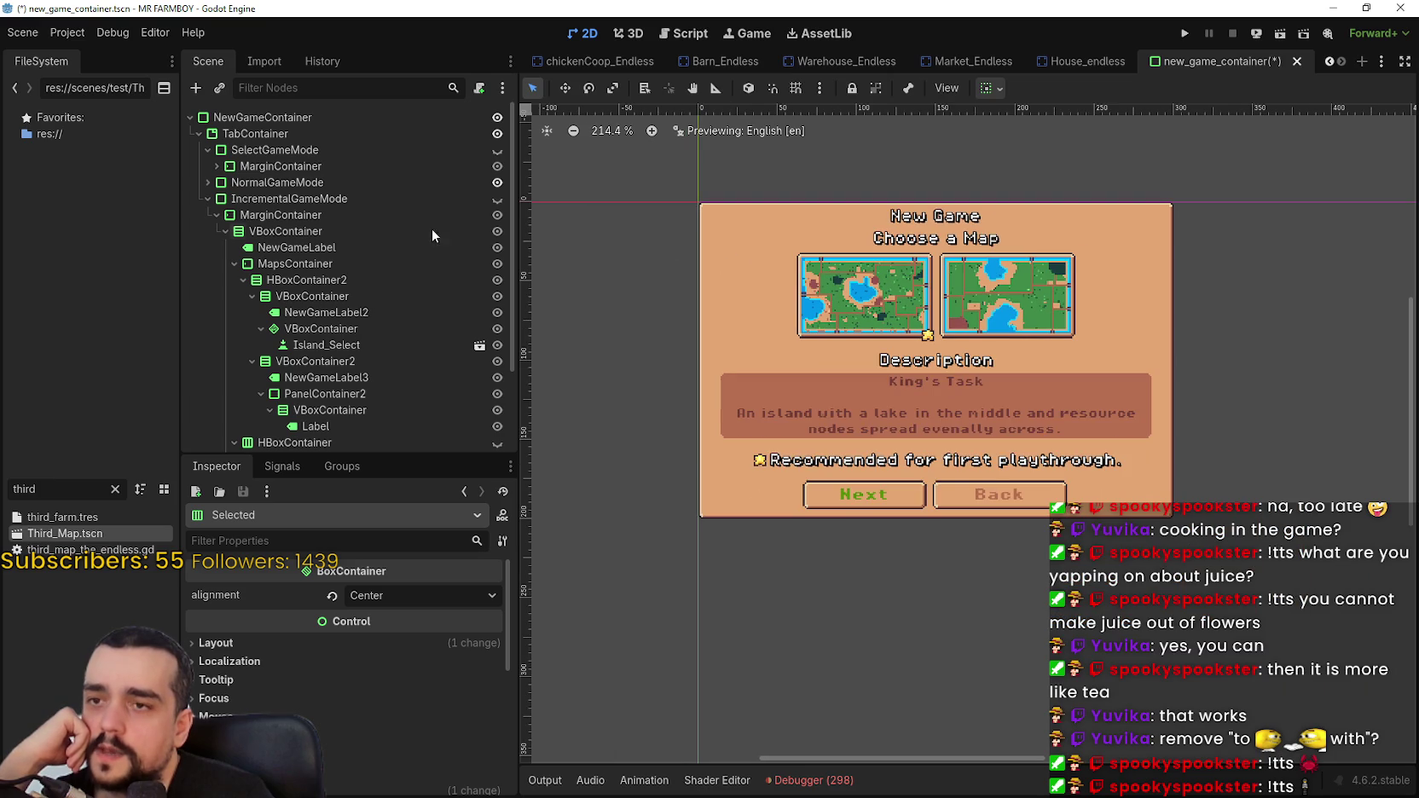
- Switch the preview between the Game Modes panel and the normal mode Choose a Map screen
click(497, 150)
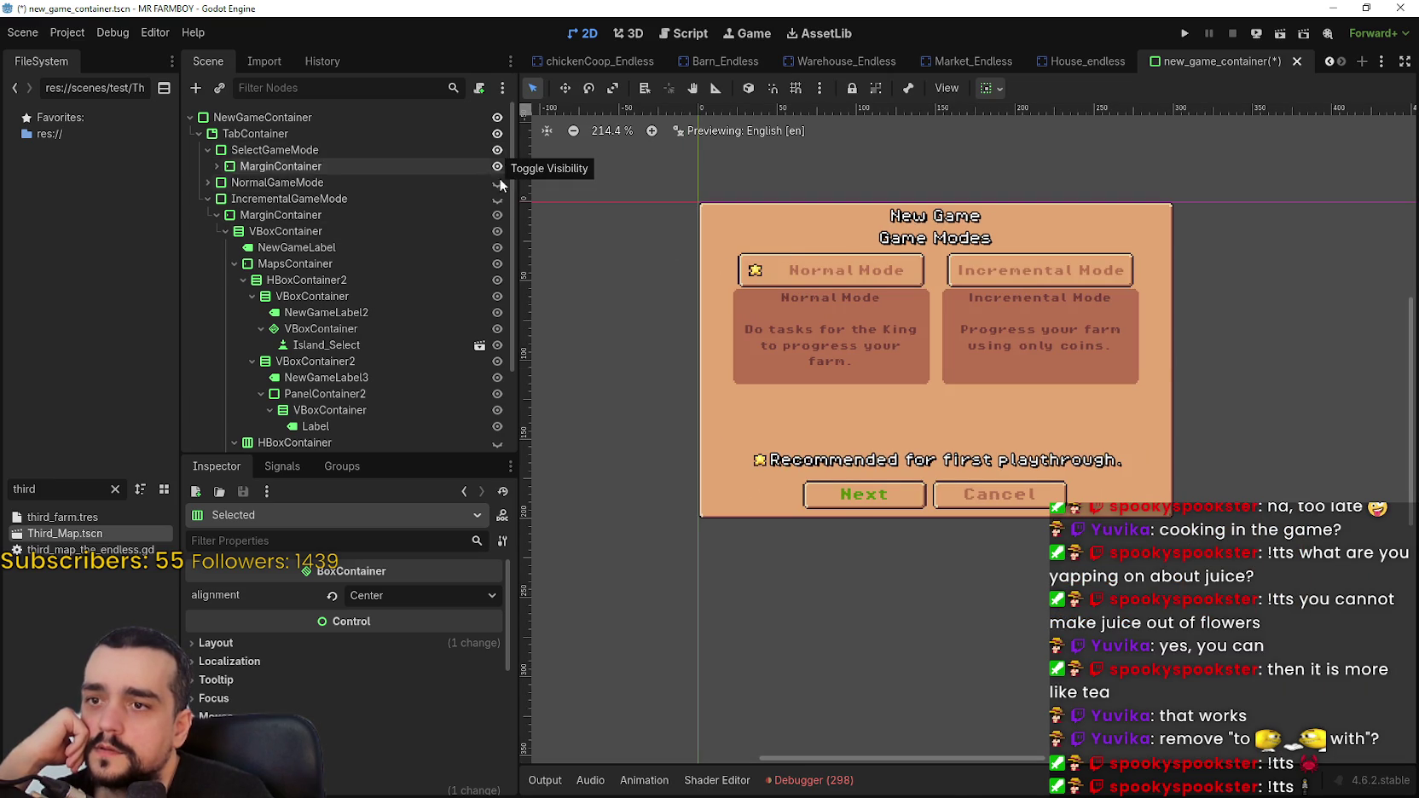
click(497, 182)
scroll(931, 210, up, 3)
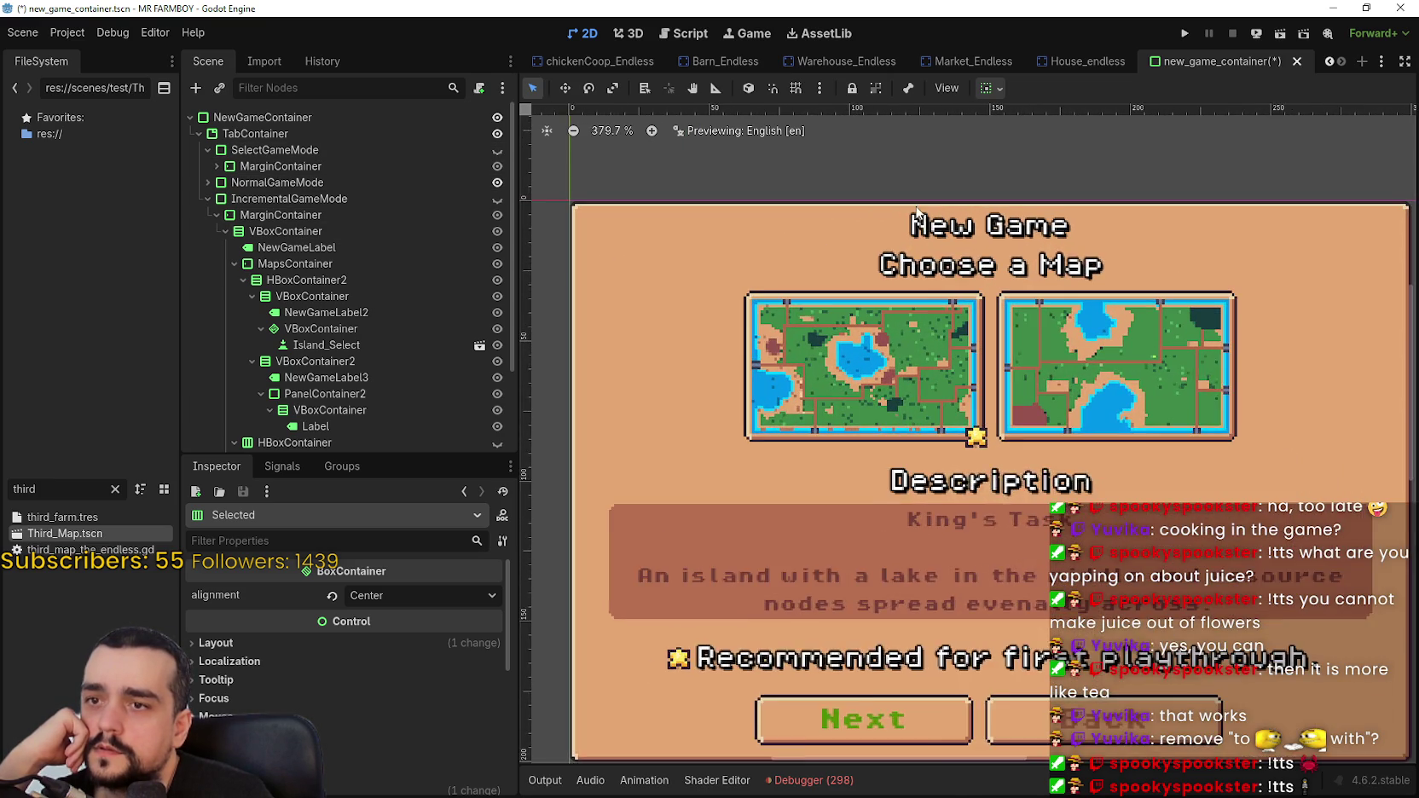
scroll(931, 210, up, 1)
click(497, 150)
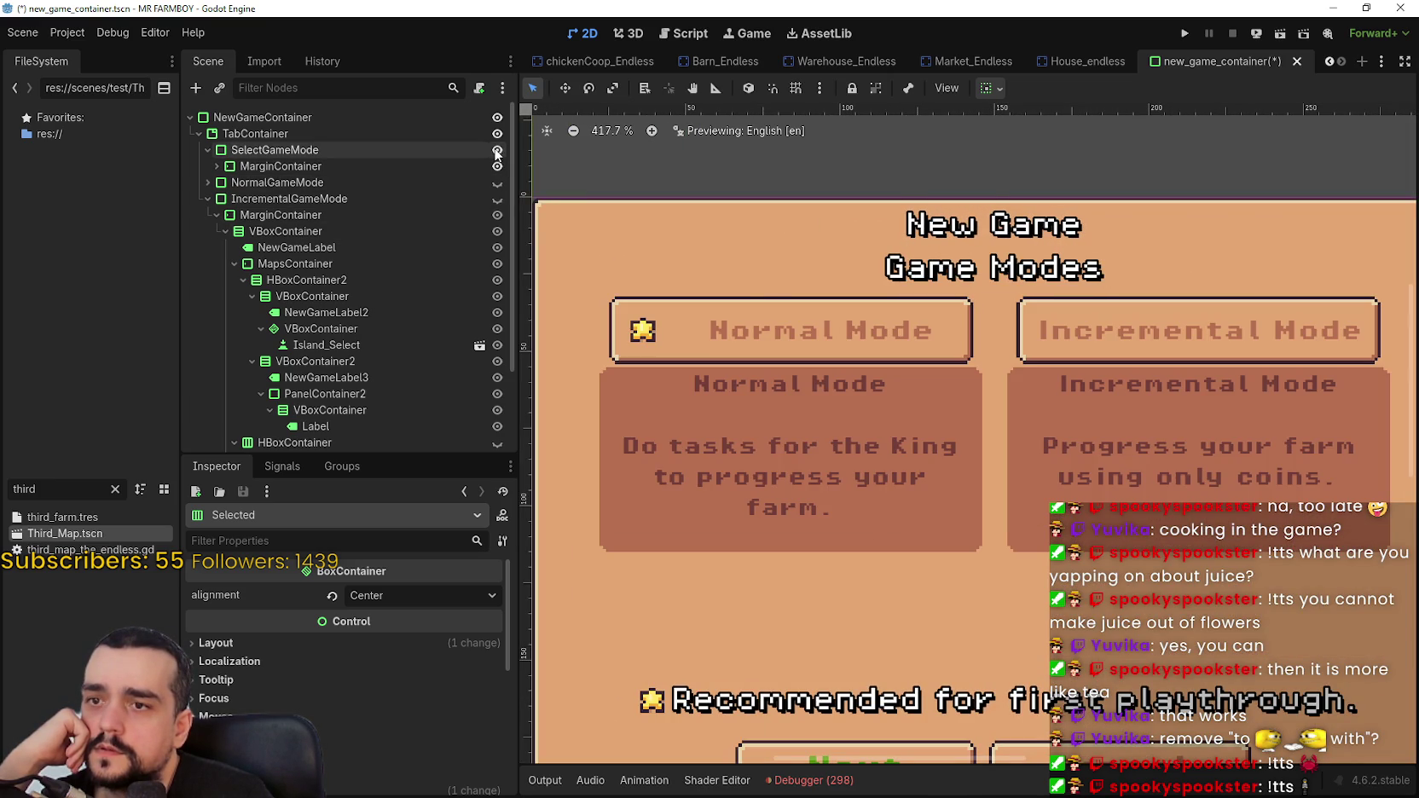
click(497, 182)
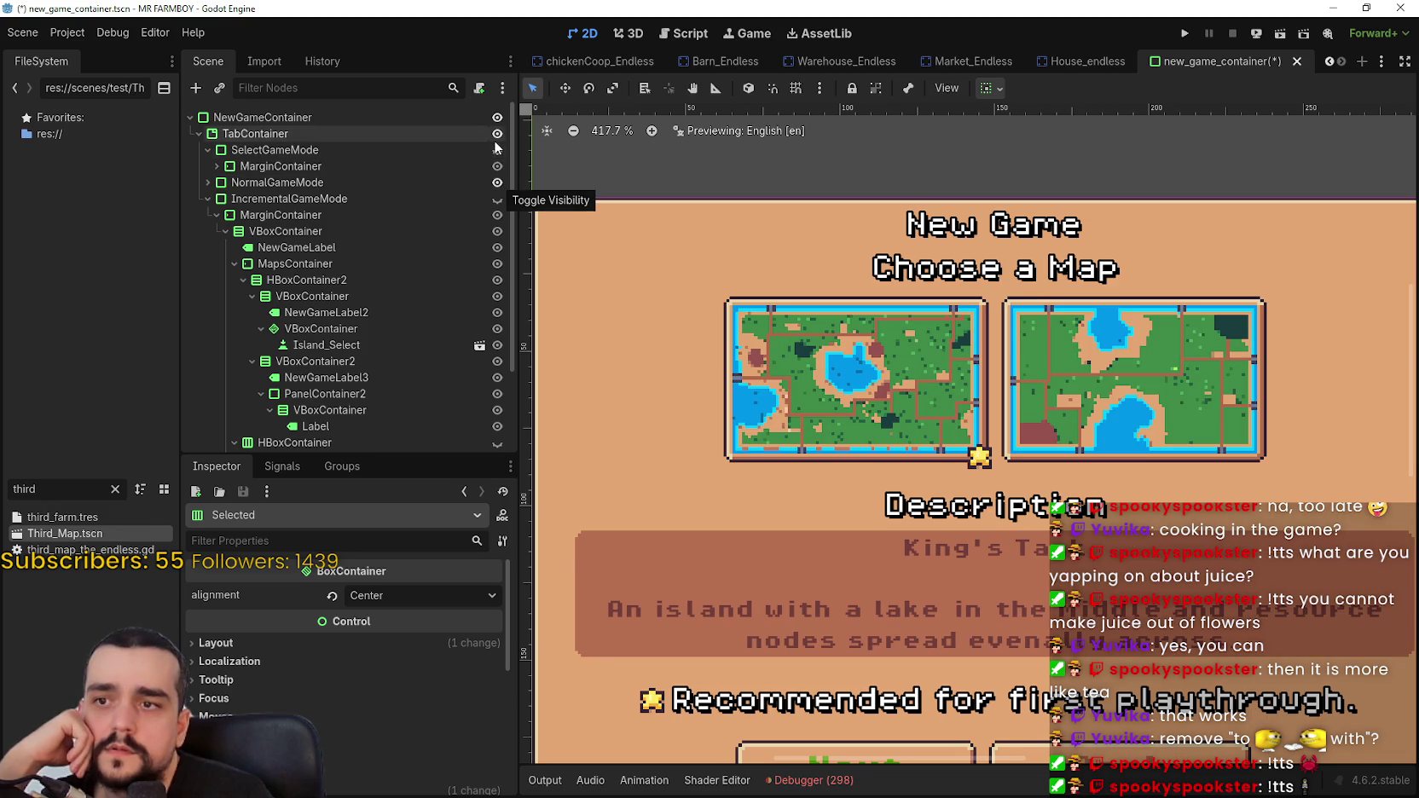
click(497, 150)
scroll(552, 218, down, 4)
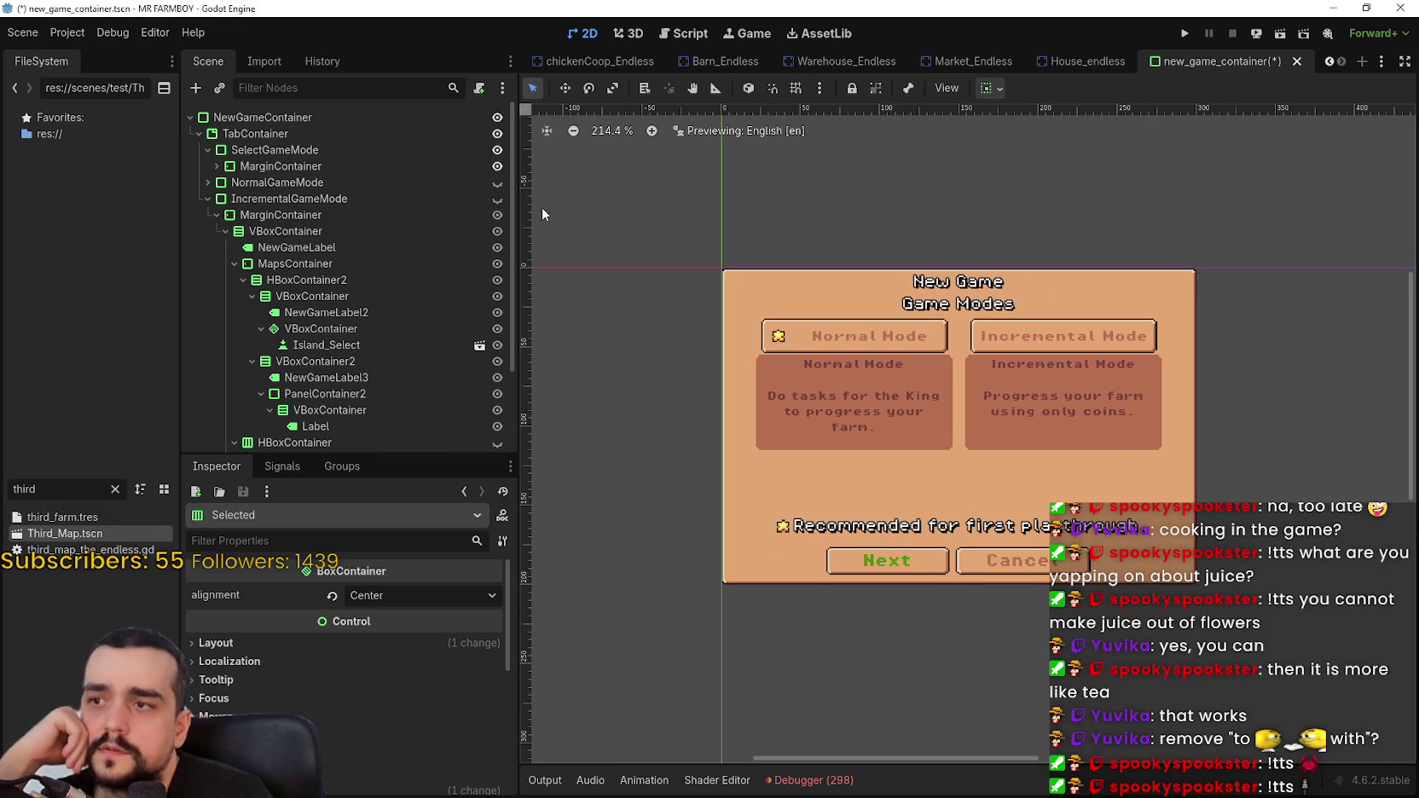
click(498, 184)
click(498, 151)
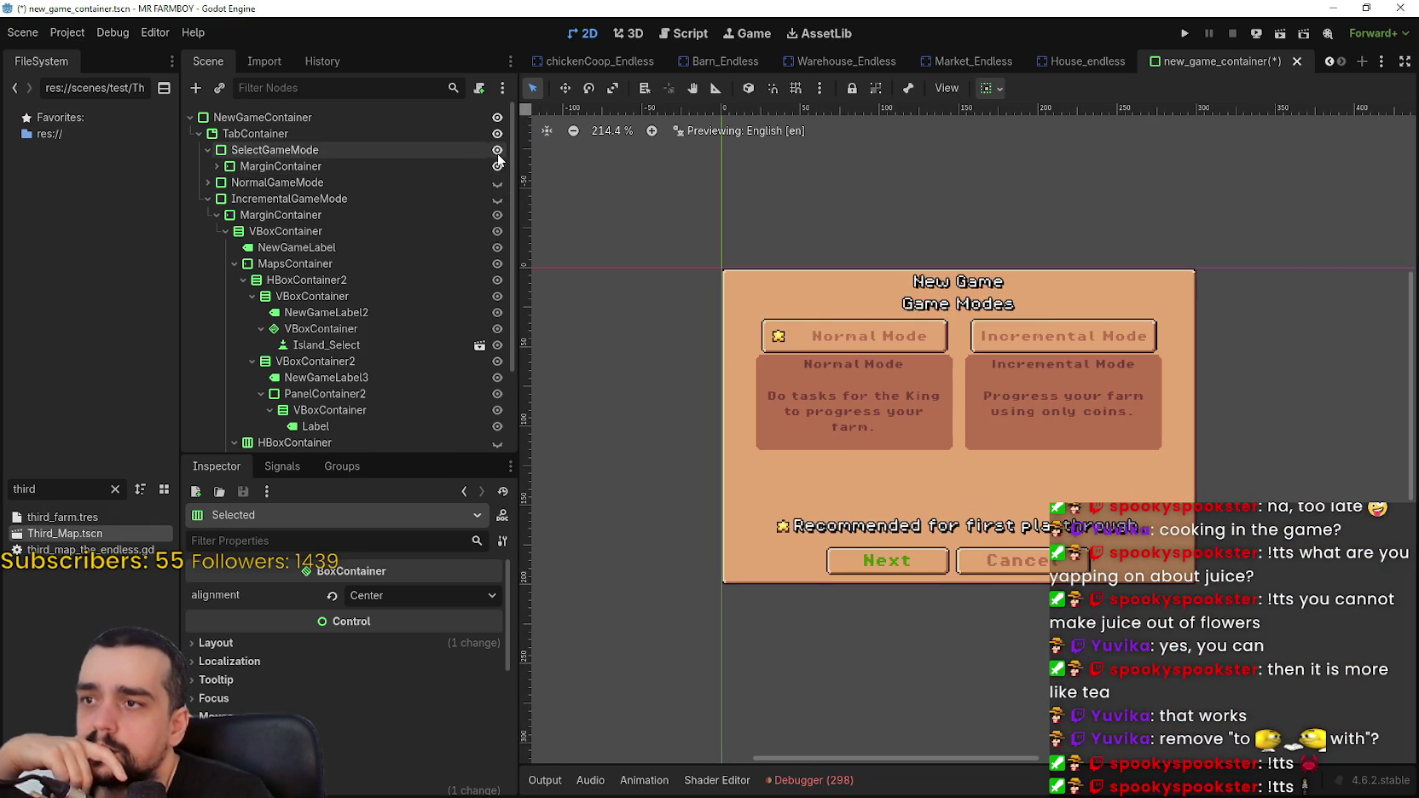
scroll(882, 378, up, 2)
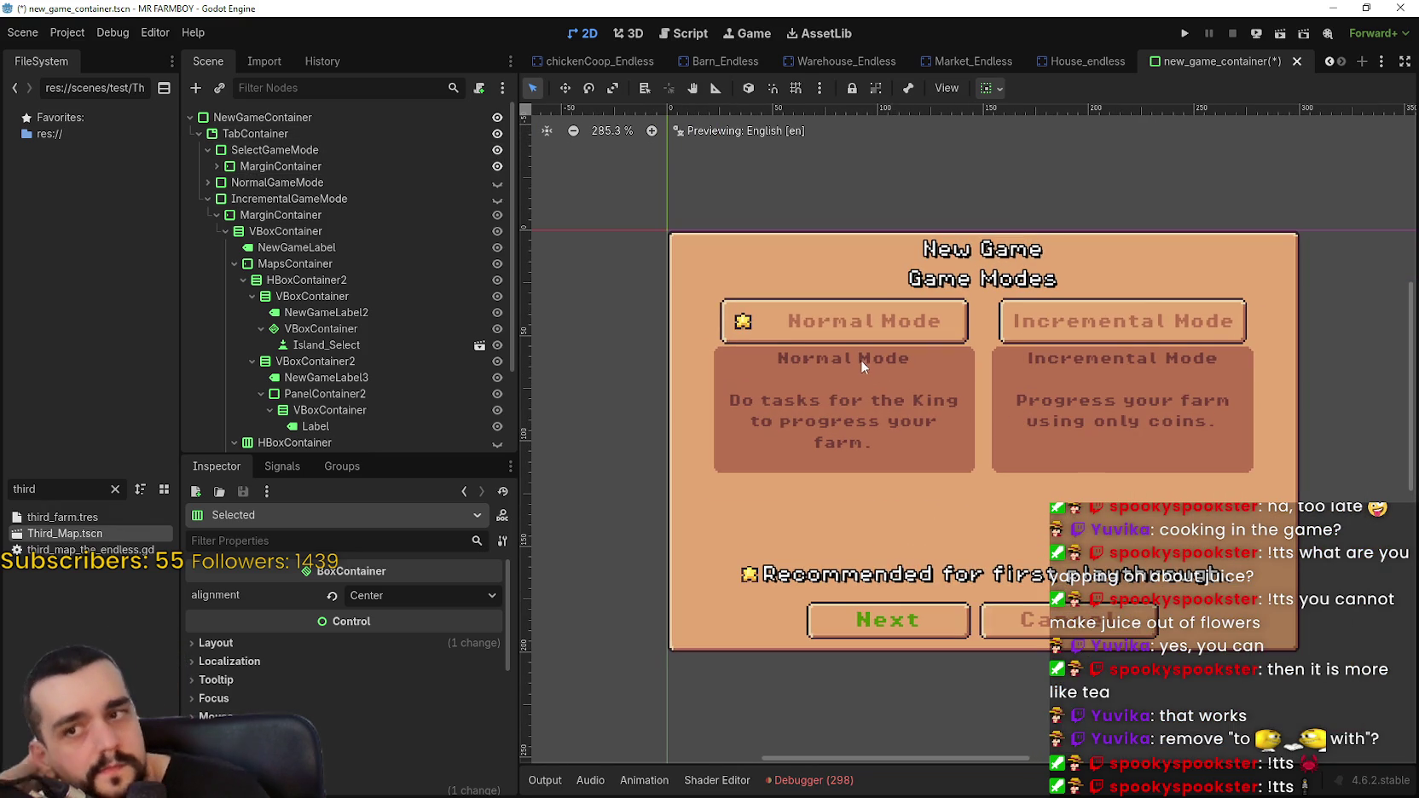
scroll(848, 348, down, 2)
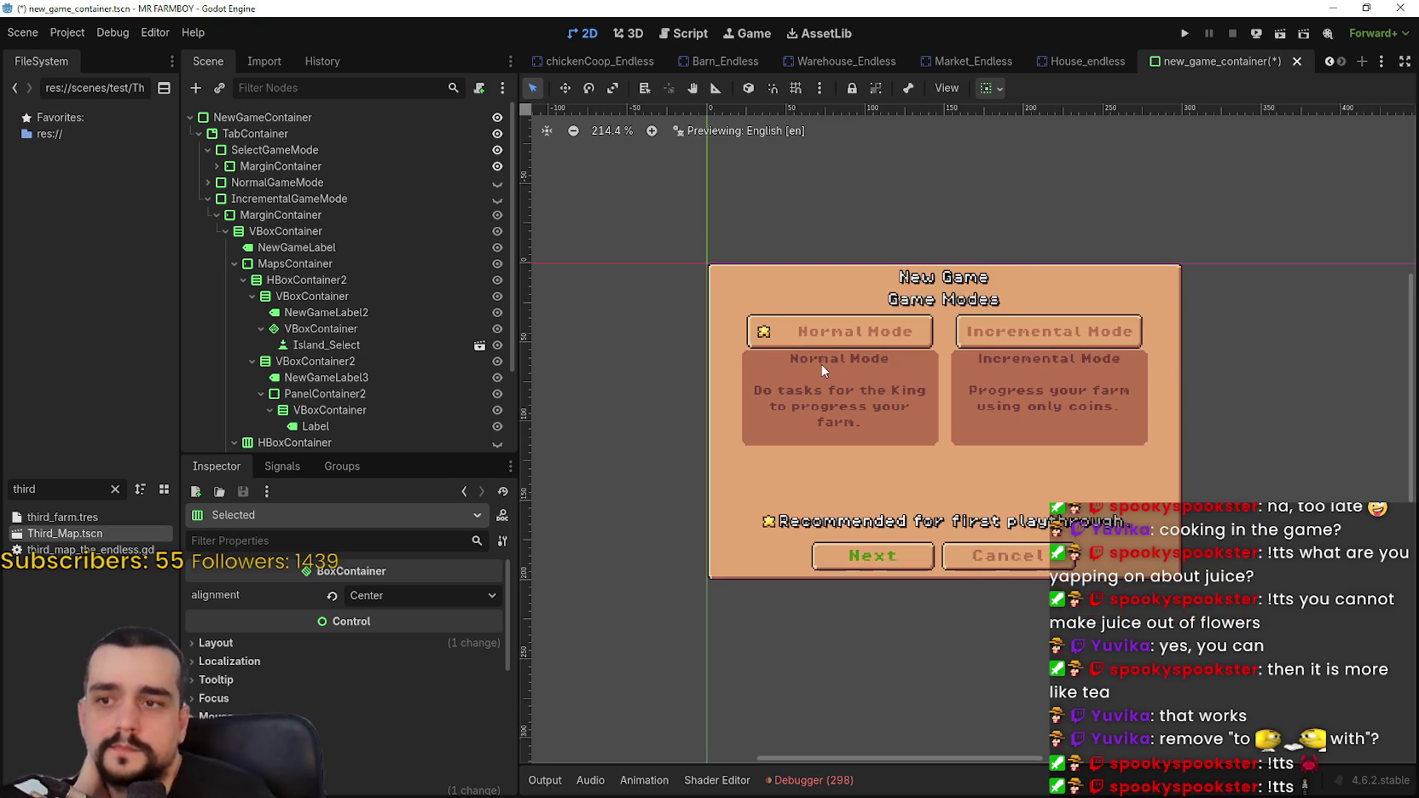
- Leave IncrementalGameMode visible so the preview shows The Endless map and its description
click(497, 200)
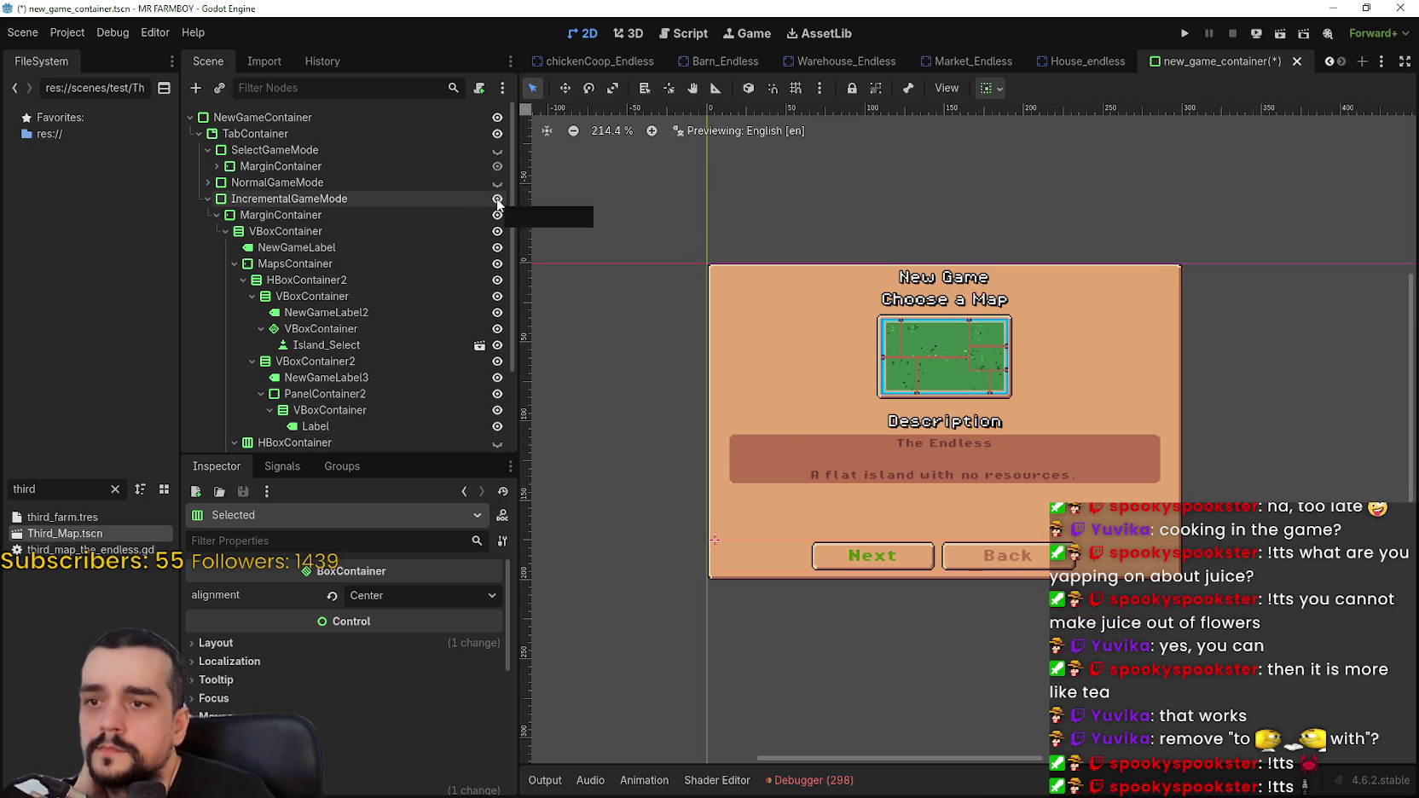
scroll(967, 415, up, 2)
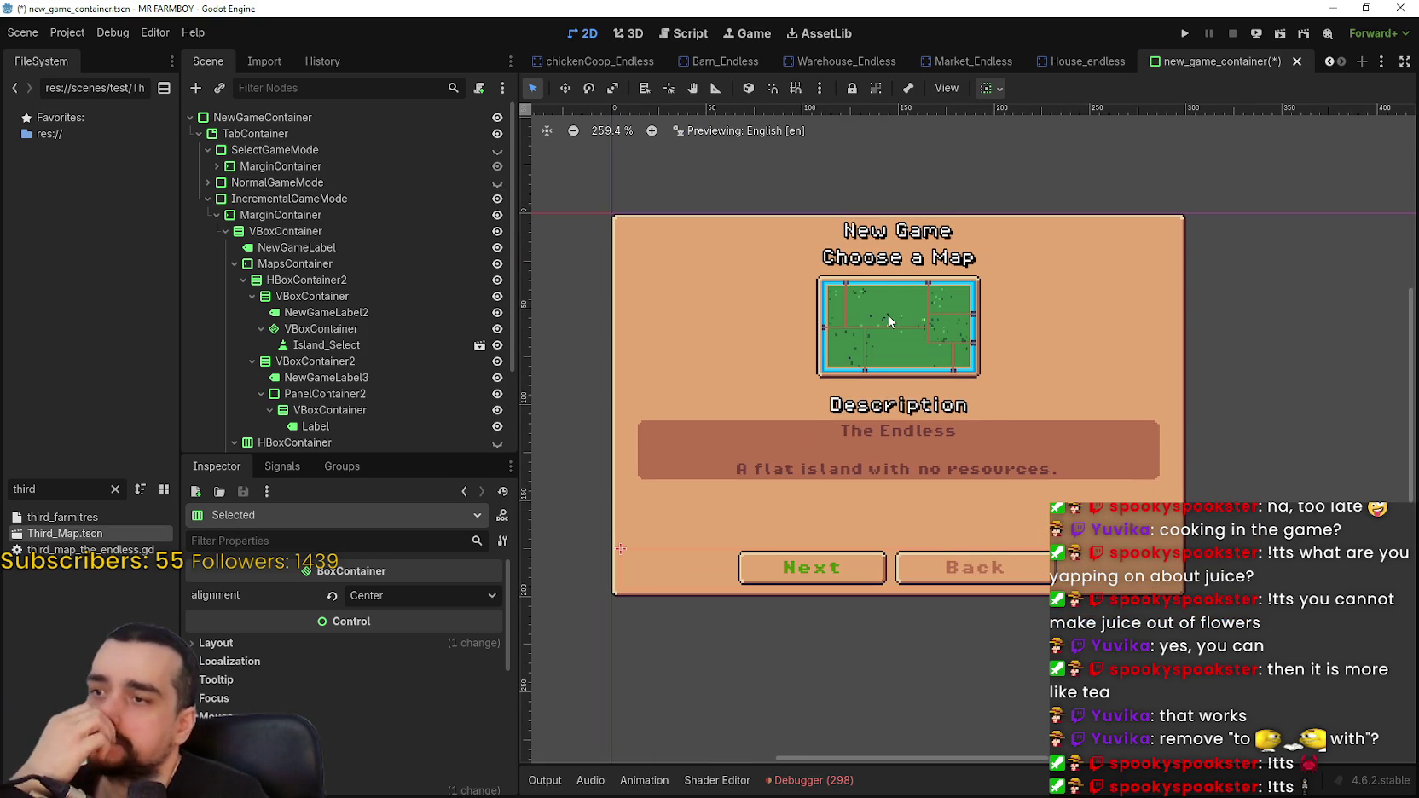
scroll(889, 321, up, 1)
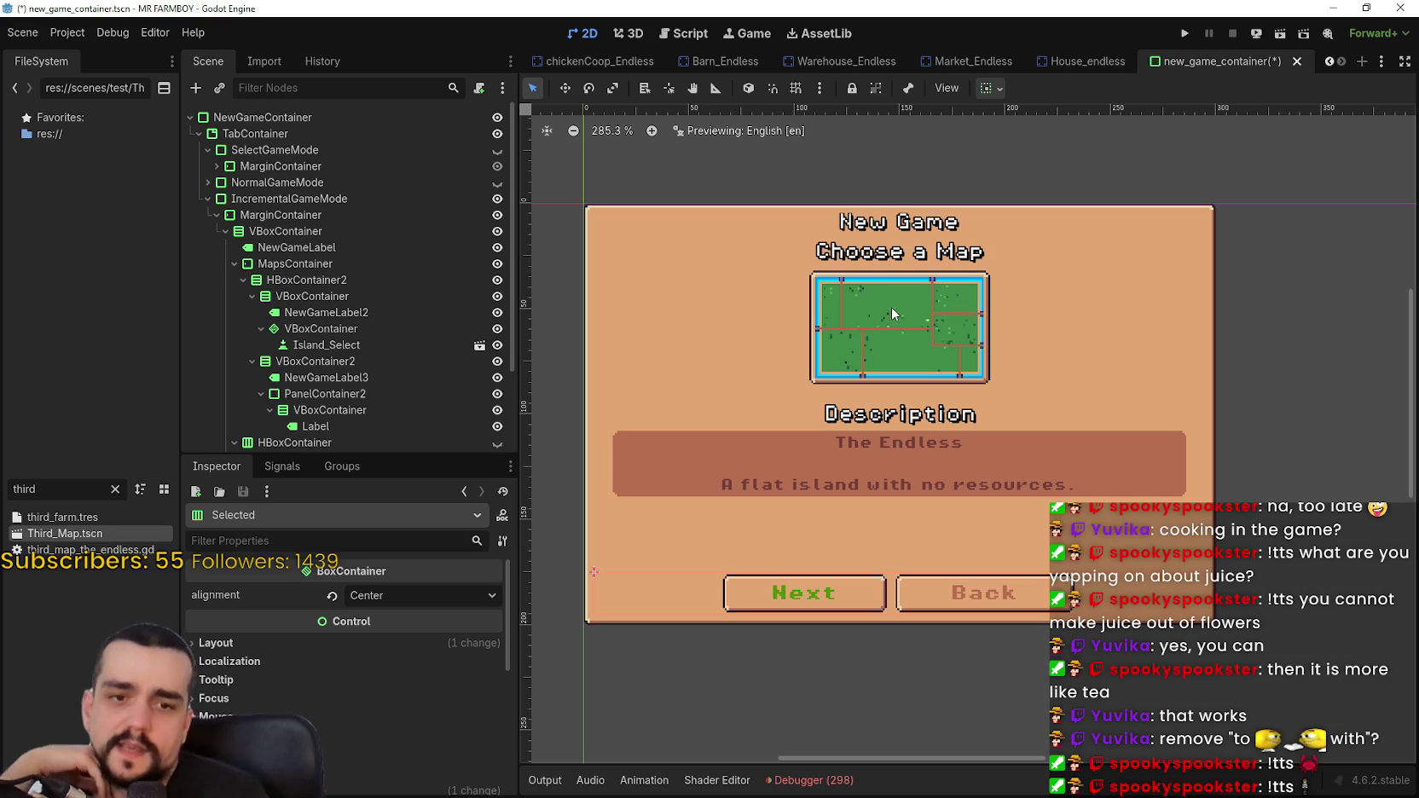
scroll(901, 333, down, 1)
scroll(902, 330, up, 1)
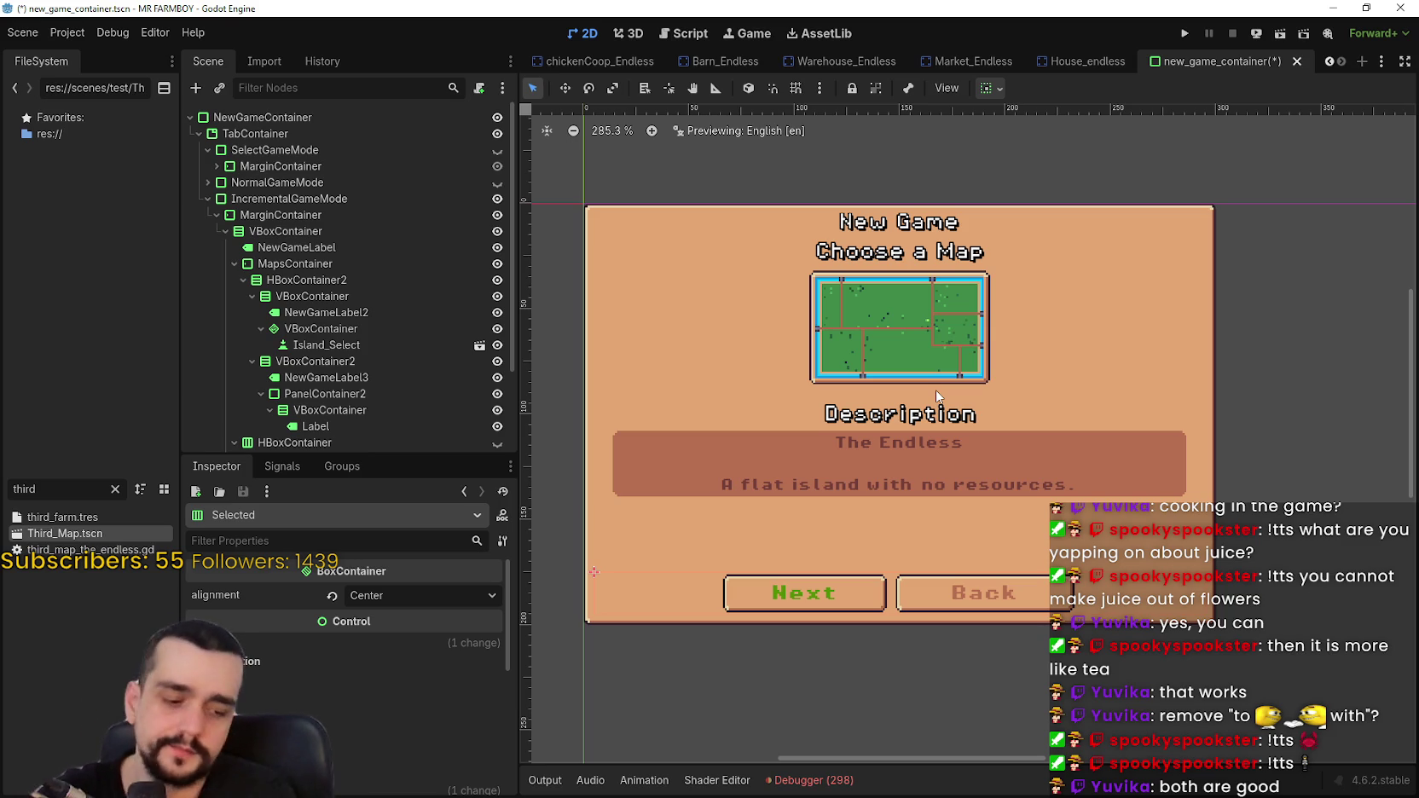
scroll(935, 390, down, 2)
scroll(974, 357, up, 1)
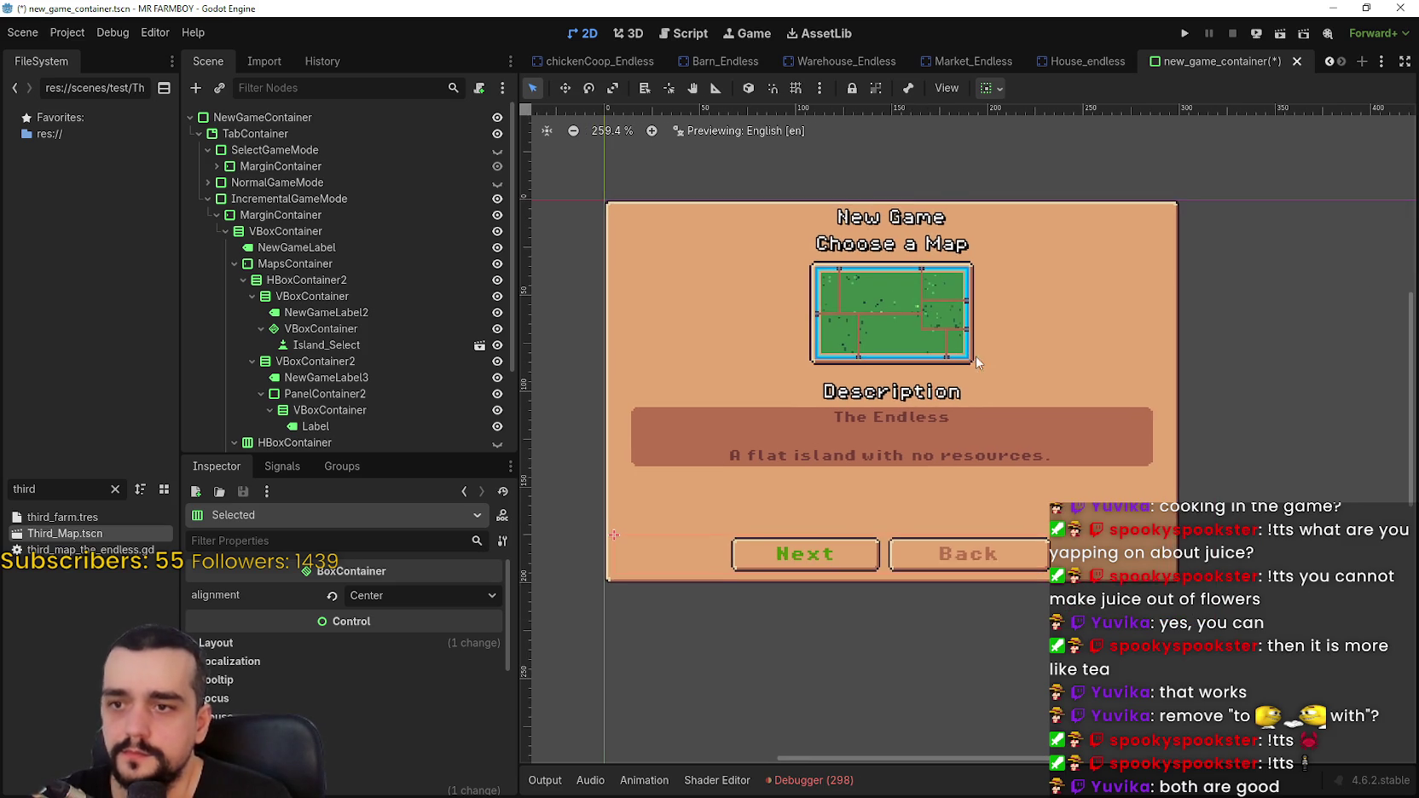
scroll(825, 484, up, 2)
scroll(445, 754, down, 3)
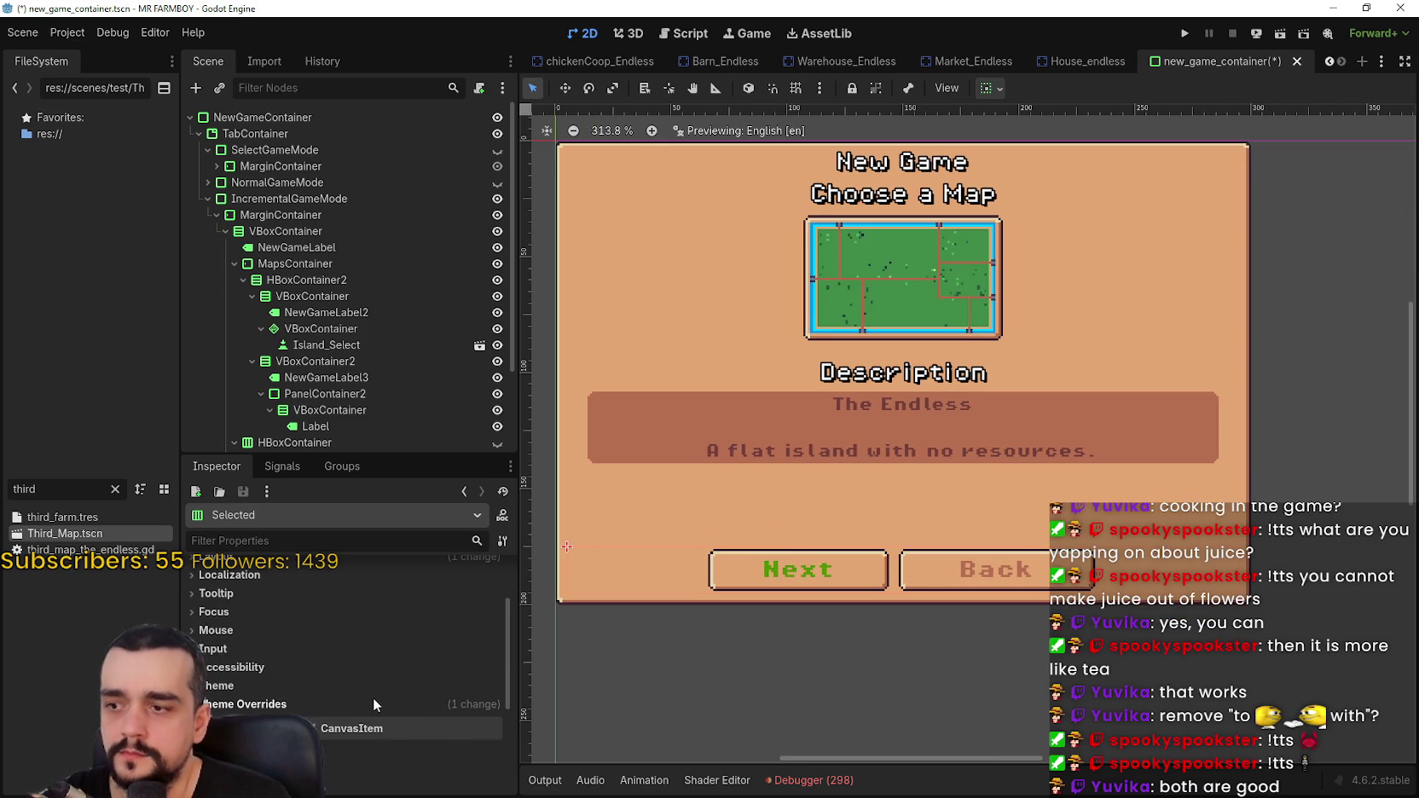
scroll(383, 324, down, 2)
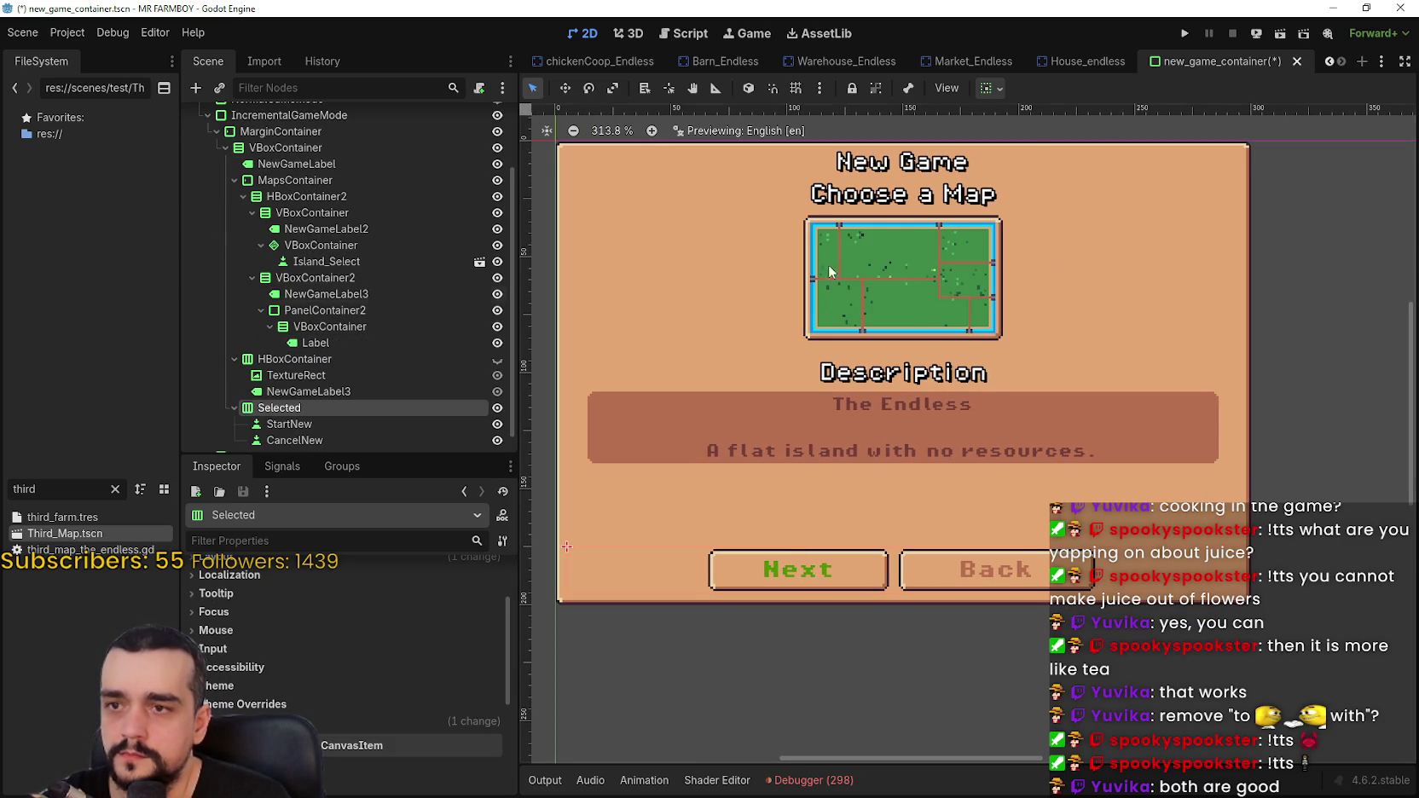
scroll(575, 291, down, 3)
scroll(479, 338, up, 3)
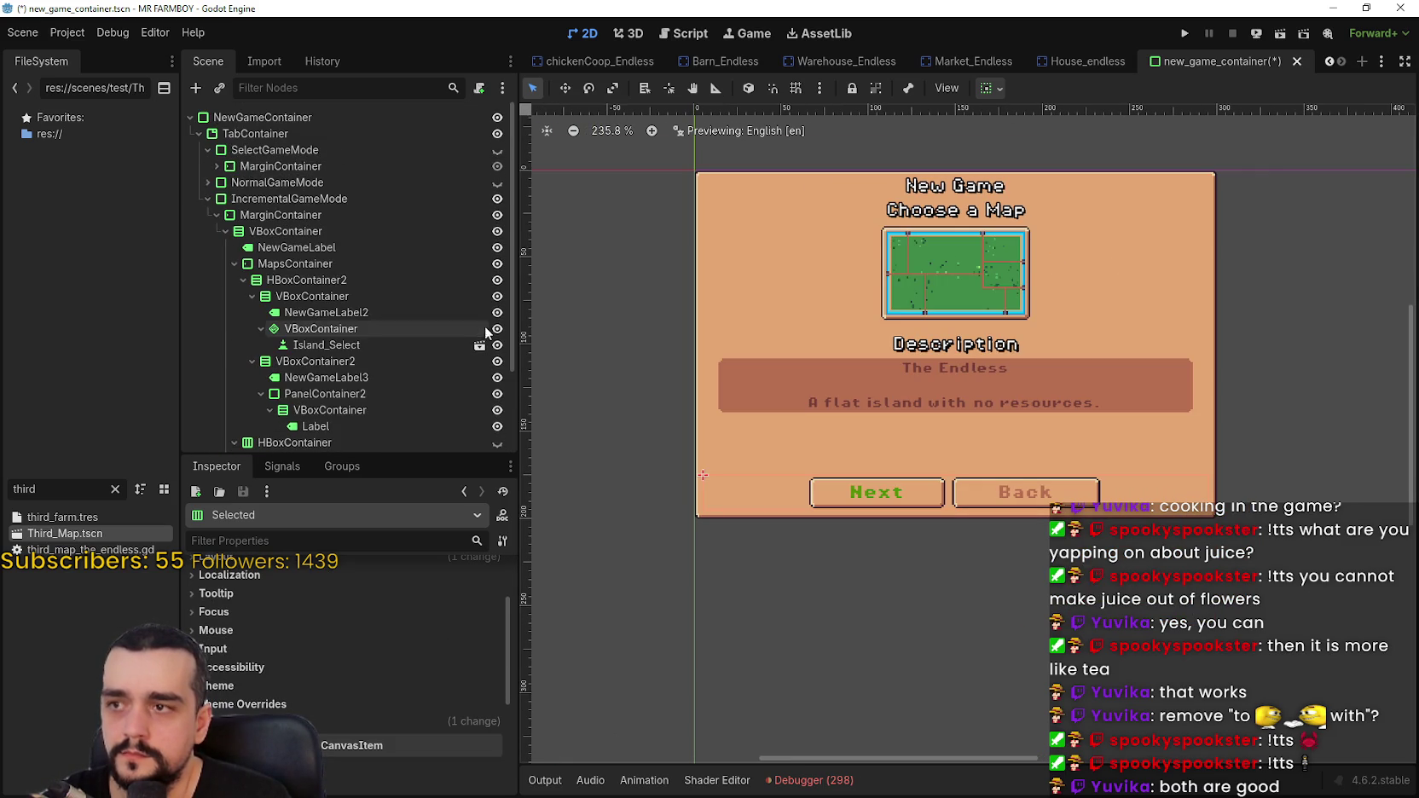
- Collapse IncrementalGameMode, make SelectEconomy visible and expand its children
click(208, 199)
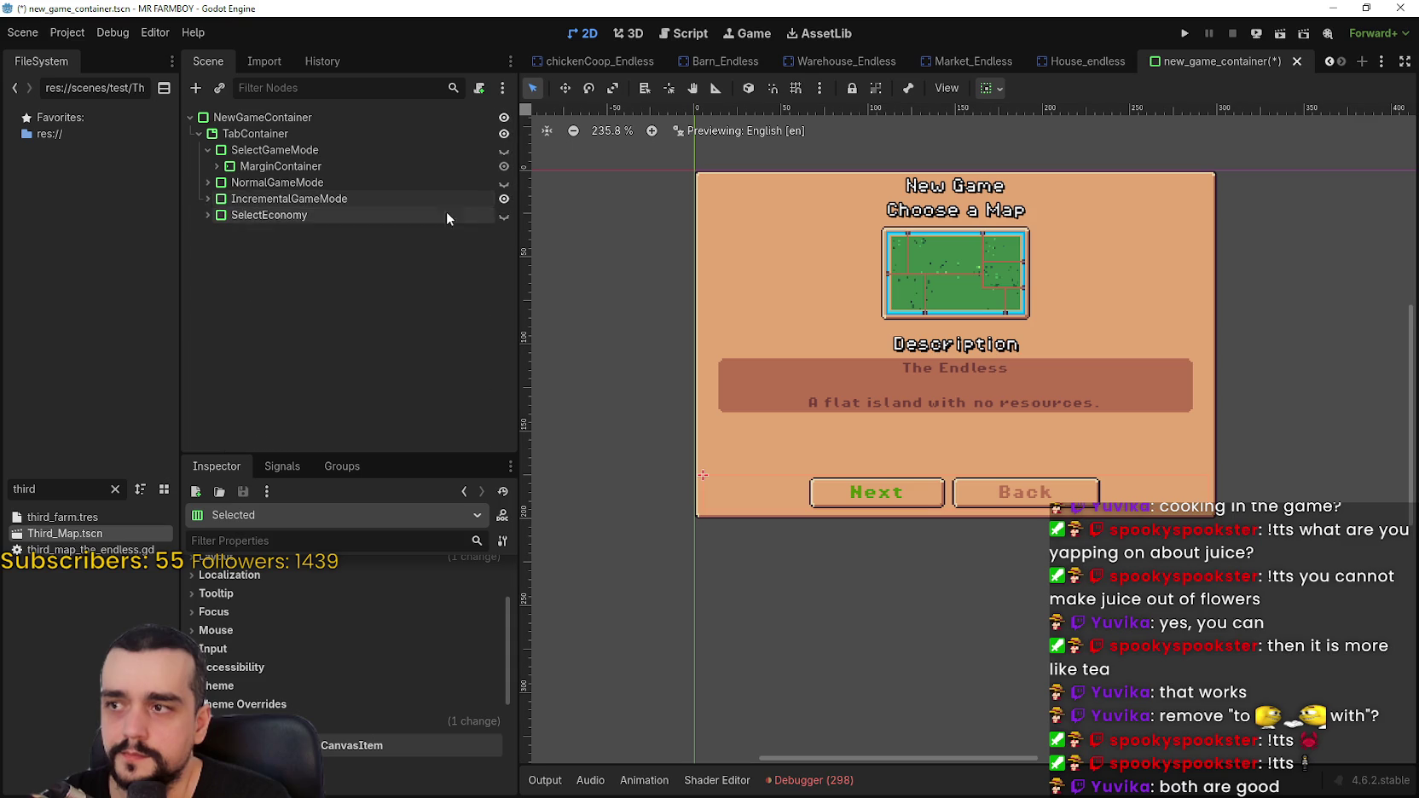
click(503, 215)
drag(1174, 462, 1048, 432)
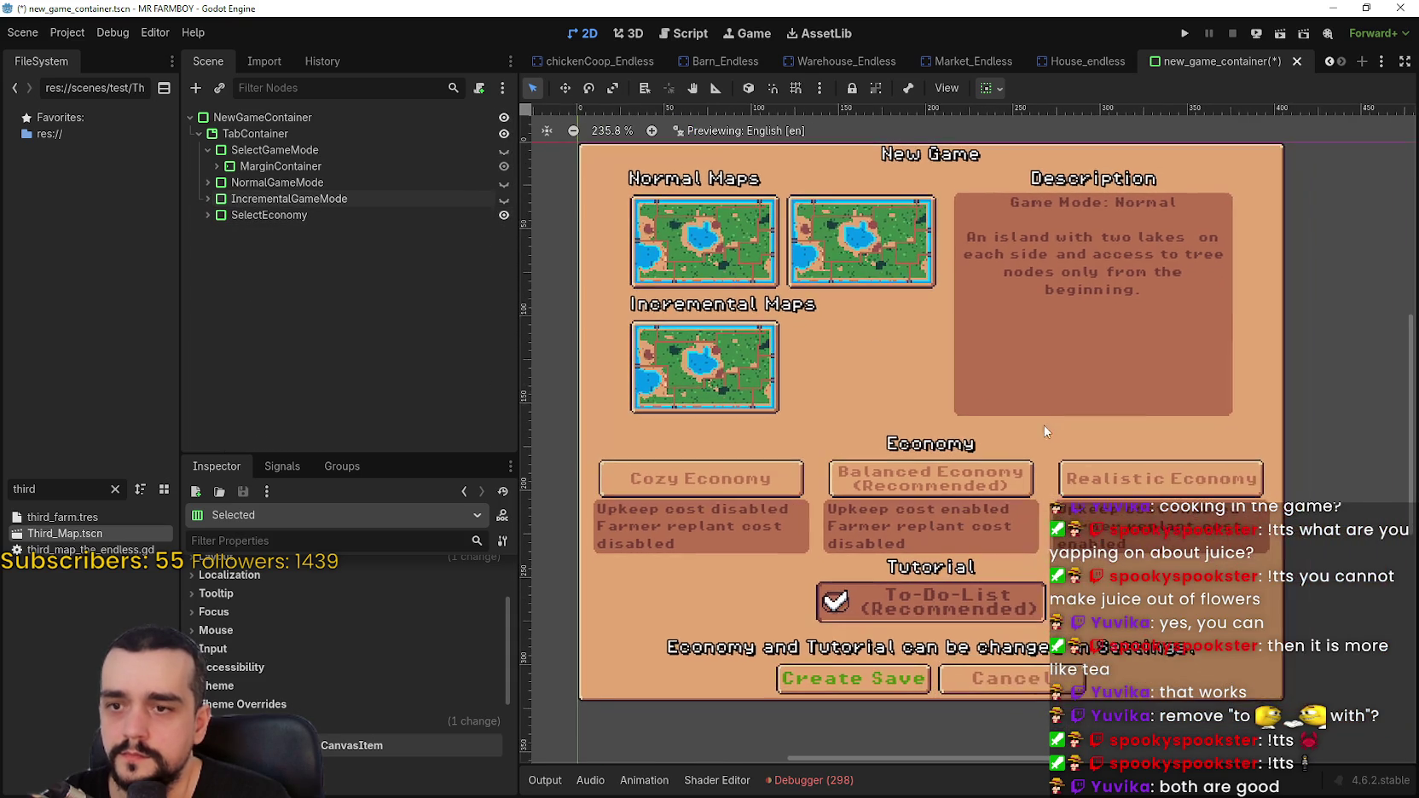
click(208, 215)
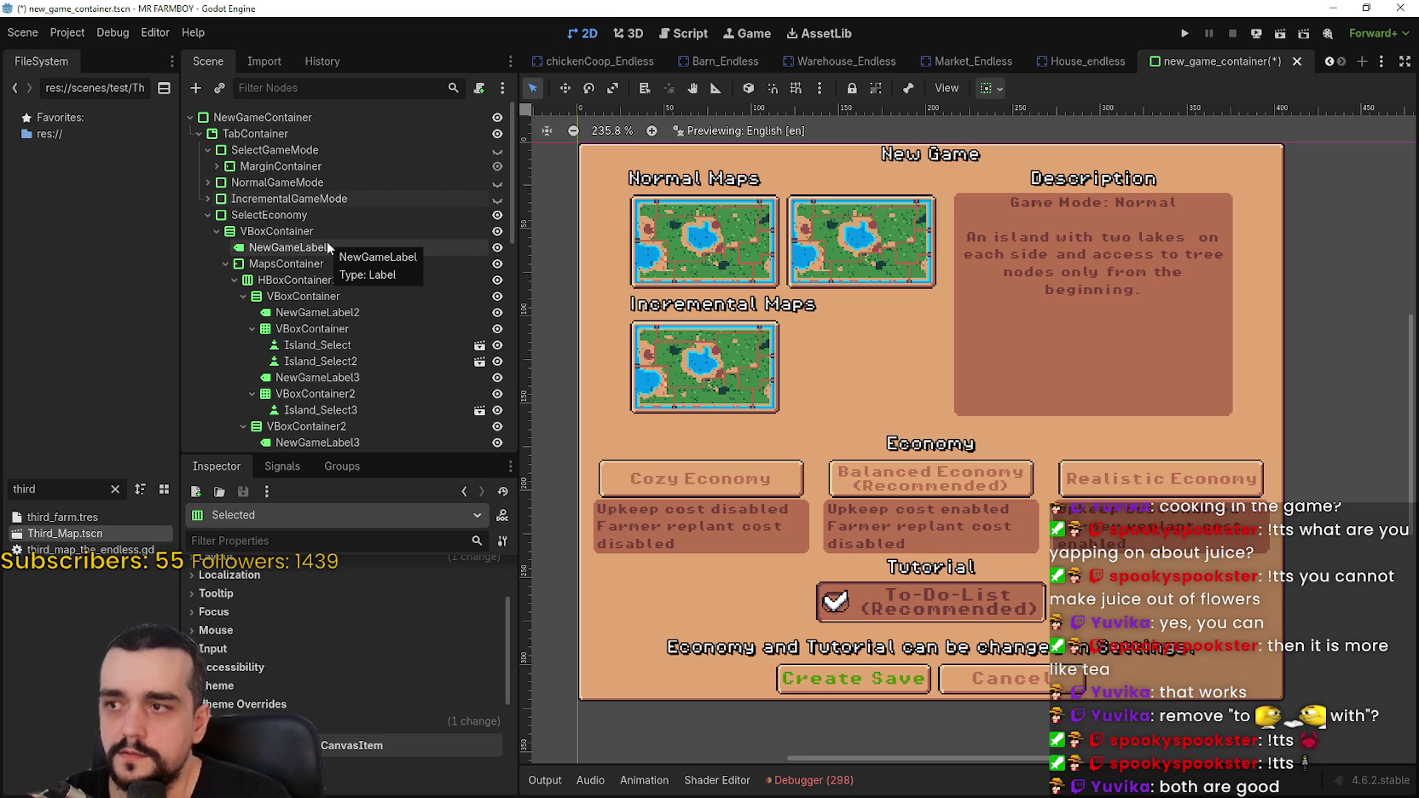
- Delete the MapsContainer node along with its map previews
click(341, 230)
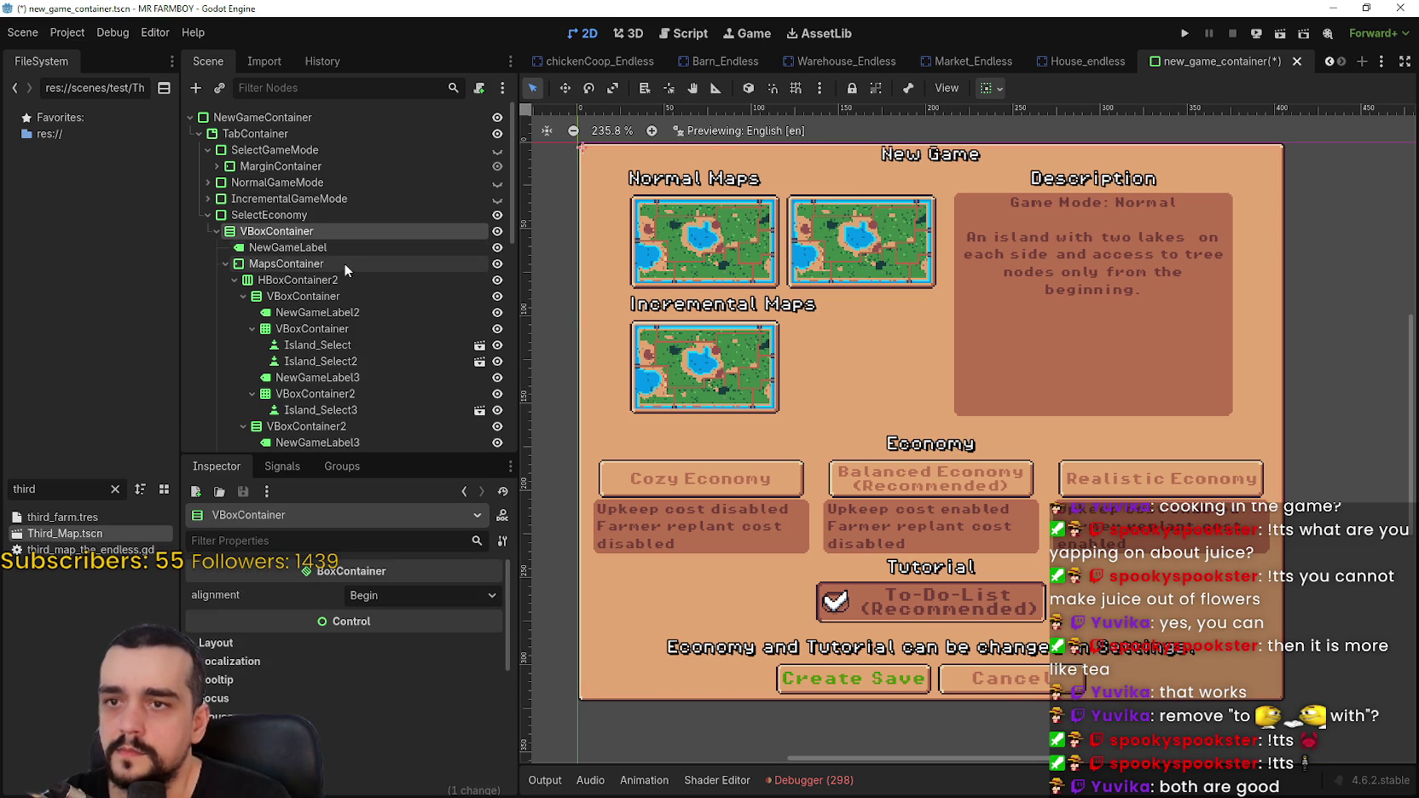
click(312, 252)
click(318, 266)
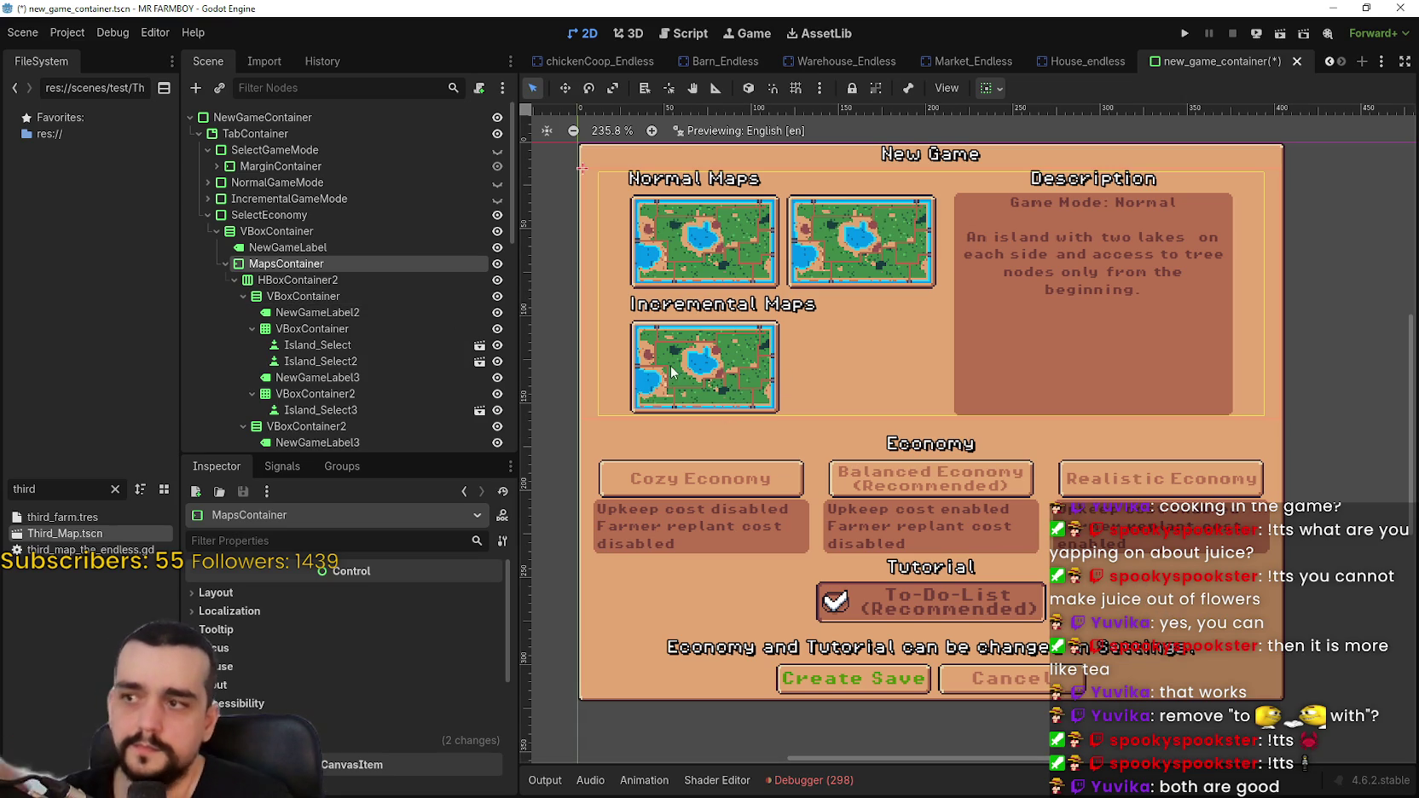
scroll(1036, 512, down, 1)
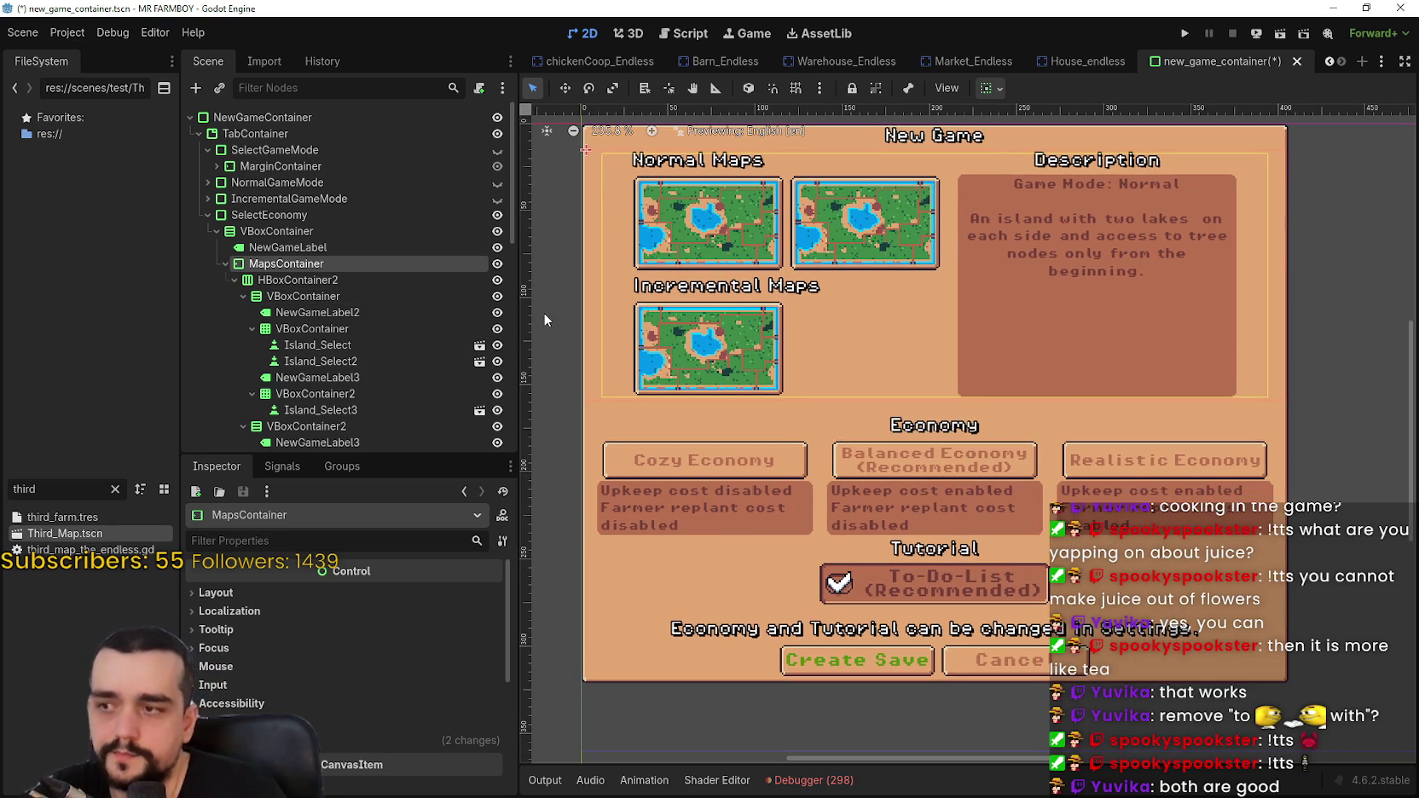
right_click(276, 268)
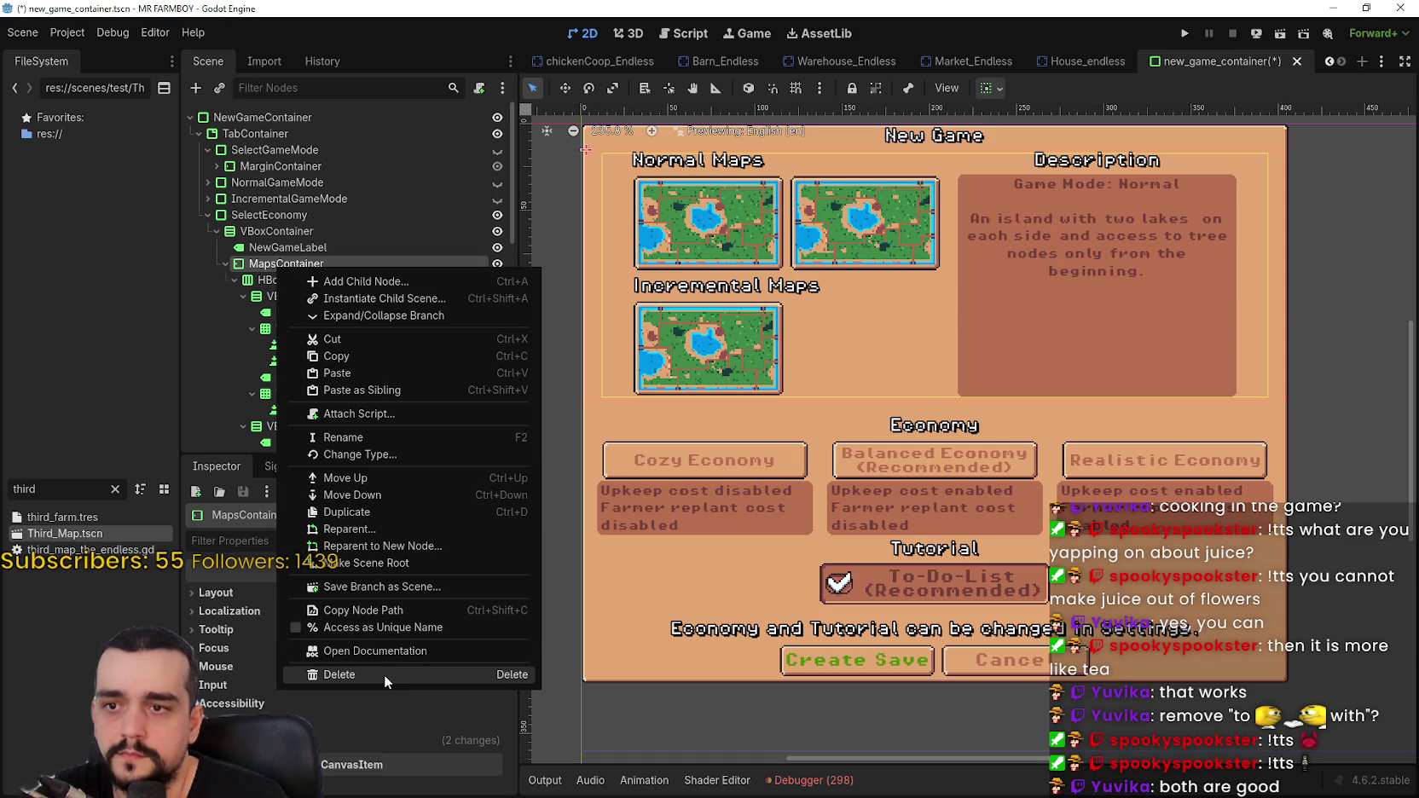
click(382, 674)
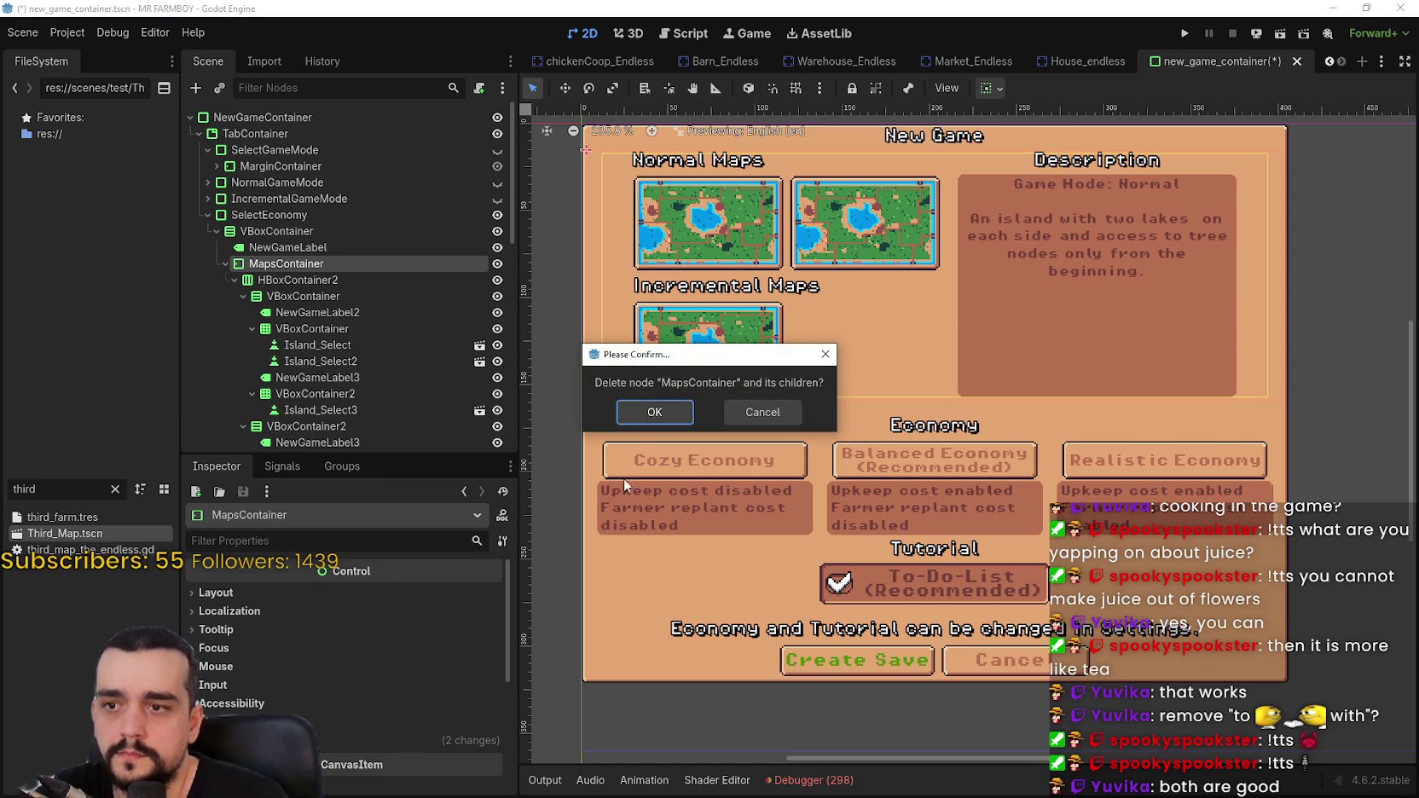
click(653, 412)
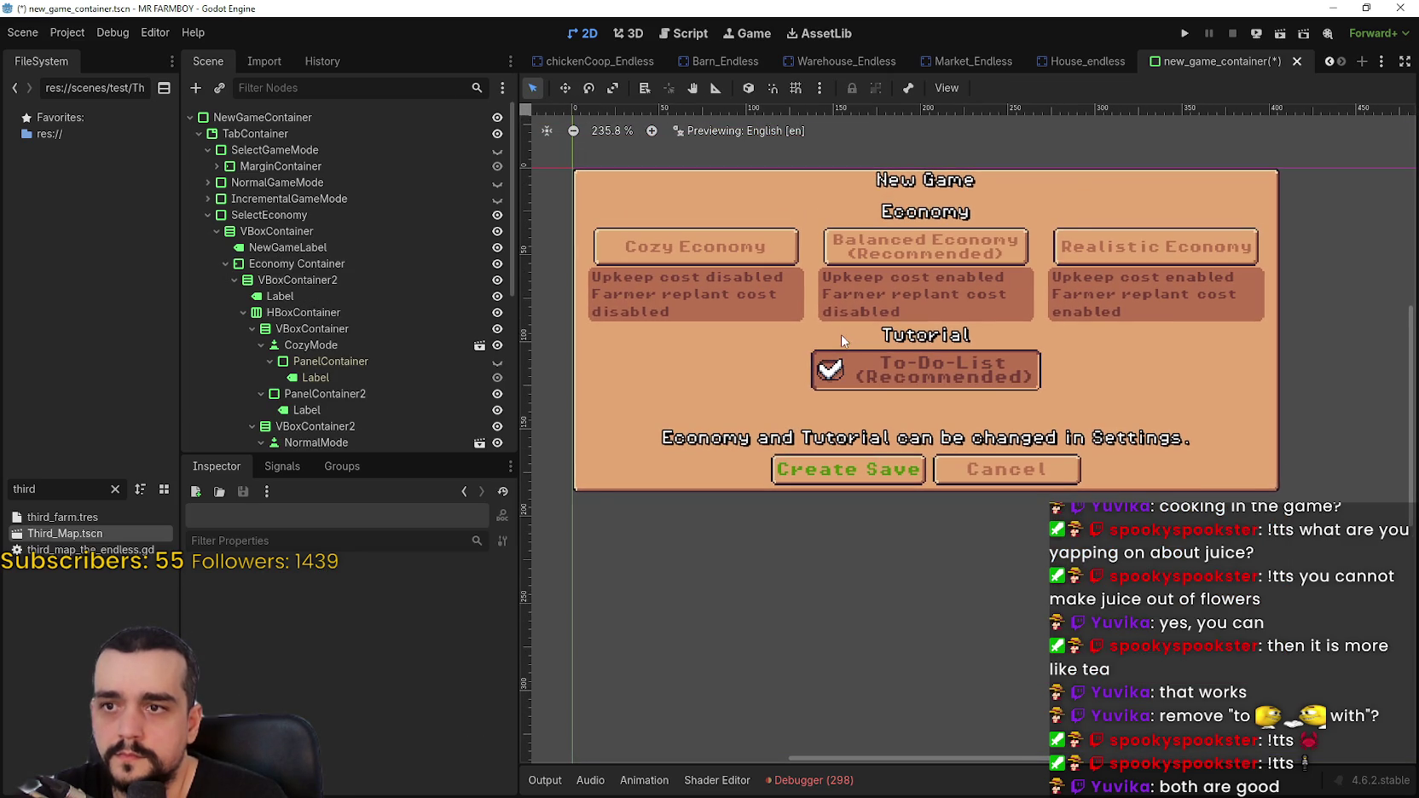
- Change the Economy heading label to read 'Choose Economy'
scroll(870, 315, up, 1)
click(339, 295)
click(336, 293)
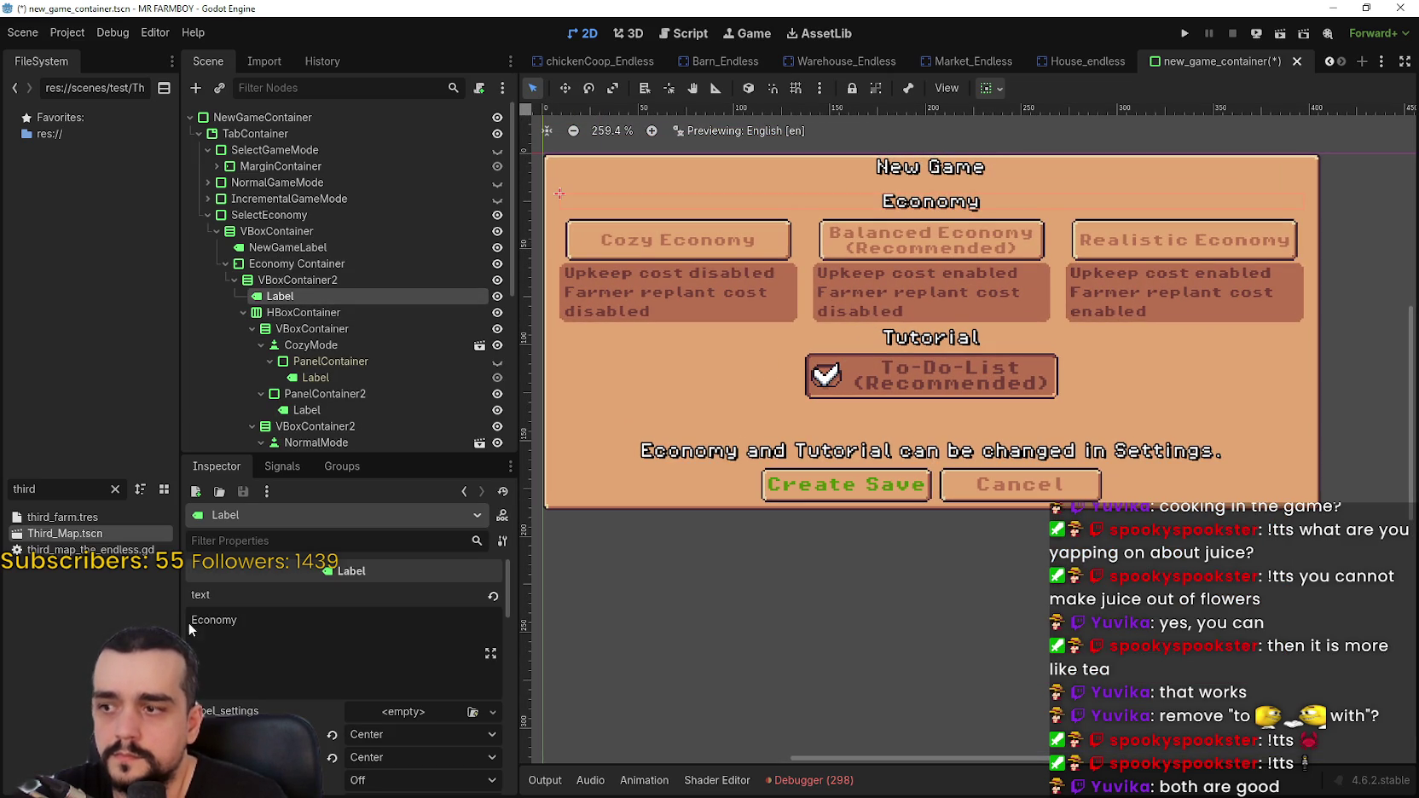
text(Cho)
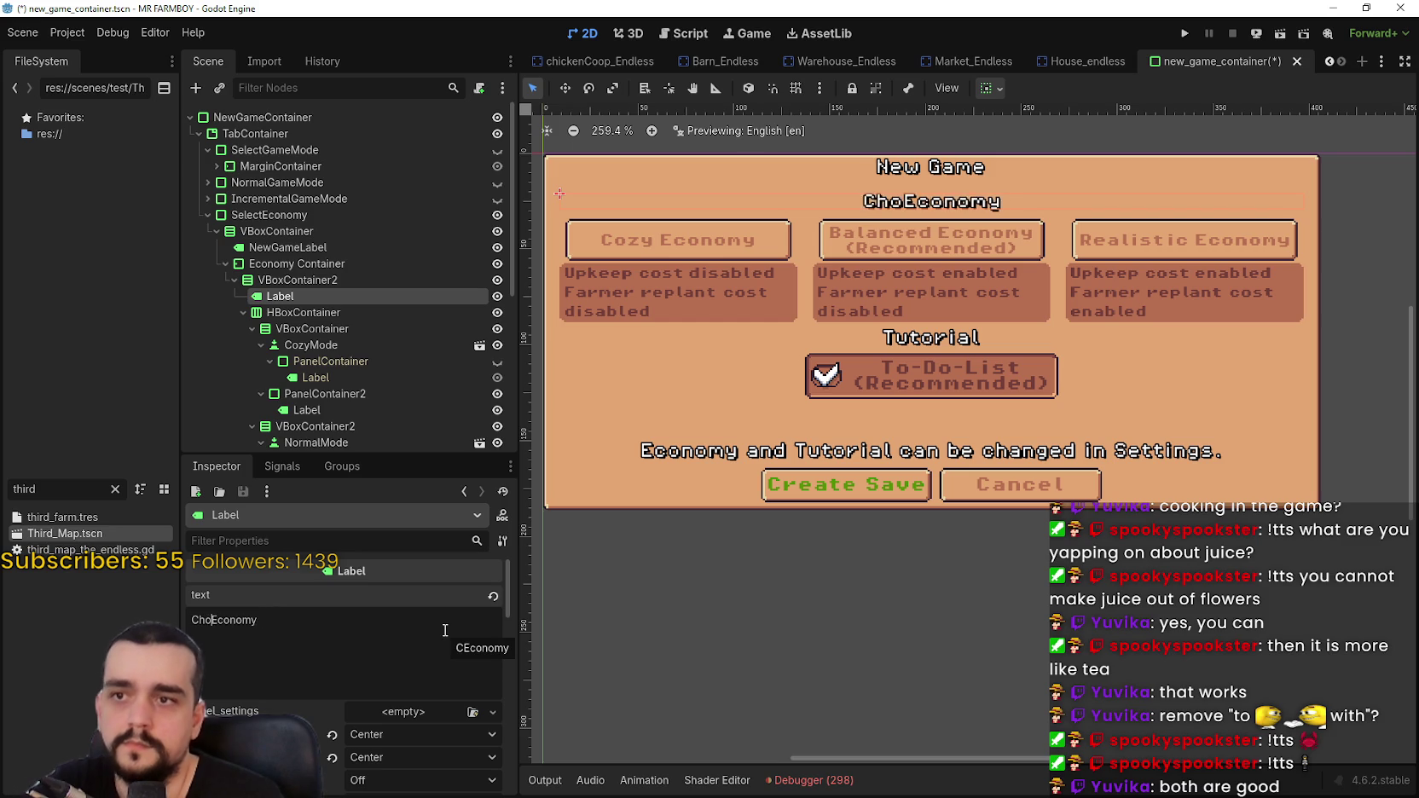
text(ose)
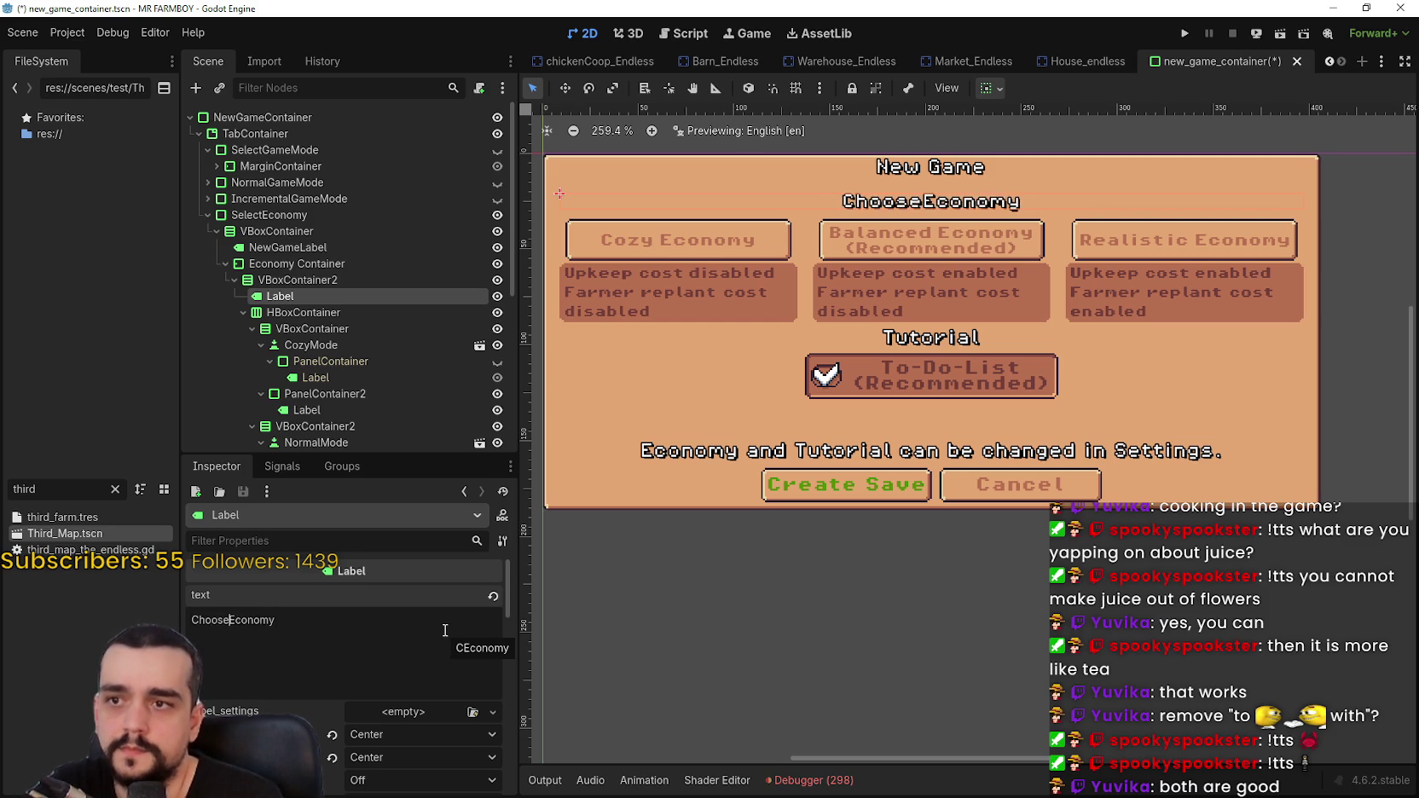
text( a)
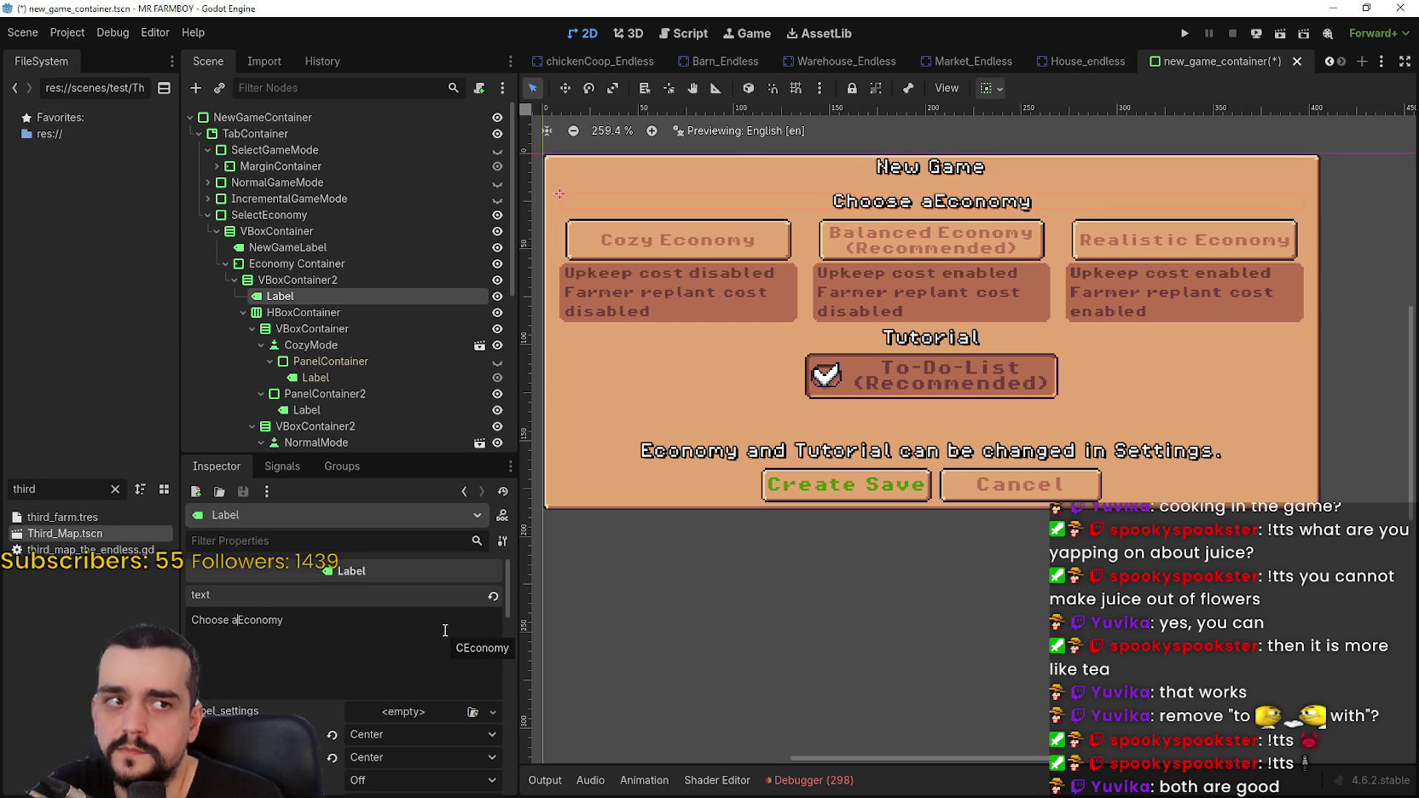
key(BackSpace)
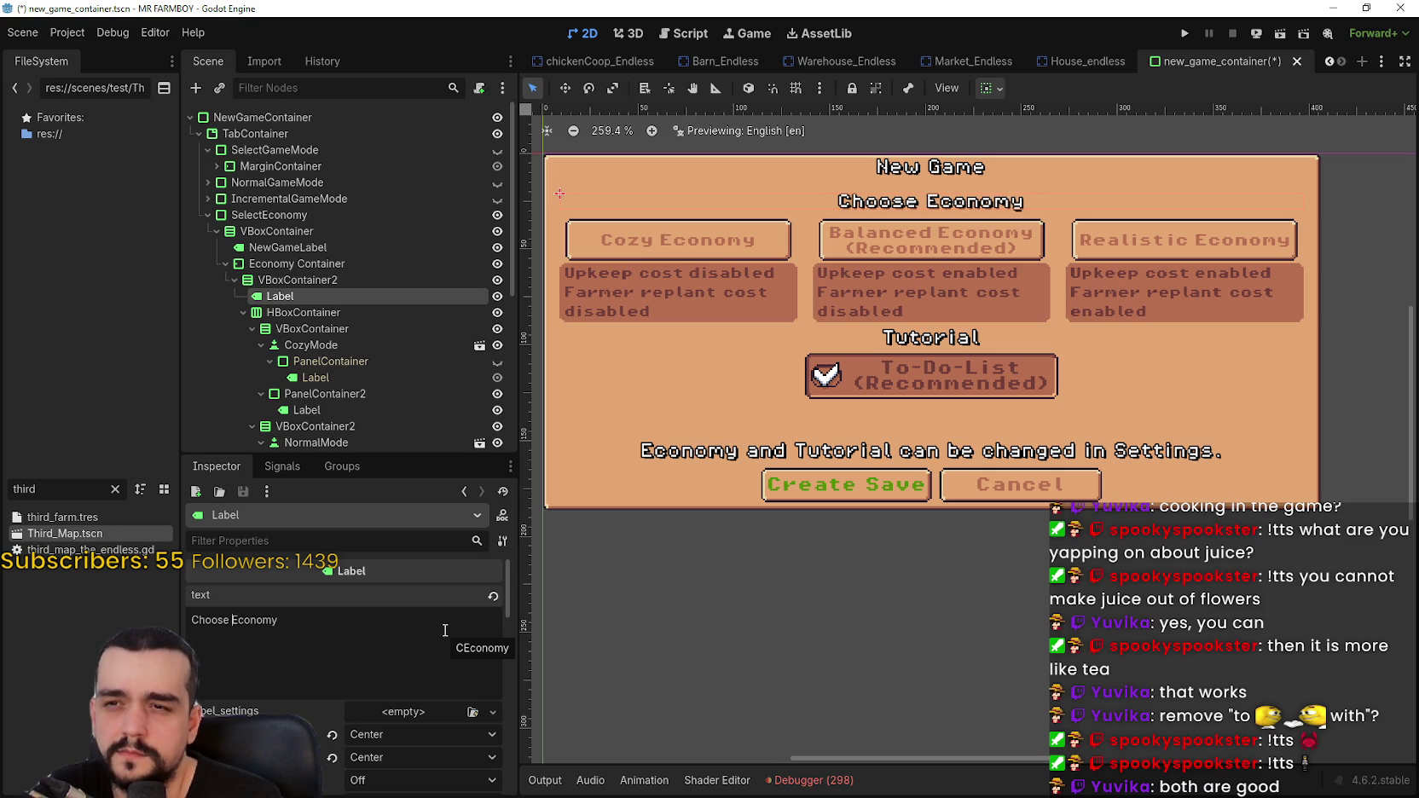
- Delete '(Recommended)' from the NormalMode button text, leaving 'Balanced Economy', then show Game Modes
scroll(322, 370, down, 1)
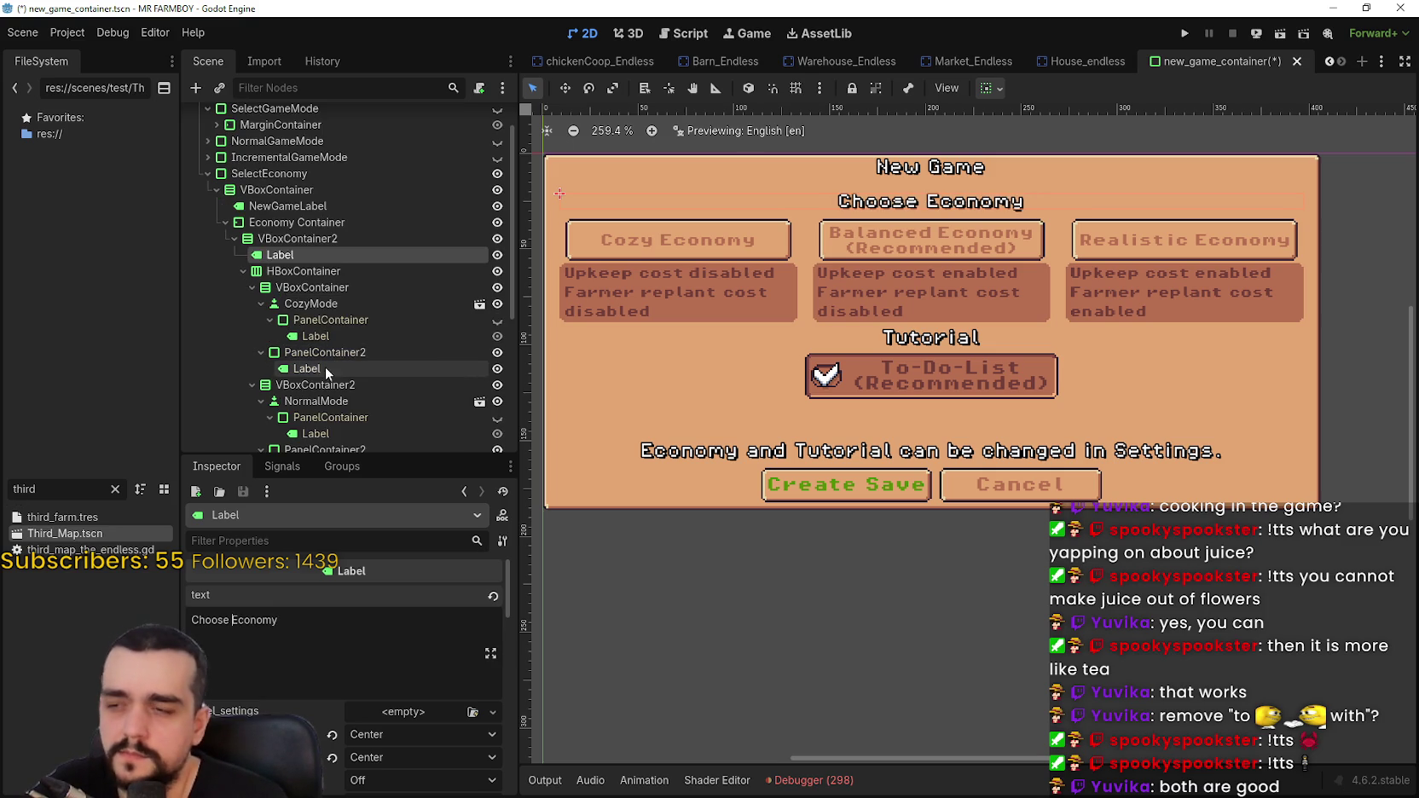
scroll(328, 363, down, 1)
scroll(376, 380, down, 1)
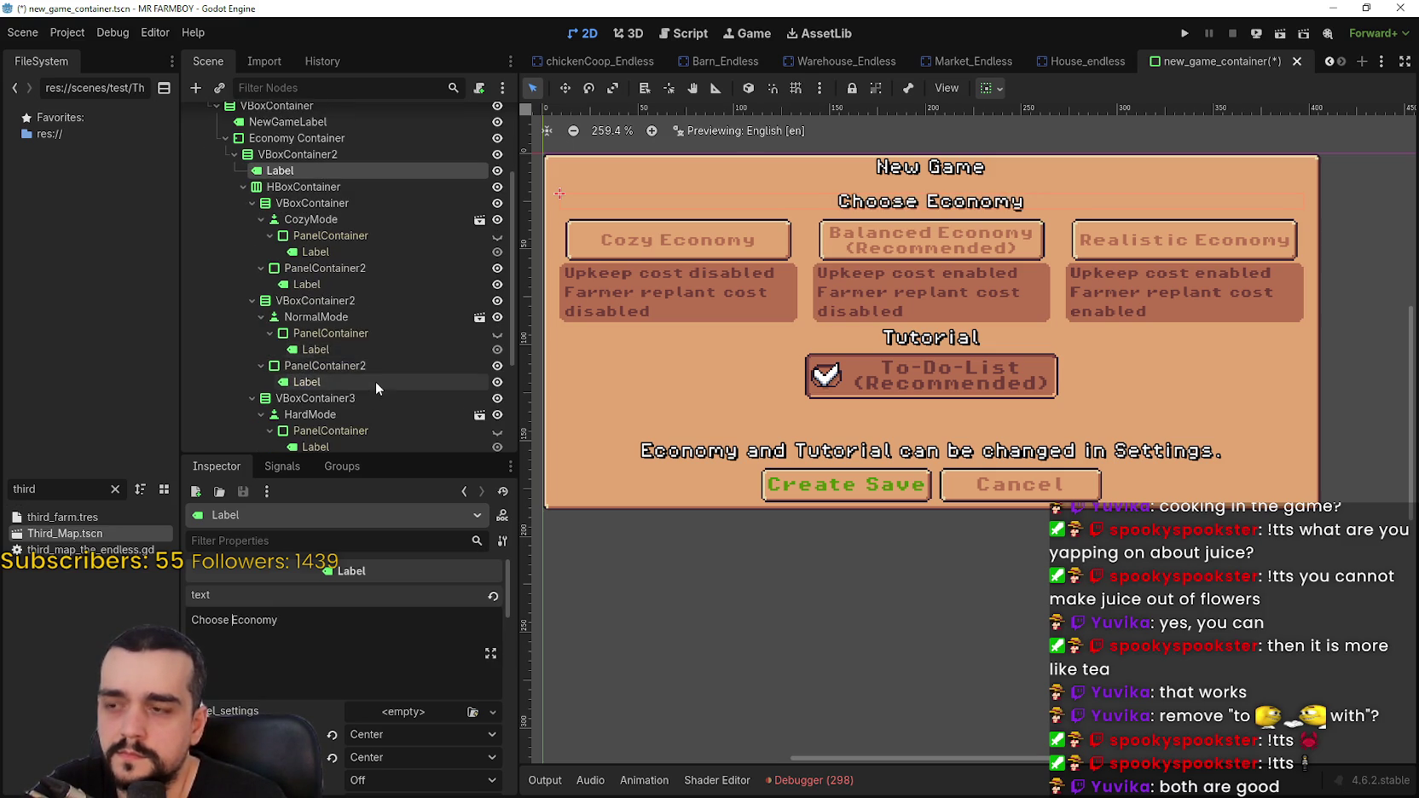
click(352, 334)
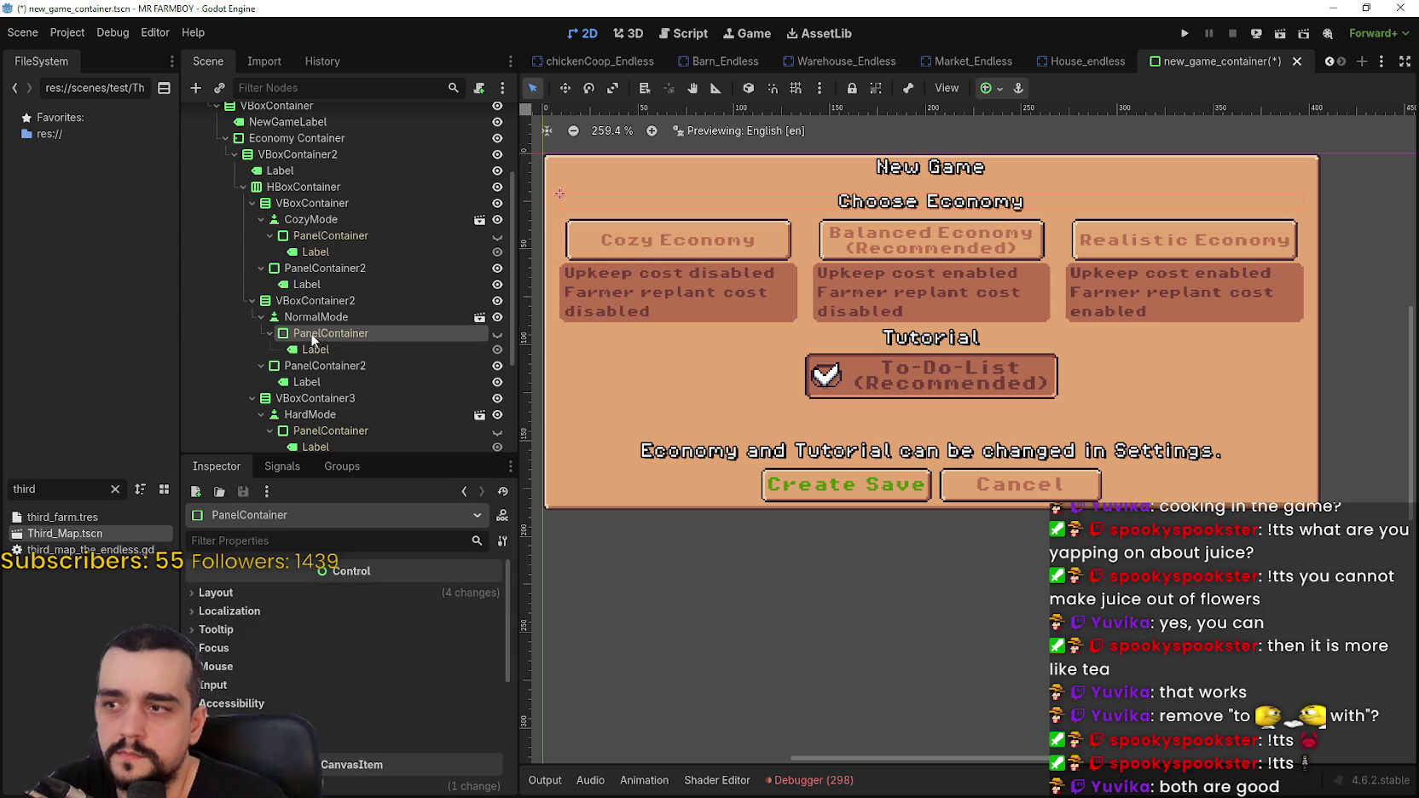
click(328, 322)
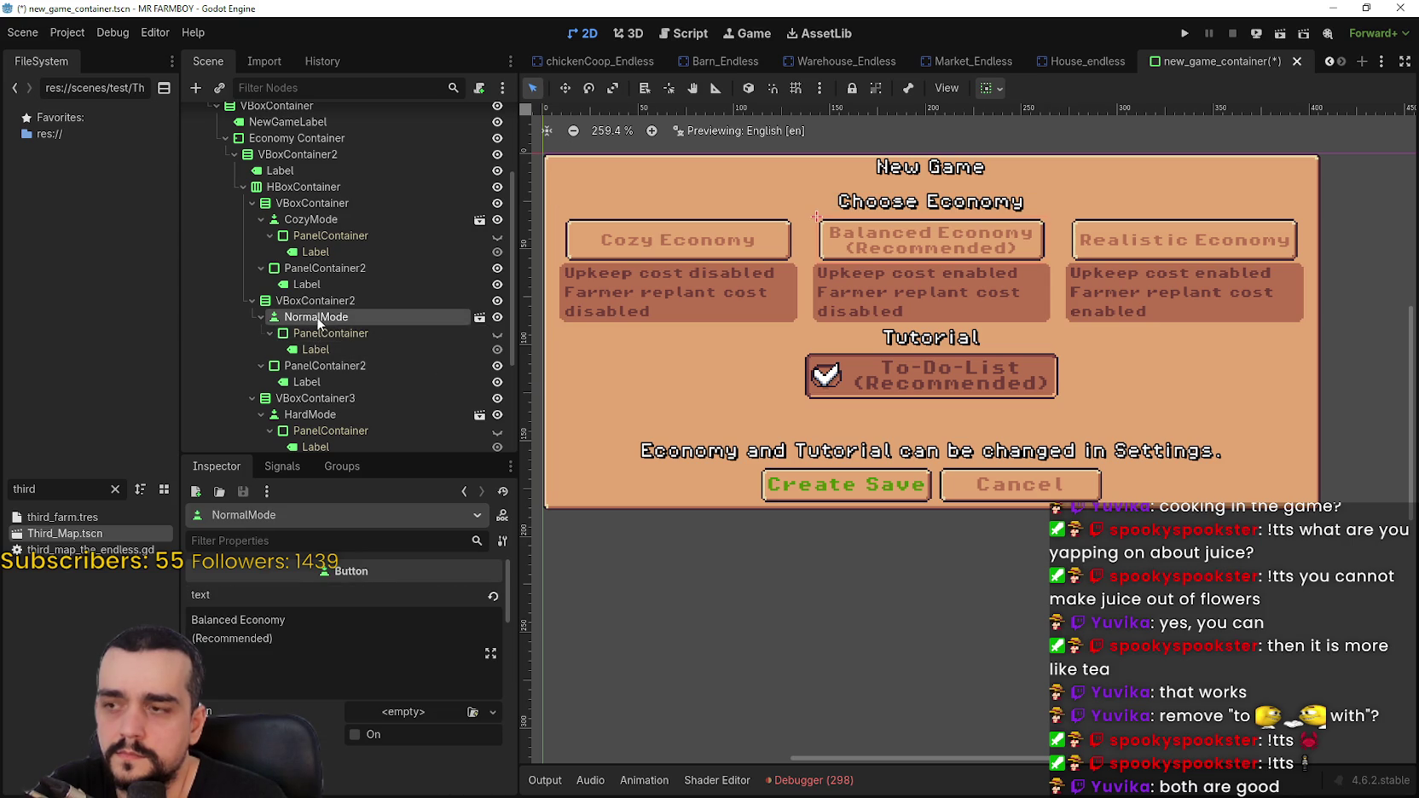
drag(314, 640, 80, 638)
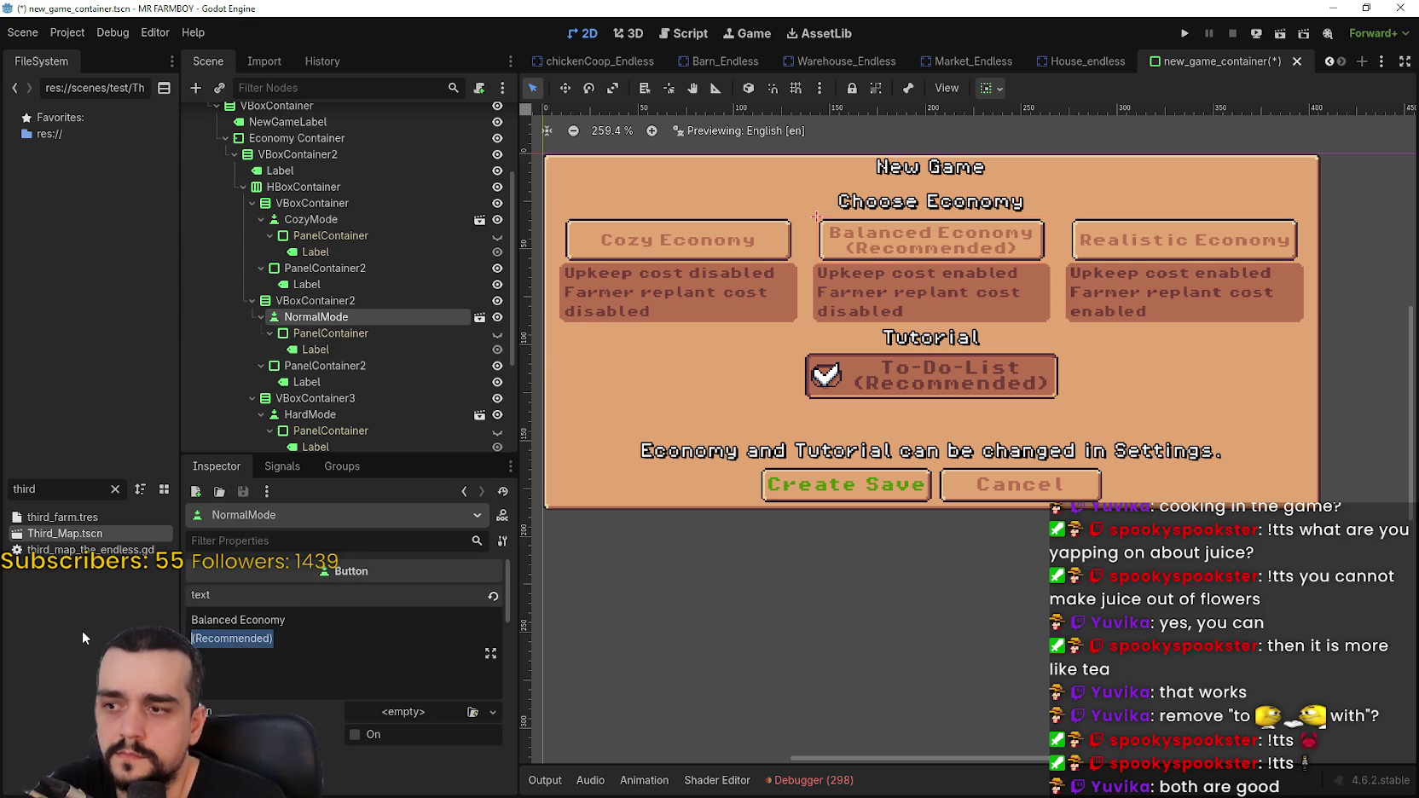
key(BackSpace)
key(BackSpace)
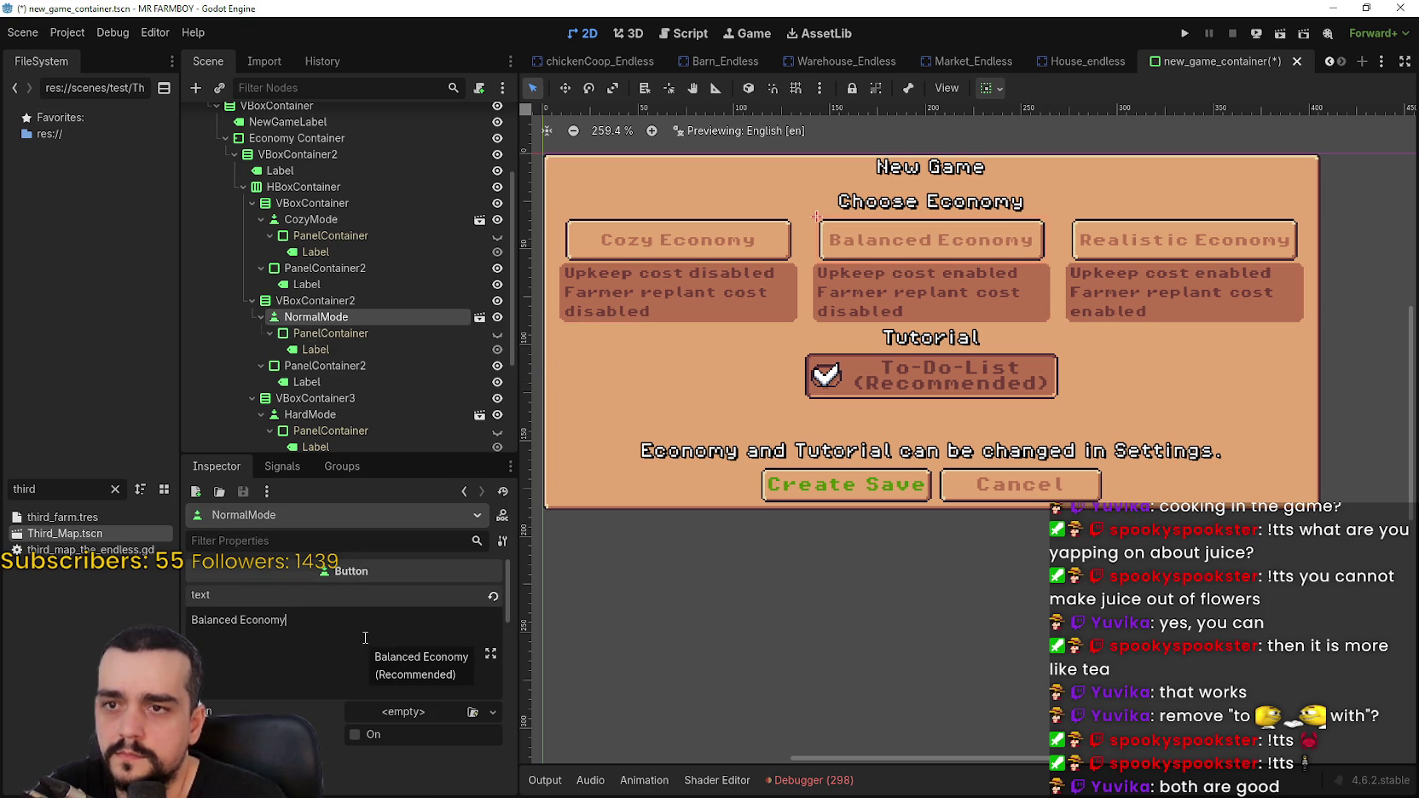
scroll(853, 253, down, 1)
scroll(853, 253, up, 2)
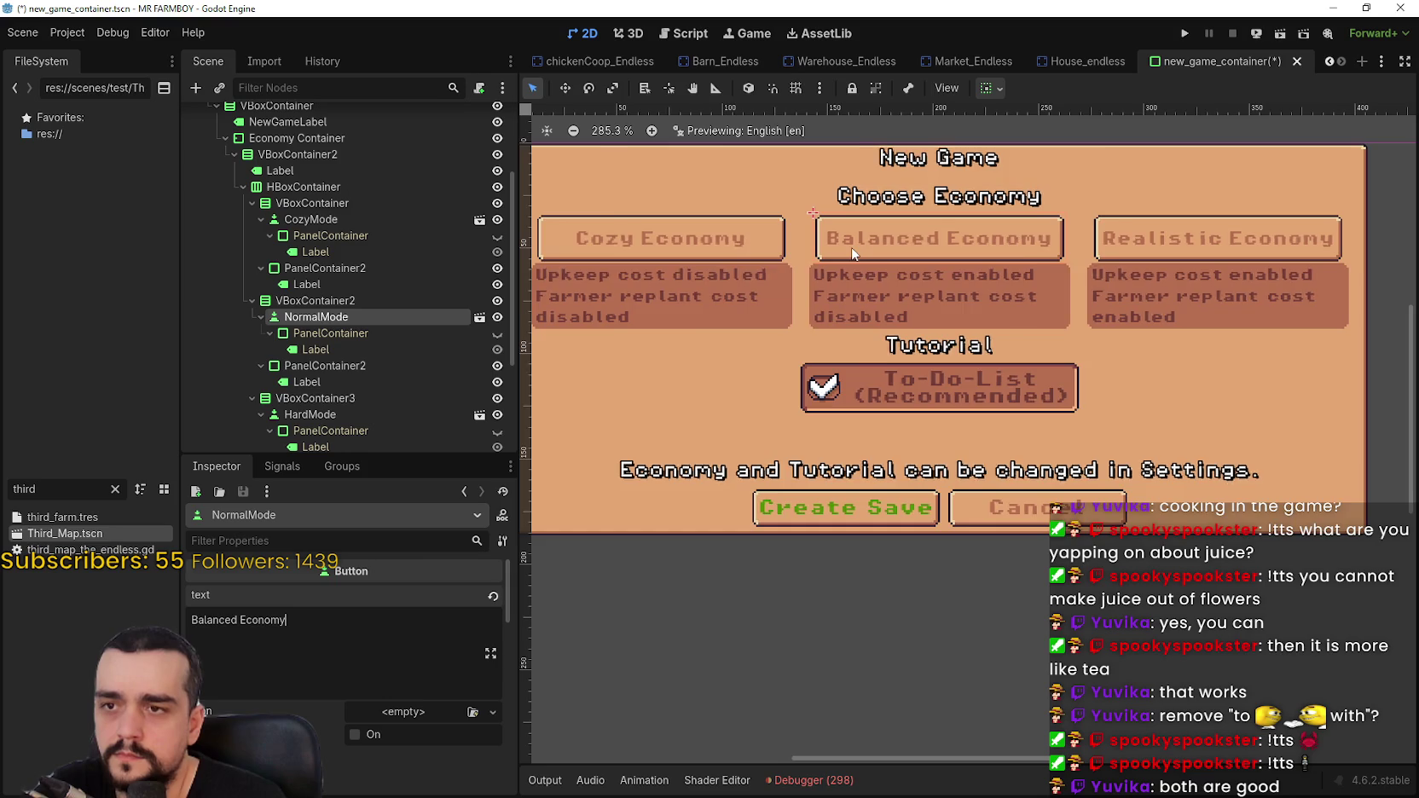
scroll(853, 254, down, 3)
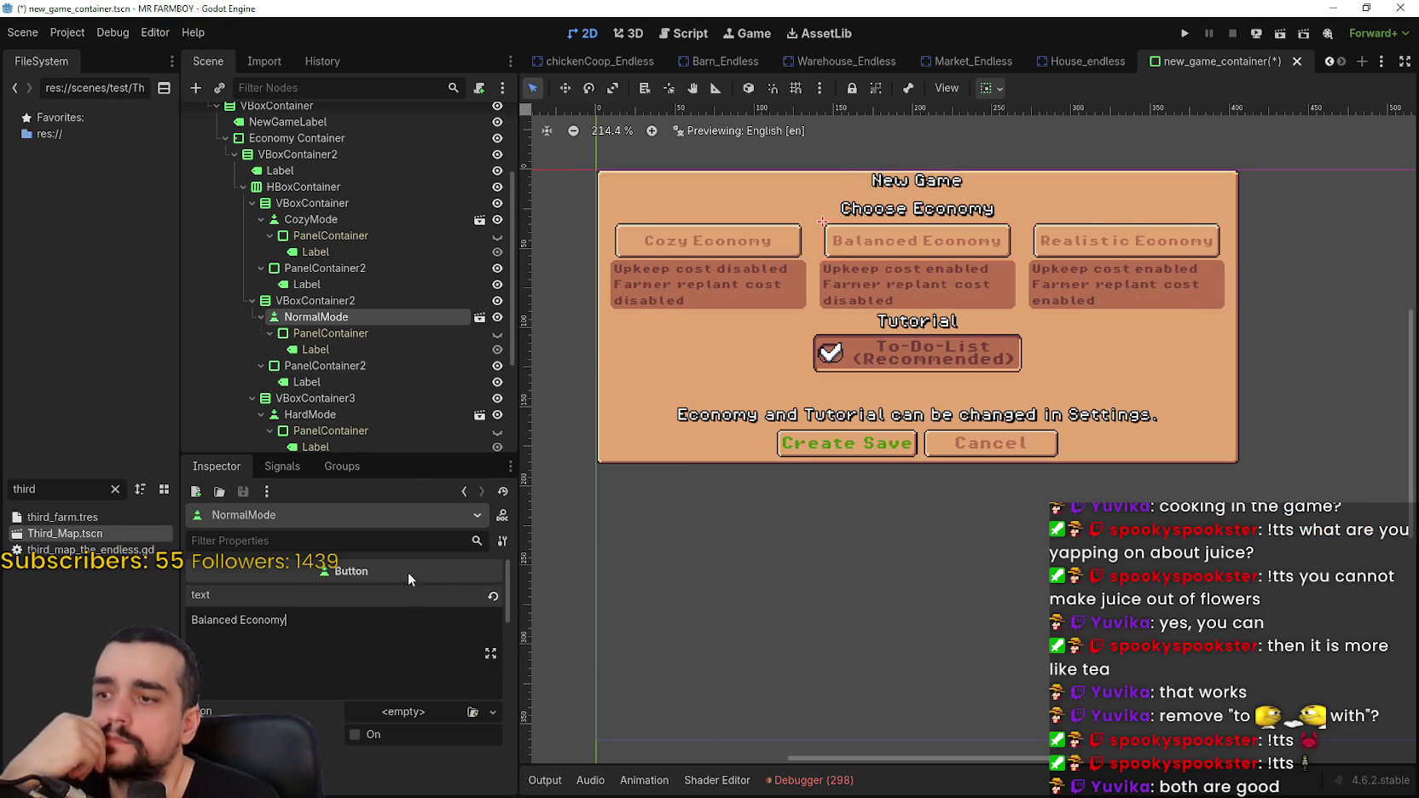
scroll(410, 298, up, 5)
click(497, 150)
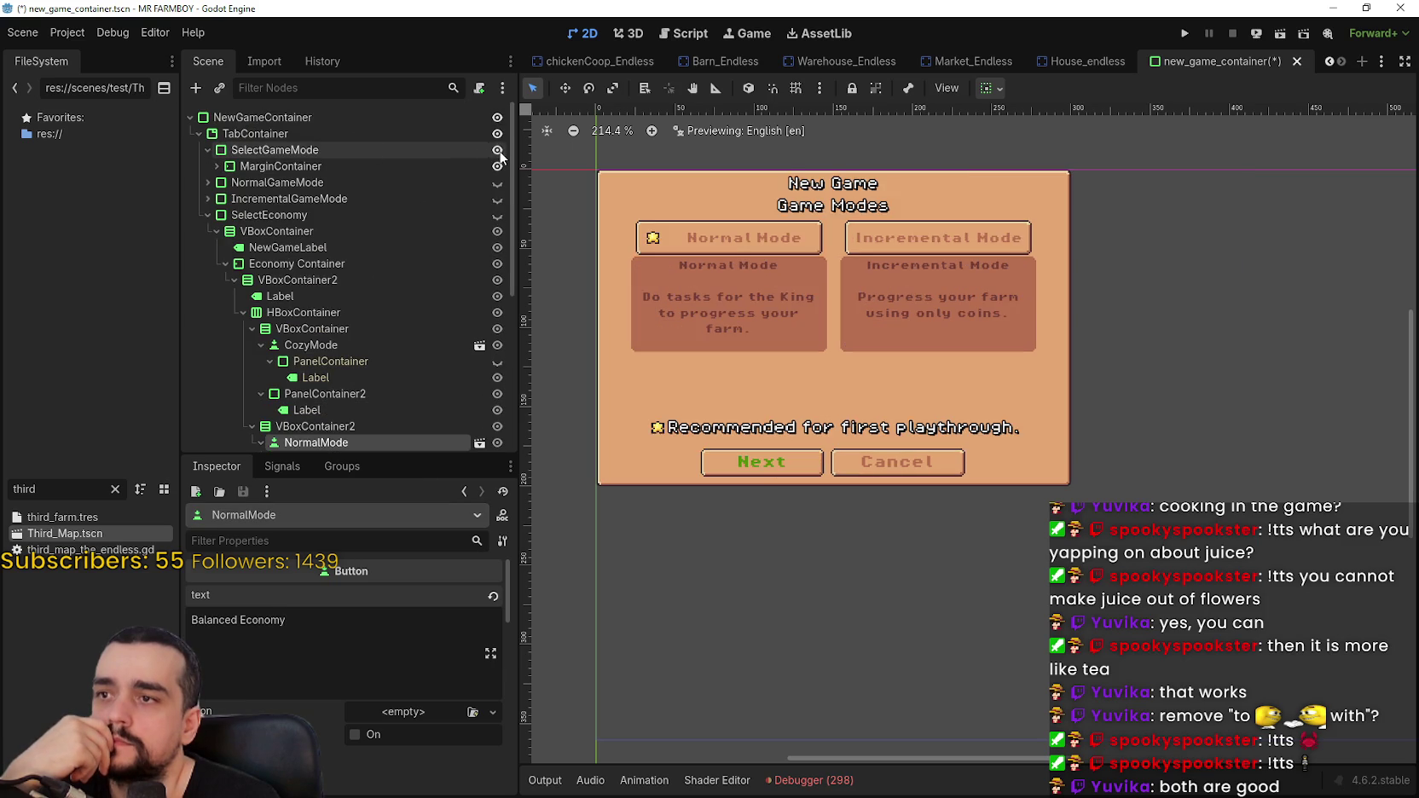
- Copy the star icon from the Normal Mode button's Icon property
scroll(708, 255, up, 2)
click(660, 232)
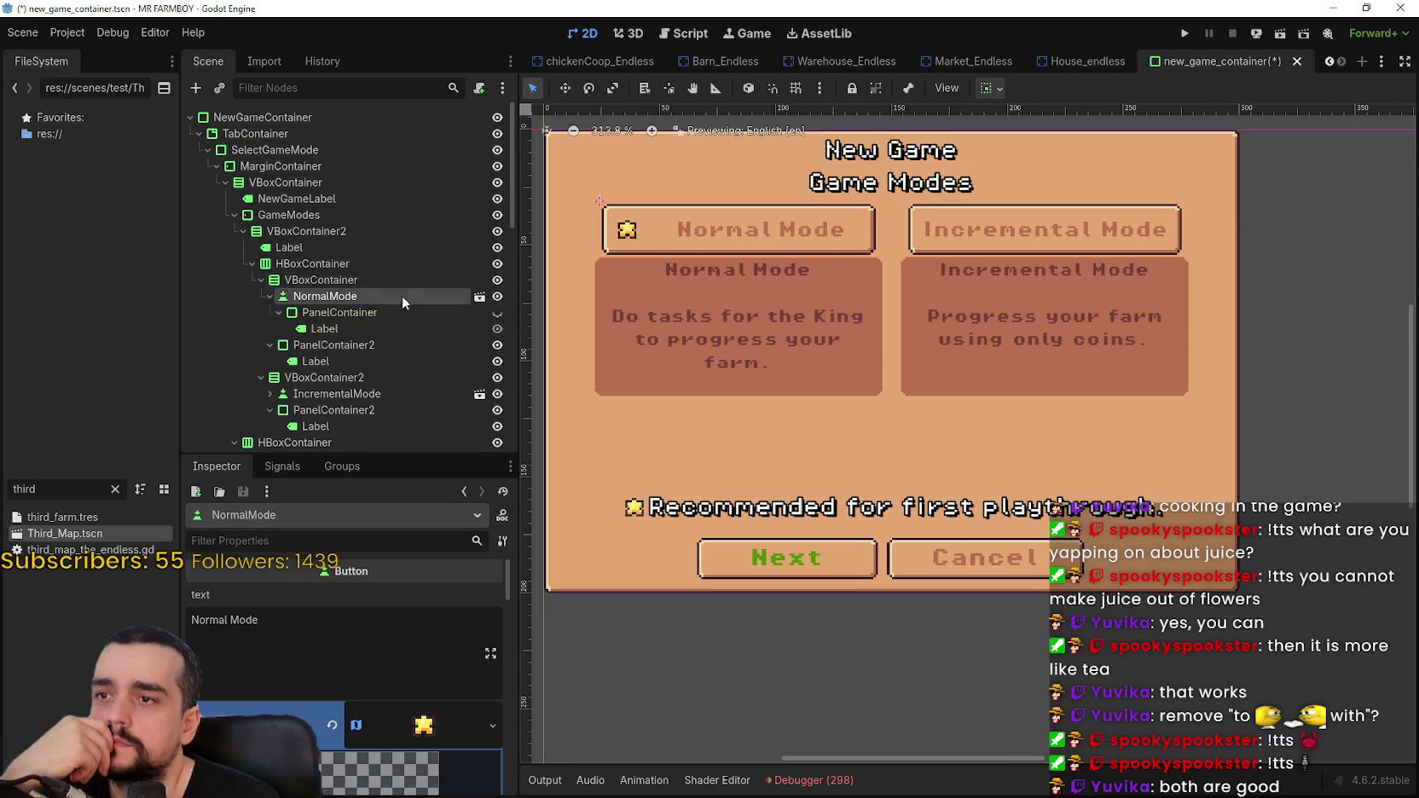
right_click(417, 728)
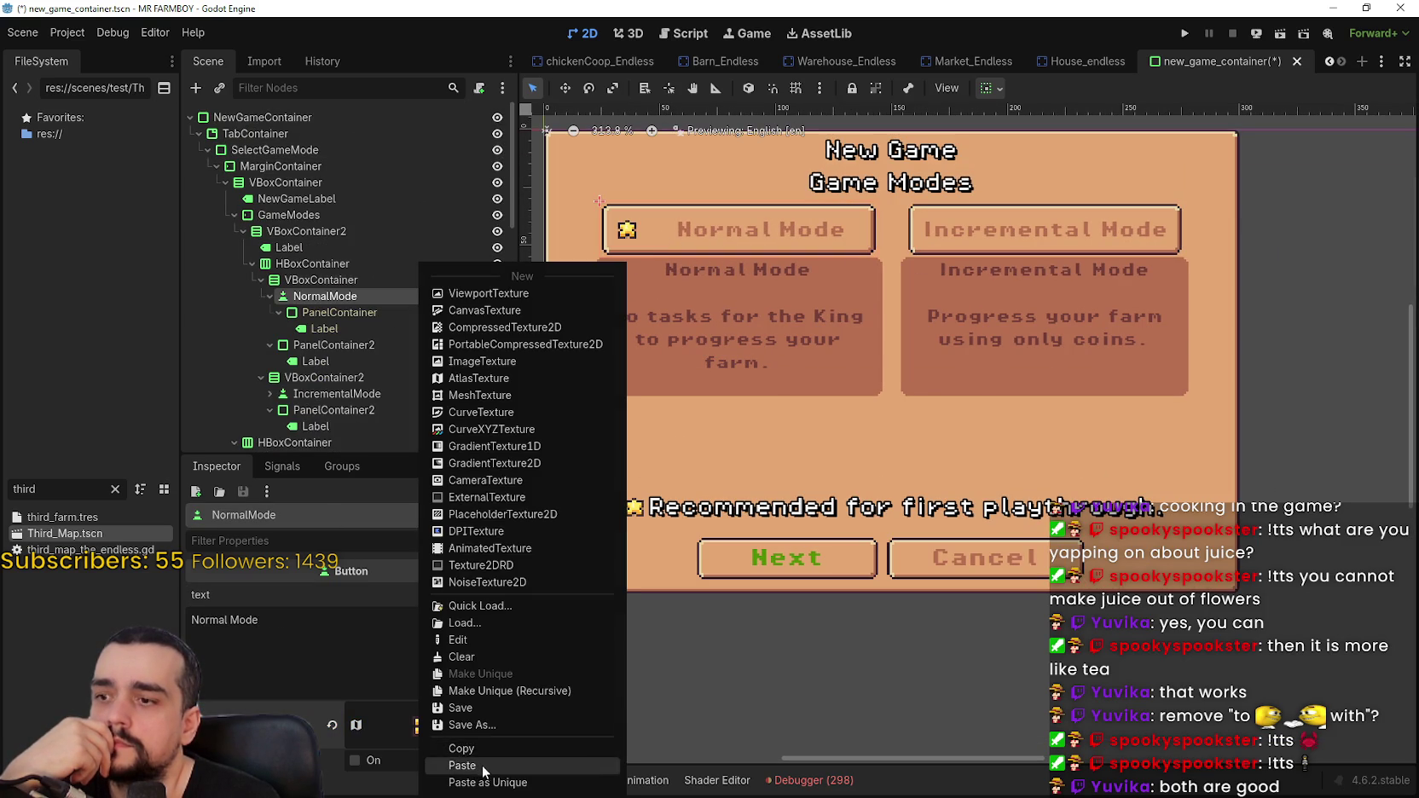
click(474, 750)
scroll(402, 258, down, 3)
scroll(406, 258, down, 5)
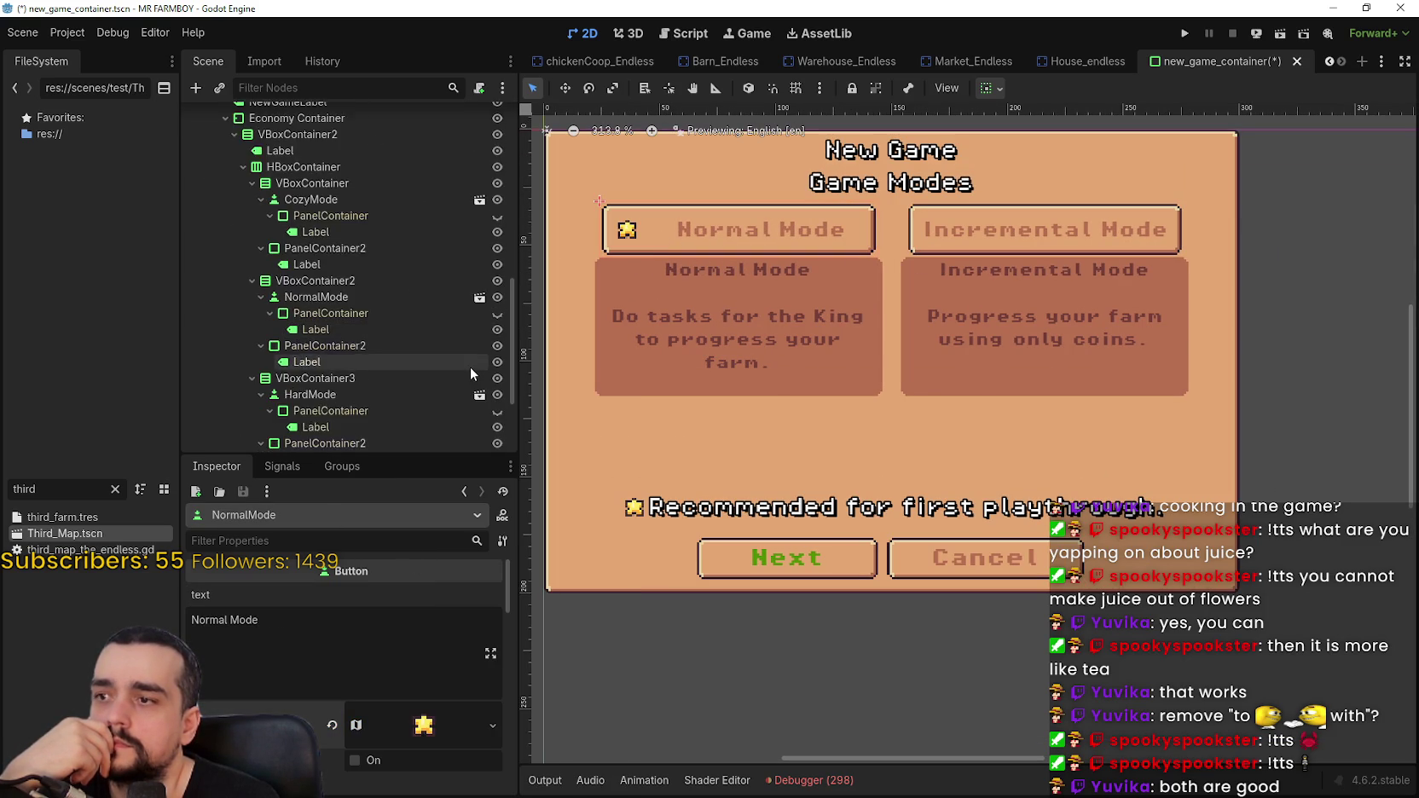
- Show the economy screen and paste the star icon onto the Balanced Economy button
click(497, 153)
scroll(766, 243, down, 3)
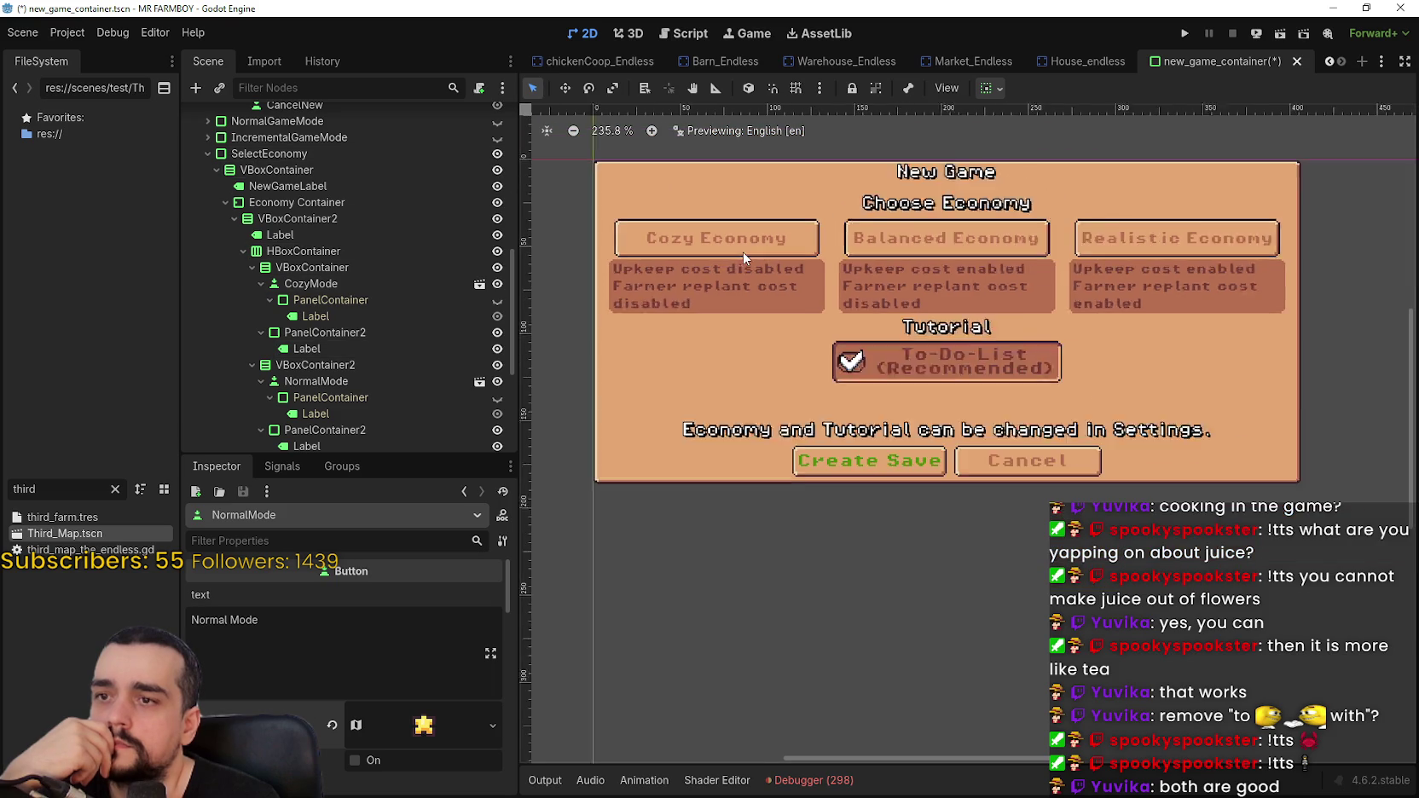
scroll(394, 363, down, 1)
click(346, 340)
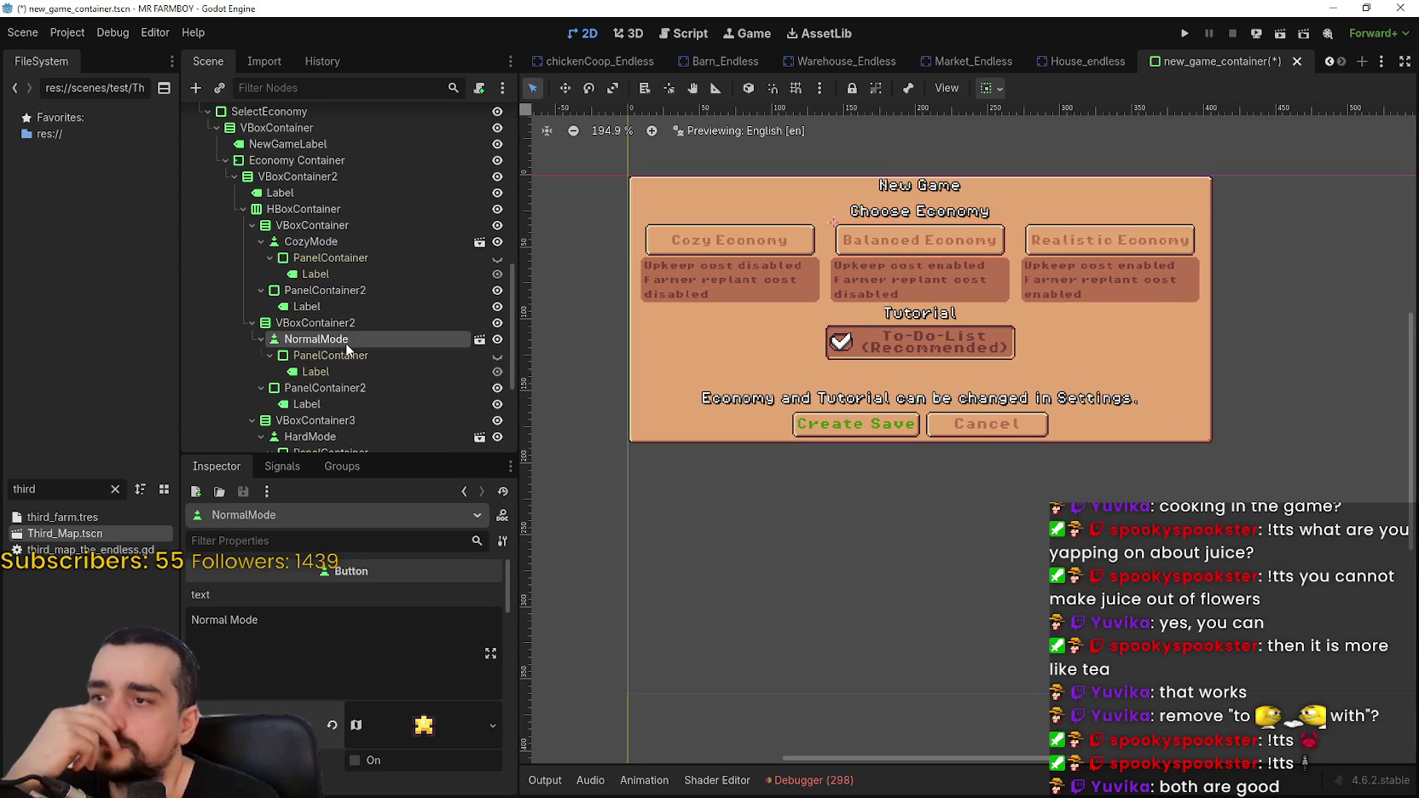
click(493, 711)
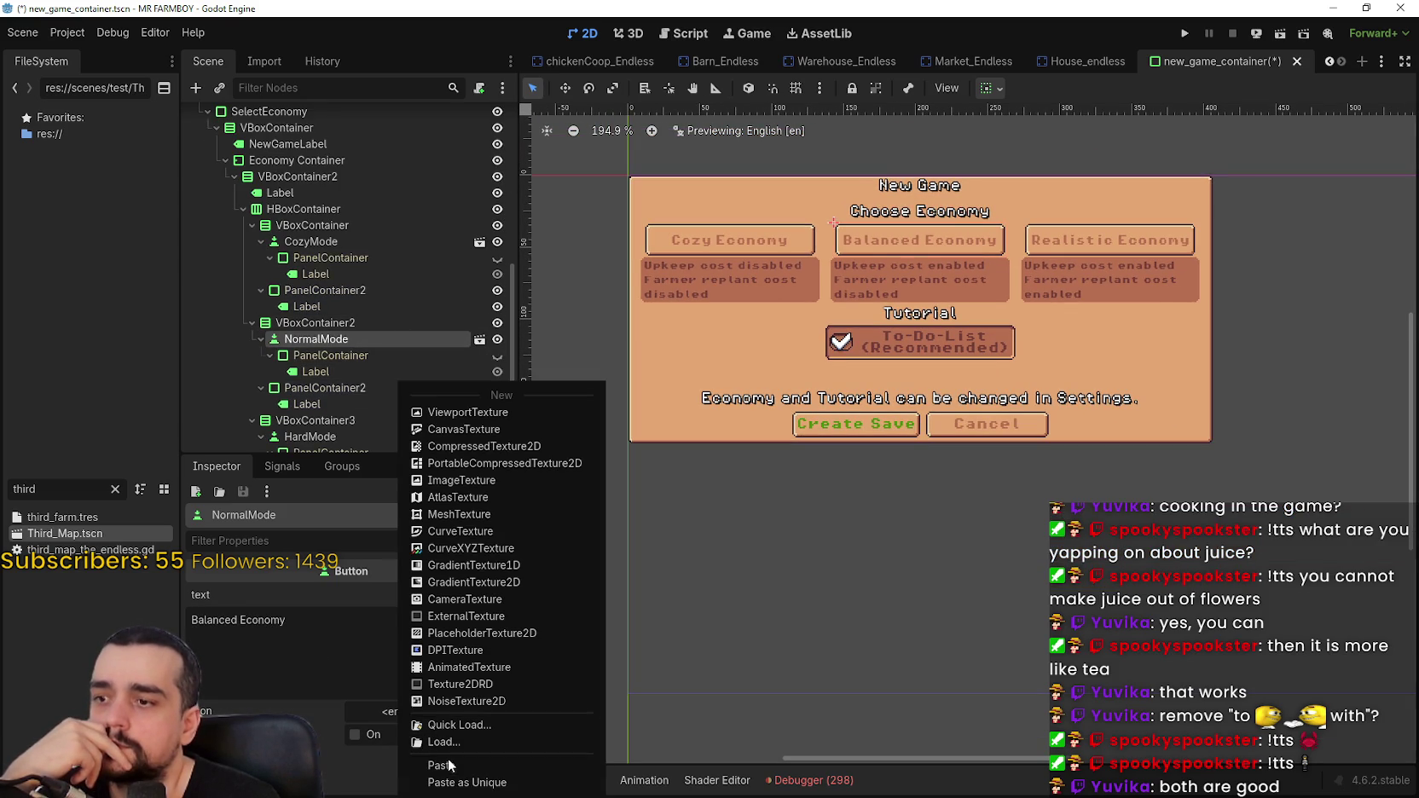
click(456, 759)
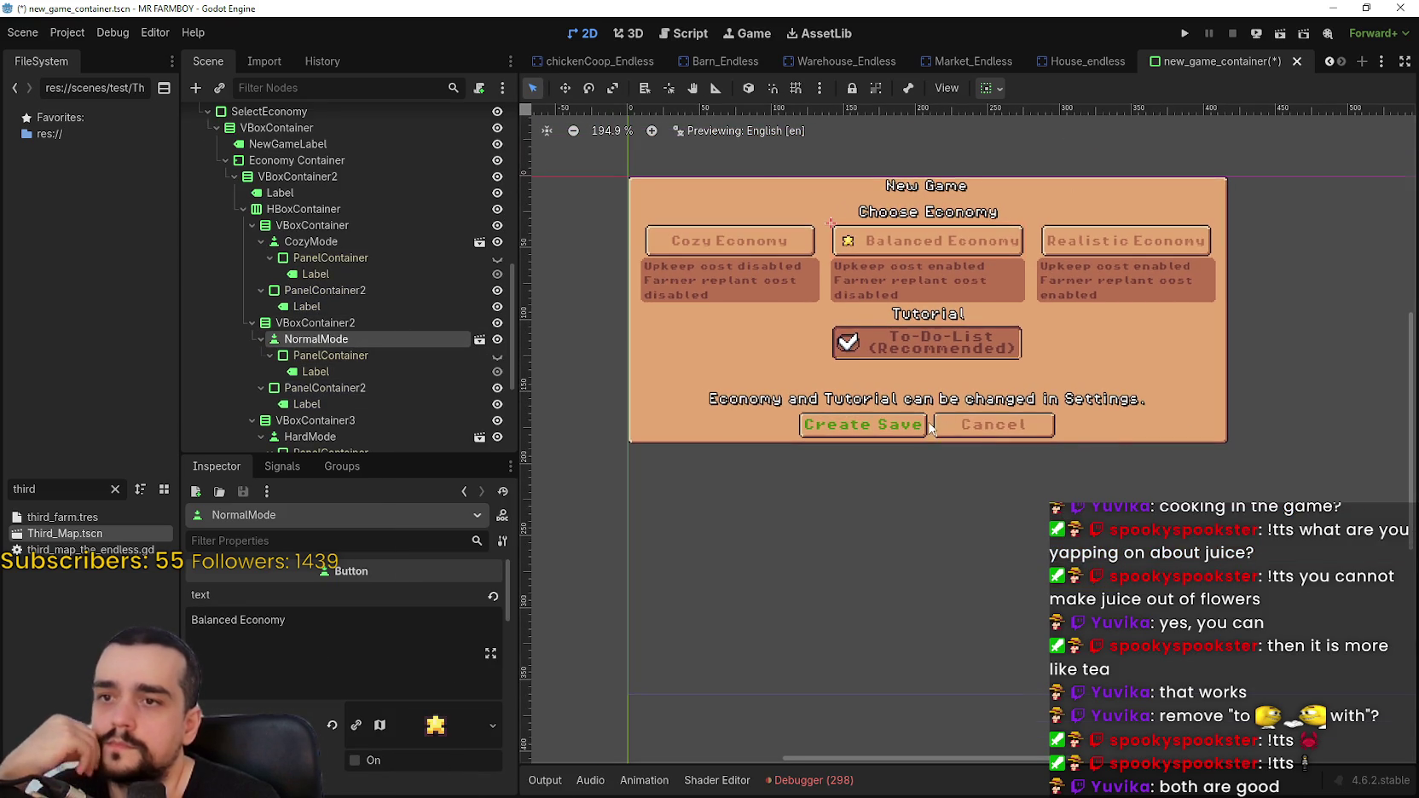
scroll(919, 371, up, 2)
scroll(919, 371, down, 1)
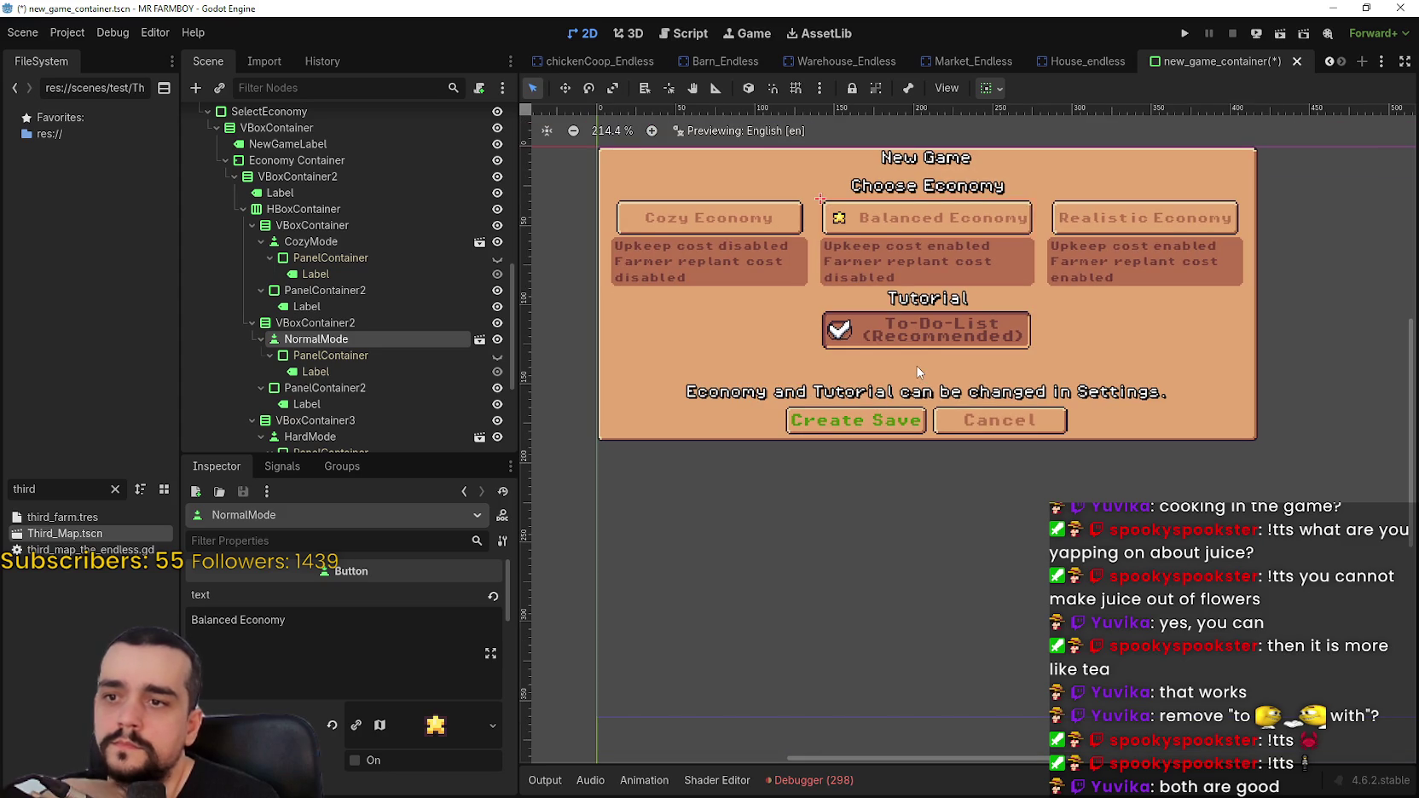
scroll(924, 322, up, 1)
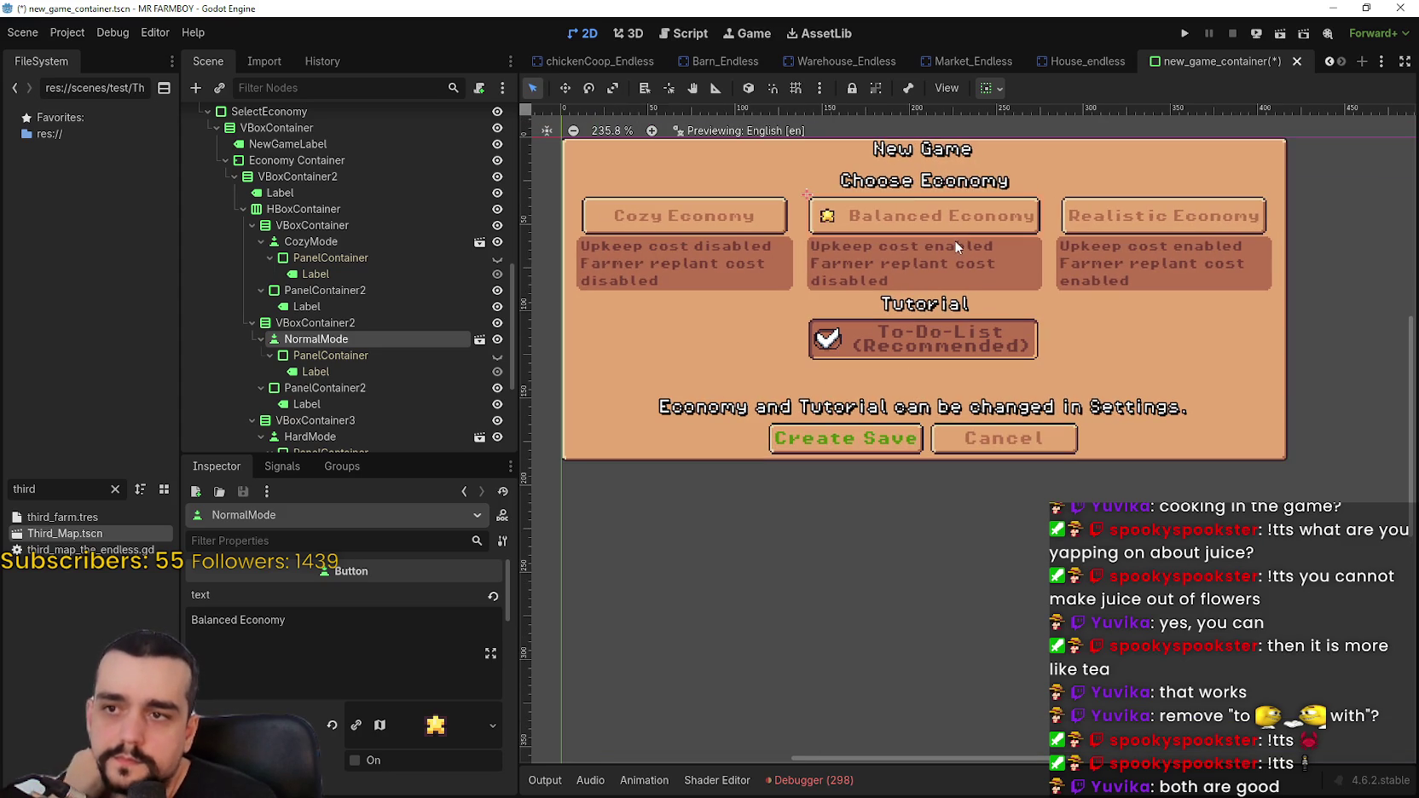
scroll(451, 398, down, 5)
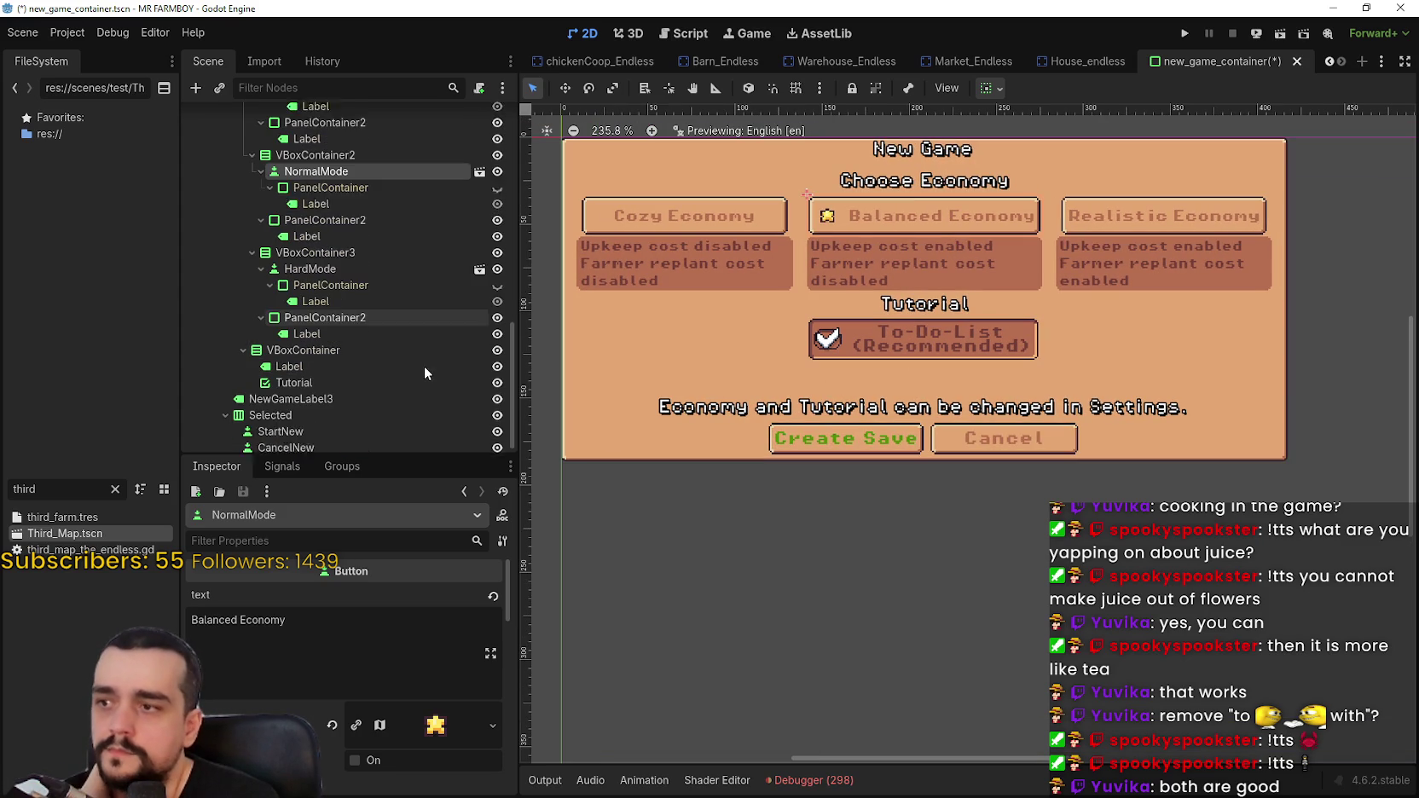
click(307, 420)
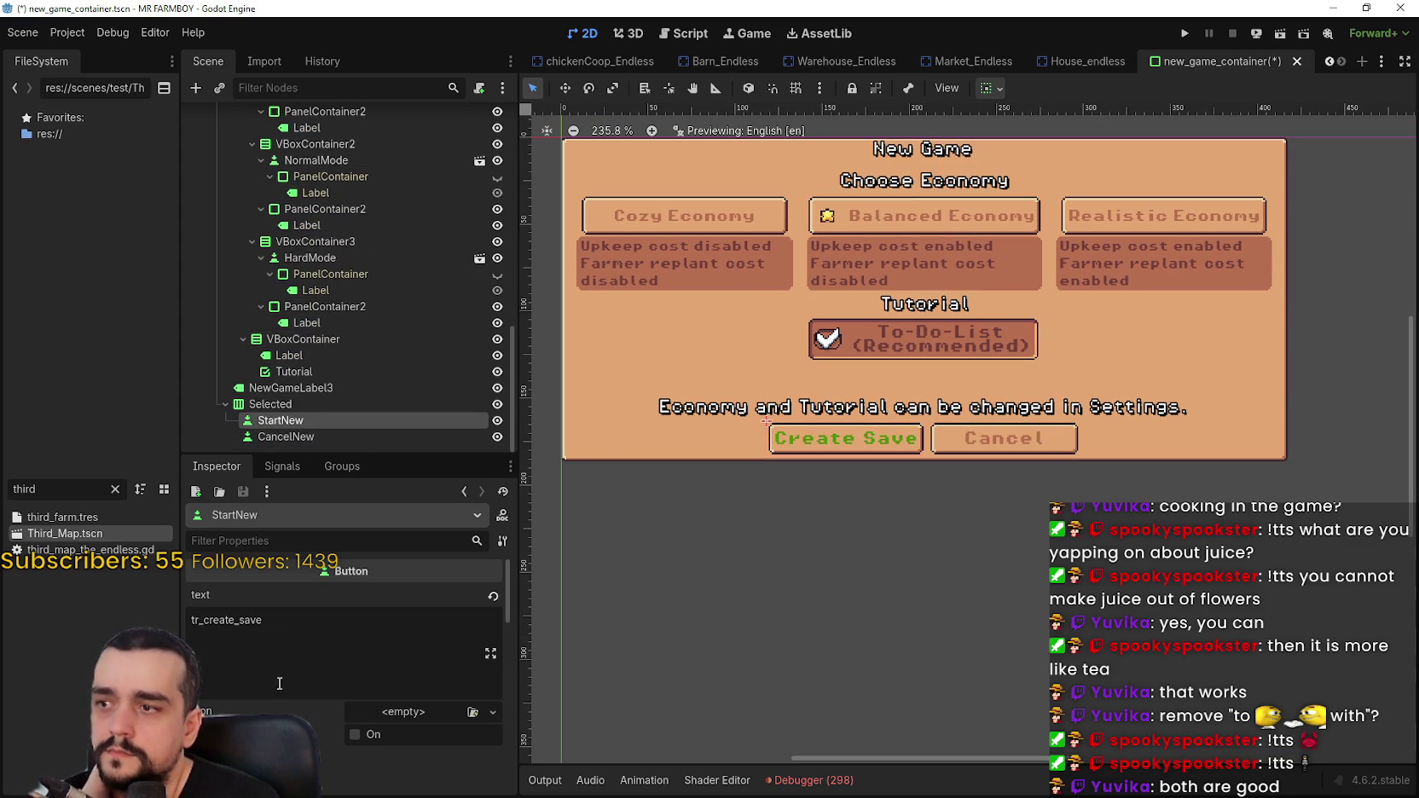
- Replace the Create Save button's tr_create_save text with 'Start'
click(289, 631)
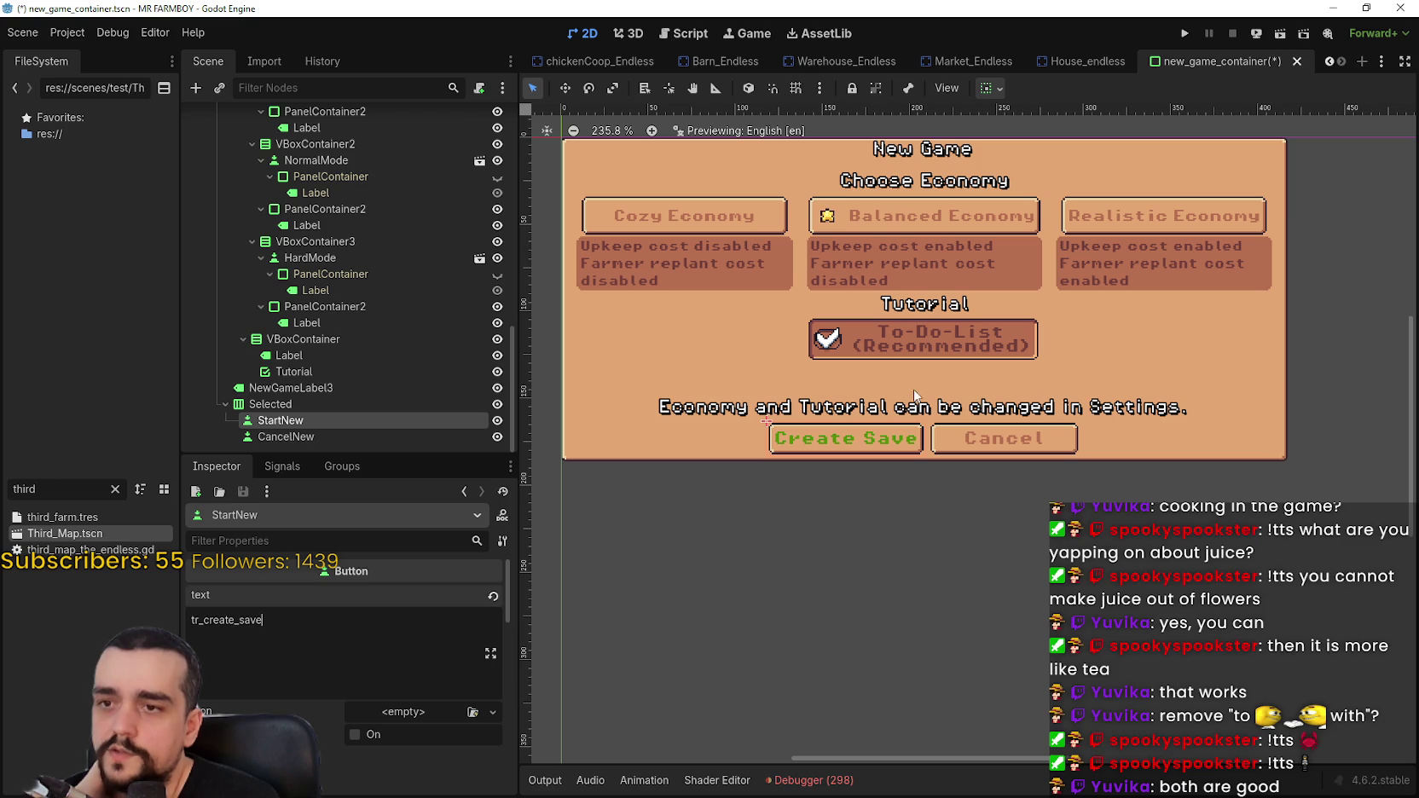
drag(289, 628, 26, 607)
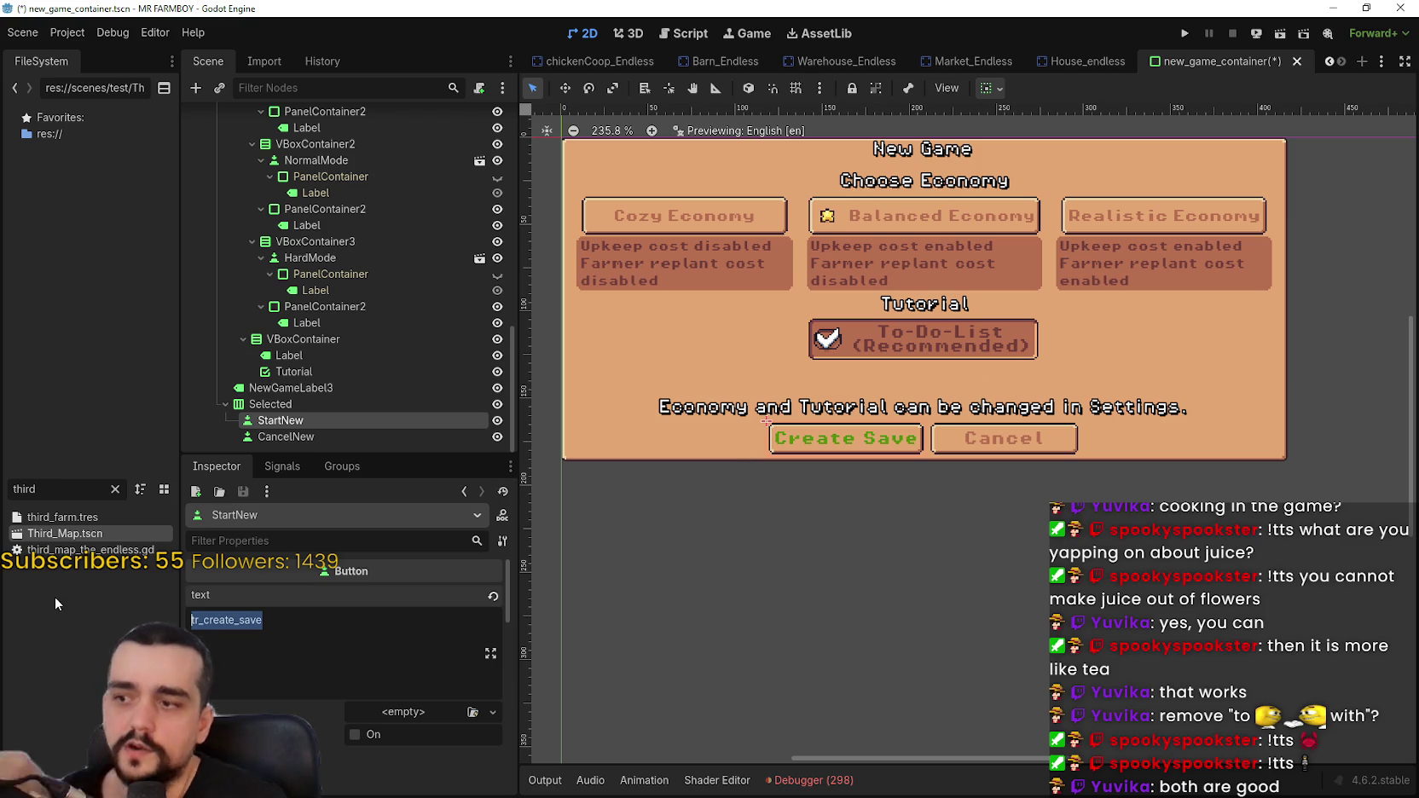
text(Start)
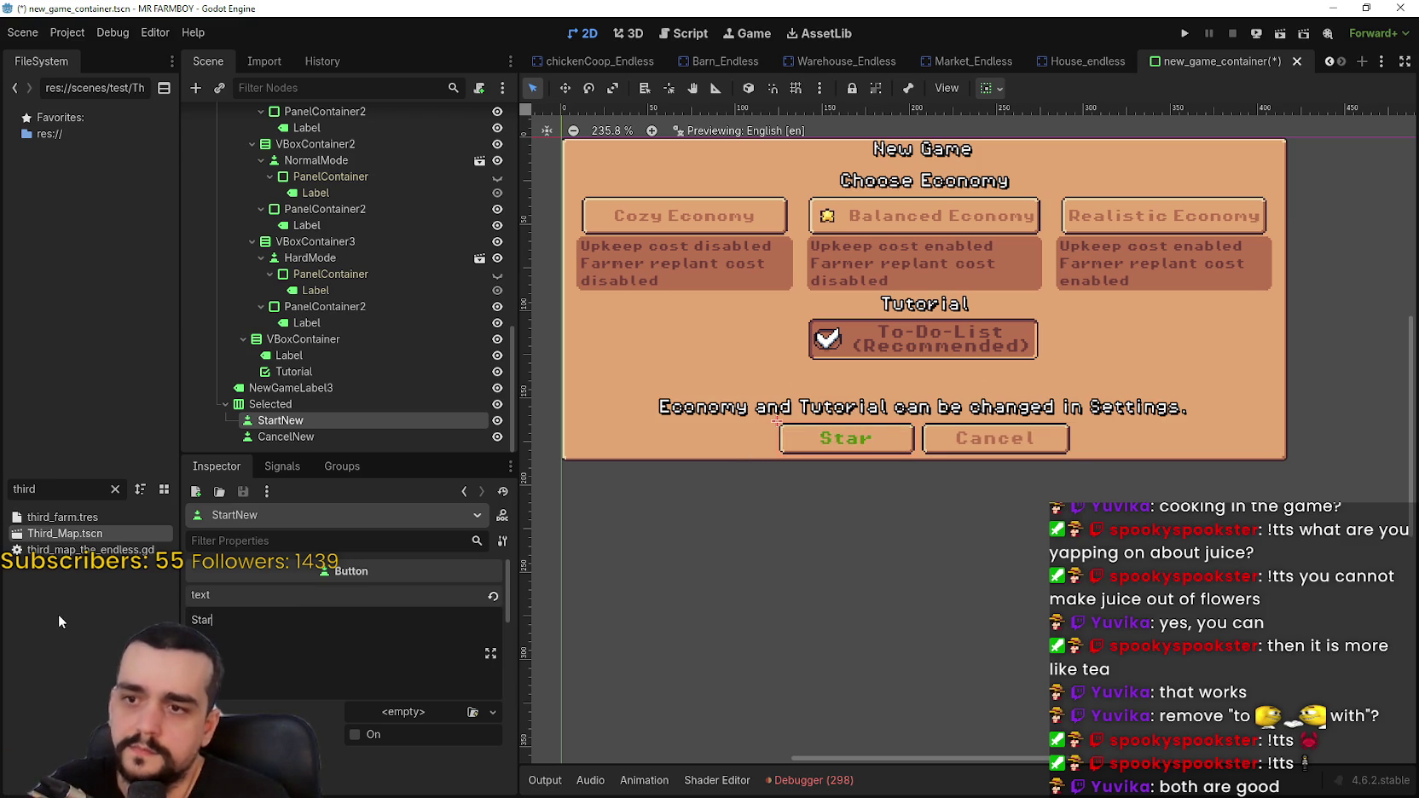
scroll(1022, 457, up, 2)
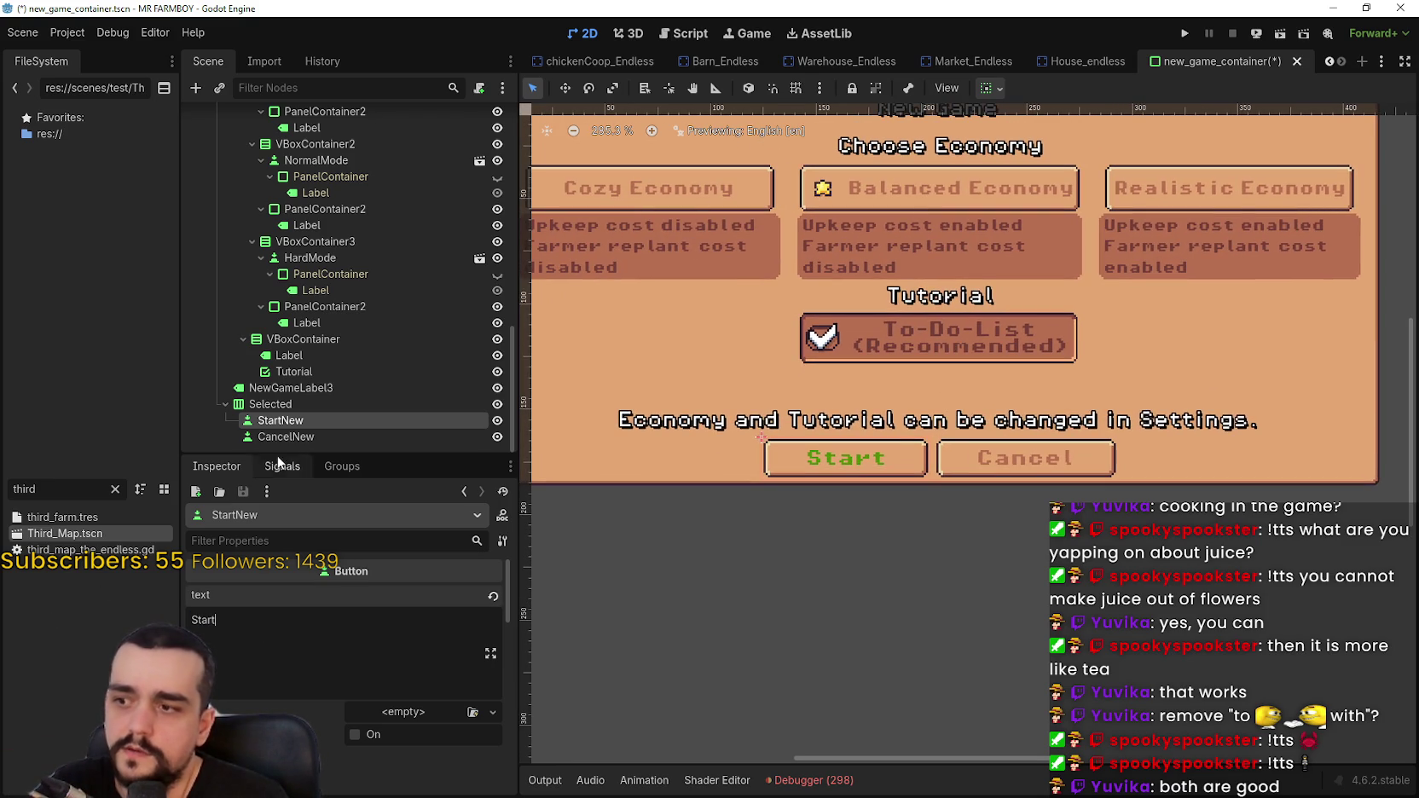
- Set the Cancel button's text to 'Back' and save new_game_container
click(283, 435)
click(297, 630)
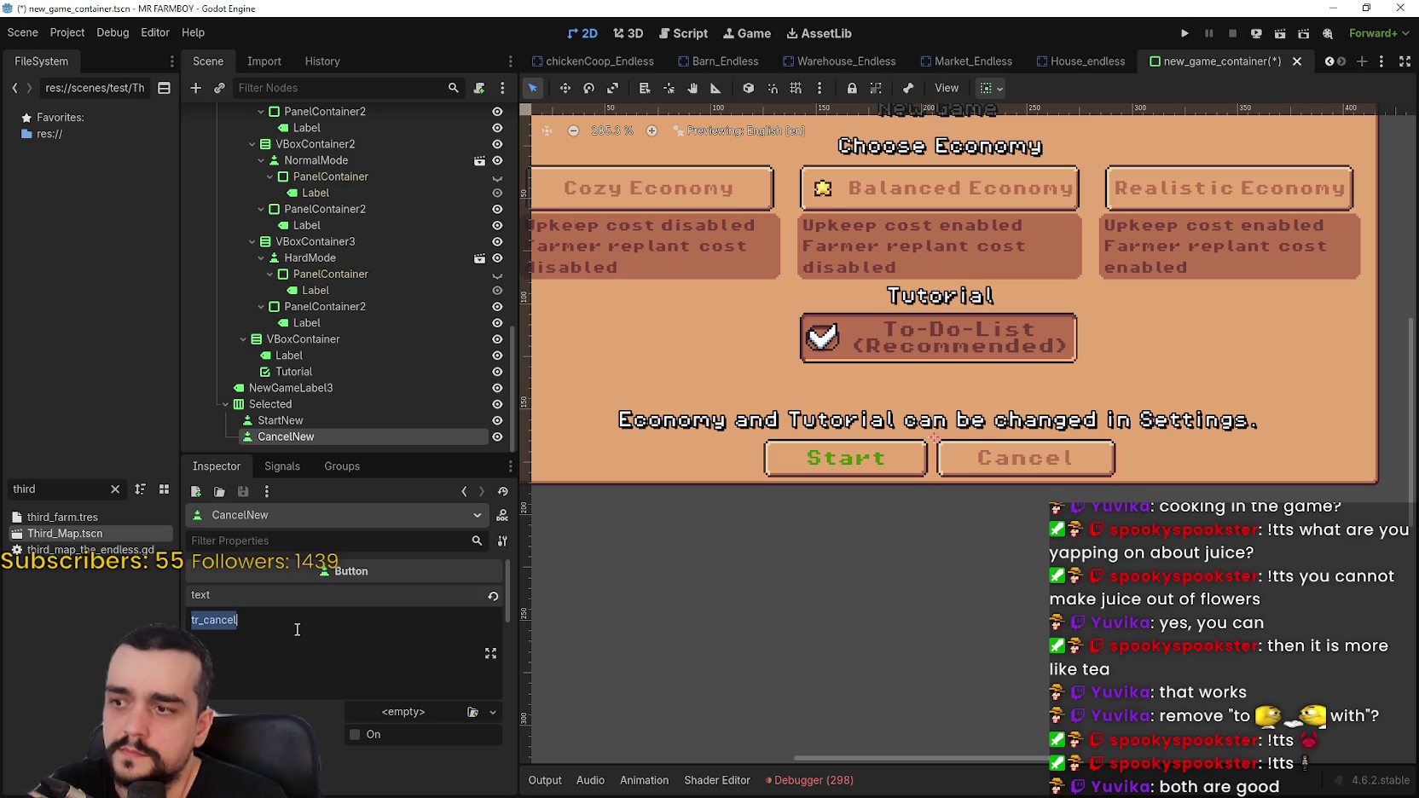
text(Back)
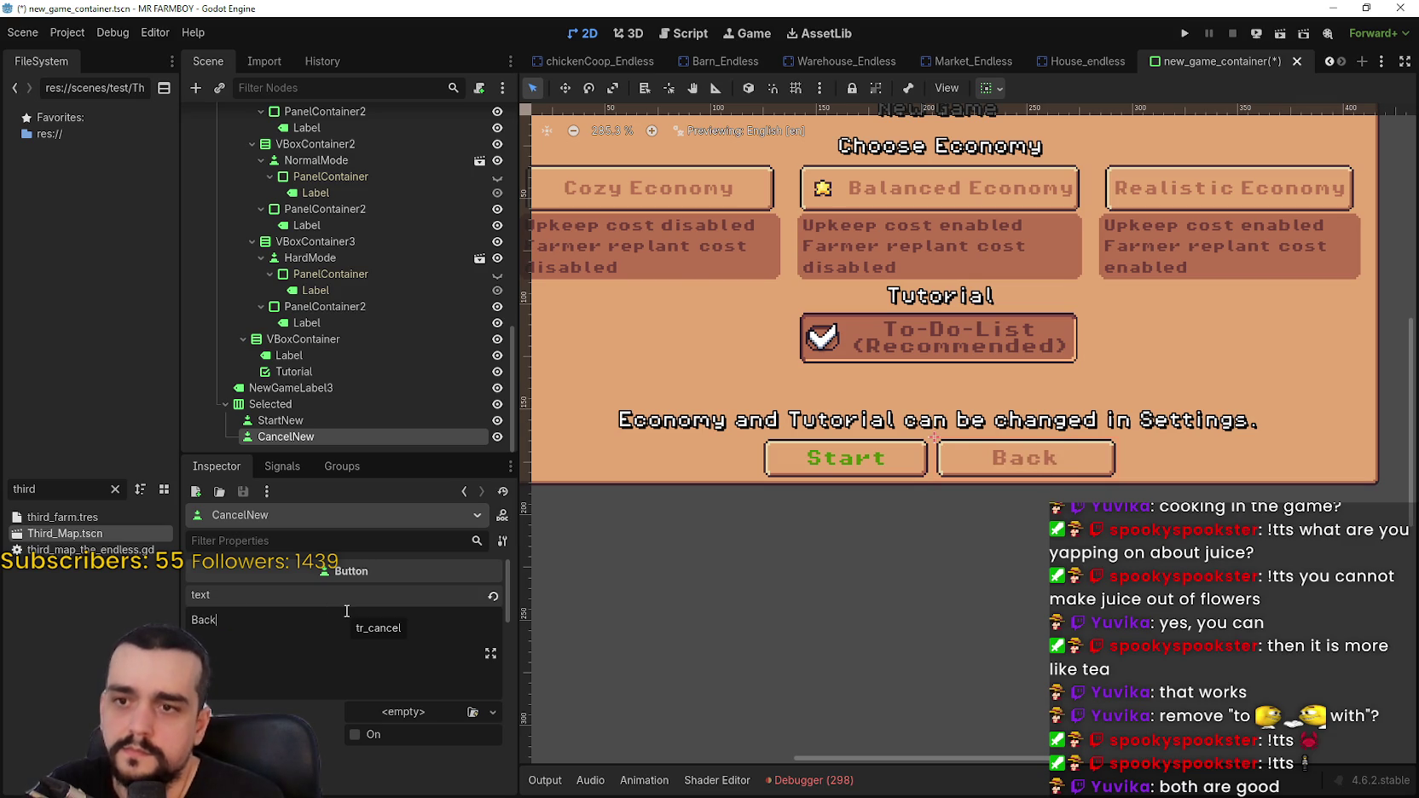
scroll(832, 418, down, 2)
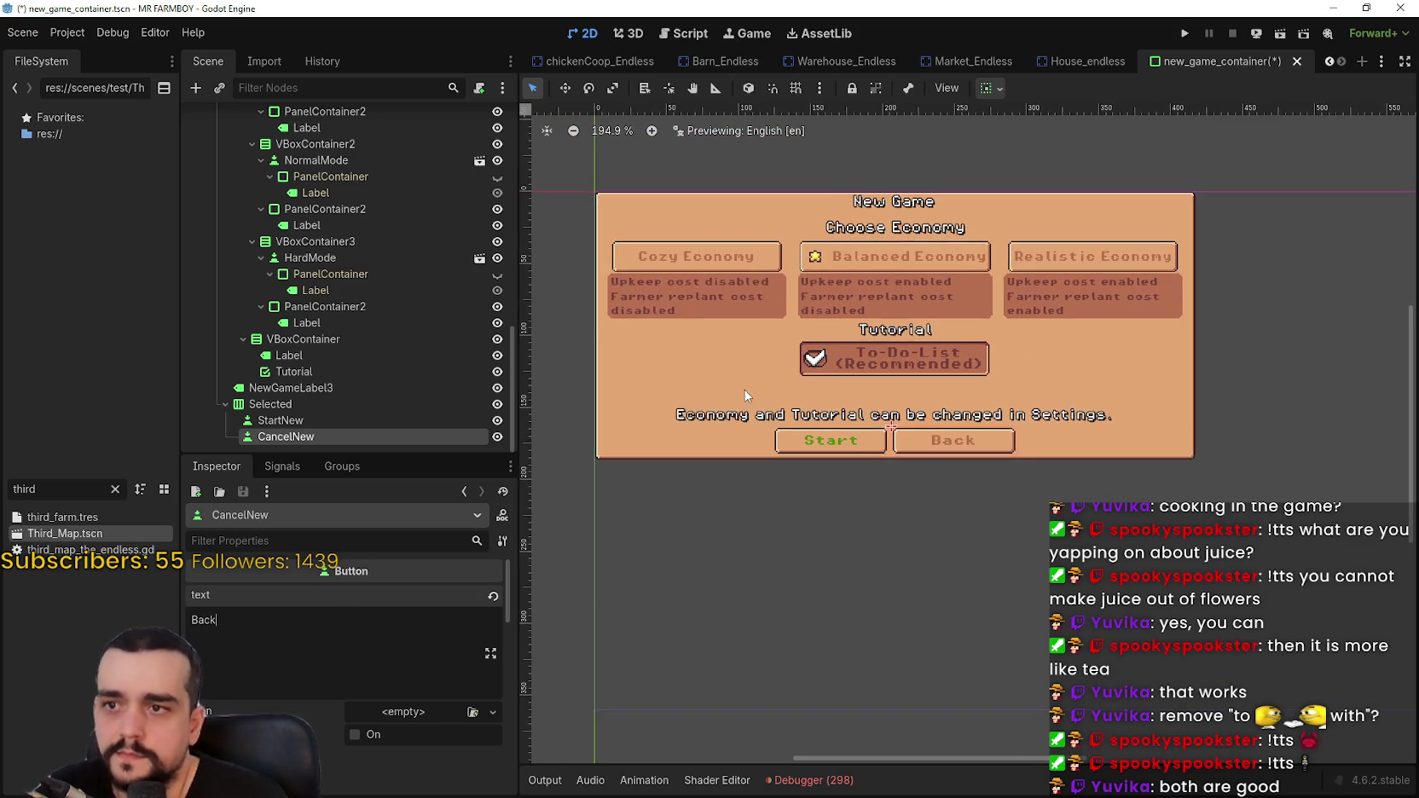
scroll(831, 417, up, 1)
key(ctrl+s)
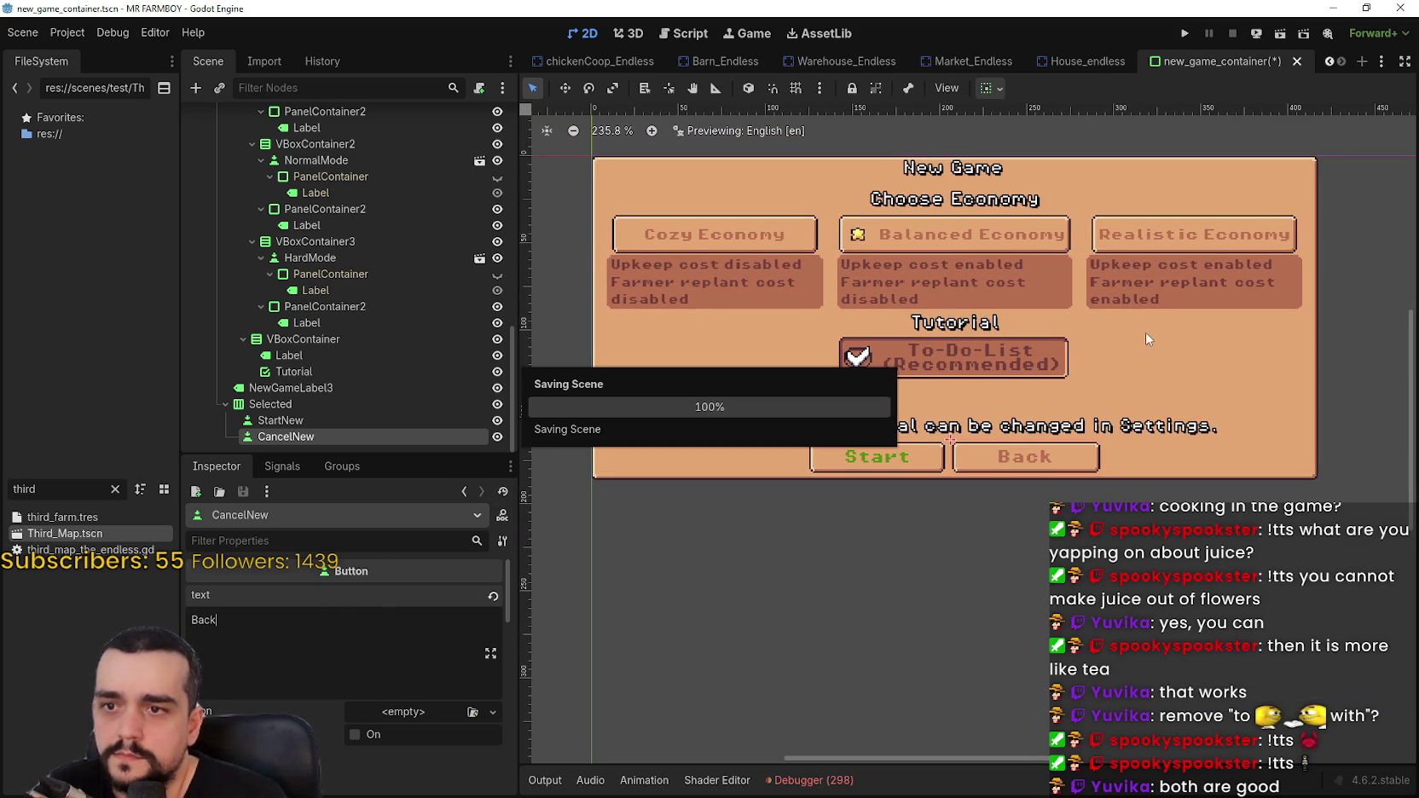
drag(1118, 350, 1081, 380)
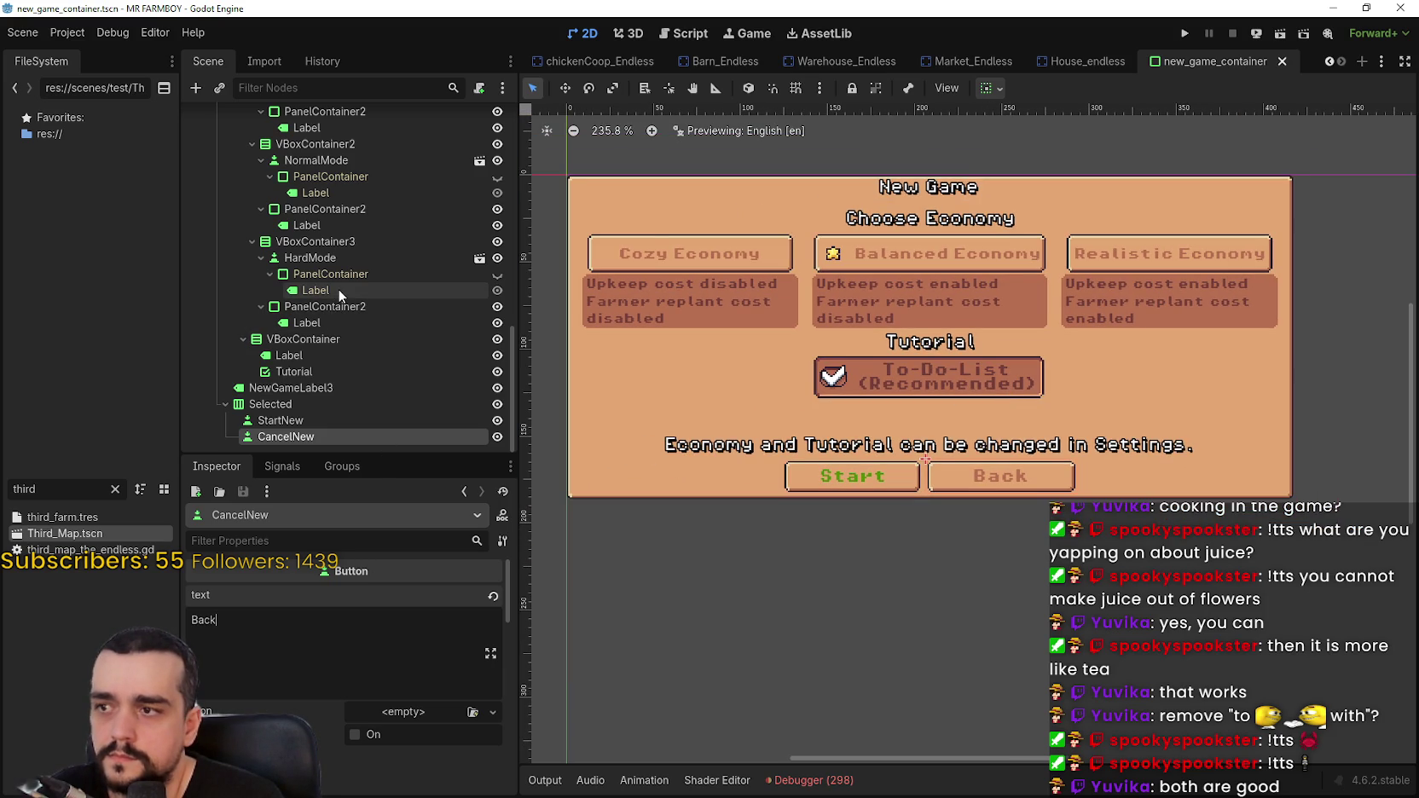
- Remove '(Recommended)' from the To-Do-List toggle's label and save the scene
click(923, 381)
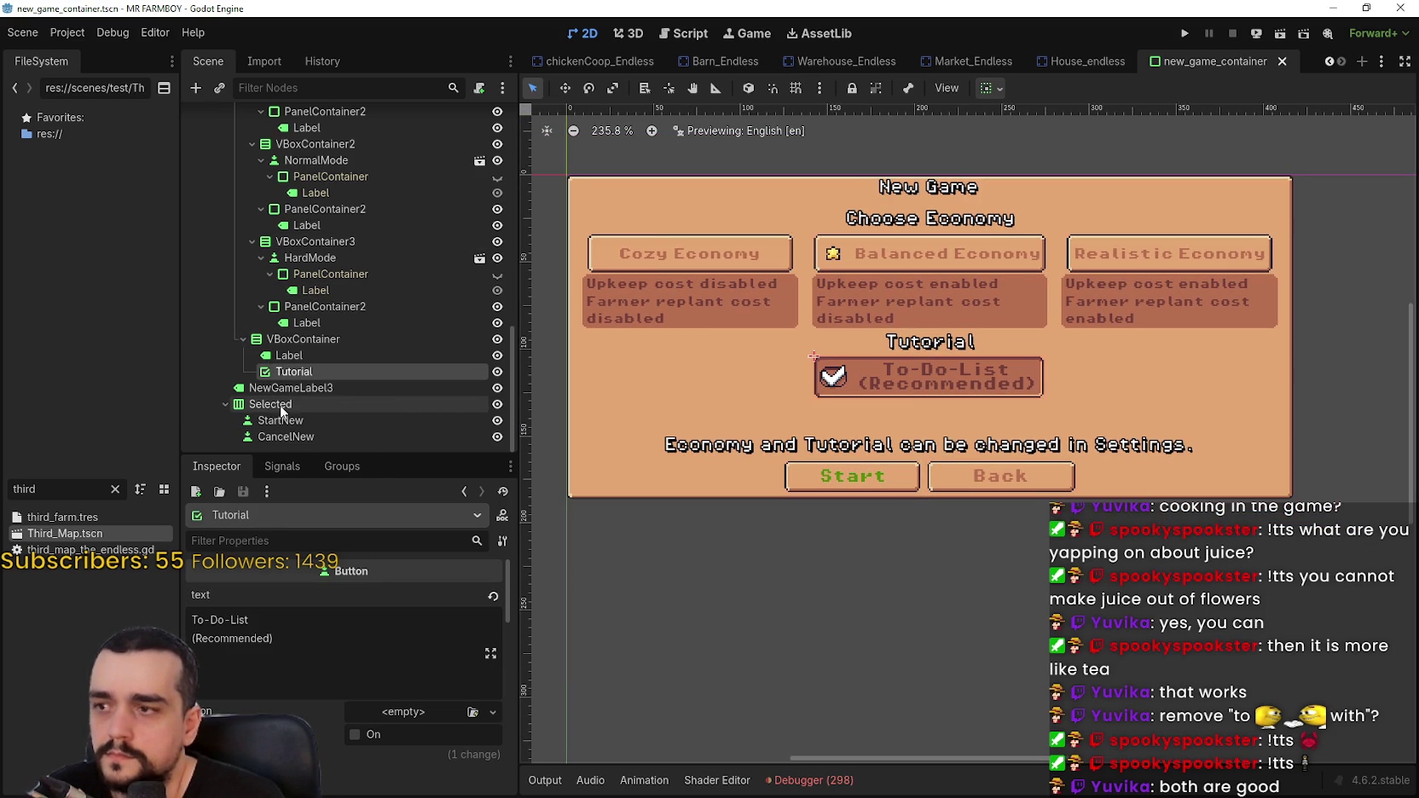
drag(274, 639, 191, 639)
key(BackSpace)
key(BackSpace)
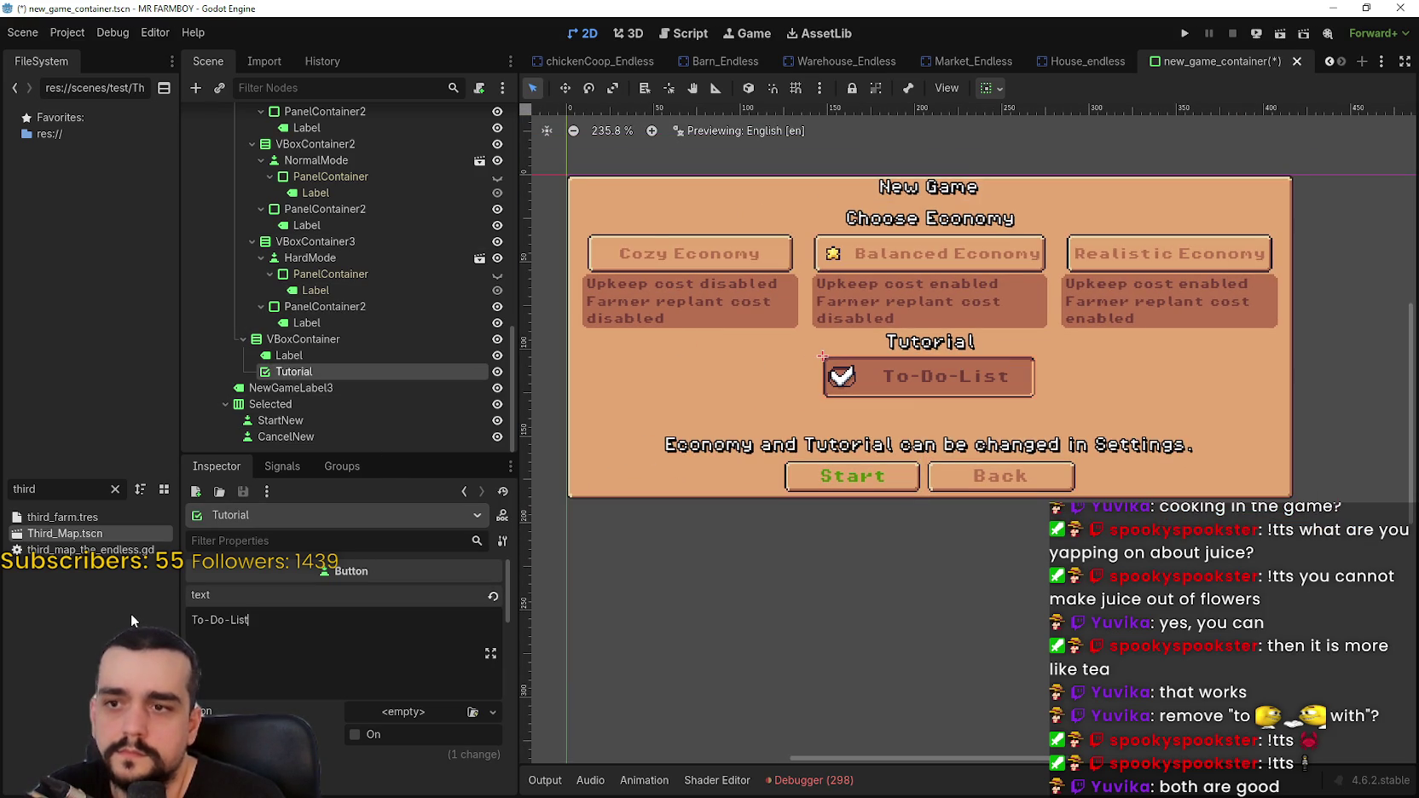
key(ctrl+s)
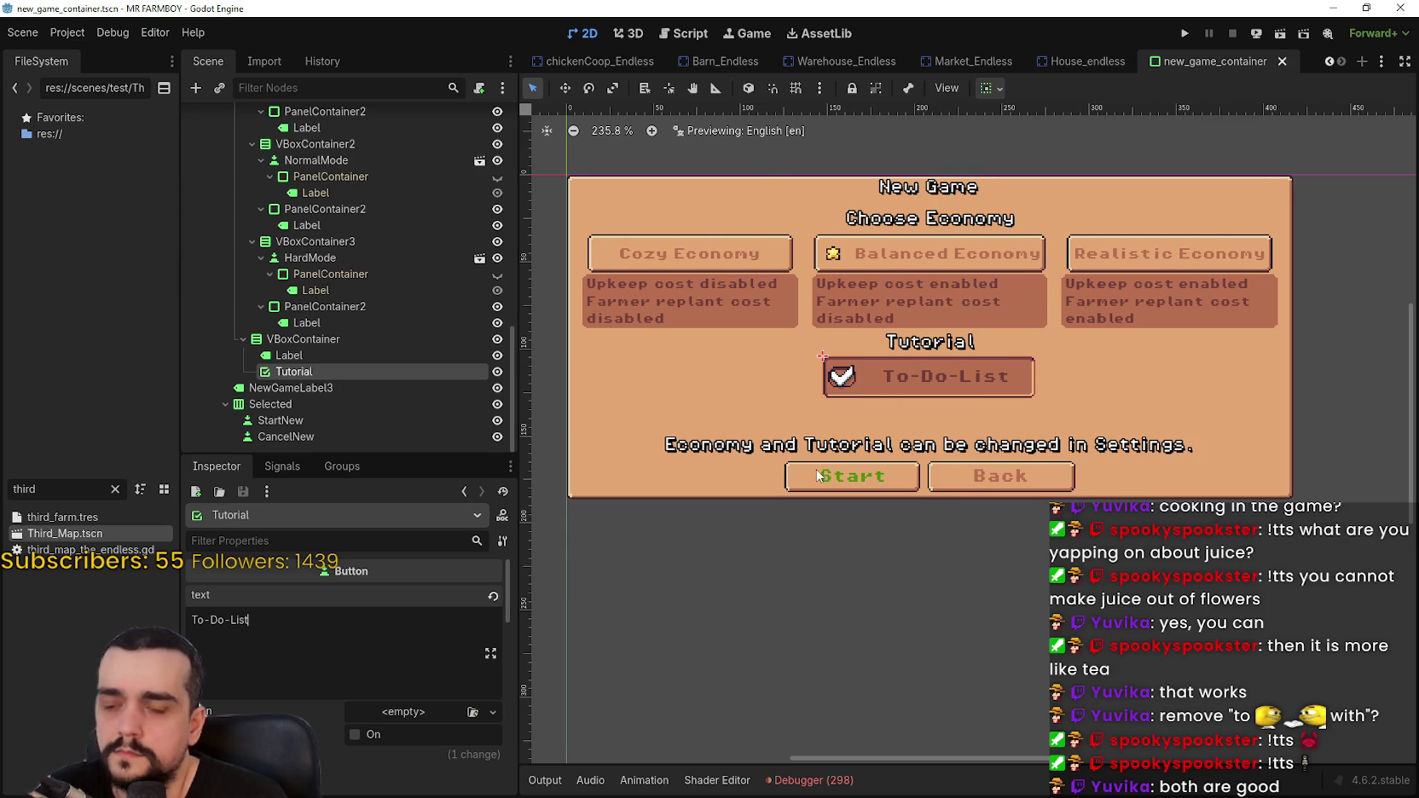
scroll(812, 464, up, 1)
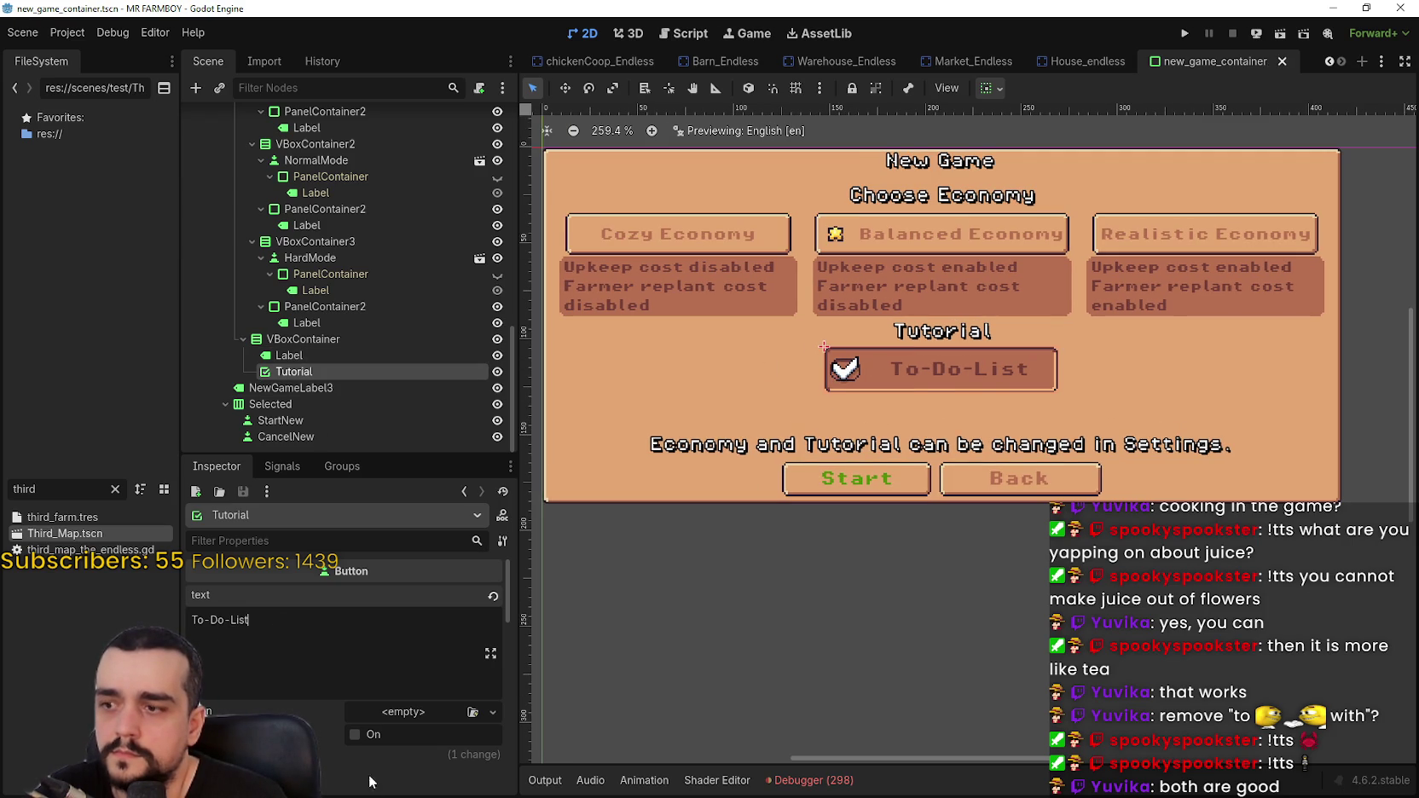
- Paste the star icon onto the To-Do-List toggle with Expand Icon switched on
click(395, 711)
click(439, 781)
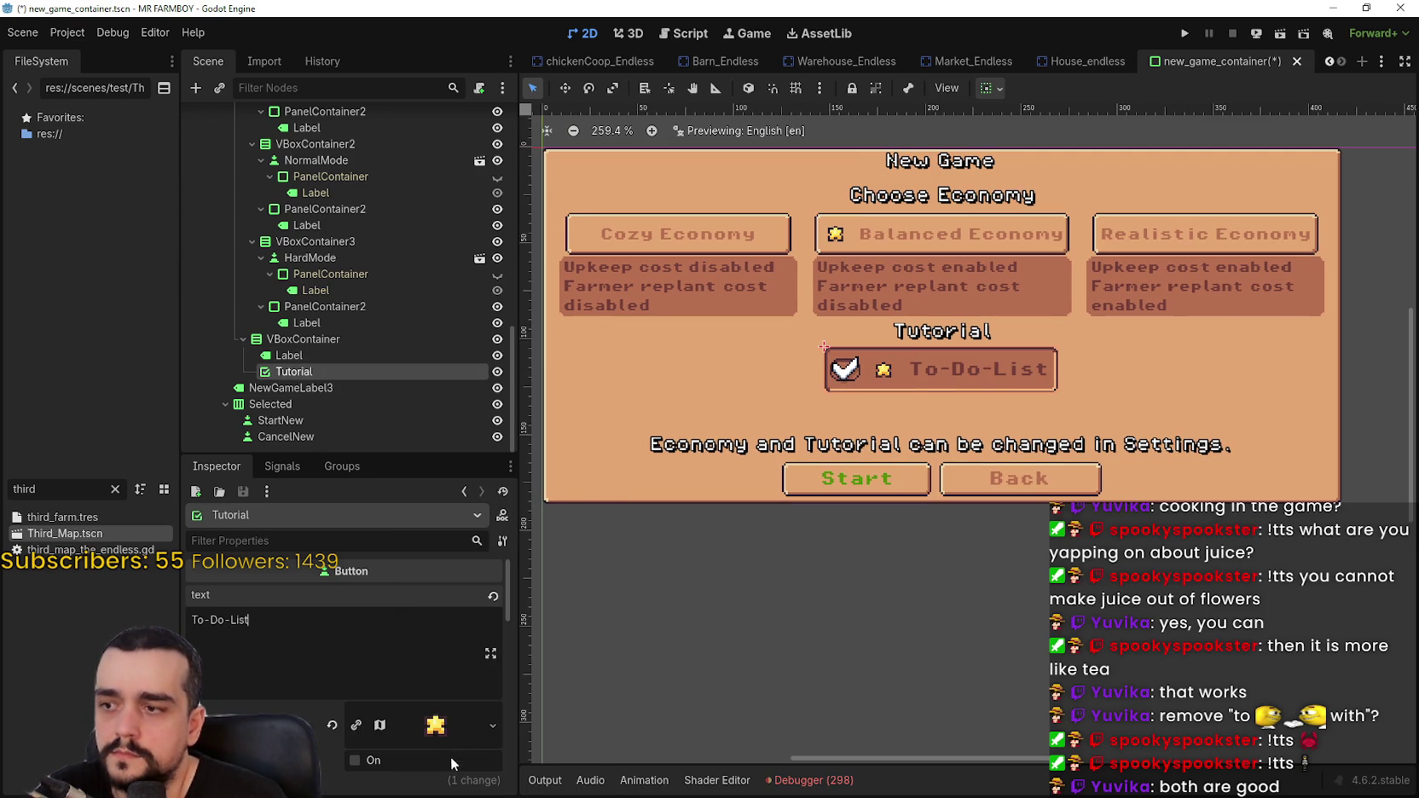
scroll(985, 369, up, 3)
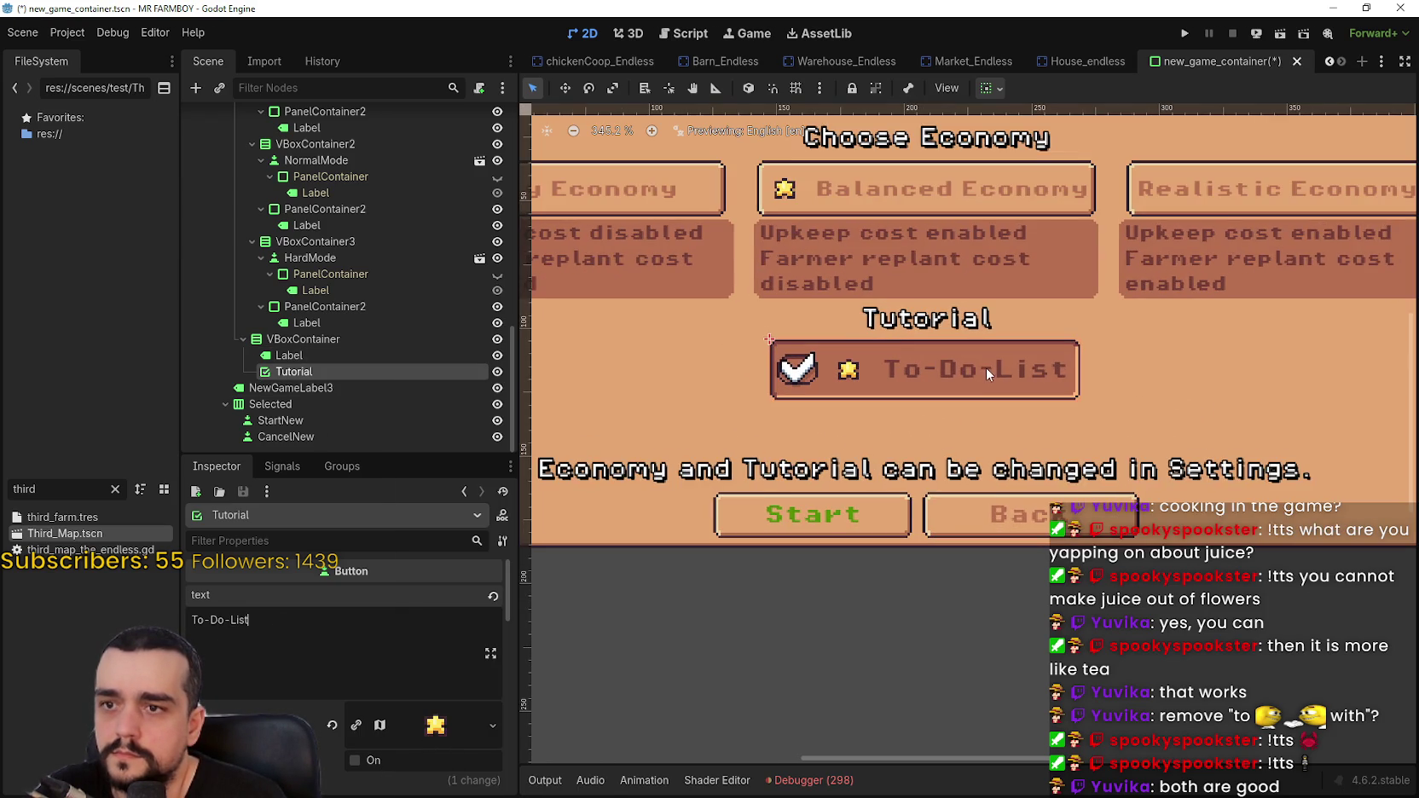
scroll(448, 625, down, 5)
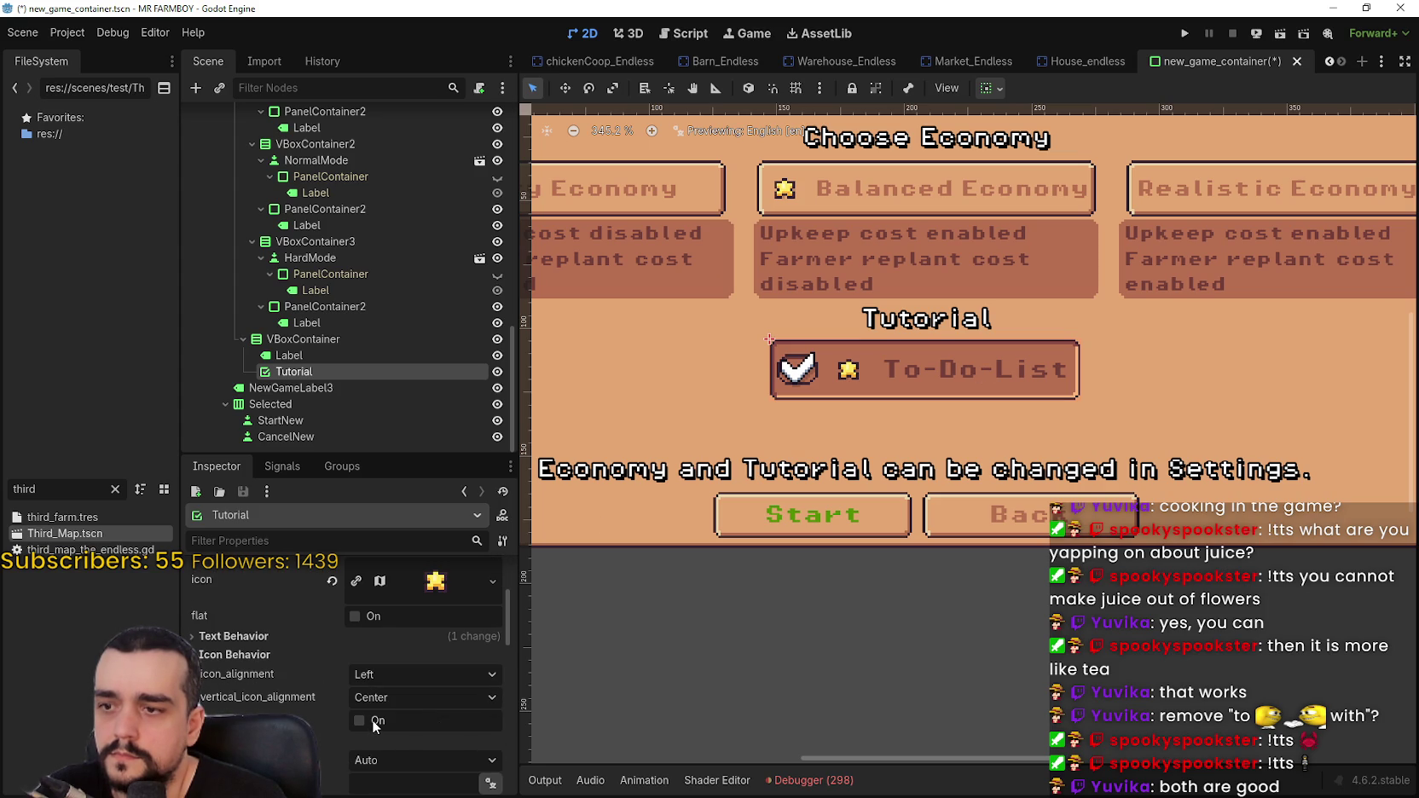
click(372, 719)
click(371, 720)
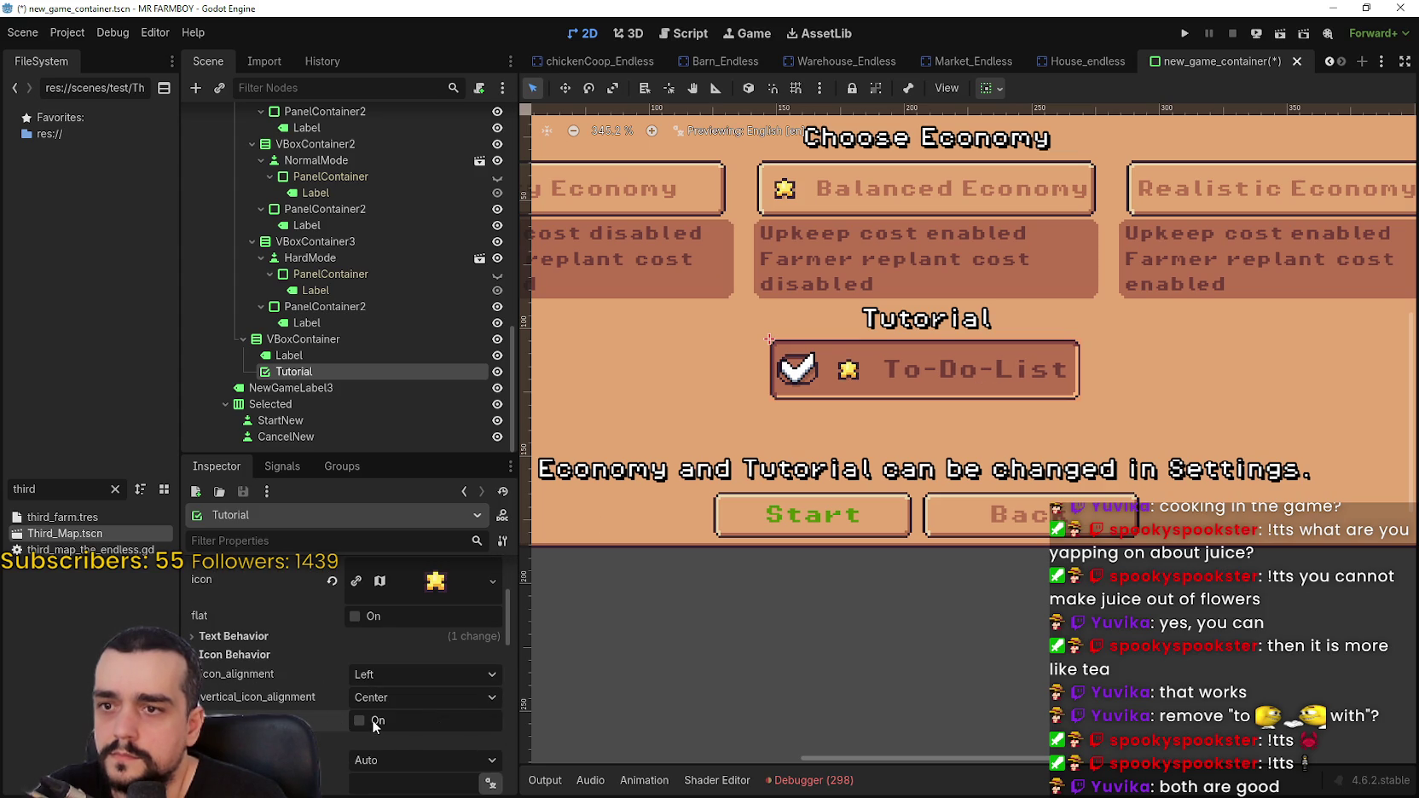
scroll(844, 310, up, 2)
click(417, 721)
scroll(850, 399, down, 2)
scroll(352, 237, up, 3)
click(350, 243)
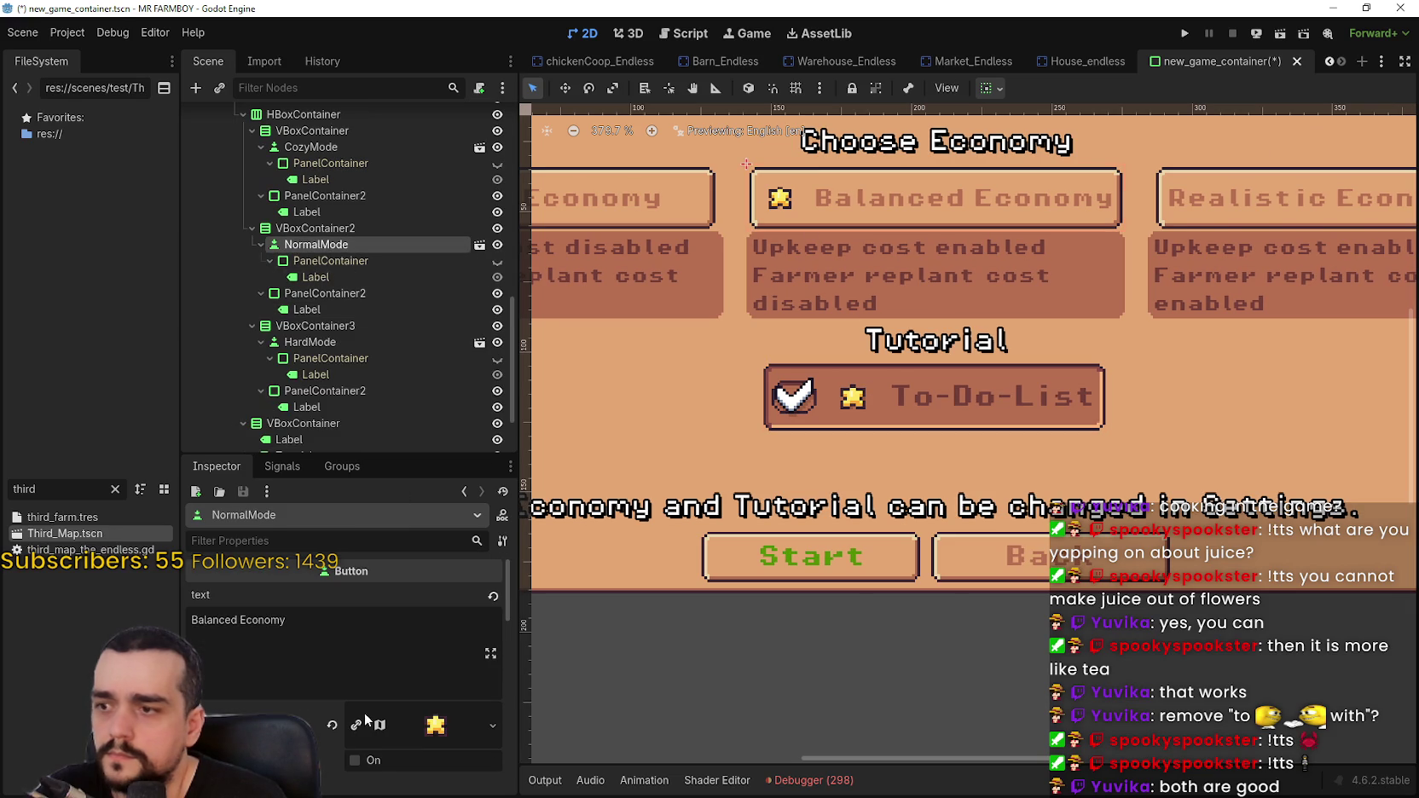
- Try stretch and center placements for the Balanced Economy star, then return it to left alignment
scroll(377, 761, down, 3)
click(307, 686)
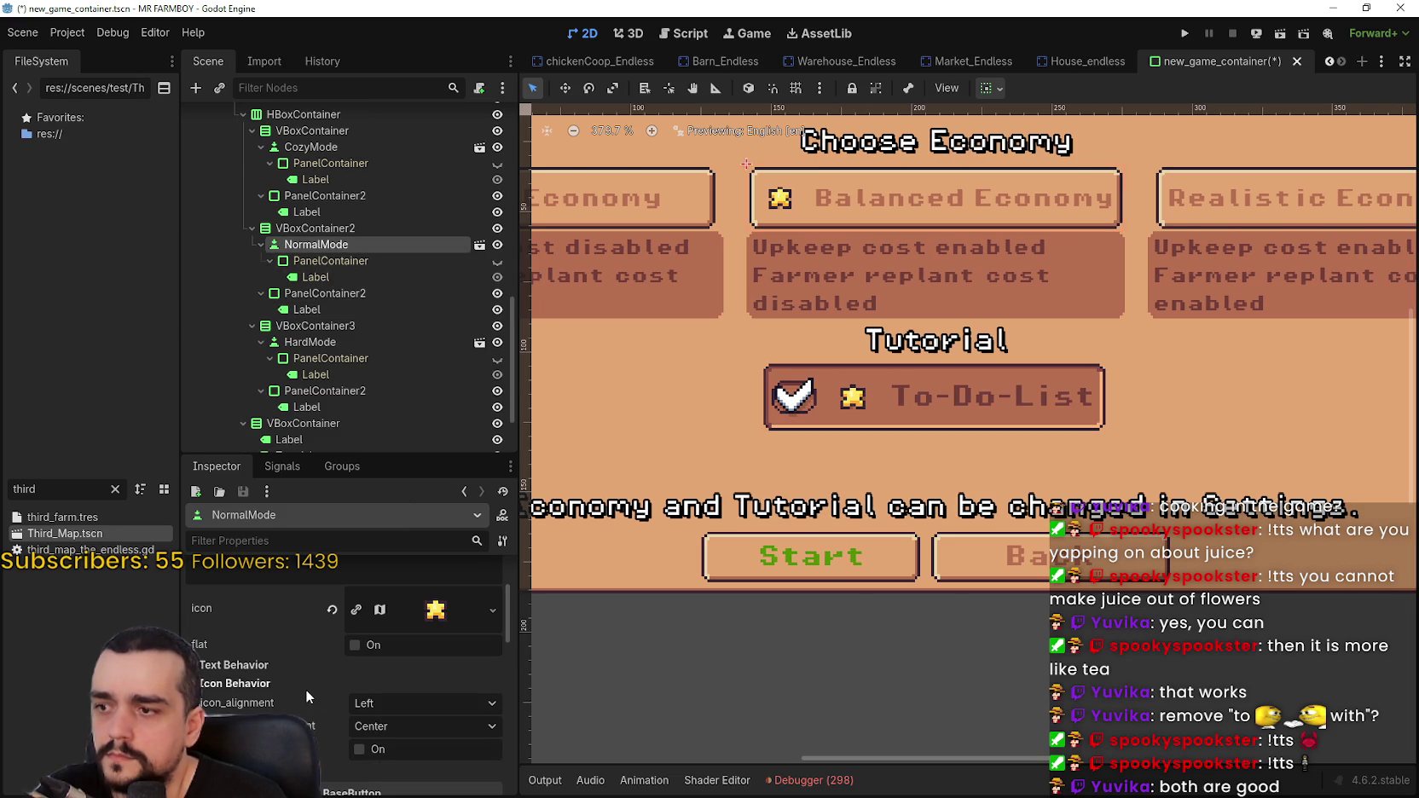
click(376, 754)
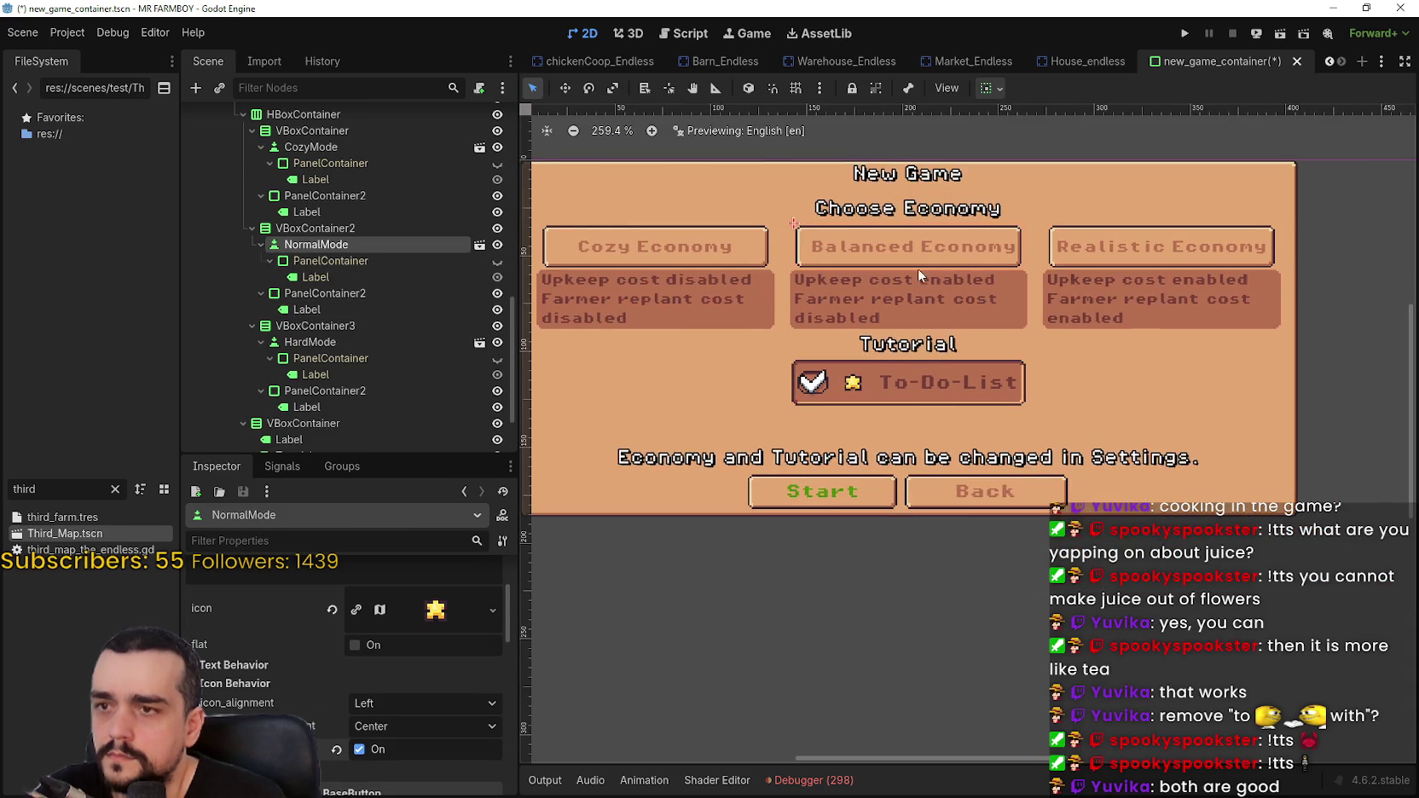
click(359, 749)
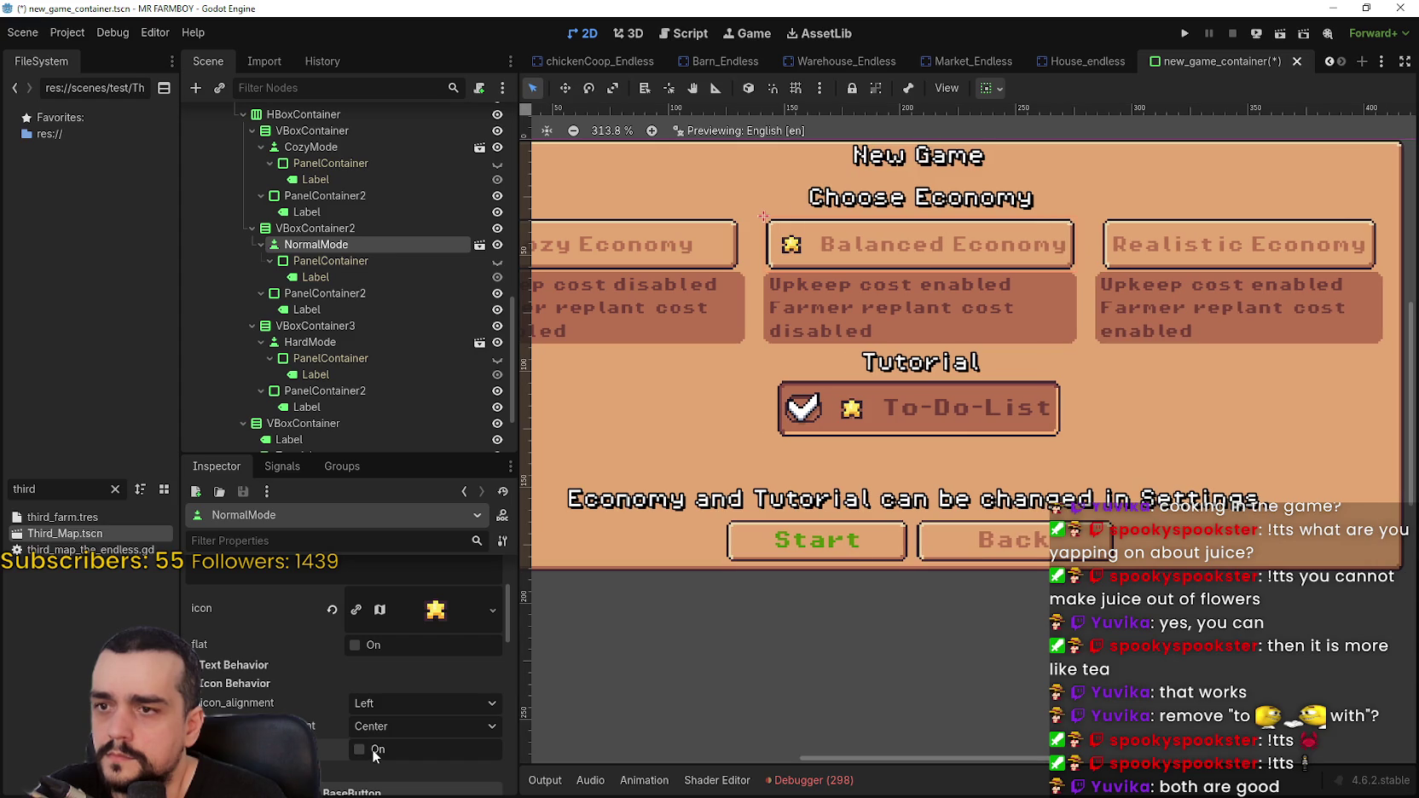
click(394, 725)
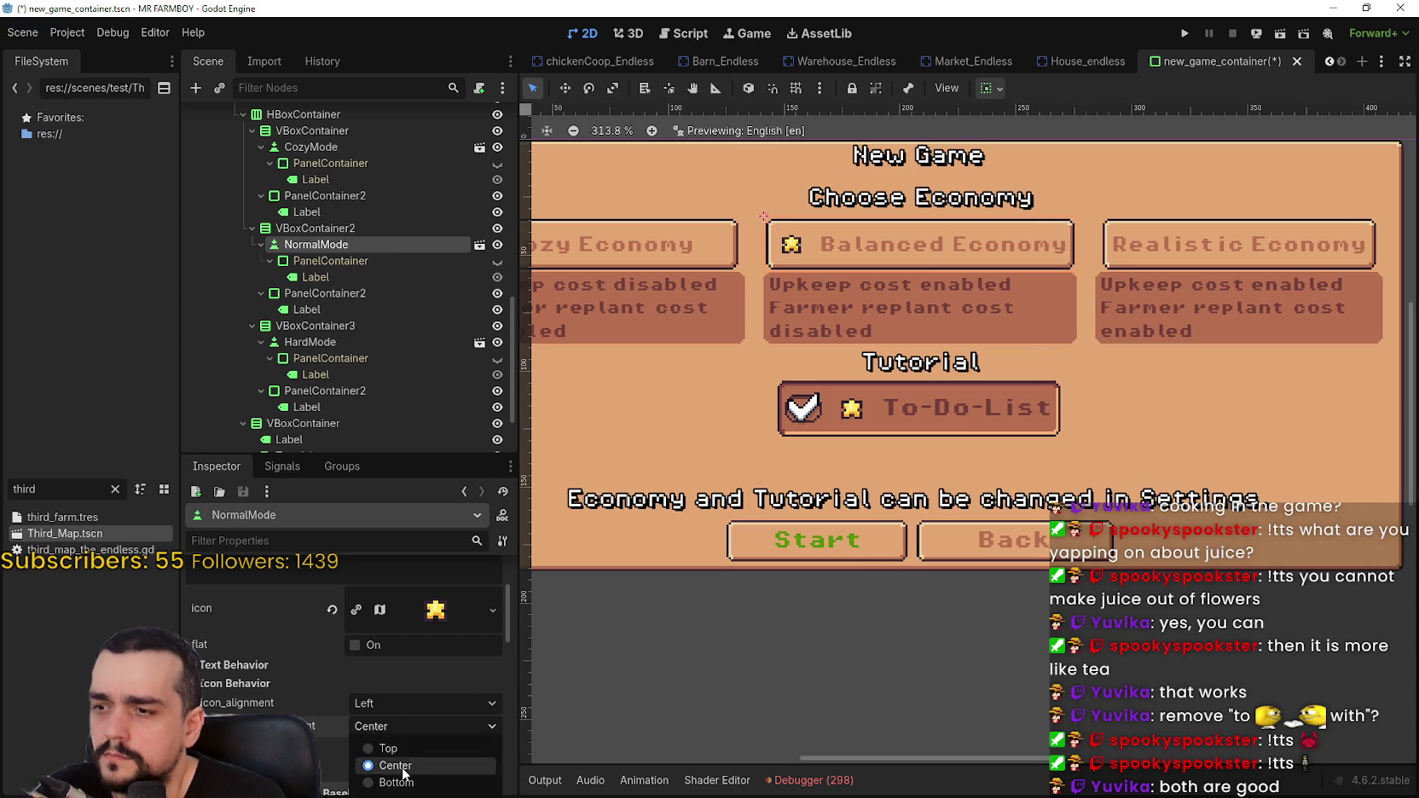
click(395, 685)
click(394, 699)
click(400, 707)
click(409, 740)
click(386, 703)
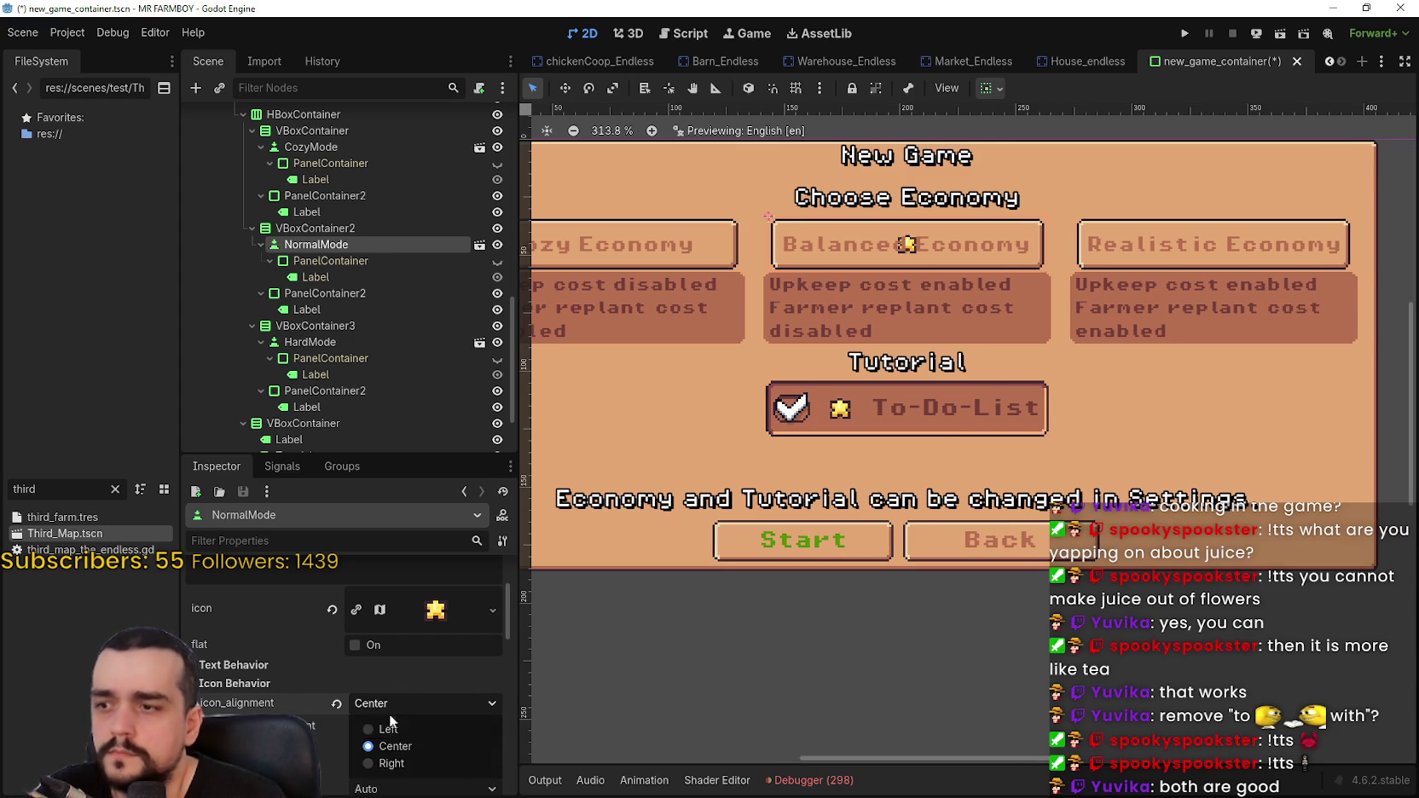
click(397, 729)
scroll(924, 252, up, 3)
scroll(853, 272, up, 4)
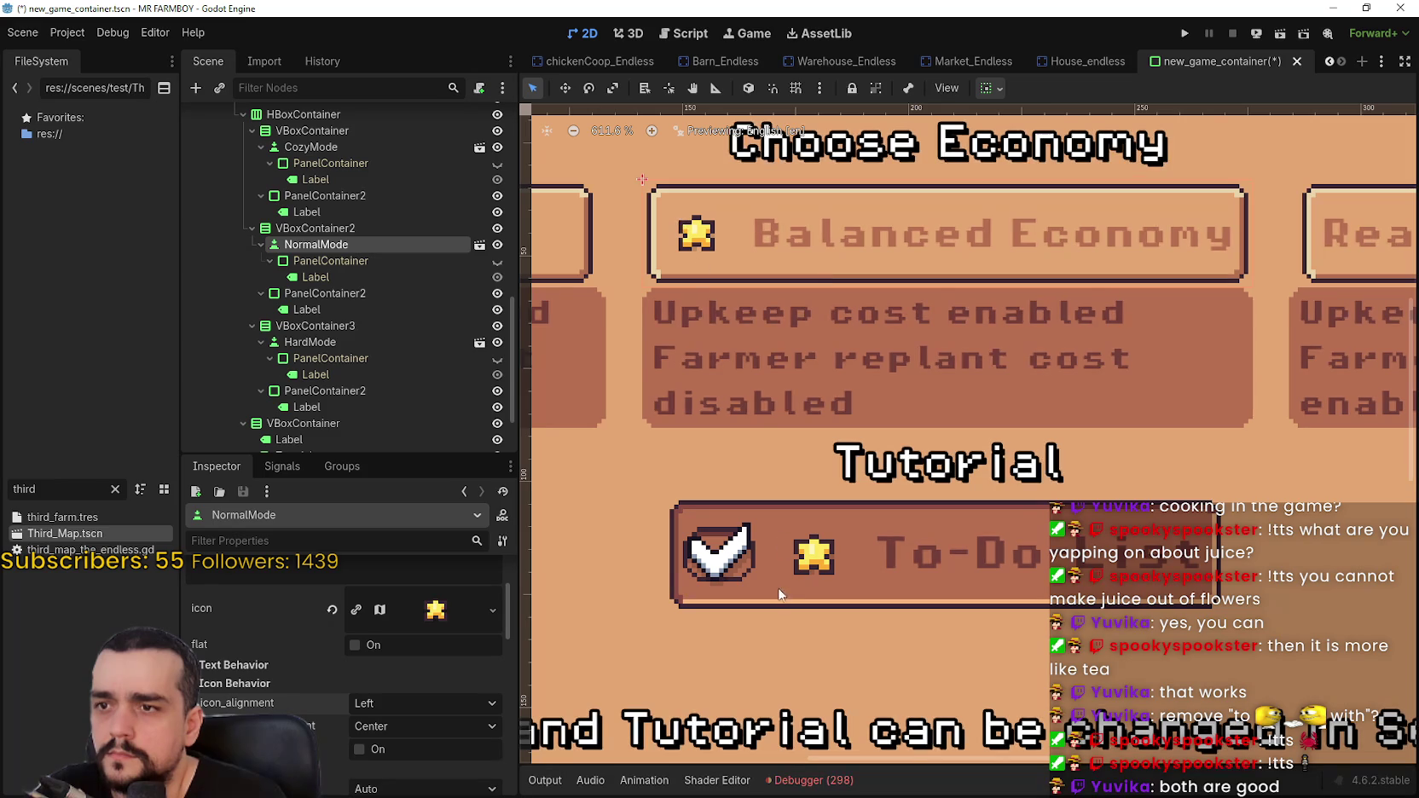
scroll(338, 360, down, 3)
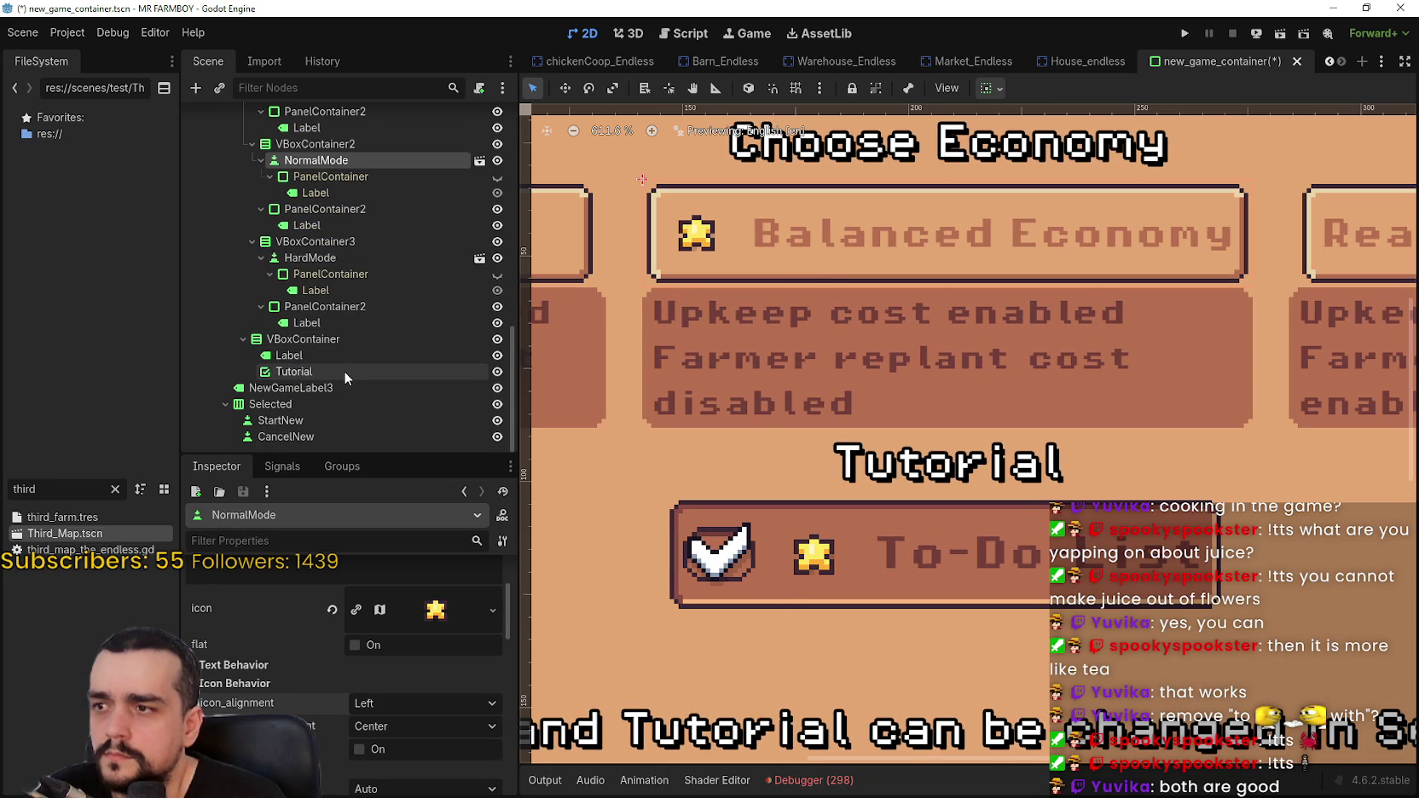
- Try center and top for the To-Do-List star, restore left with vertical center, and save
click(343, 372)
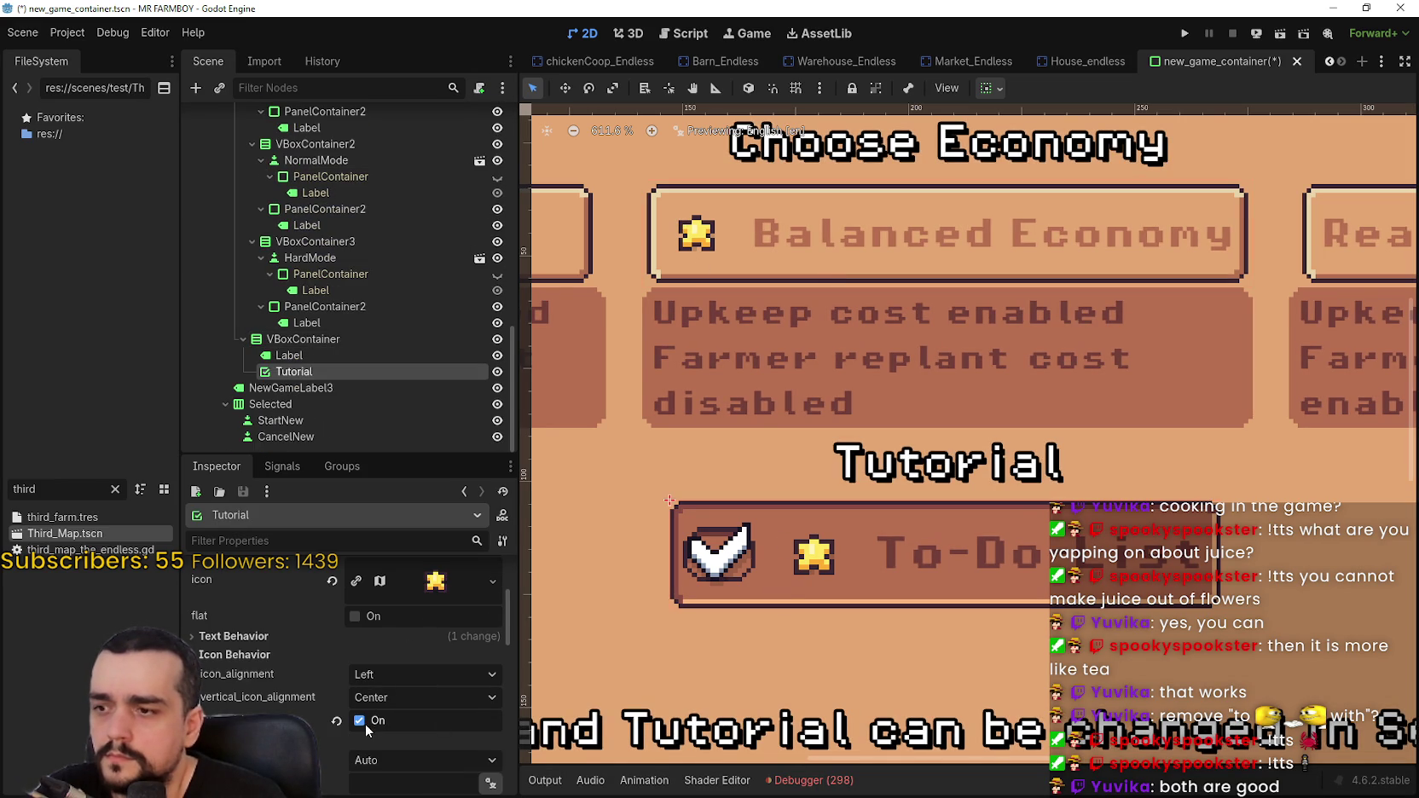
scroll(713, 499, down, 3)
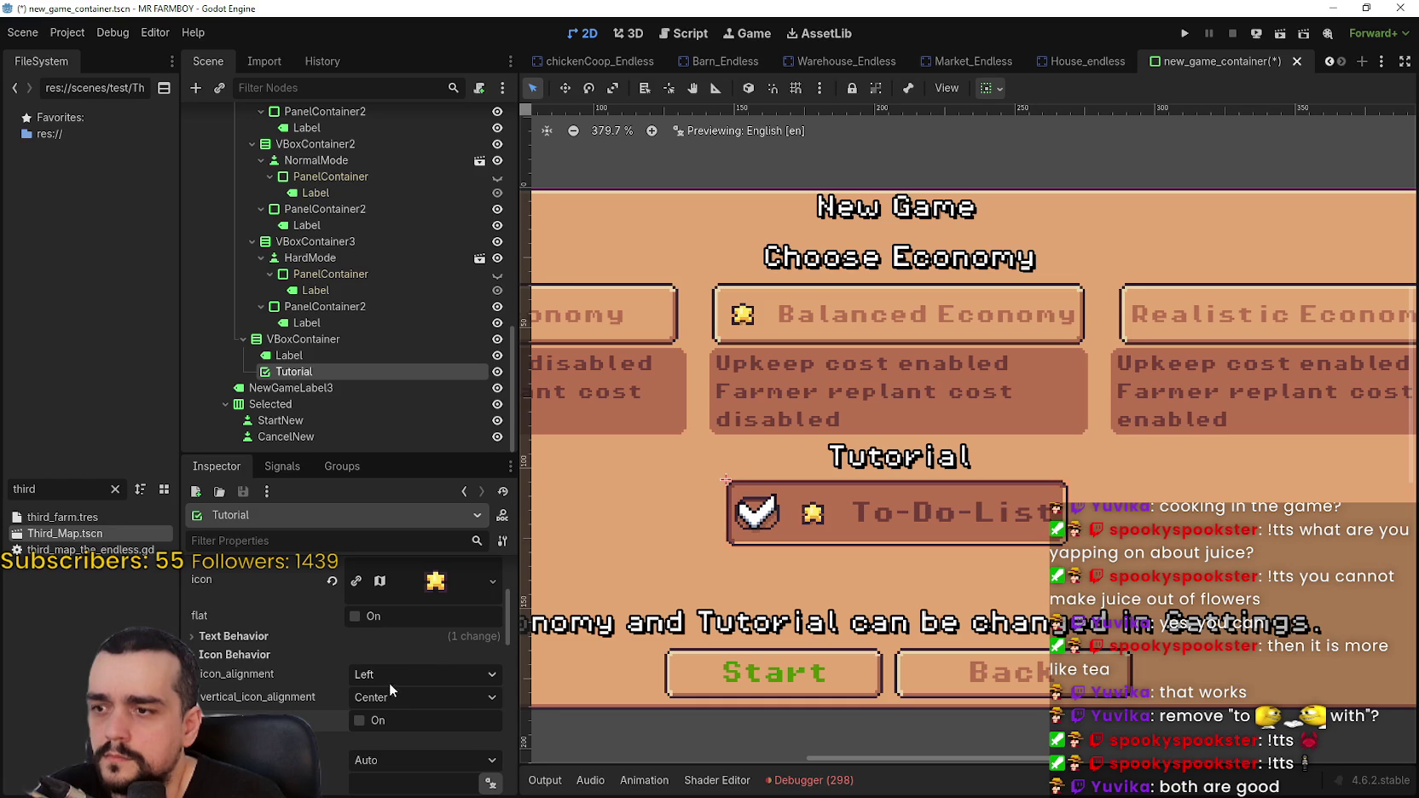
click(416, 673)
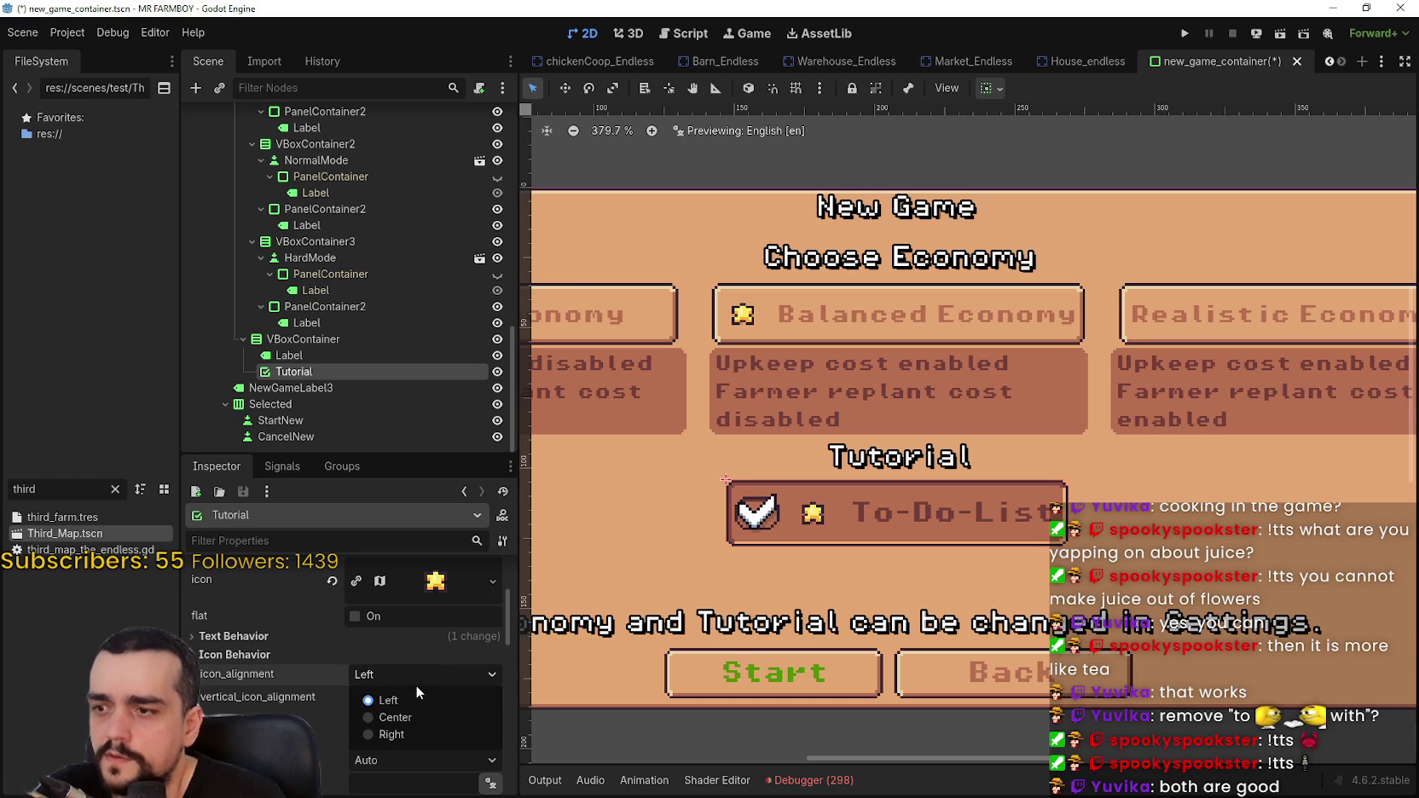
click(400, 717)
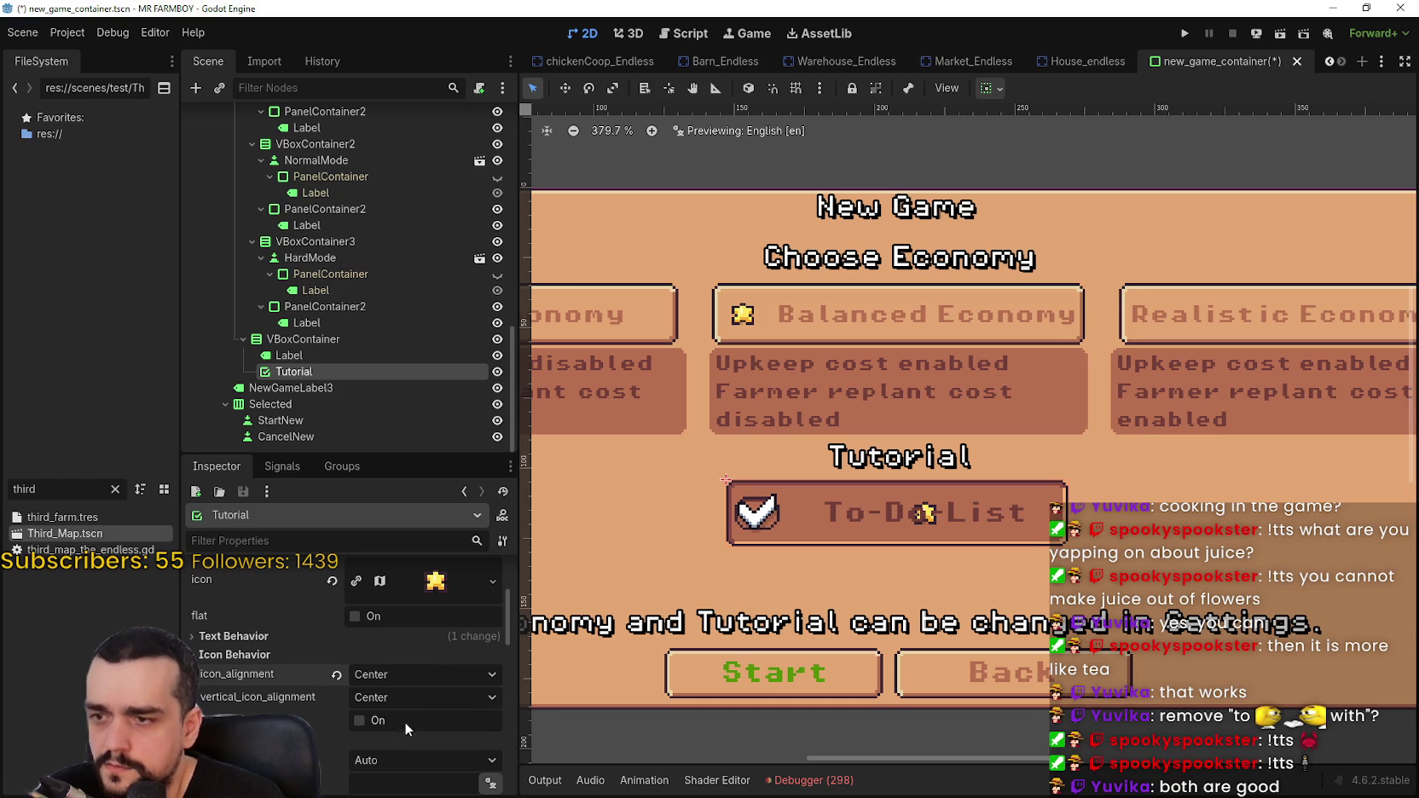
click(418, 697)
click(417, 717)
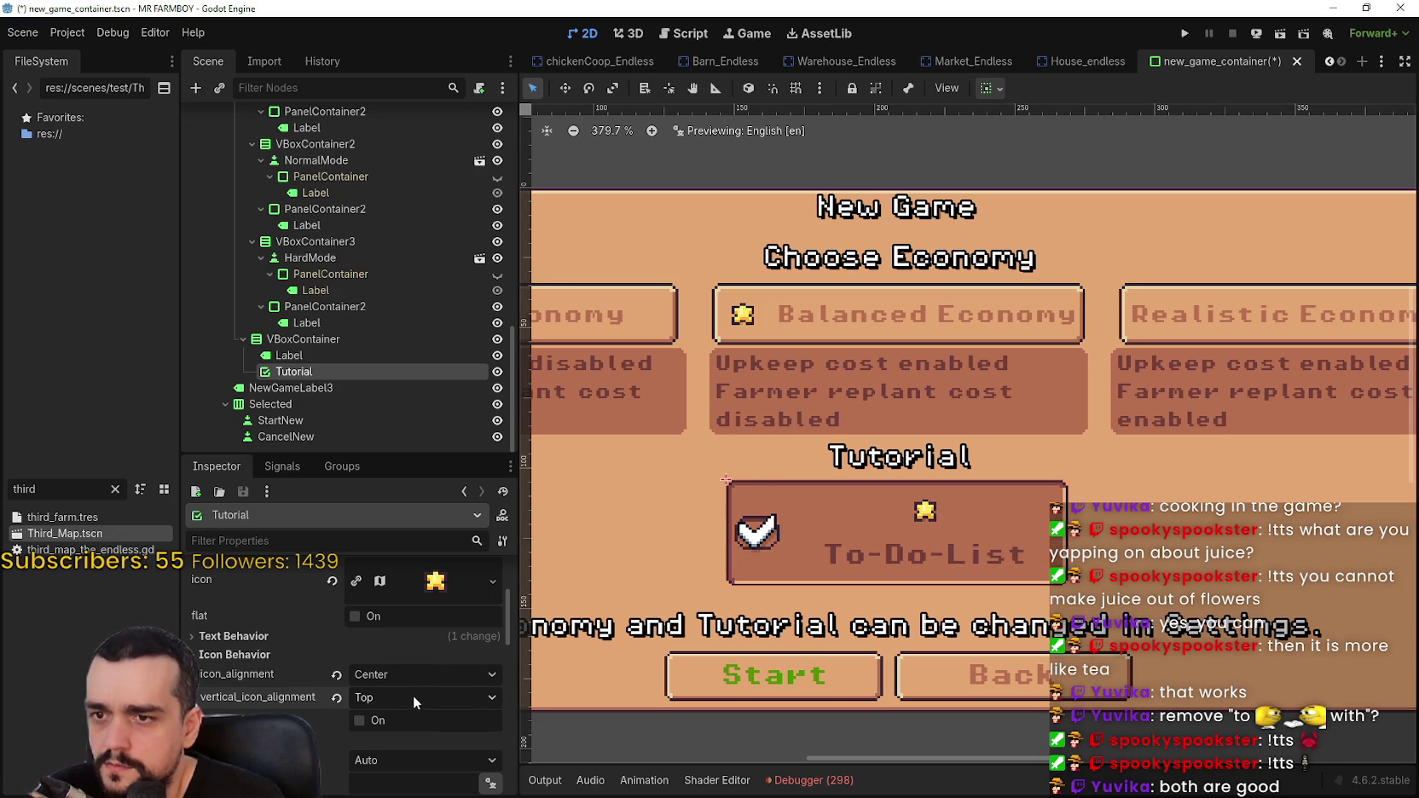
click(395, 740)
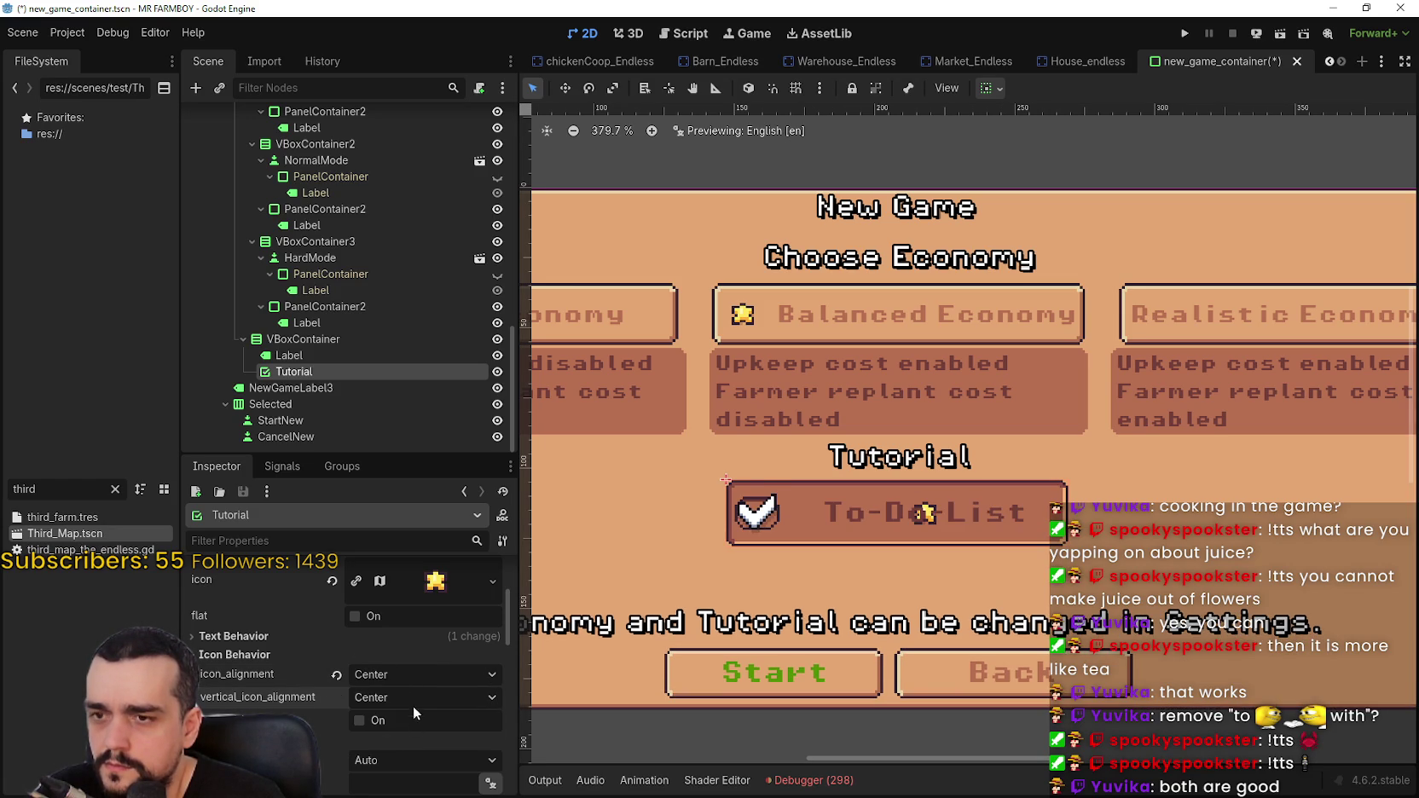
click(404, 674)
click(396, 693)
scroll(973, 468, down, 2)
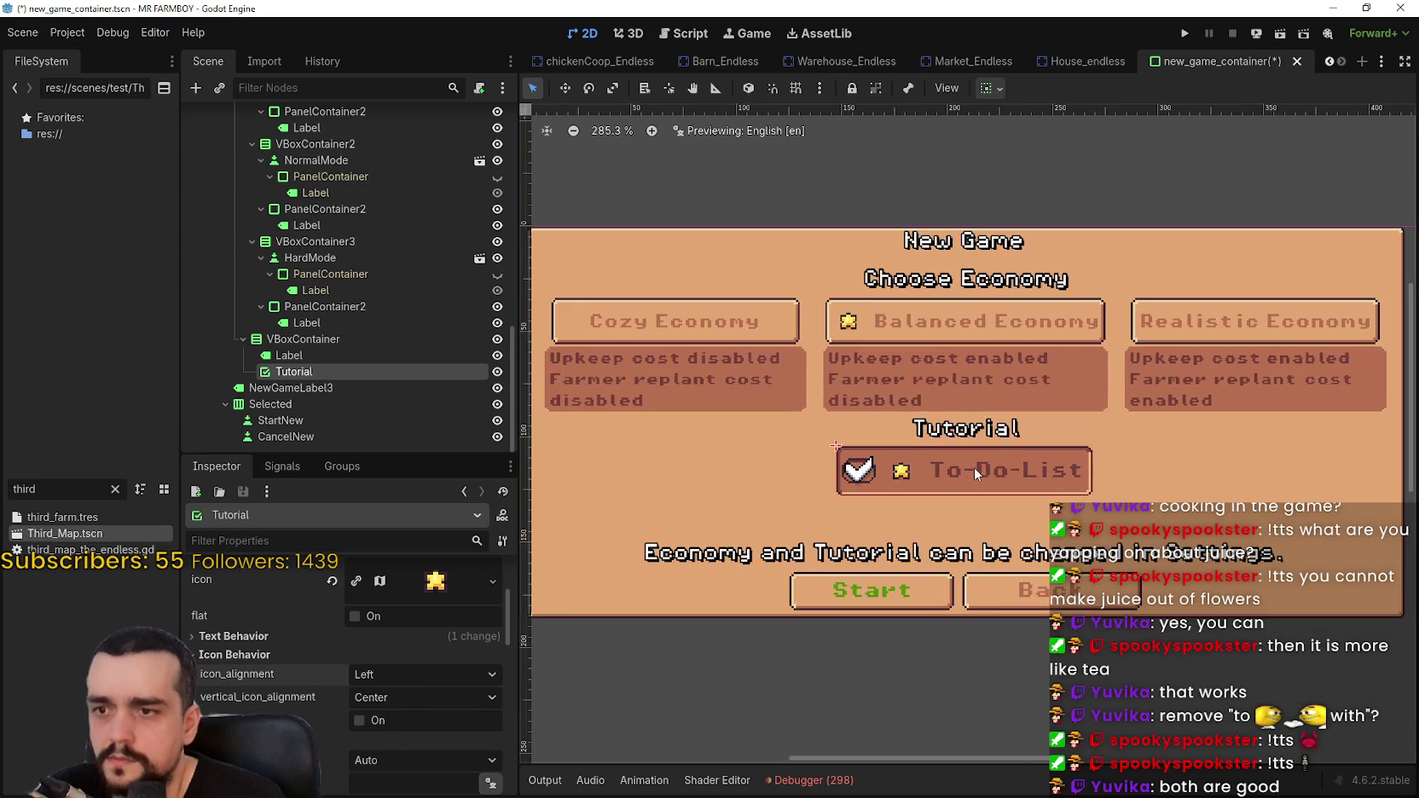
key(ctrl+s)
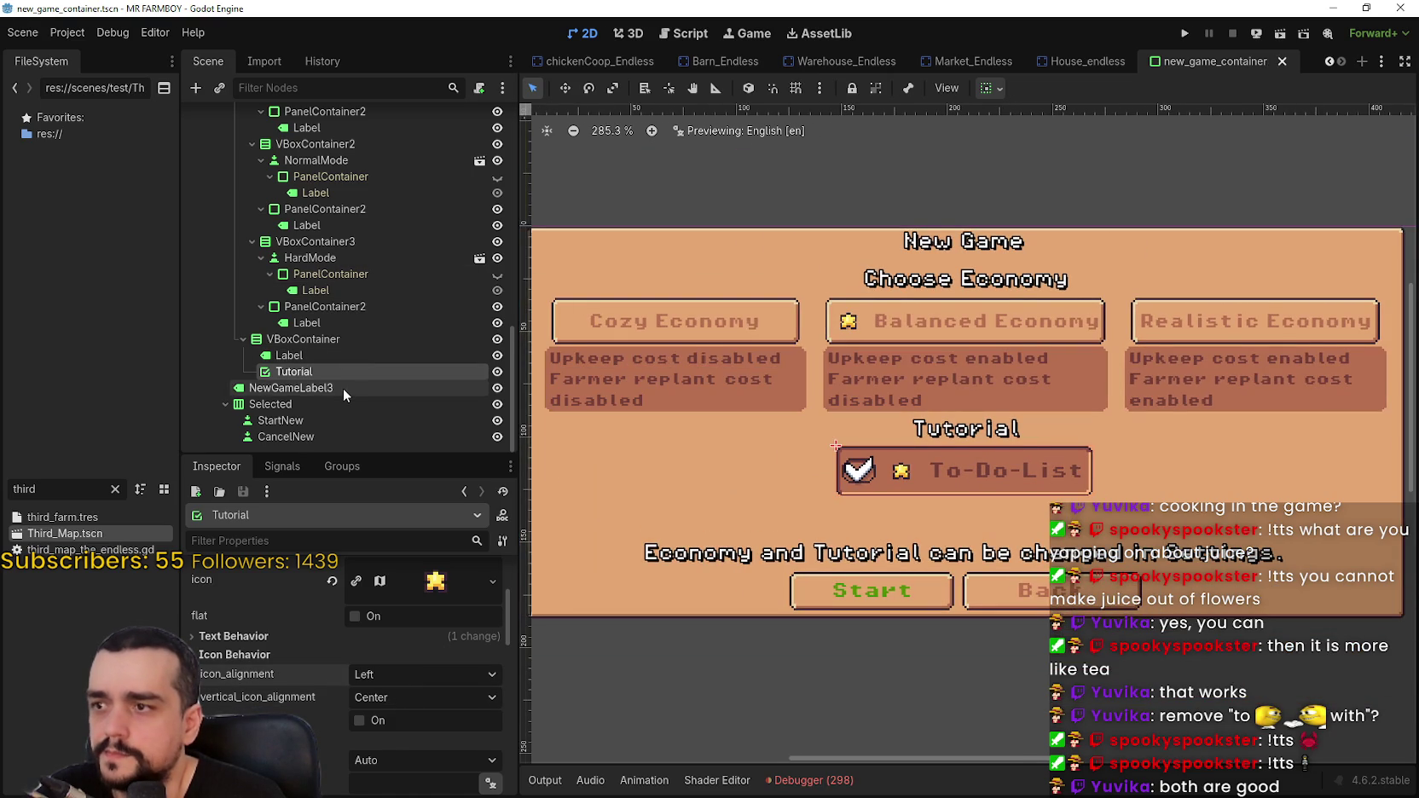
click(294, 388)
click(452, 634)
drag(435, 622, 244, 623)
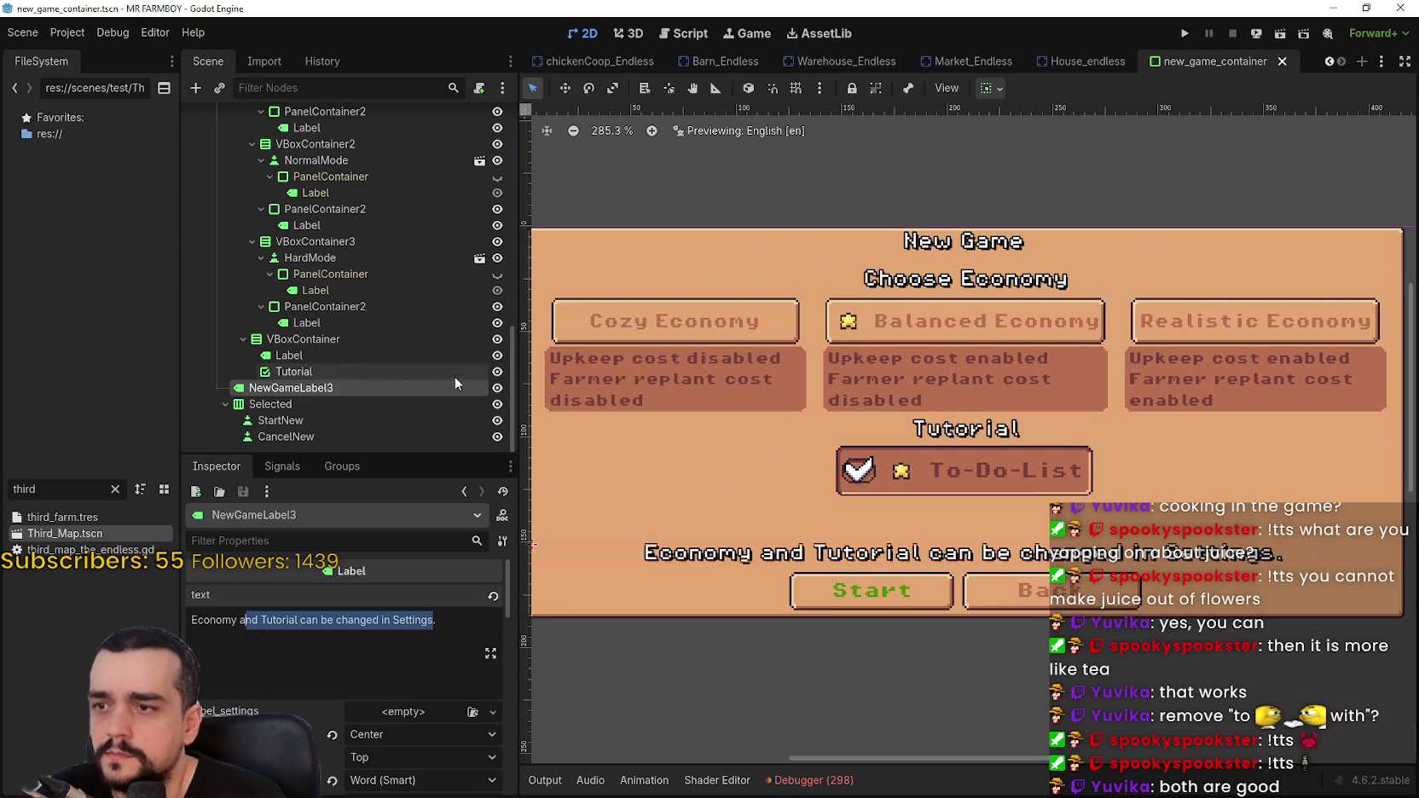
scroll(470, 370, up, 10)
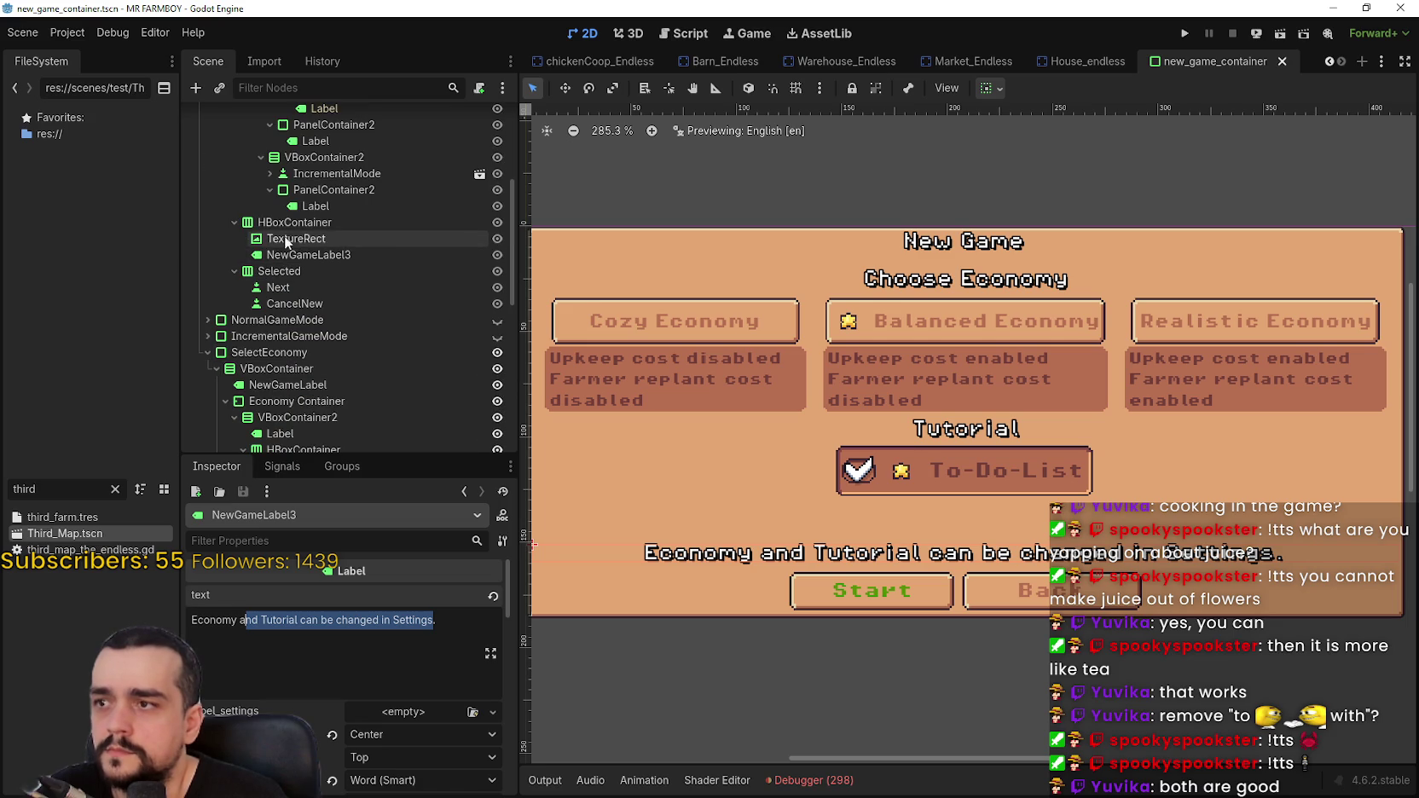
right_click(291, 223)
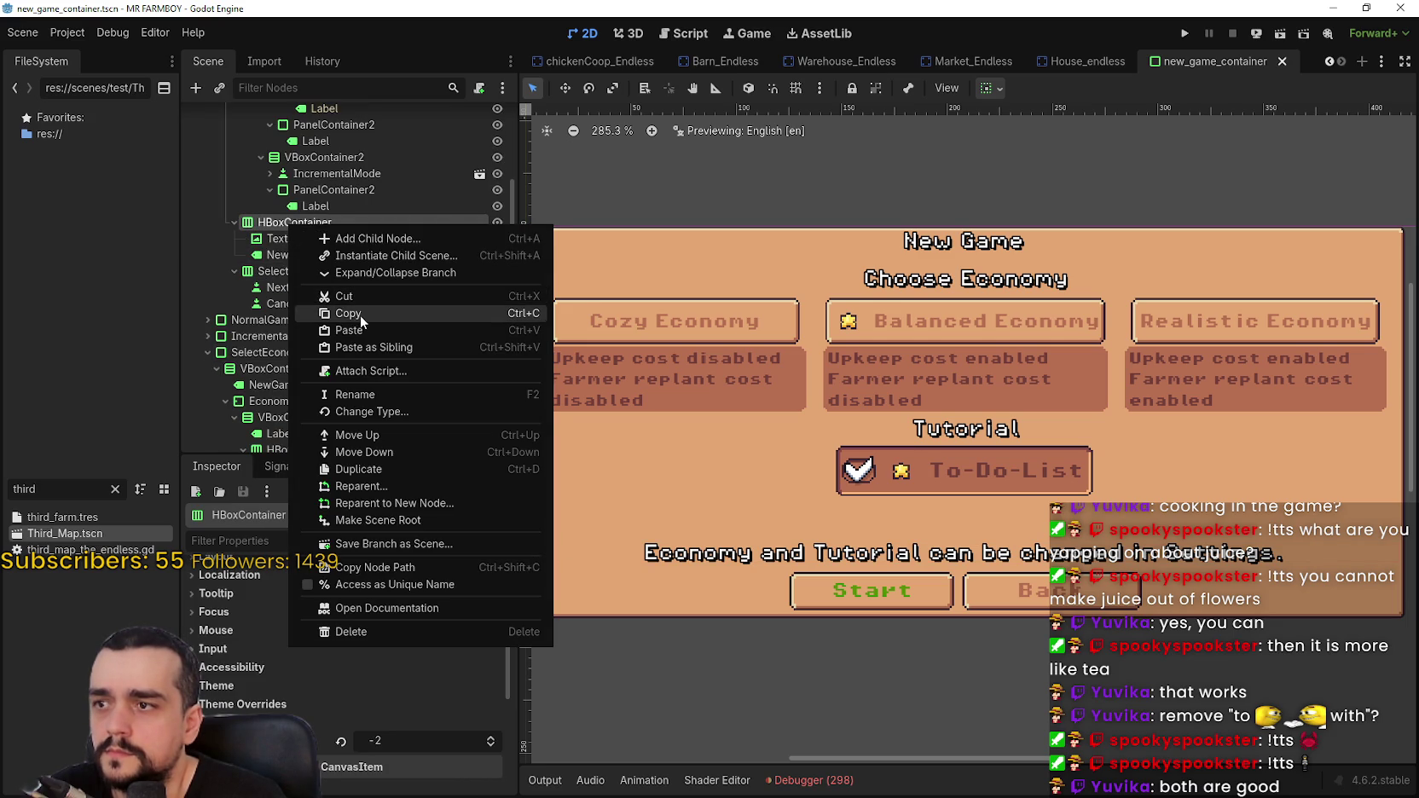
click(354, 315)
scroll(341, 358, down, 5)
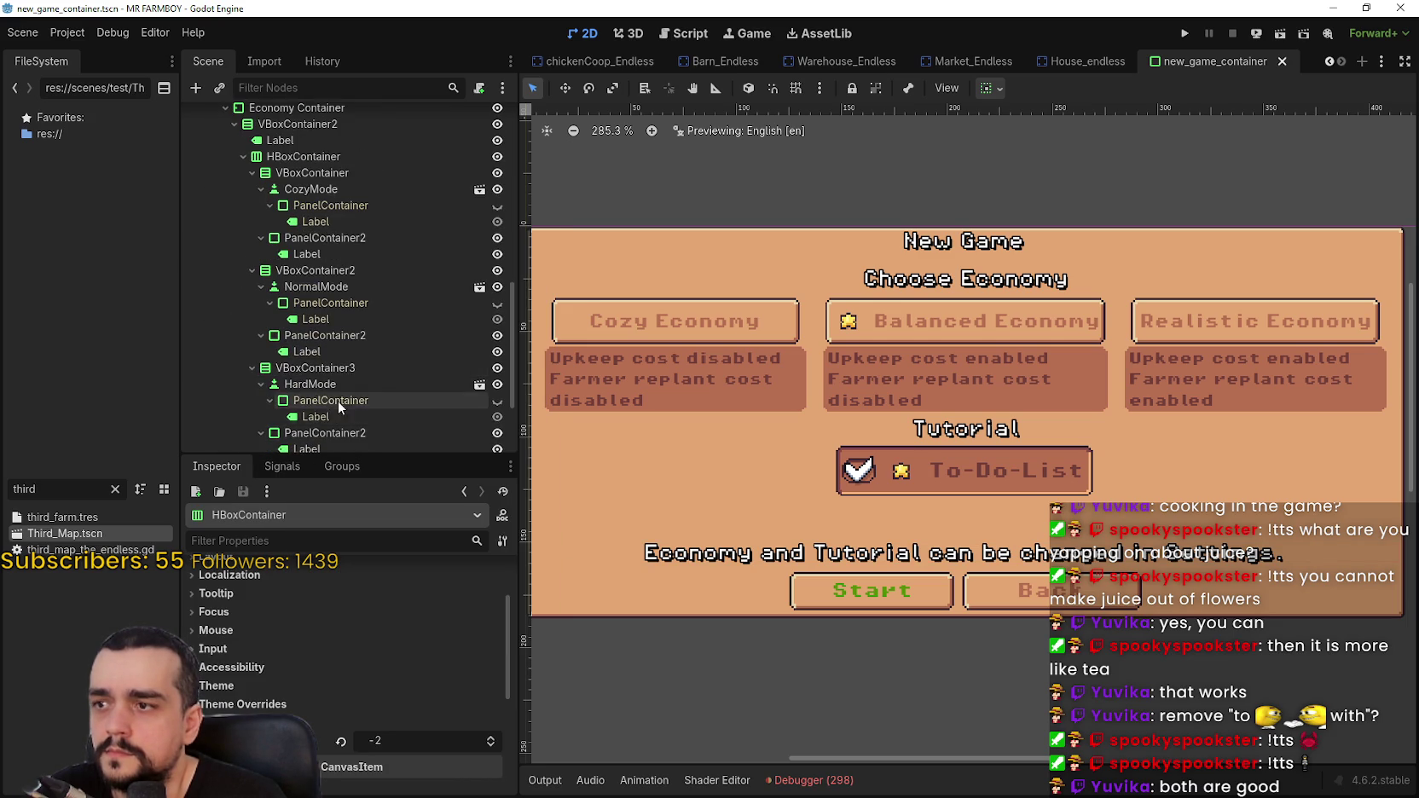
scroll(336, 403, down, 5)
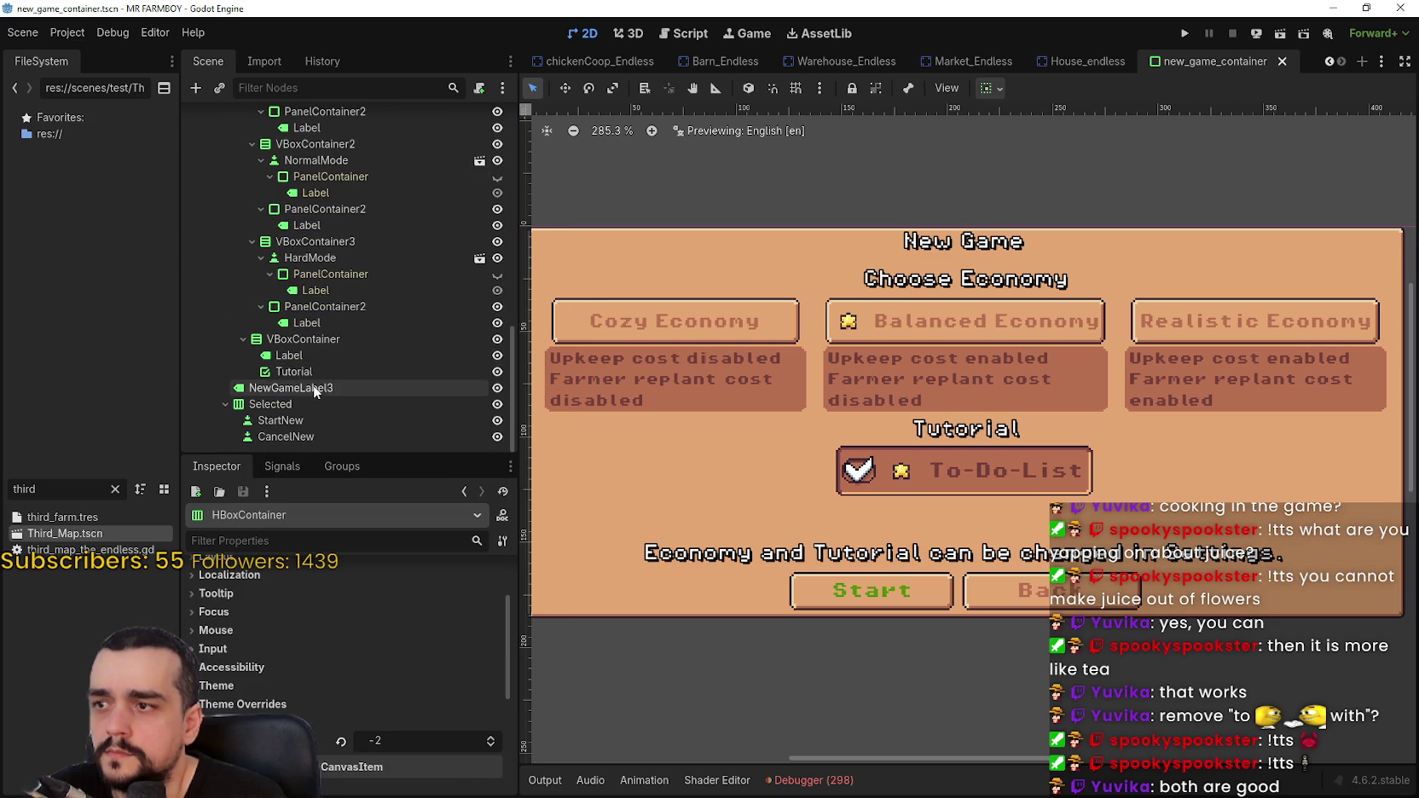
click(297, 389)
right_click(298, 389)
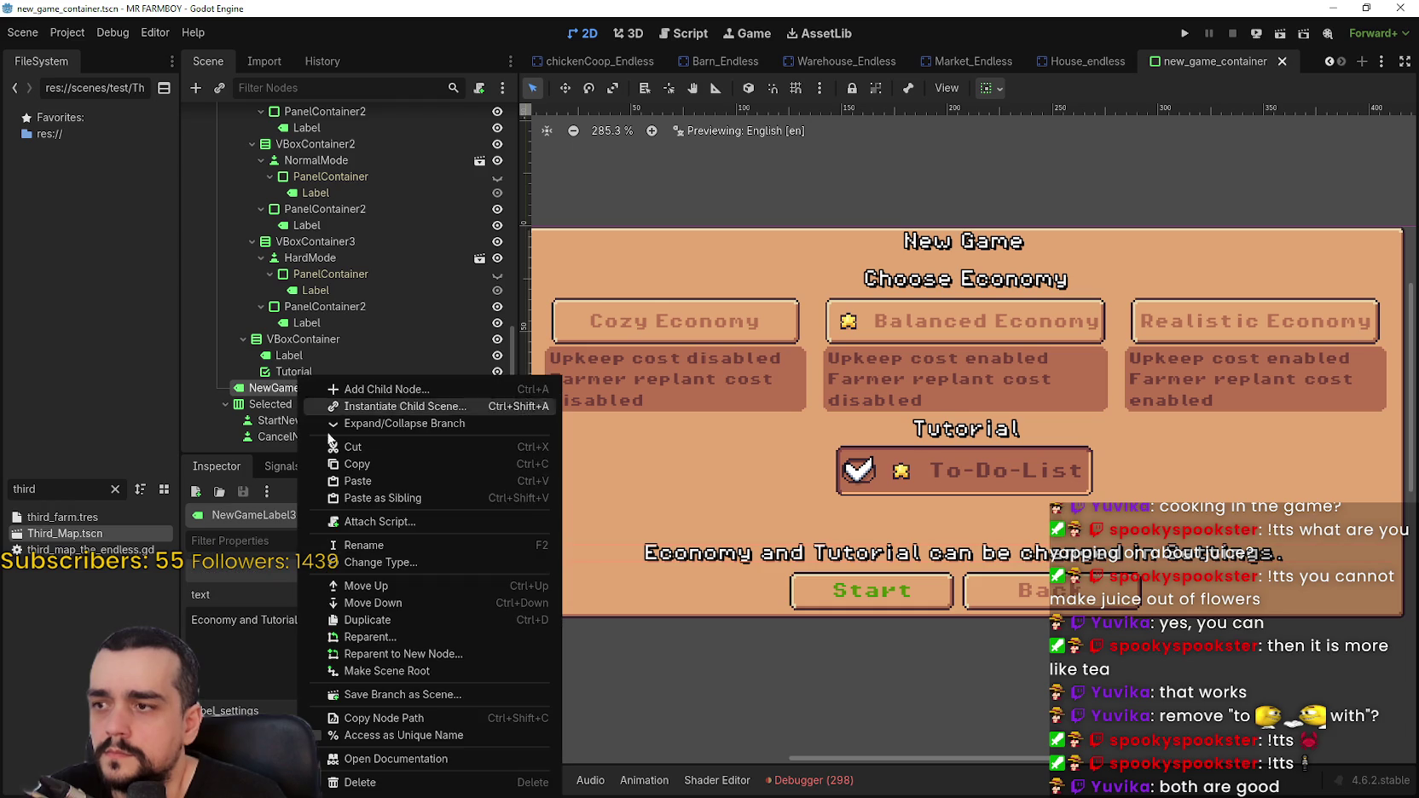
click(366, 483)
drag(286, 408, 271, 385)
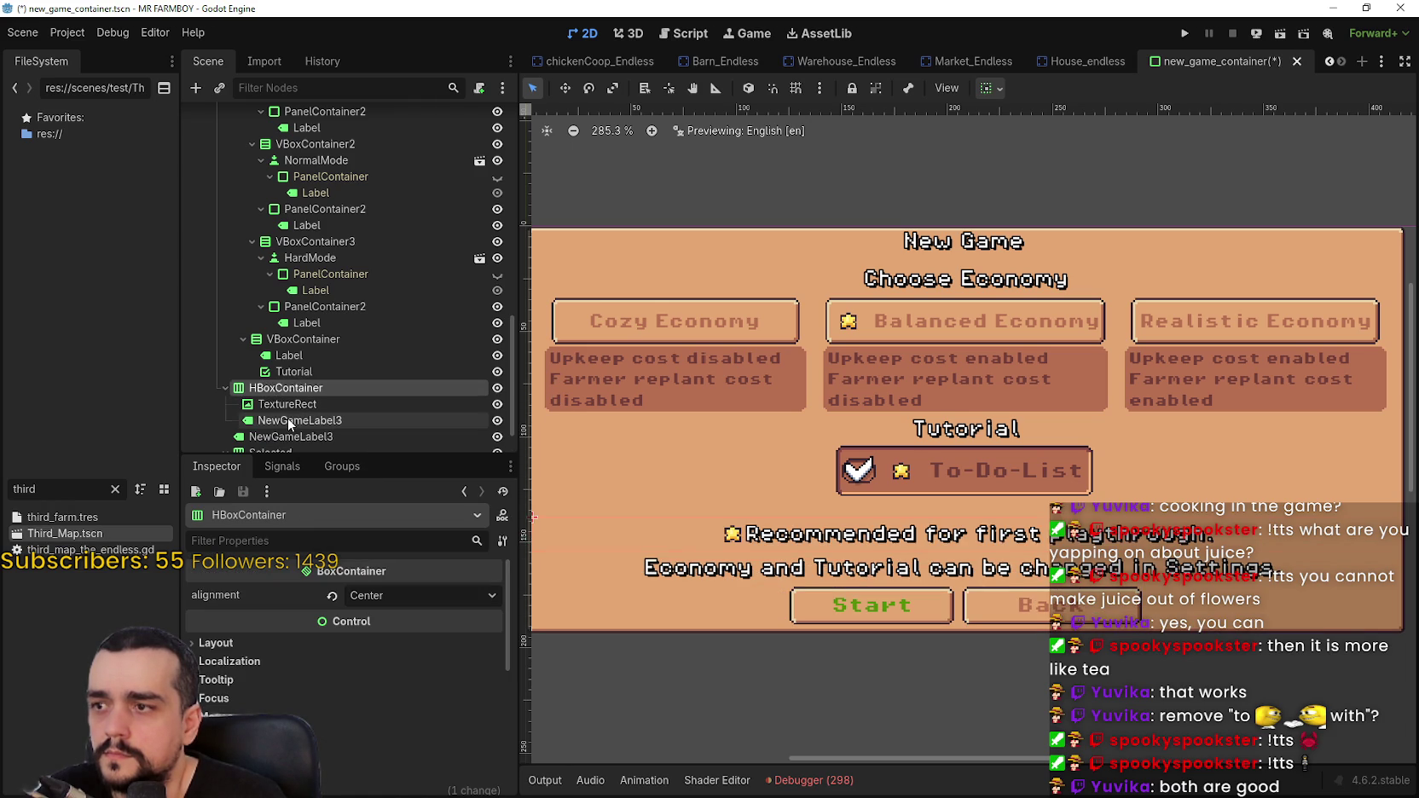
click(290, 419)
click(297, 438)
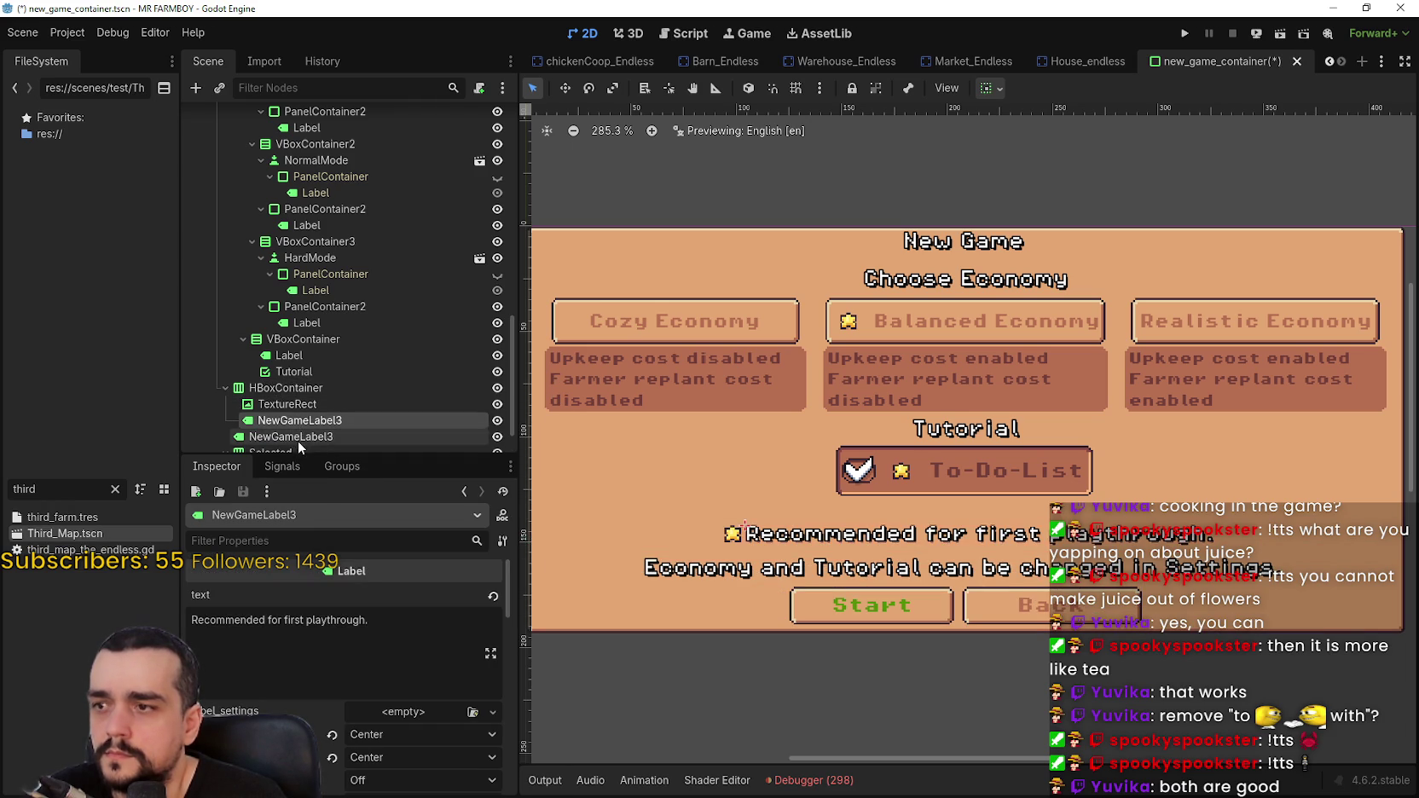
drag(450, 639, 310, 628)
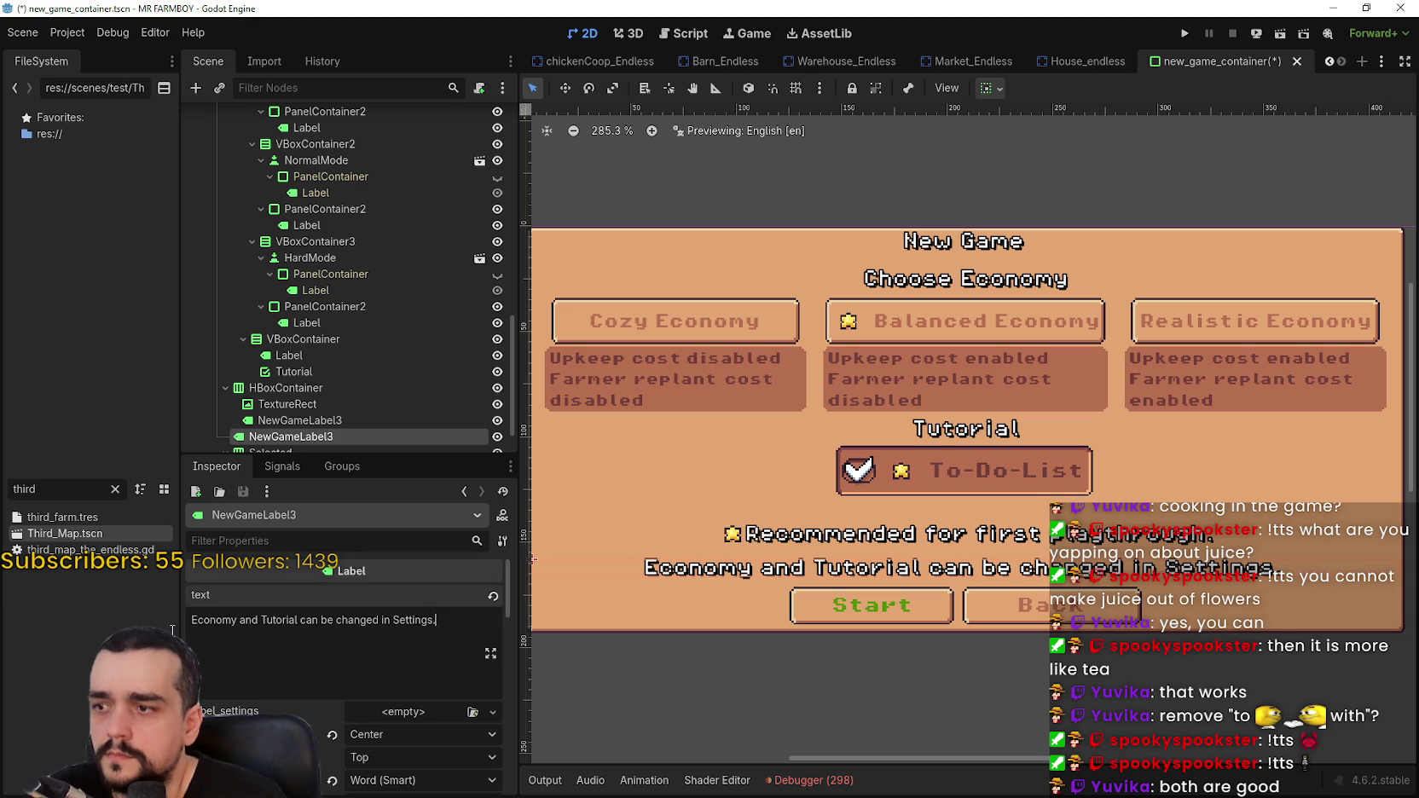
key(ctrl+a)
key(ctrl+c)
click(300, 420)
click(445, 633)
key(Return)
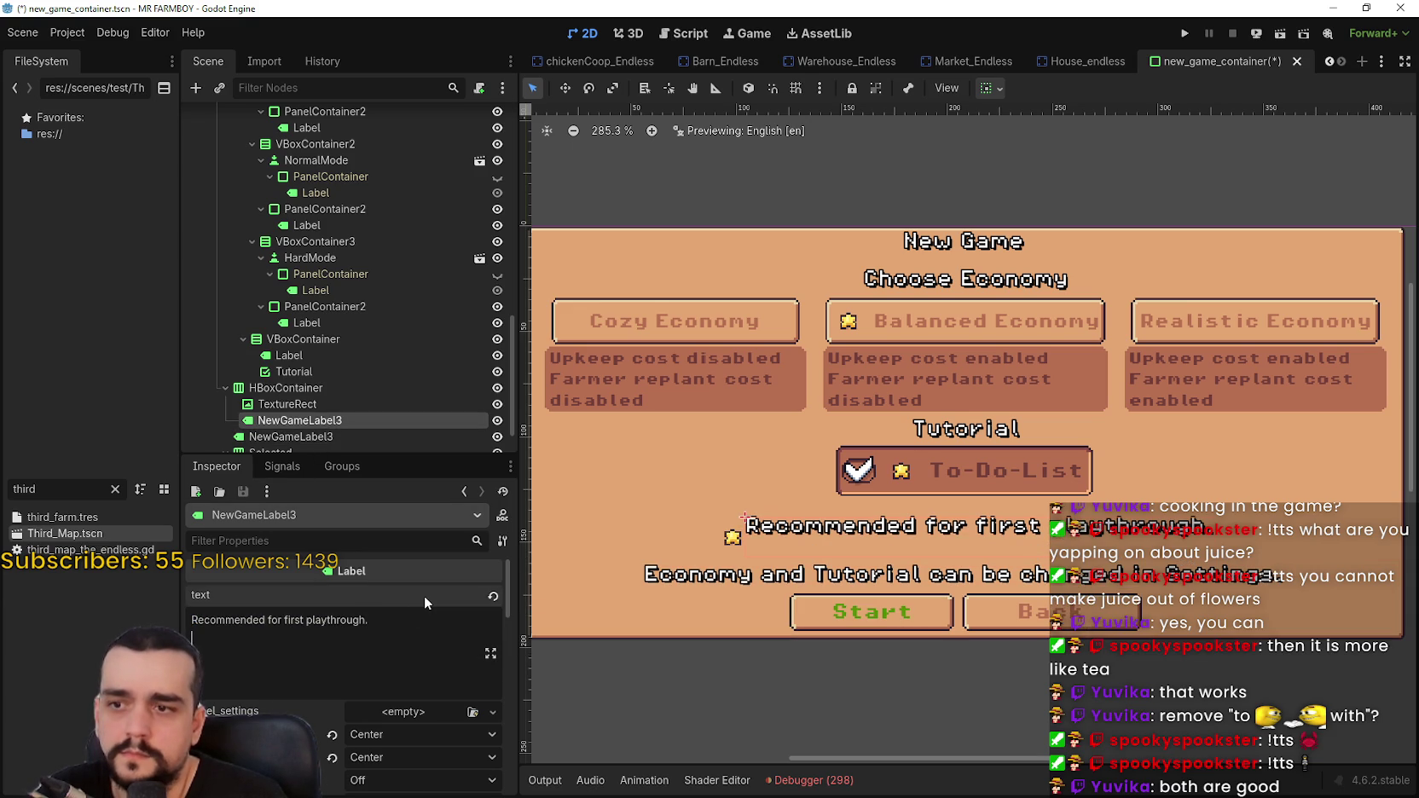
key(ctrl+v)
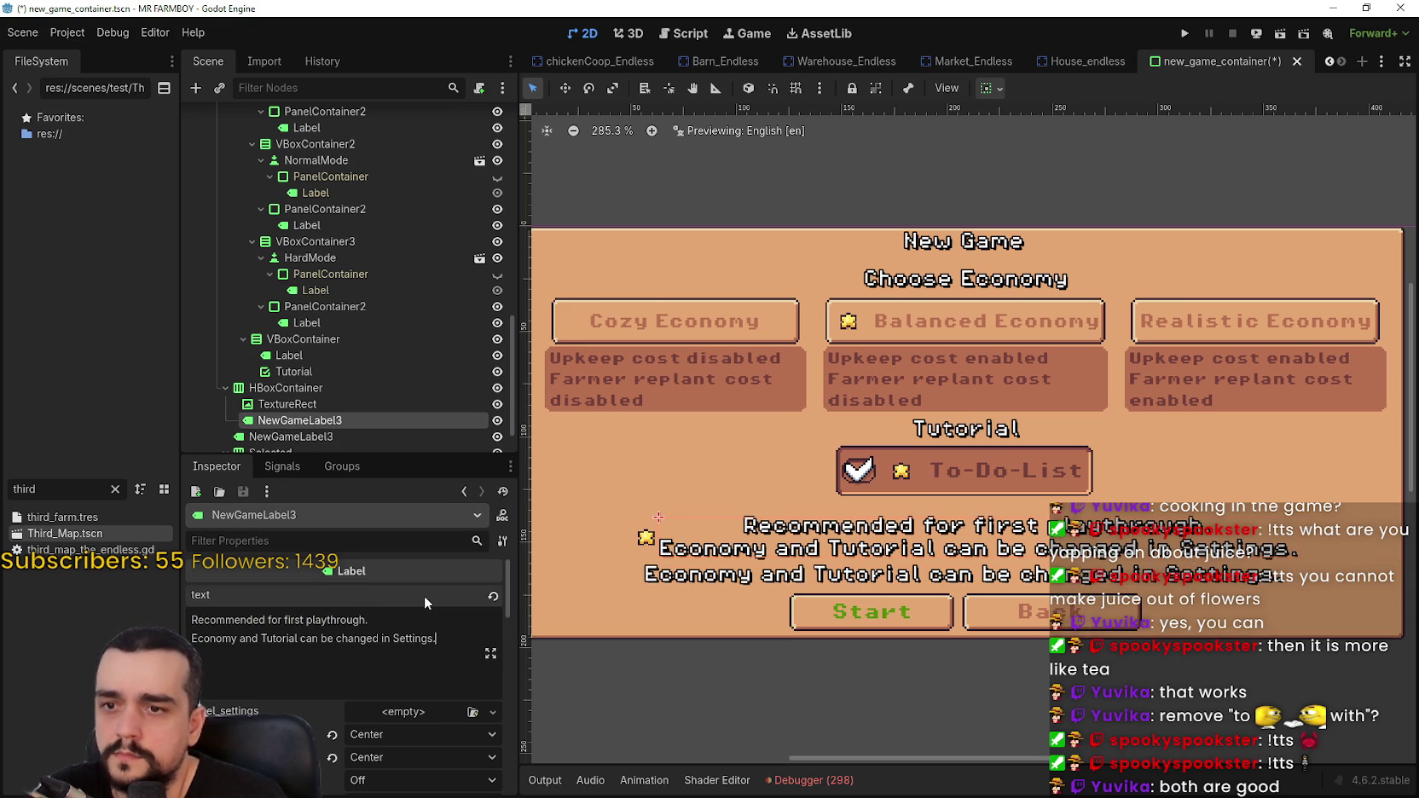
scroll(407, 313, down, 3)
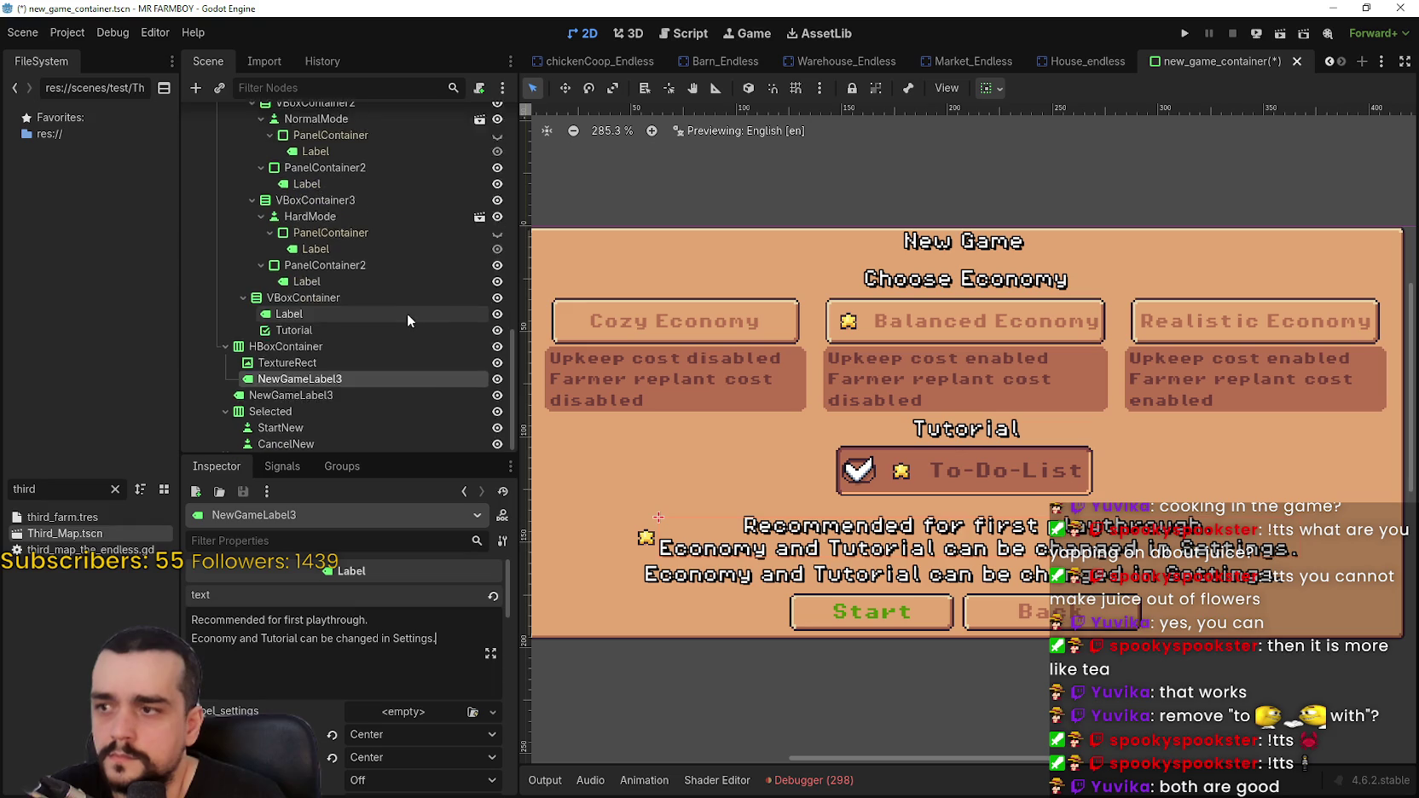
click(447, 390)
right_click(447, 390)
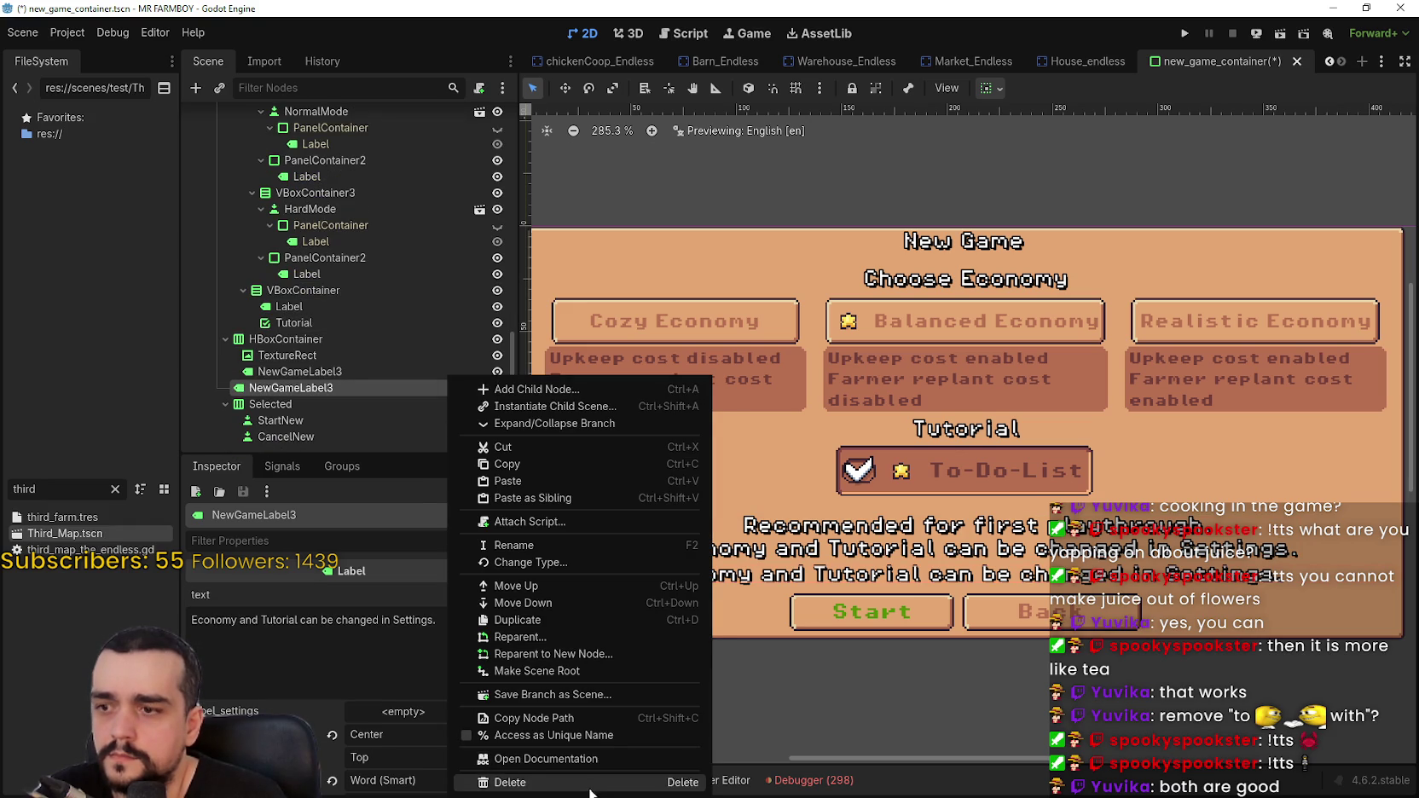
click(546, 785)
click(665, 412)
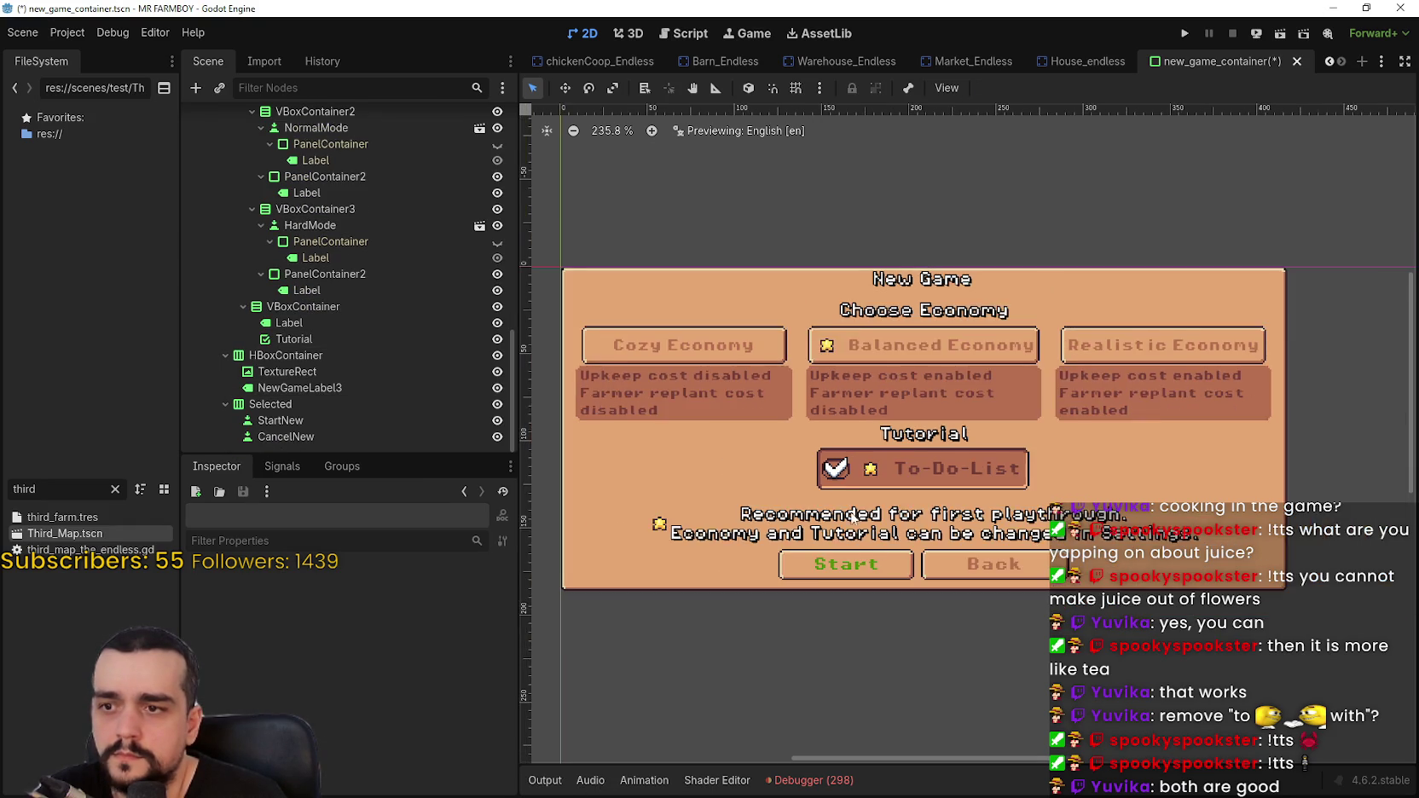
scroll(869, 554, up, 1)
click(263, 374)
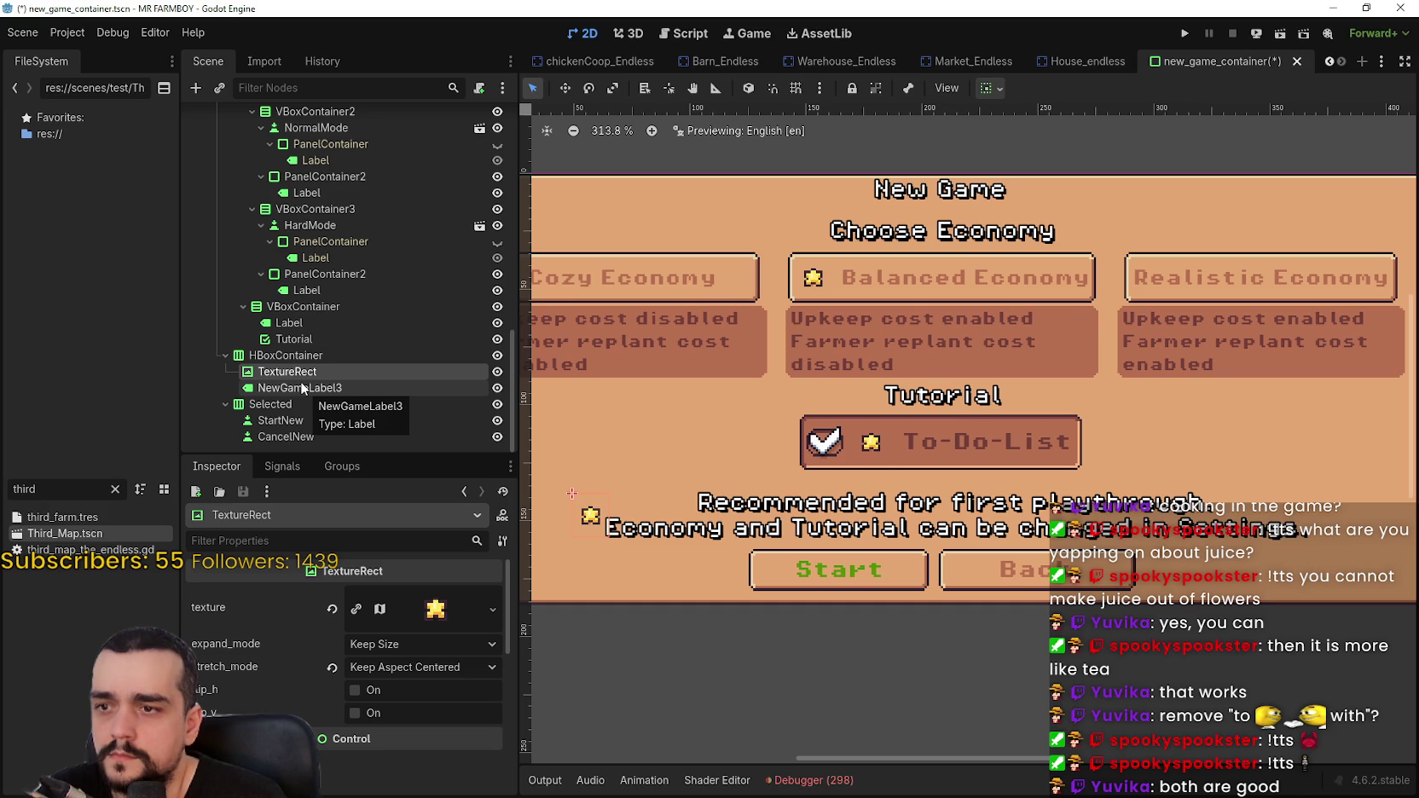
scroll(921, 441, down, 2)
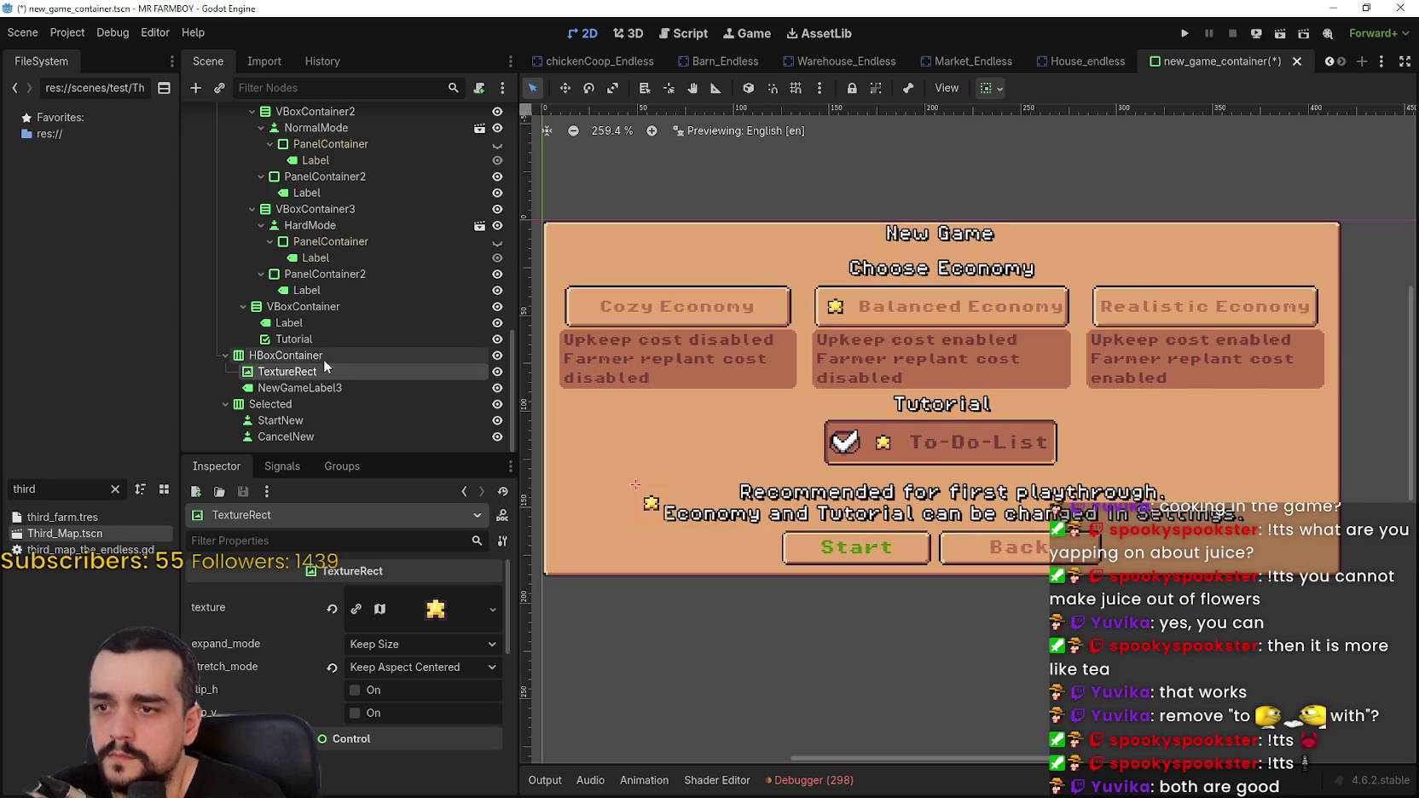
click(336, 388)
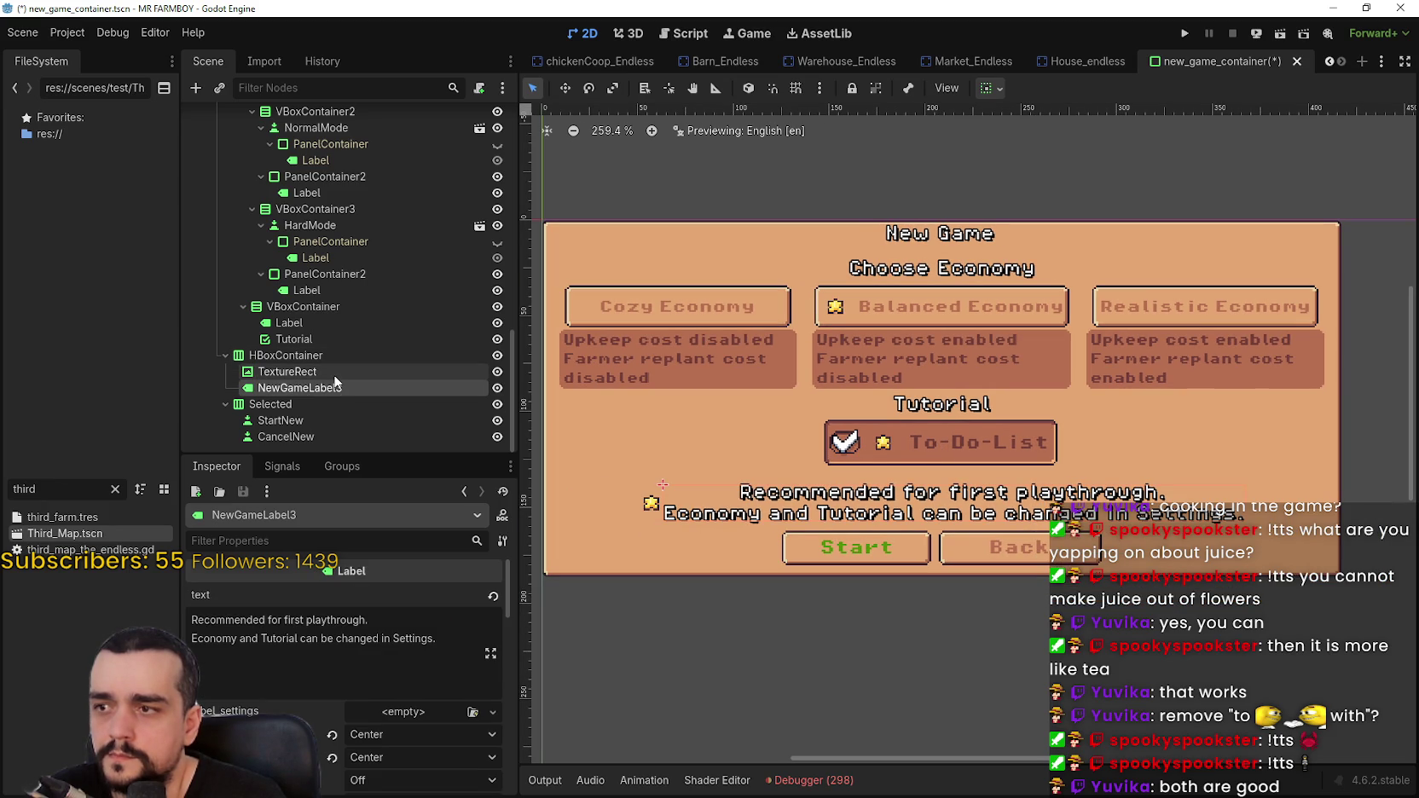
click(332, 374)
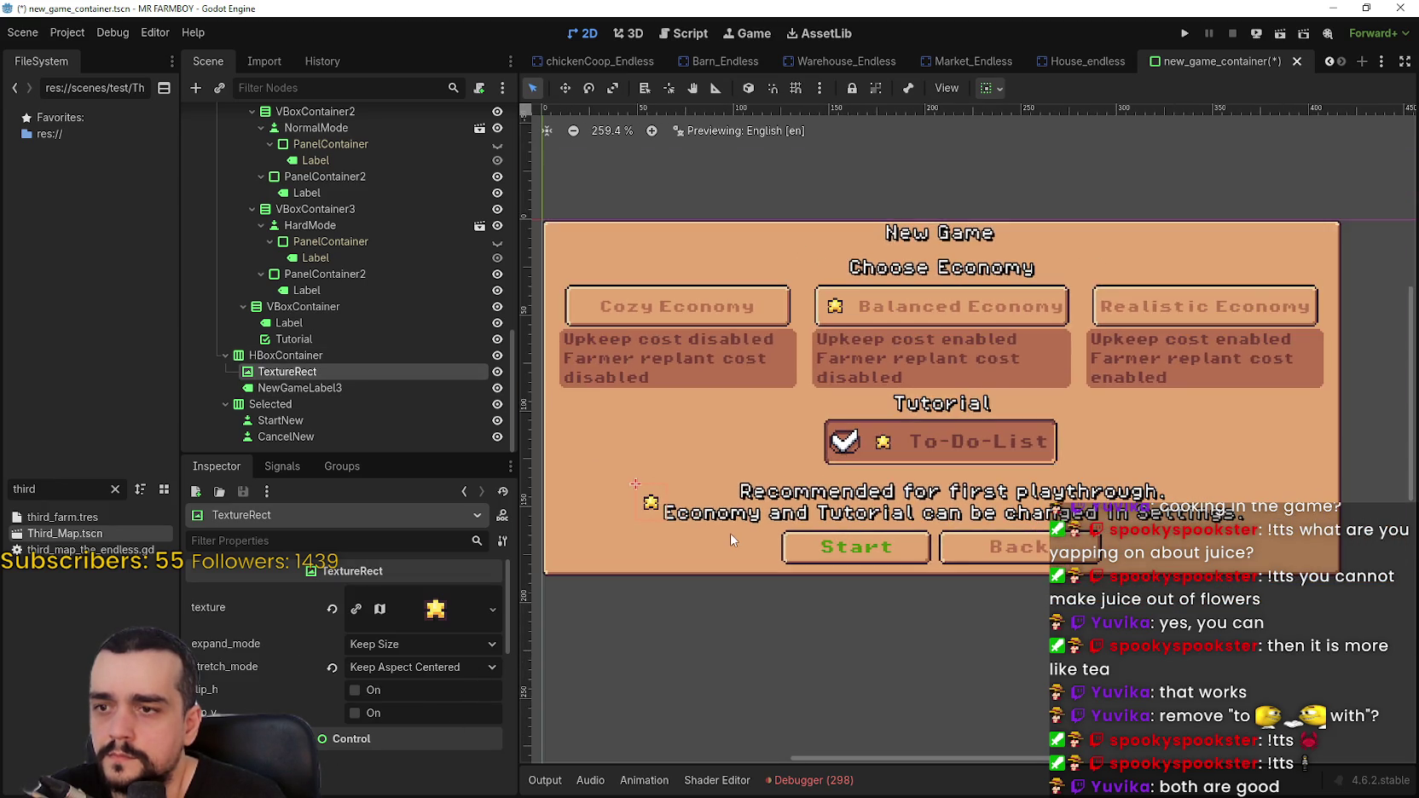
scroll(731, 544, up, 5)
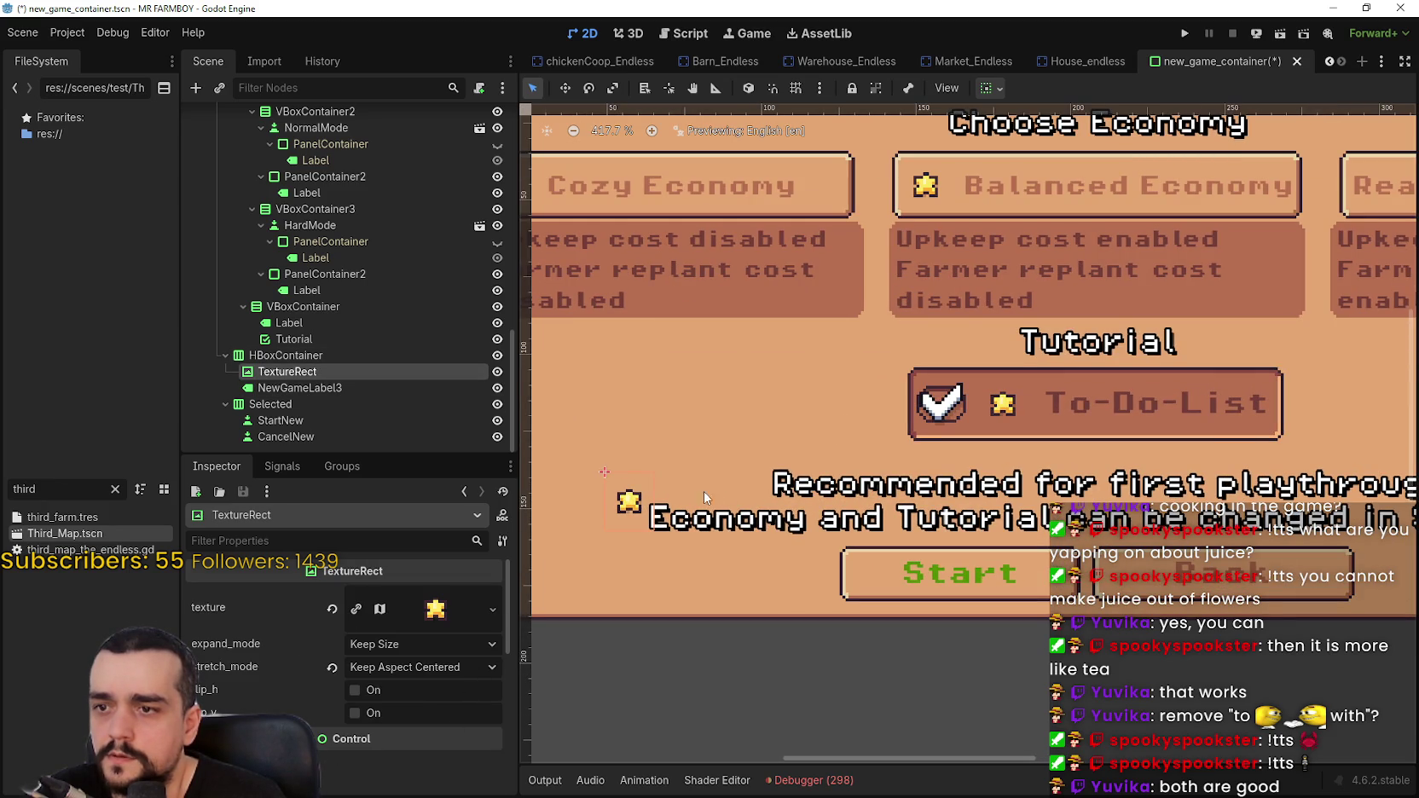
scroll(749, 489, down, 5)
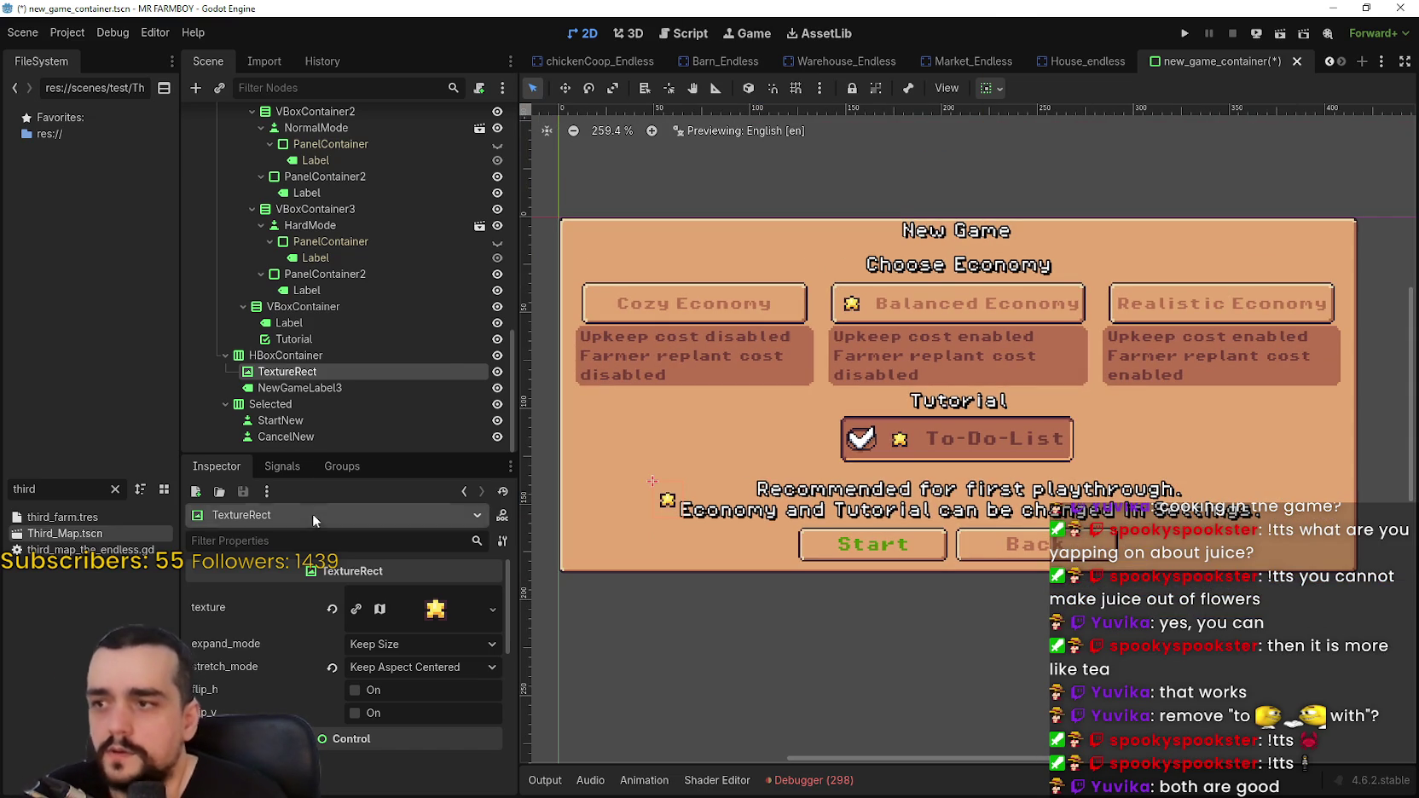
click(358, 388)
- Delete the Settings sentence from the note label's text
drag(436, 639, 69, 626)
click(329, 638)
drag(438, 641, 79, 621)
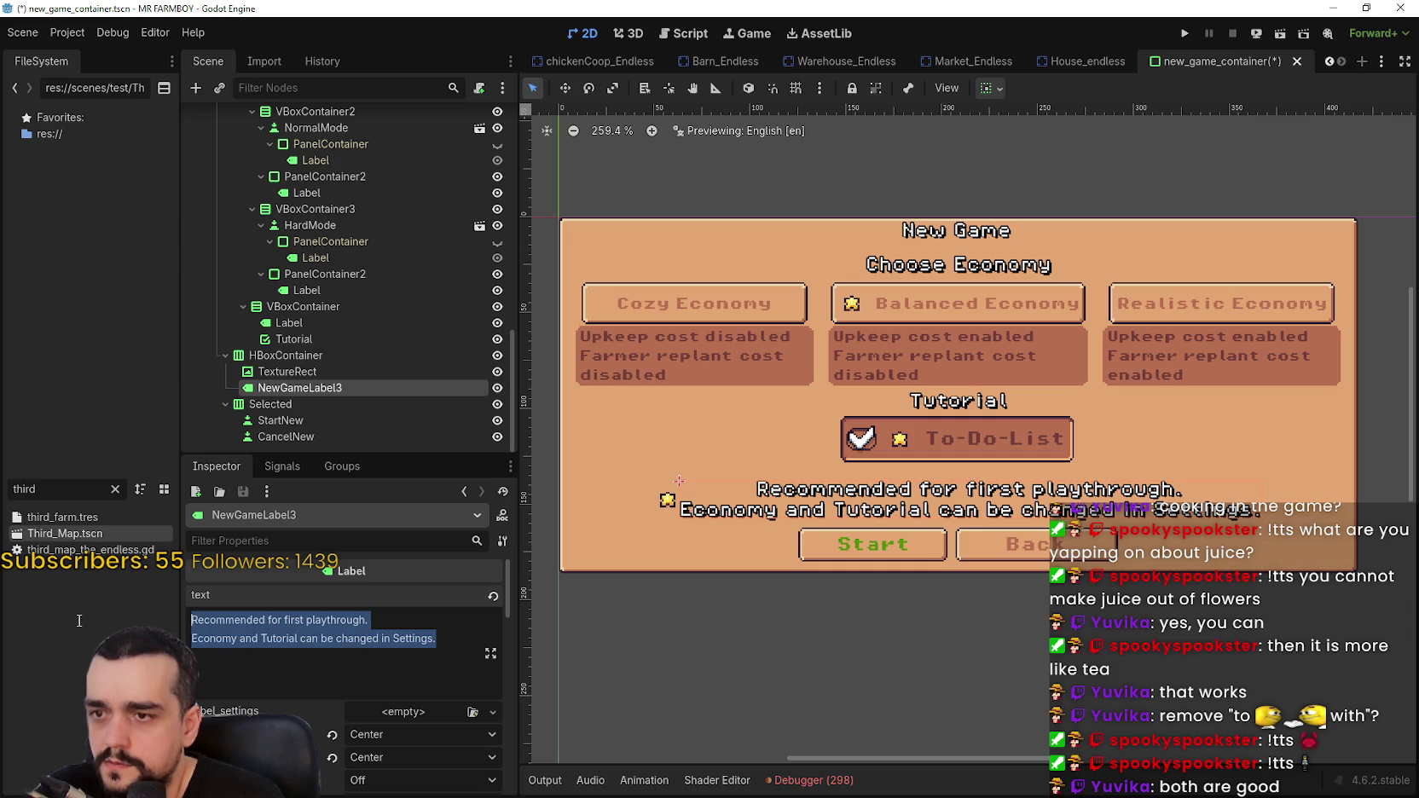
key(BackSpace)
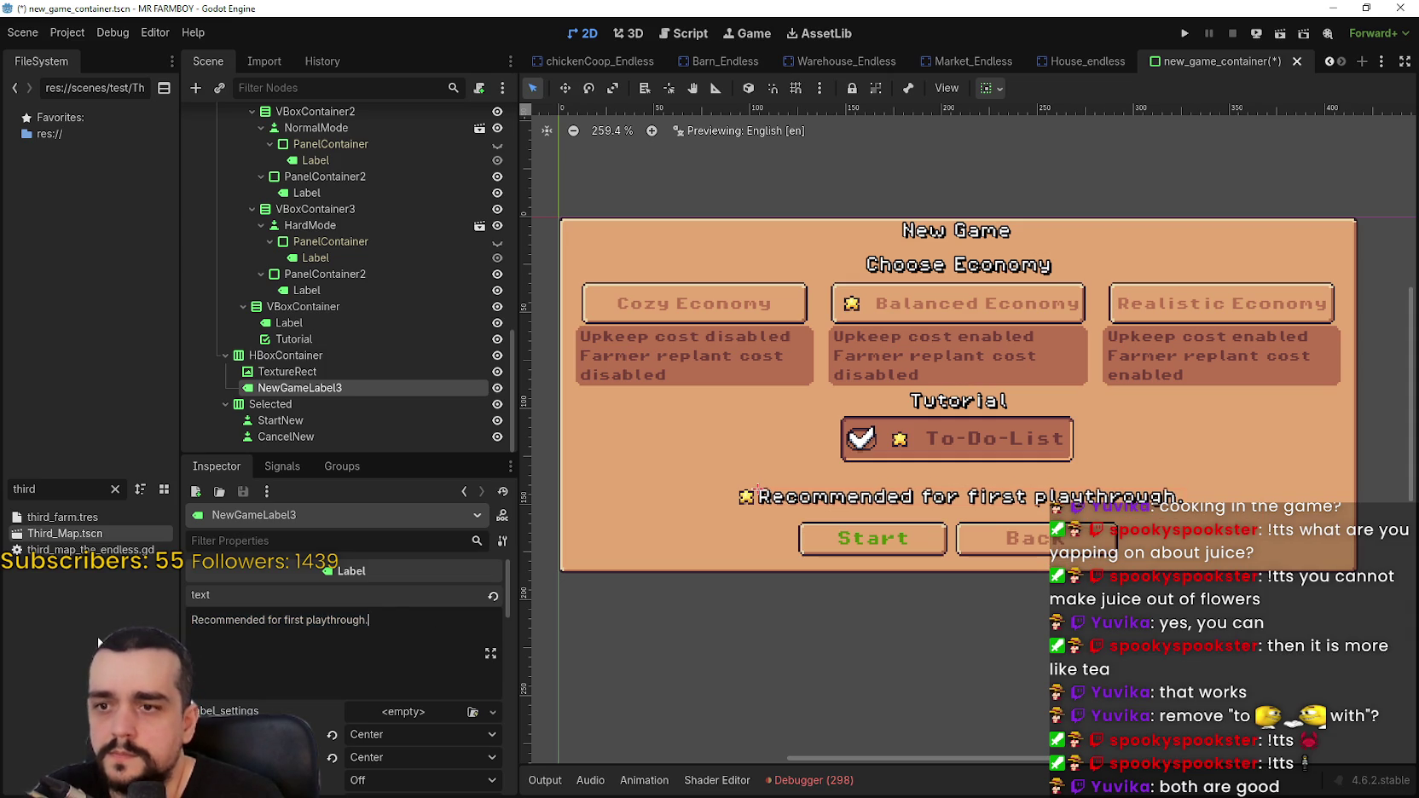
scroll(877, 171, up, 1)
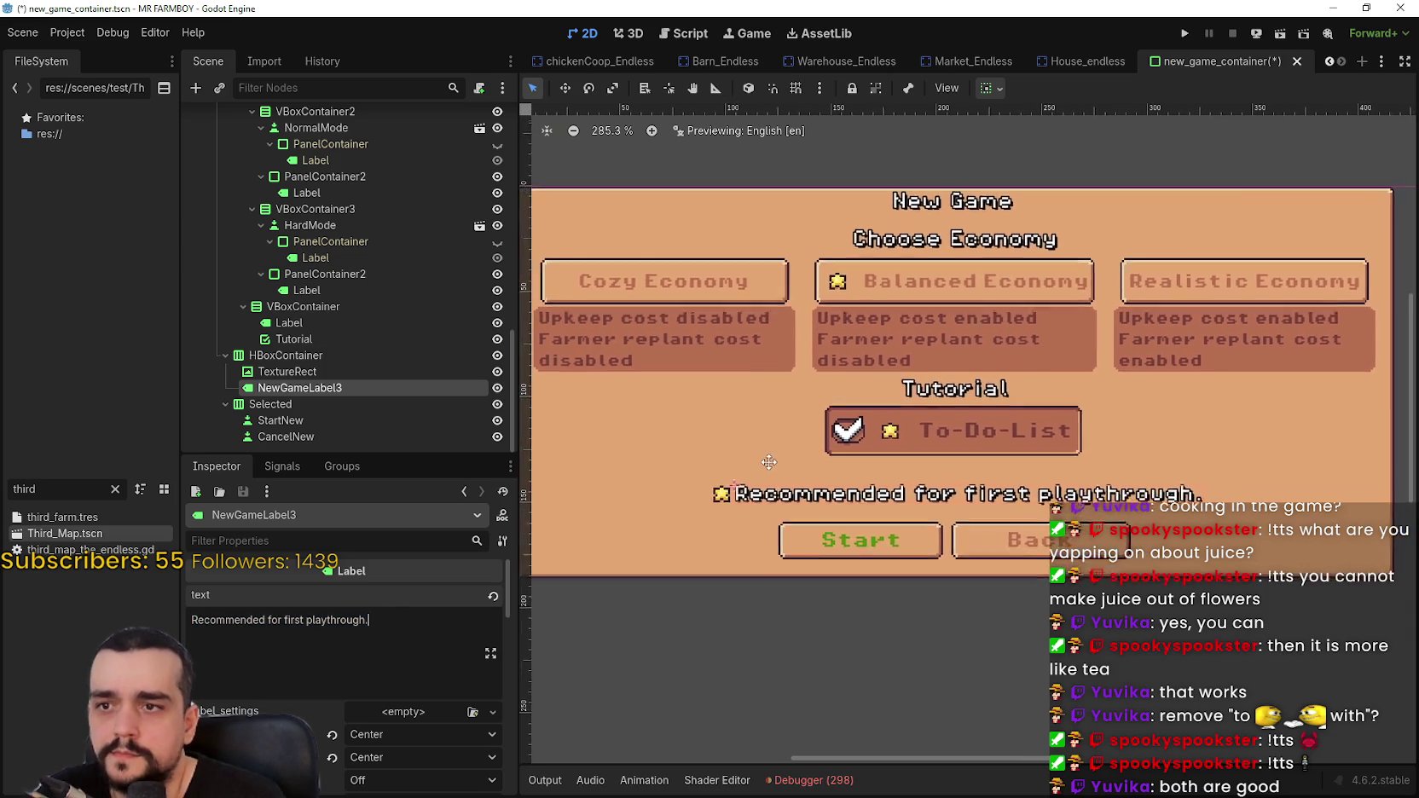
scroll(786, 495, down, 1)
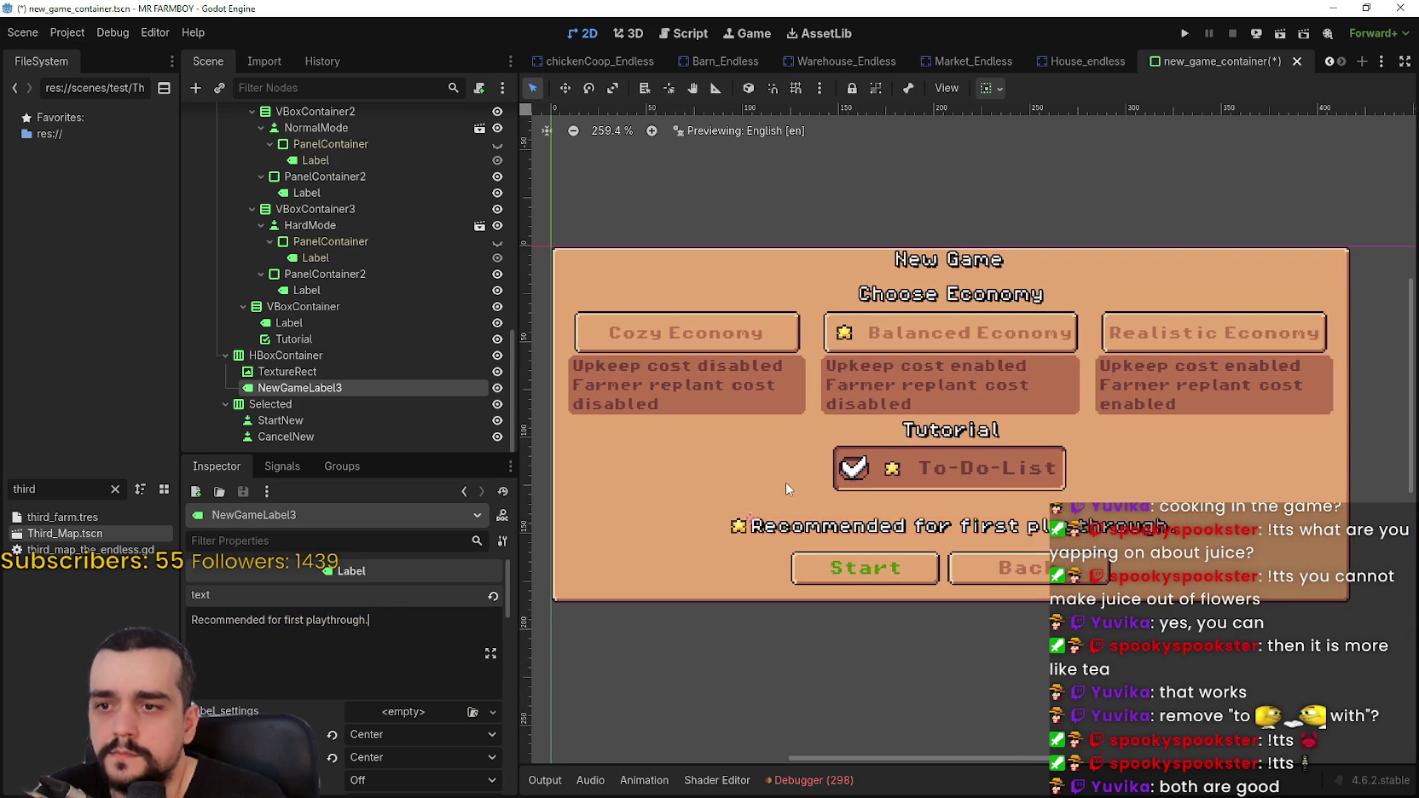
- Keep a second note label and strip its Settings line, leaving 'Recommended for first playthrough.' beside the star
click(339, 355)
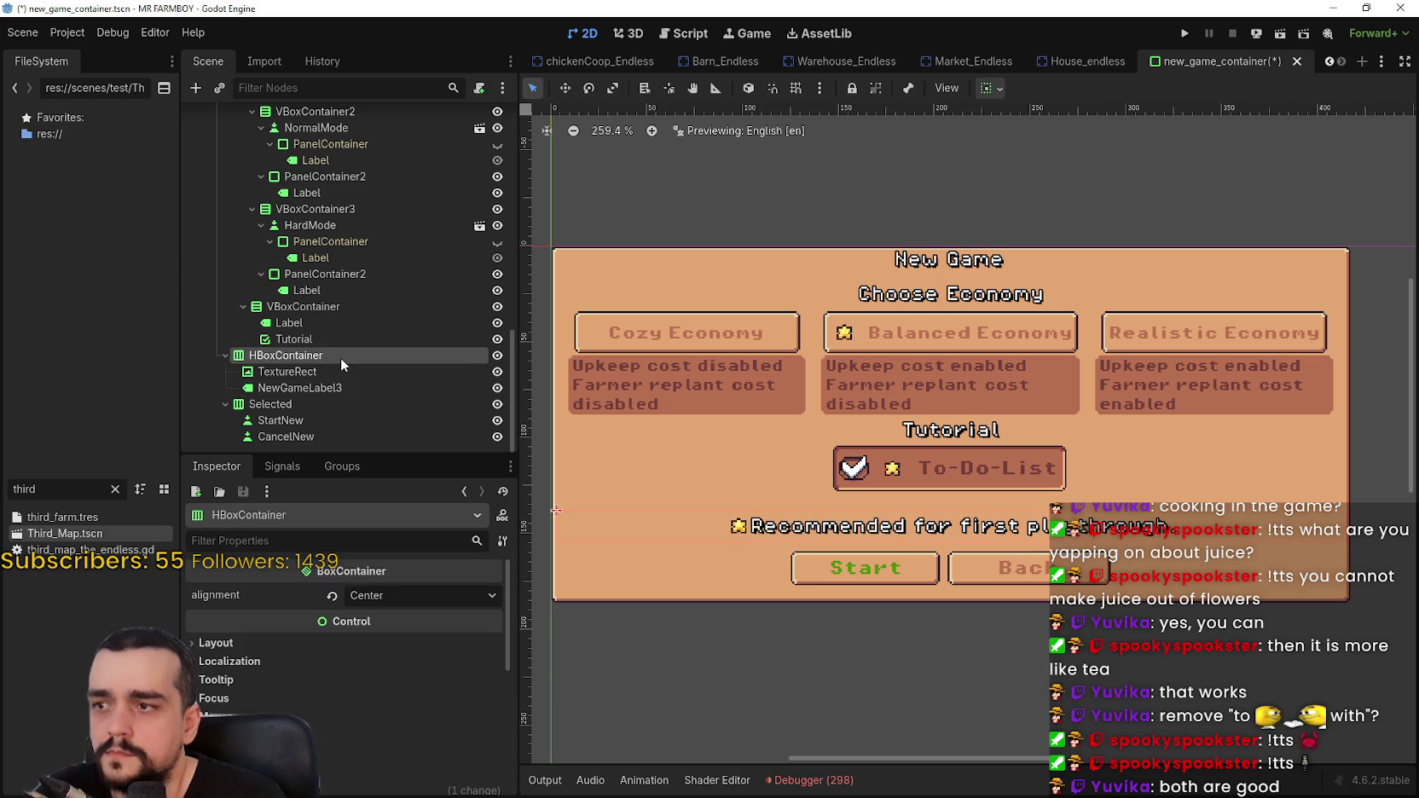
key(ctrl+z)
key(ctrl+z)
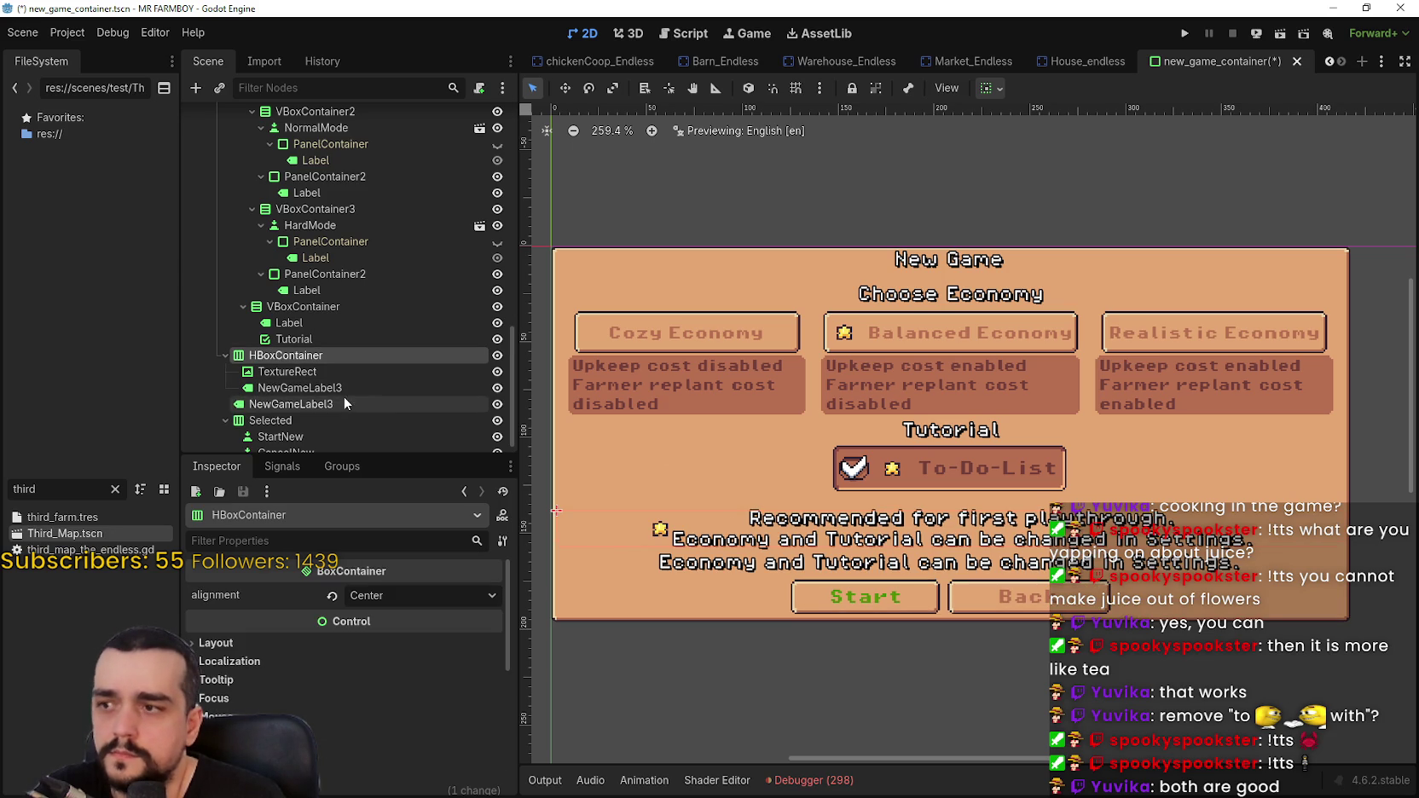
click(333, 391)
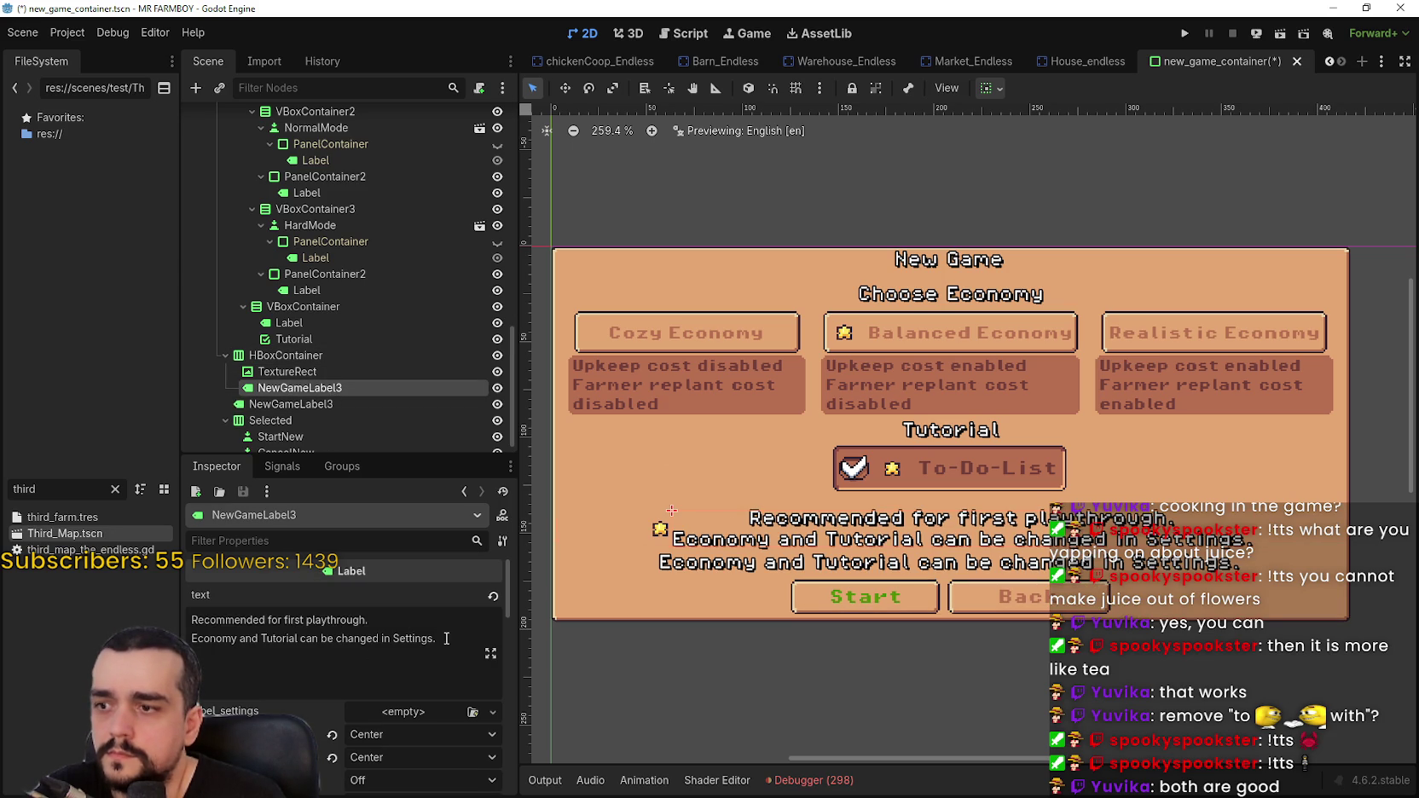
drag(445, 638, 160, 625)
key(BackSpace)
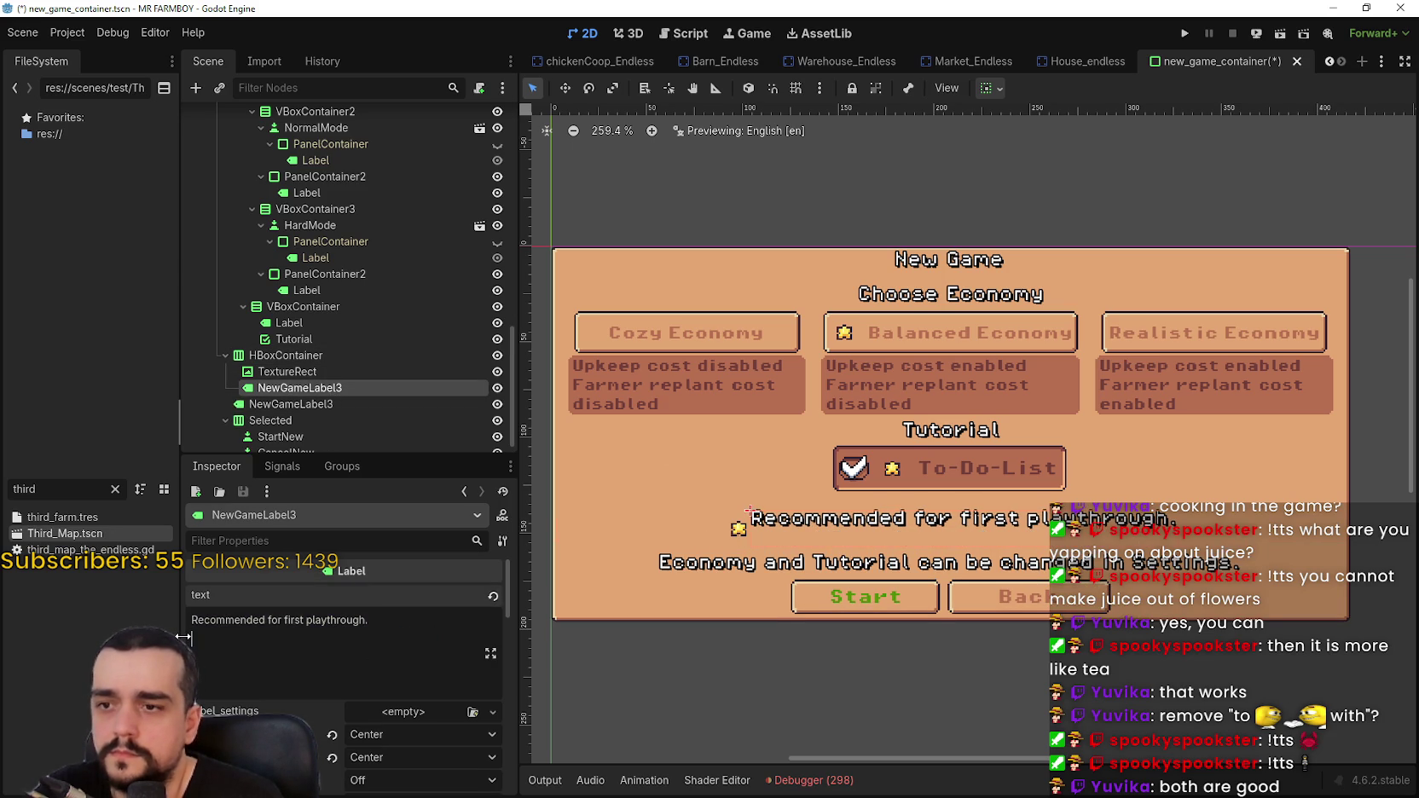
key(BackSpace)
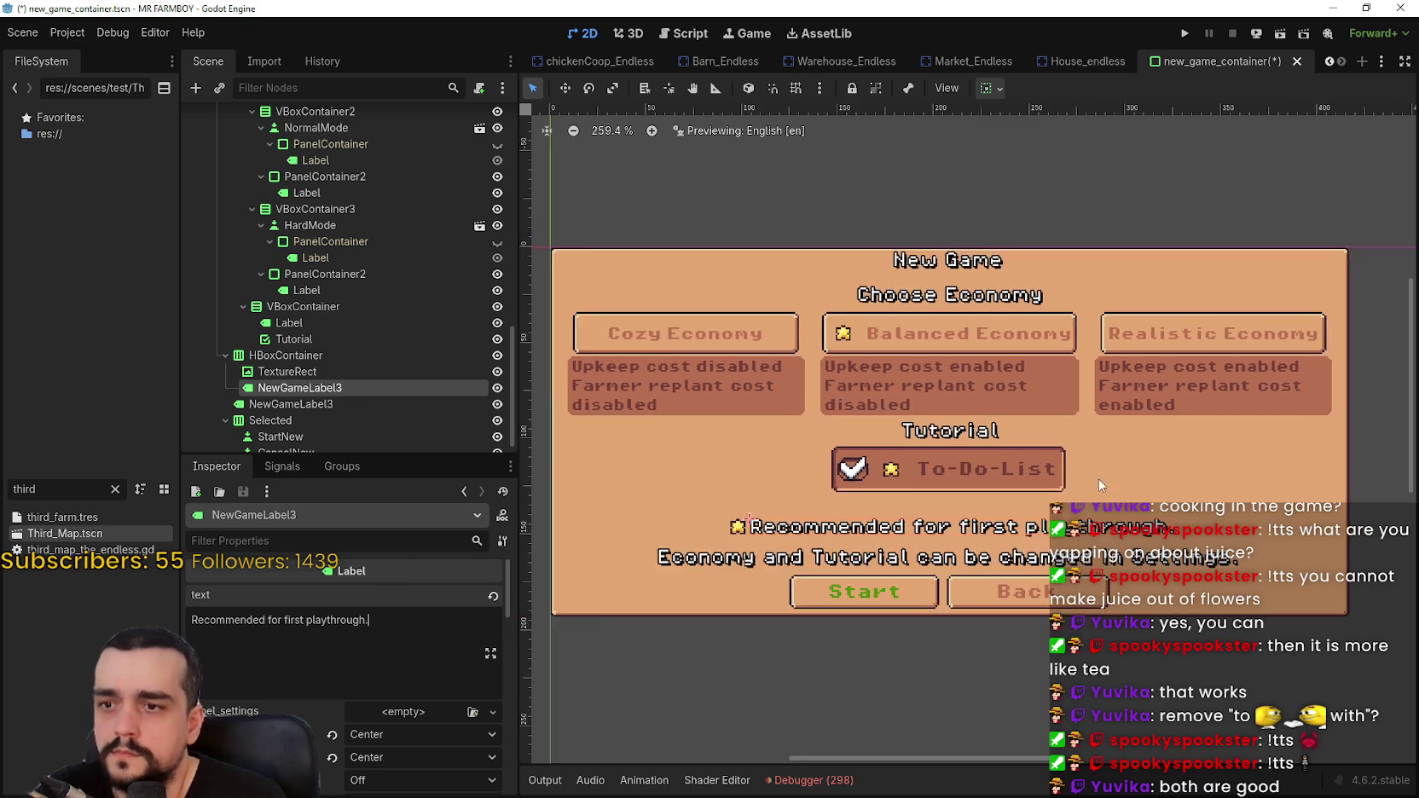
scroll(1057, 490, down, 1)
- Drag the copied Settings note label above HBoxContainer, then into the Label/Tutorial VBoxContainer
click(264, 405)
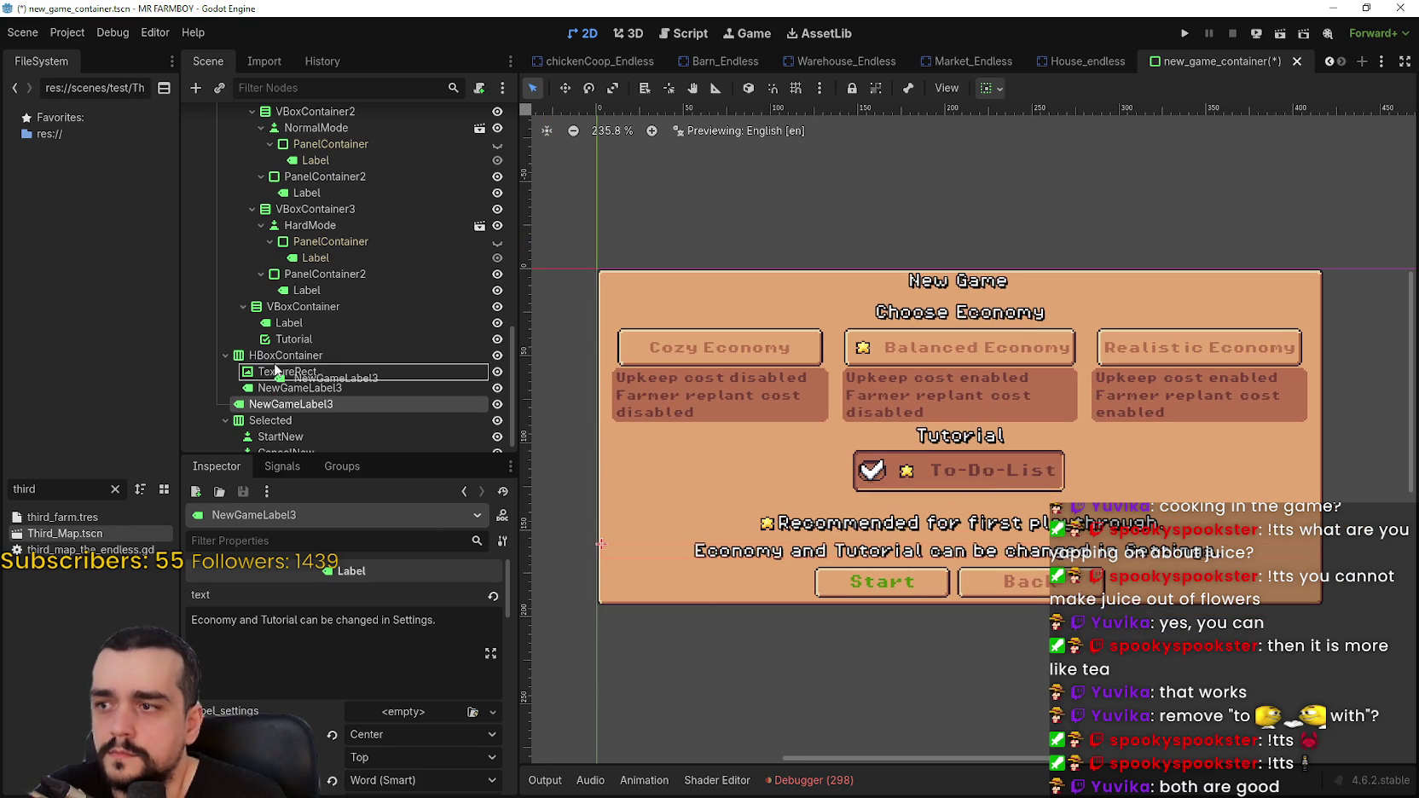
drag(272, 354, 273, 353)
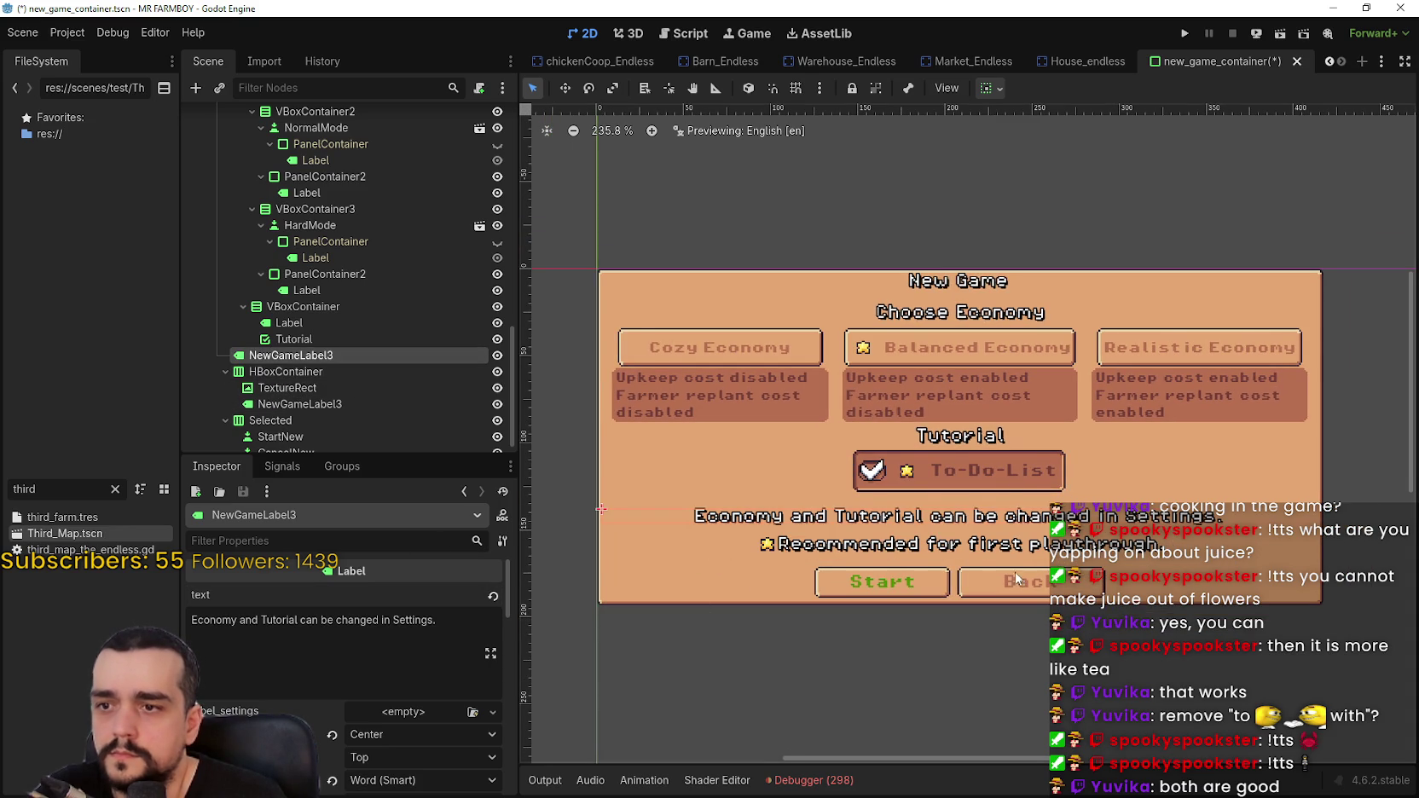
scroll(895, 537, up, 4)
scroll(889, 527, down, 1)
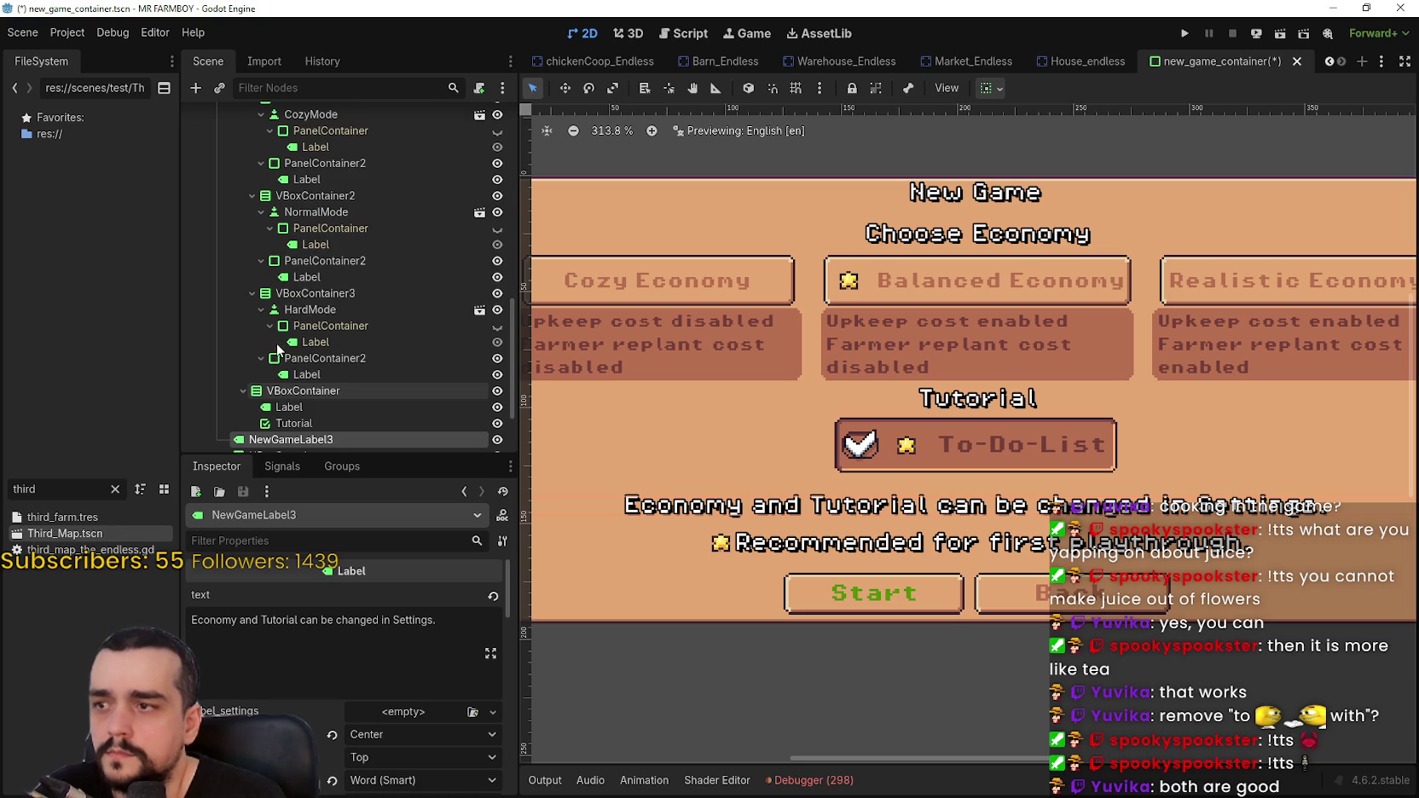
scroll(281, 426, up, 1)
drag(273, 404, 307, 346)
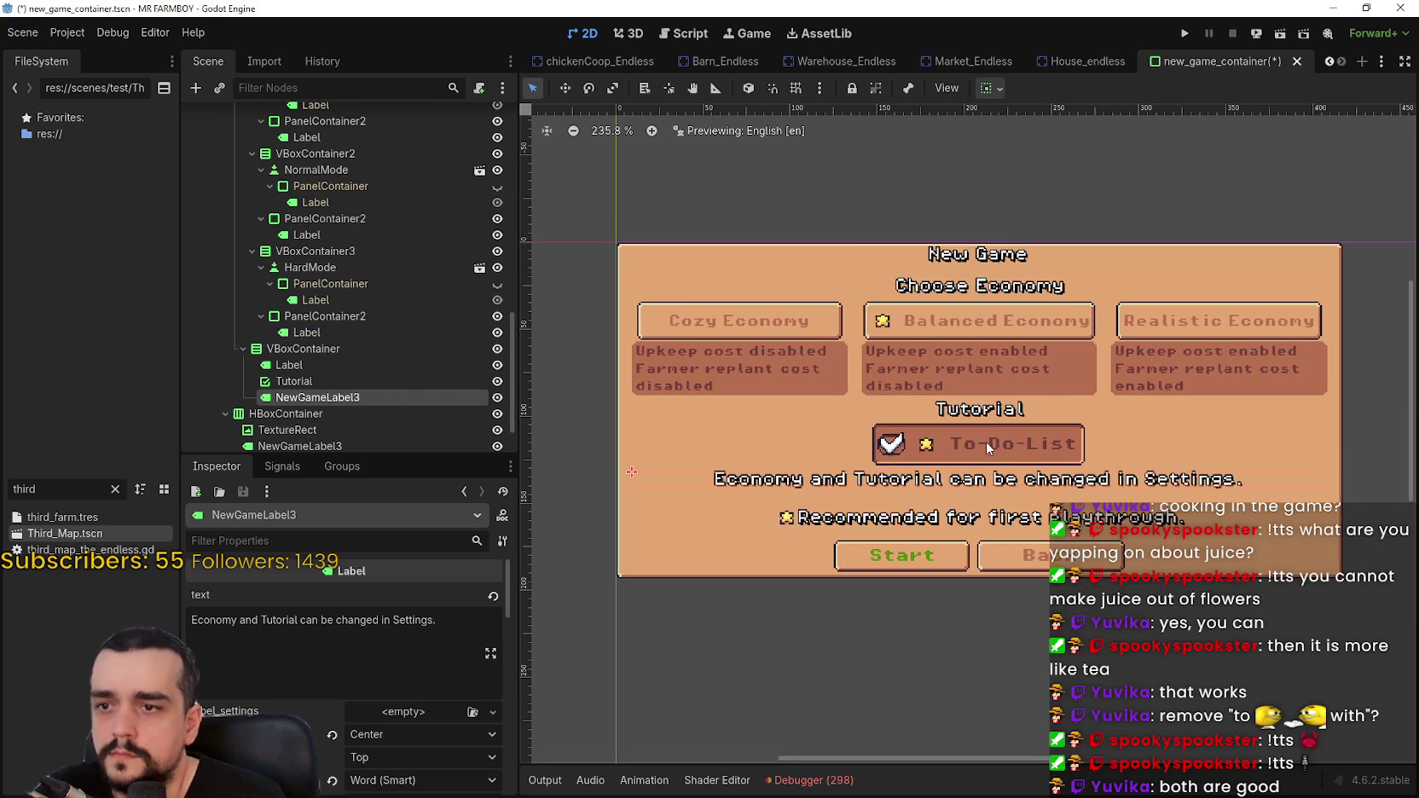
scroll(1136, 514, down, 1)
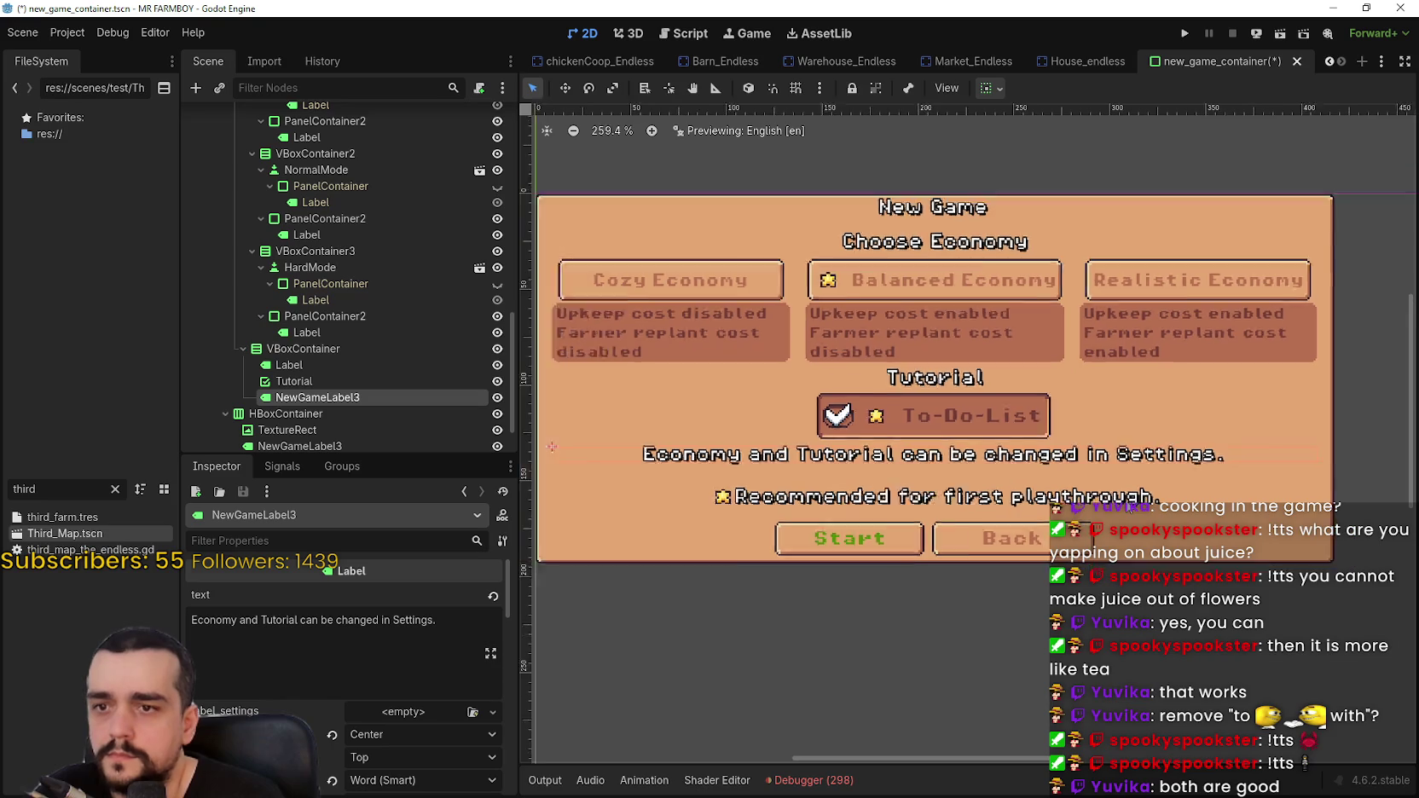
scroll(1108, 477, down, 1)
scroll(1101, 474, down, 1)
scroll(957, 474, up, 2)
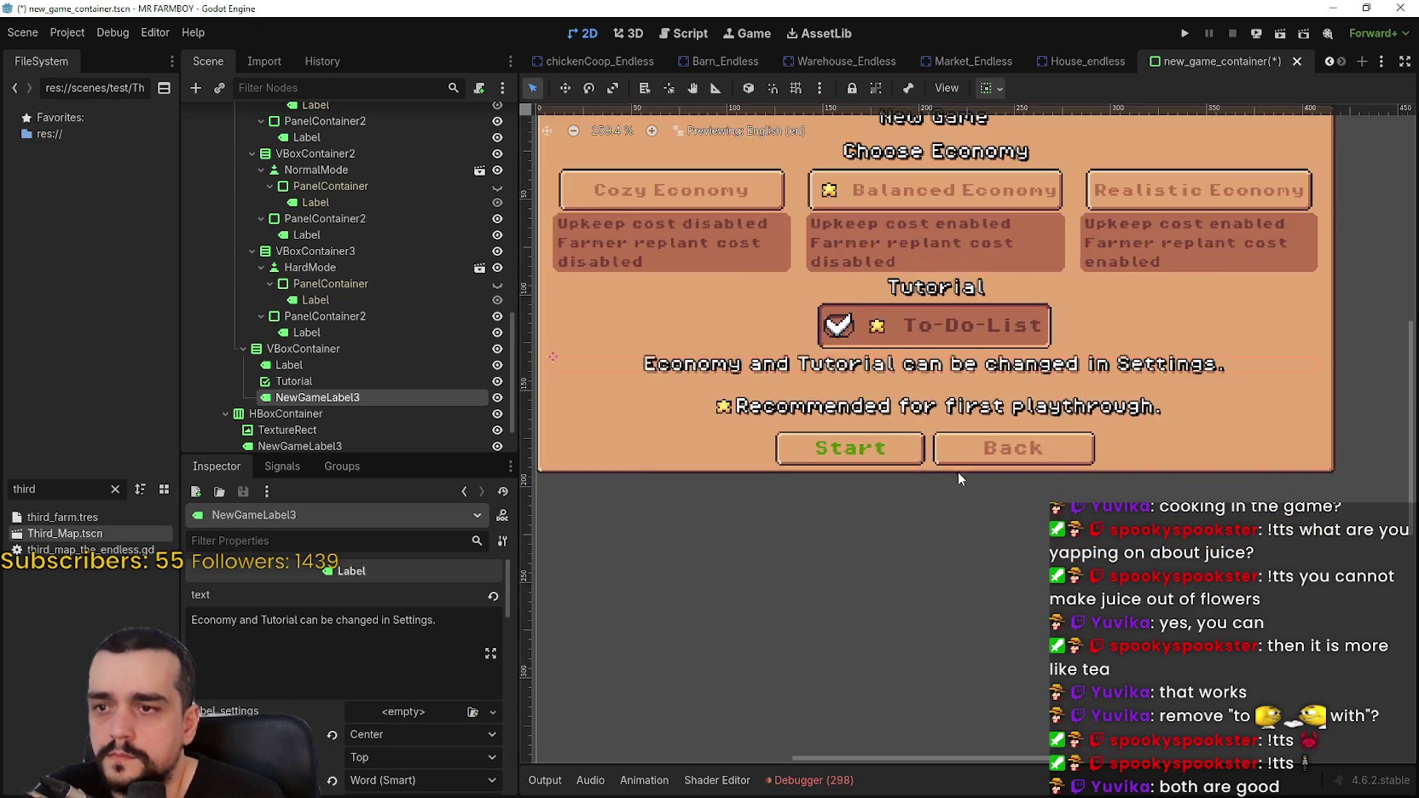
scroll(956, 461, down, 3)
scroll(388, 237, down, 3)
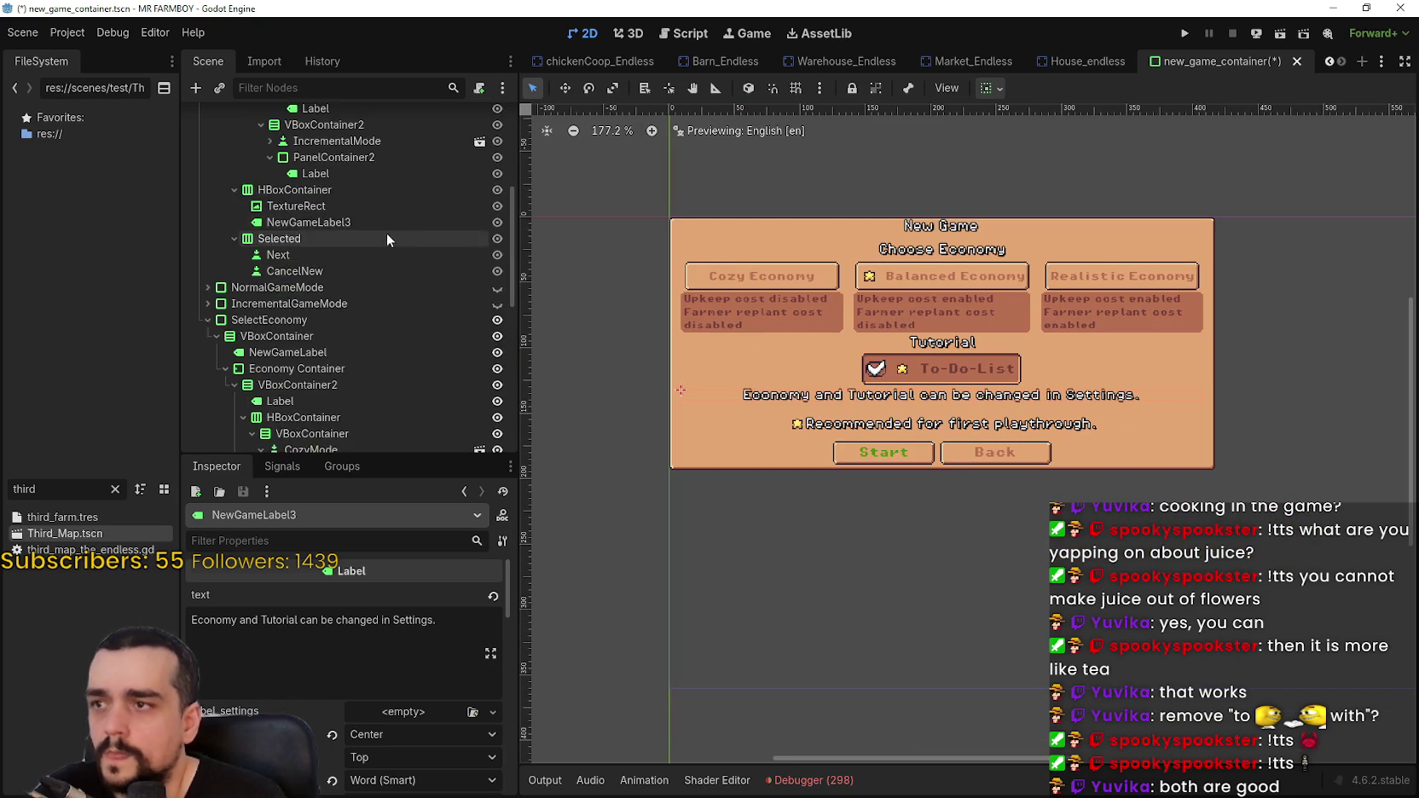
scroll(360, 194, up, 4)
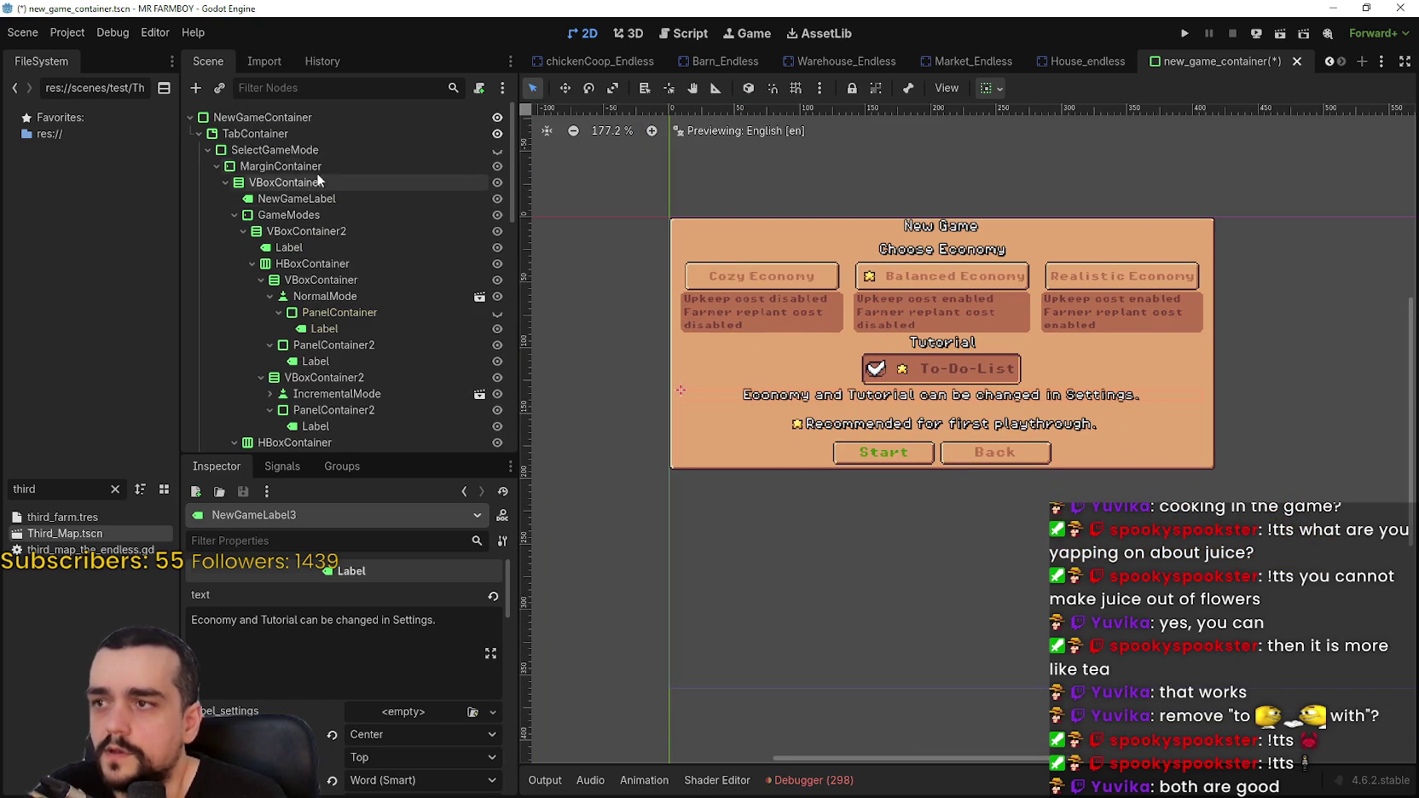
click(271, 151)
right_click(274, 670)
scroll(287, 335, down, 8)
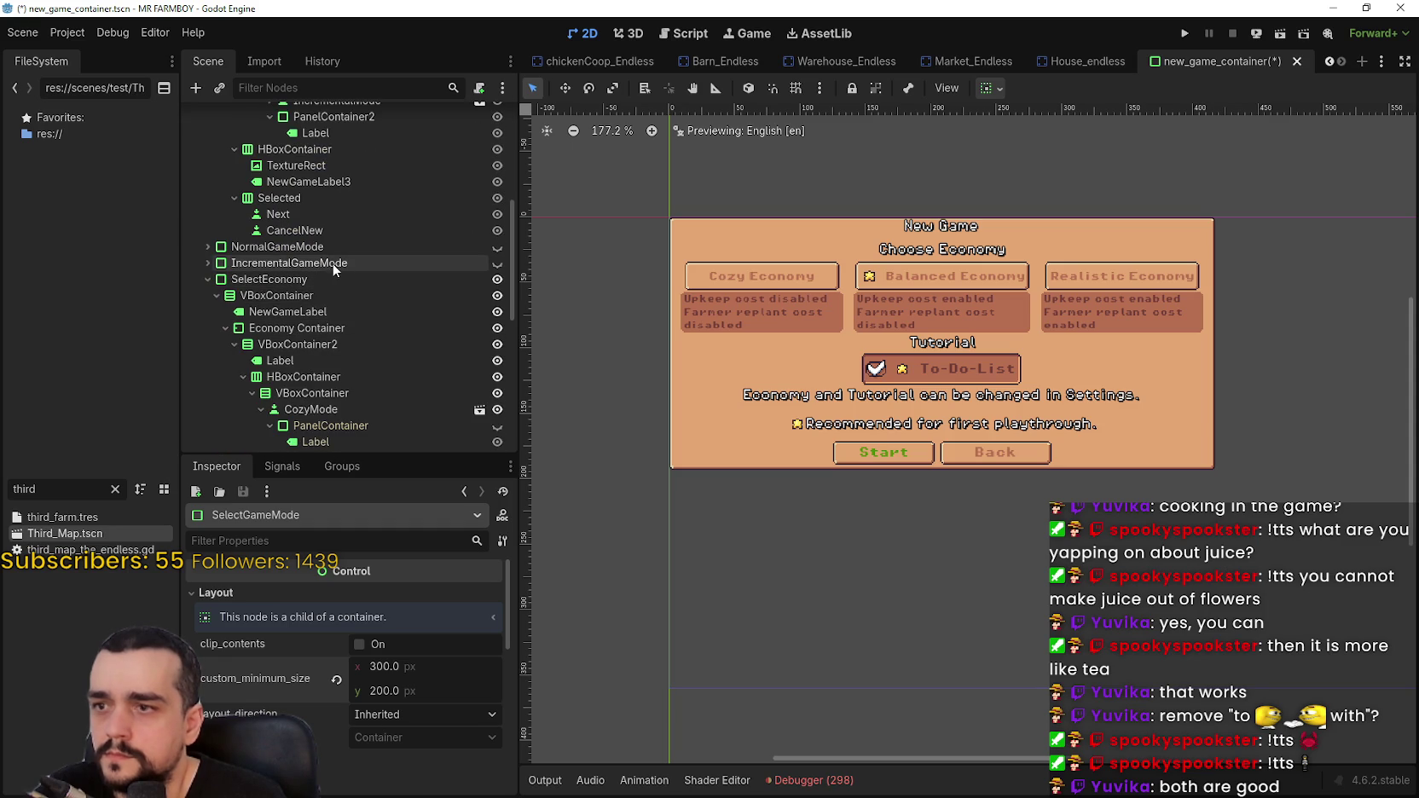
scroll(326, 270, down, 2)
scroll(322, 260, down, 7)
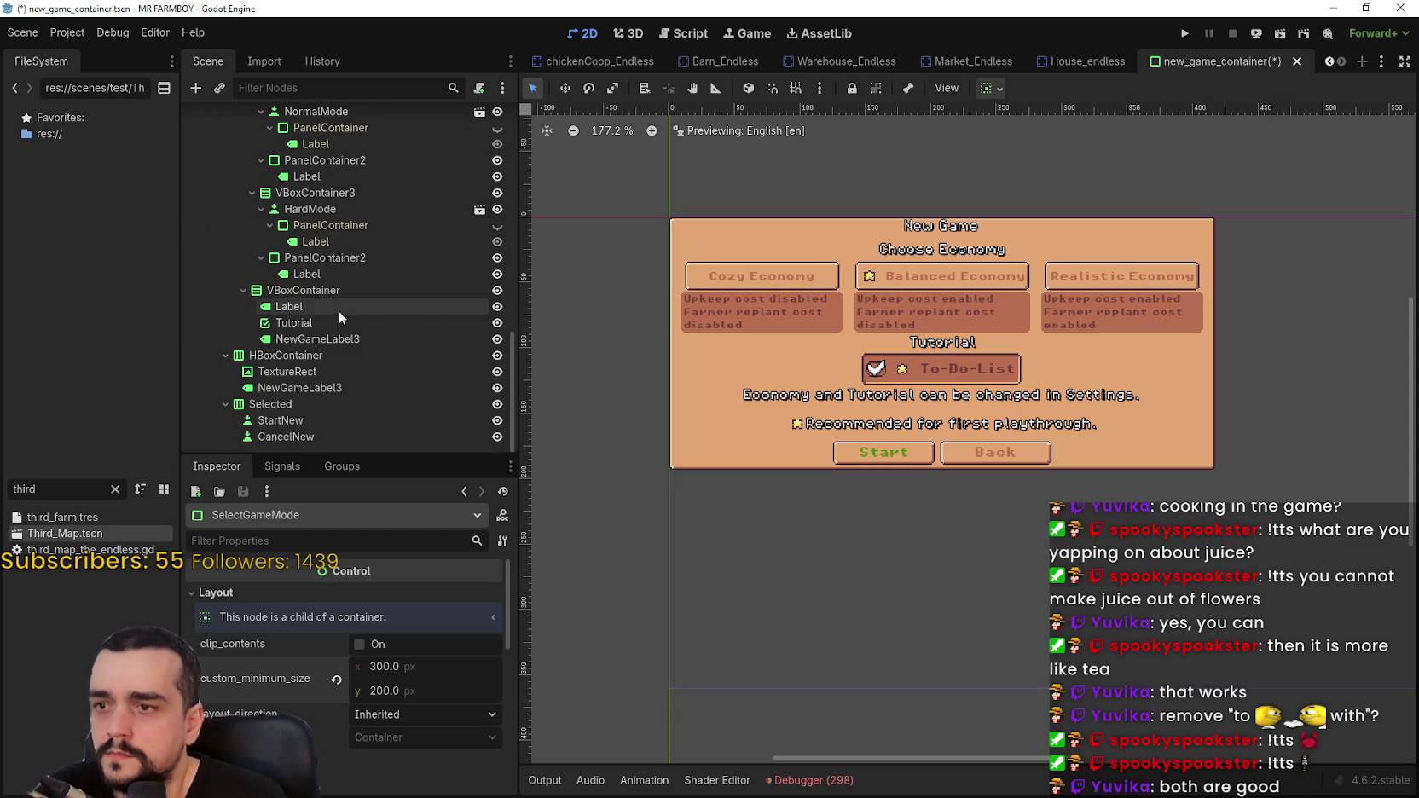
scroll(314, 390, up, 8)
right_click(280, 263)
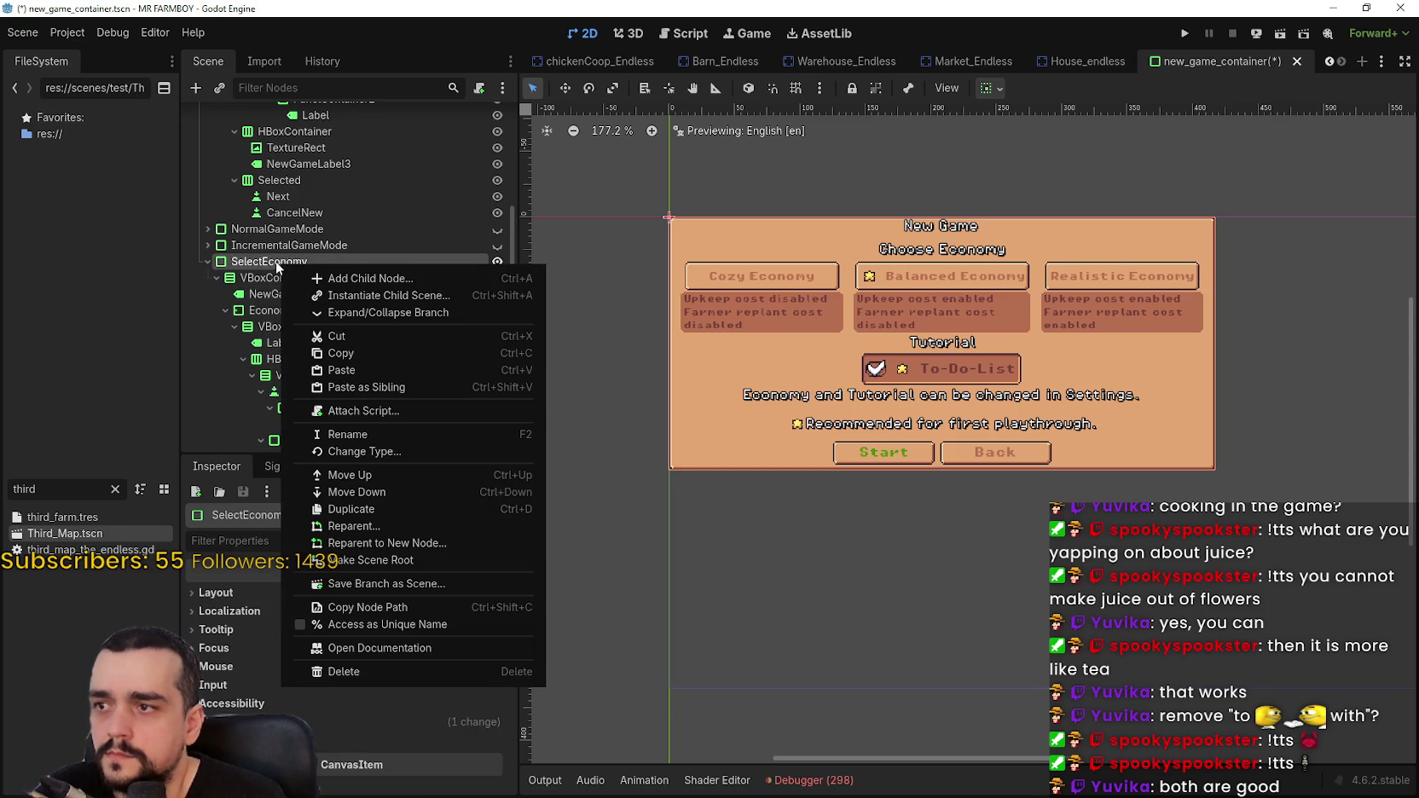
click(221, 591)
right_click(262, 675)
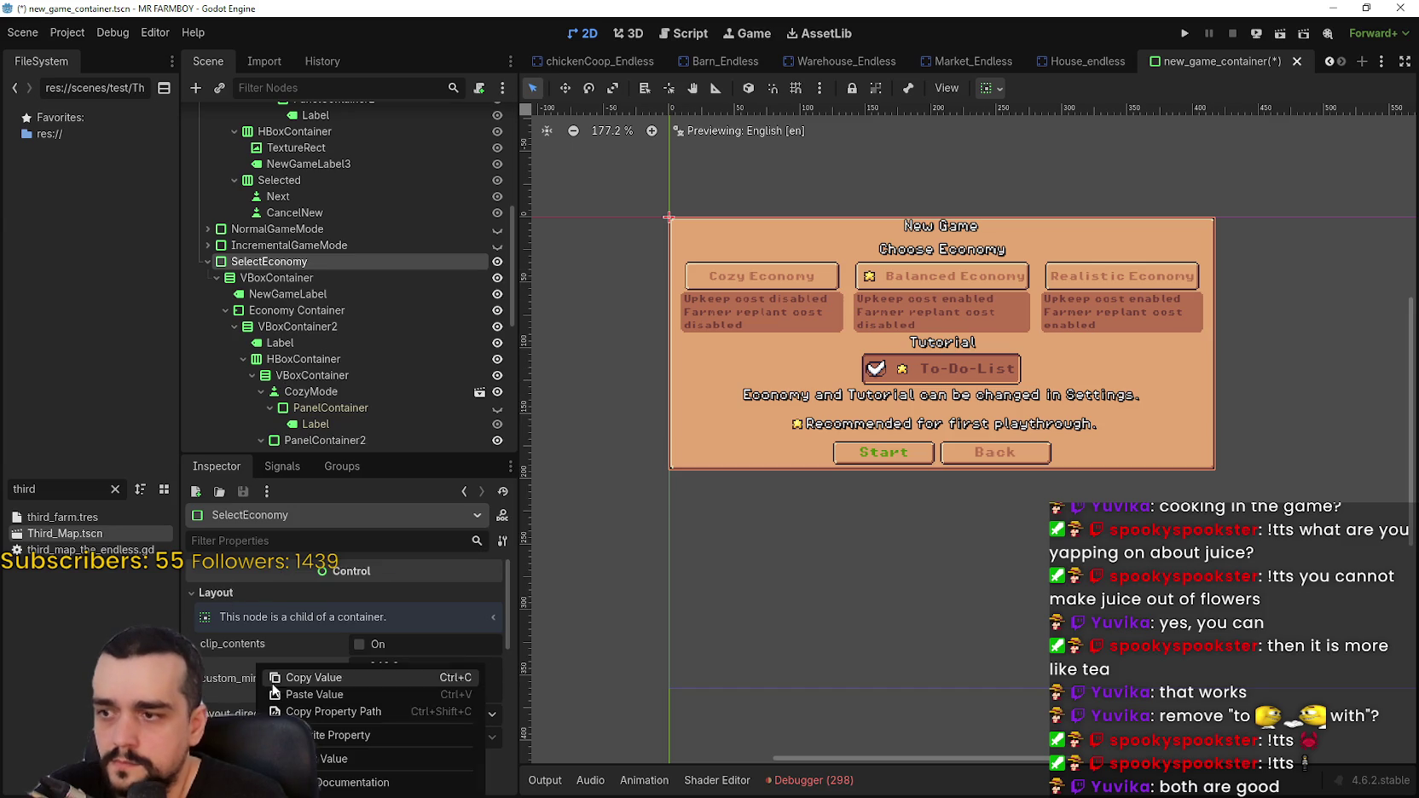
click(310, 713)
scroll(981, 400, up, 1)
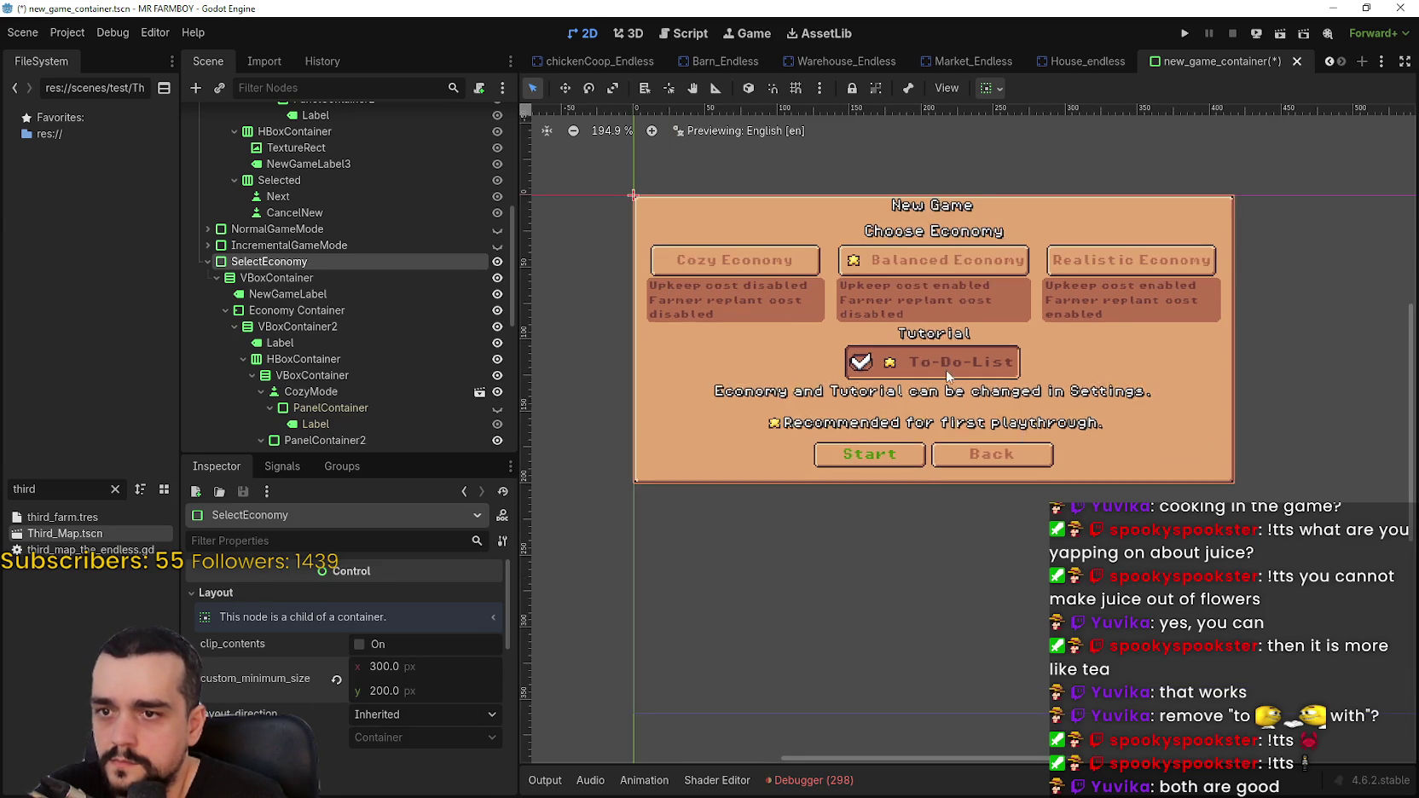
scroll(363, 368, down, 8)
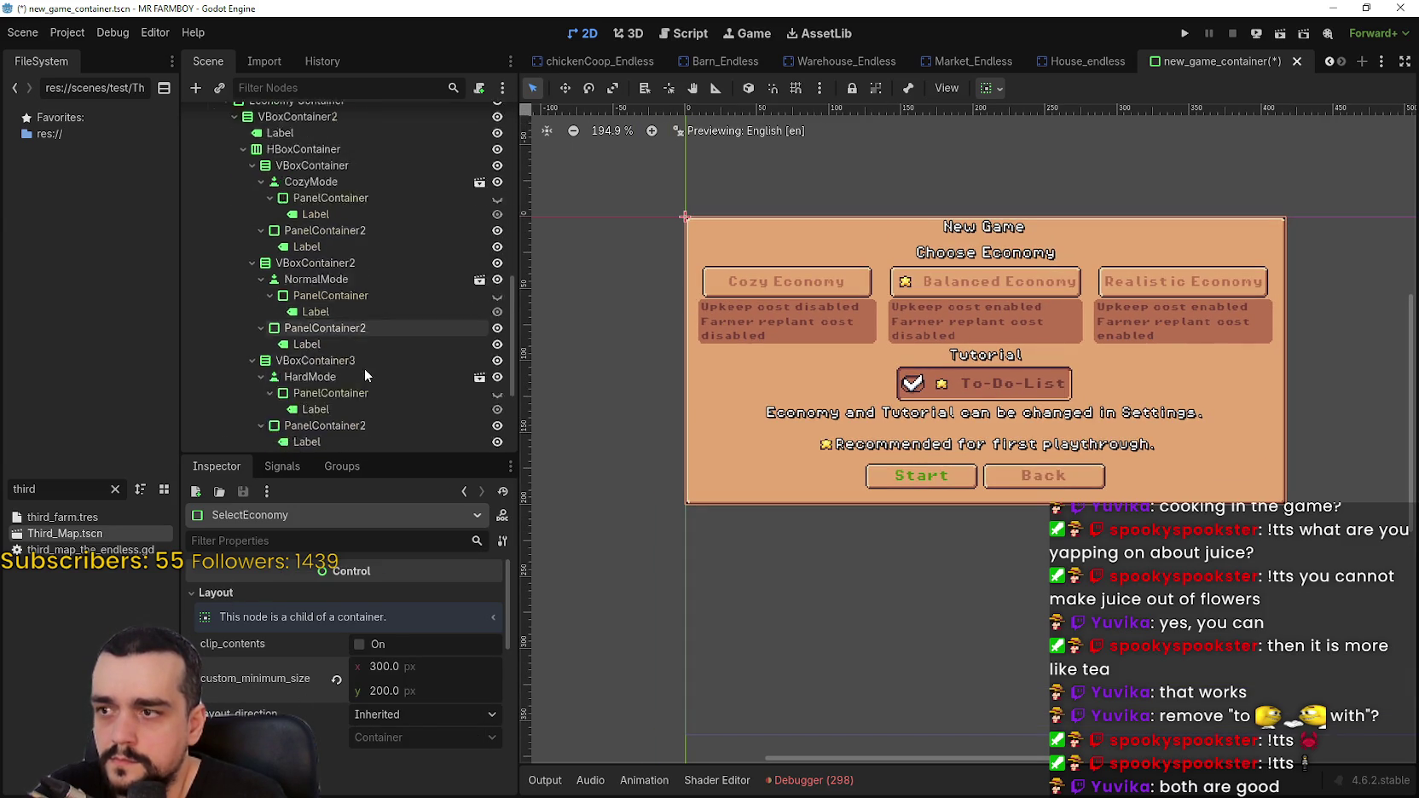
click(325, 377)
scroll(324, 392, down, 2)
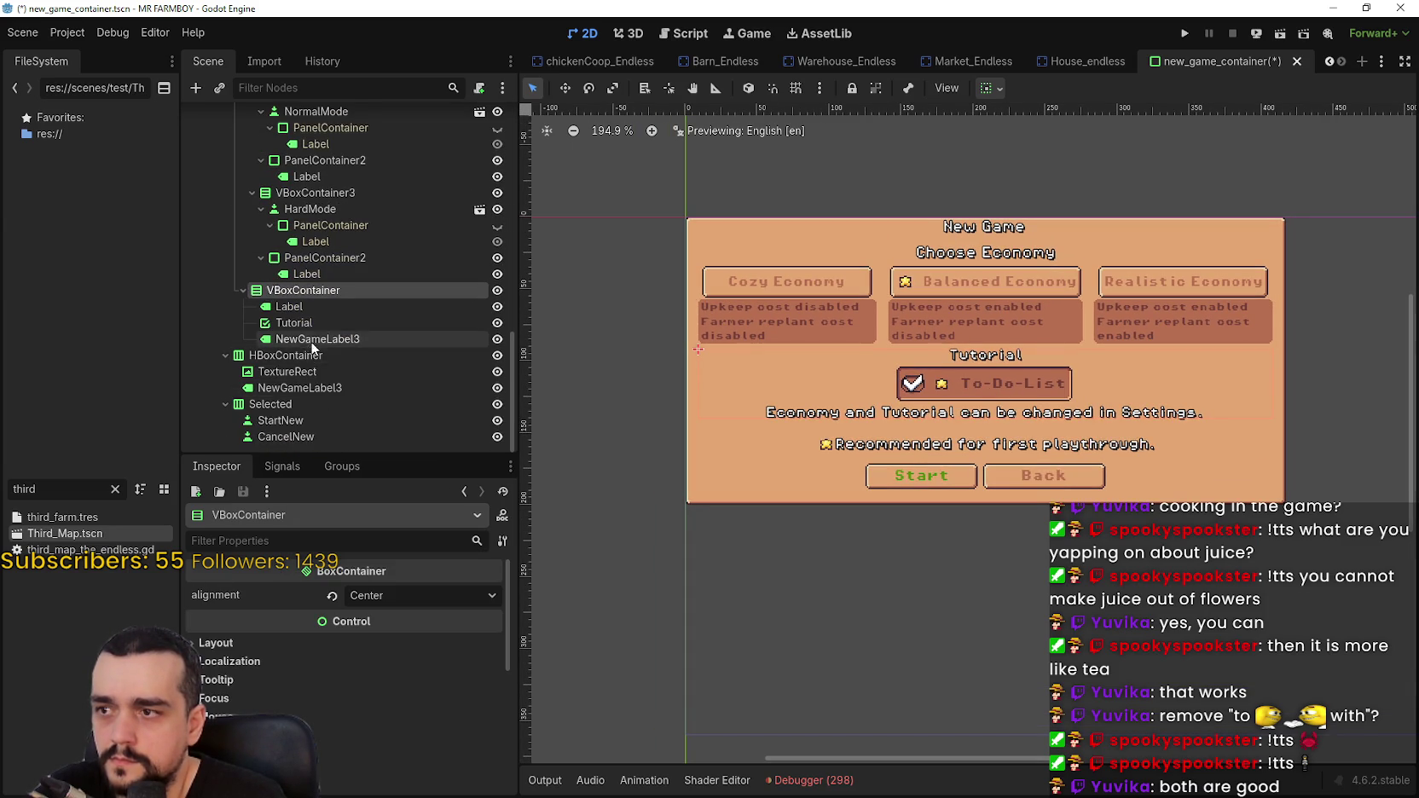
click(290, 356)
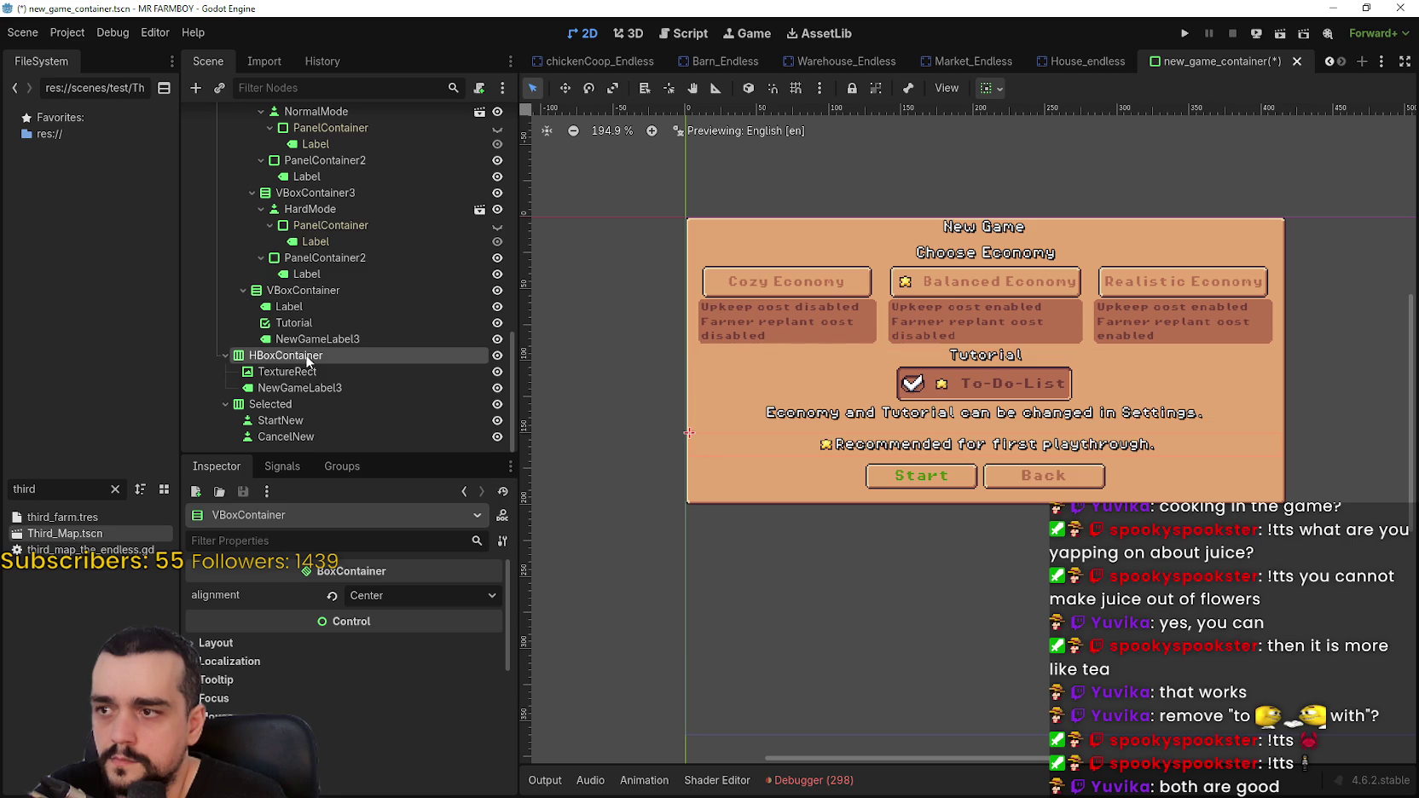
- Give the Start/Back button row Vertical Expand with Bottom alignment and save the scene
click(295, 406)
scroll(1063, 428, up, 2)
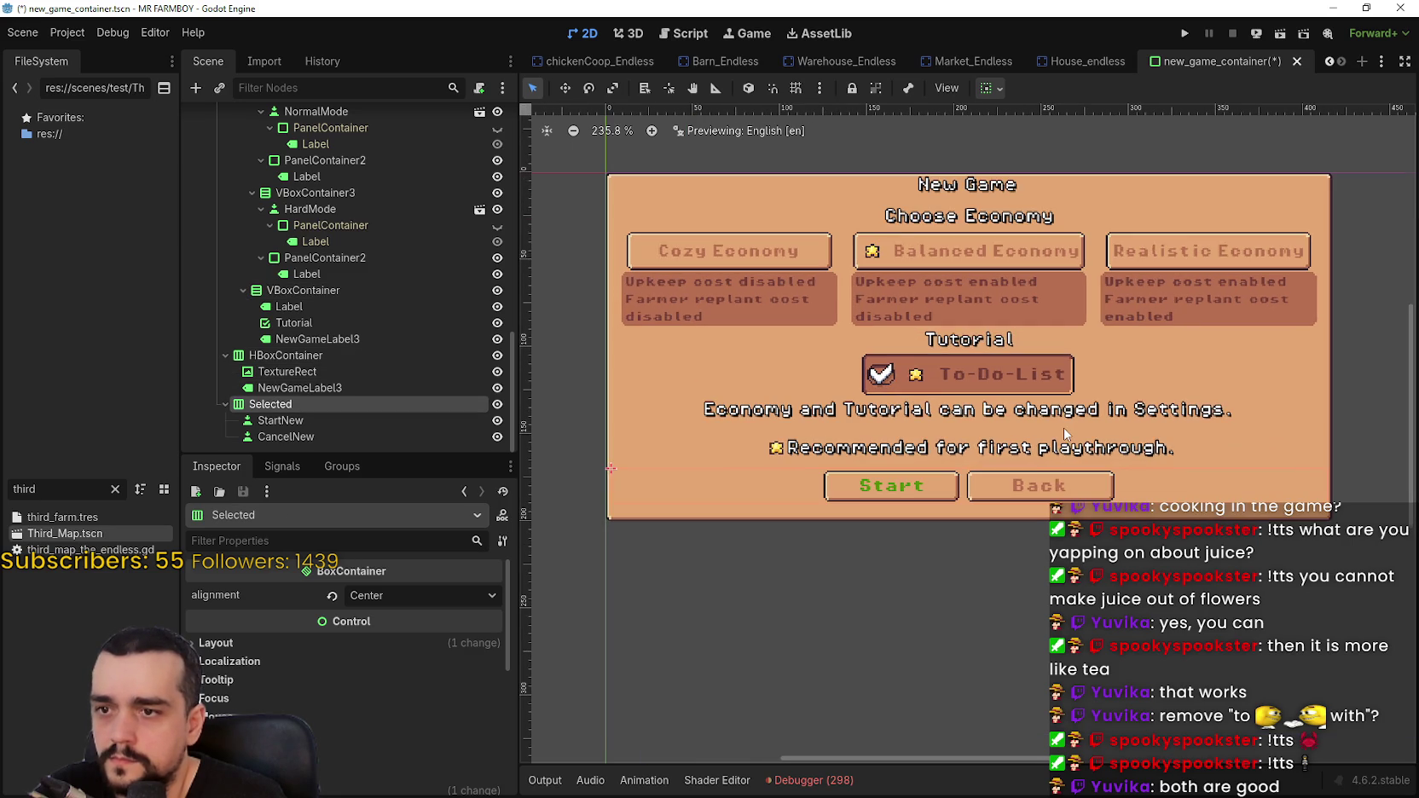
click(1000, 89)
click(1076, 262)
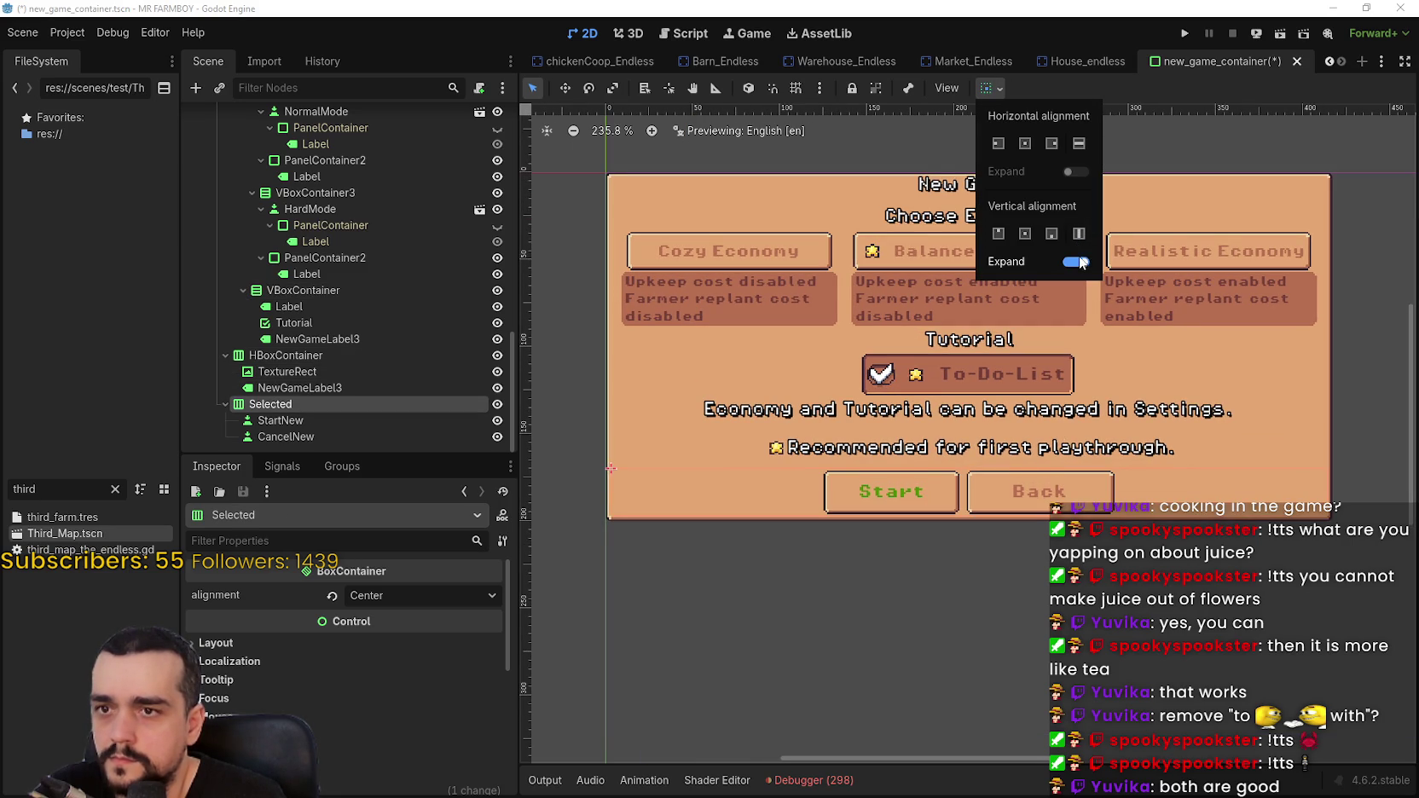
click(1051, 238)
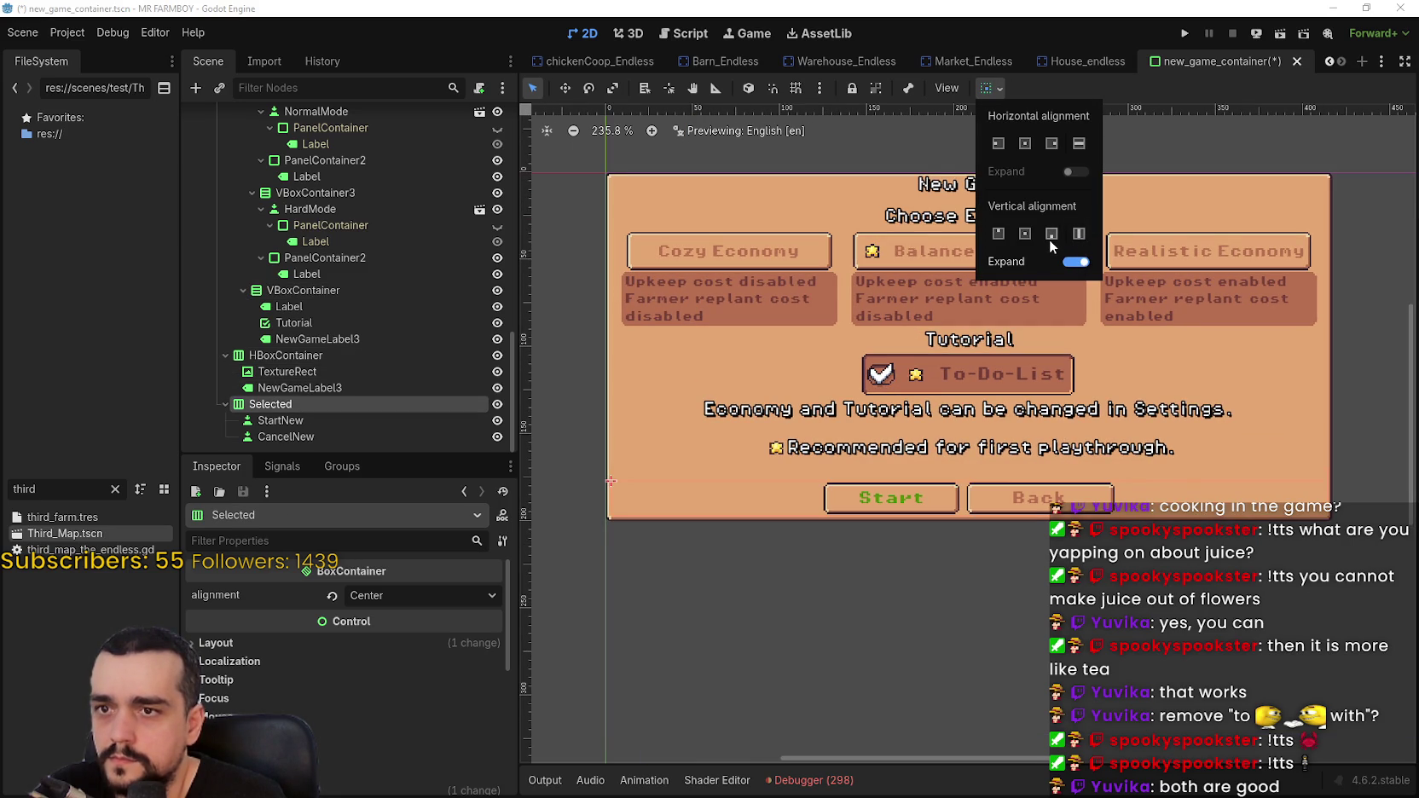
click(1134, 84)
scroll(748, 542, down, 1)
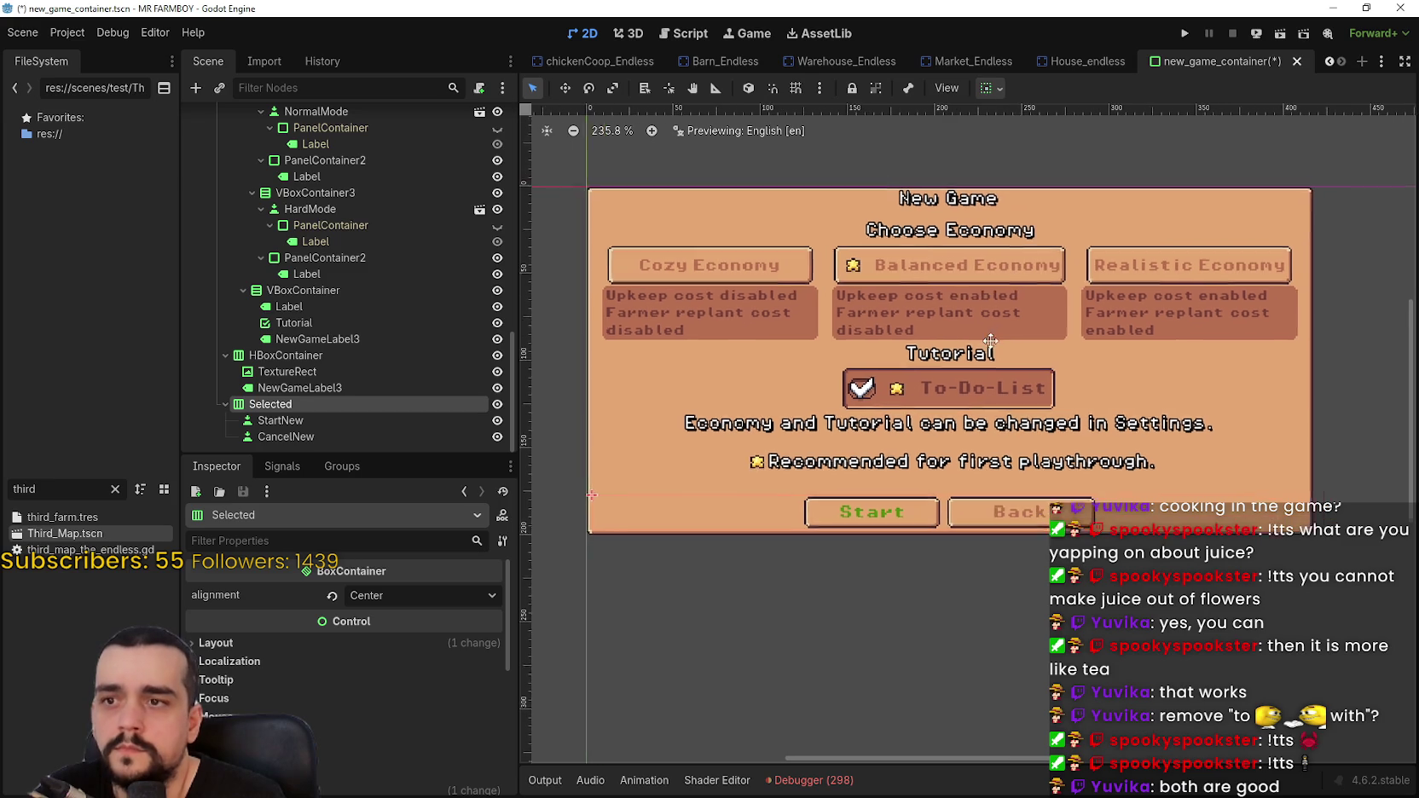
key(ctrl+s)
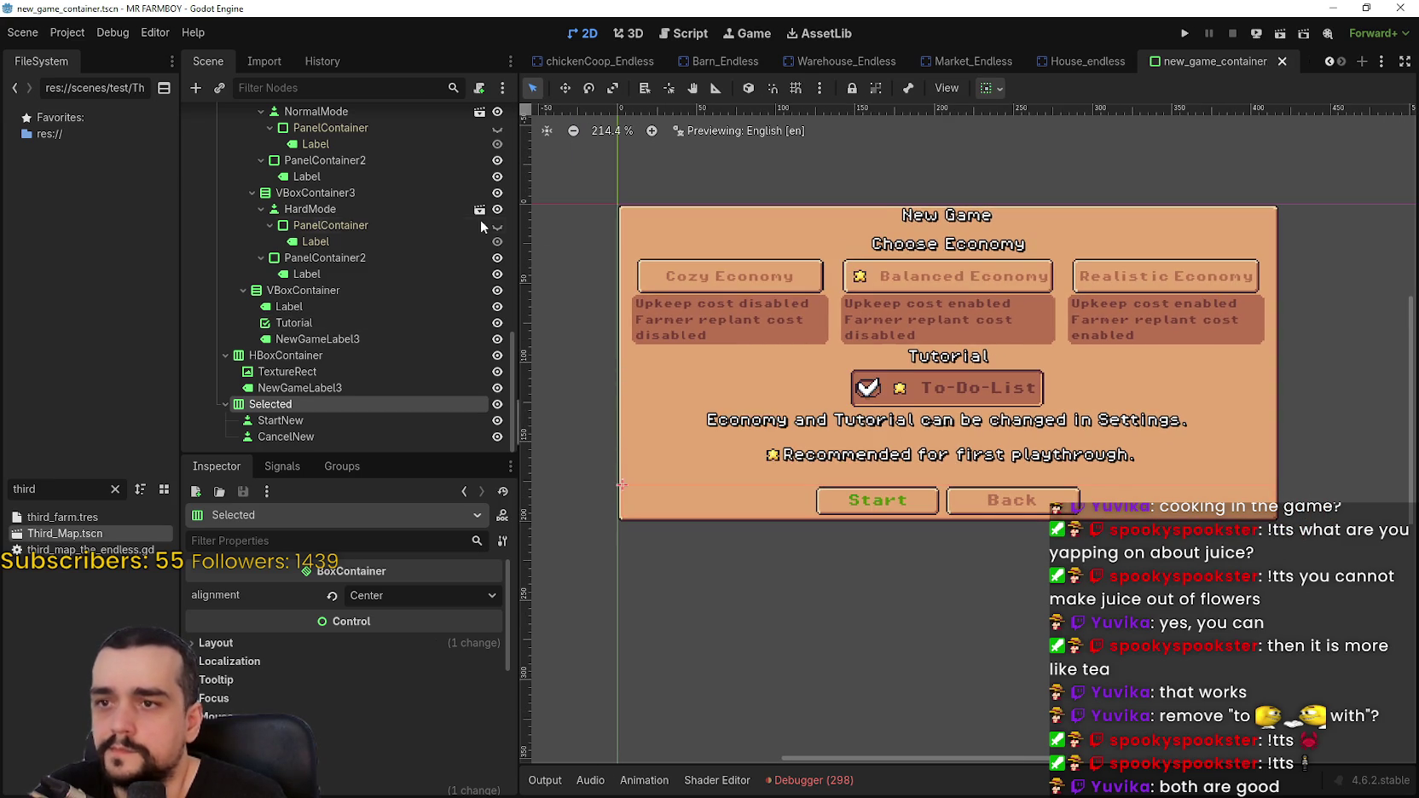
- Show the IncrementalGameMode screen and hide the SelectEconomy screen
scroll(397, 281, up, 5)
click(497, 203)
click(497, 219)
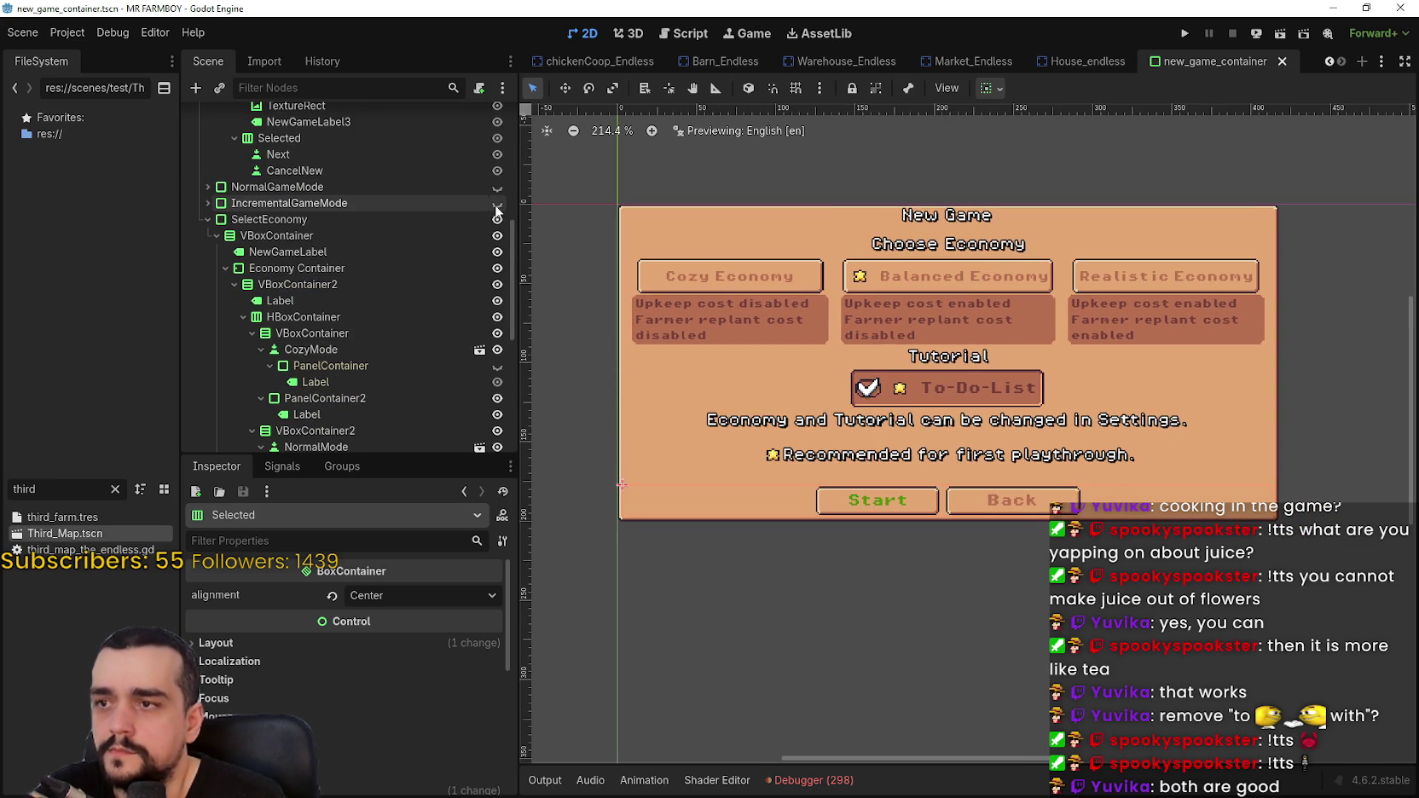
- Toggle visibility among IncrementalGameMode, NormalGameMode and SelectEconomy screens, ending with SelectEconomy shown
scroll(769, 218, up, 4)
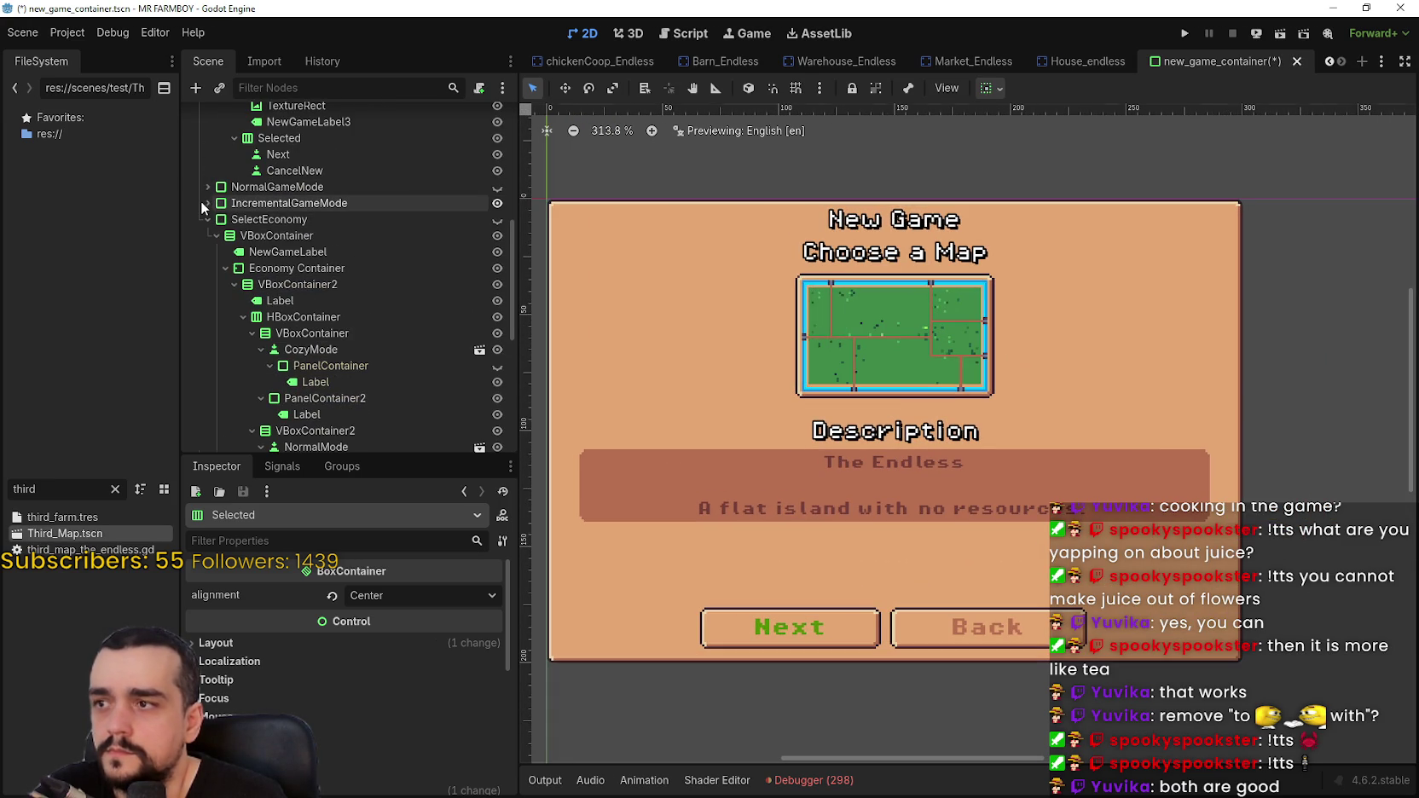
click(264, 219)
click(497, 203)
click(497, 219)
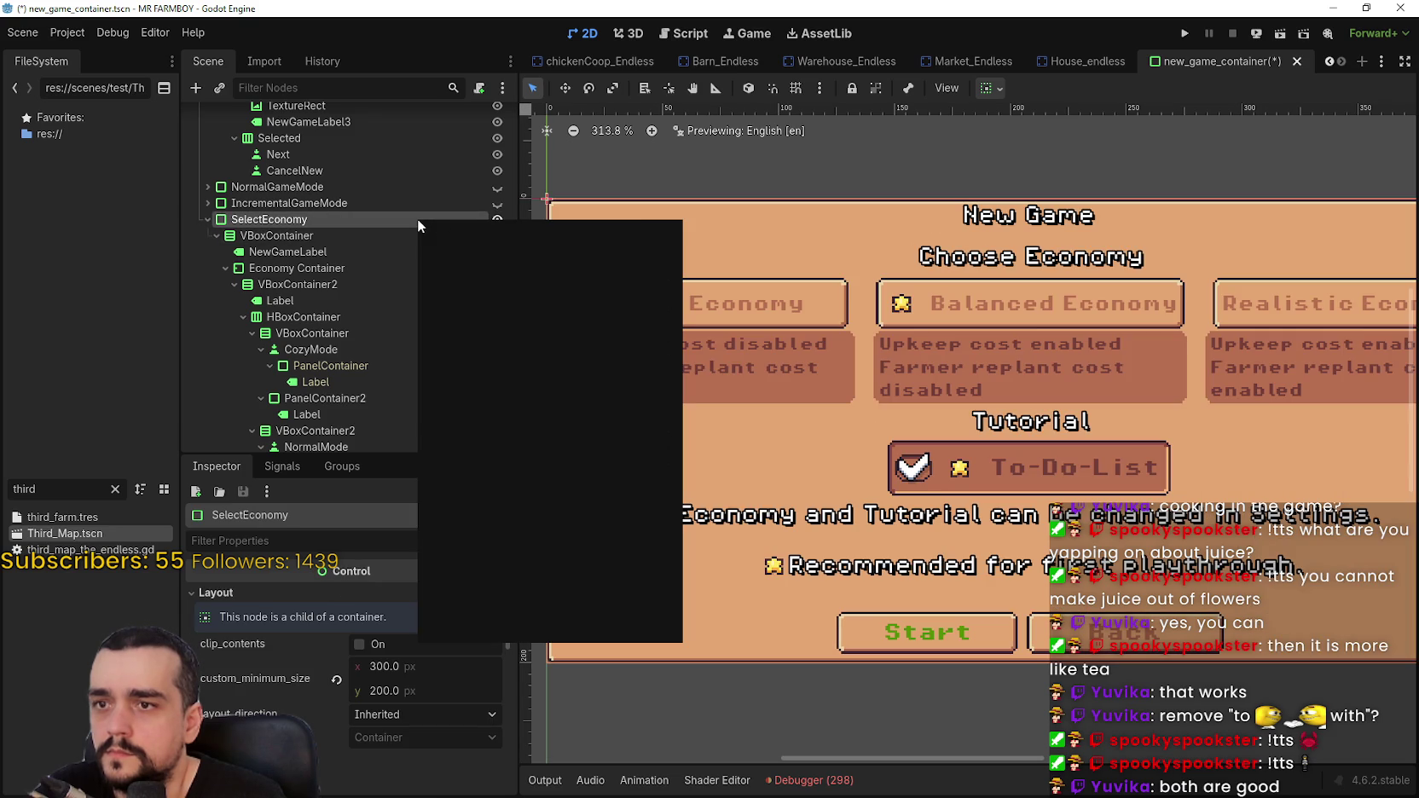
click(370, 217)
click(497, 202)
click(497, 219)
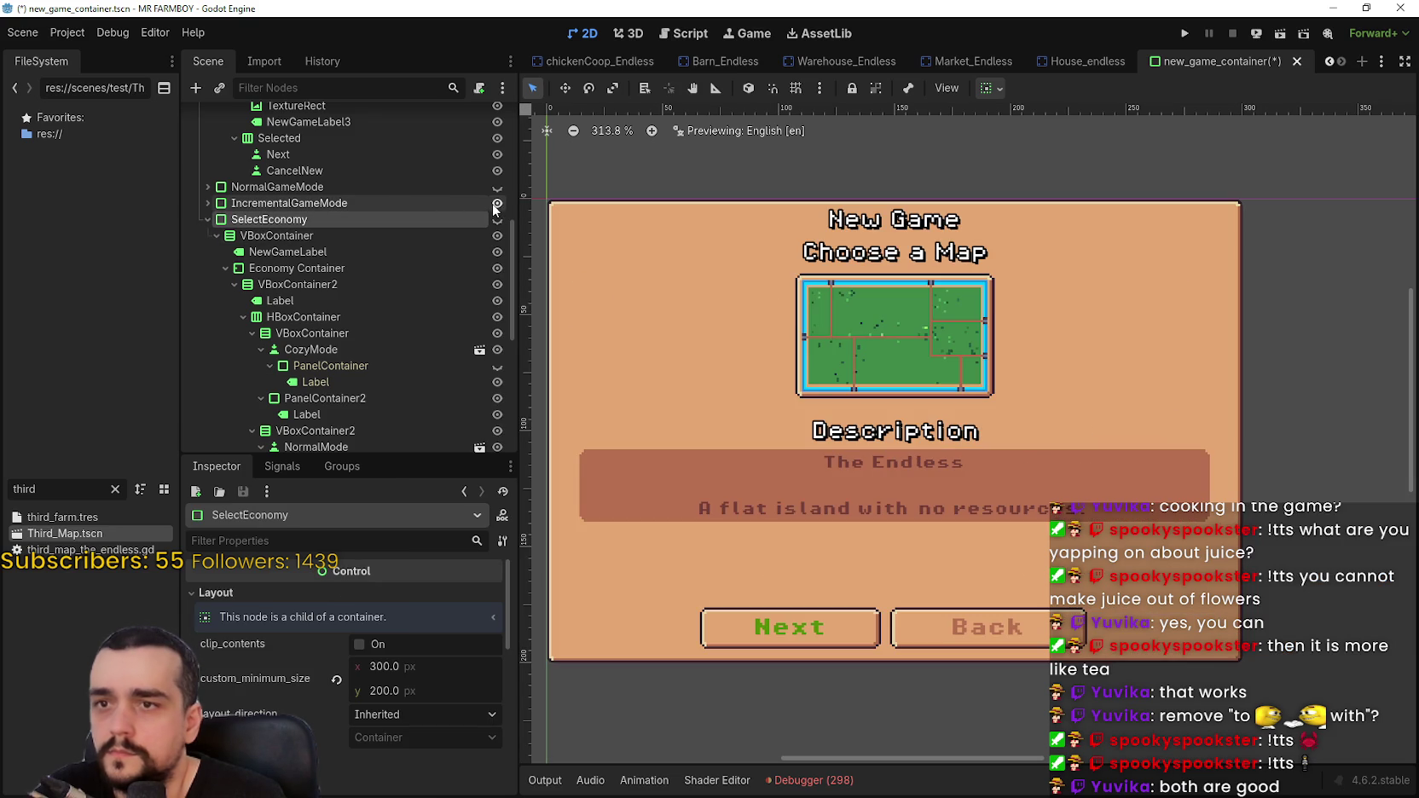
scroll(486, 214, up, 2)
click(497, 245)
click(498, 228)
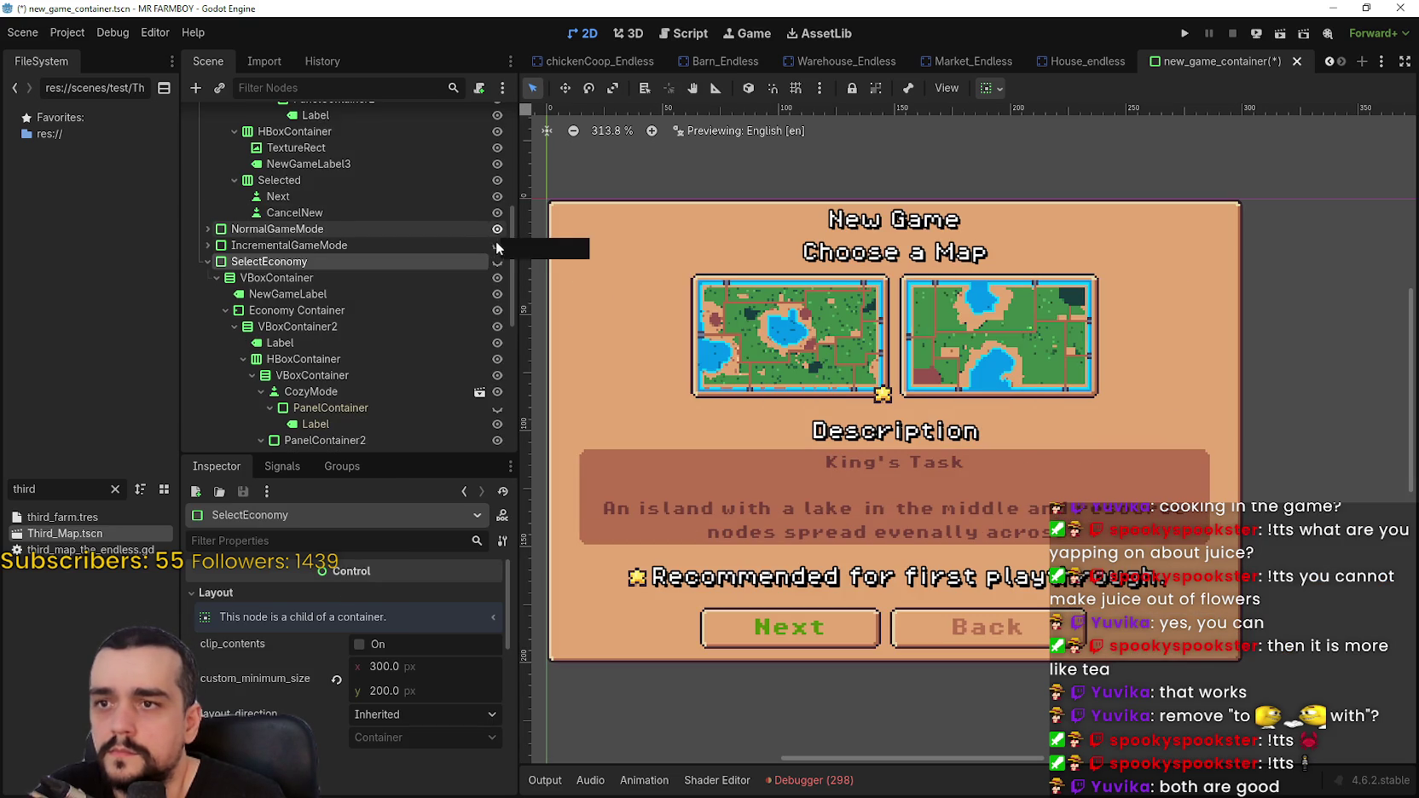
click(497, 245)
click(497, 228)
click(497, 261)
click(497, 244)
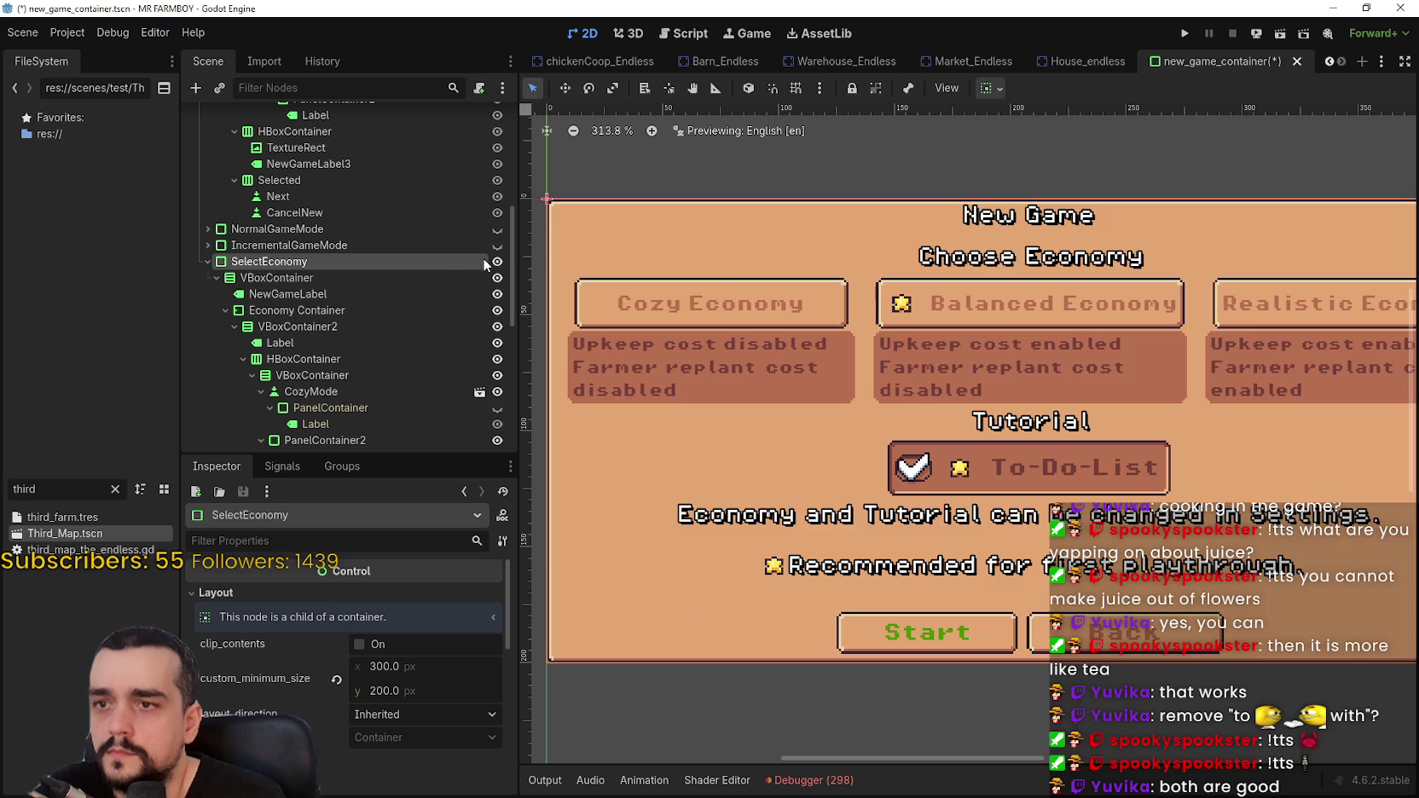
- Add a MarginContainer child node under SelectEconomy
right_click(424, 263)
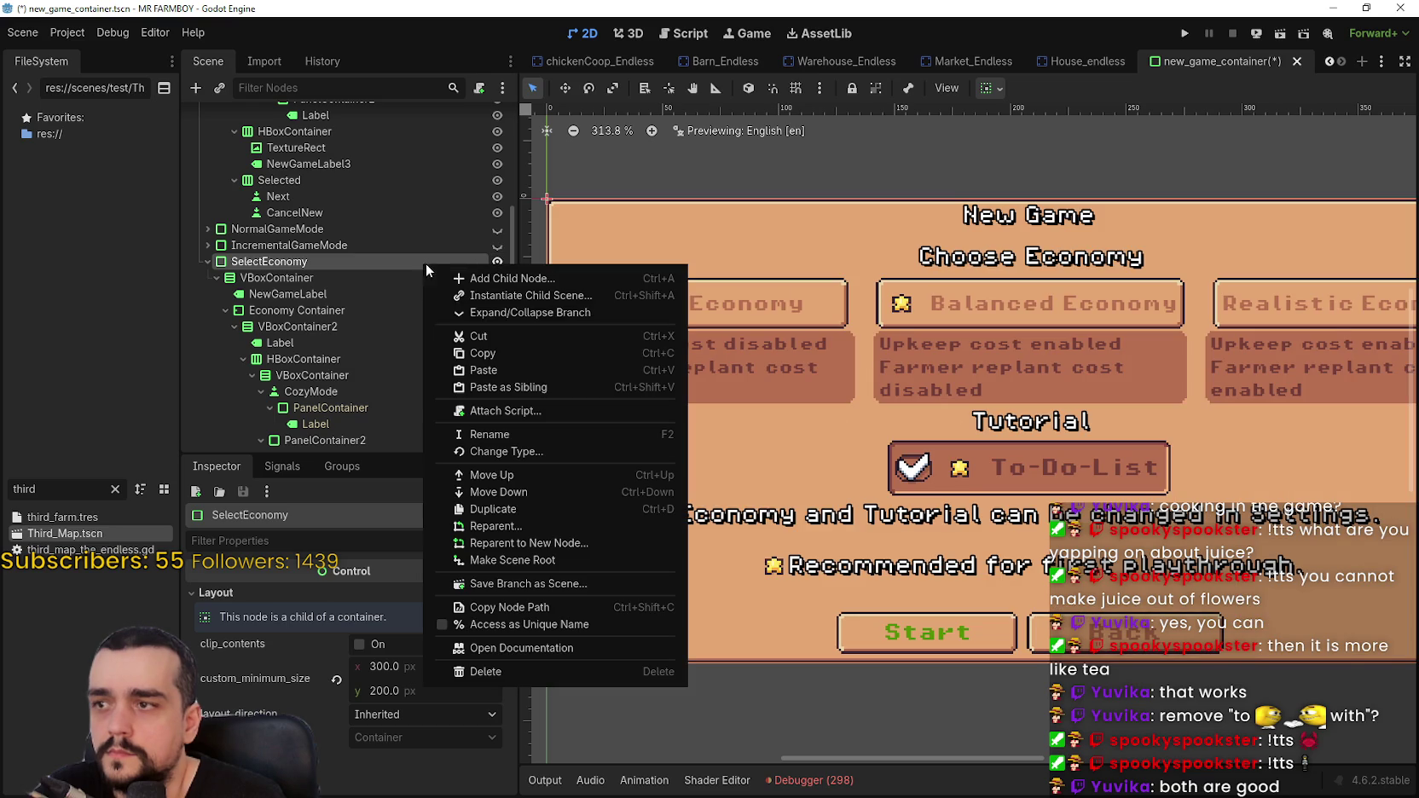
click(508, 280)
key(Return)
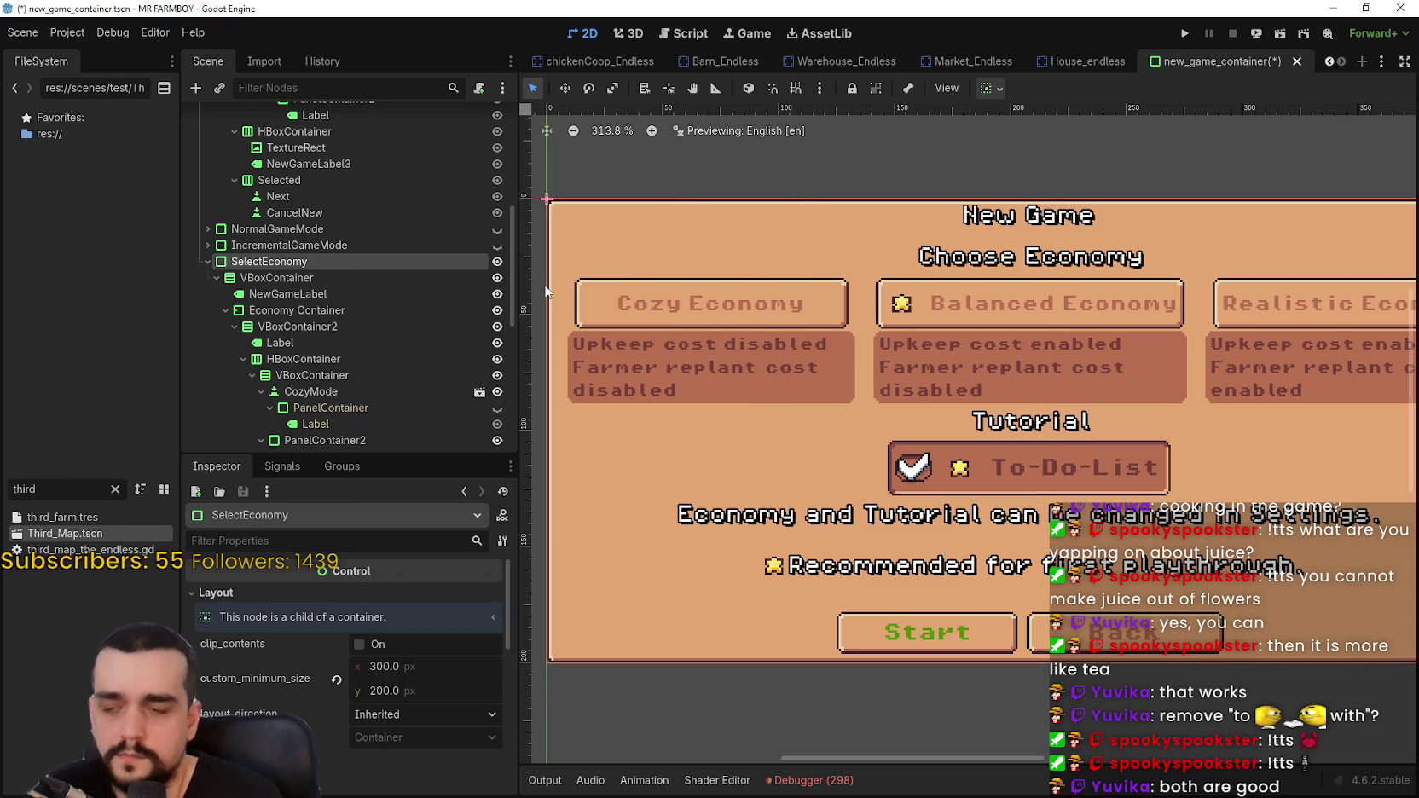
- Move the VBoxContainer into the new MarginContainer and save the scene
mouse_move(286, 436)
mouse_down()
mouse_move(347, 175)
mouse_move(345, 223)
mouse_move(266, 179)
mouse_move(290, 179)
mouse_up()
scroll(914, 334, down, 1)
key(ctrl+s)
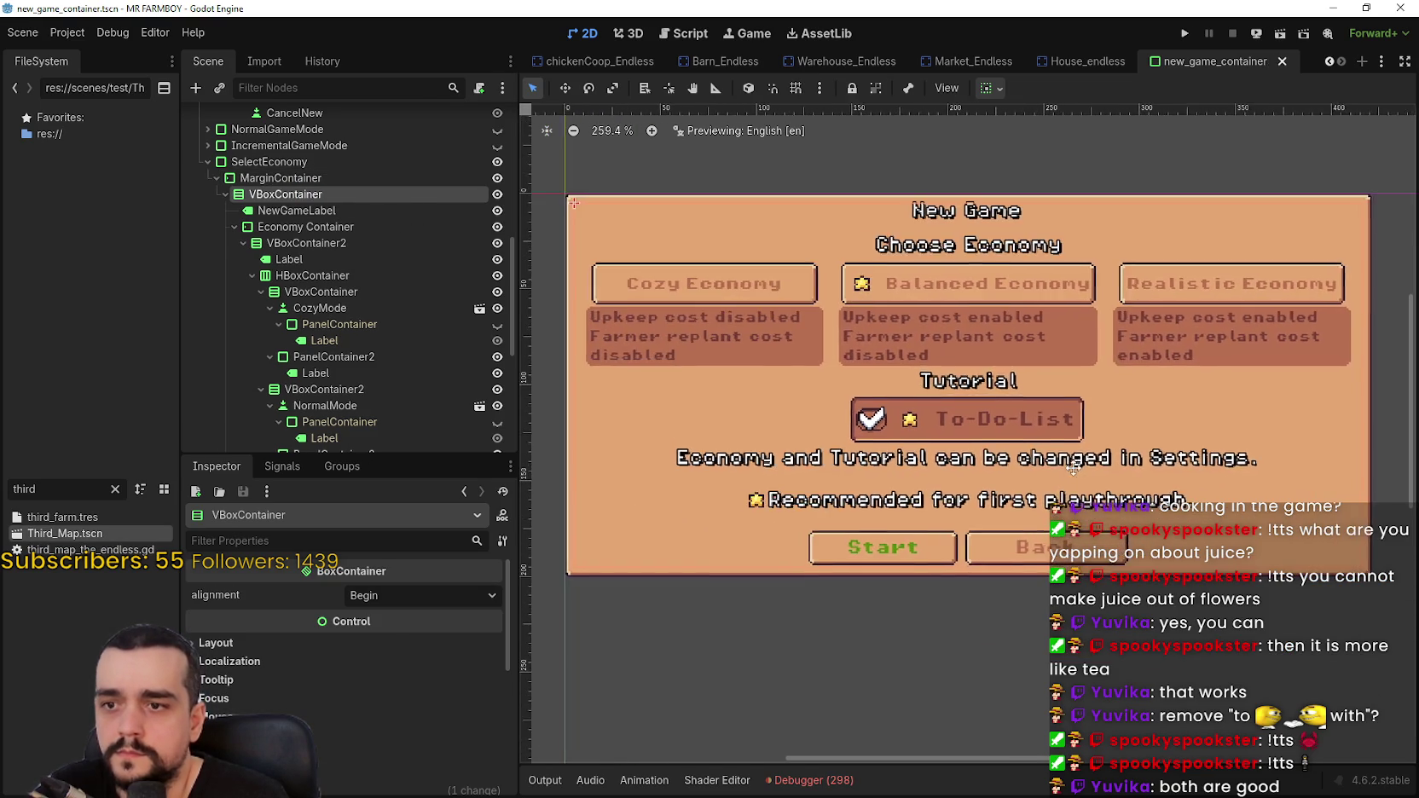
scroll(1054, 461, down, 1)
scroll(357, 377, down, 6)
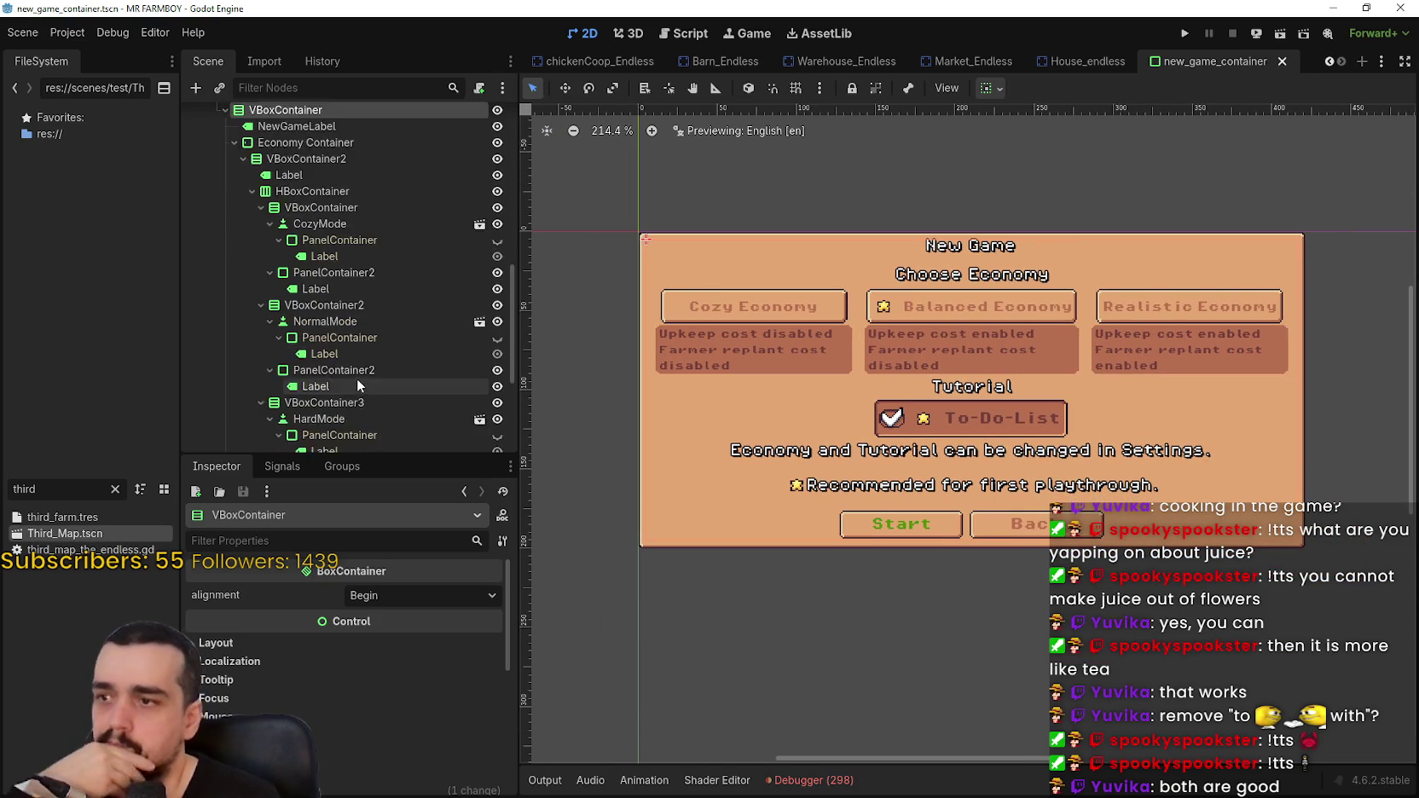
- Inspect NewGameLabel3, HBoxContainer, TextureRect and the Selected button row in turn
click(344, 337)
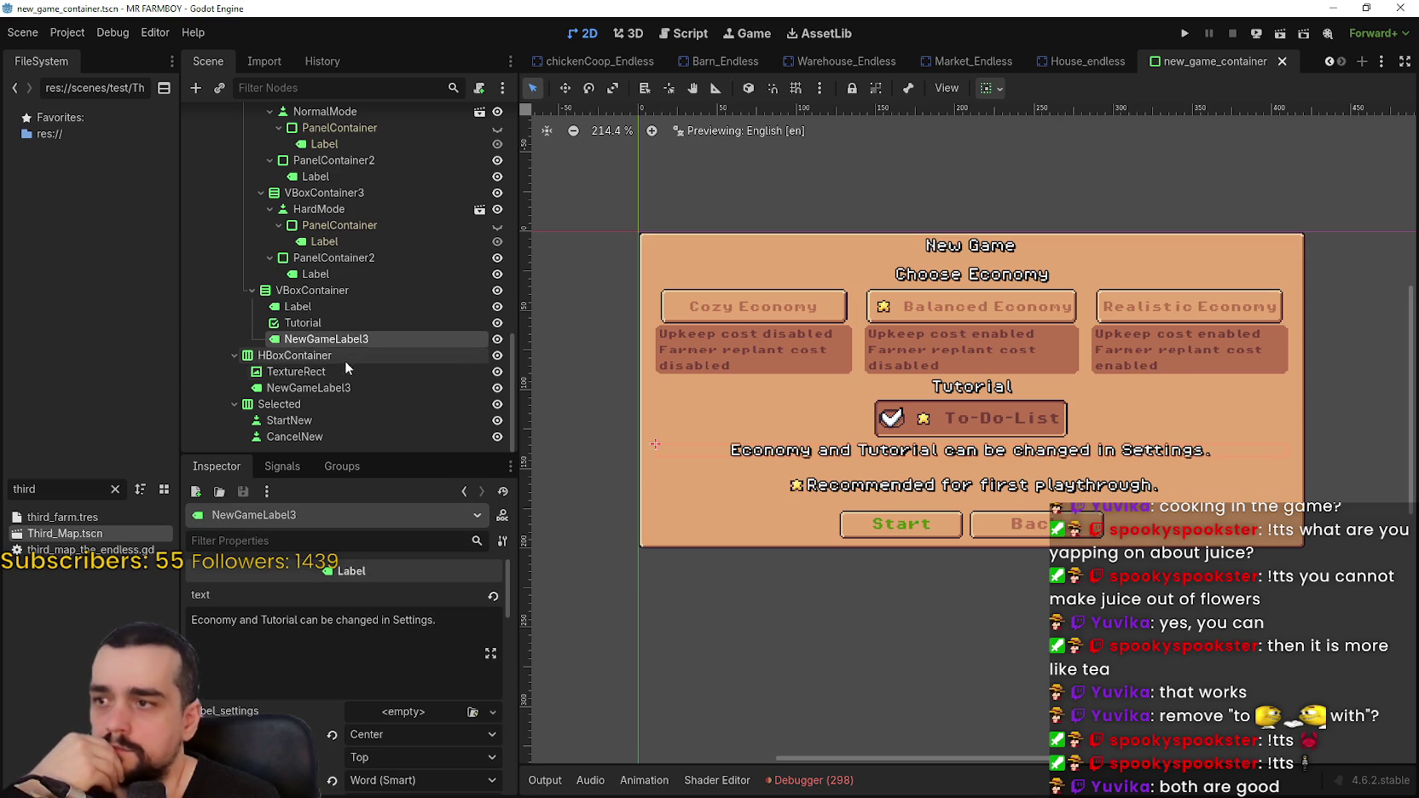
click(347, 358)
click(345, 372)
click(345, 396)
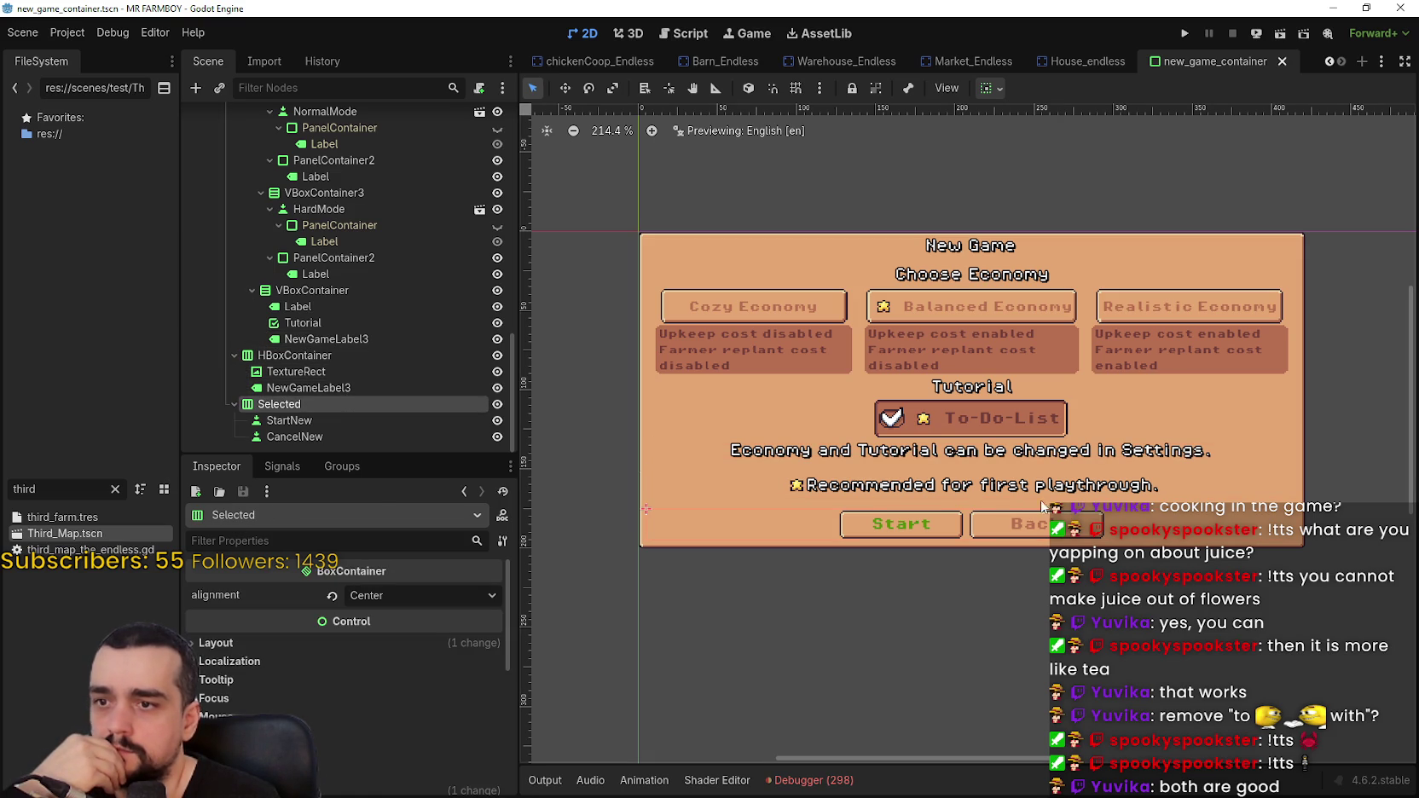
key(Up)
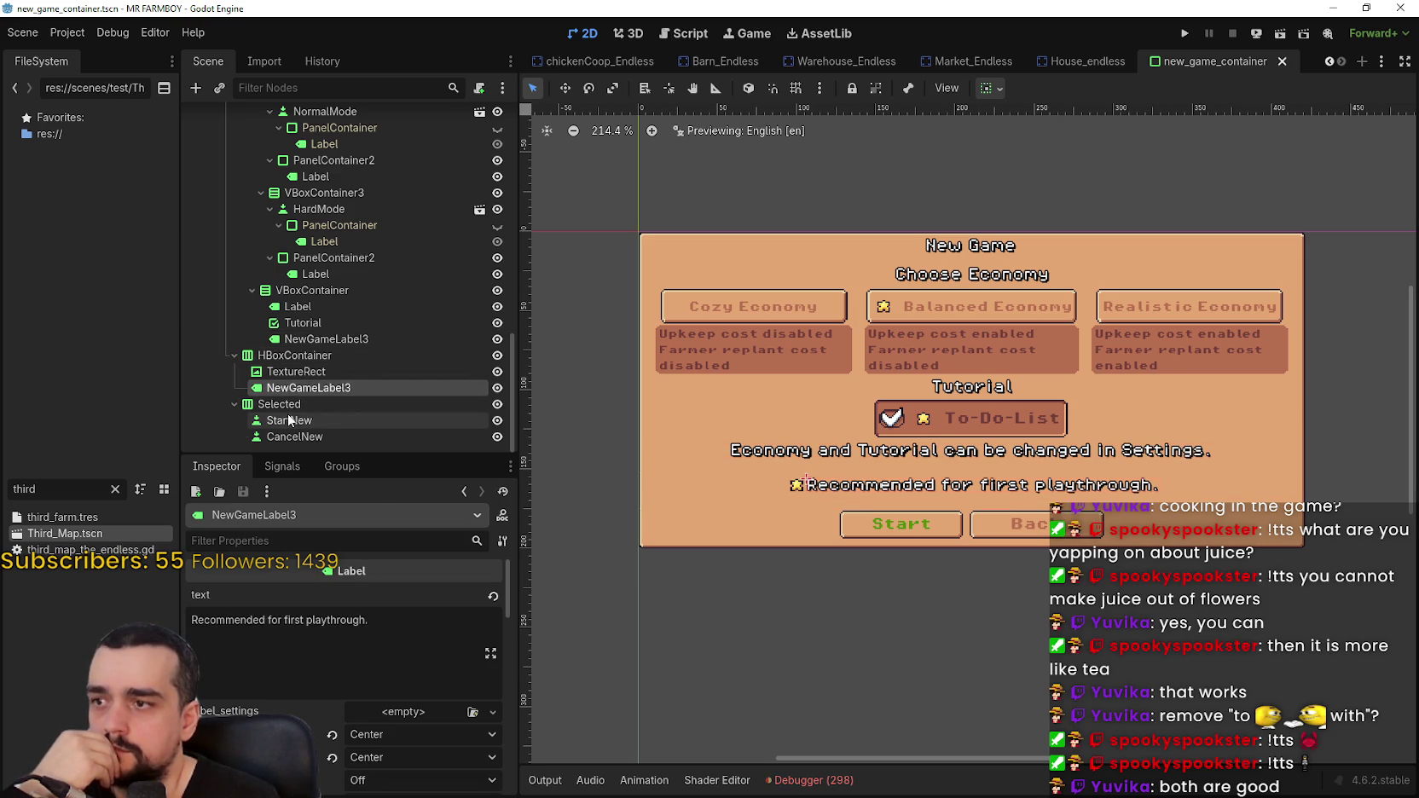
click(251, 407)
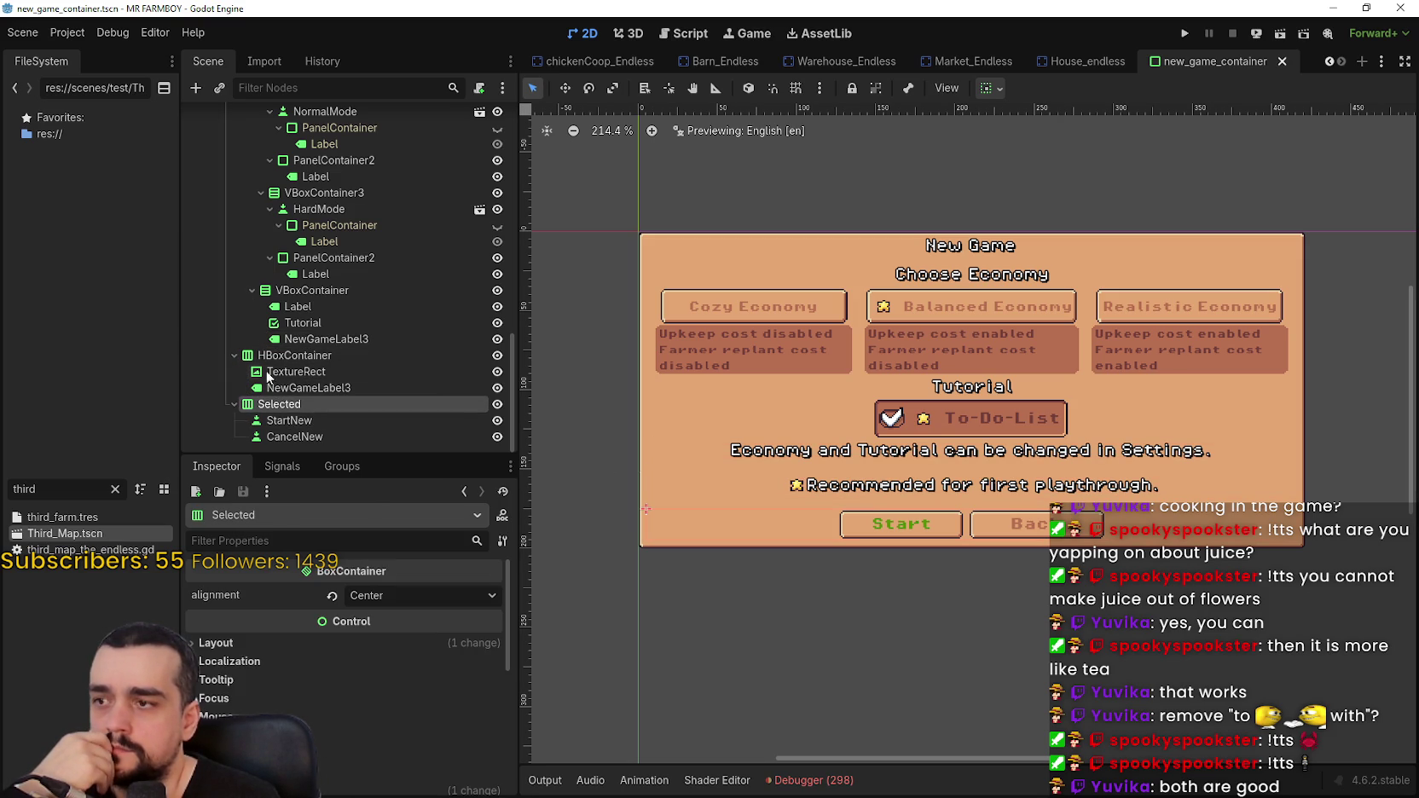
scroll(267, 363, up, 5)
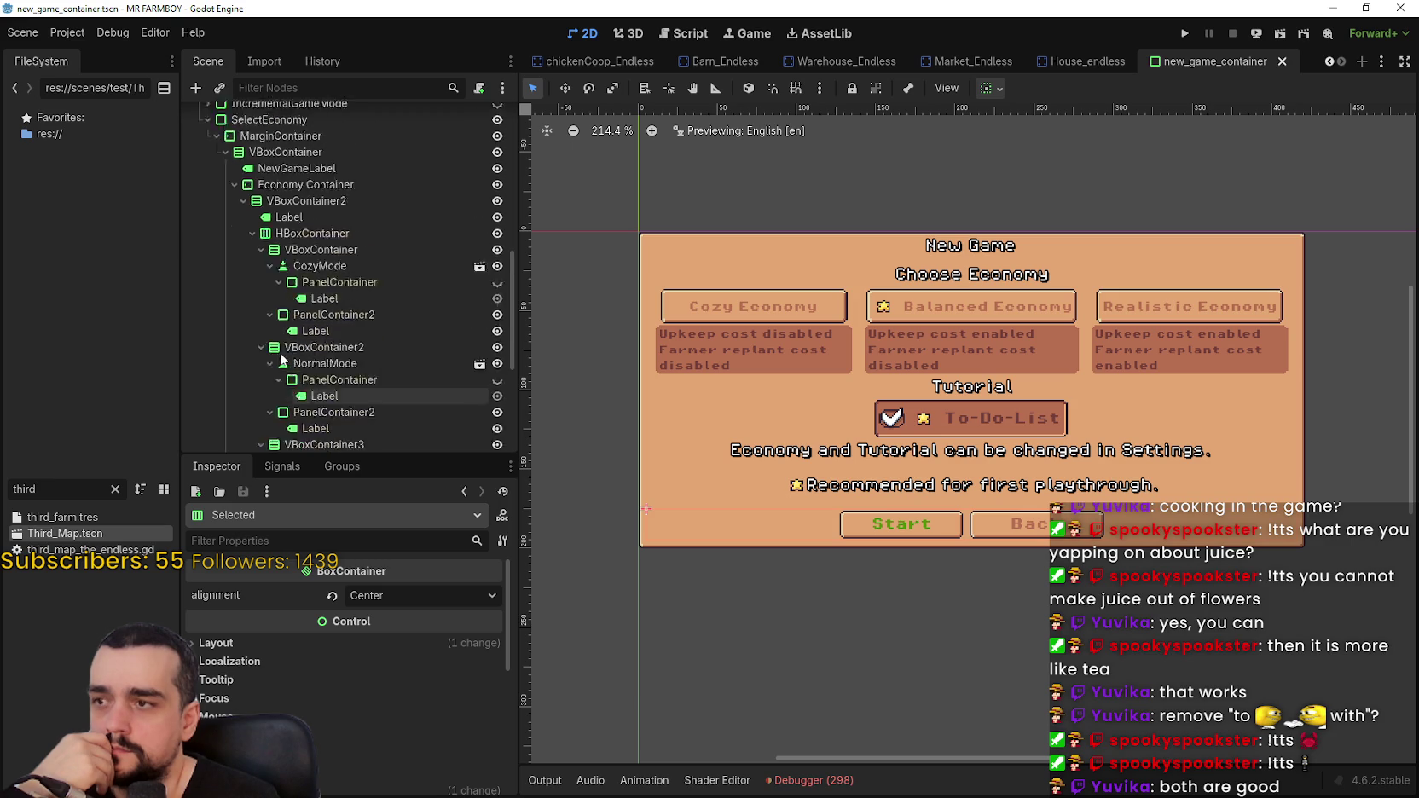
scroll(410, 740, down, 3)
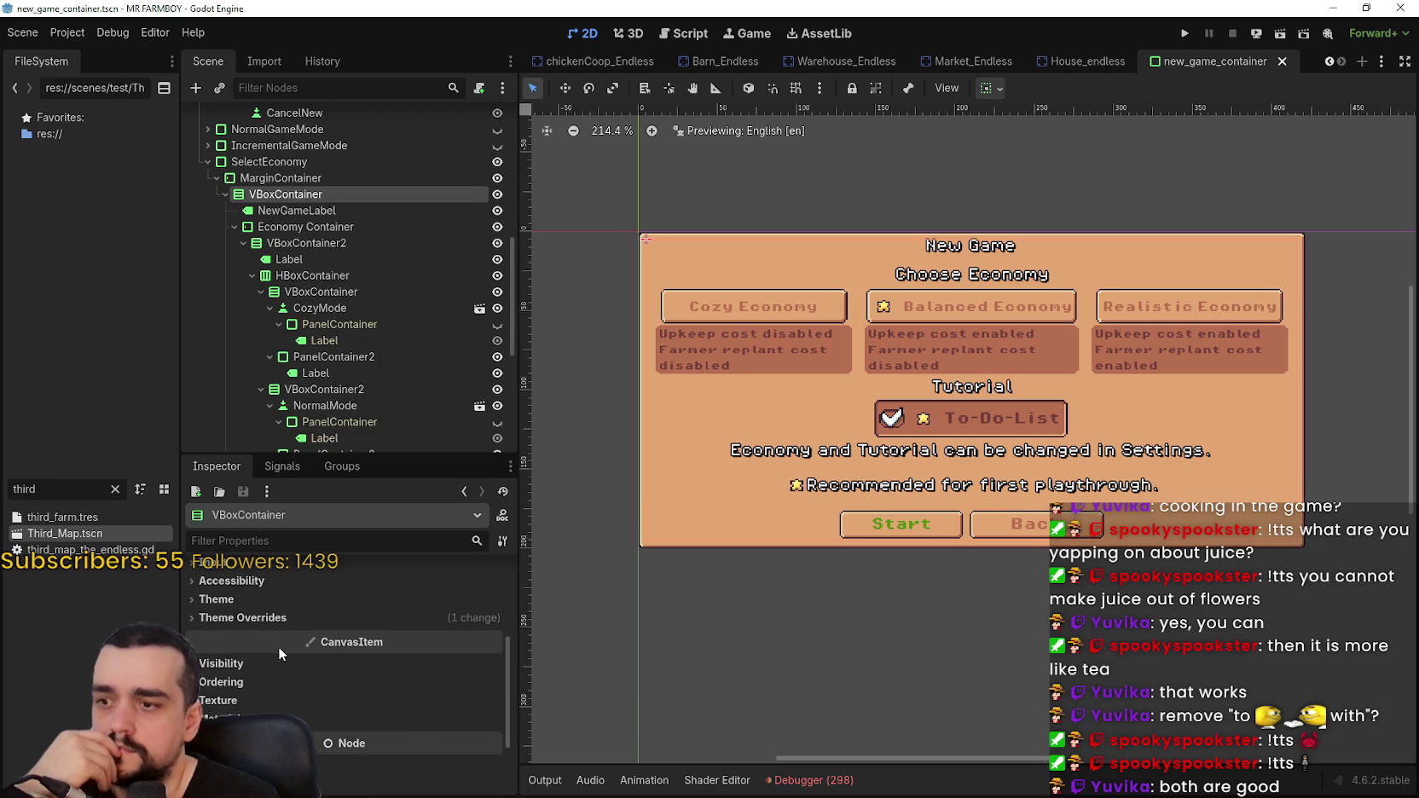
- Override the VBoxContainer's separation constant, lowering it from 4 to 0, and save
click(258, 620)
click(416, 638)
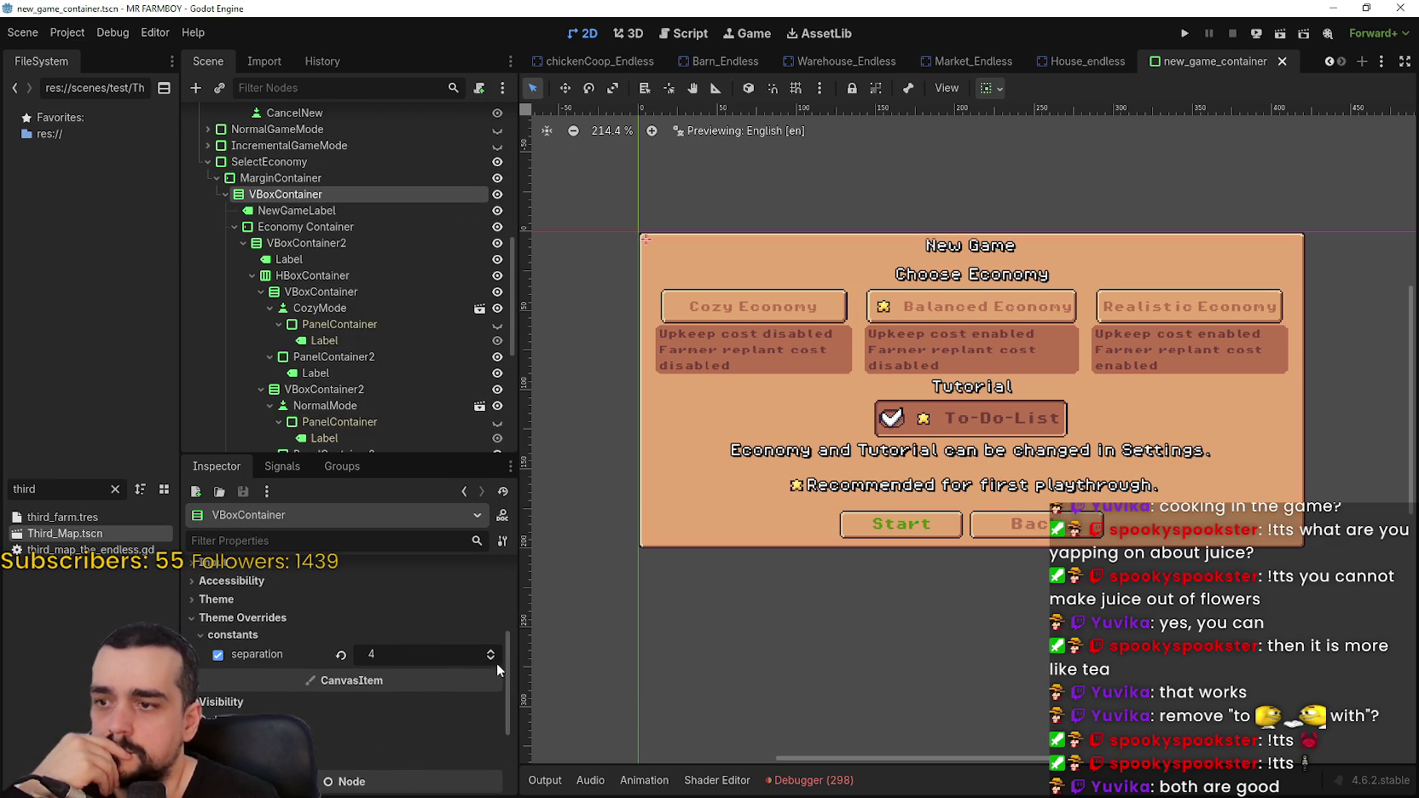
click(496, 663)
click(494, 660)
click(494, 660)
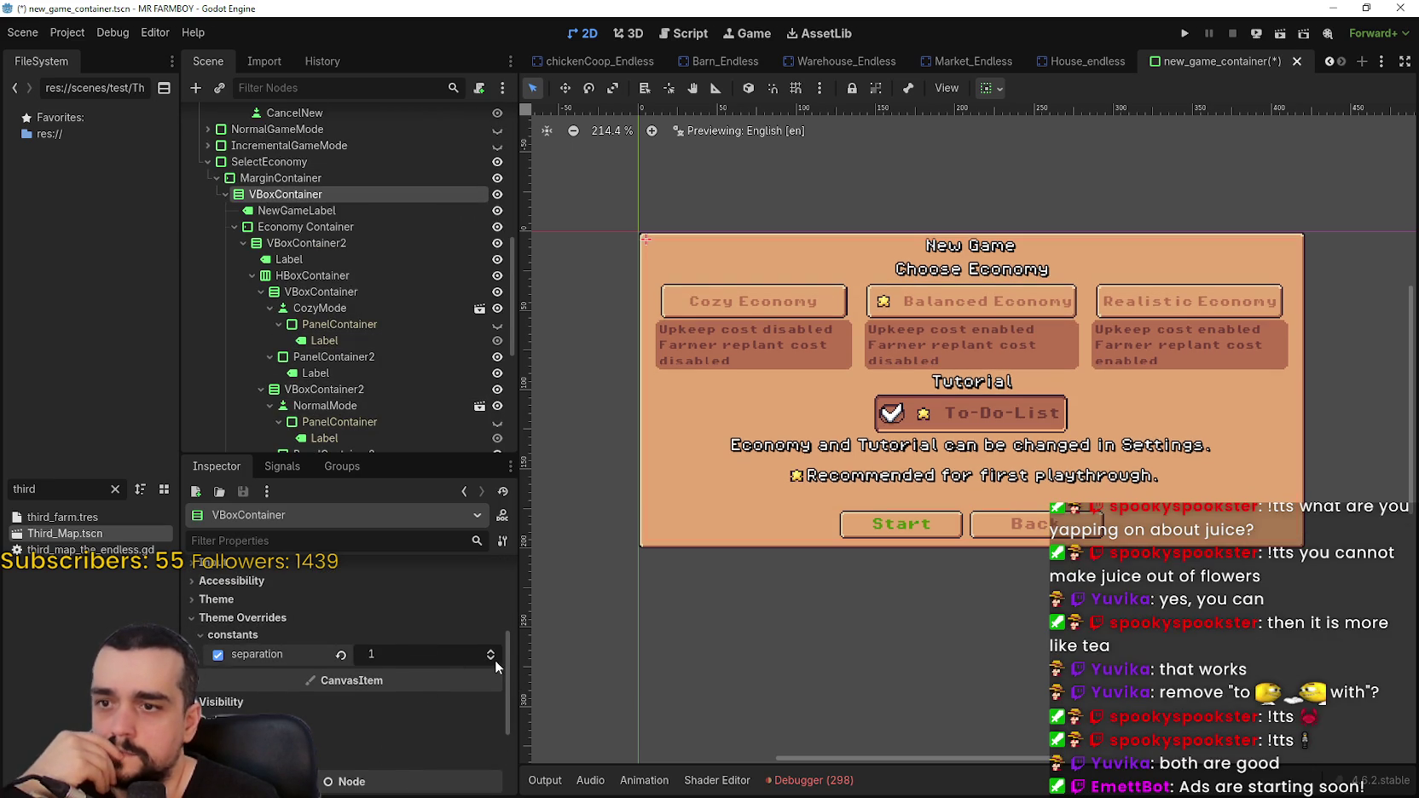
click(495, 660)
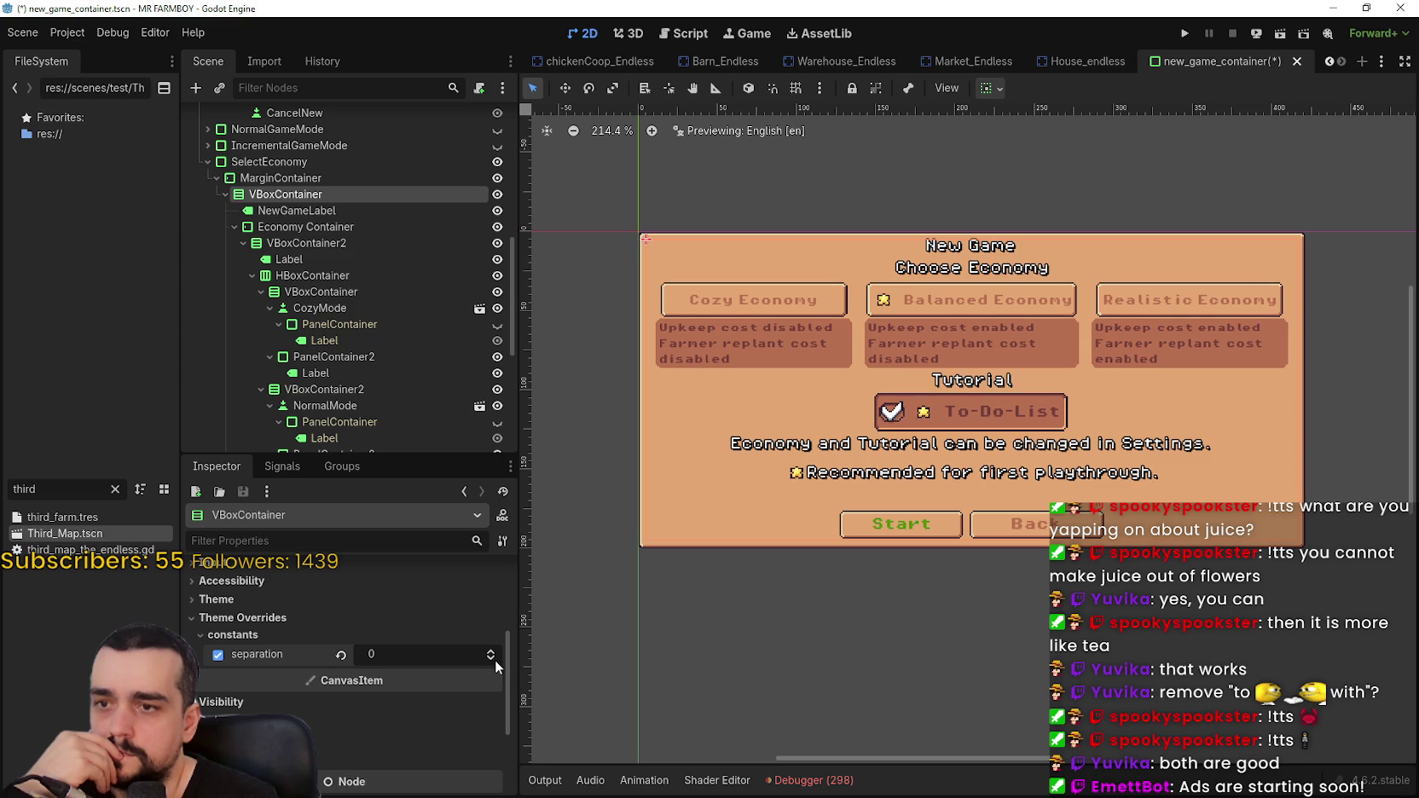
scroll(930, 457, up, 2)
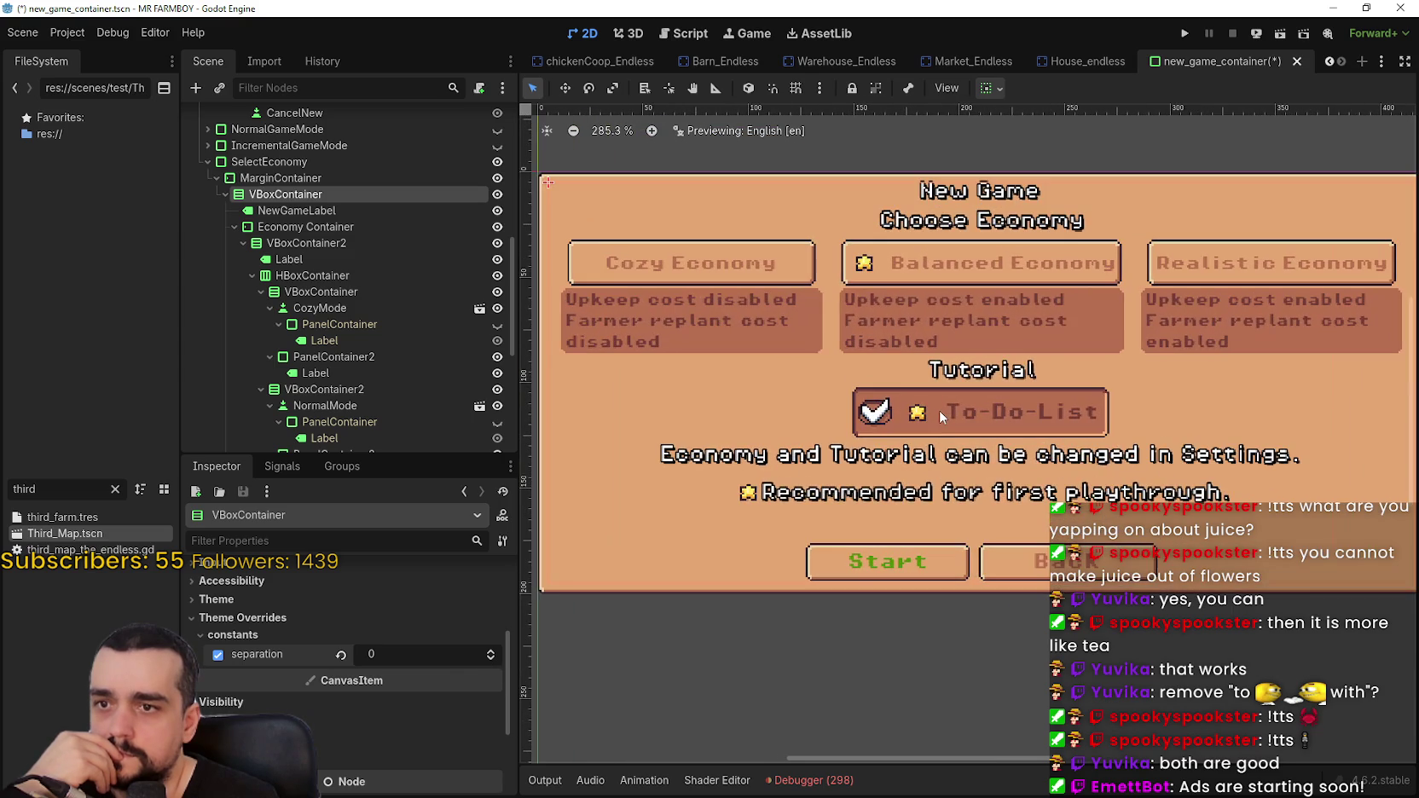
scroll(938, 410, right, 1)
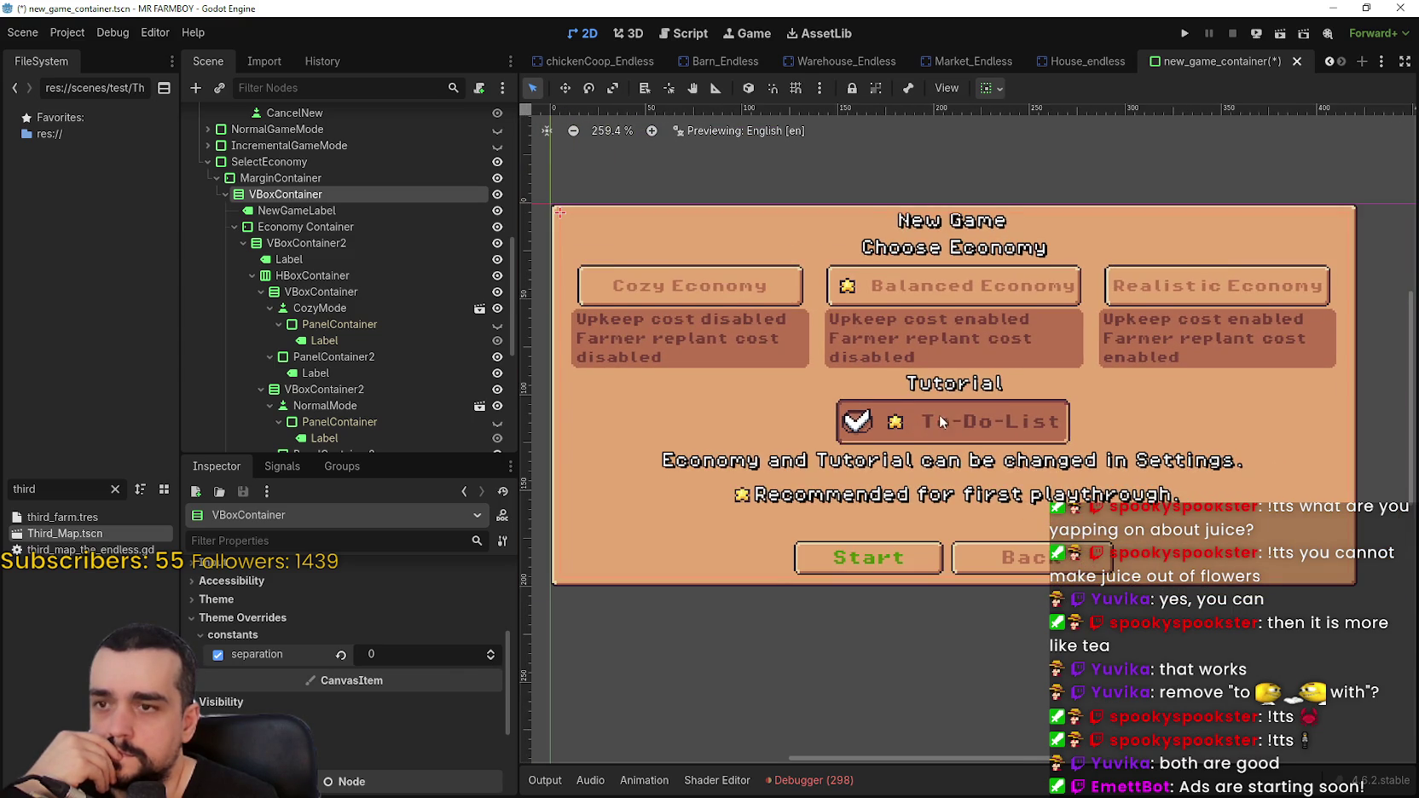
scroll(936, 414, down, 2)
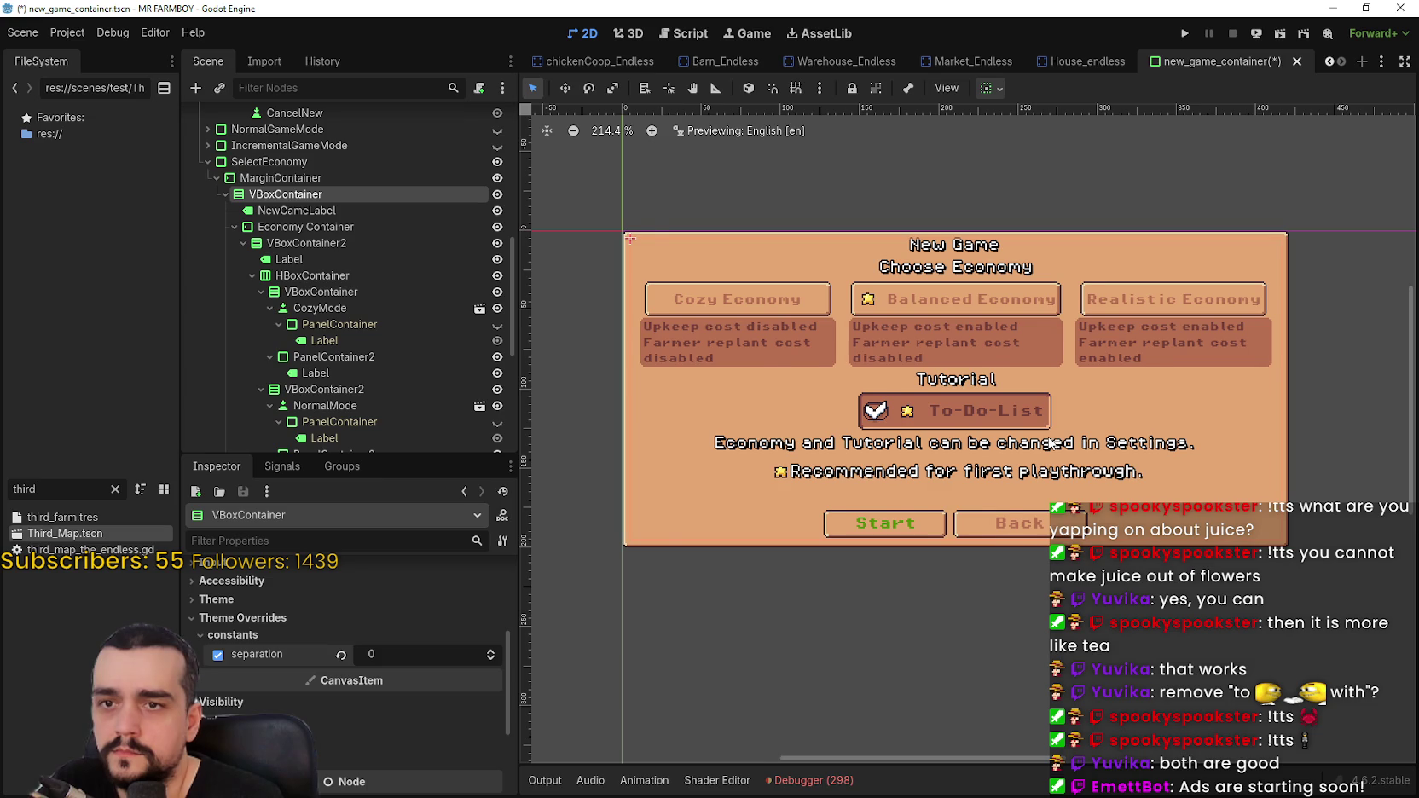
scroll(989, 382, down, 1)
key(ctrl+s)
scroll(1132, 326, up, 5)
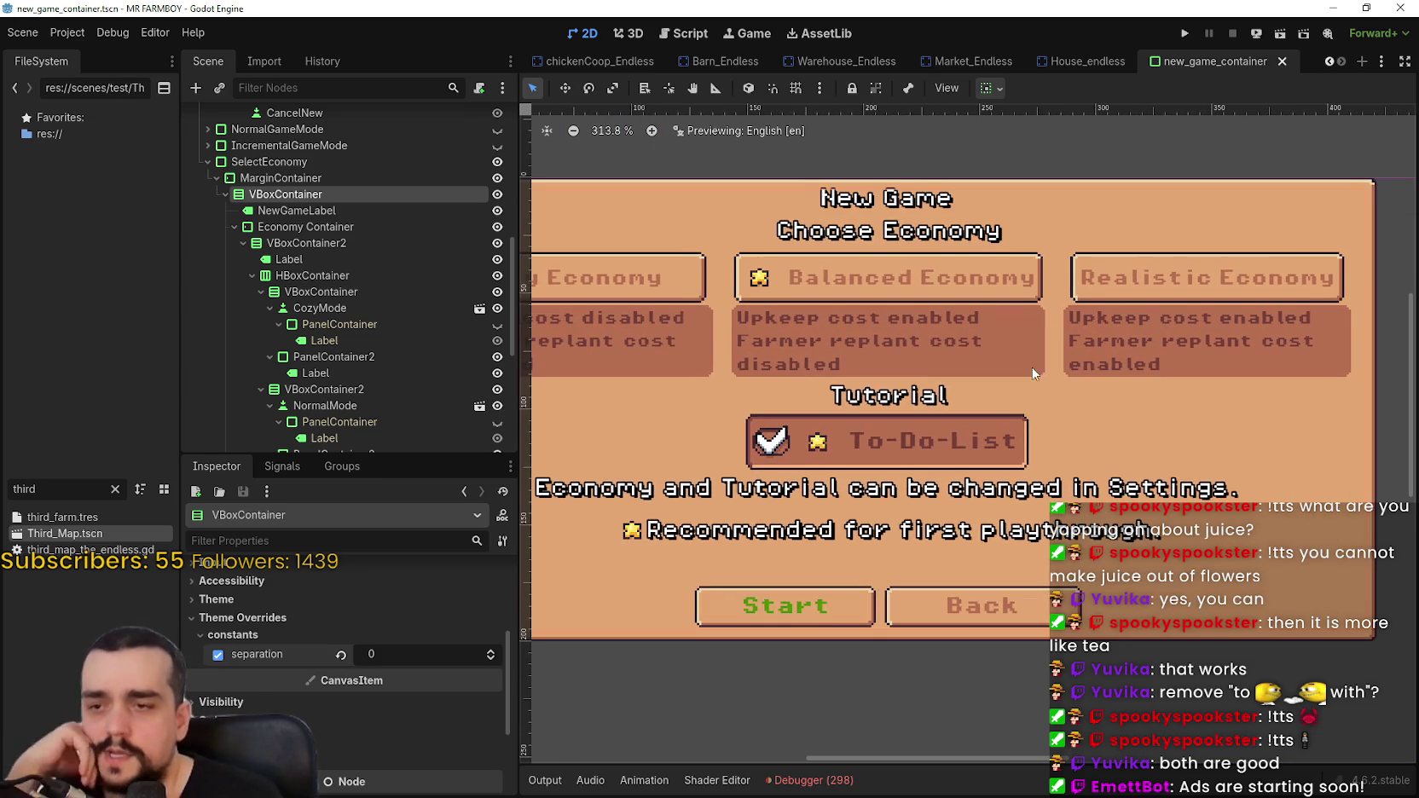
scroll(1036, 369, down, 2)
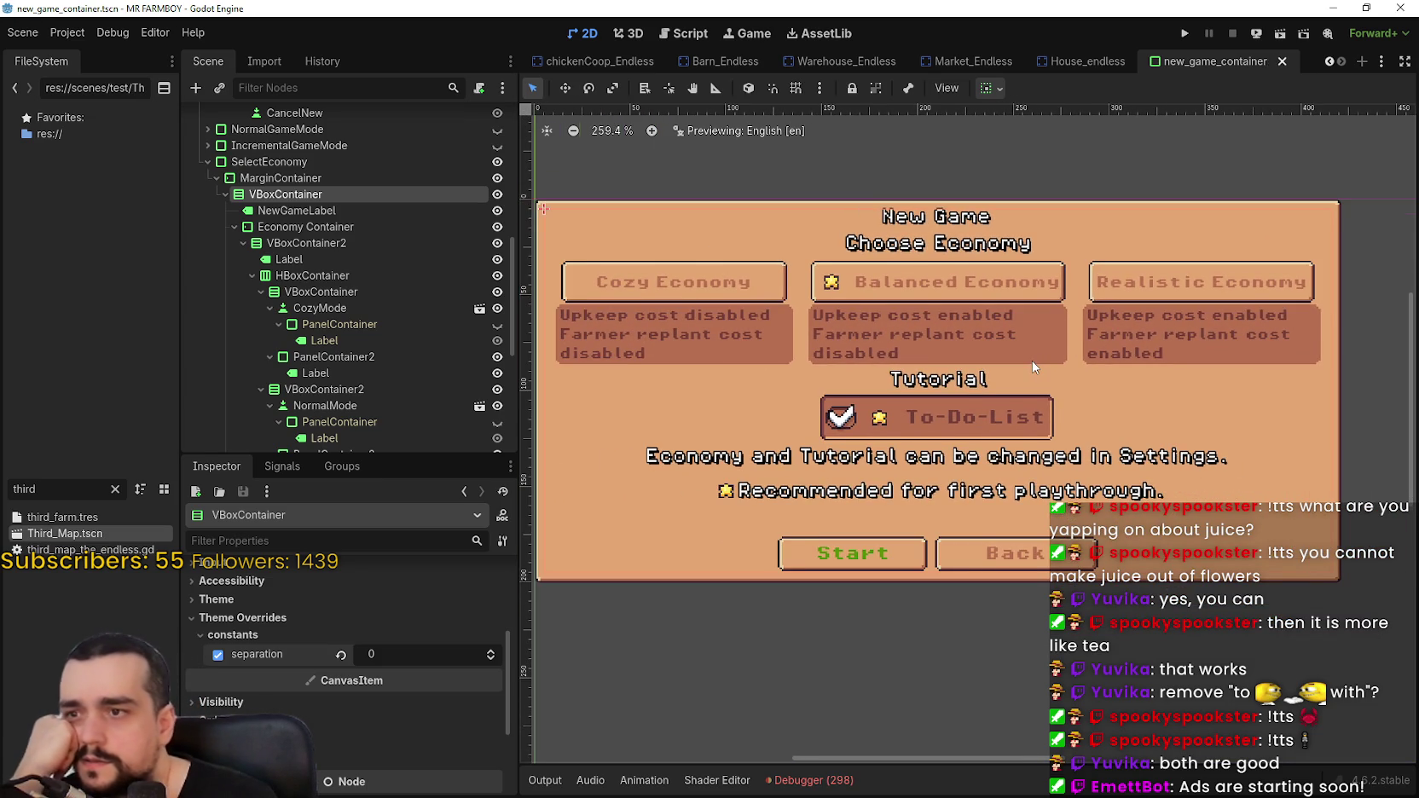
scroll(1033, 367, down, 1)
scroll(1032, 359, down, 1)
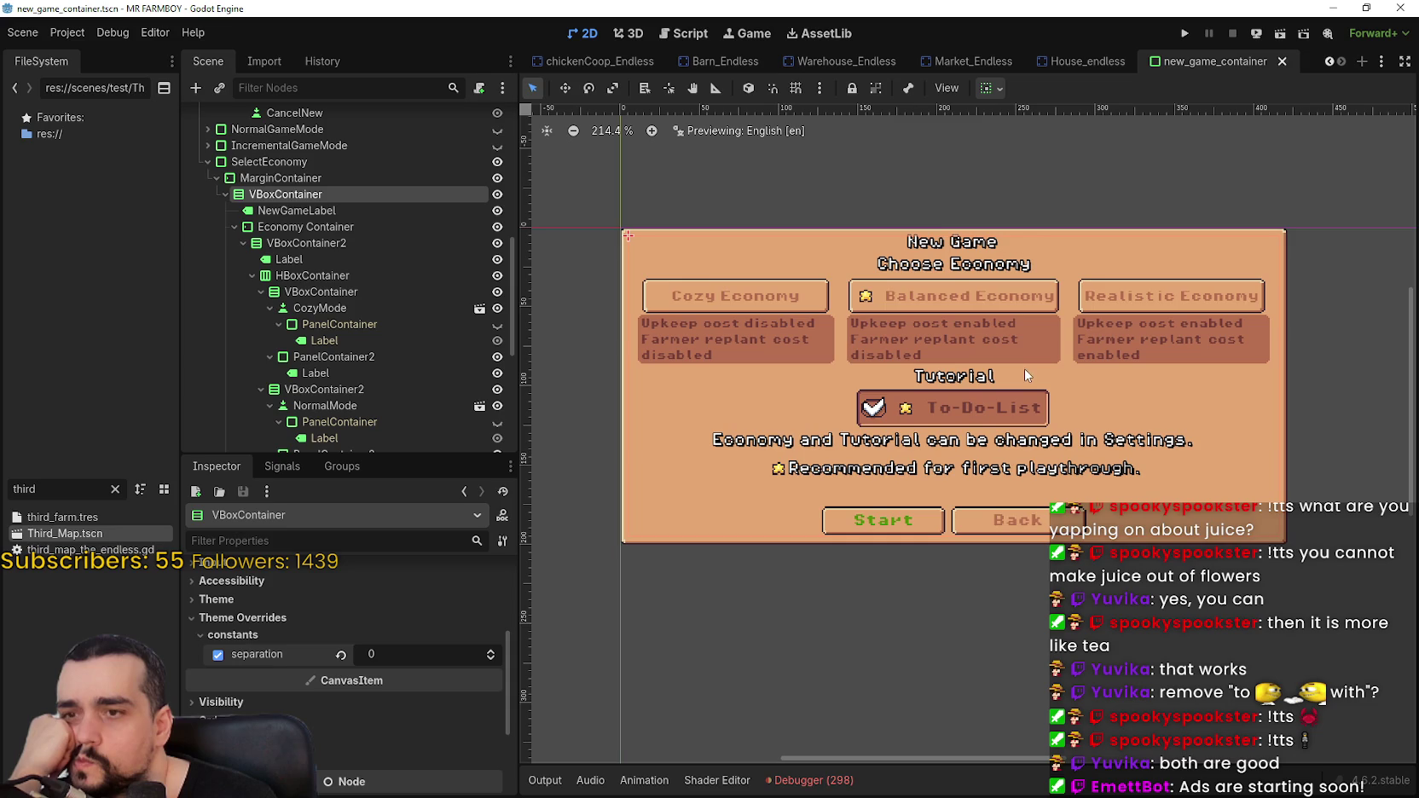
scroll(770, 433, down, 2)
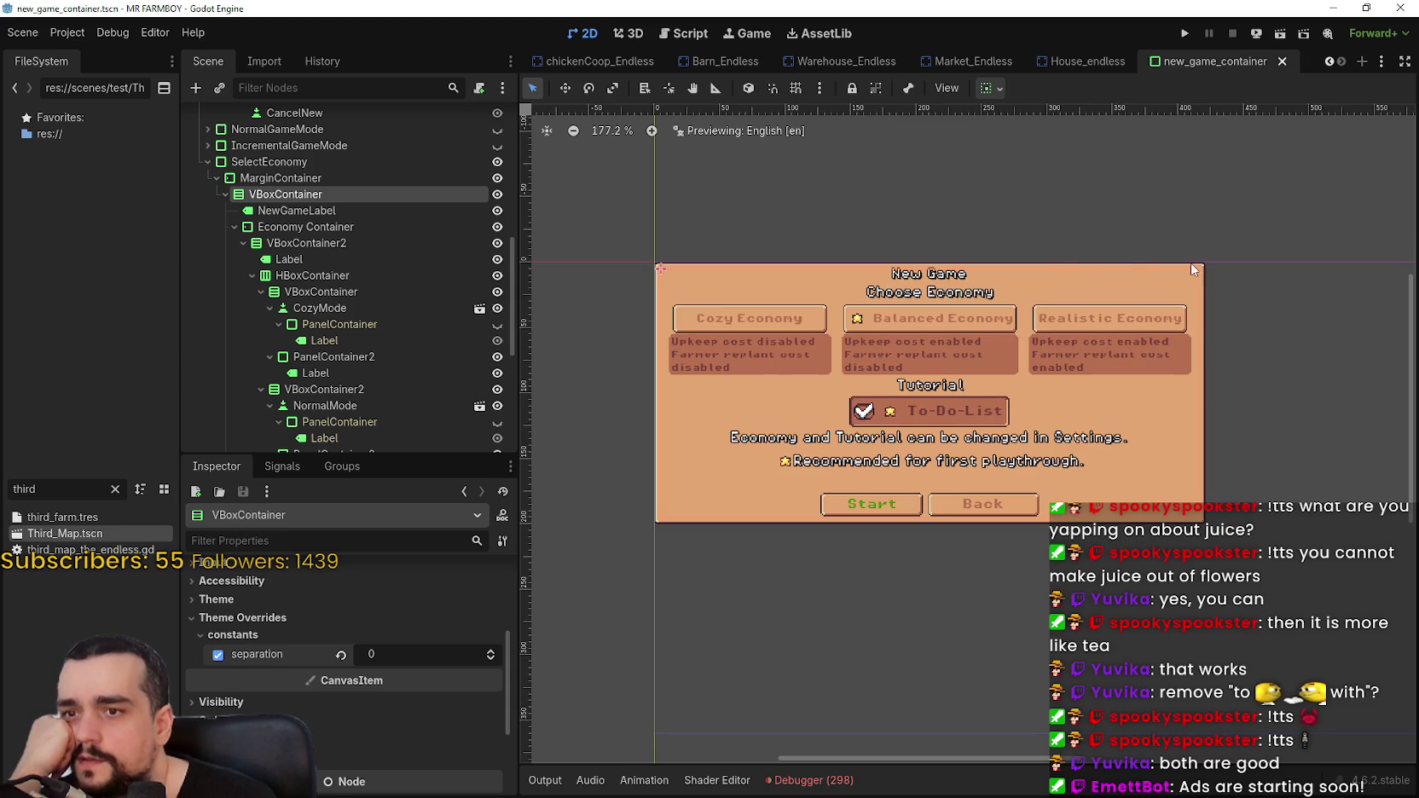
scroll(914, 311, up, 7)
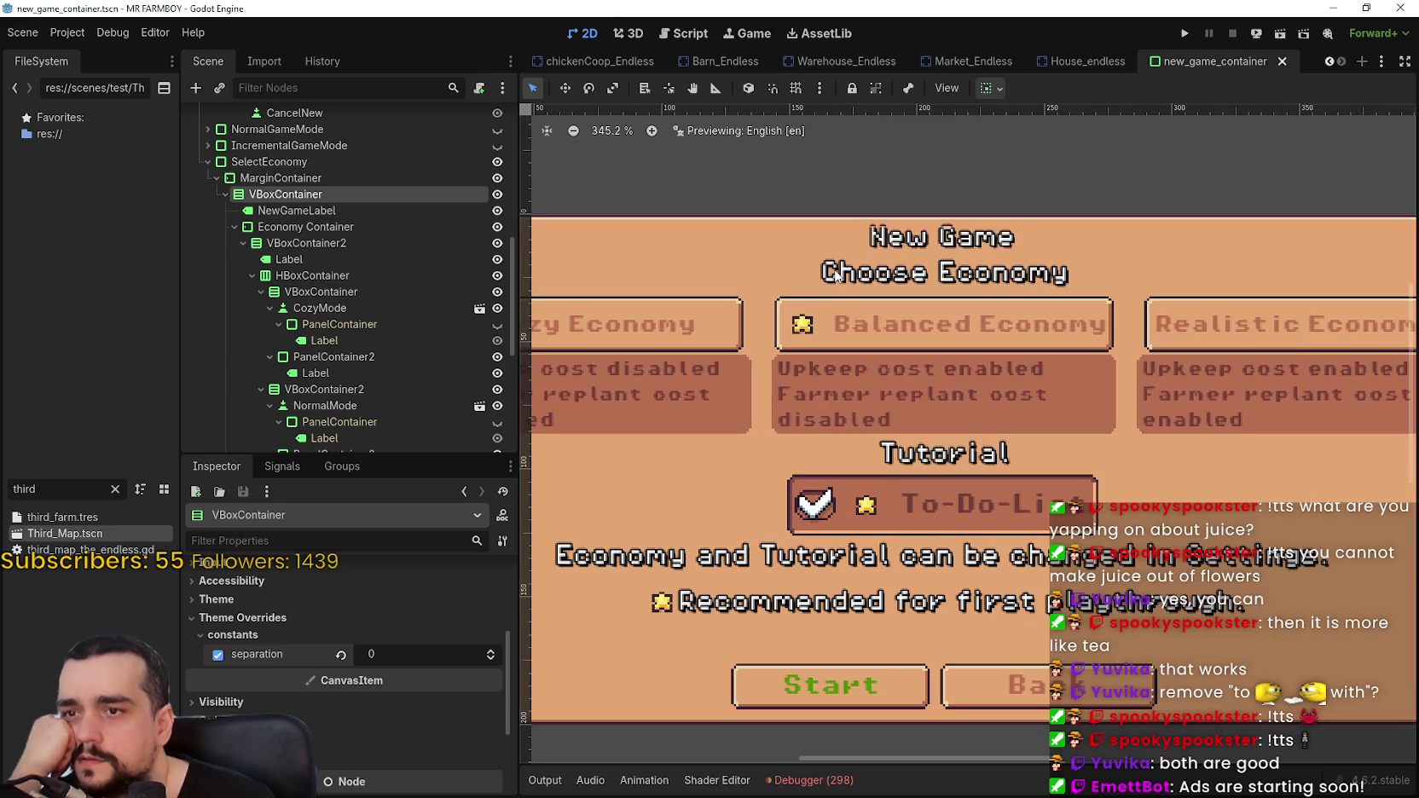
scroll(469, 194, up, 5)
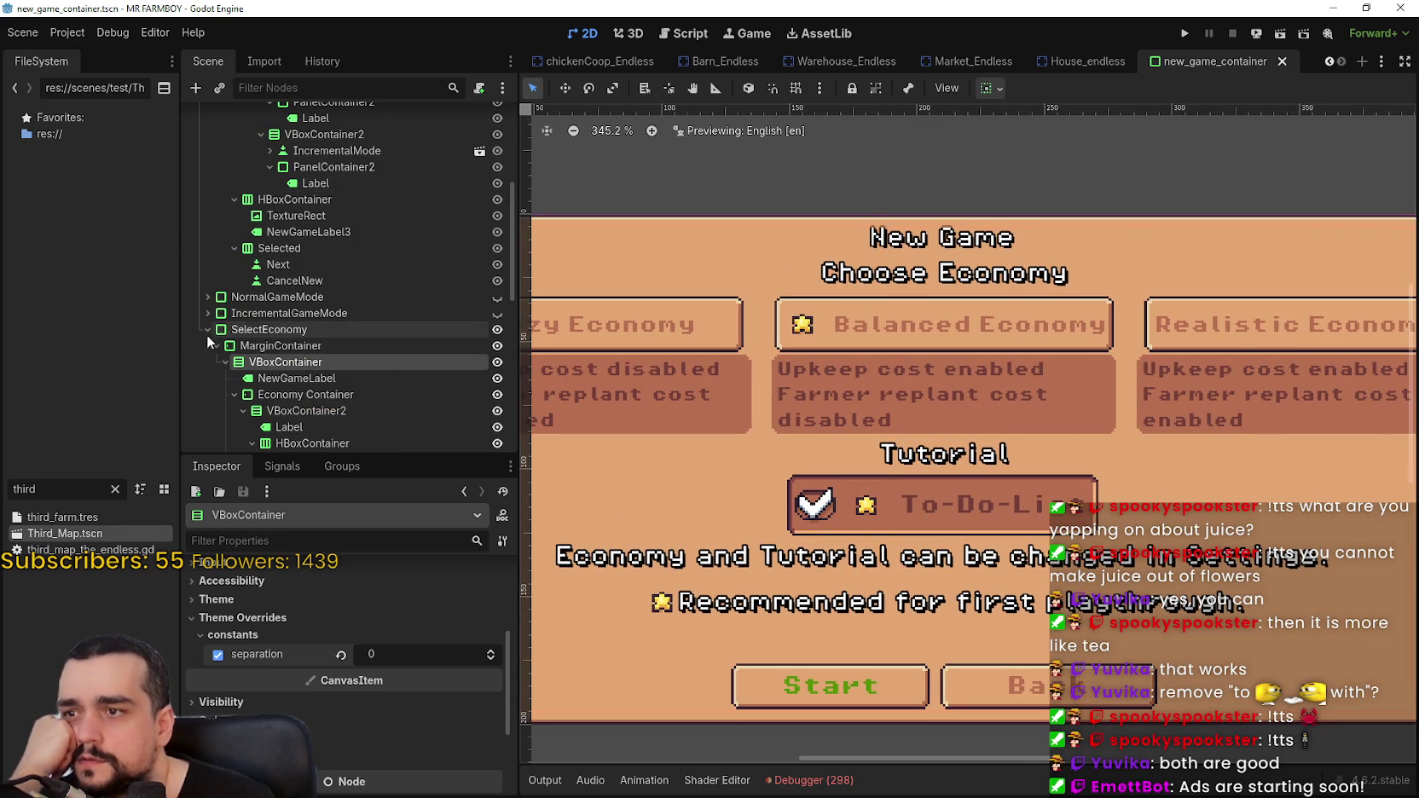
- Show the SelectEconomy panel with IncrementalGameMode hidden, then select the NormalMode button
click(497, 420)
click(497, 436)
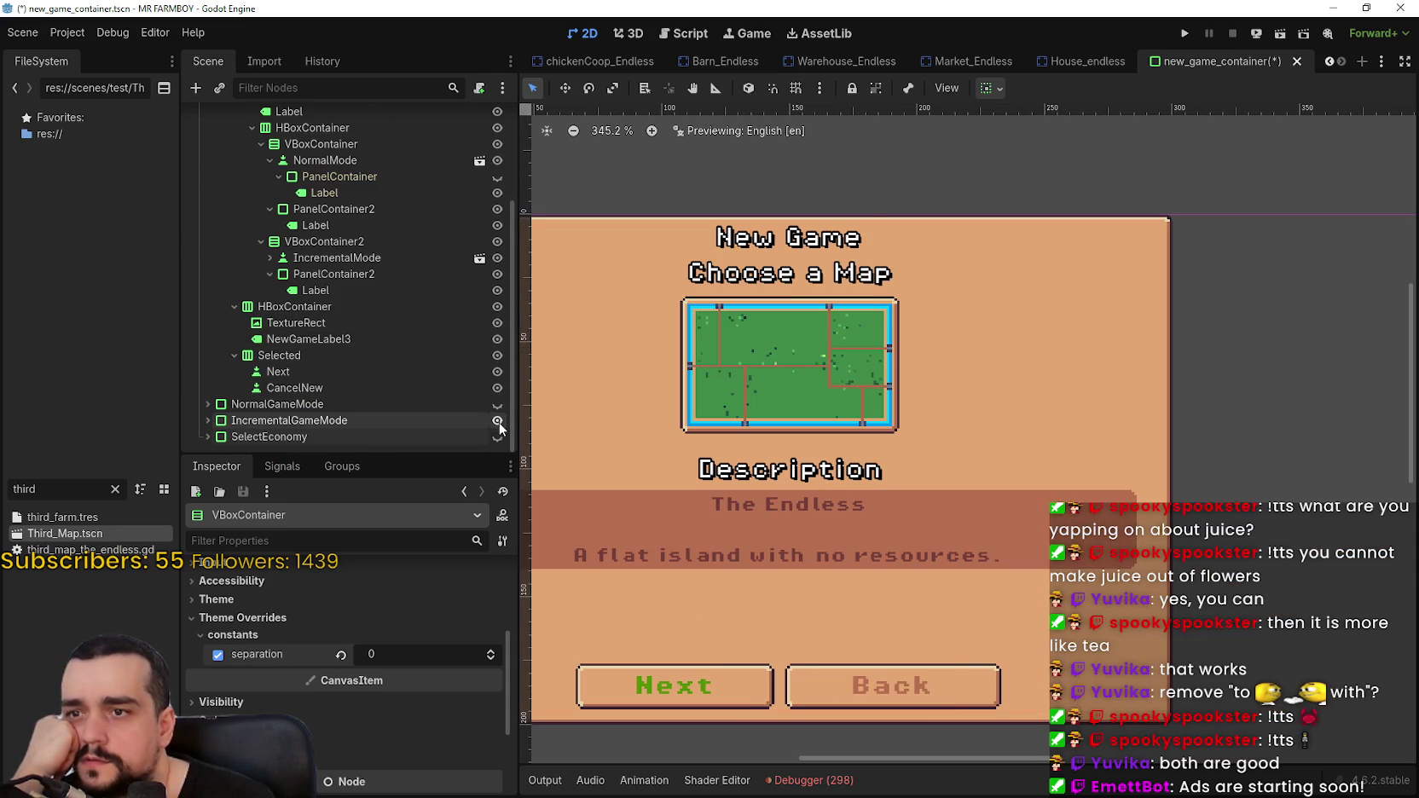
click(497, 438)
click(497, 438)
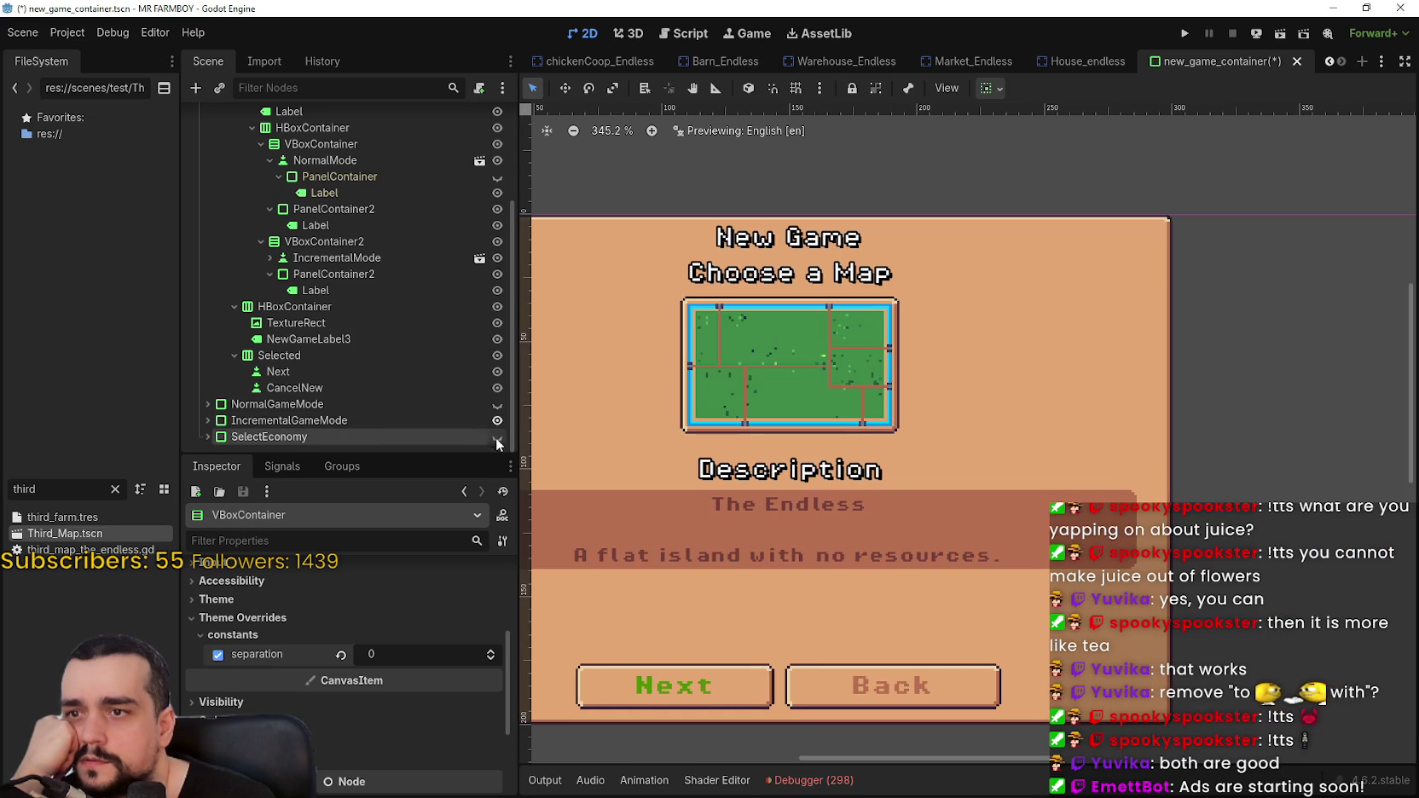
click(498, 437)
scroll(837, 396, down, 3)
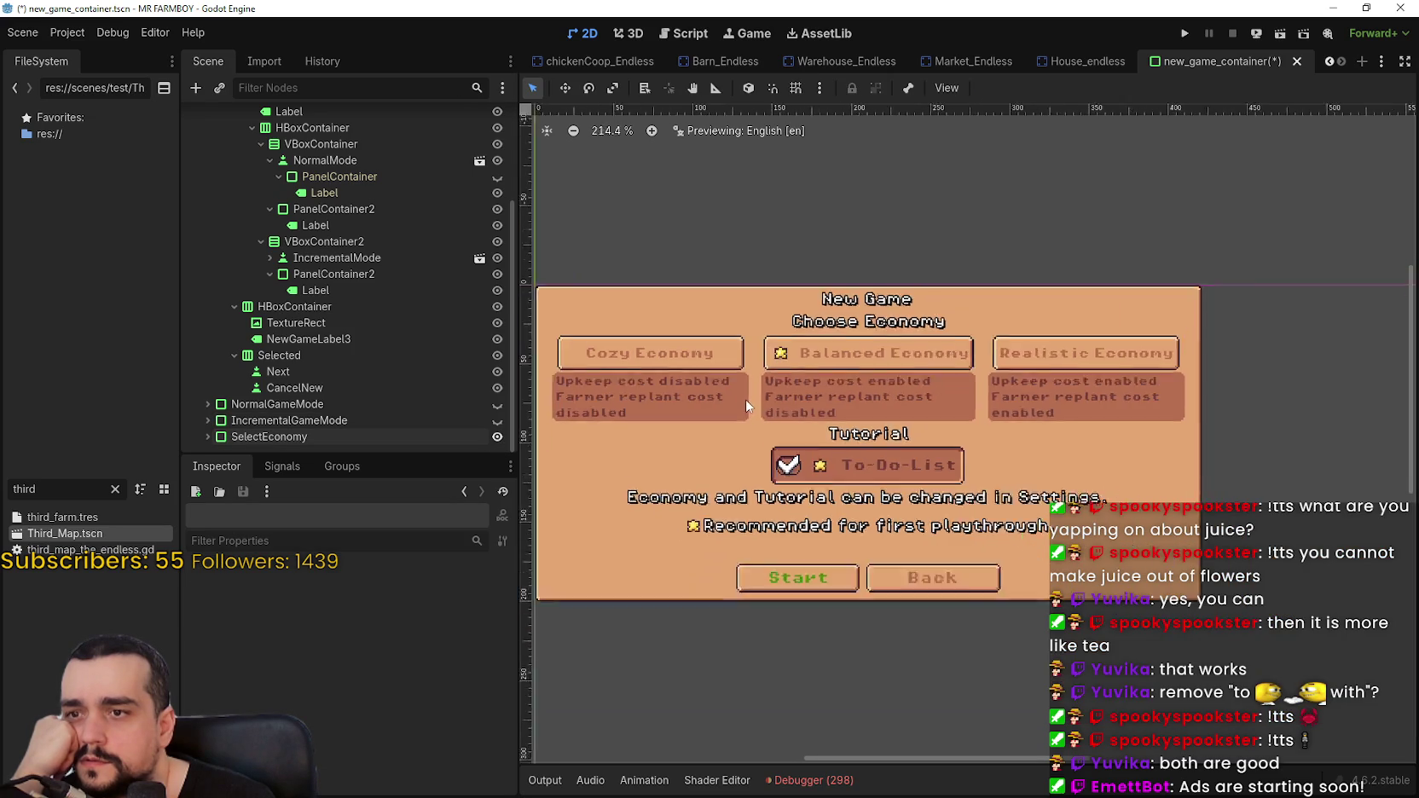
scroll(835, 390, up, 4)
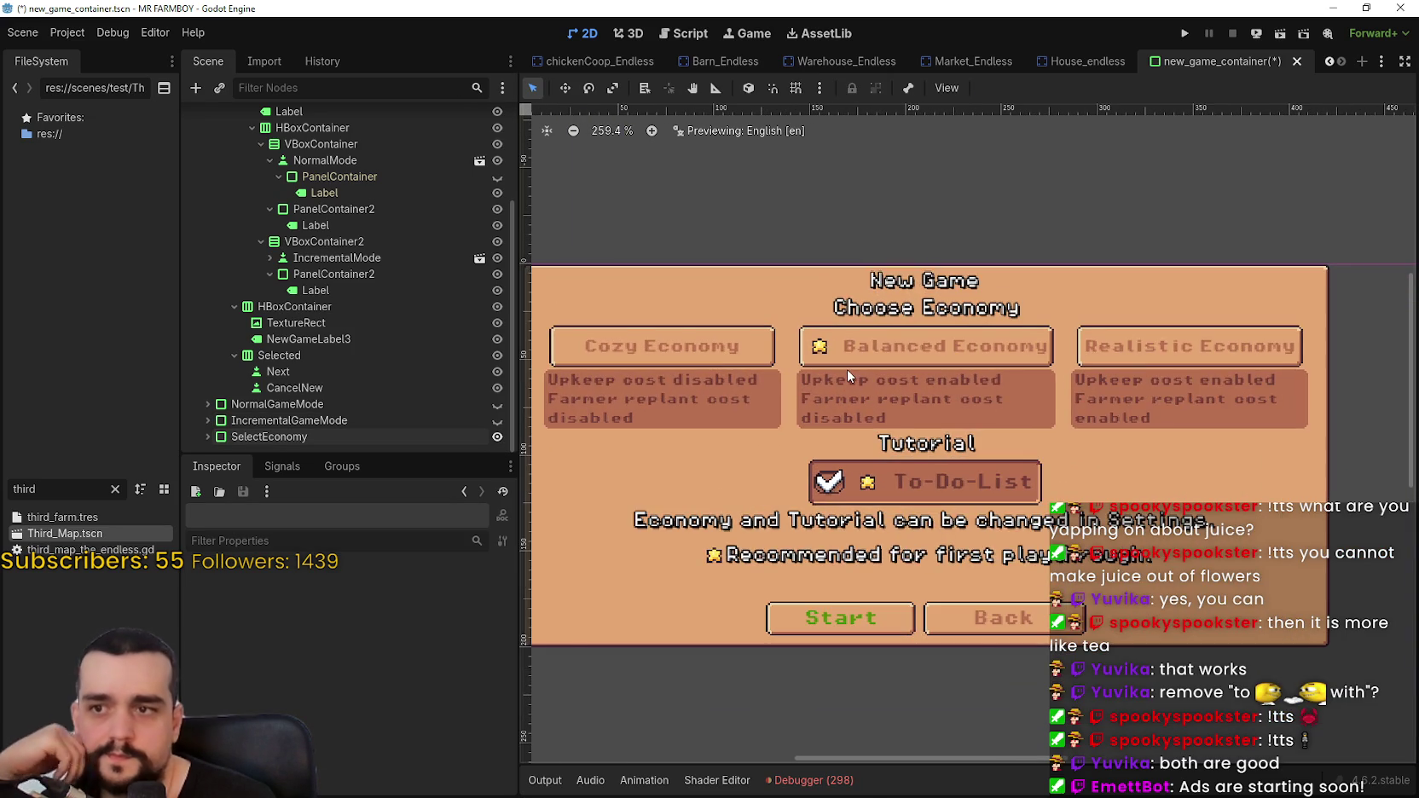
scroll(1014, 307, up, 1)
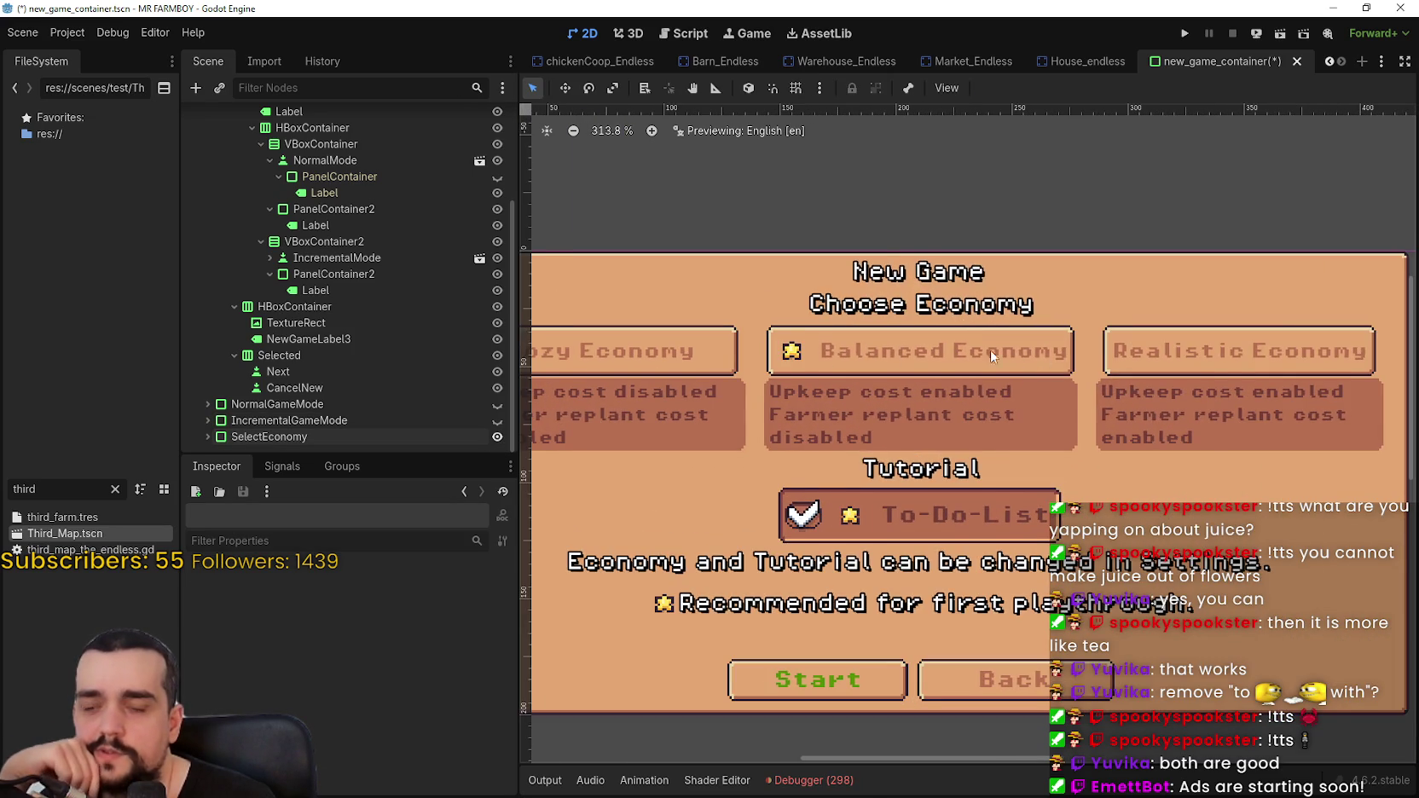
scroll(1041, 352, down, 2)
scroll(972, 309, up, 1)
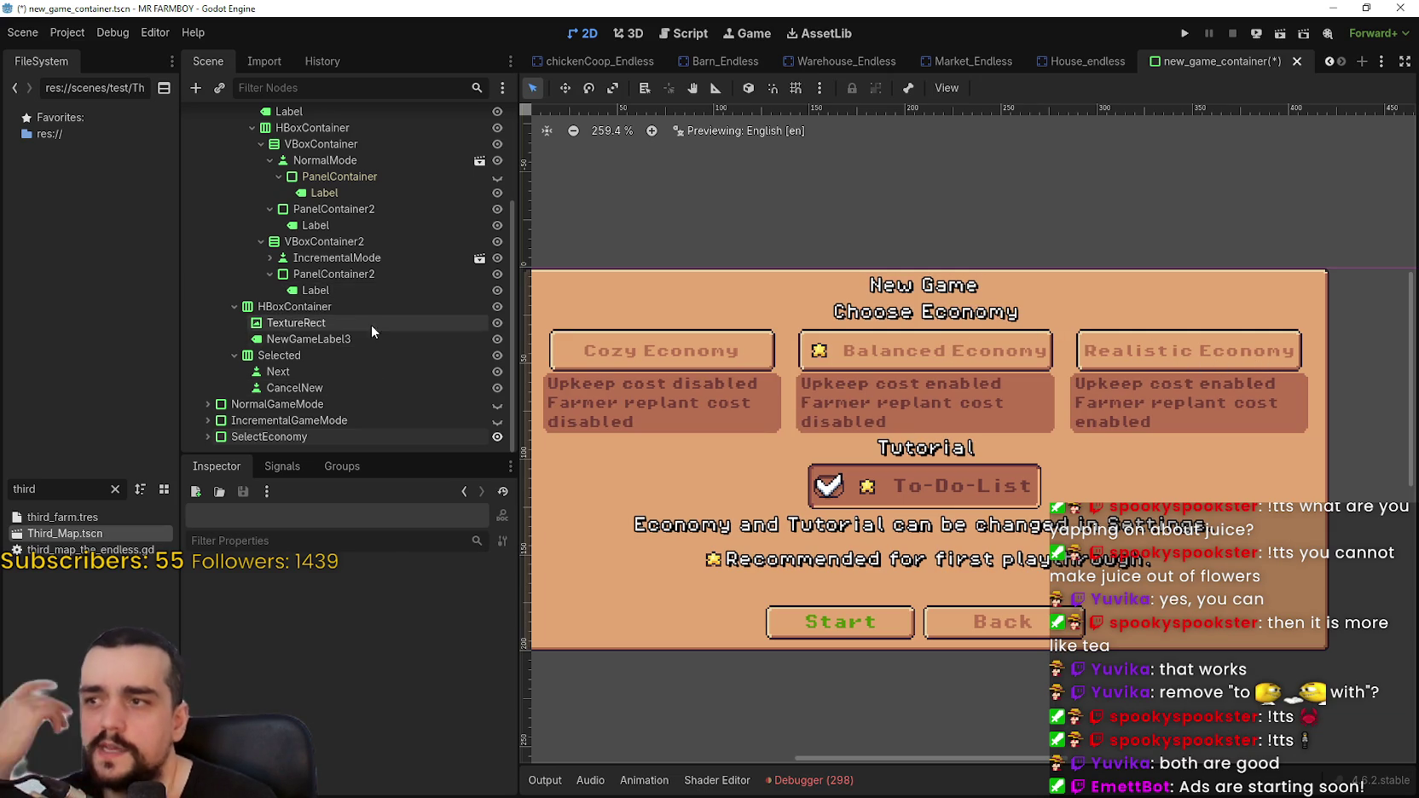
scroll(372, 324, up, 2)
click(368, 200)
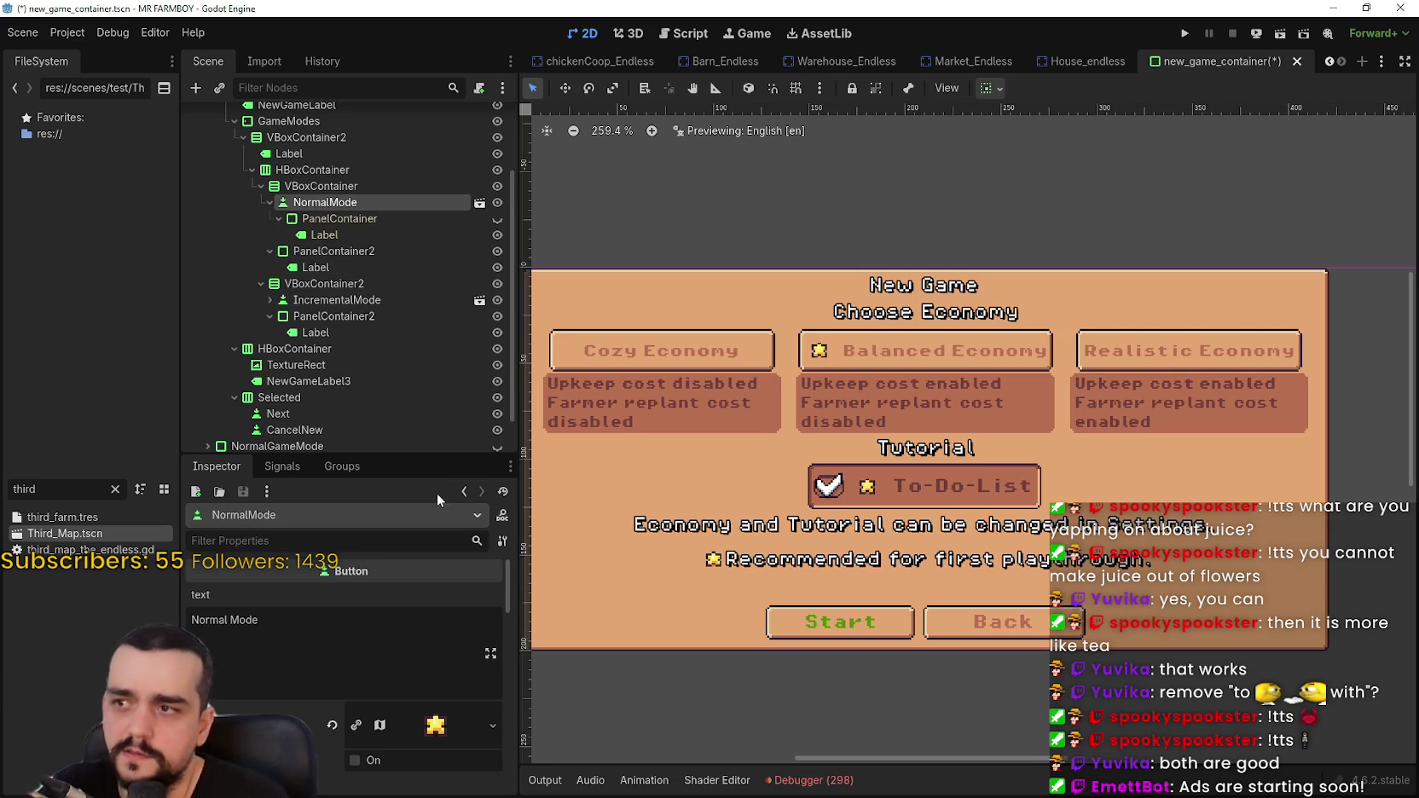
- Shorten the Balanced Economy button text to 'Balanced'
scroll(414, 313, down, 2)
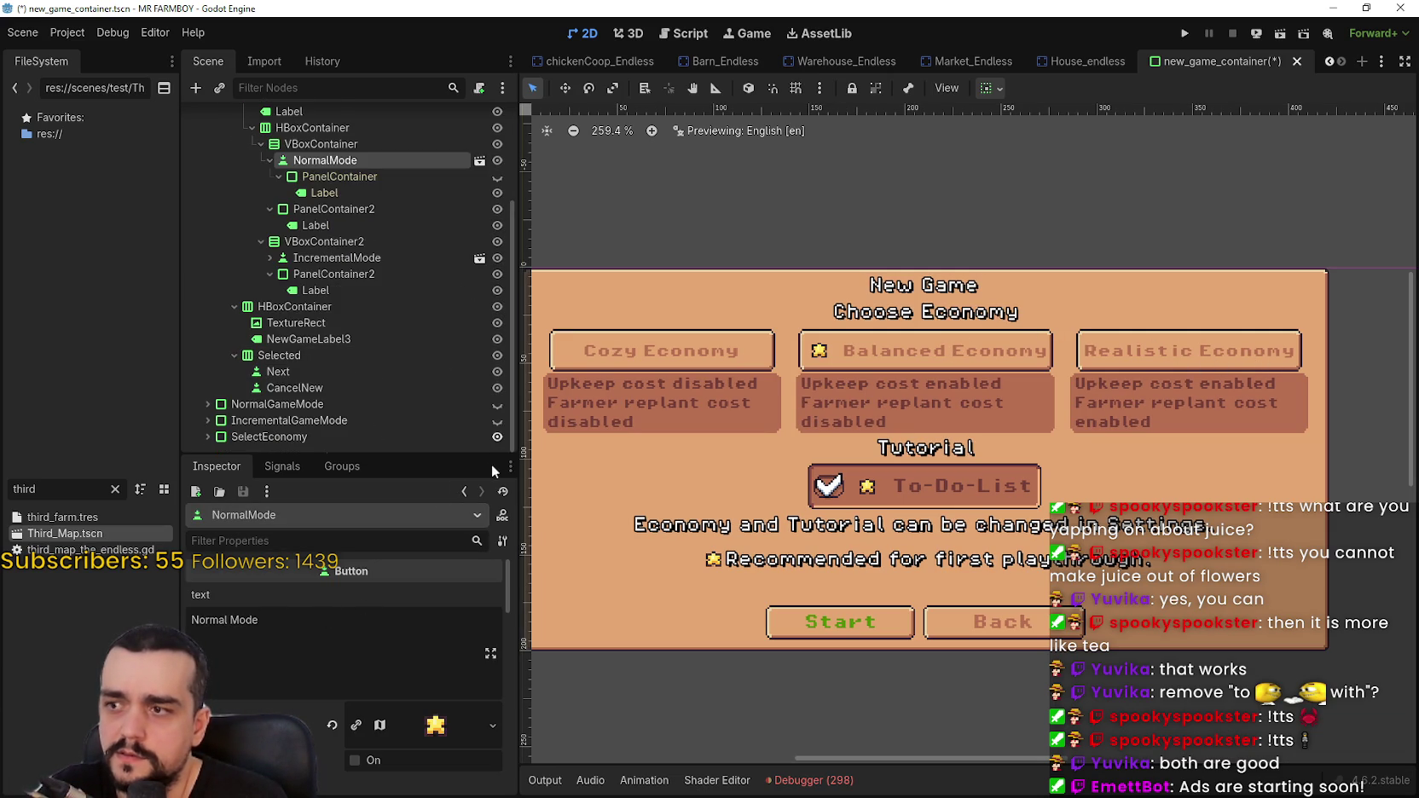
click(208, 437)
scroll(332, 375, down, 10)
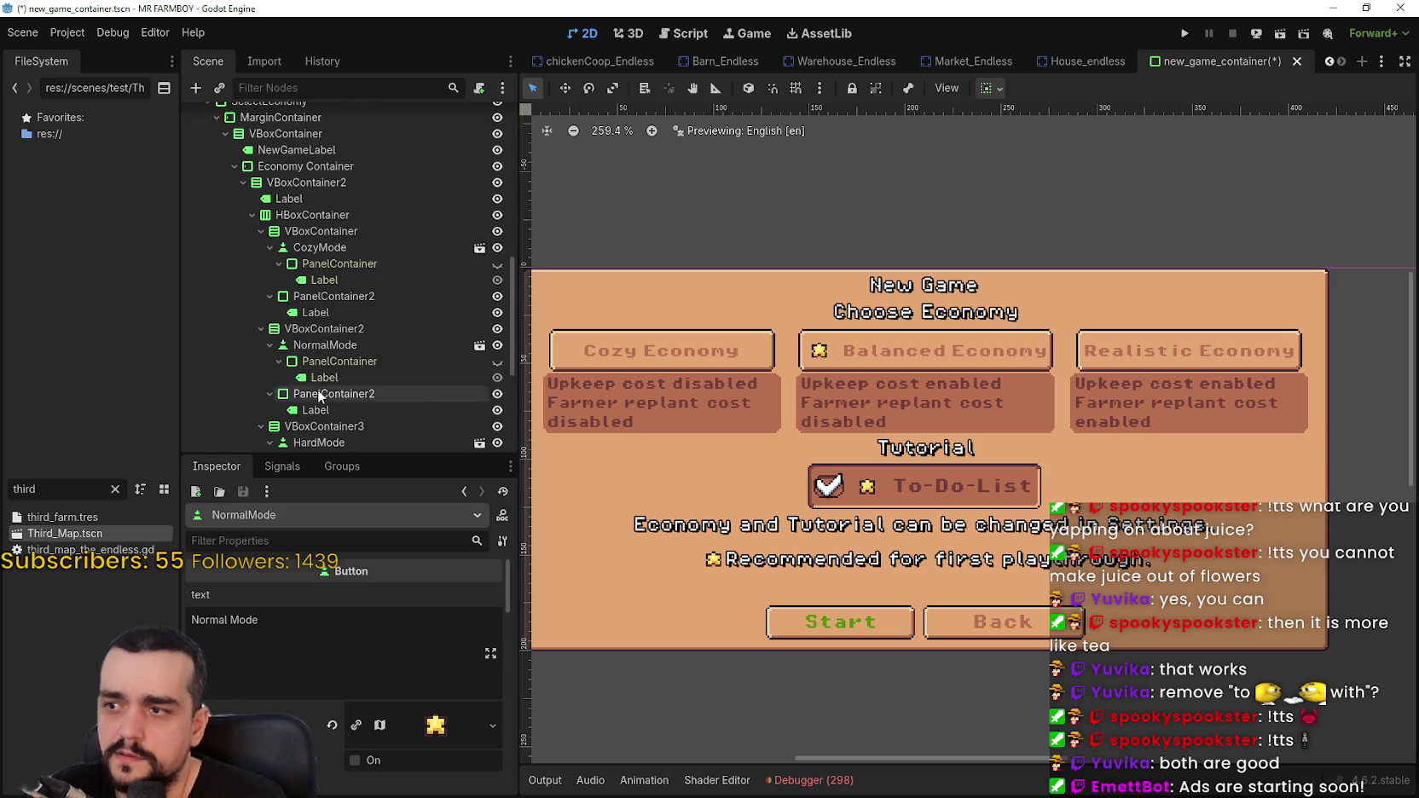
click(324, 345)
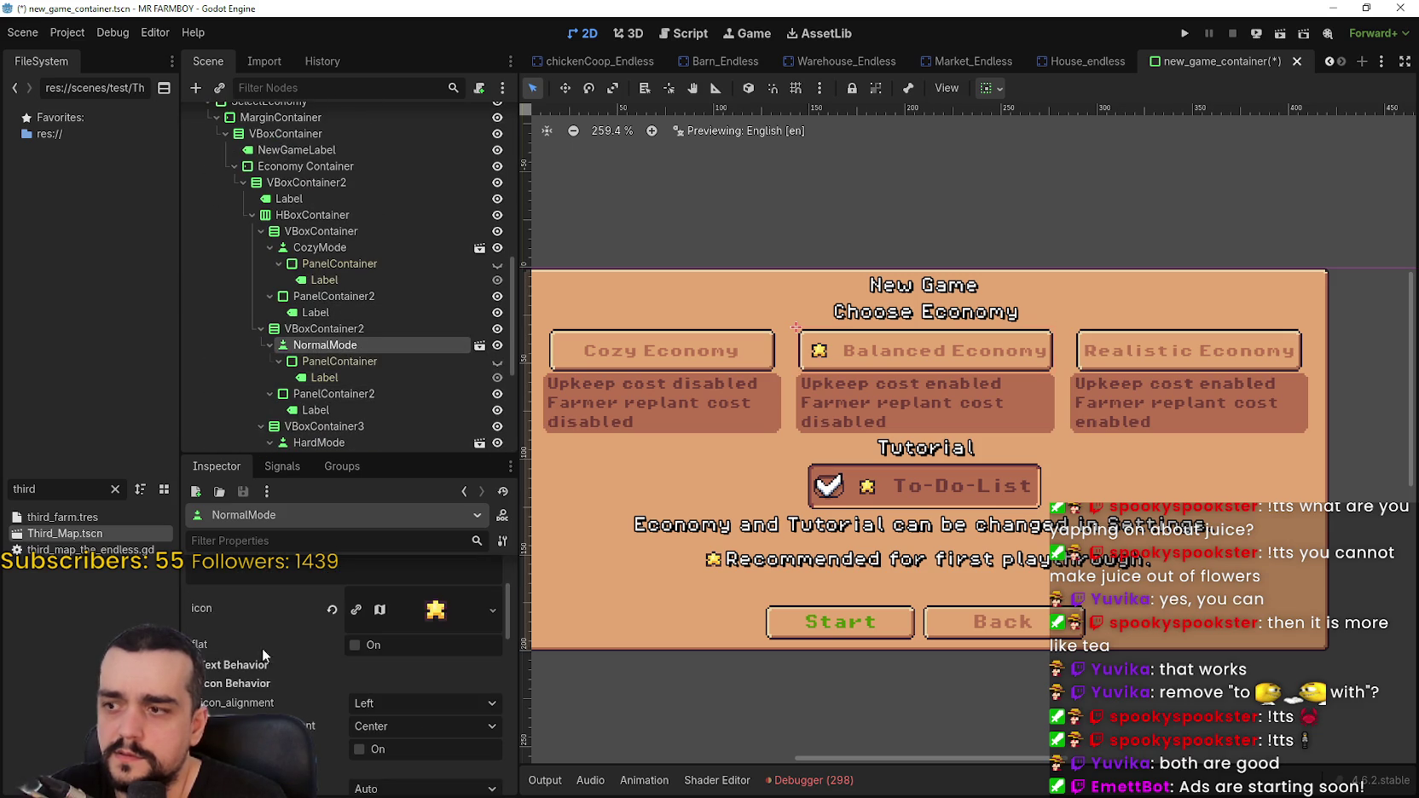
key(BackSpace)
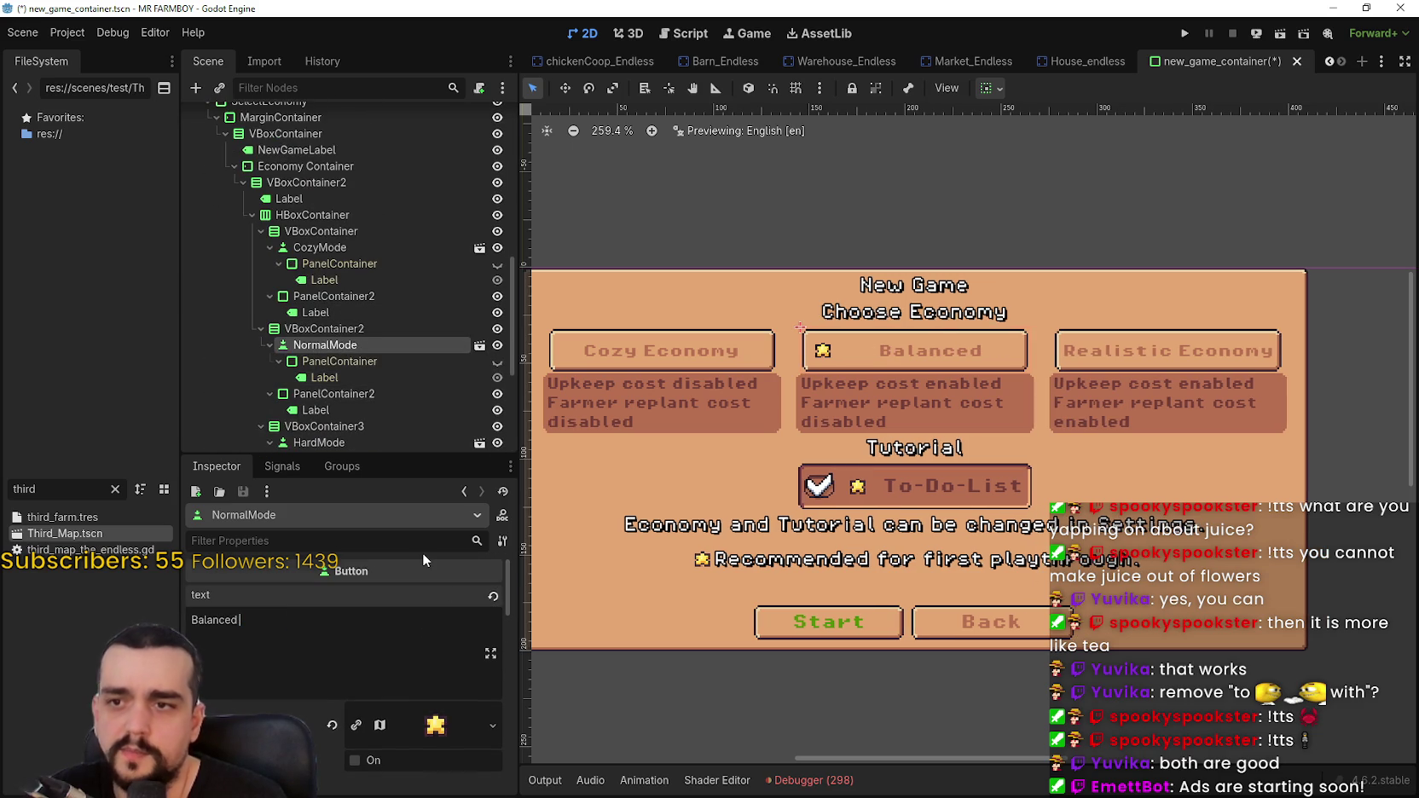
key(BackSpace)
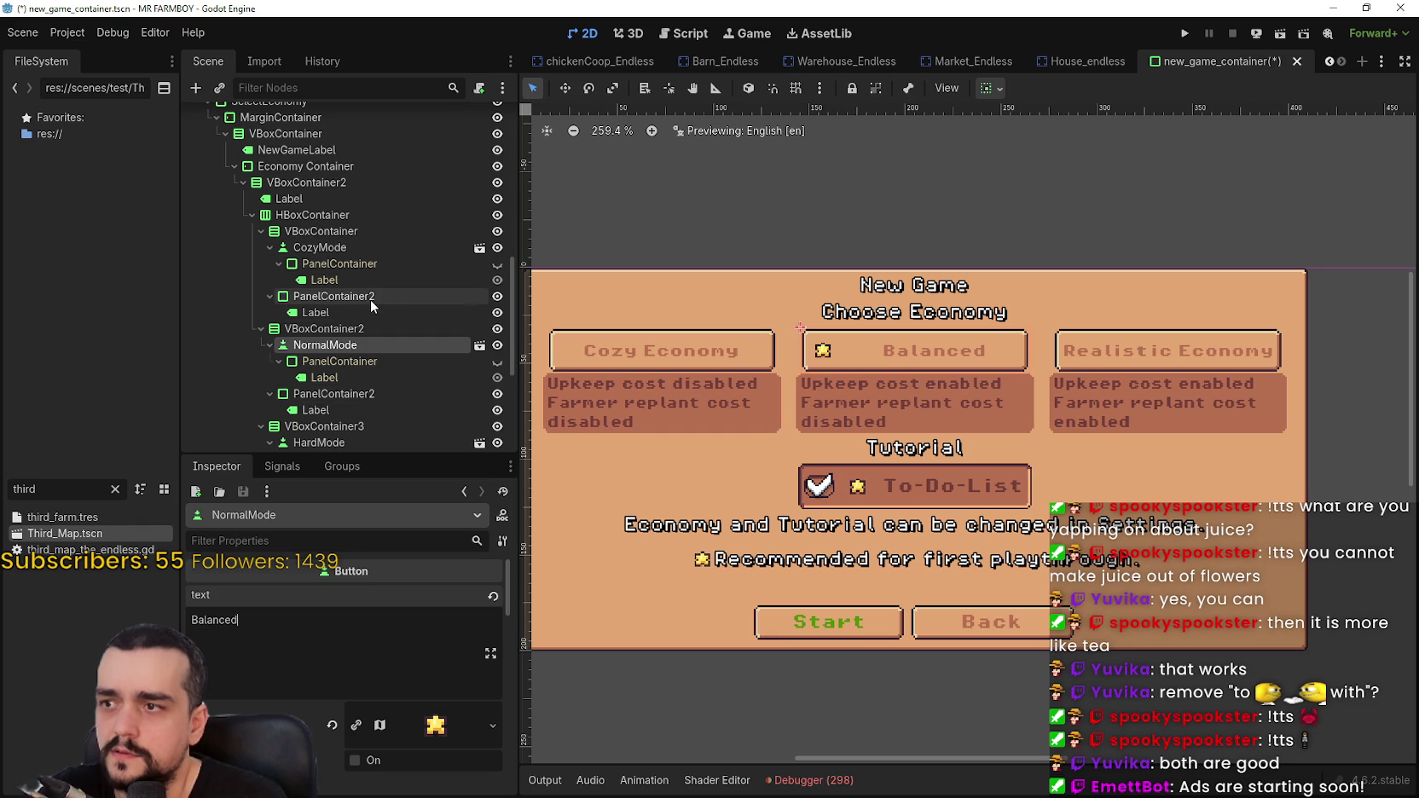
- Change the first economy button's text to 'Cozy'
click(337, 247)
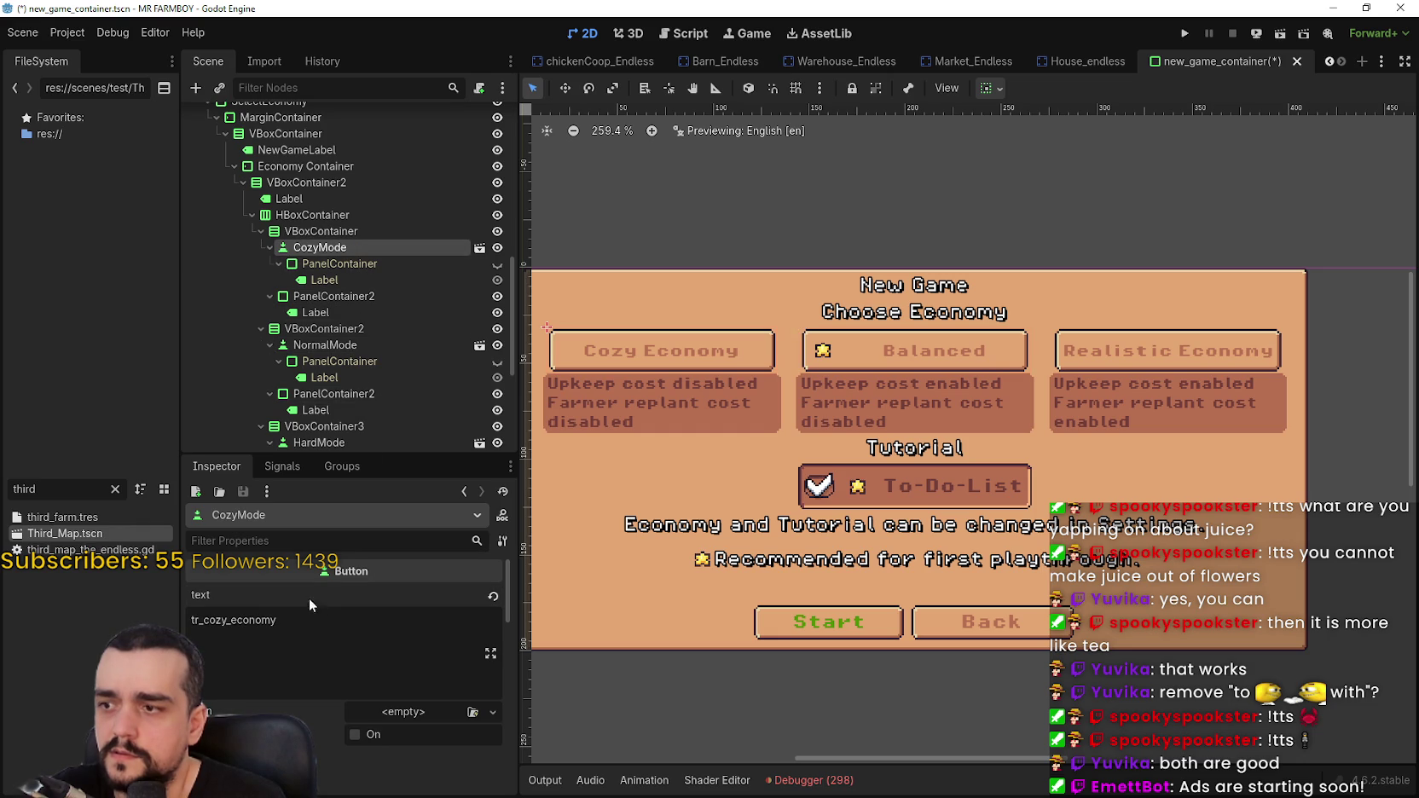
drag(302, 620, 53, 591)
text(Cozy)
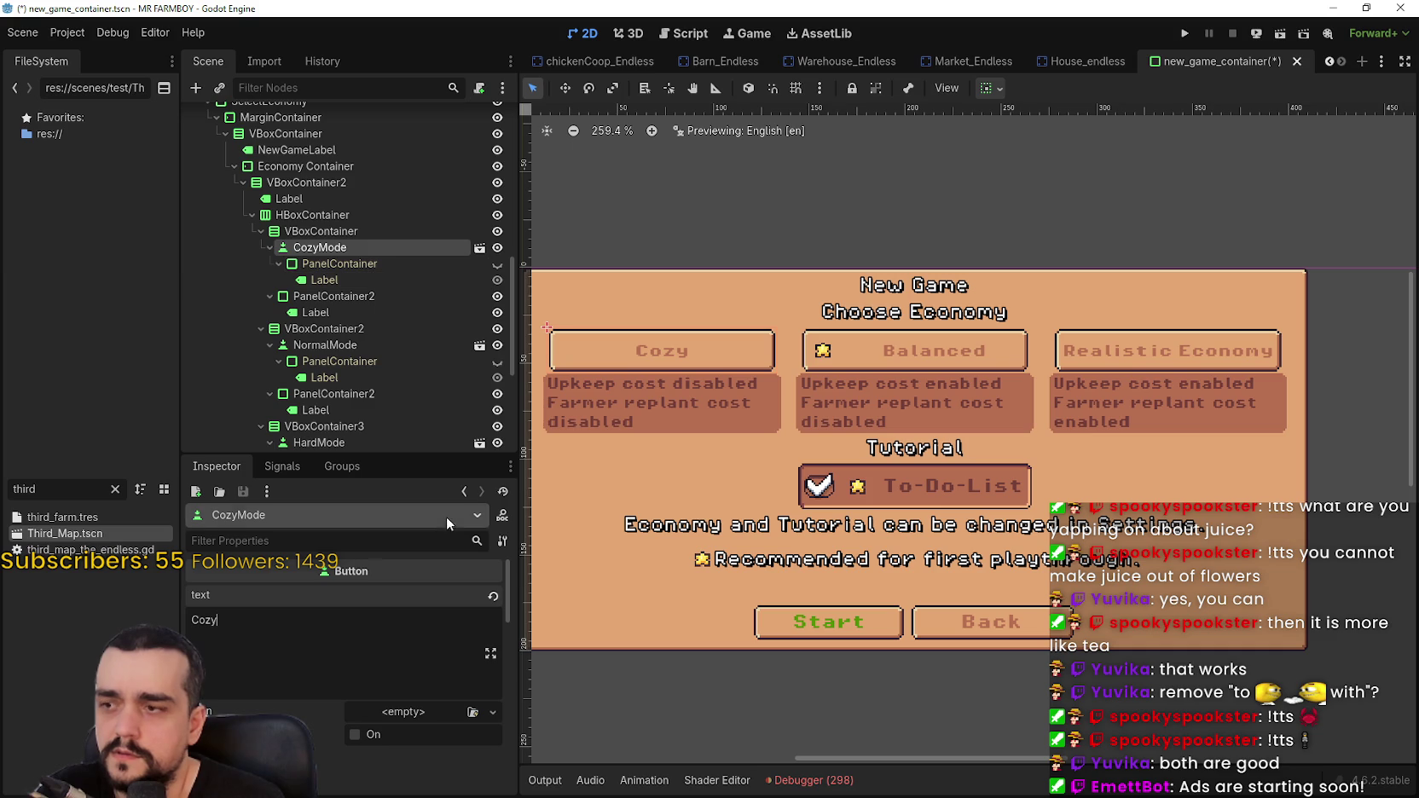
scroll(392, 362, down, 3)
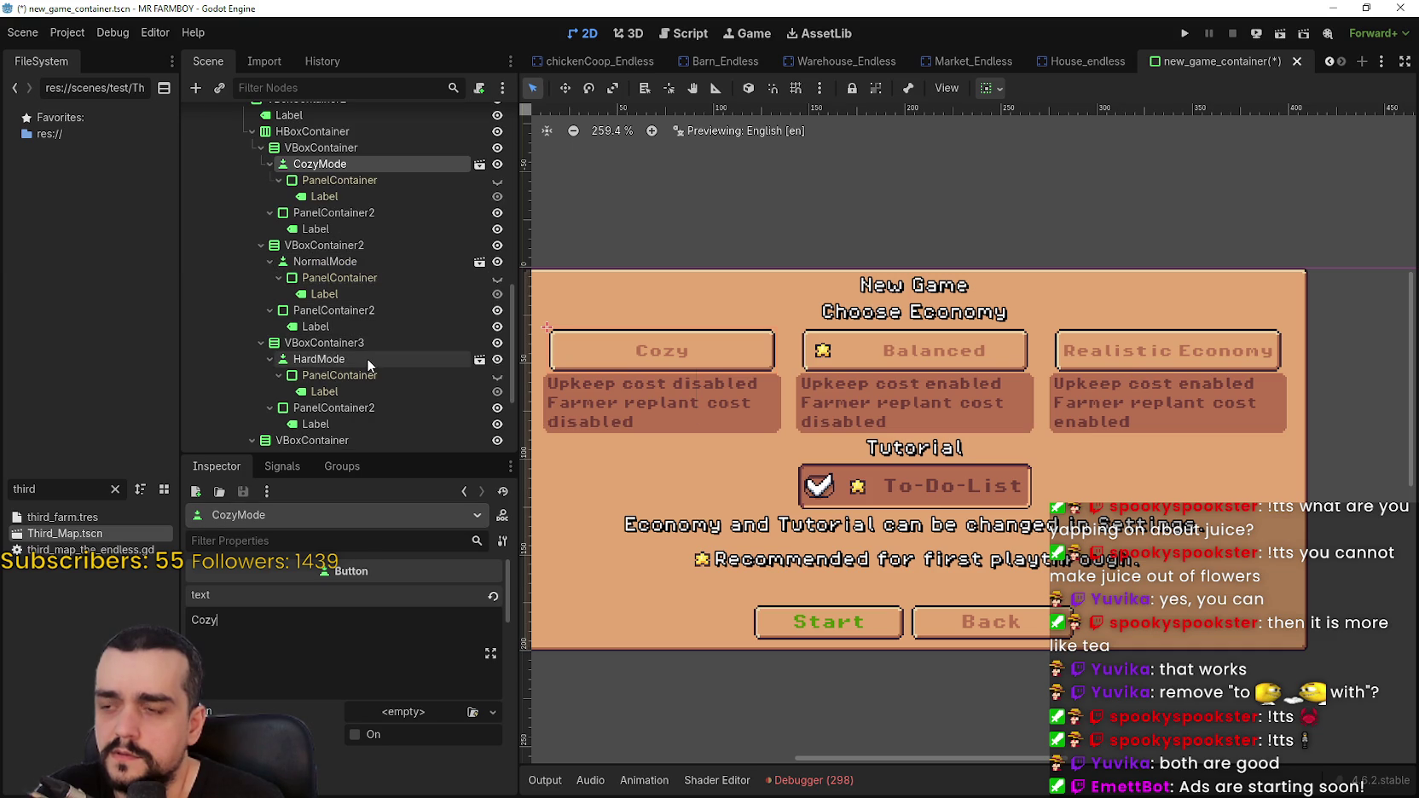
- Change the third economy button's text to 'Realistic' and save the scene
click(367, 358)
click(377, 348)
click(374, 357)
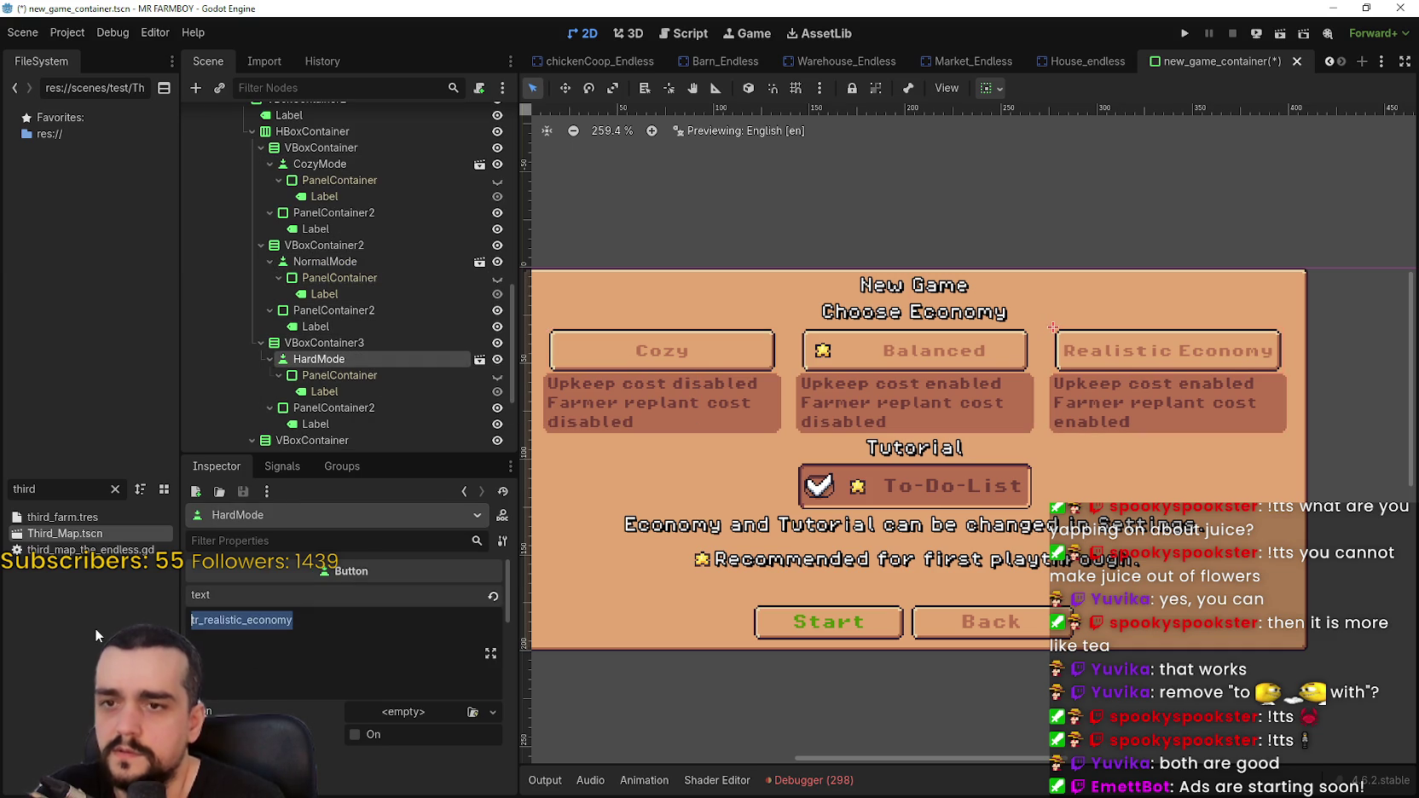
text(Realistic)
key(ctrl+s)
scroll(372, 352, up, 2)
scroll(371, 352, up, 3)
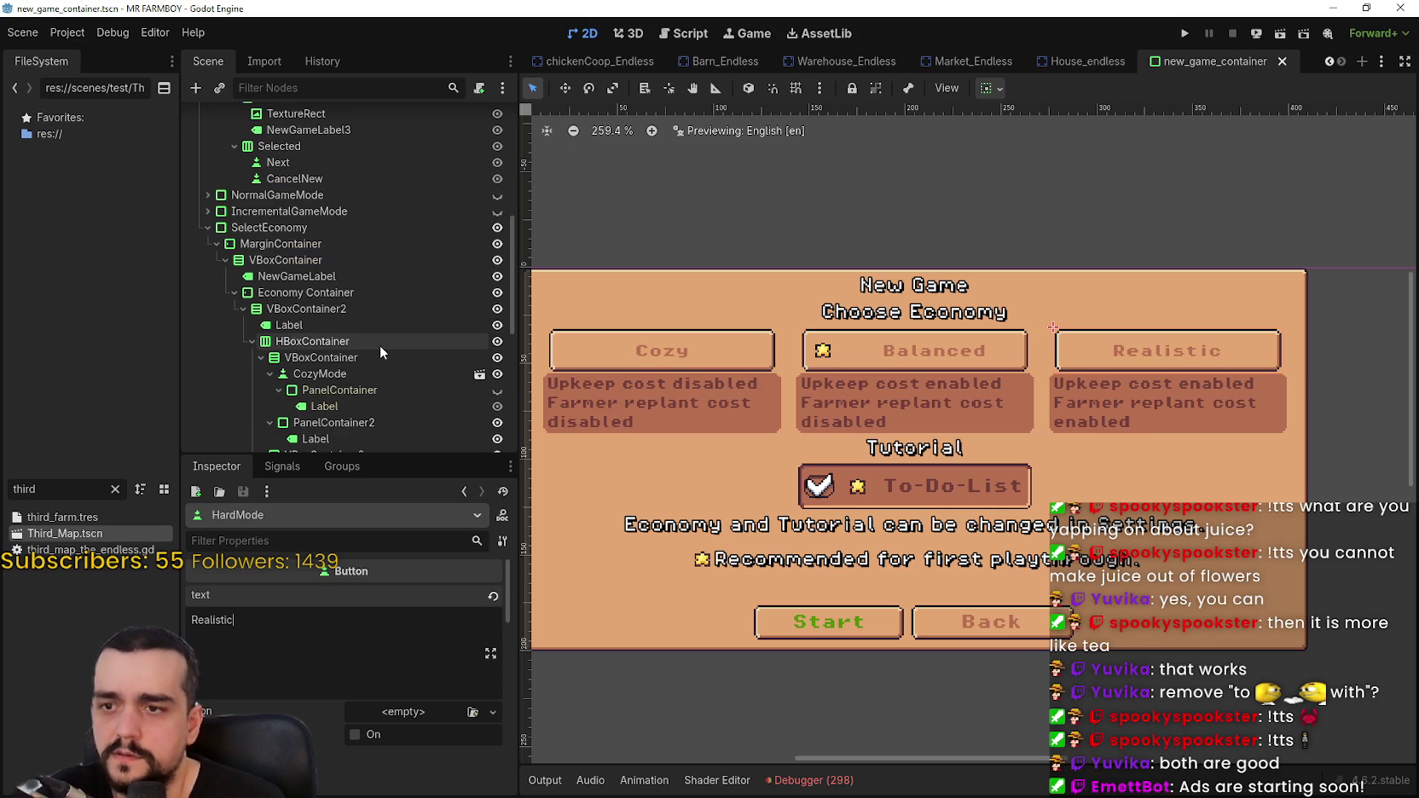
scroll(381, 343, up, 5)
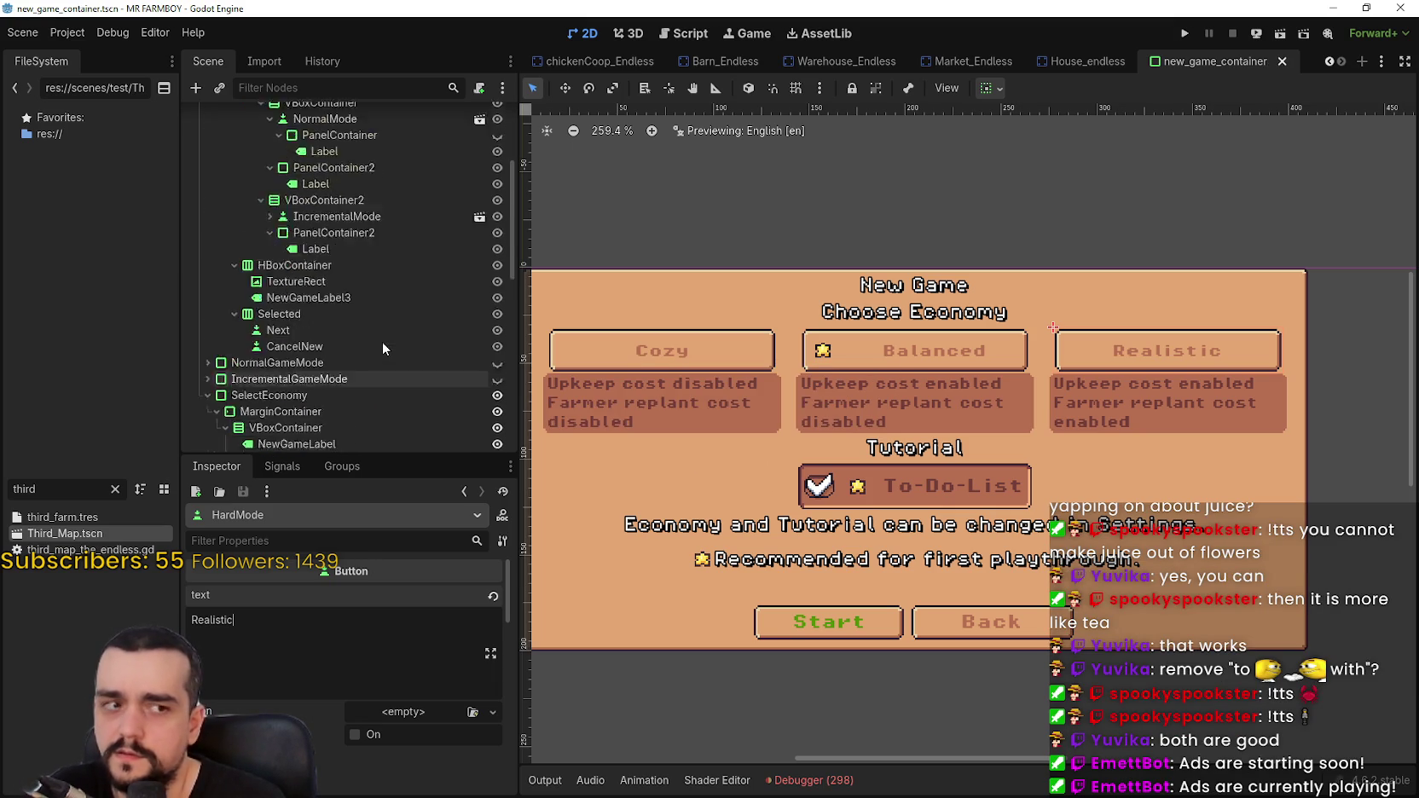
click(497, 153)
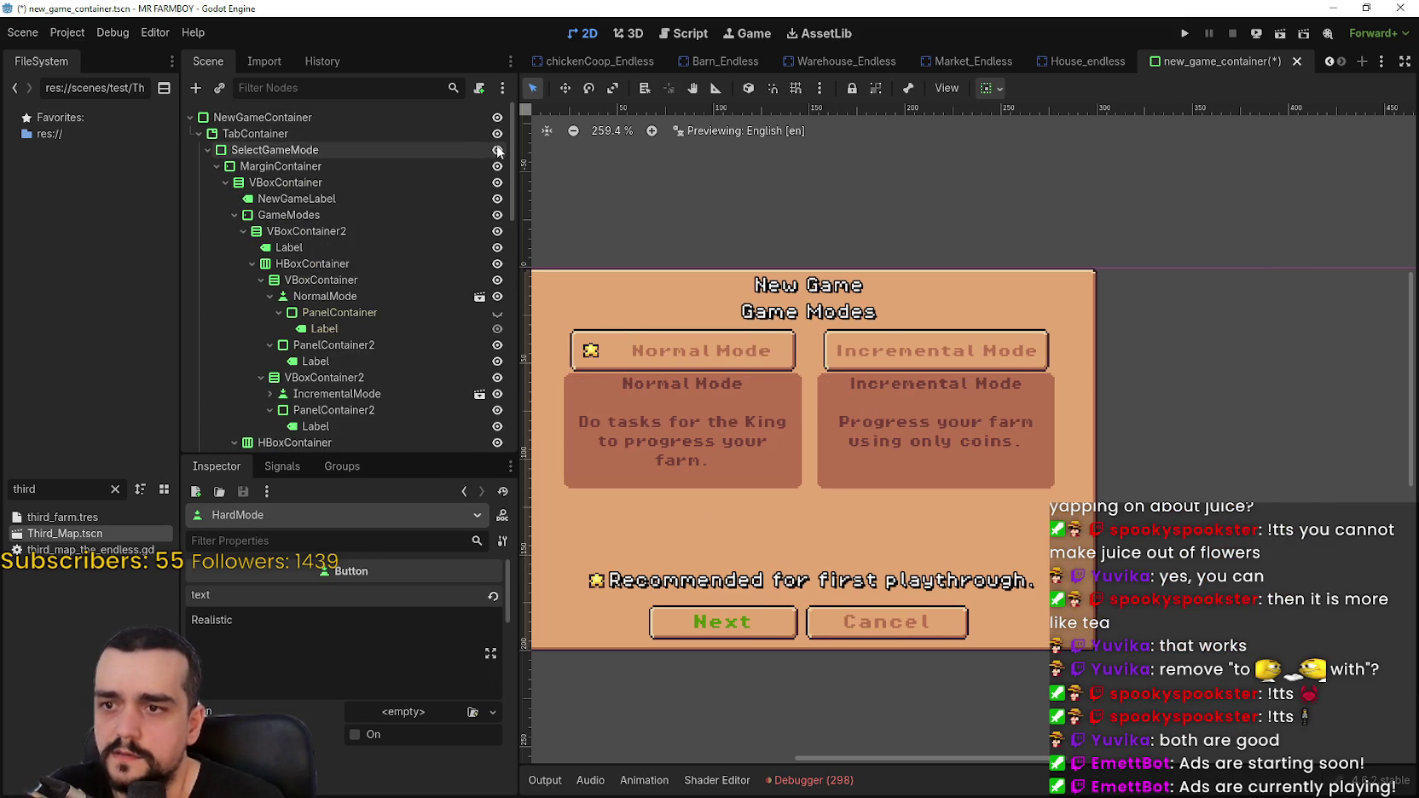
drag(833, 415, 897, 396)
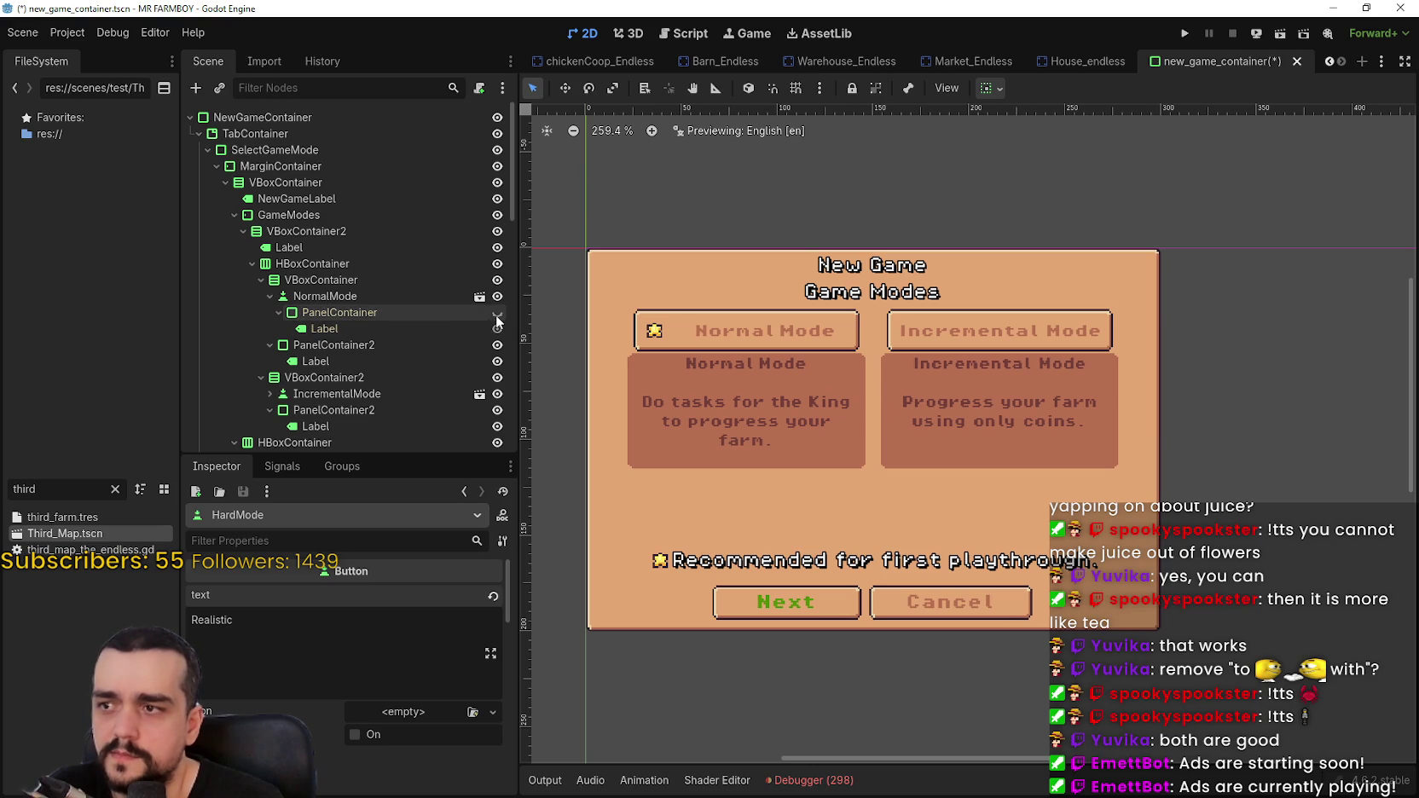
click(268, 296)
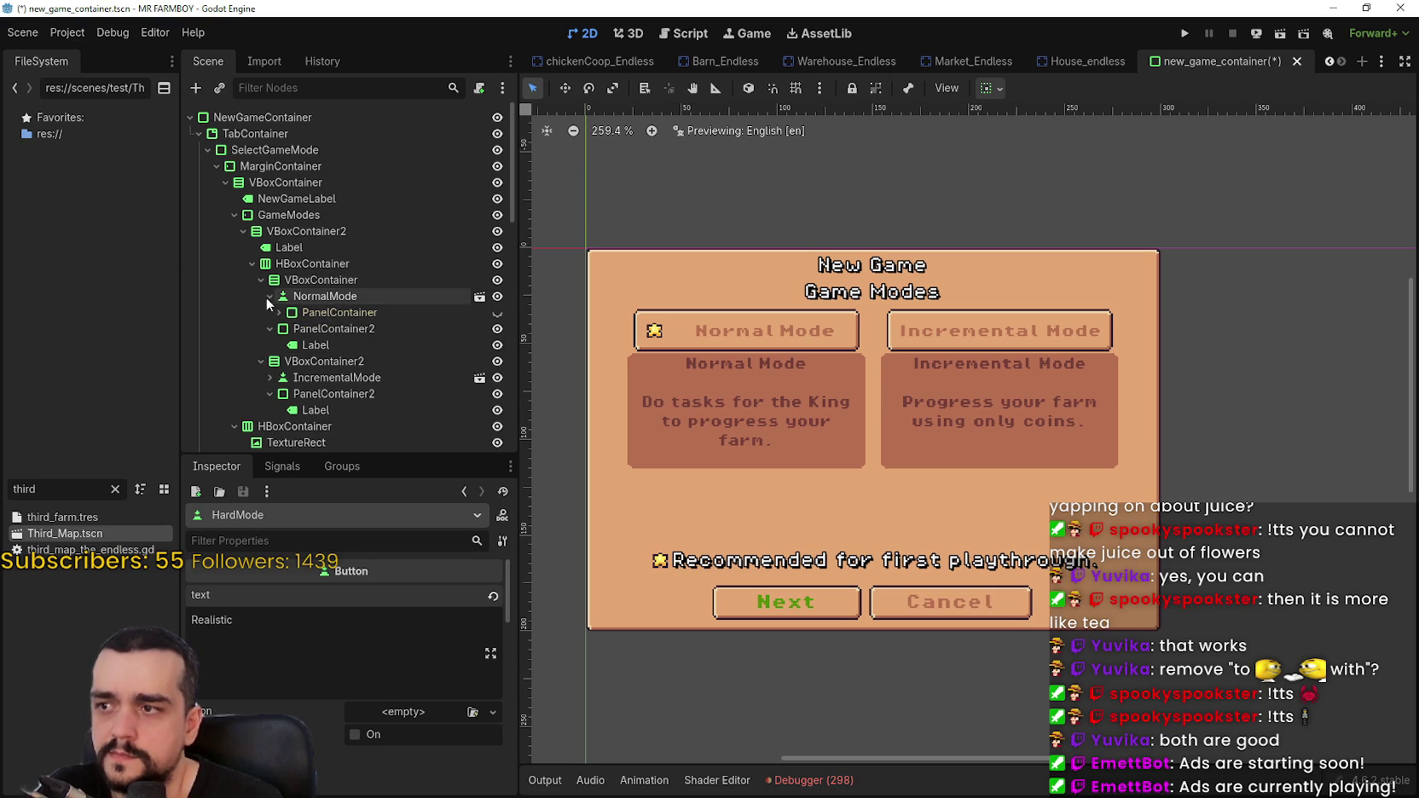
scroll(439, 377, down, 5)
scroll(438, 377, down, 4)
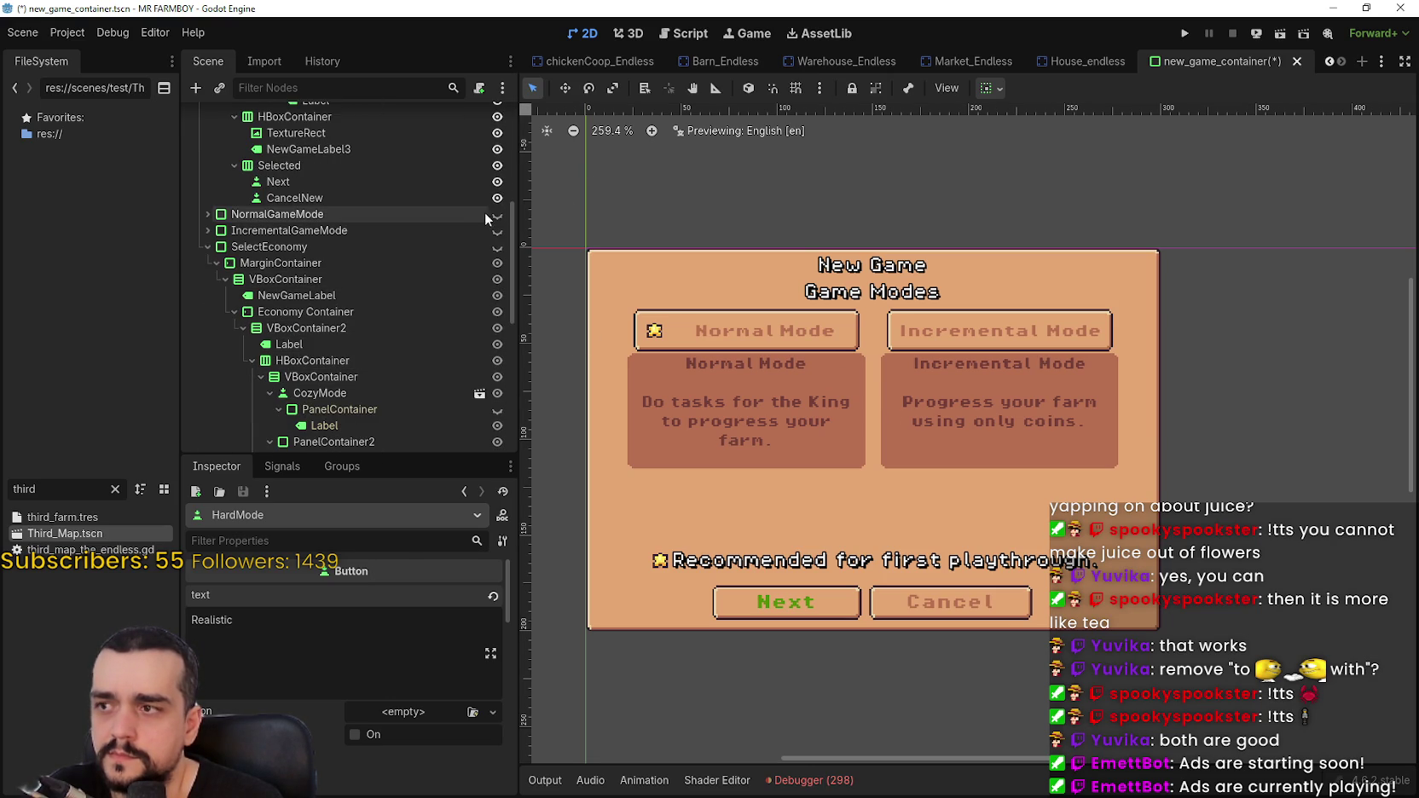
click(496, 247)
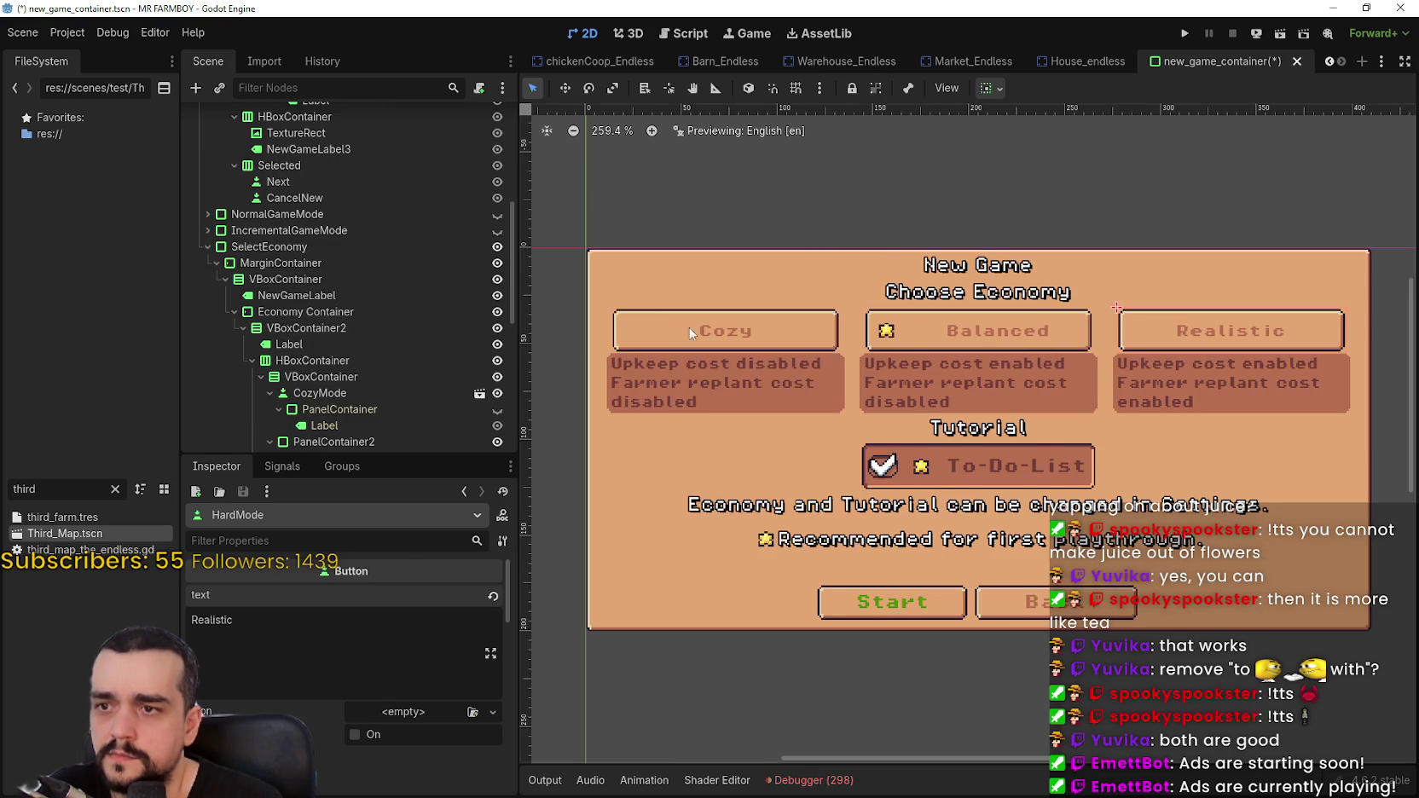
scroll(1042, 503, down, 2)
scroll(1042, 498, up, 2)
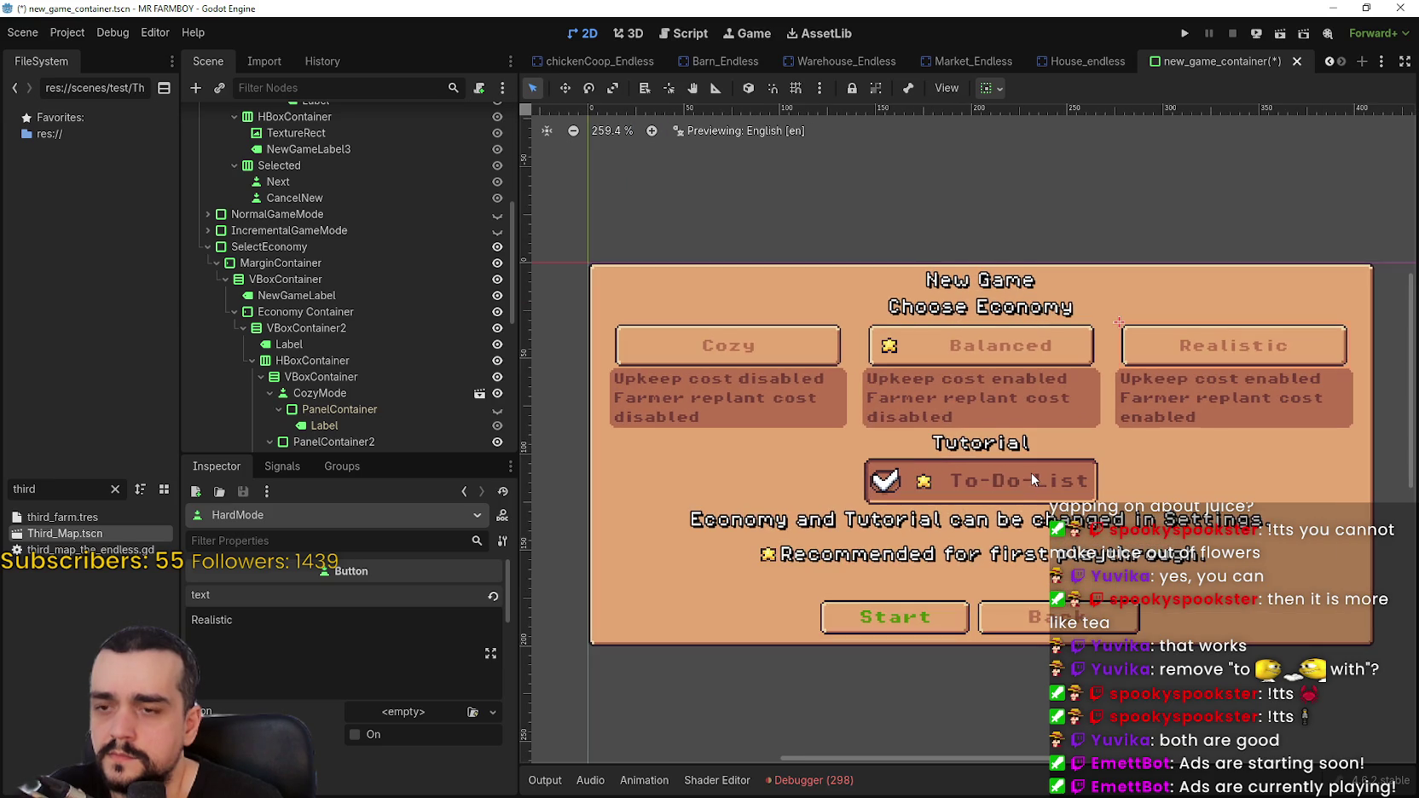
scroll(1025, 468, up, 1)
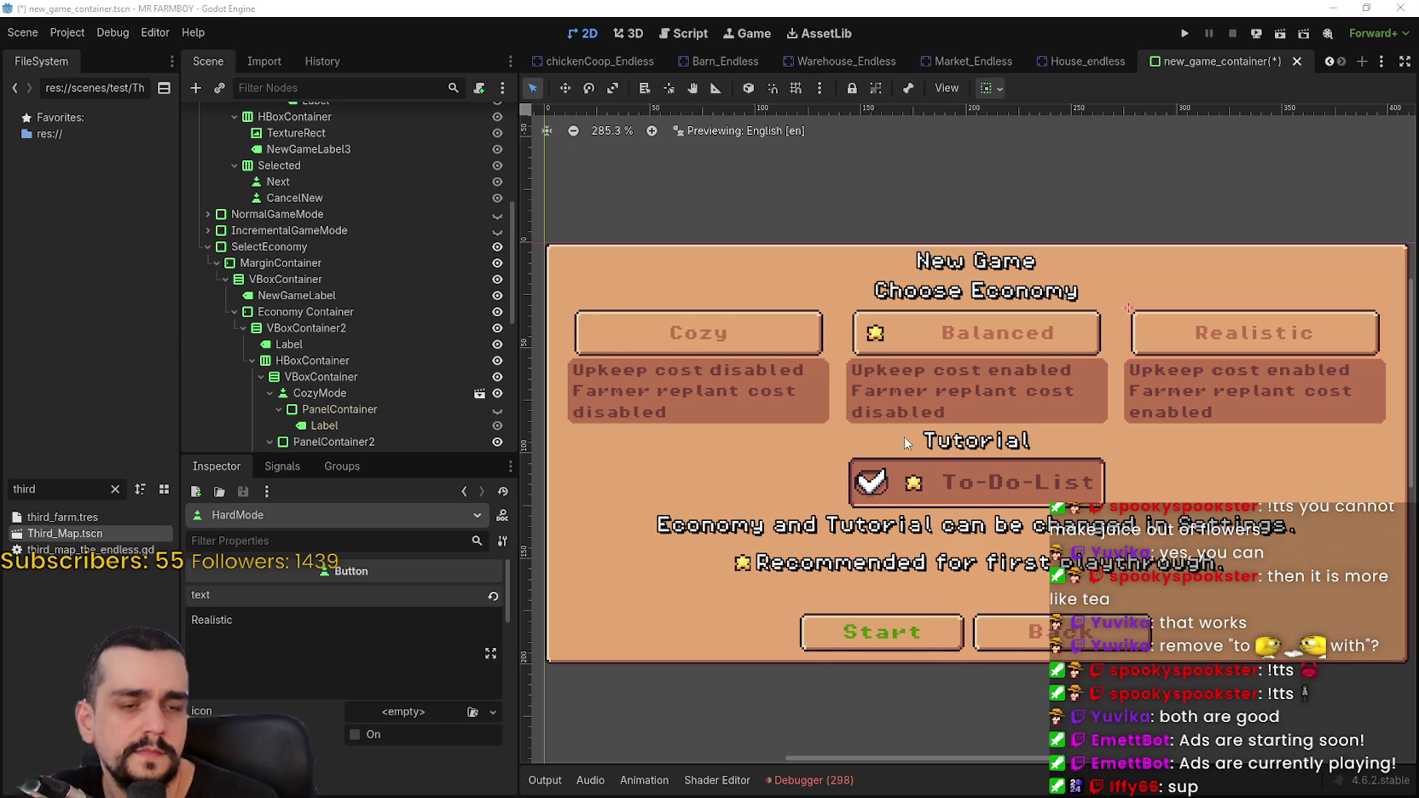
scroll(1026, 427, down, 3)
scroll(1026, 422, up, 2)
scroll(1189, 469, down, 3)
scroll(1101, 372, up, 4)
scroll(935, 363, down, 2)
scroll(936, 363, up, 1)
scroll(935, 363, down, 1)
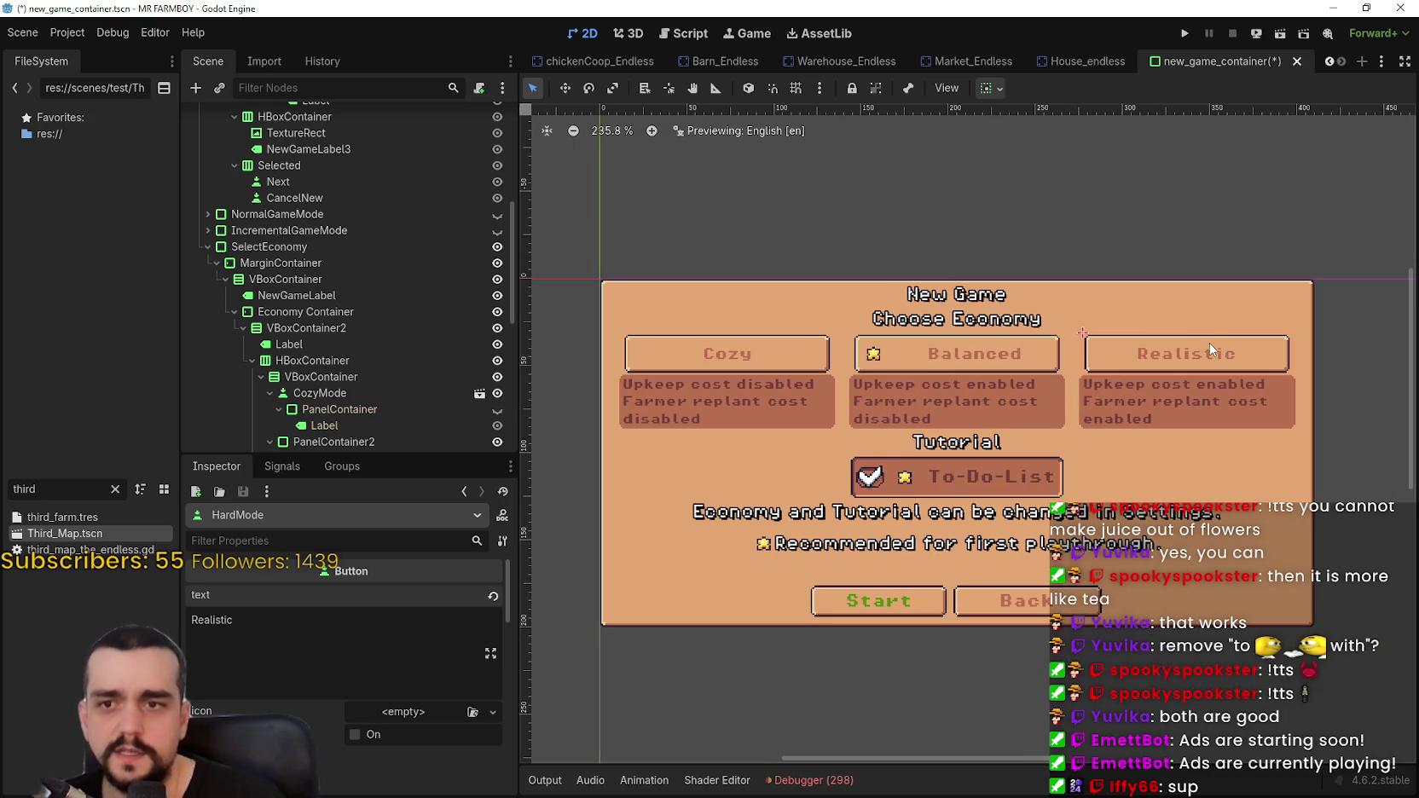
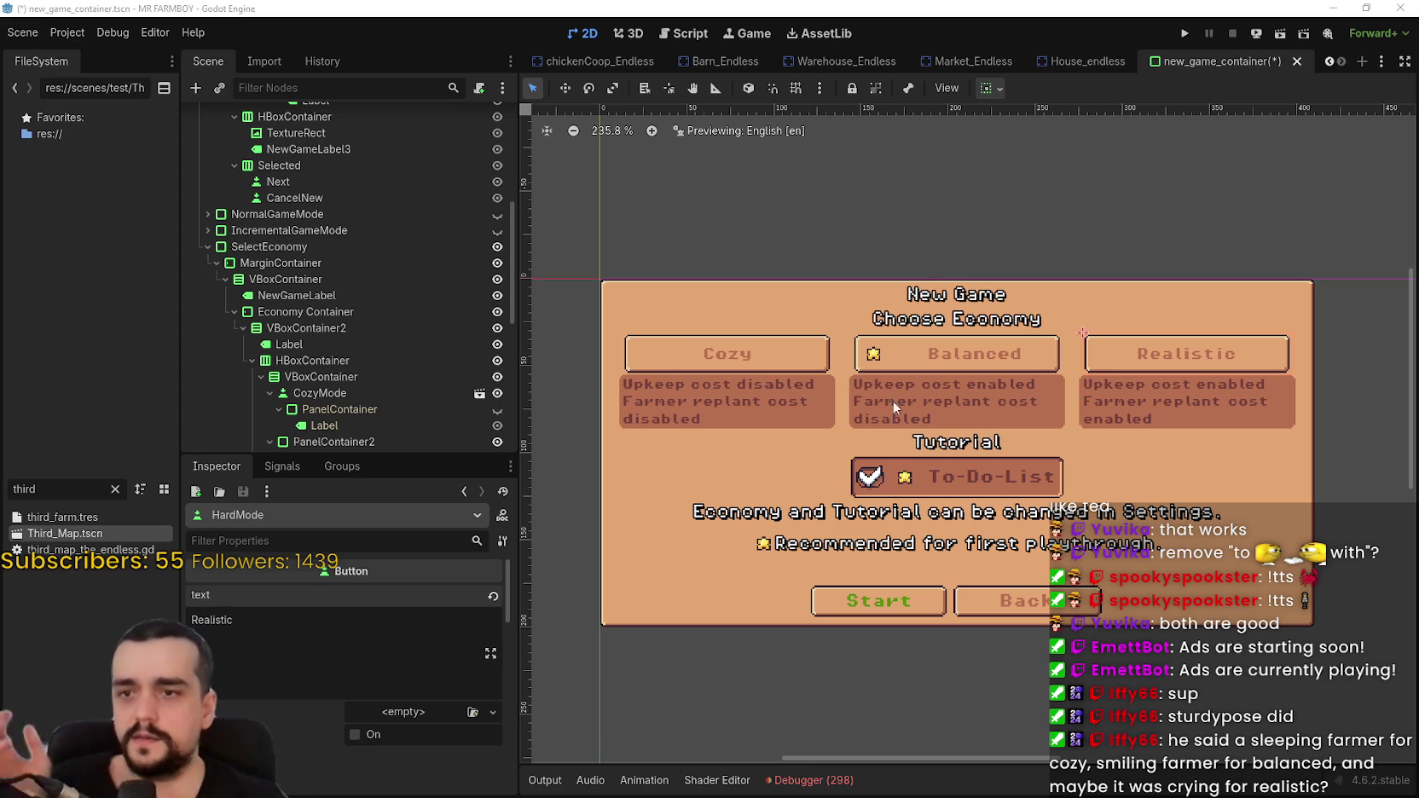
- Select the HBoxContainer holding the Cozy, Balanced and Realistic columns inside Economy Container
scroll(824, 511, up, 2)
scroll(990, 400, down, 2)
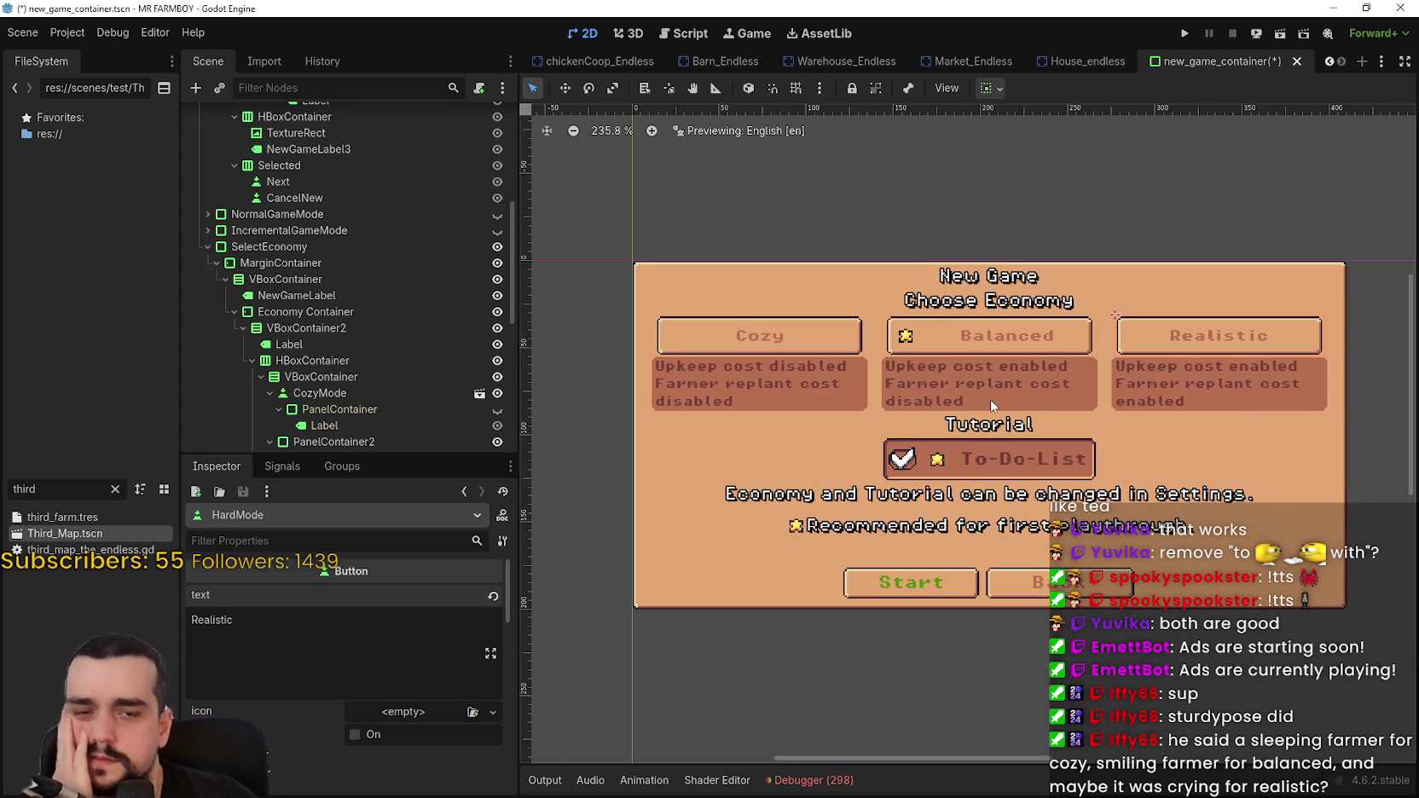
scroll(998, 394, up, 2)
scroll(1083, 388, down, 2)
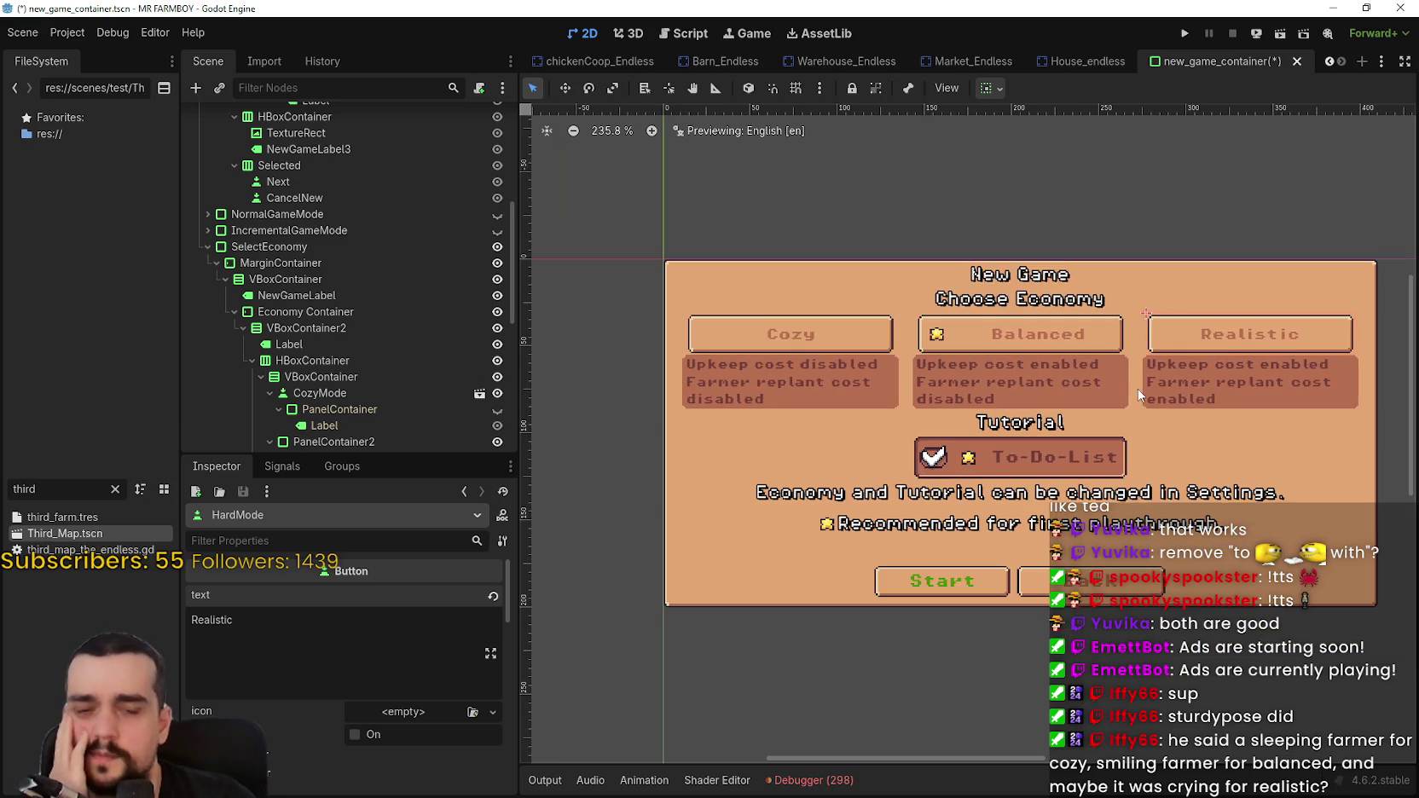
scroll(972, 394, up, 2)
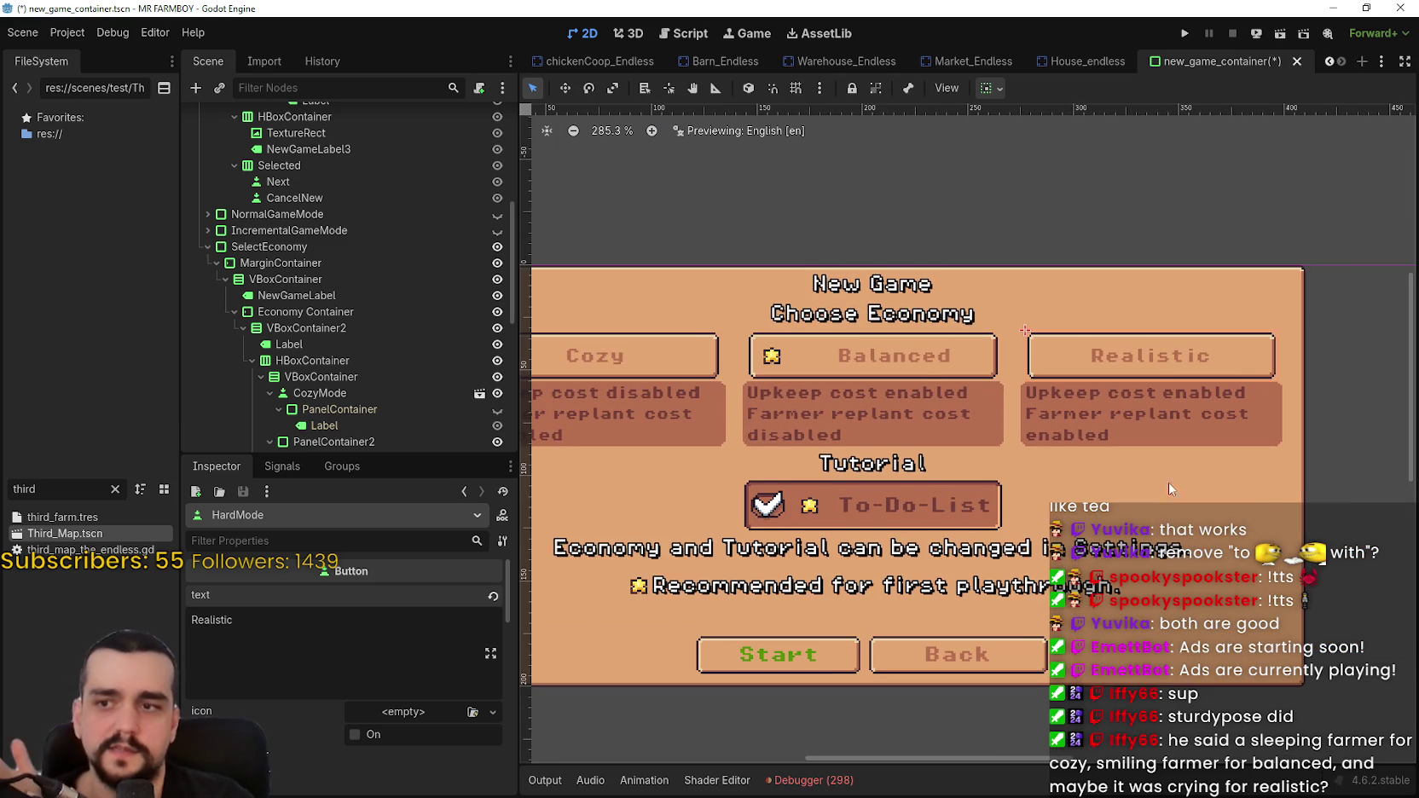
scroll(1036, 448, down, 2)
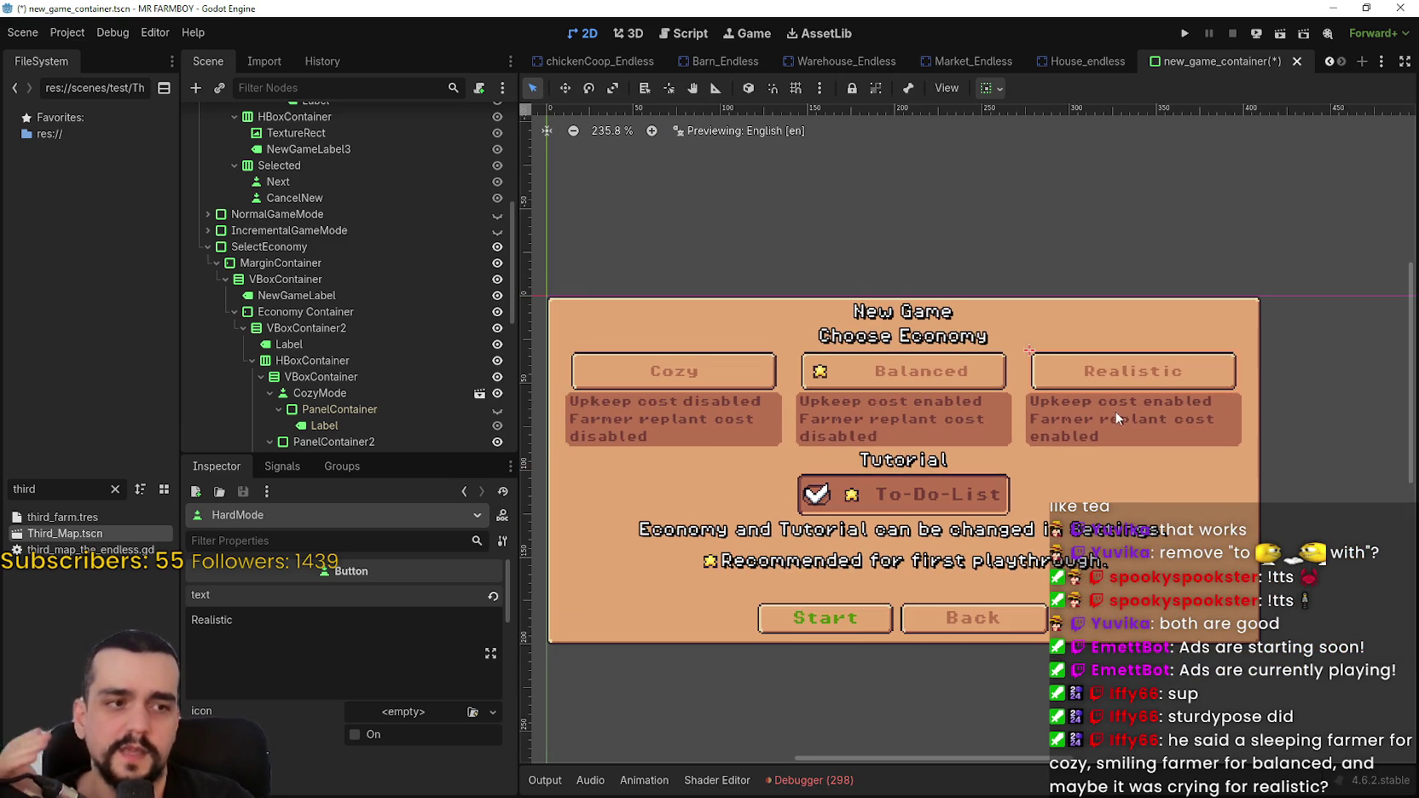
scroll(1061, 418, up, 1)
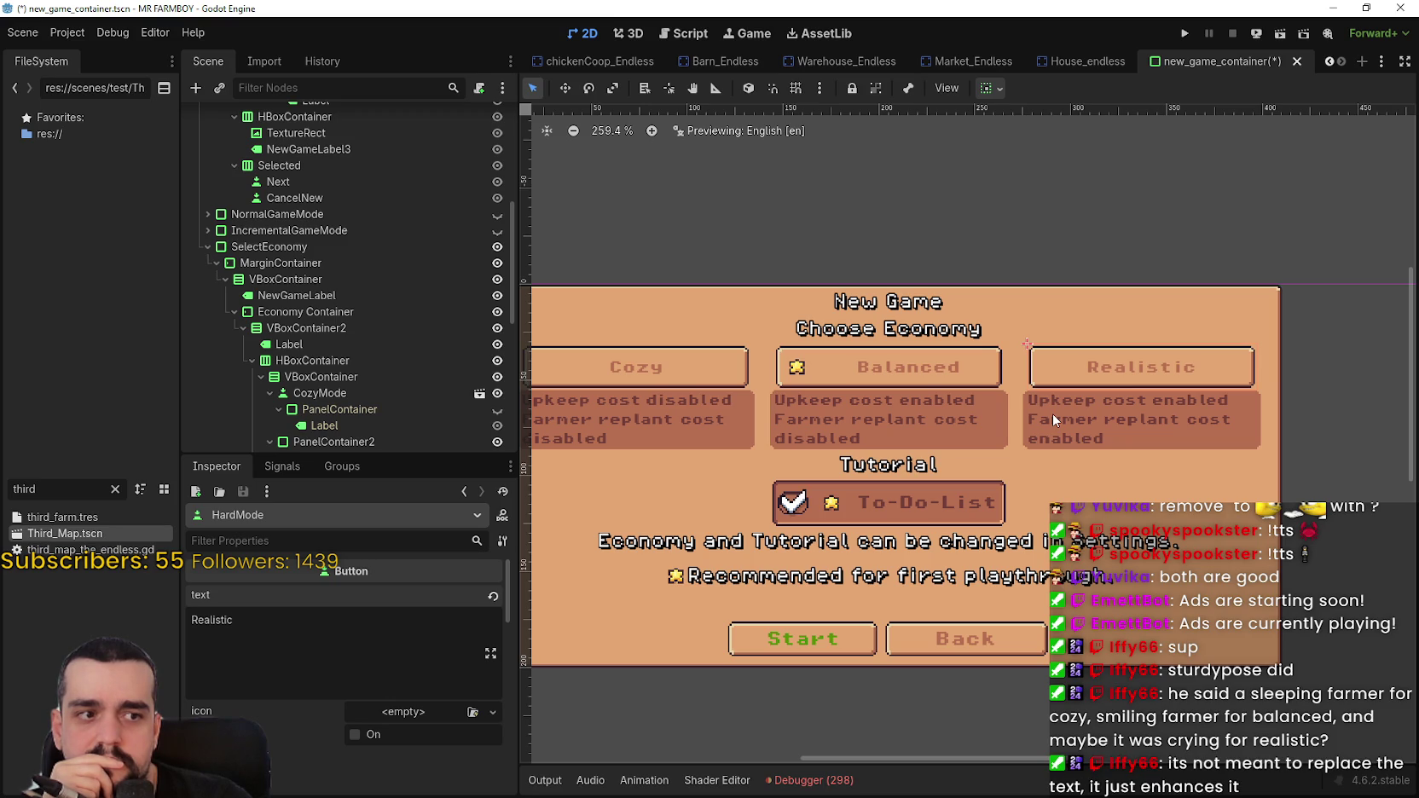
scroll(1052, 414, down, 1)
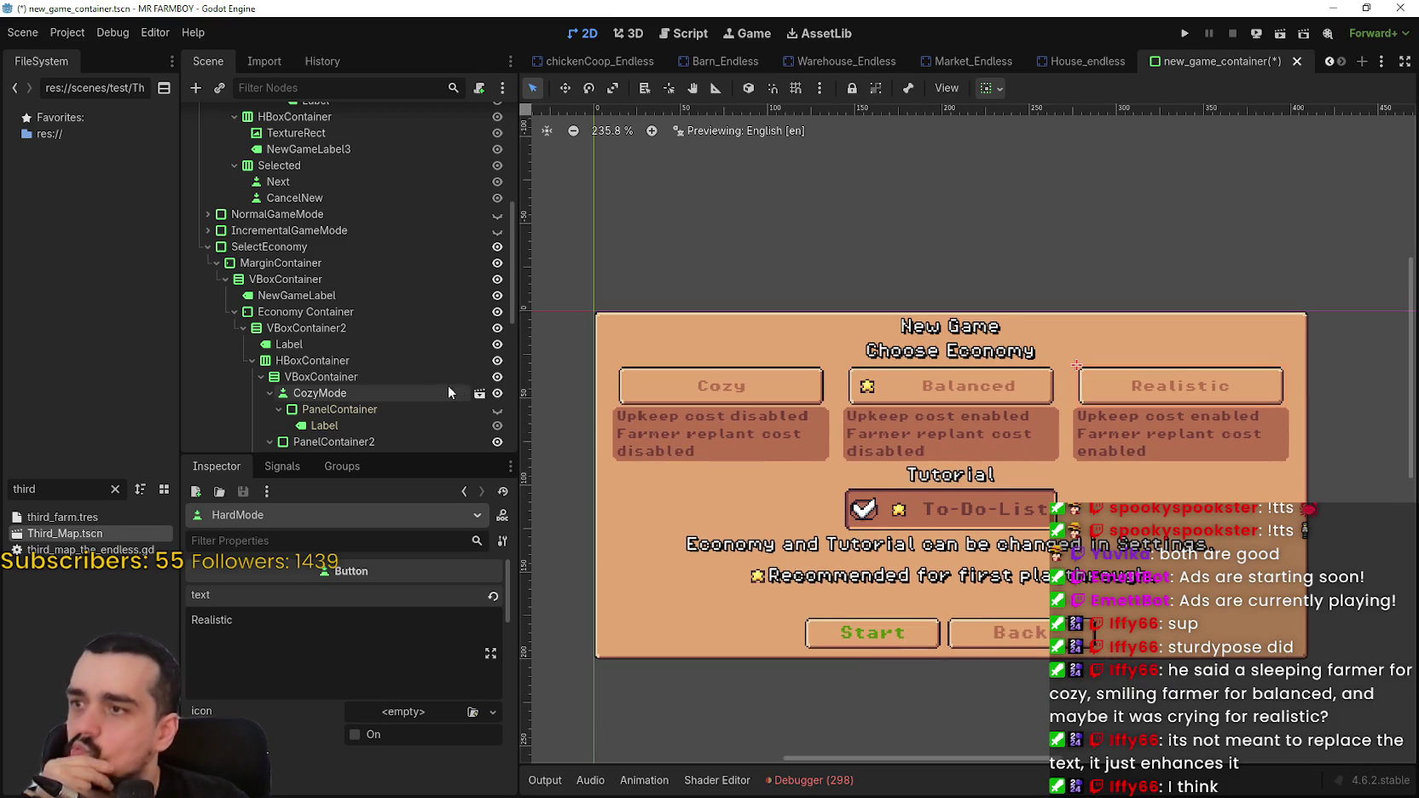
click(331, 247)
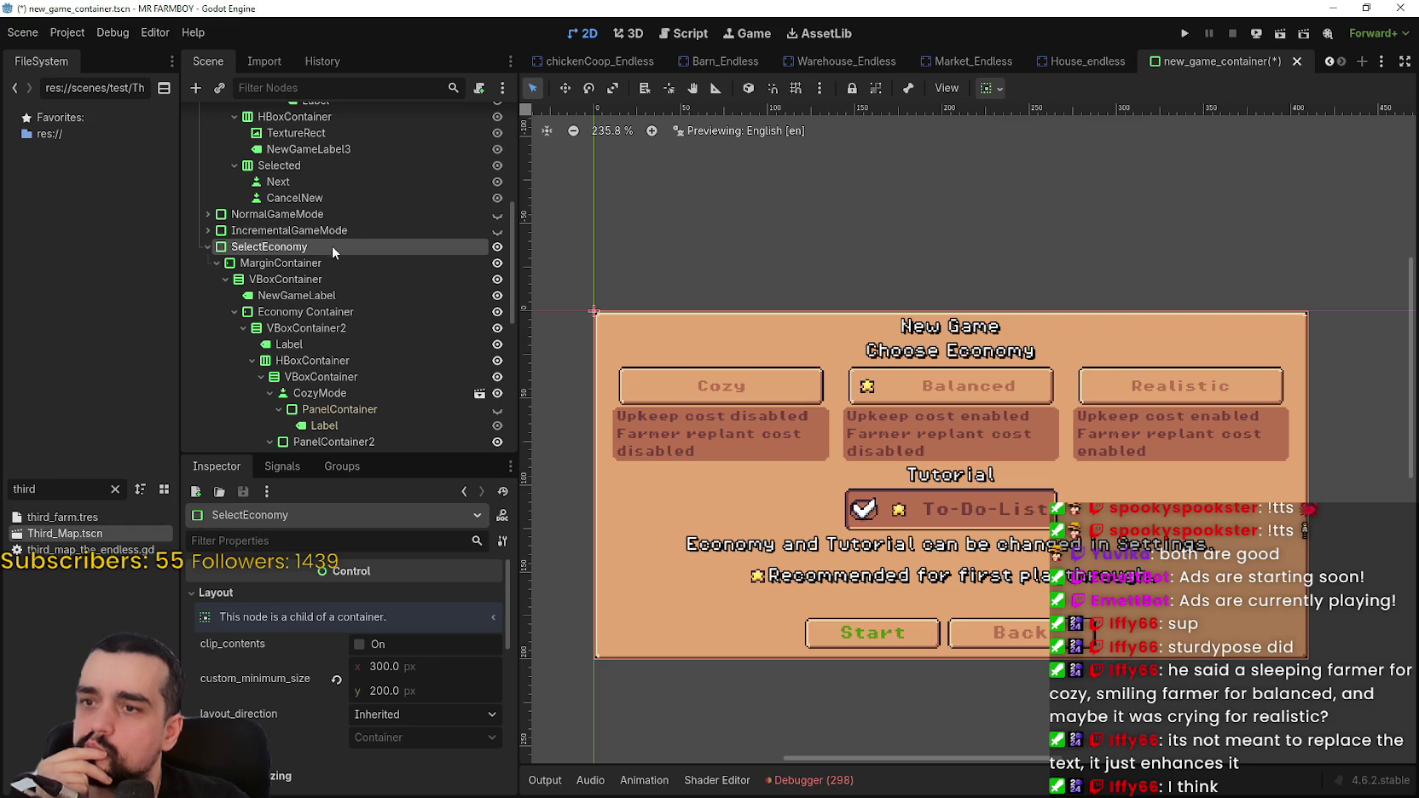
click(256, 280)
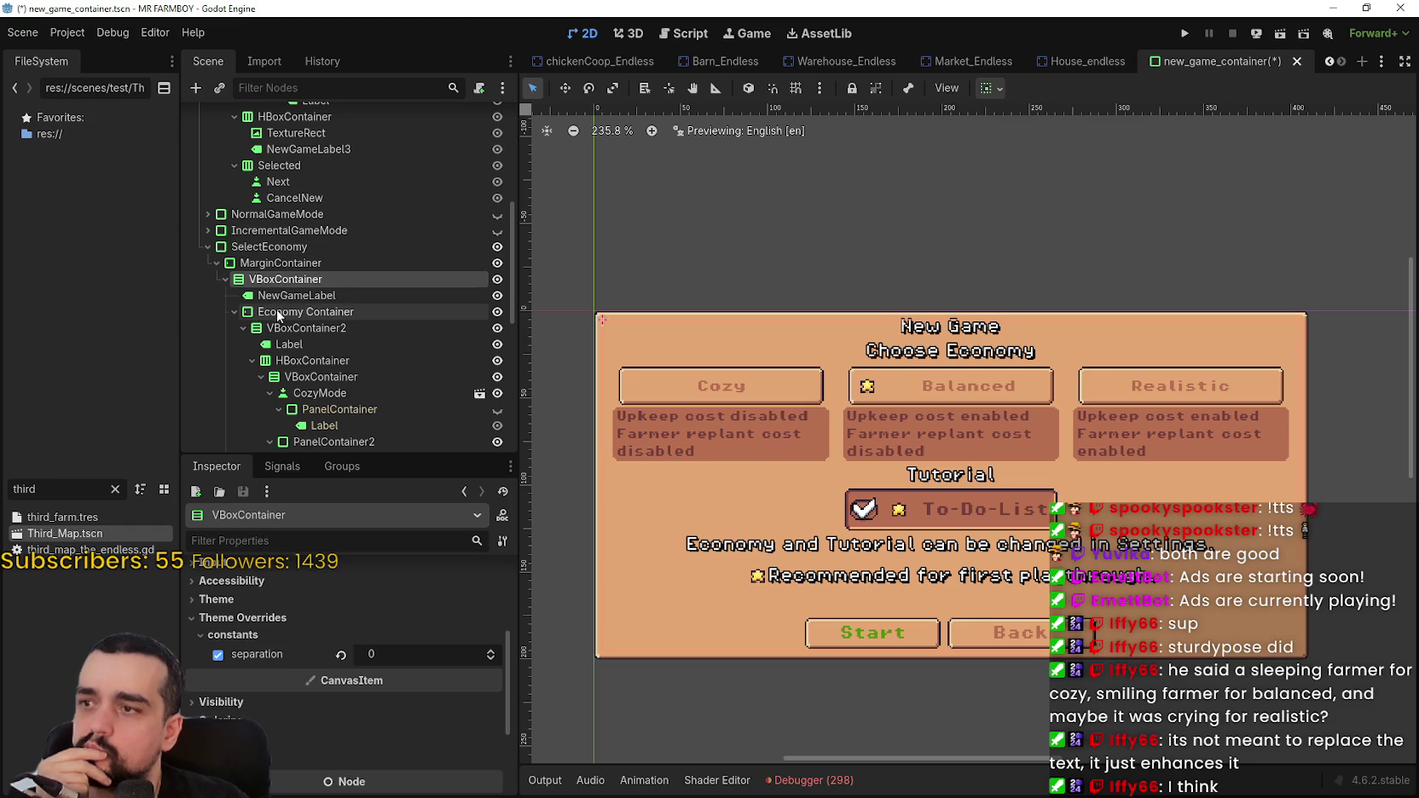
click(294, 311)
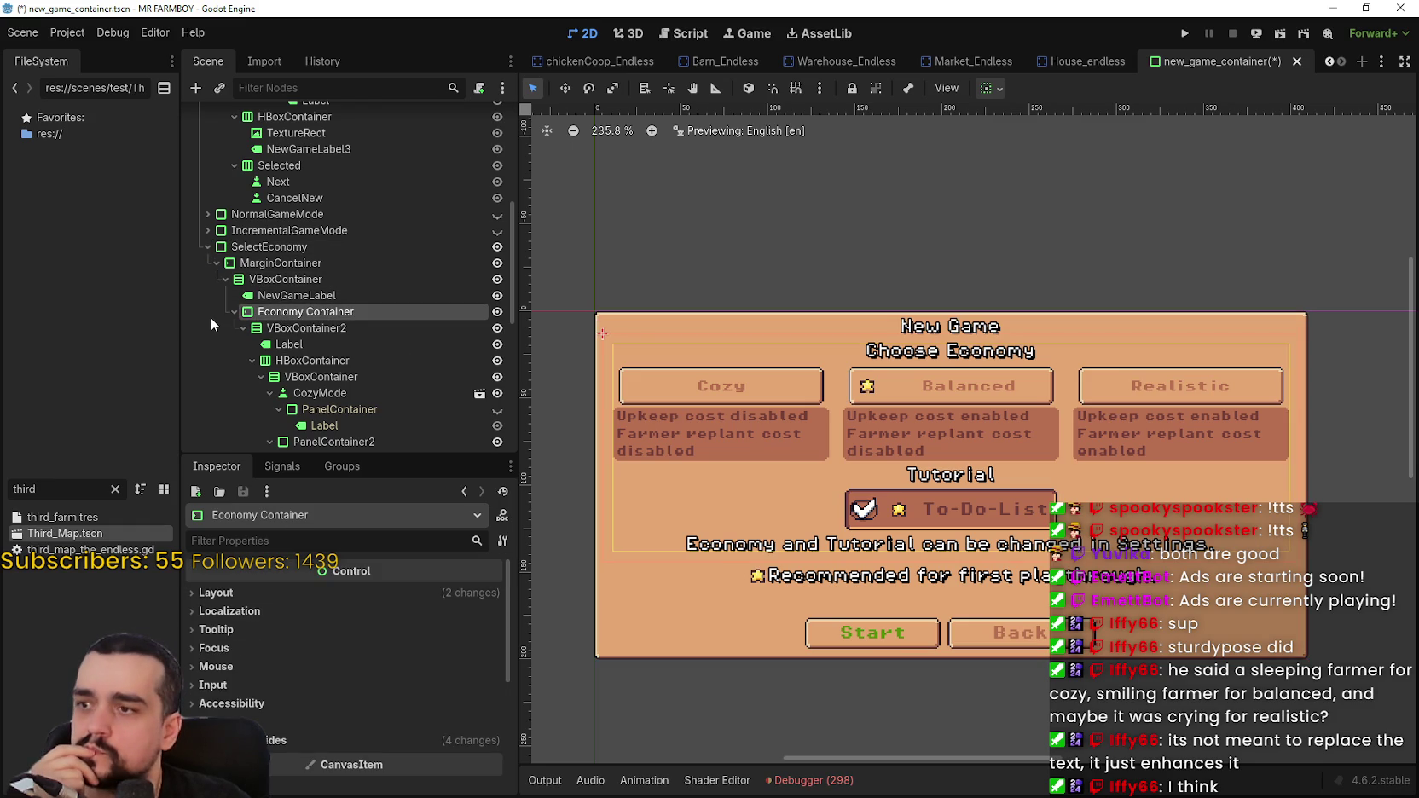
key(Left)
click(232, 340)
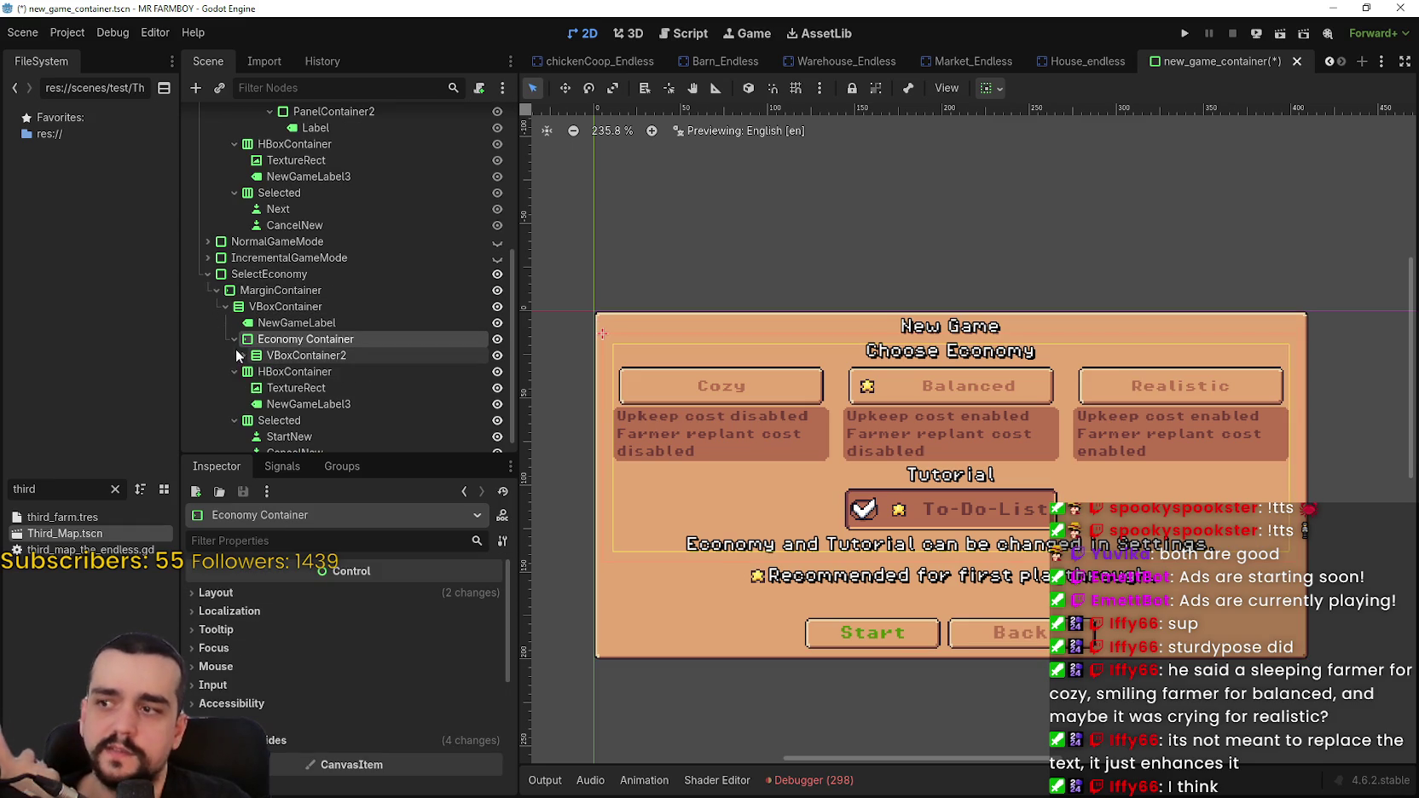
click(294, 323)
click(281, 339)
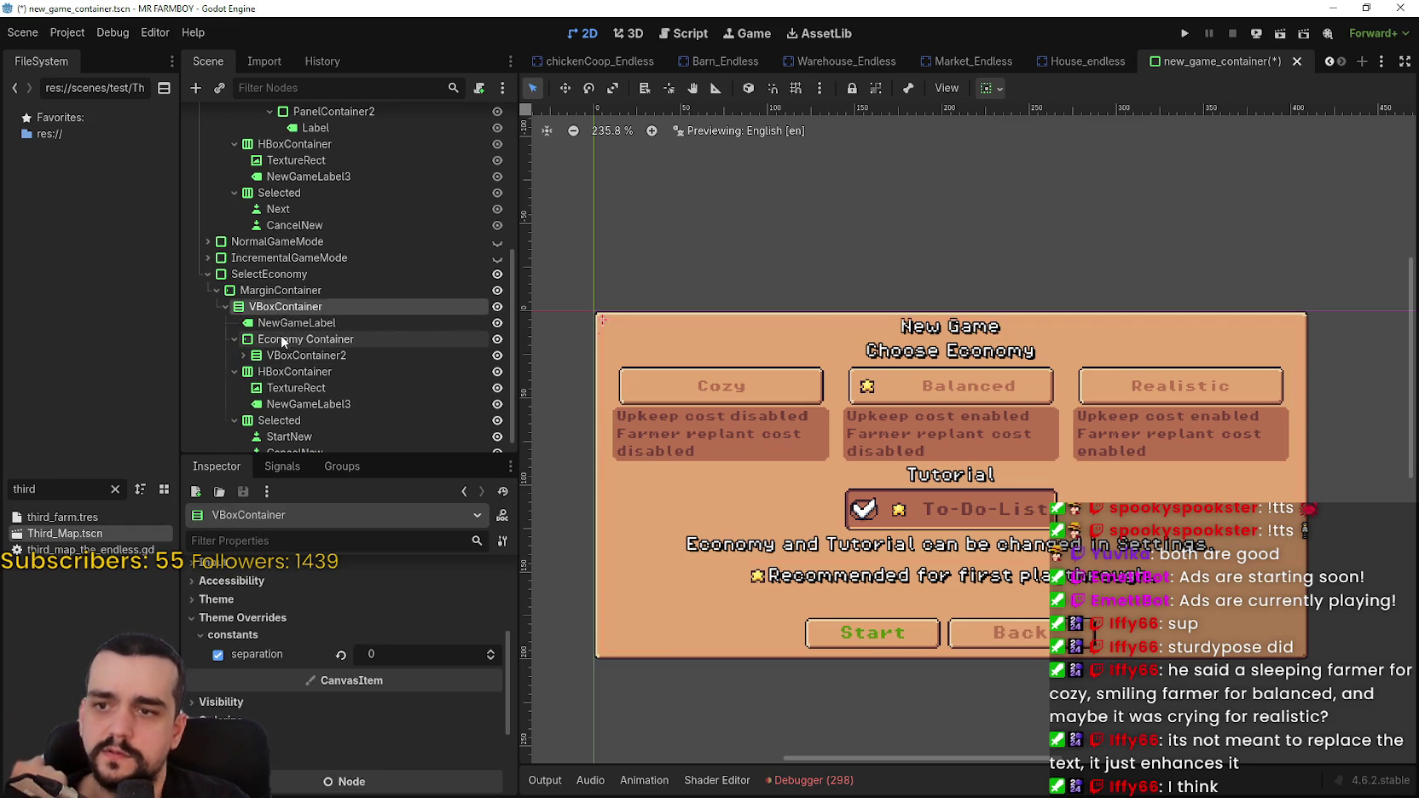
click(288, 354)
scroll(285, 374, down, 1)
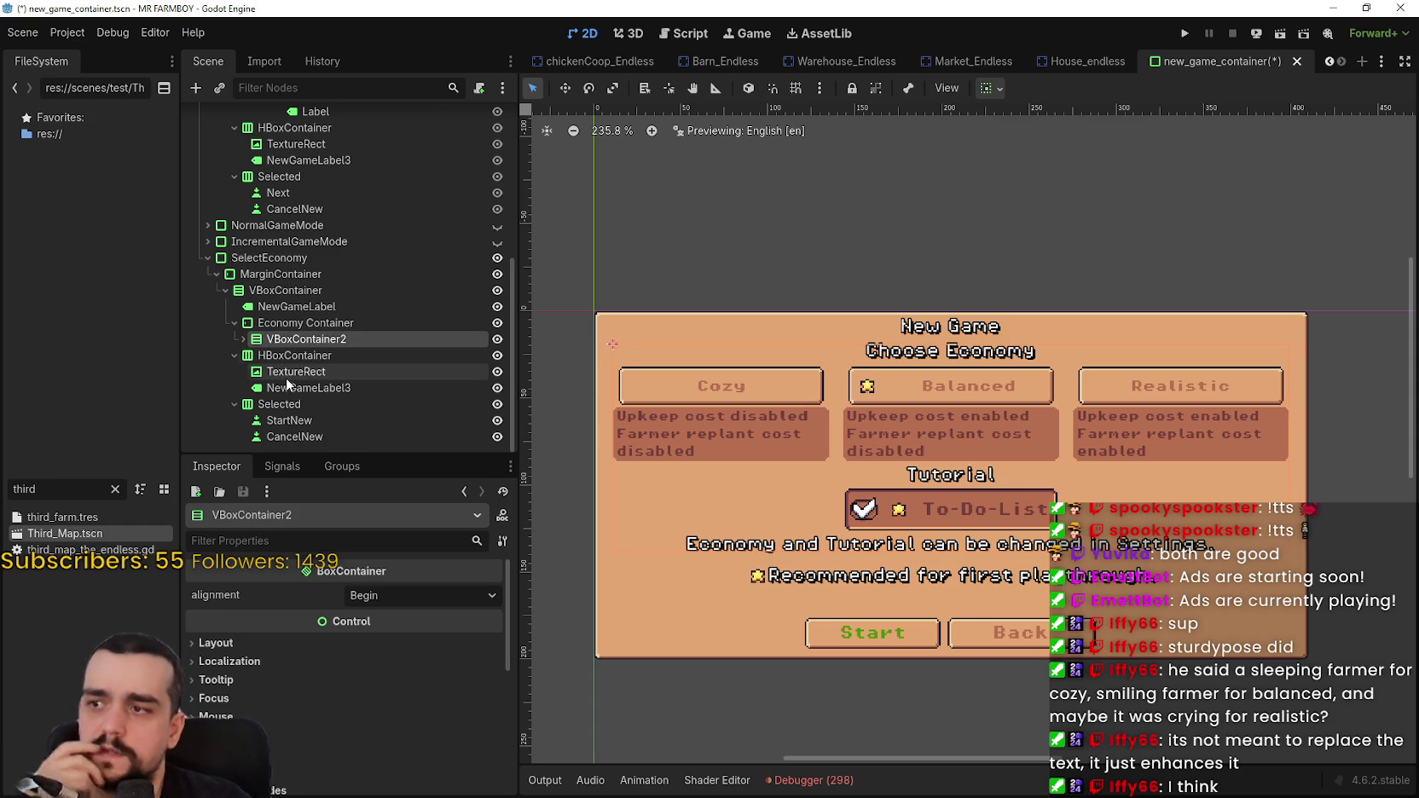
click(243, 338)
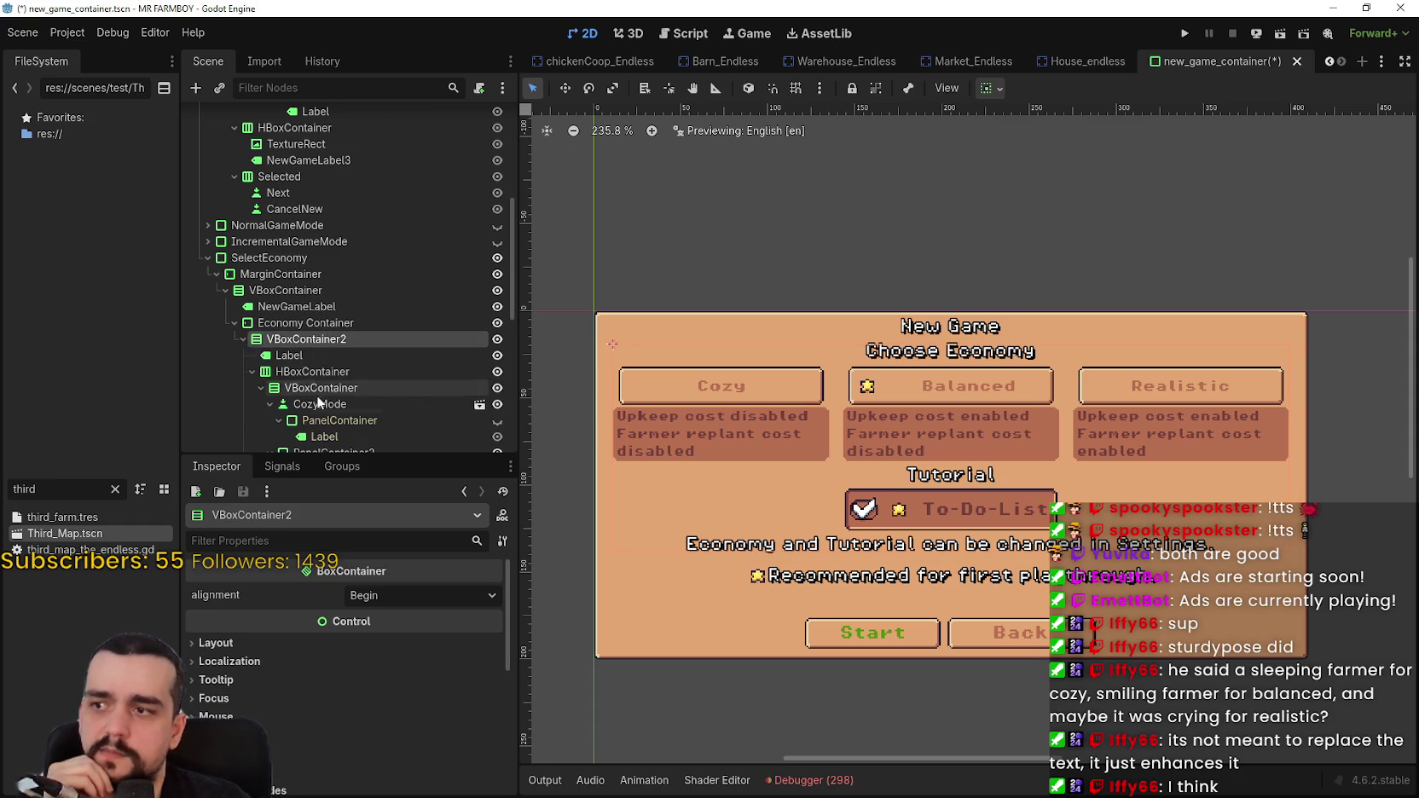
scroll(317, 397, down, 3)
click(299, 246)
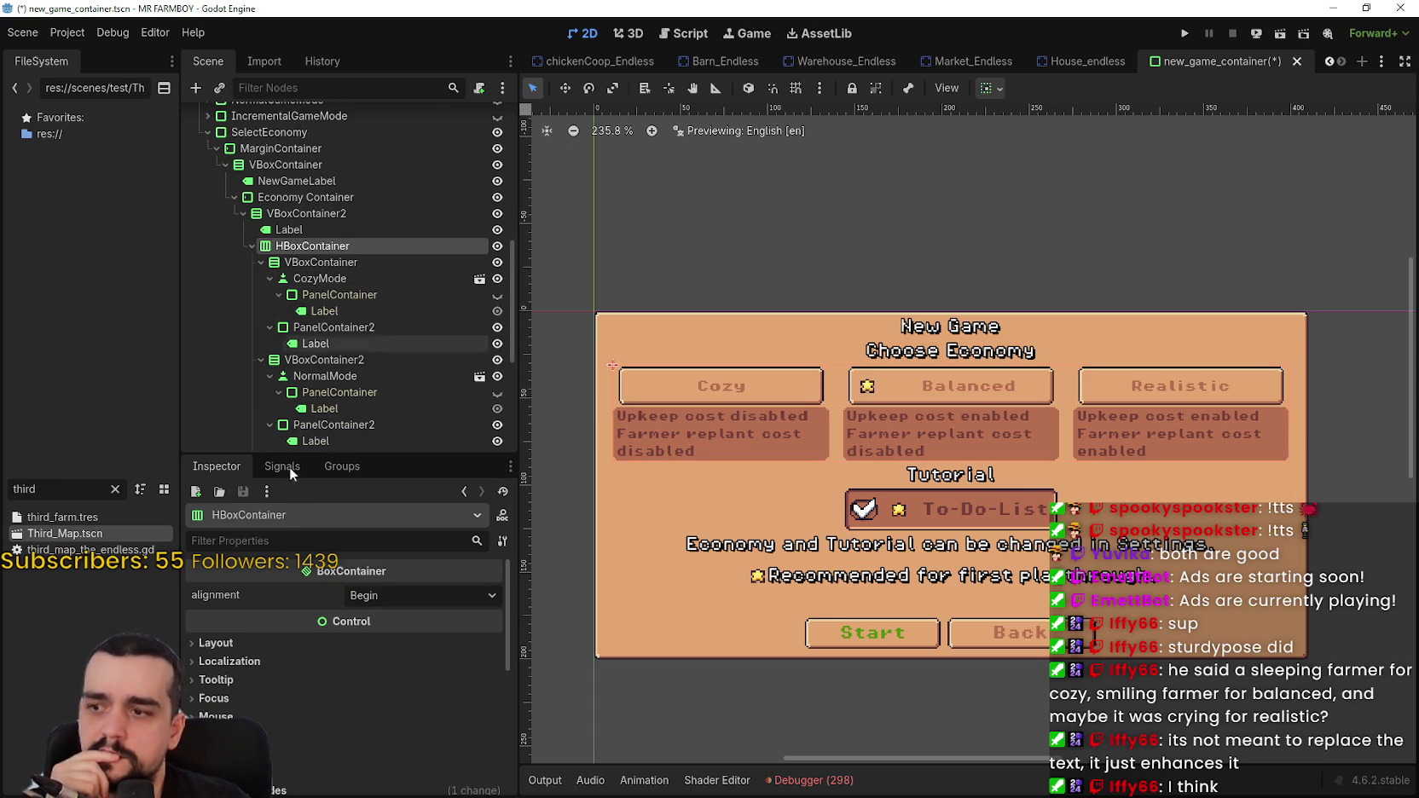
- Lower its separation constant override from 8 to 2 and save the scene
scroll(350, 683, down, 3)
click(368, 705)
click(491, 745)
click(491, 745)
click(493, 745)
click(493, 746)
click(493, 746)
click(493, 746)
scroll(767, 504, up, 1)
scroll(769, 495, up, 4)
scroll(793, 474, down, 3)
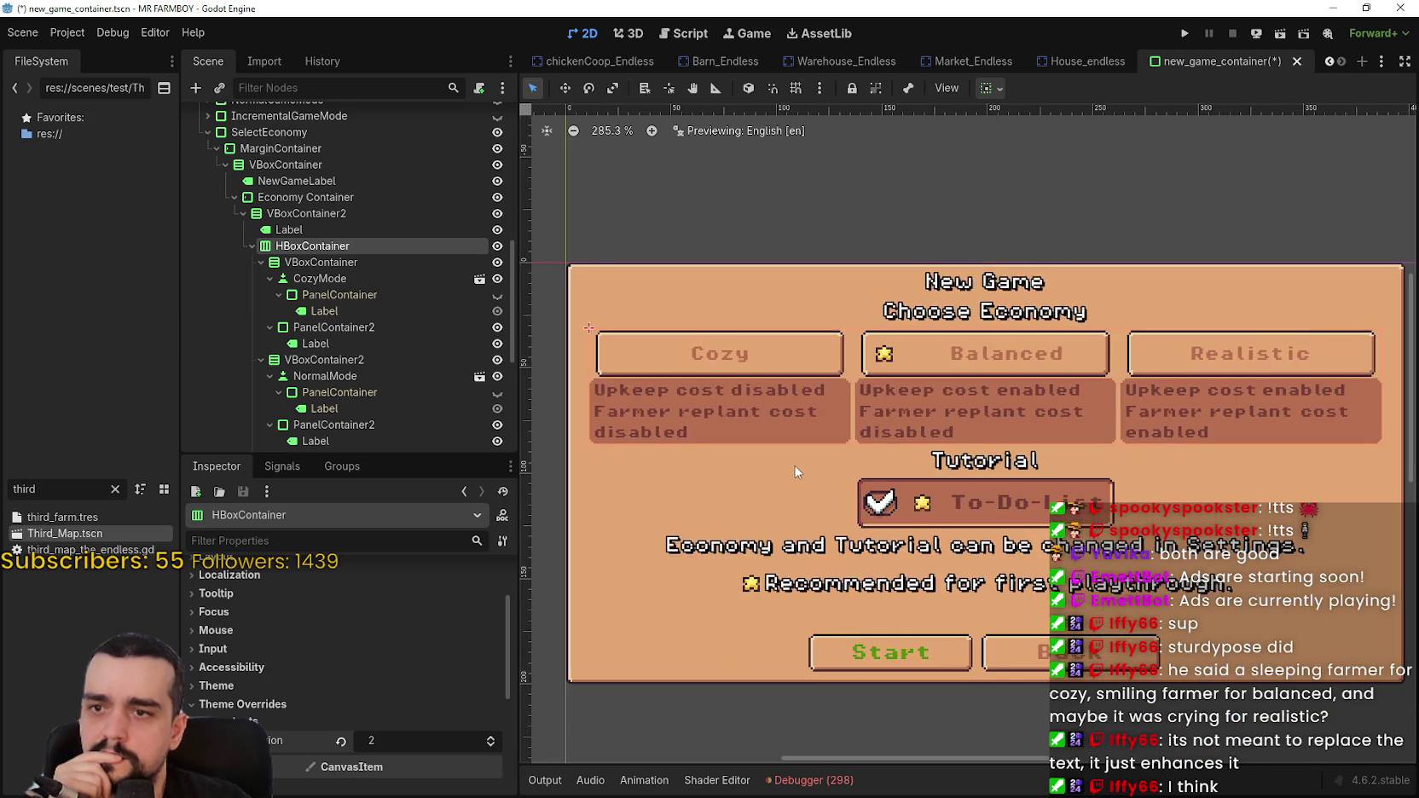
scroll(793, 467, down, 4)
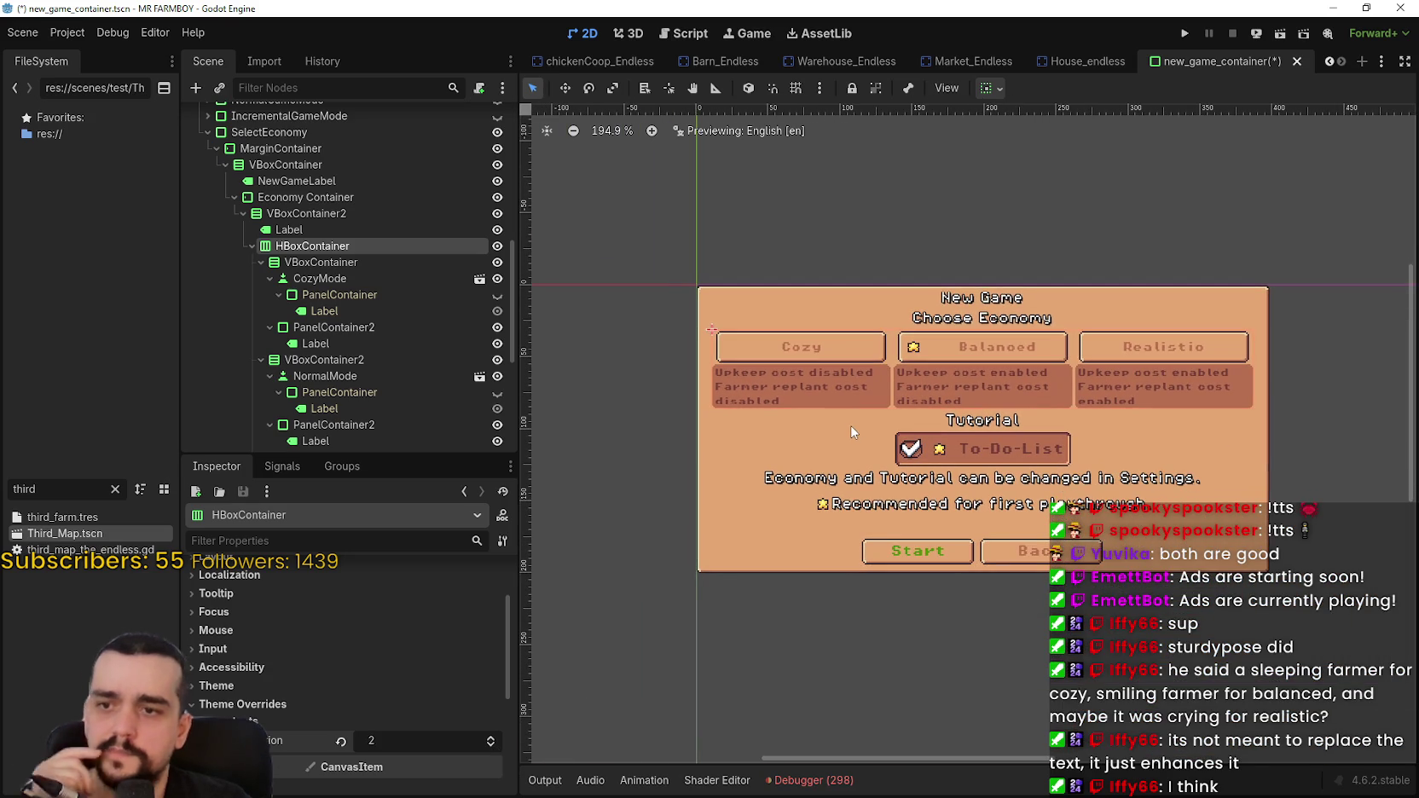
key(ctrl+s)
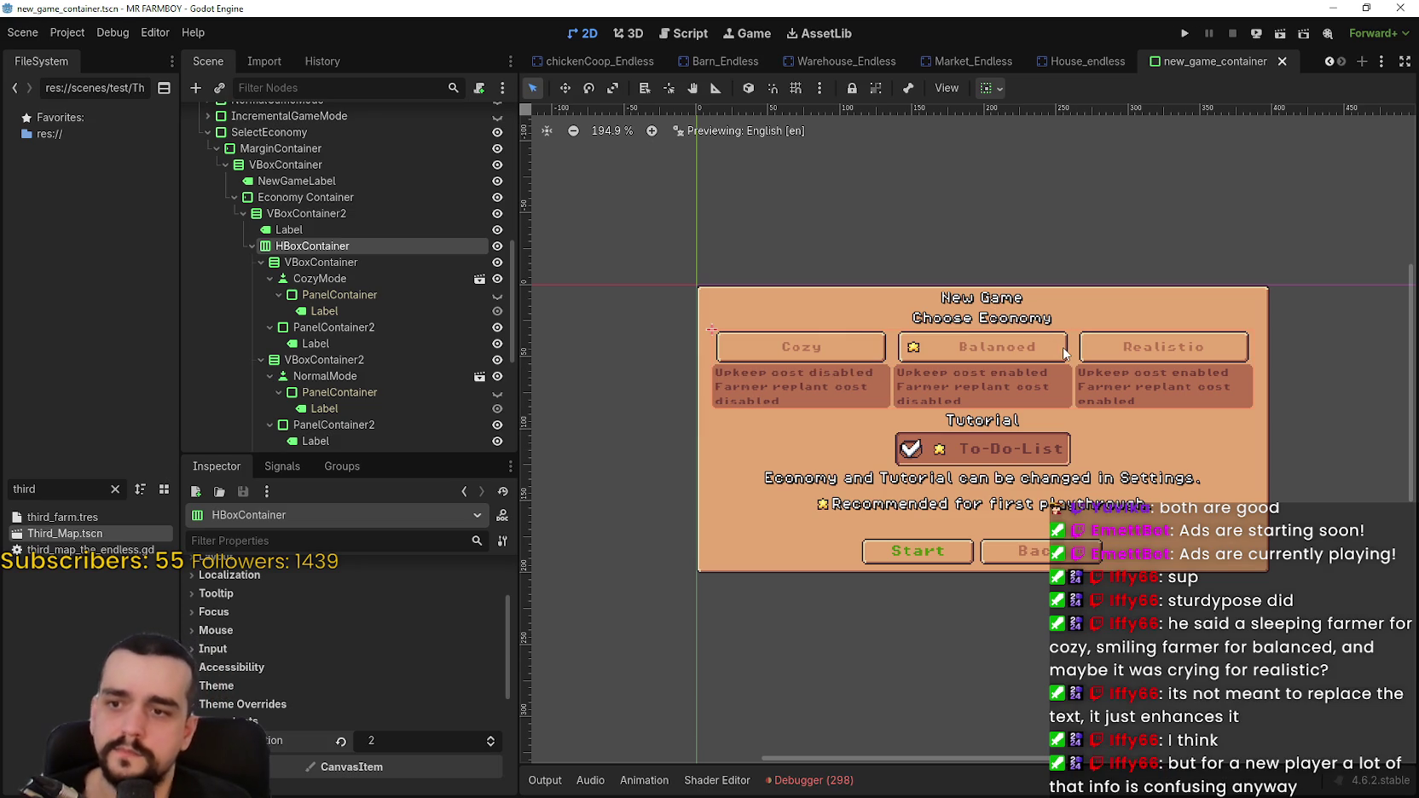
drag(1065, 341, 1055, 365)
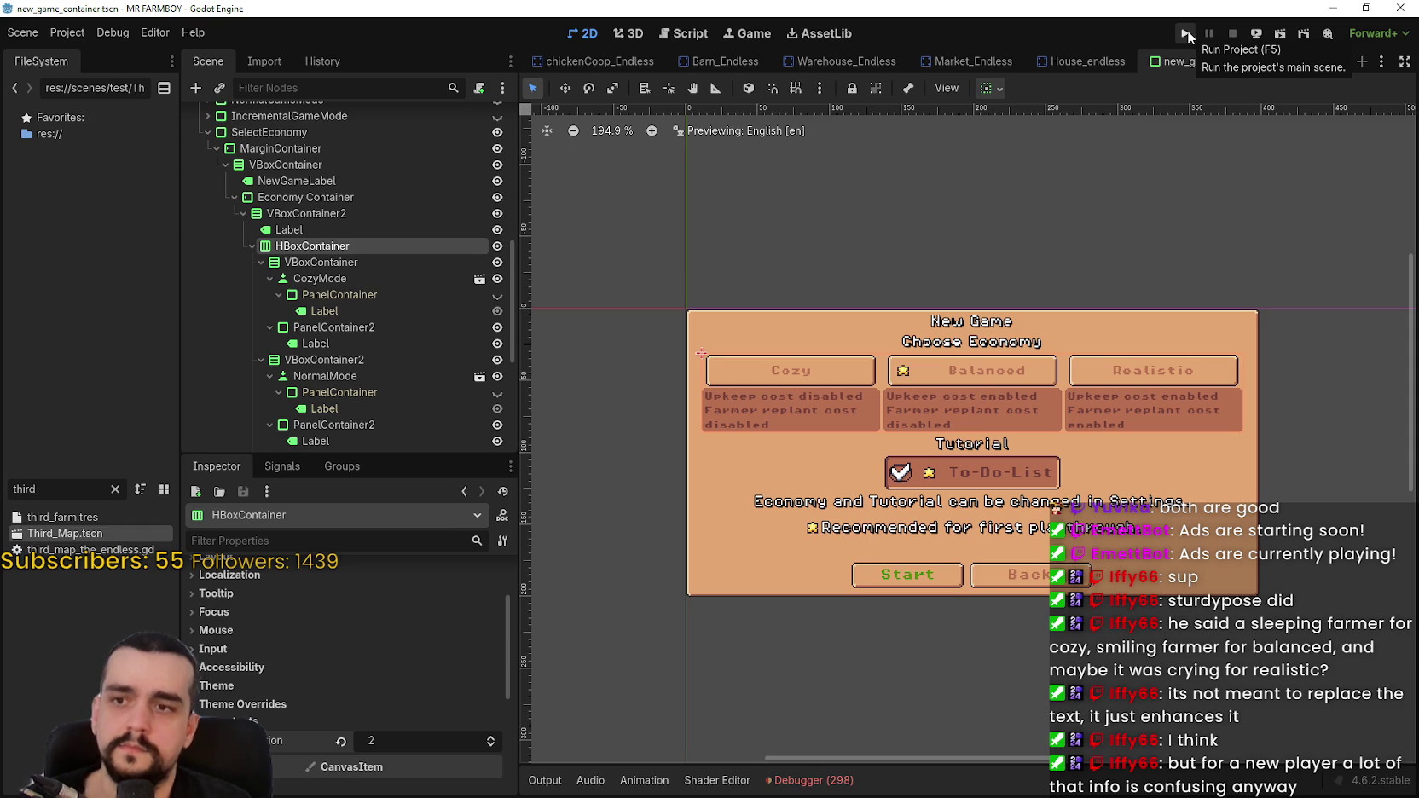
scroll(1033, 439, up, 5)
scroll(1034, 439, down, 4)
scroll(1033, 439, up, 1)
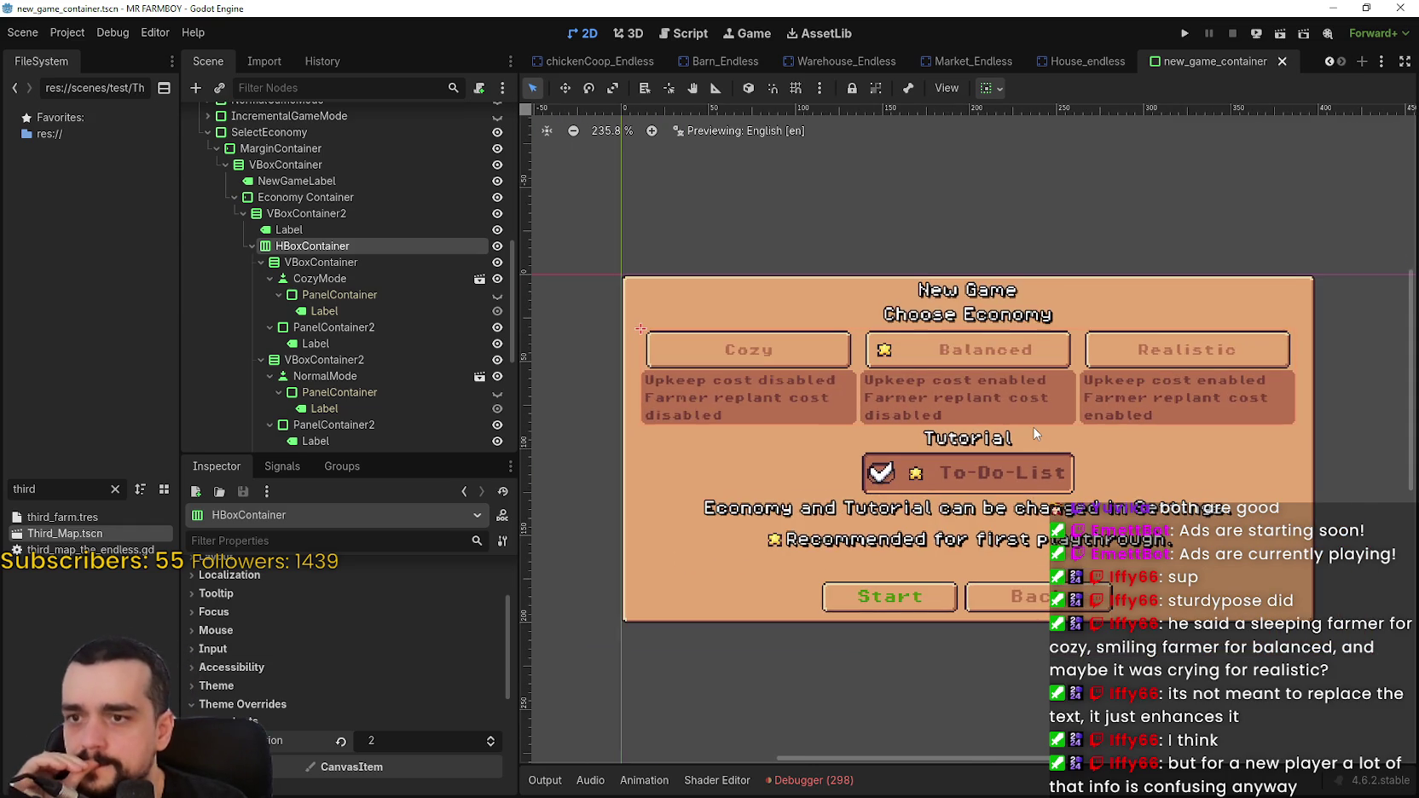
scroll(1034, 433, up, 1)
scroll(1031, 428, down, 2)
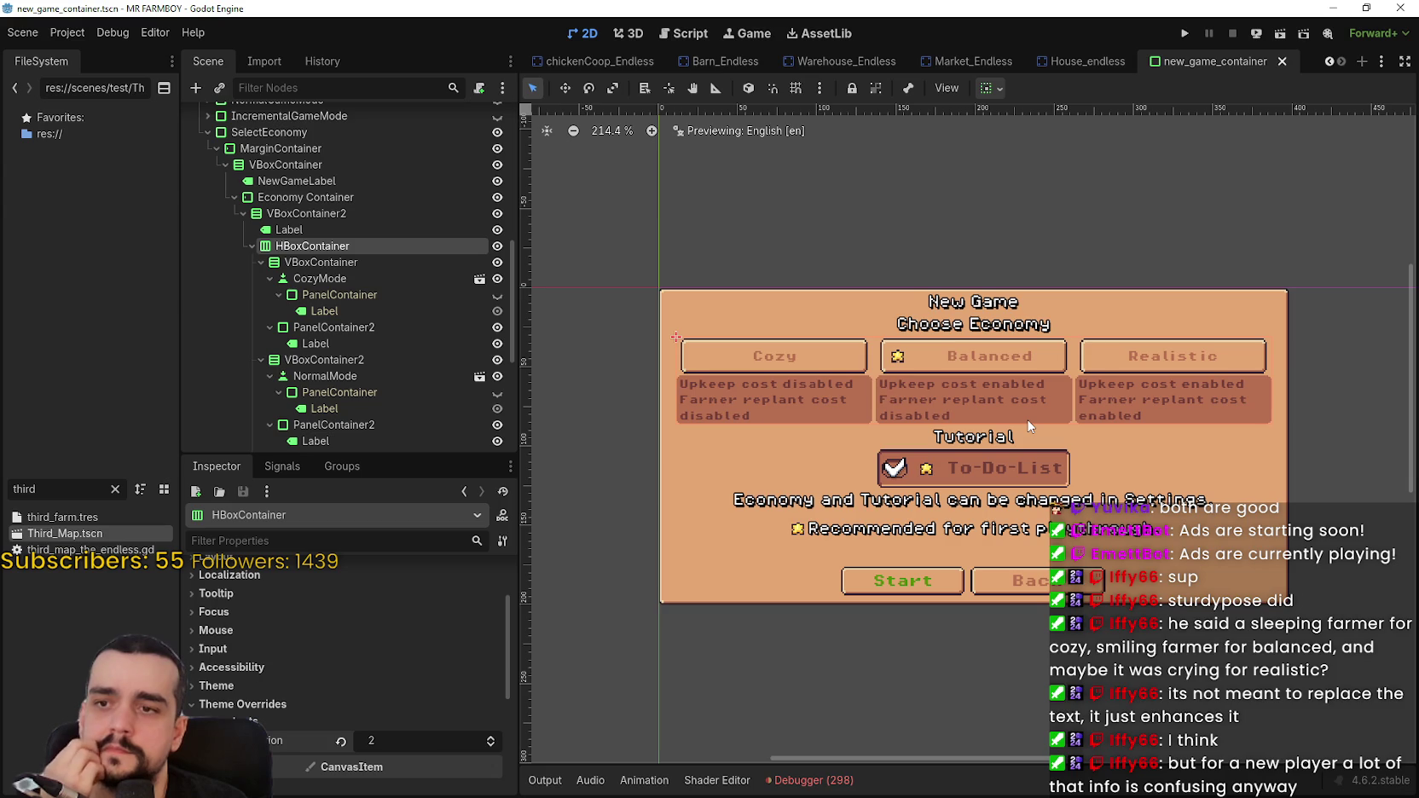
scroll(1028, 427, up, 2)
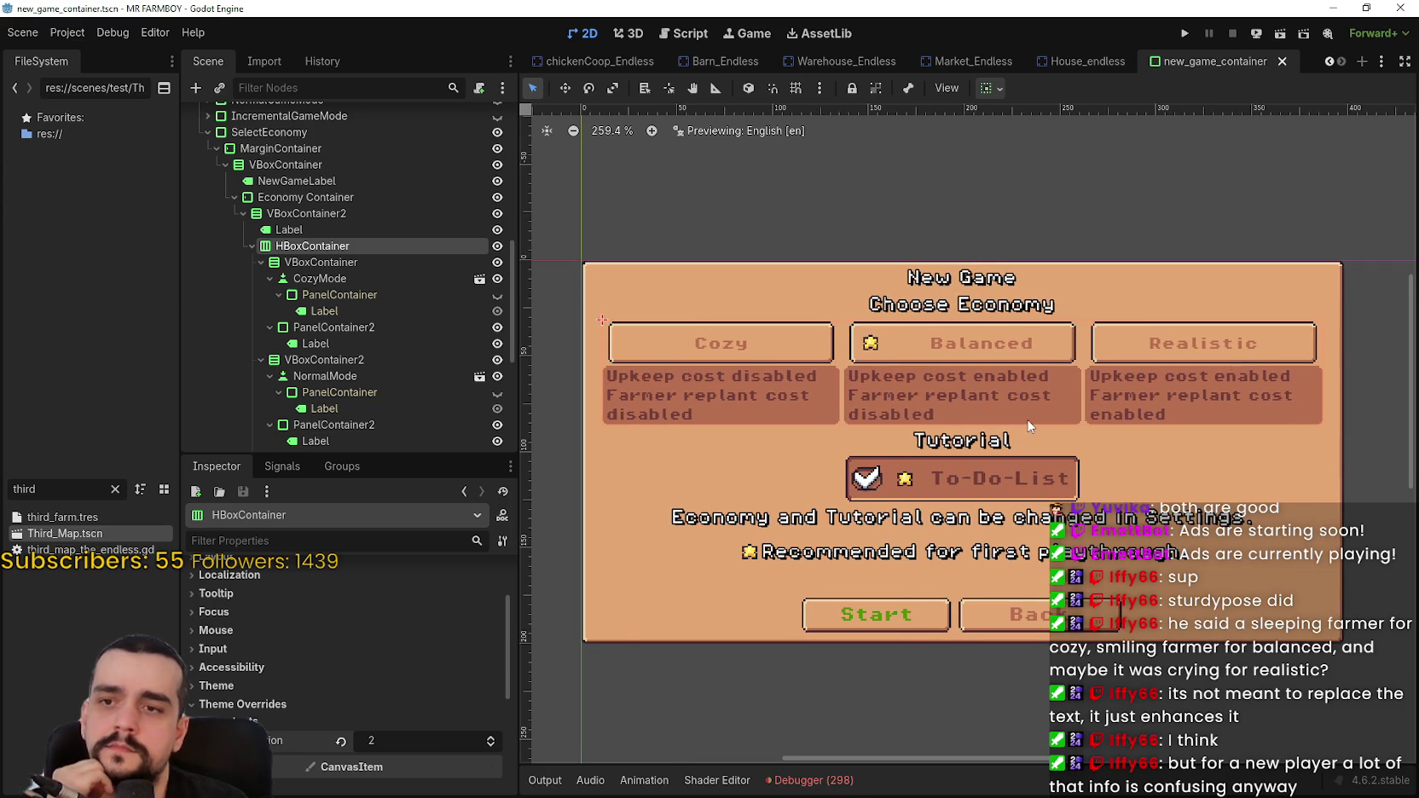
scroll(1028, 425, down, 3)
scroll(1027, 424, up, 4)
scroll(1026, 424, down, 1)
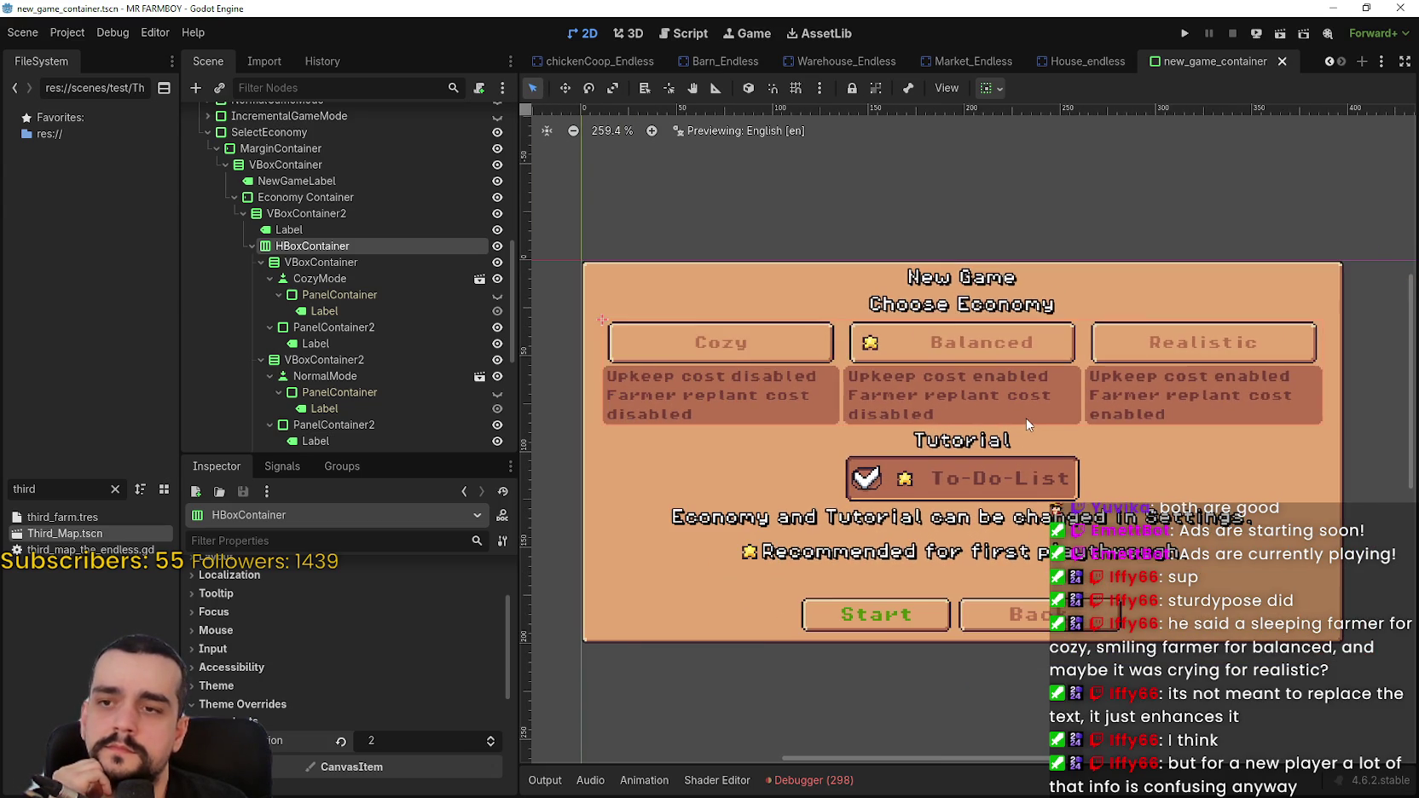
scroll(1025, 416, down, 1)
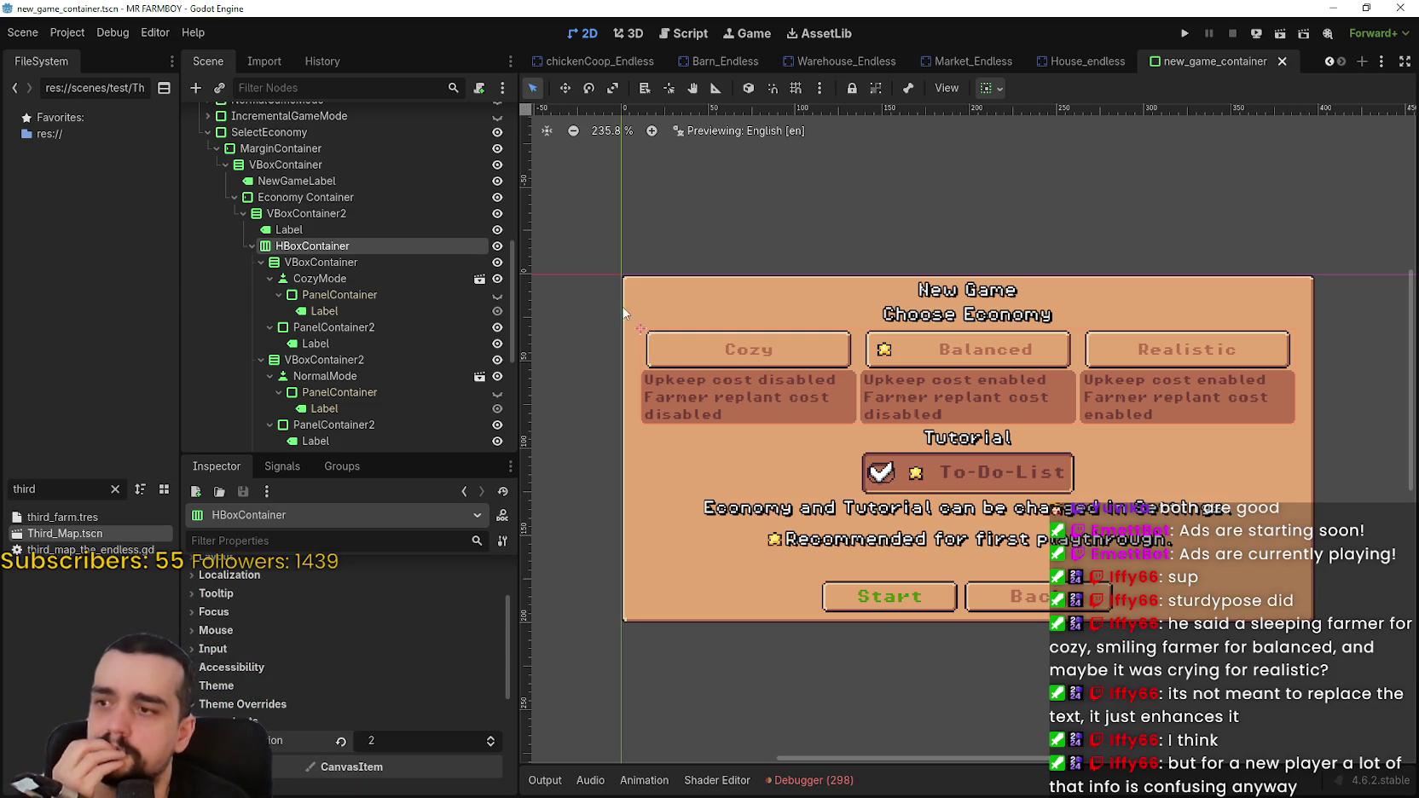
scroll(325, 296, down, 5)
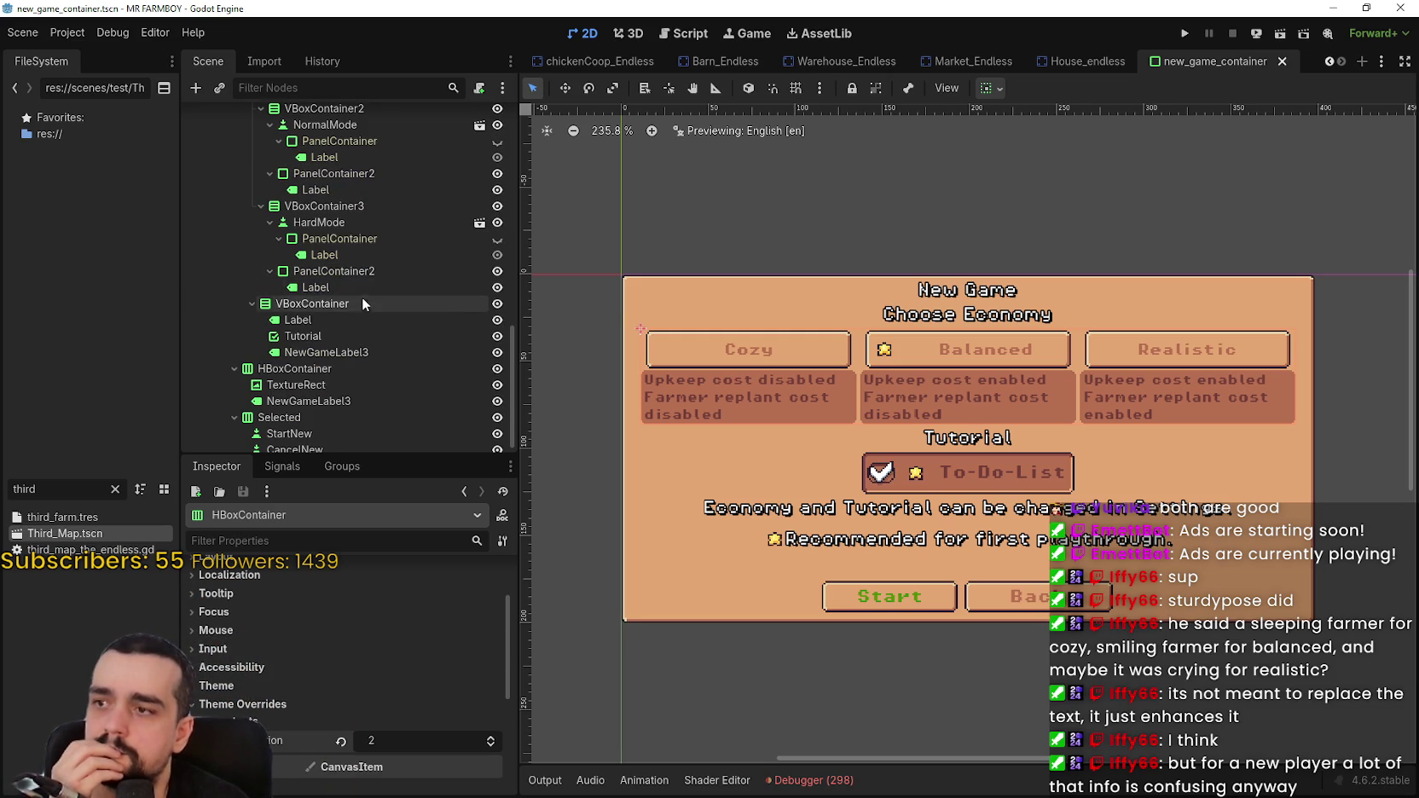
- Select the HBoxContainer holding the Recommended line and its star image
click(360, 323)
click(363, 336)
click(365, 352)
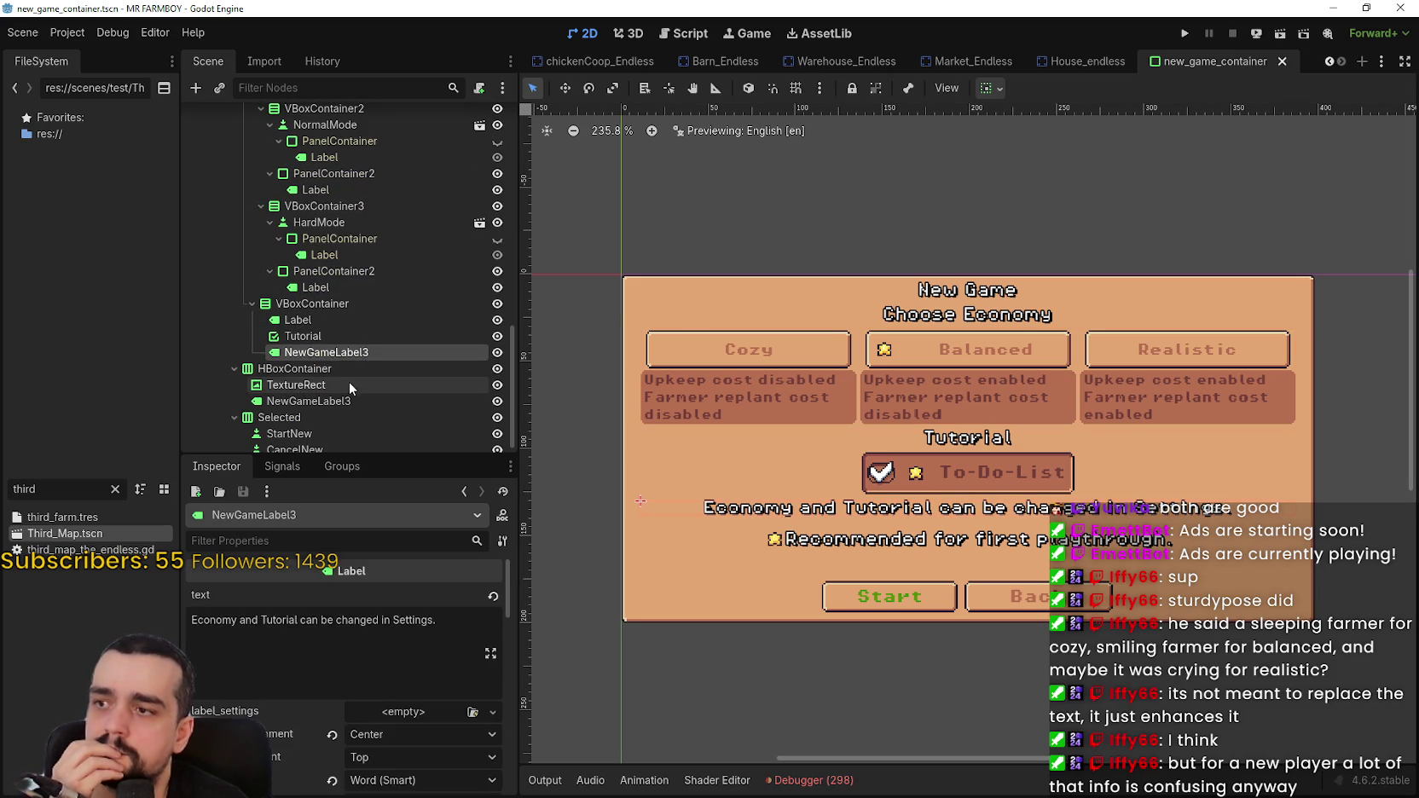
click(349, 385)
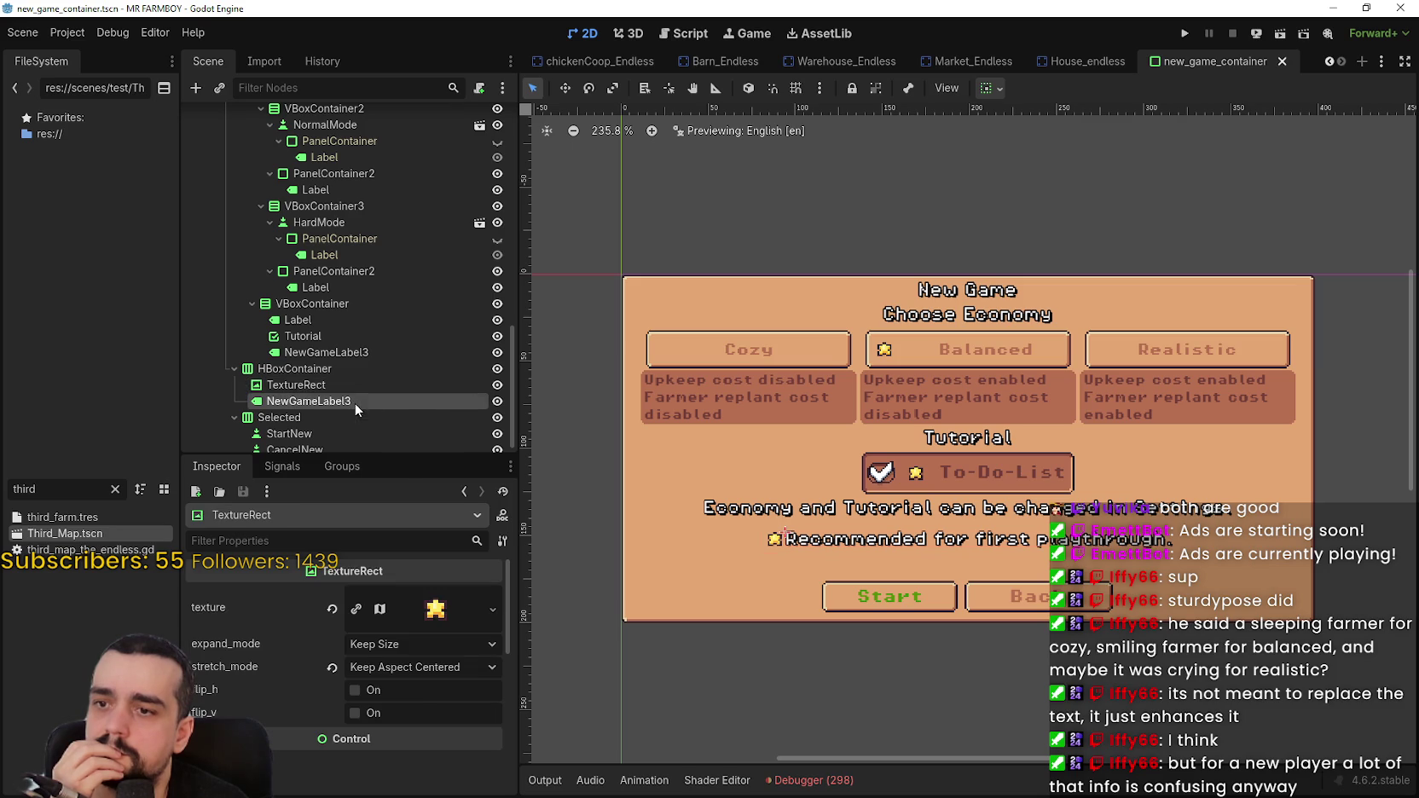
click(354, 402)
click(350, 379)
click(346, 376)
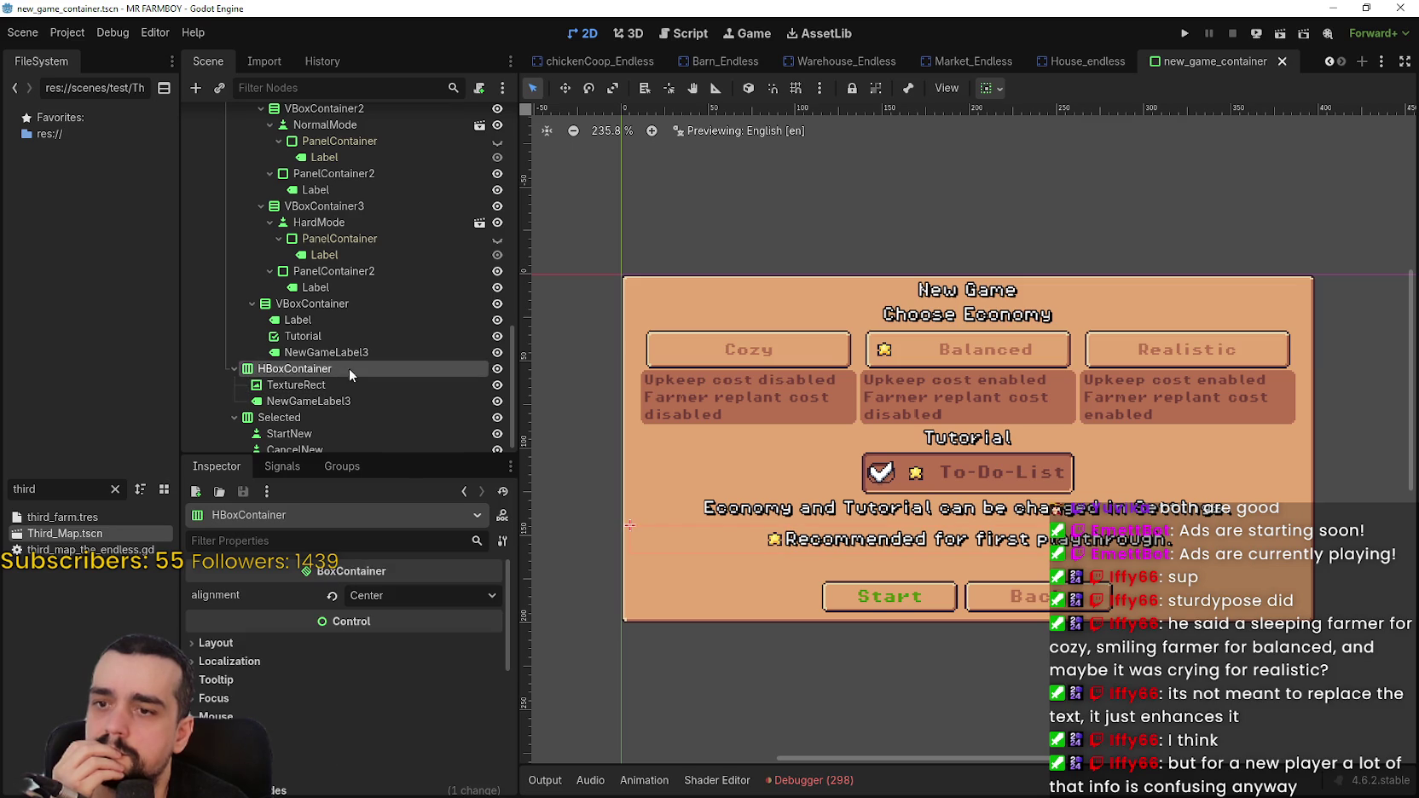
- Make the Recommended row expand and fill vertically, with its alignment set to Center
click(989, 89)
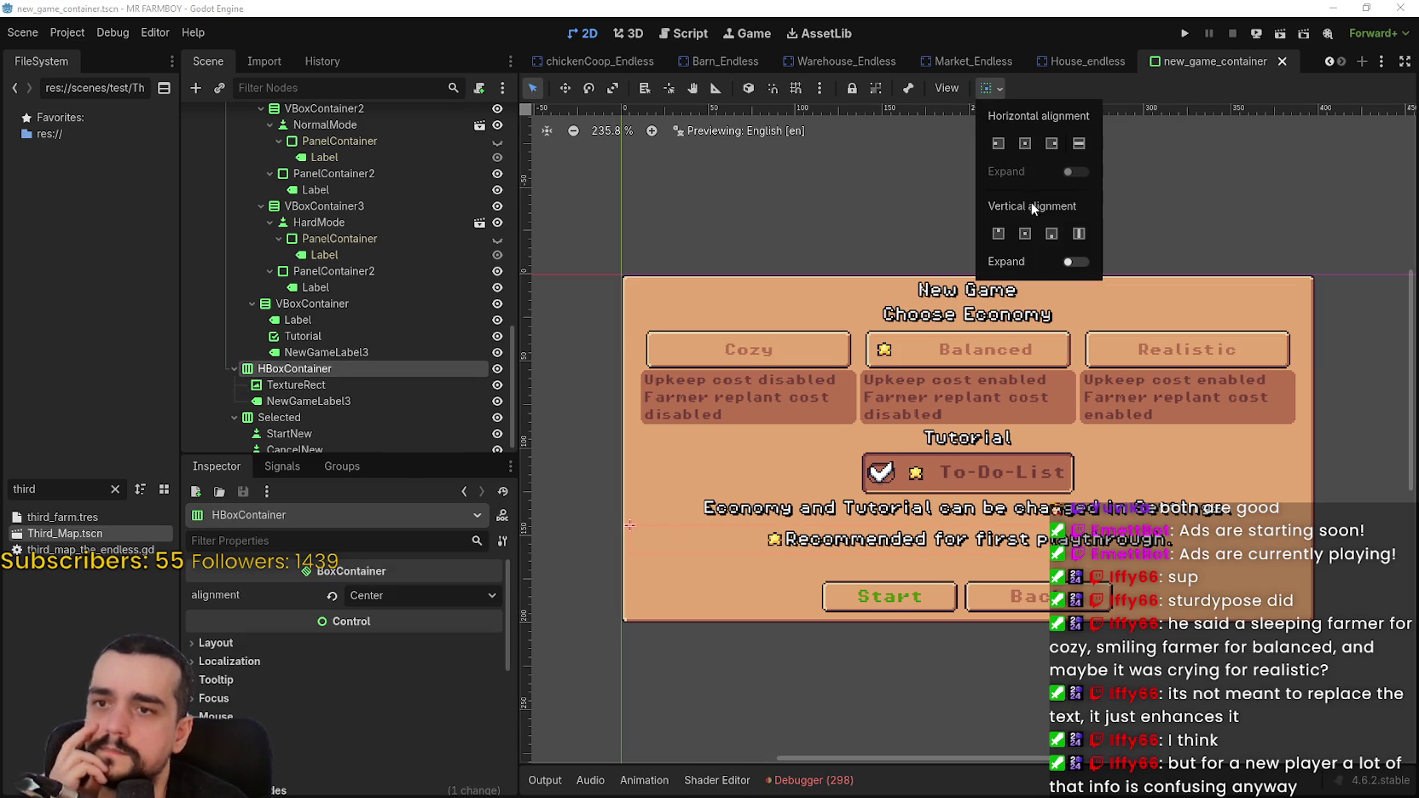
click(1072, 263)
click(1078, 235)
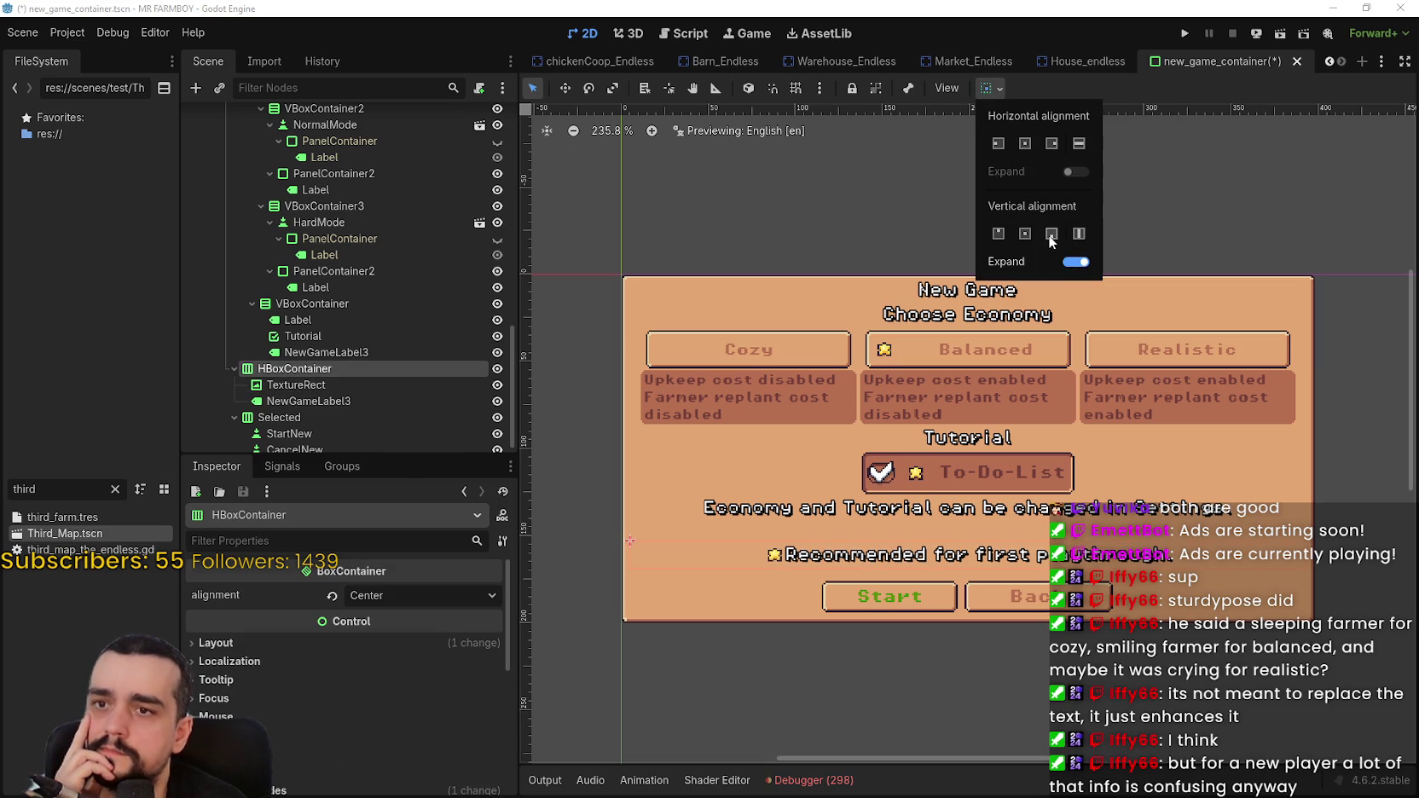
click(411, 596)
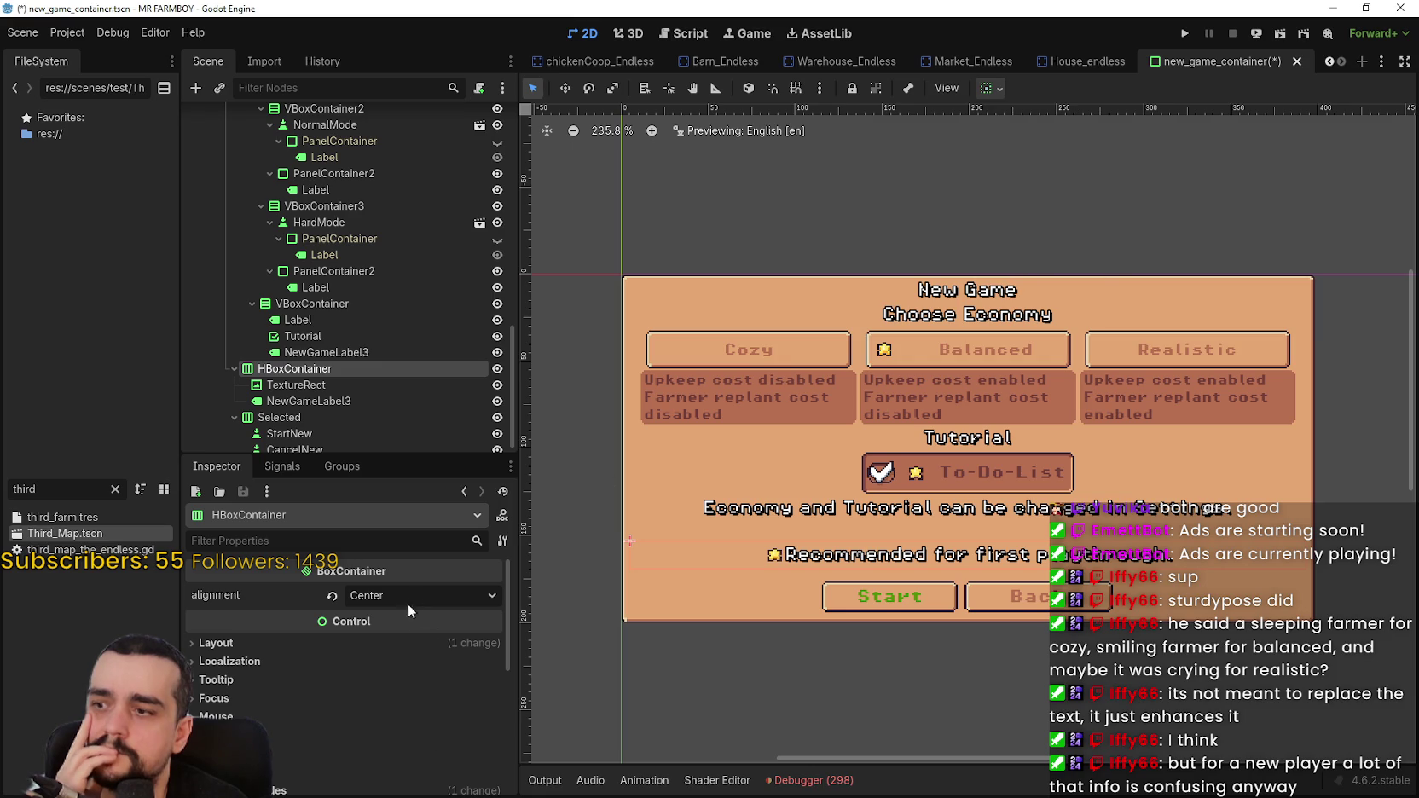
click(392, 597)
click(396, 653)
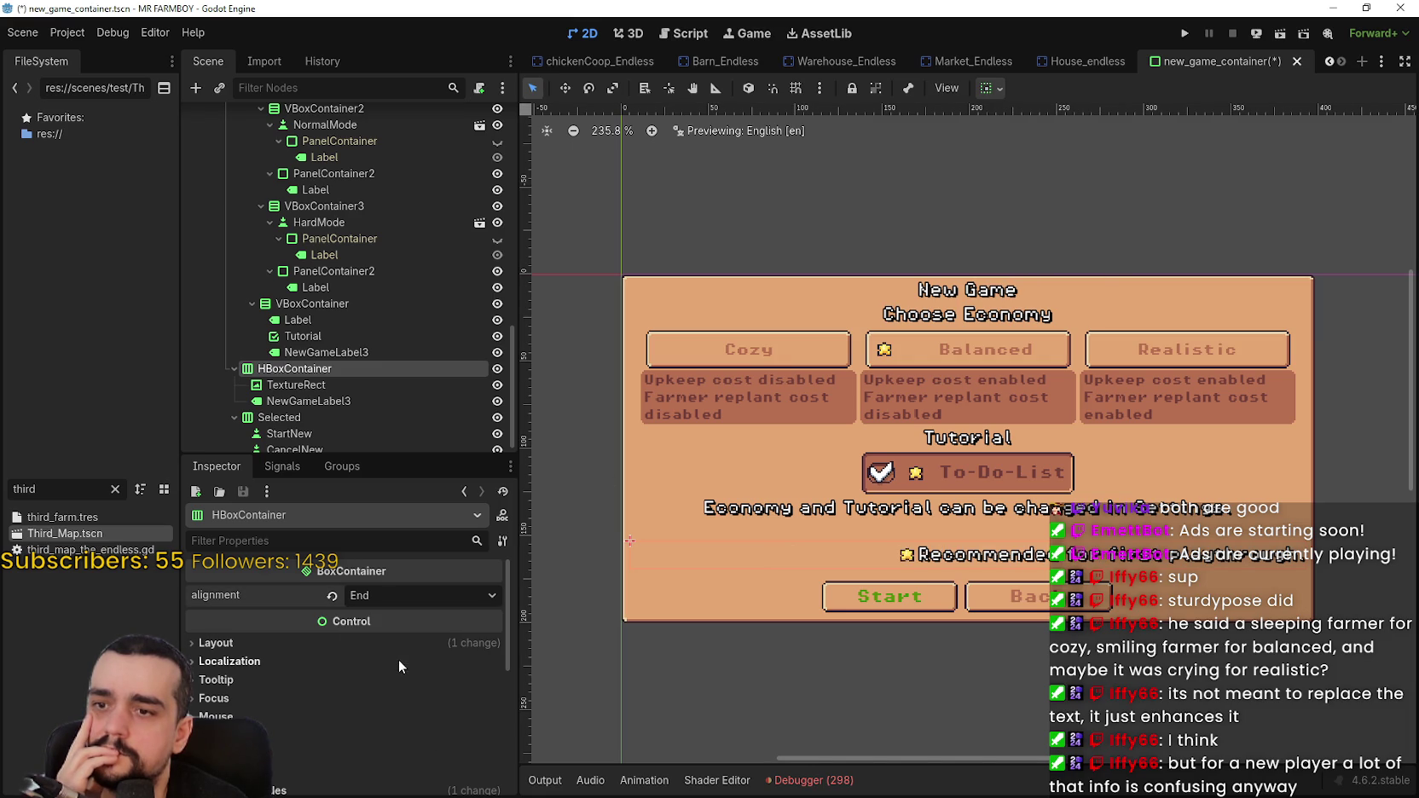
click(389, 596)
click(393, 639)
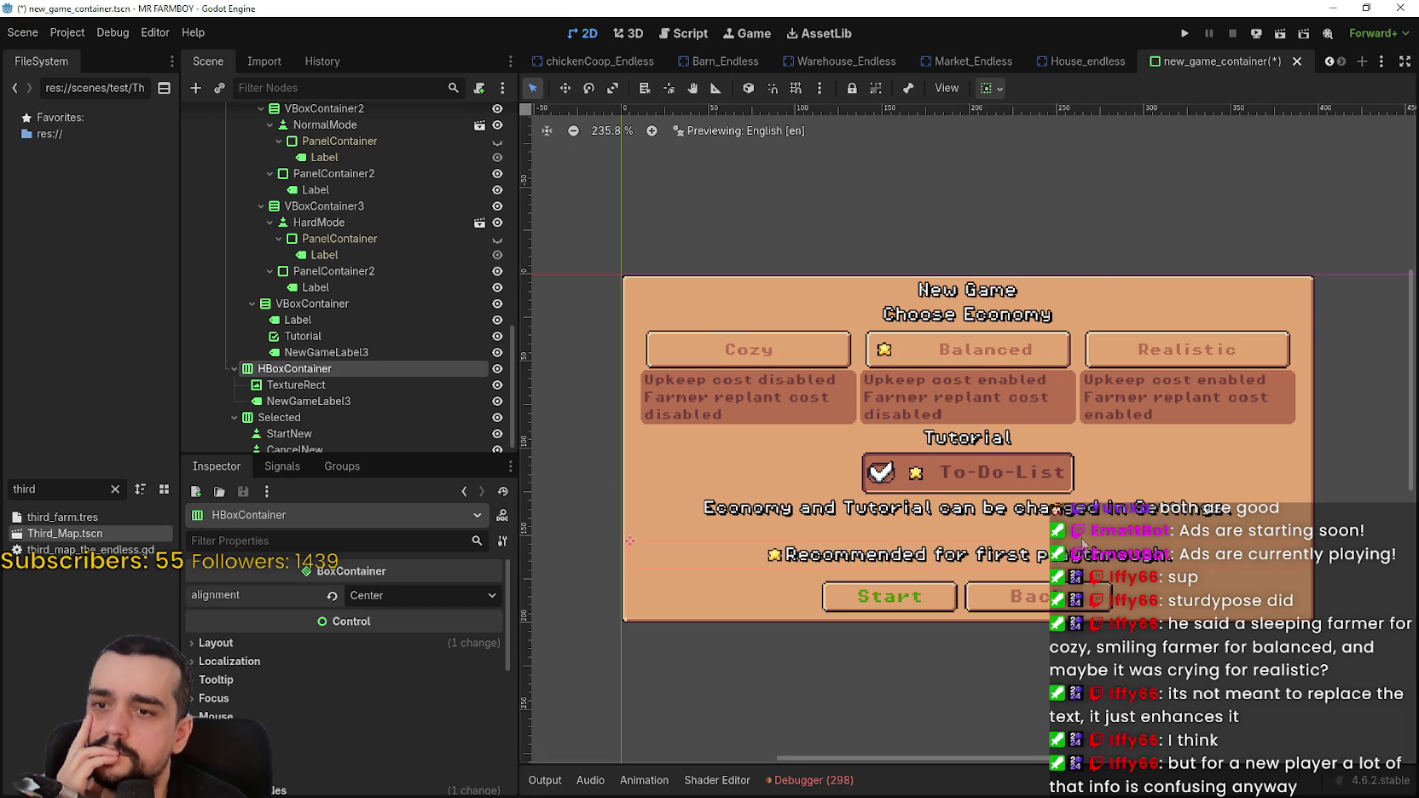
- Save the new_game_container scene and run the game with F5
scroll(1009, 502, down, 2)
key(ctrl+s)
key(F5)
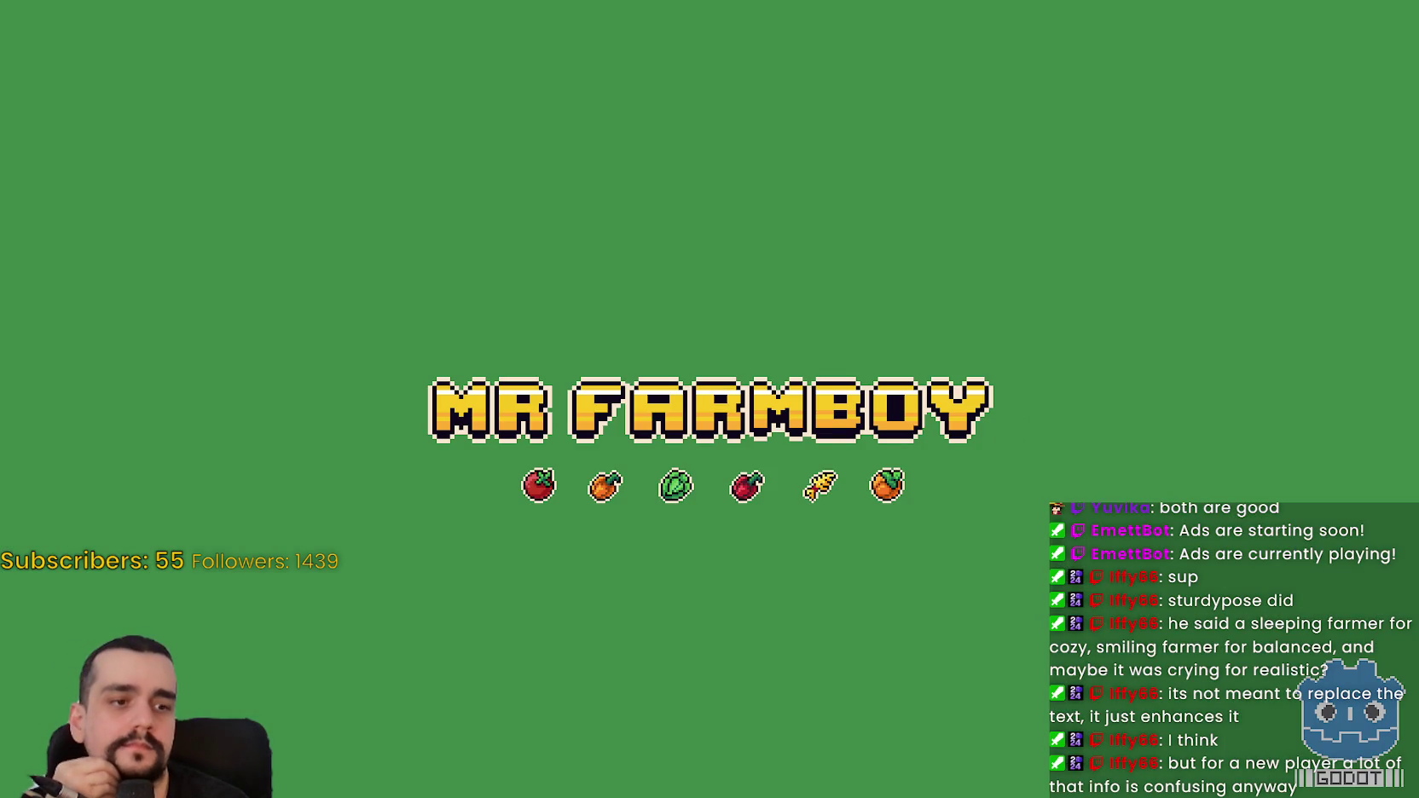
- Show Steam's Downloads list, then bring up Task Manager shifted slightly left
key(alt+Tab)
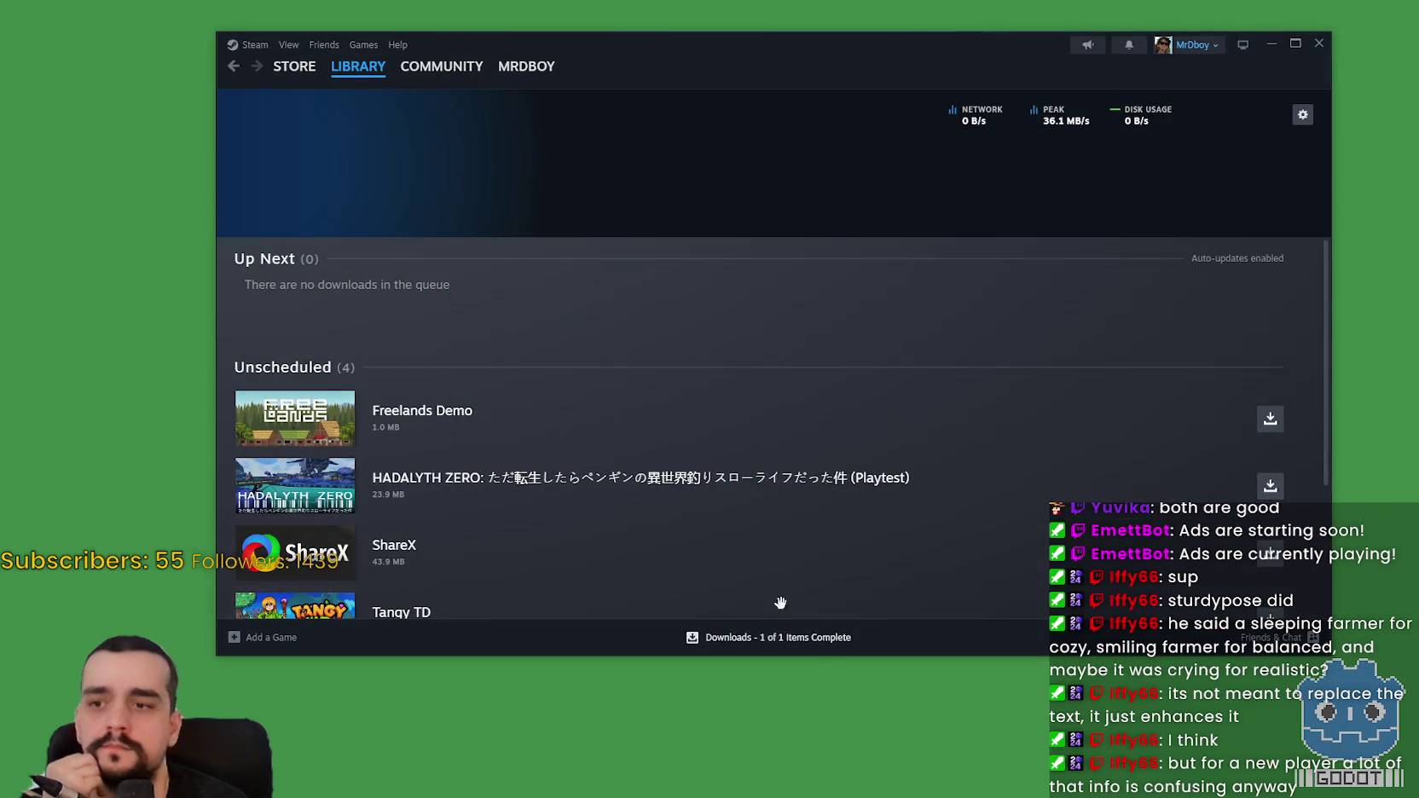
scroll(665, 506, down, 5)
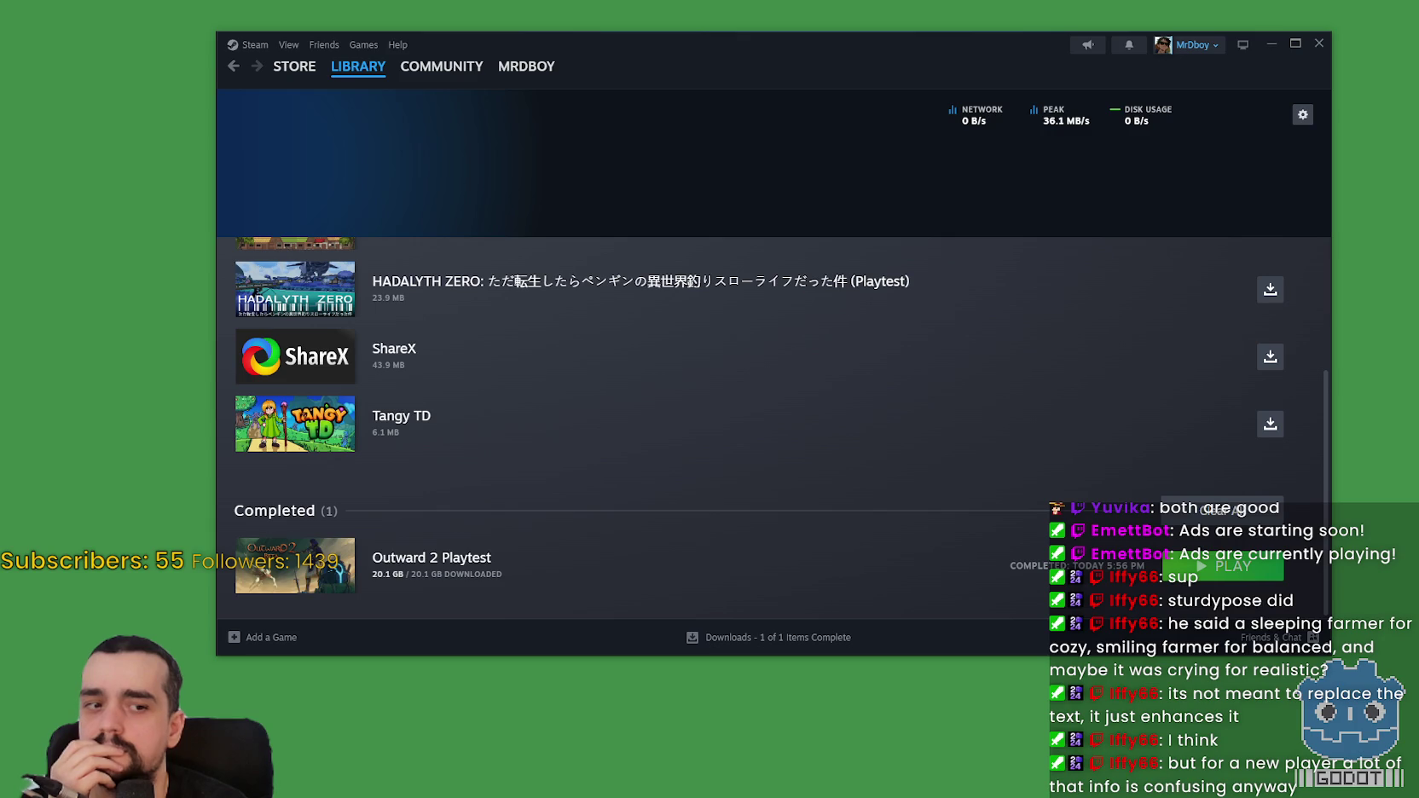
key(ctrl+shift+Escape)
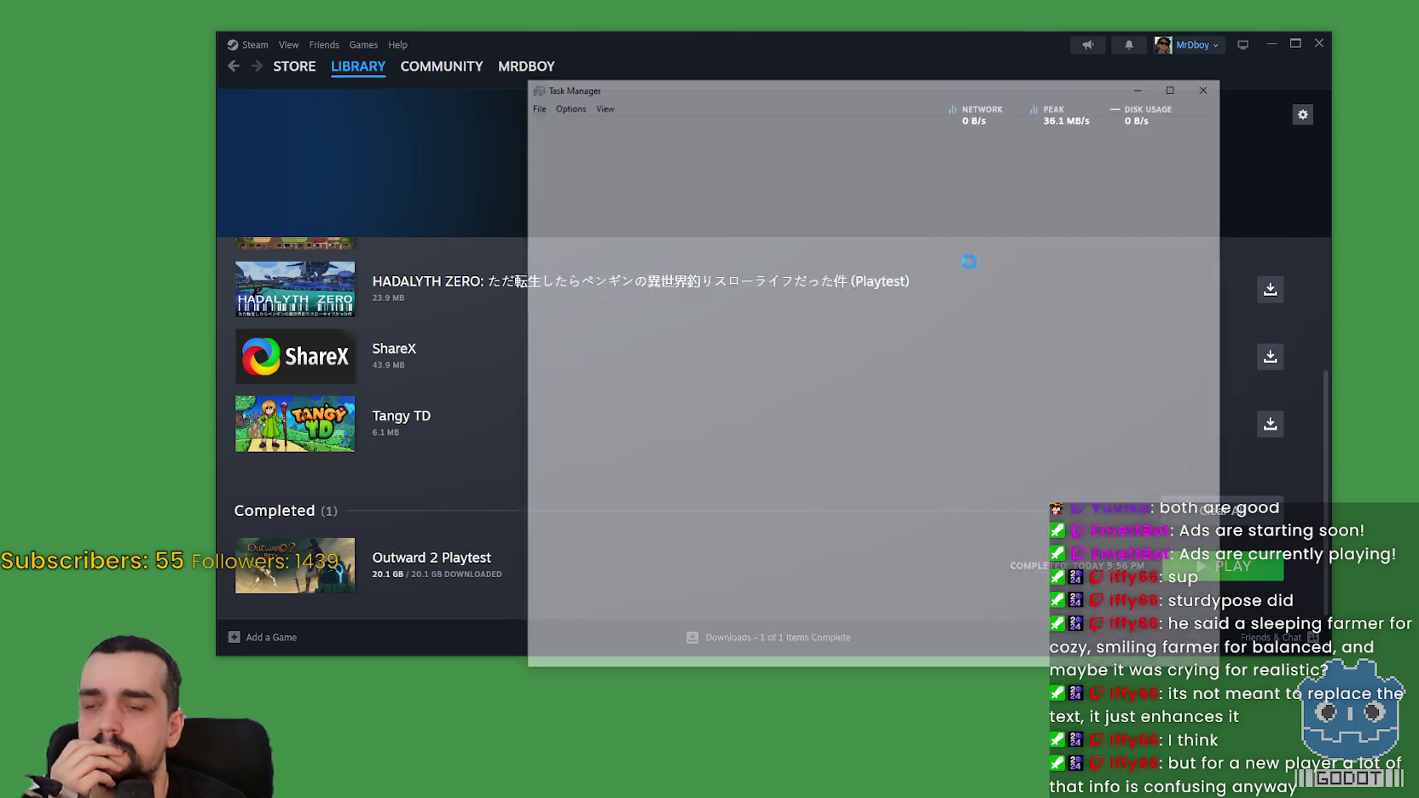
drag(737, 95, 649, 99)
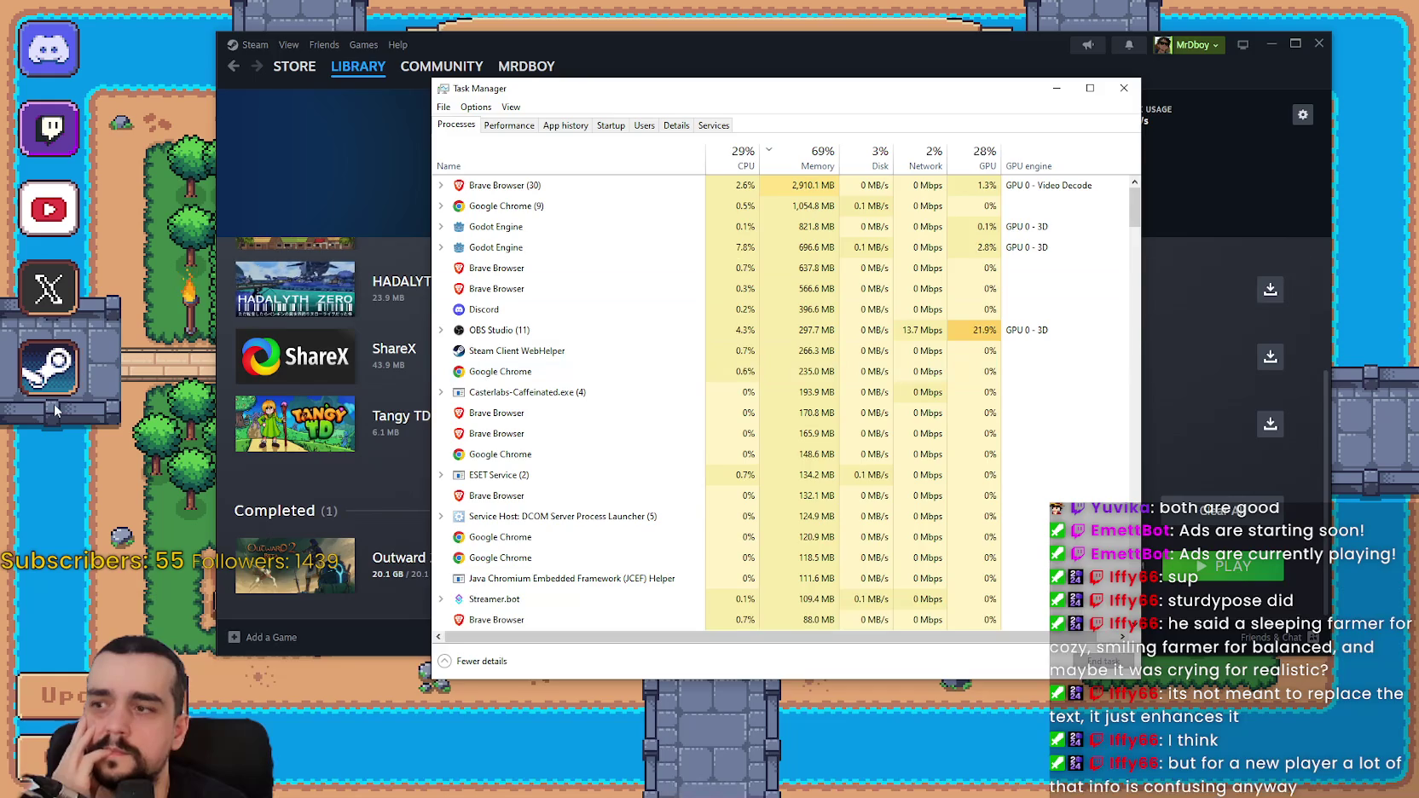
- Start a new save from the save list and resume past the debugger break
click(134, 420)
click(742, 362)
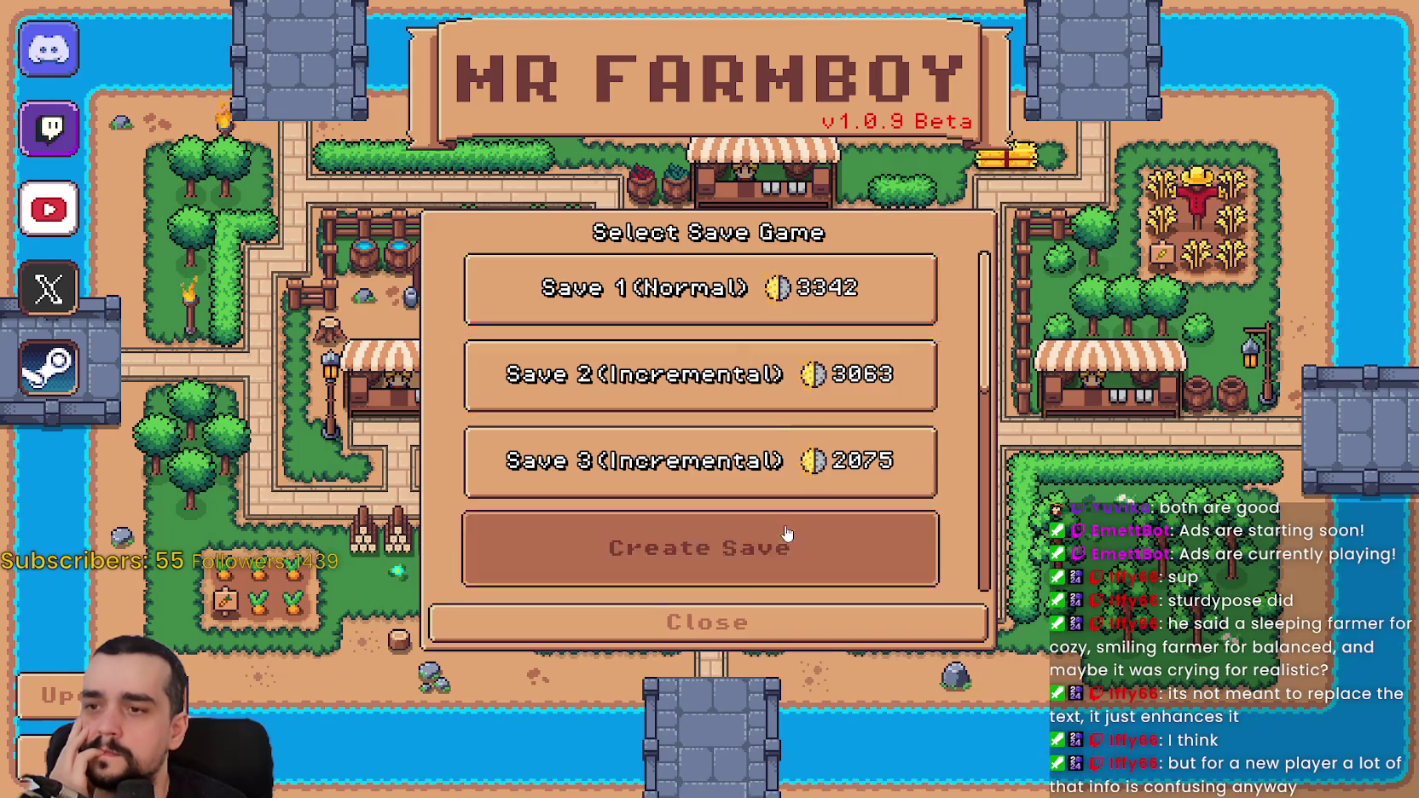
click(763, 546)
key(F12)
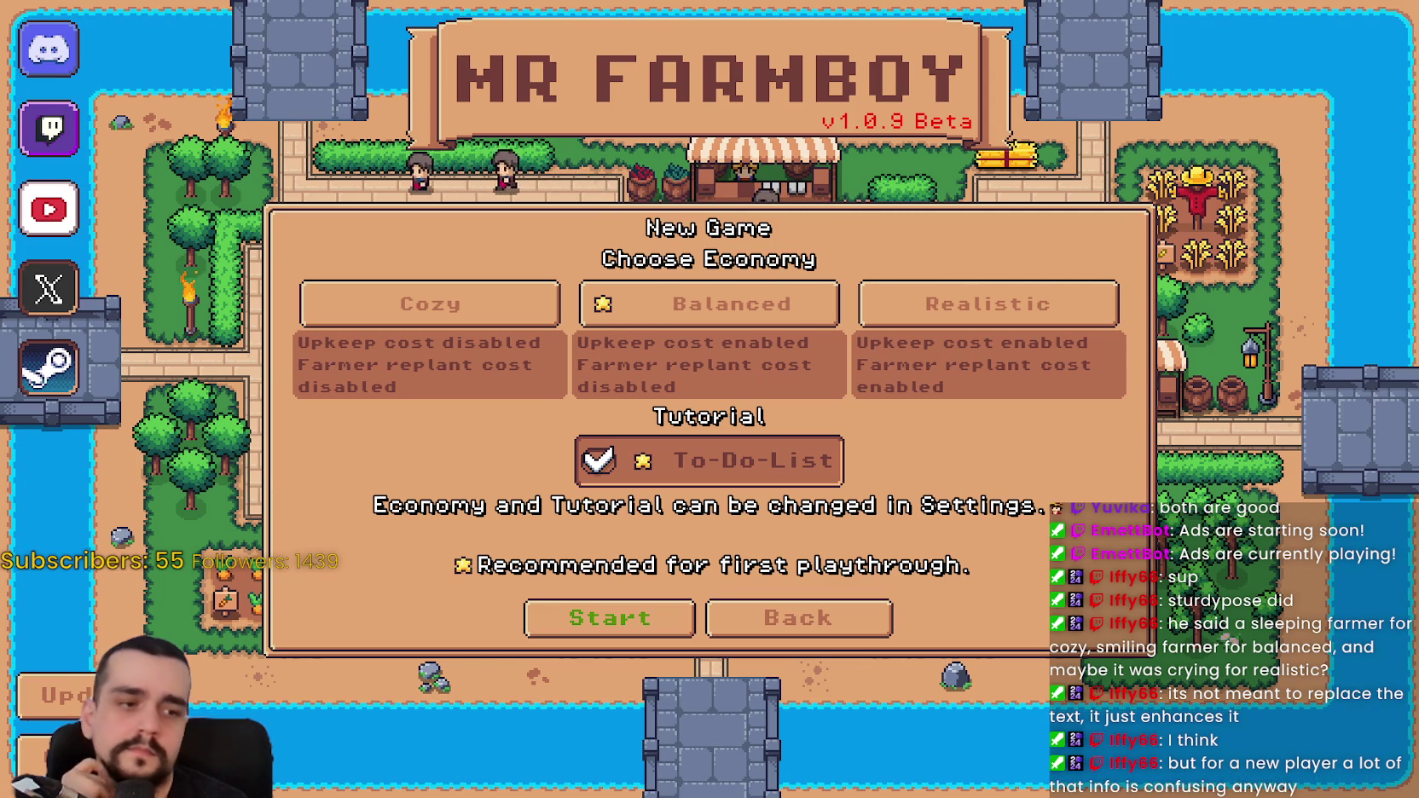
- Choose the Balanced economy, glance at the editor, and return to the game
click(816, 312)
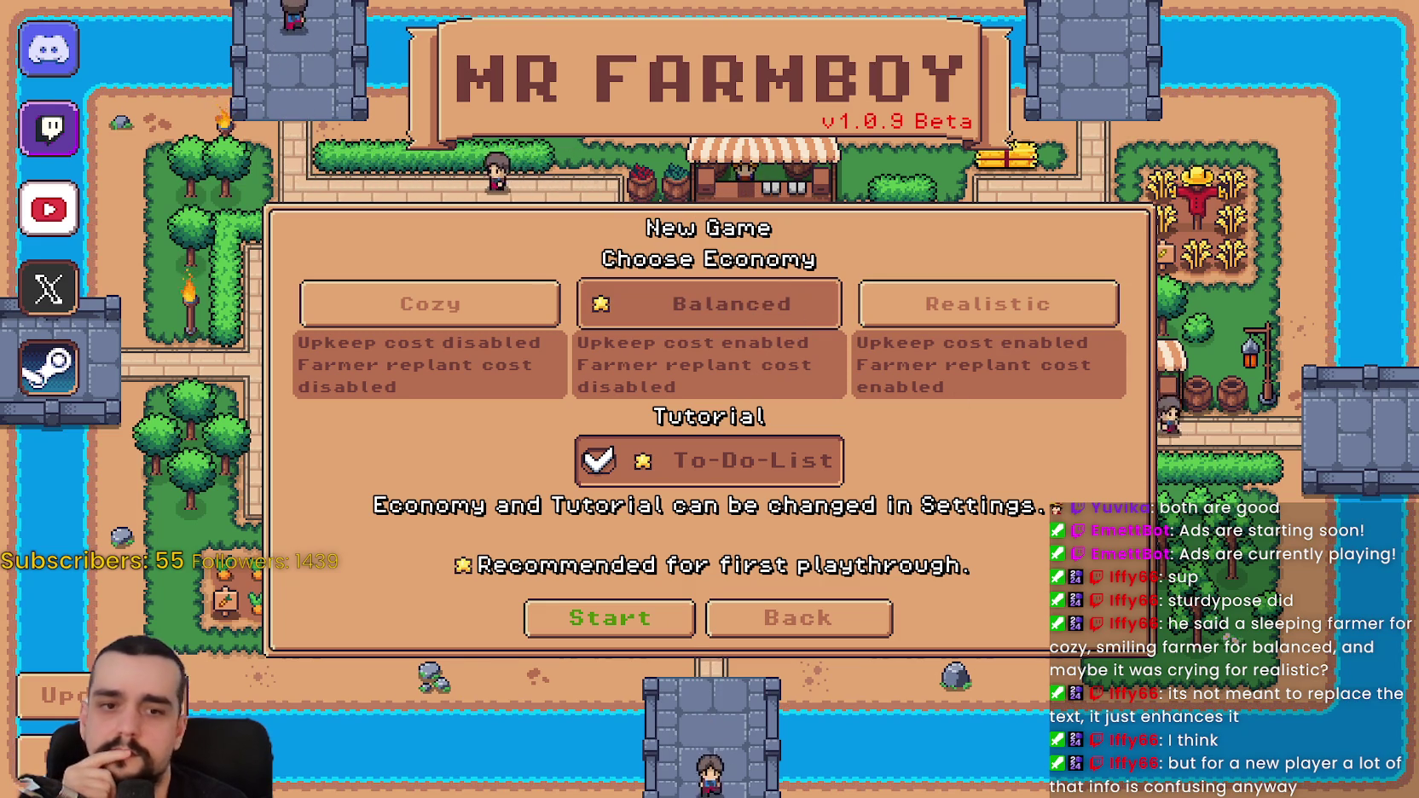
key(alt+Tab)
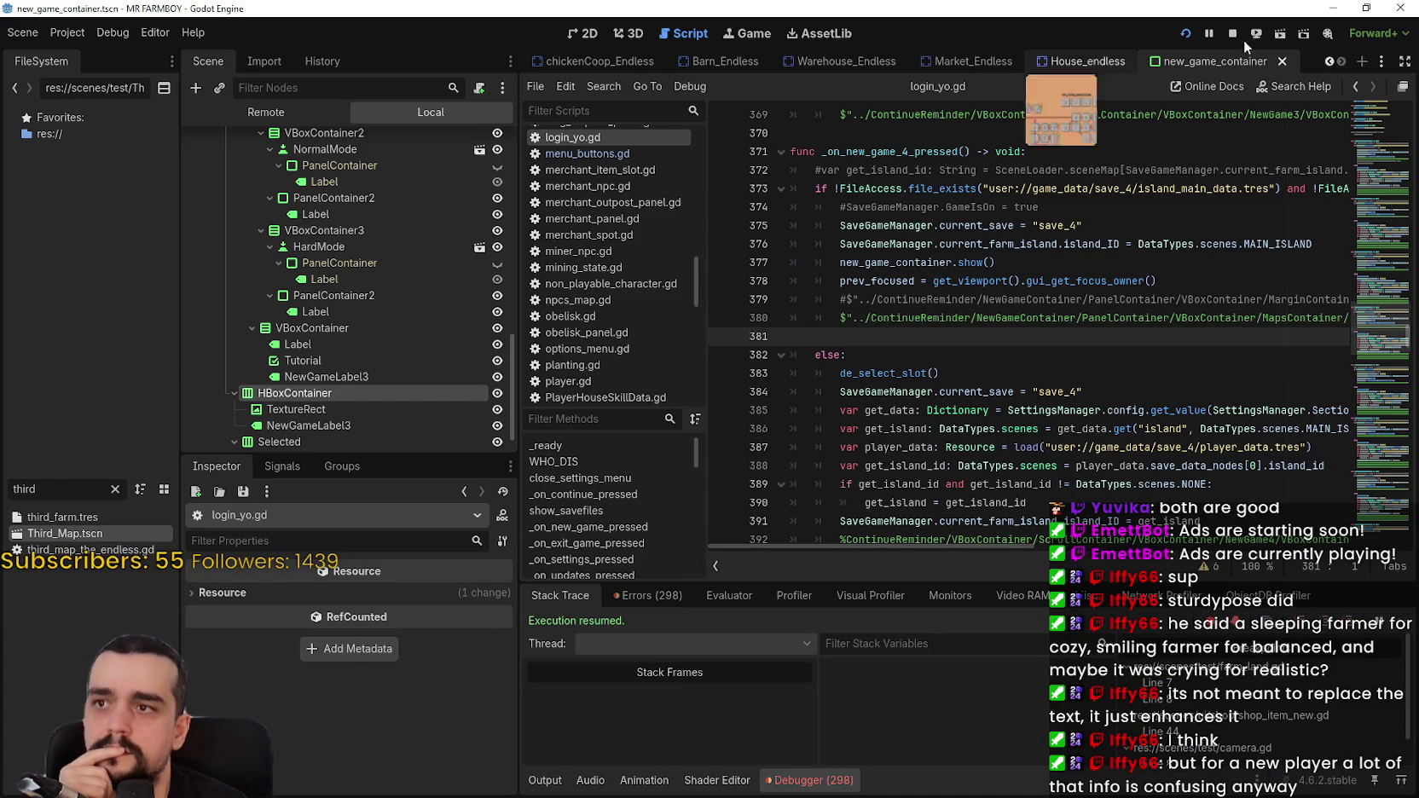
click(1366, 8)
key(alt+Tab)
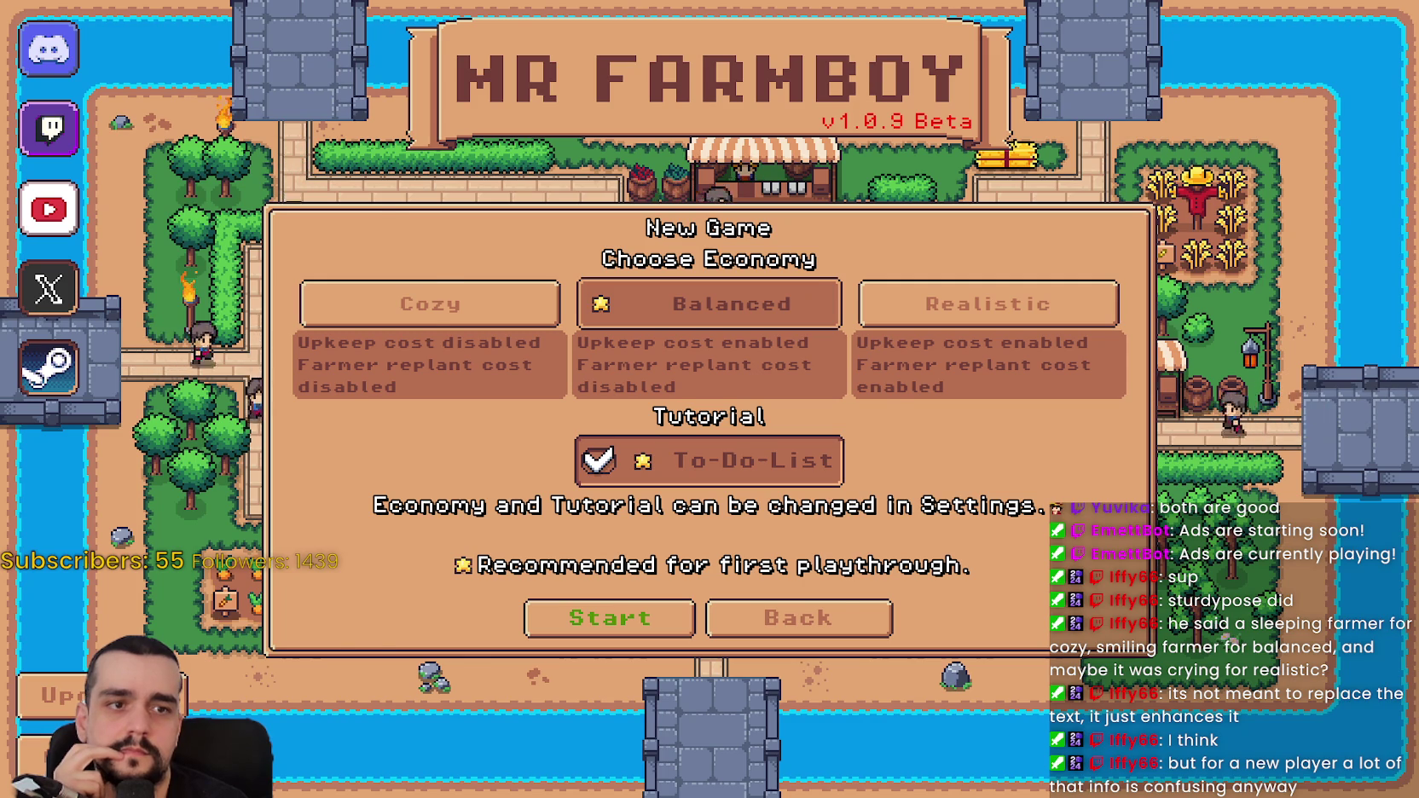
click(609, 617)
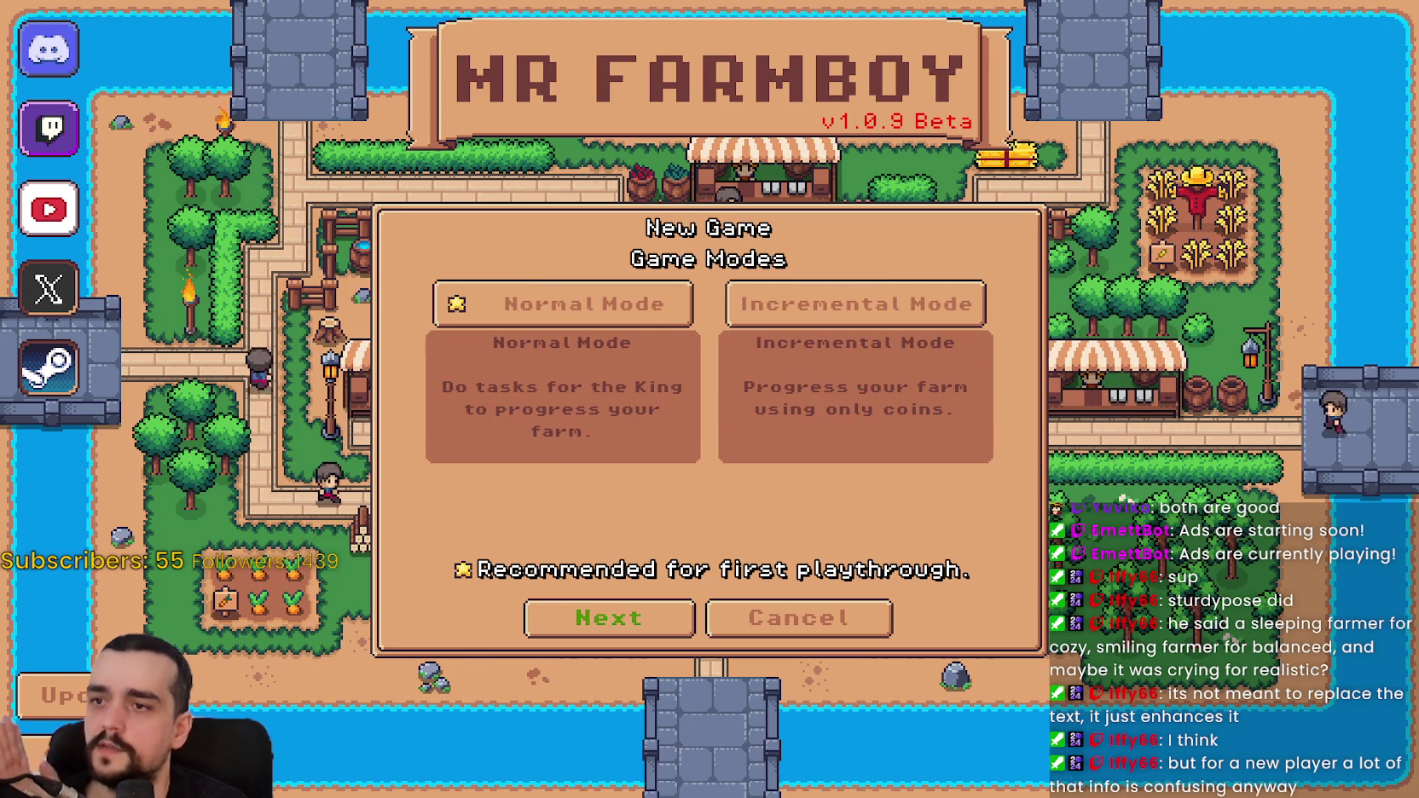
click(609, 617)
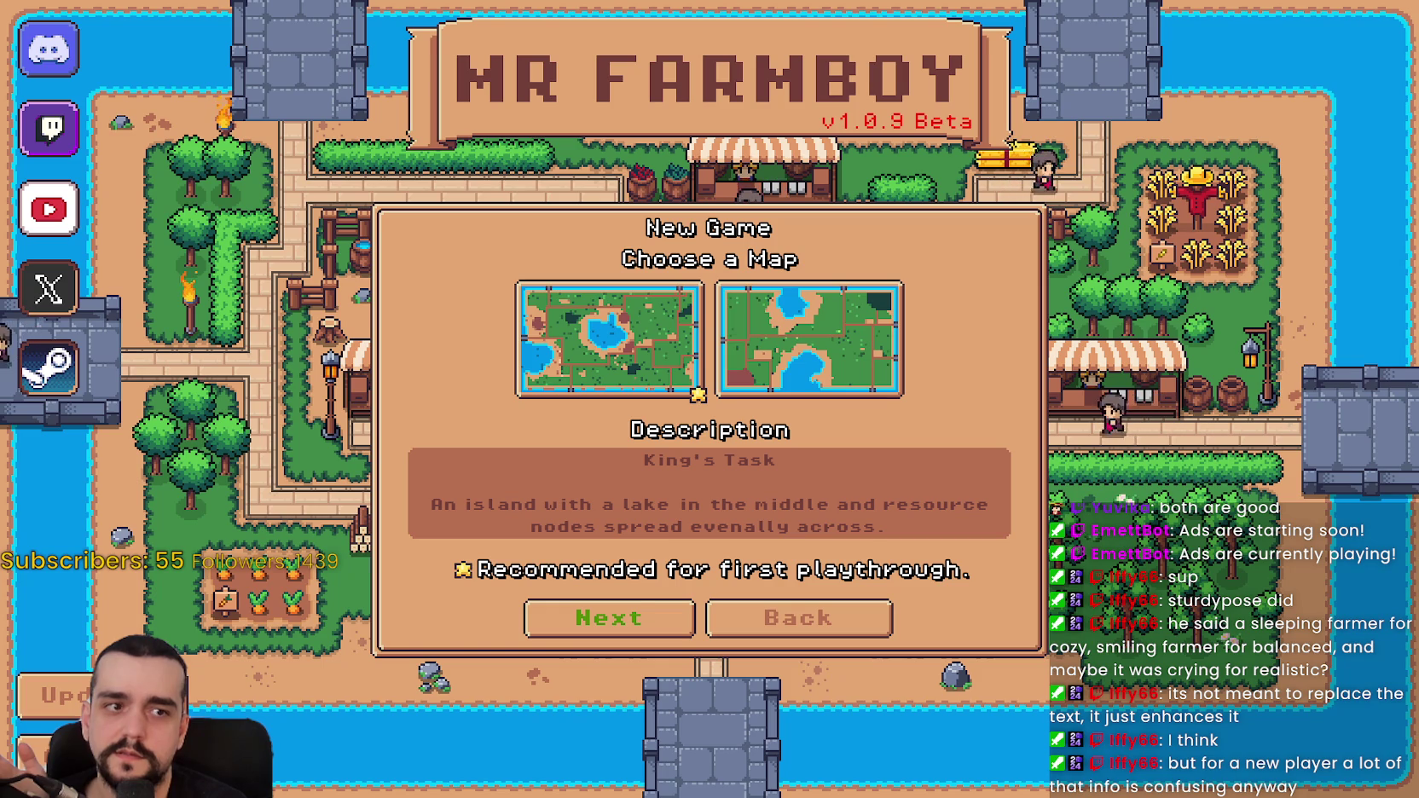
click(610, 617)
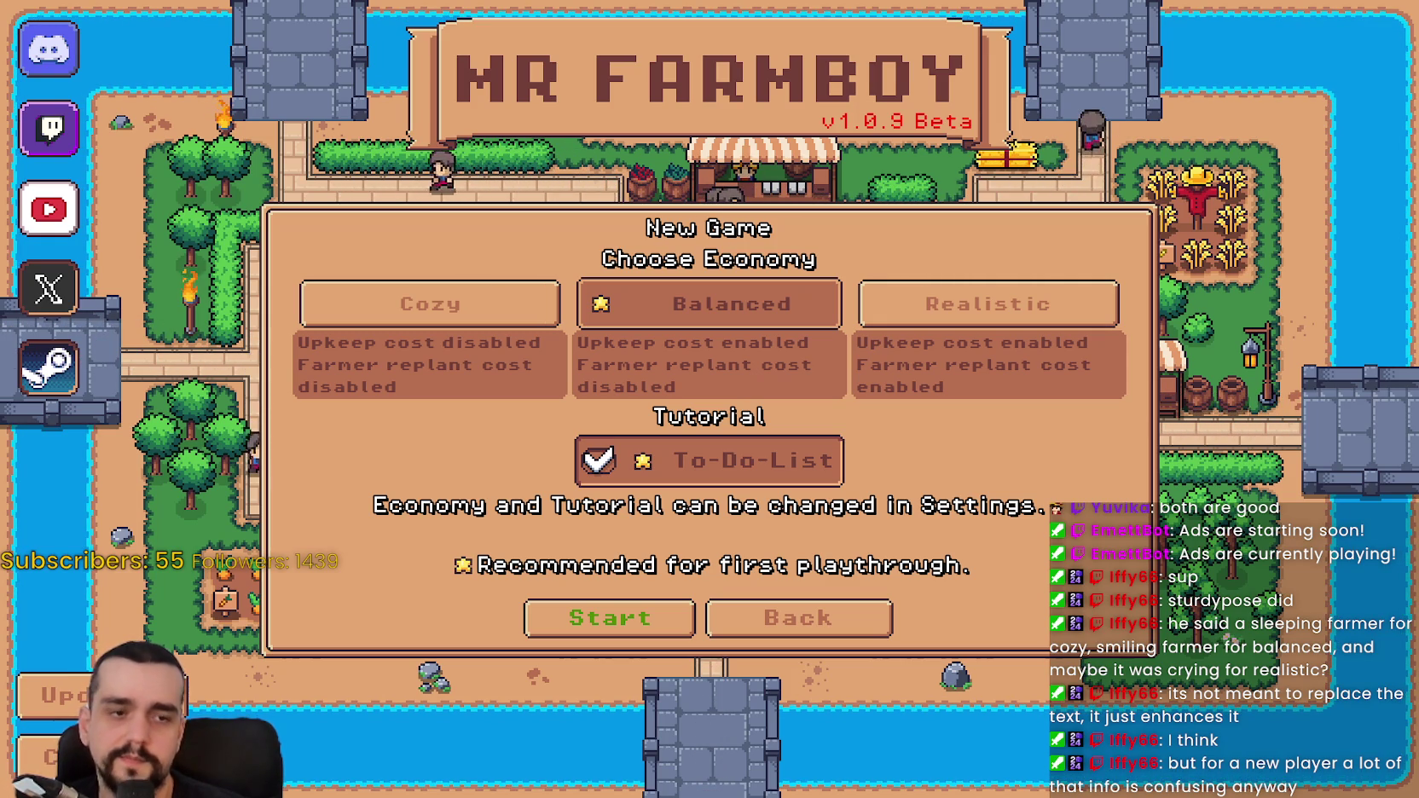
key(Return)
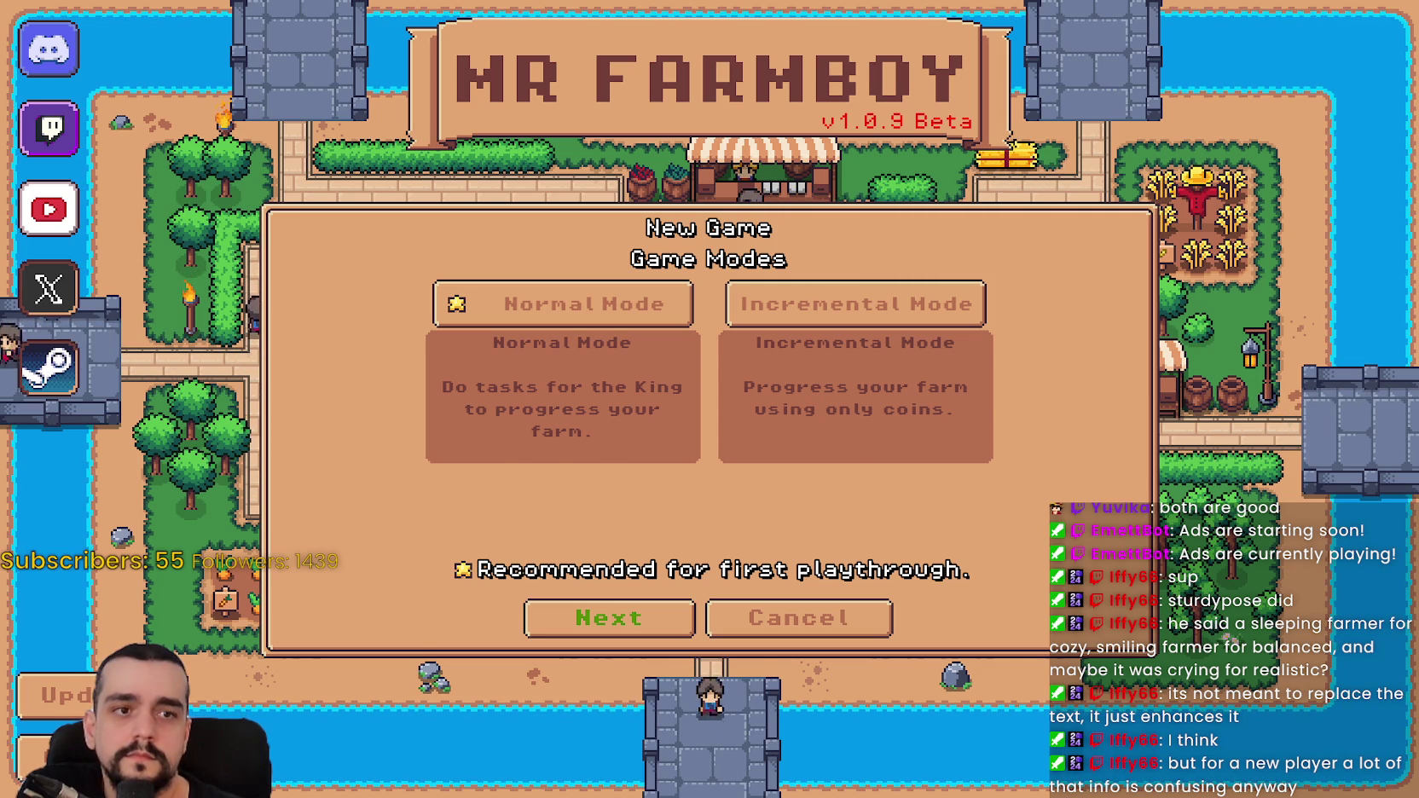
- Cancel to the save list with Escape, then create a new save to reopen Game Modes
key(Escape)
key(Return)
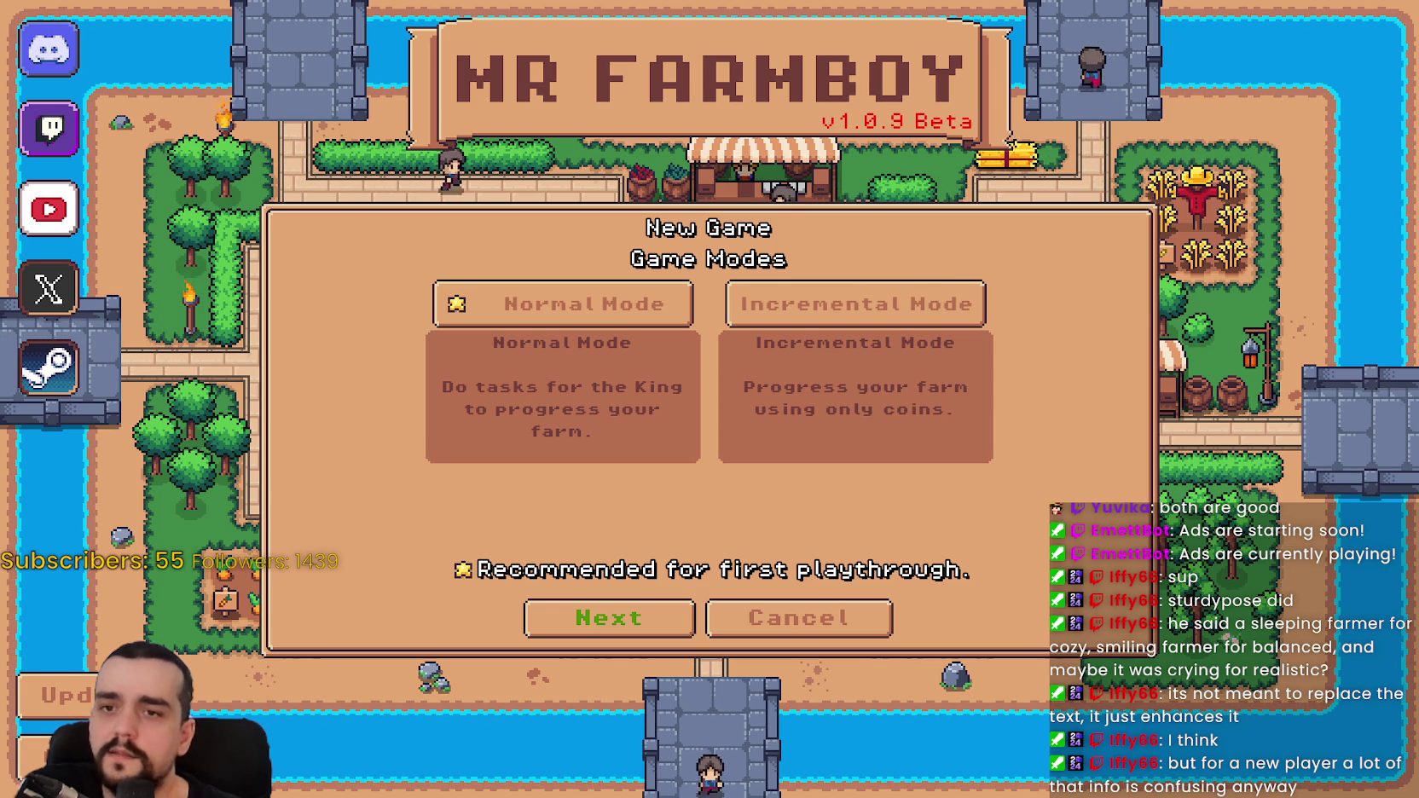
key(Escape)
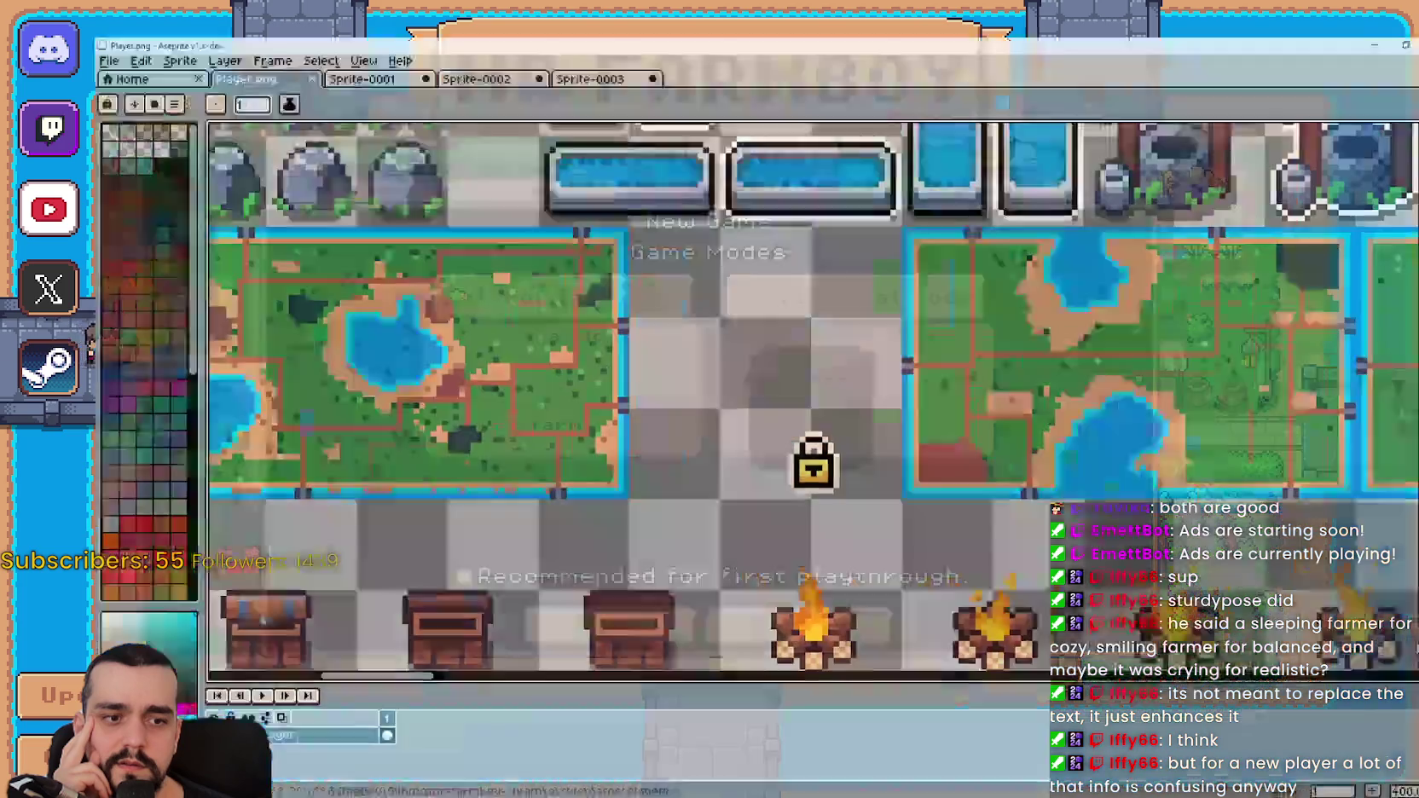
- Eyedrop the tan e4a672 from Player.png's UI tiles as the foreground colour
scroll(1184, 519, down, 4)
mouse_move(1184, 519)
mouse_down()
mouse_move(1131, 442)
mouse_move(710, 447)
mouse_up()
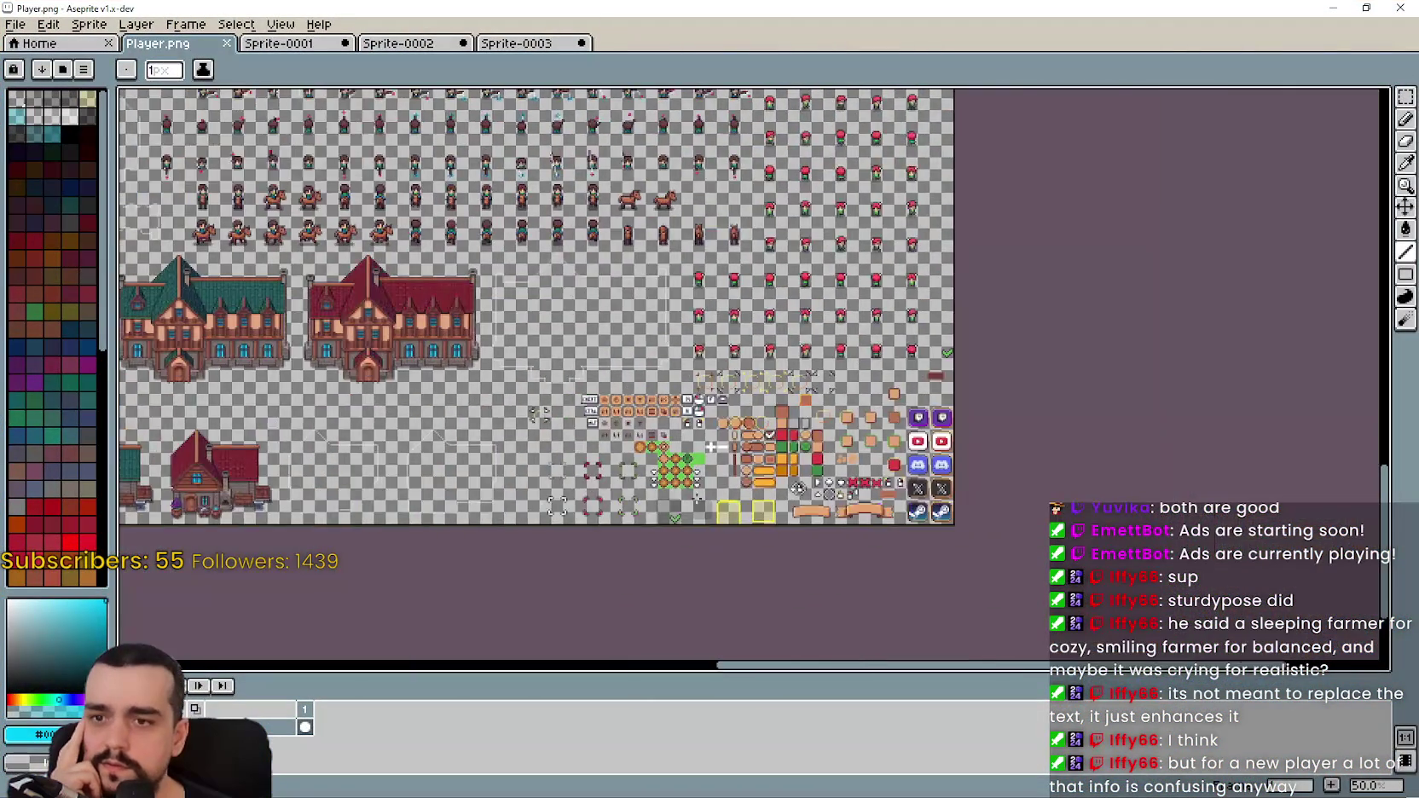
scroll(676, 492, up, 2)
scroll(677, 493, right, 5)
scroll(687, 169, down, 1)
scroll(687, 170, up, 2)
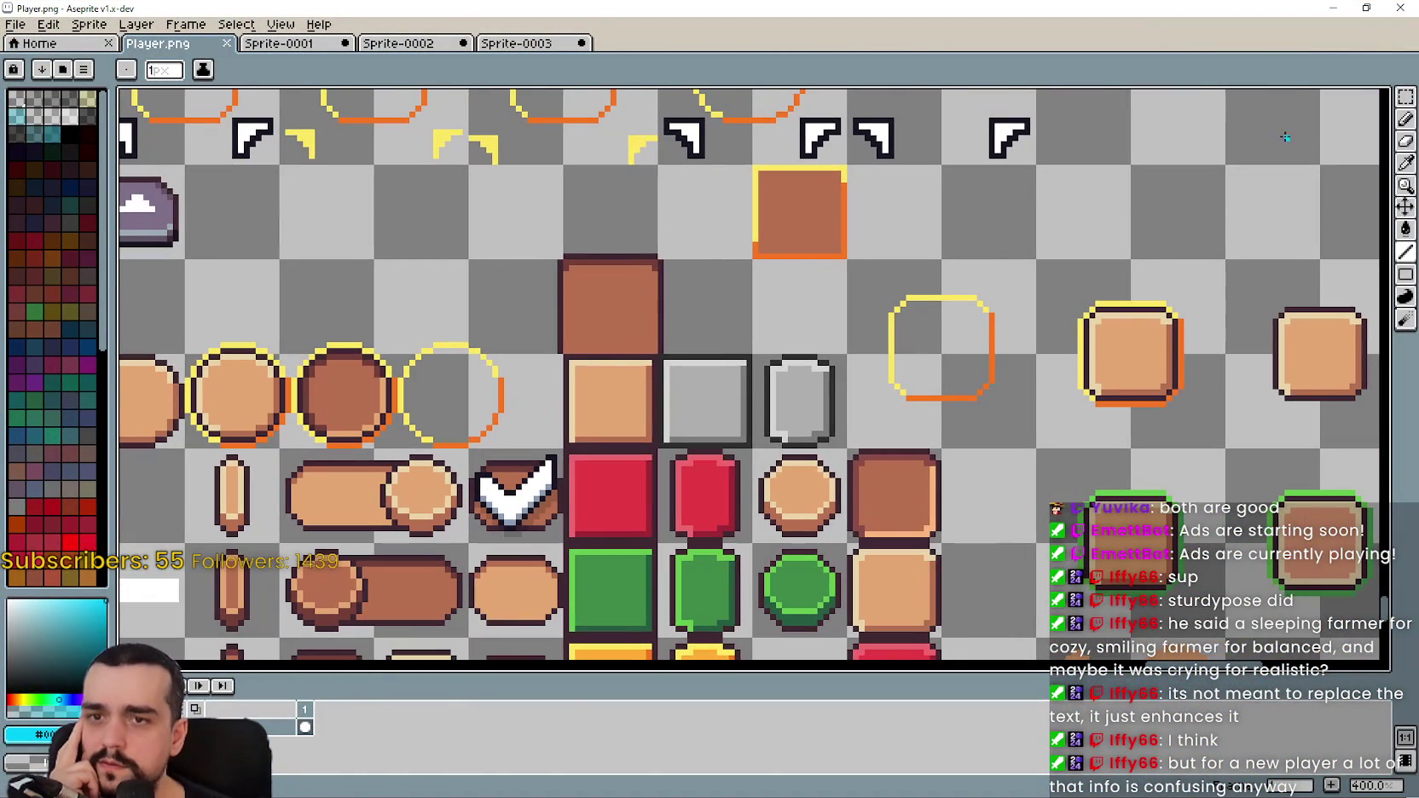
click(1406, 163)
click(624, 396)
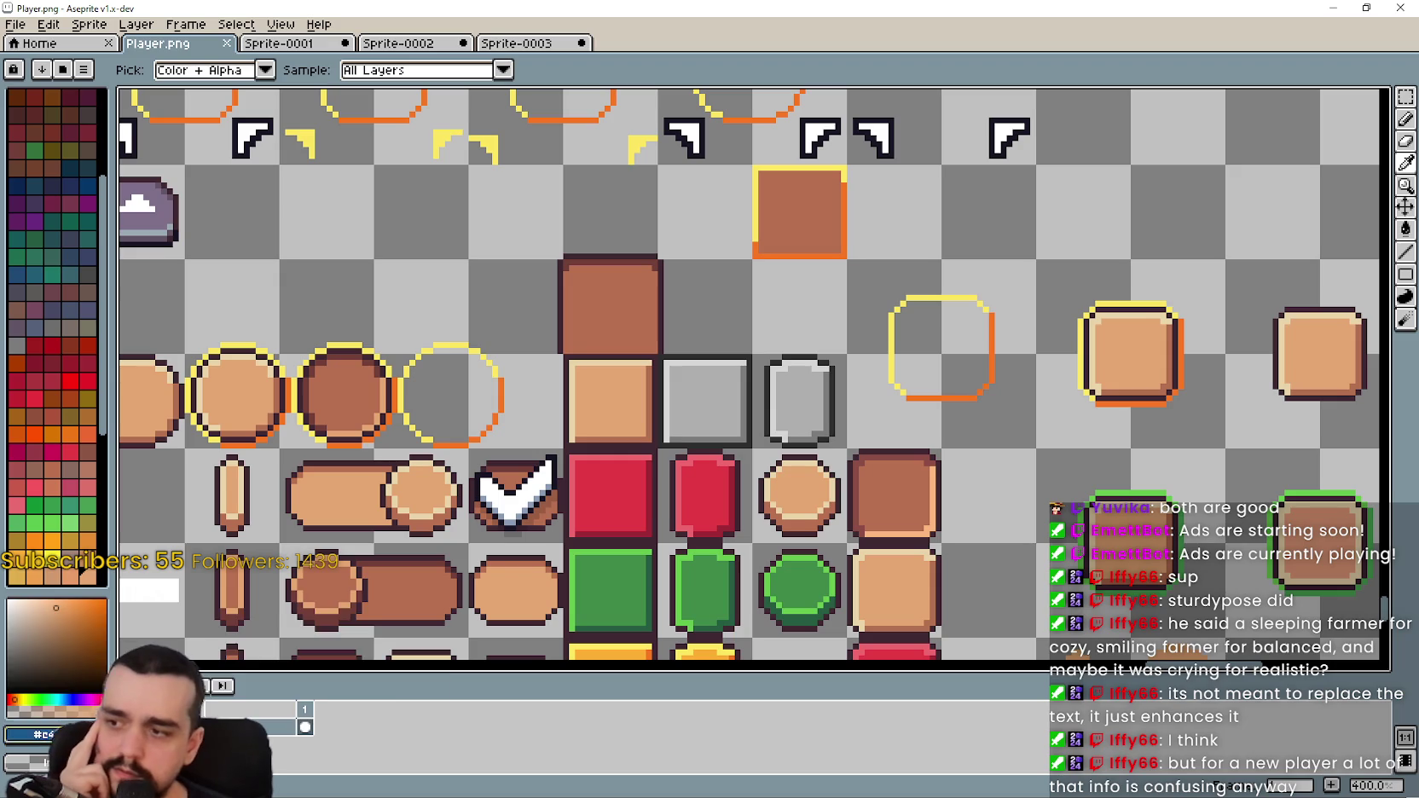
click(22, 734)
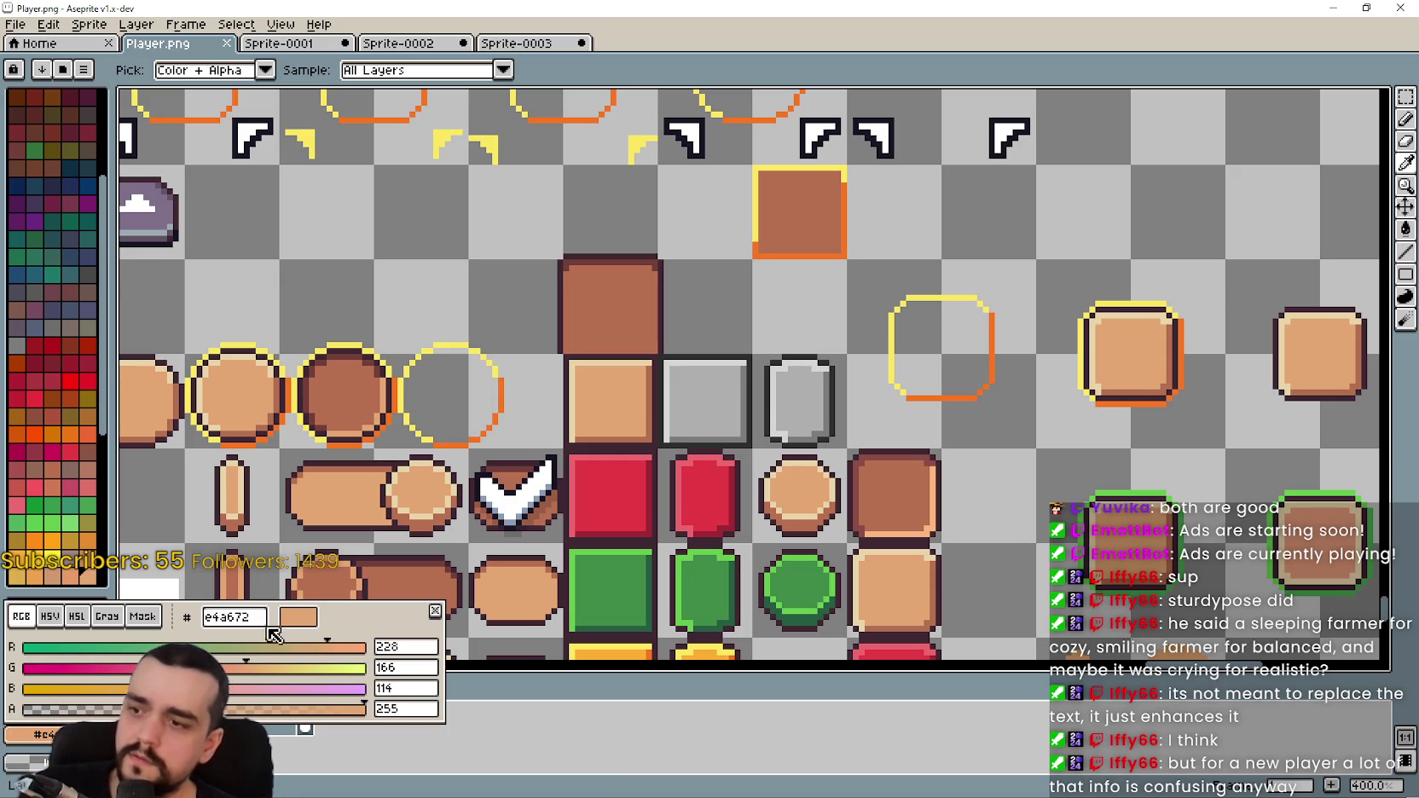
click(353, 587)
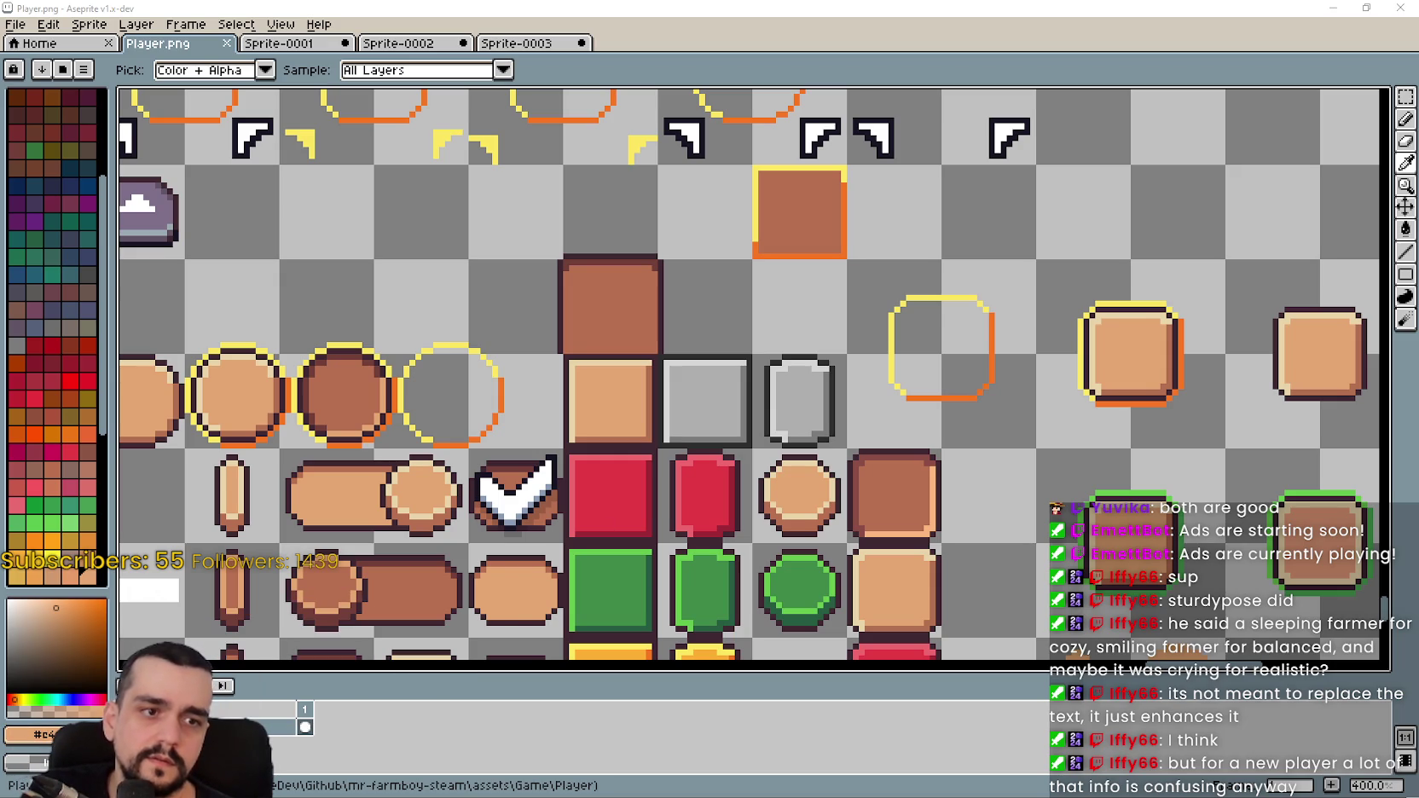
- Relaunch Mr Farmboy from the Godot editor with F5
click(1330, 7)
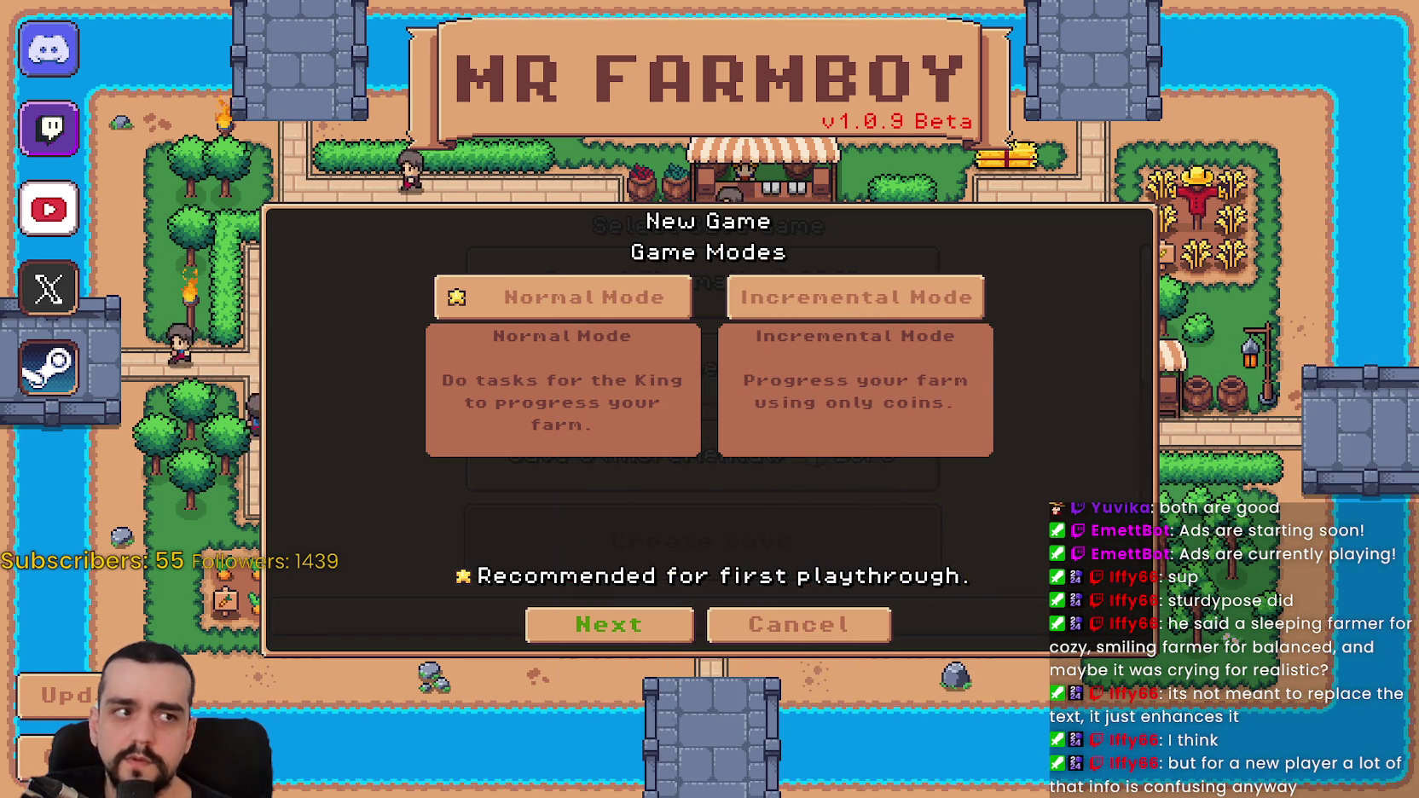
key(ctrl+shift+Escape)
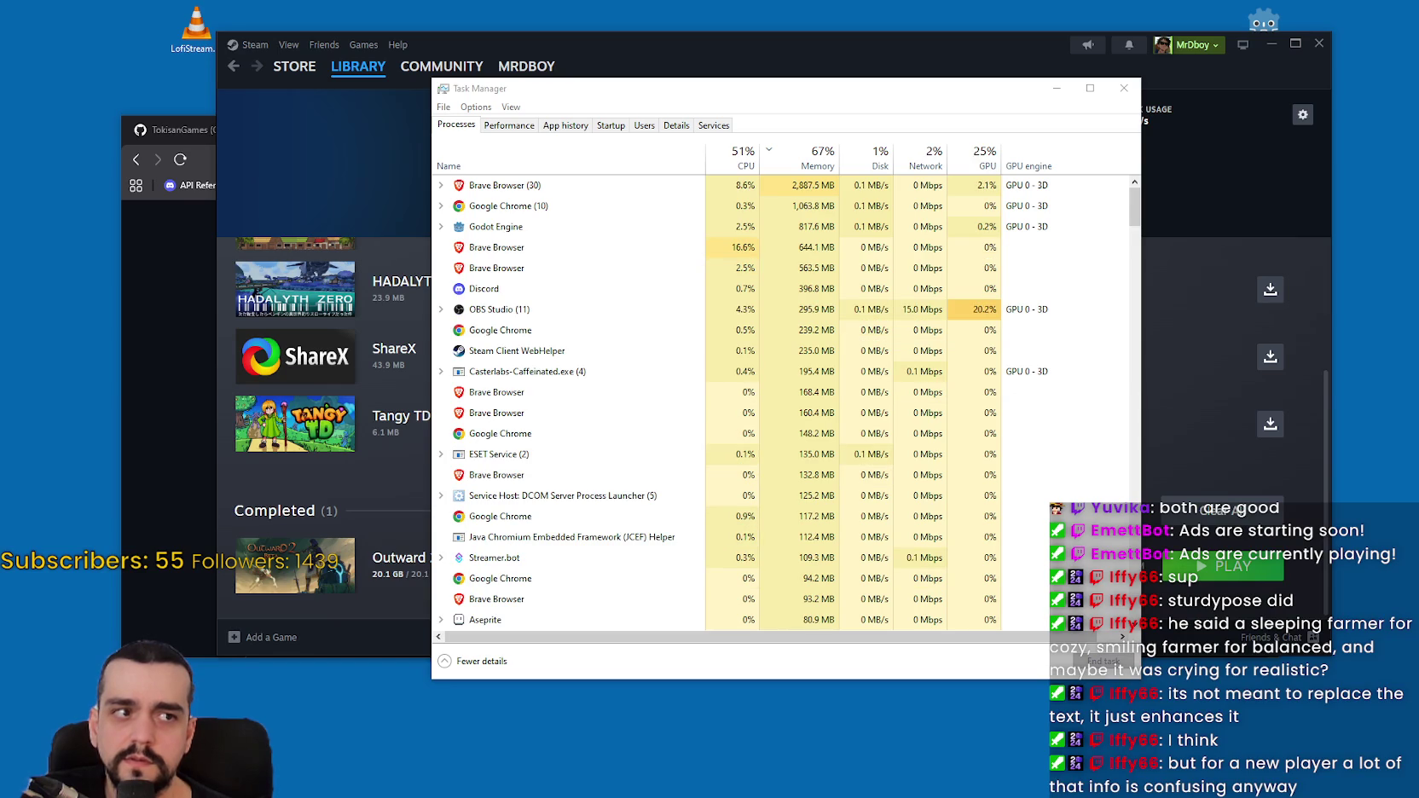
key(alt+Tab)
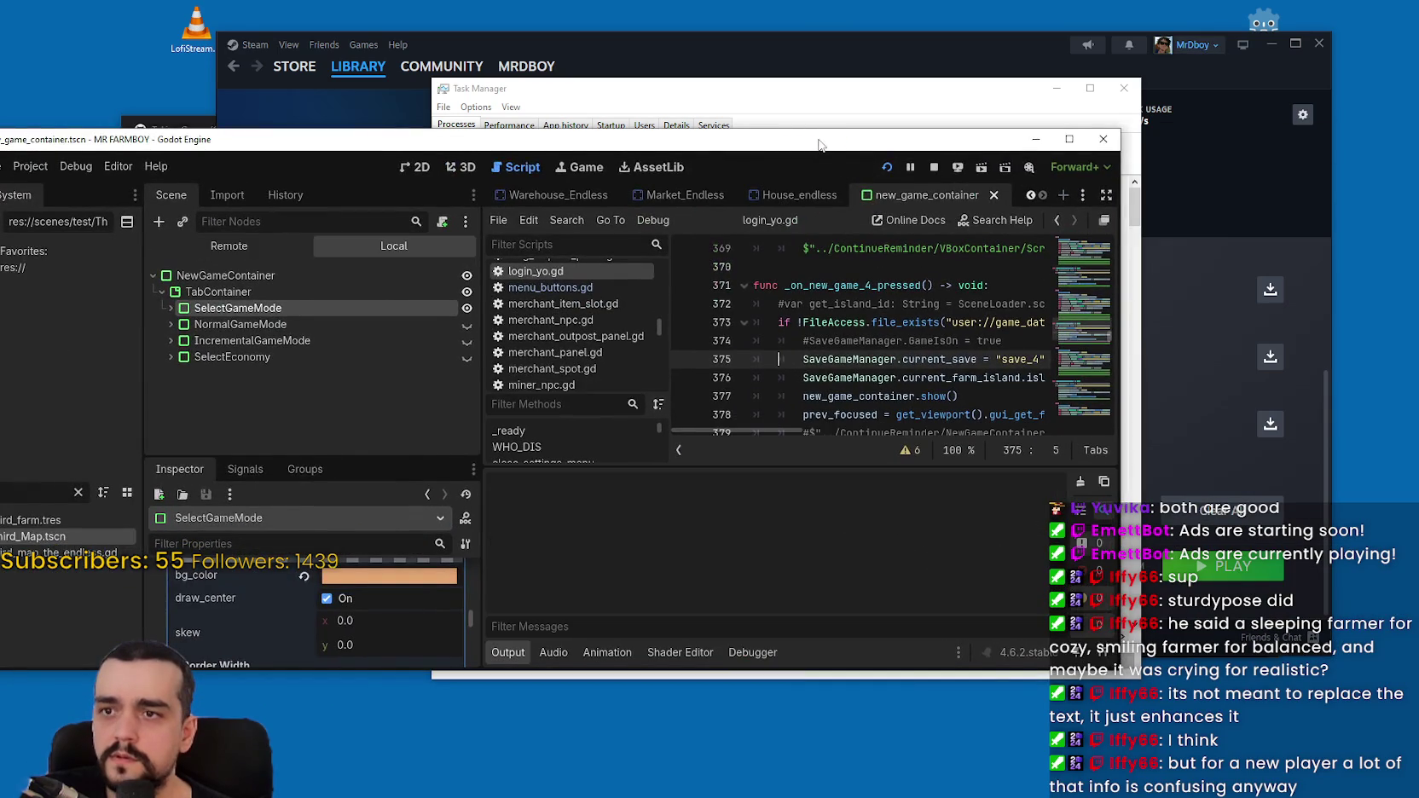
key(F5)
key(alt+Tab)
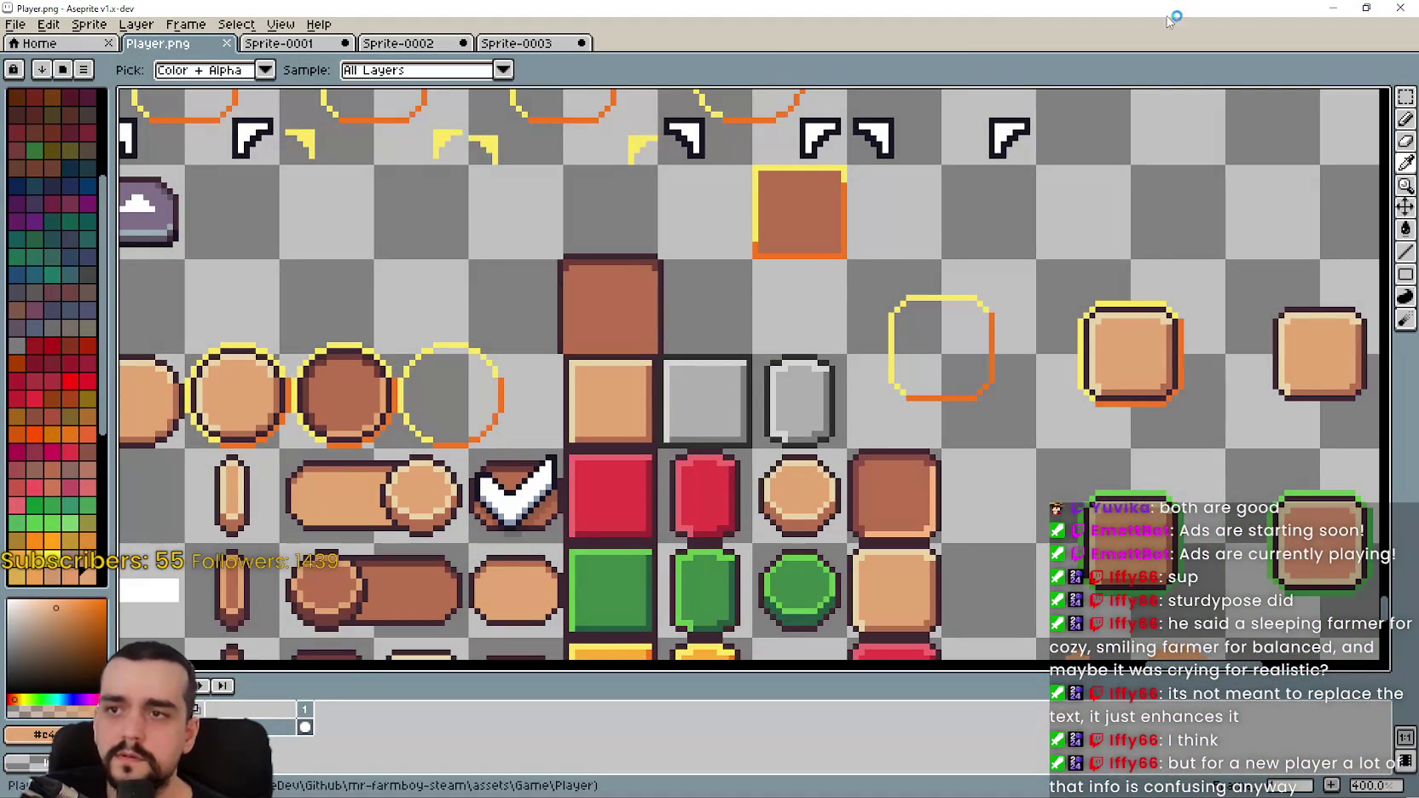
key(alt+Tab)
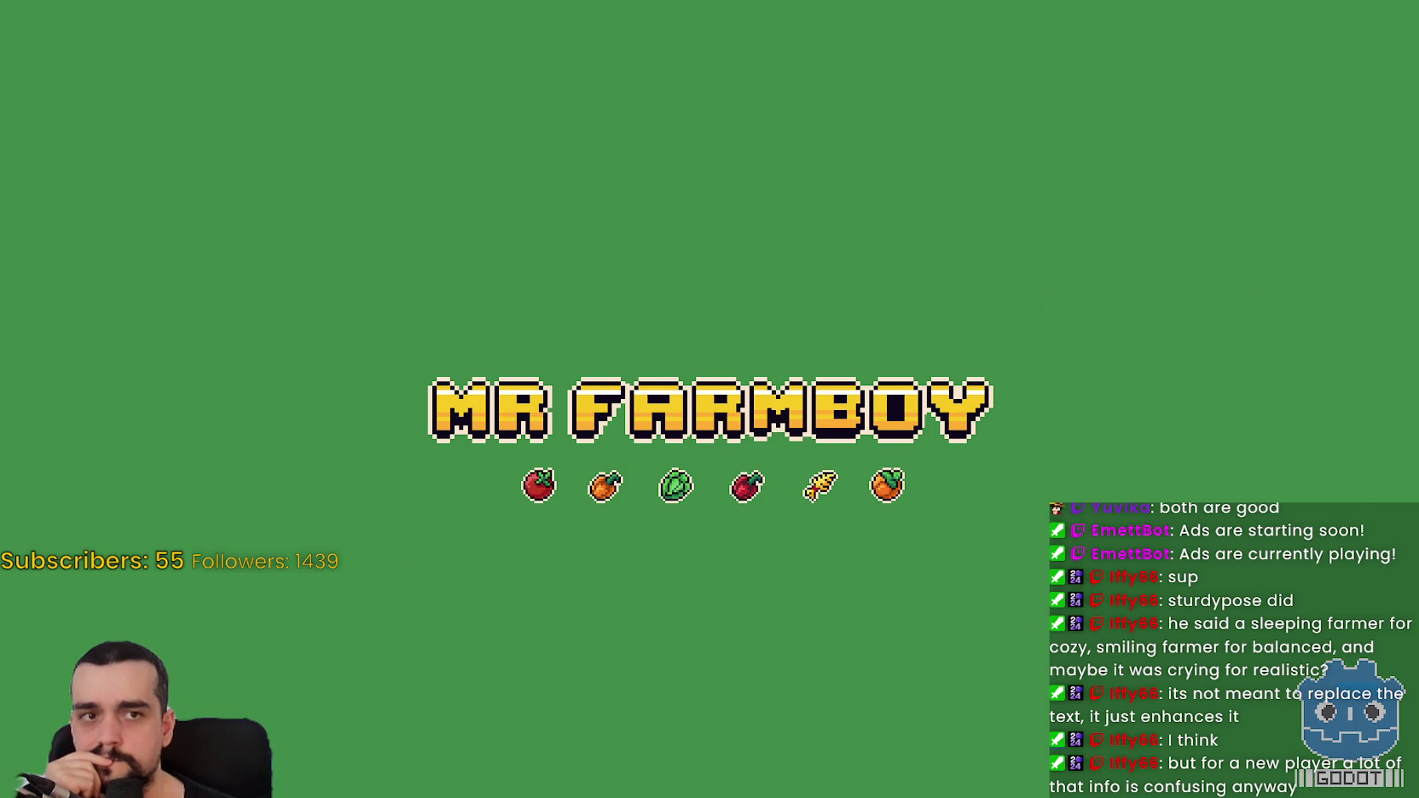
- Start a new save and advance to the Choose a Map step
key(Return)
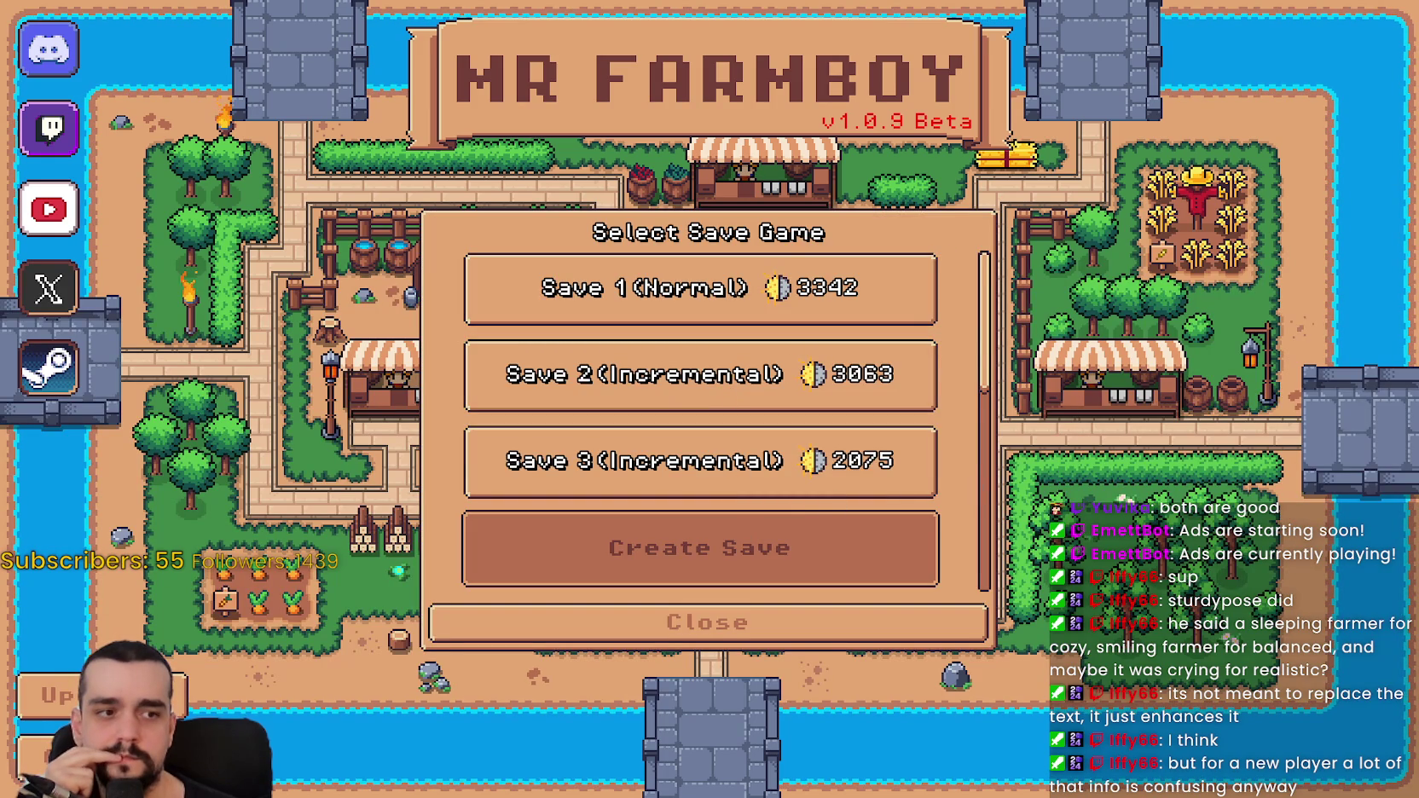
key(Return)
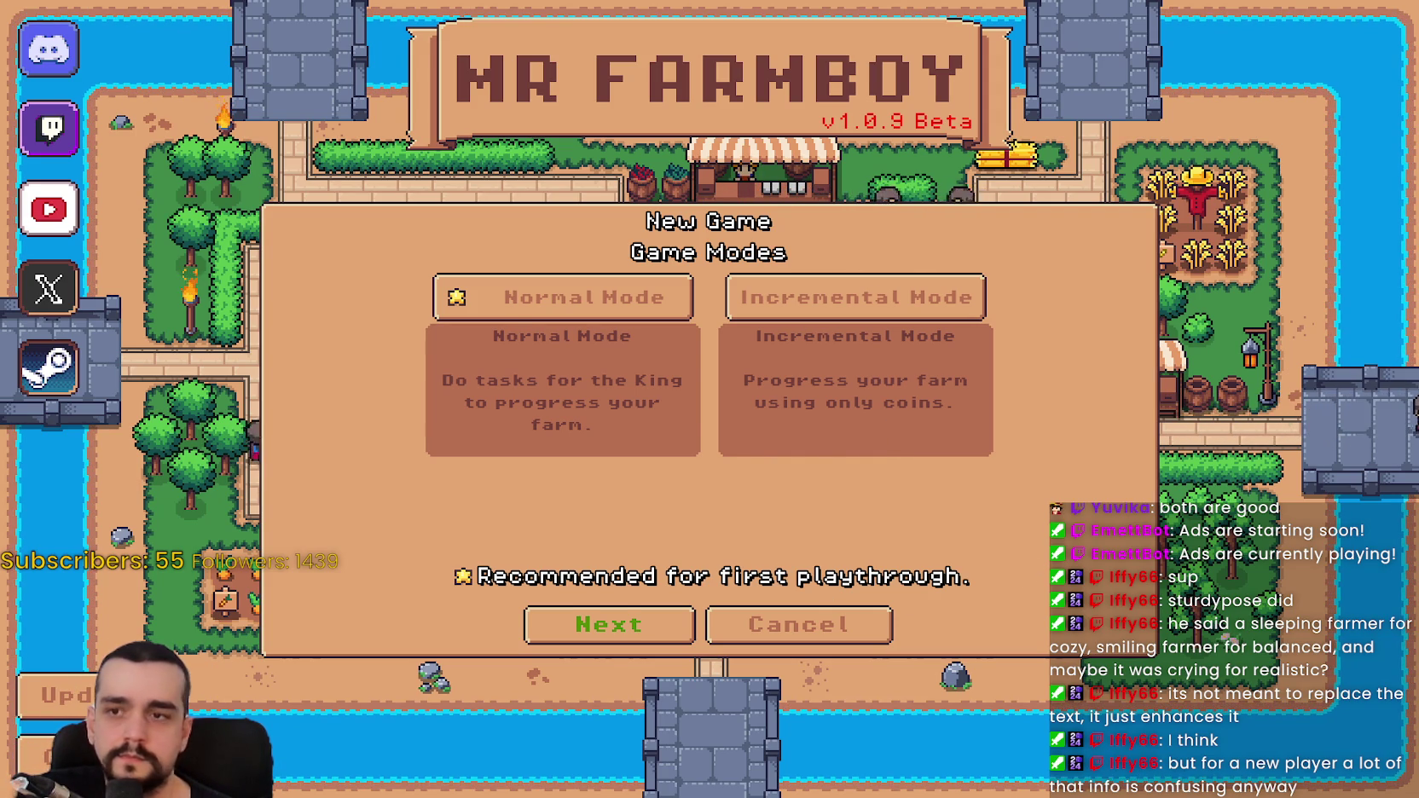
click(609, 624)
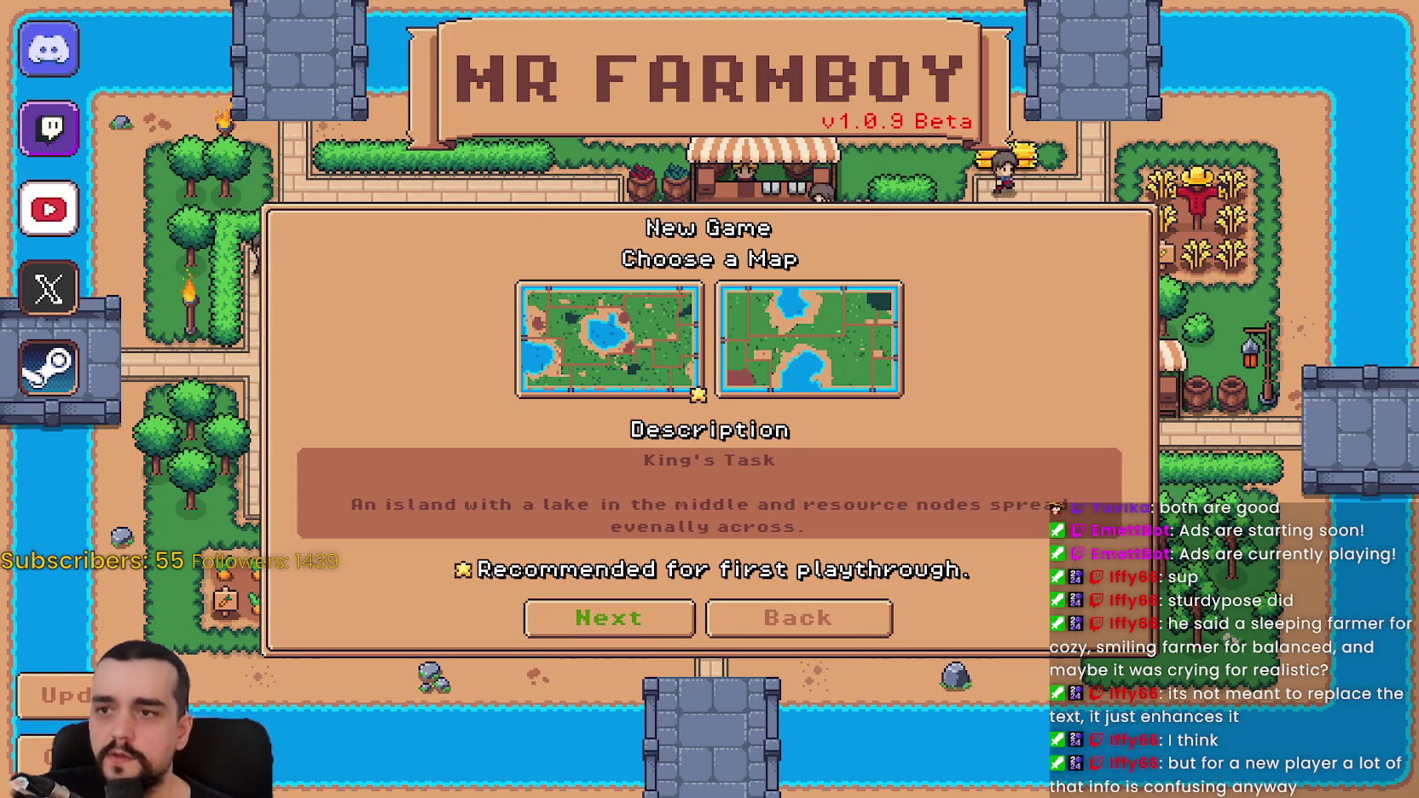
- Flip between Game Modes and Choose a Map to compare, then open Task Manager
click(798, 617)
click(609, 617)
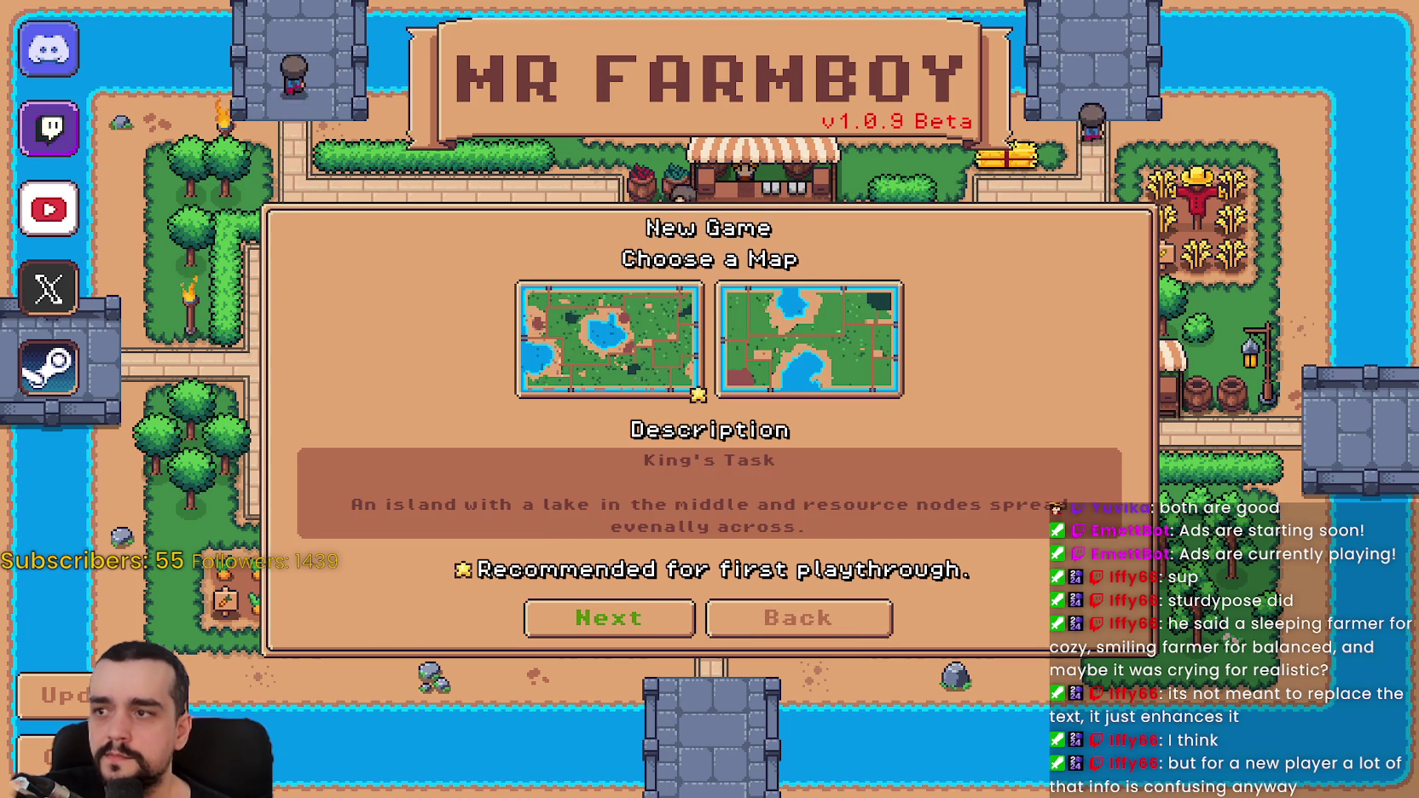
click(798, 618)
click(609, 624)
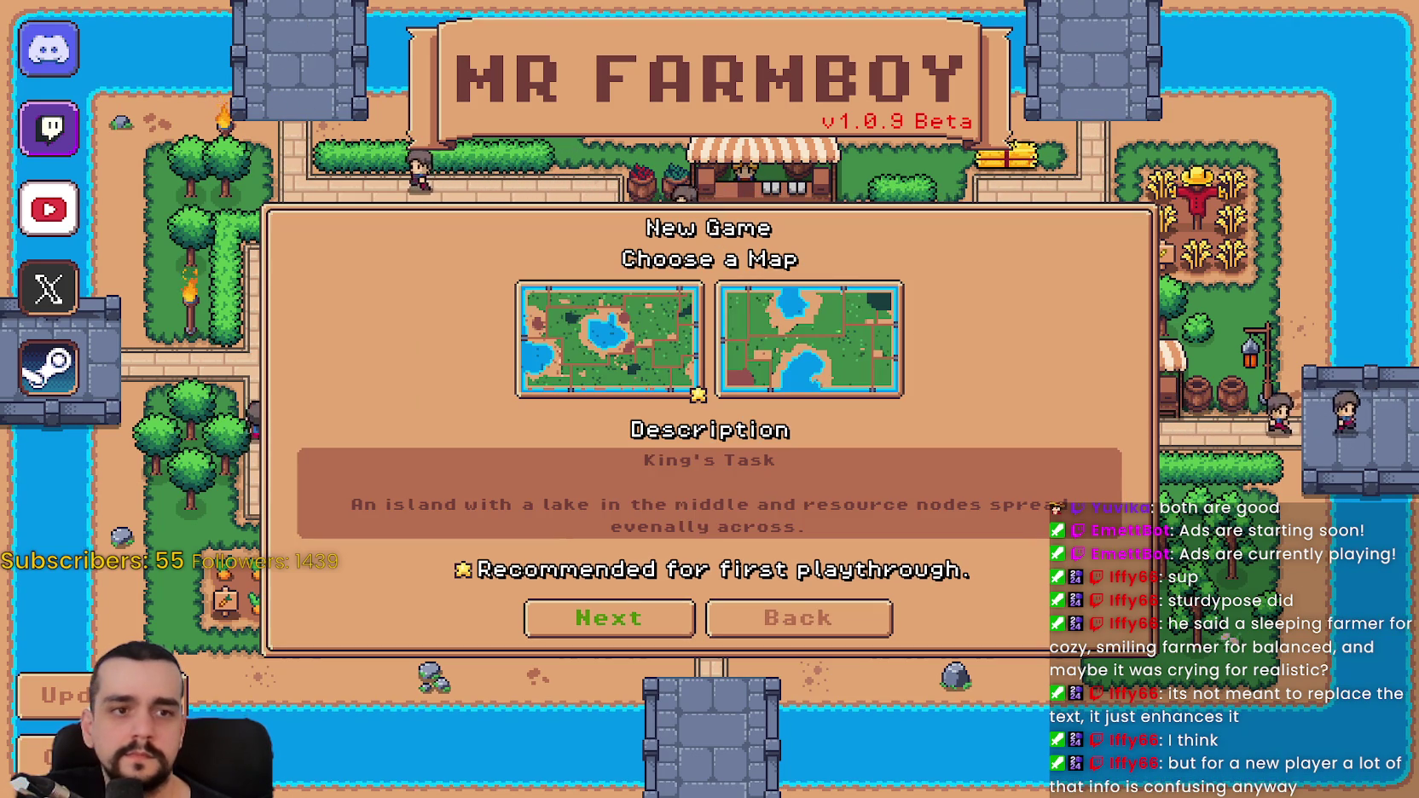
key(ctrl+shift+Escape)
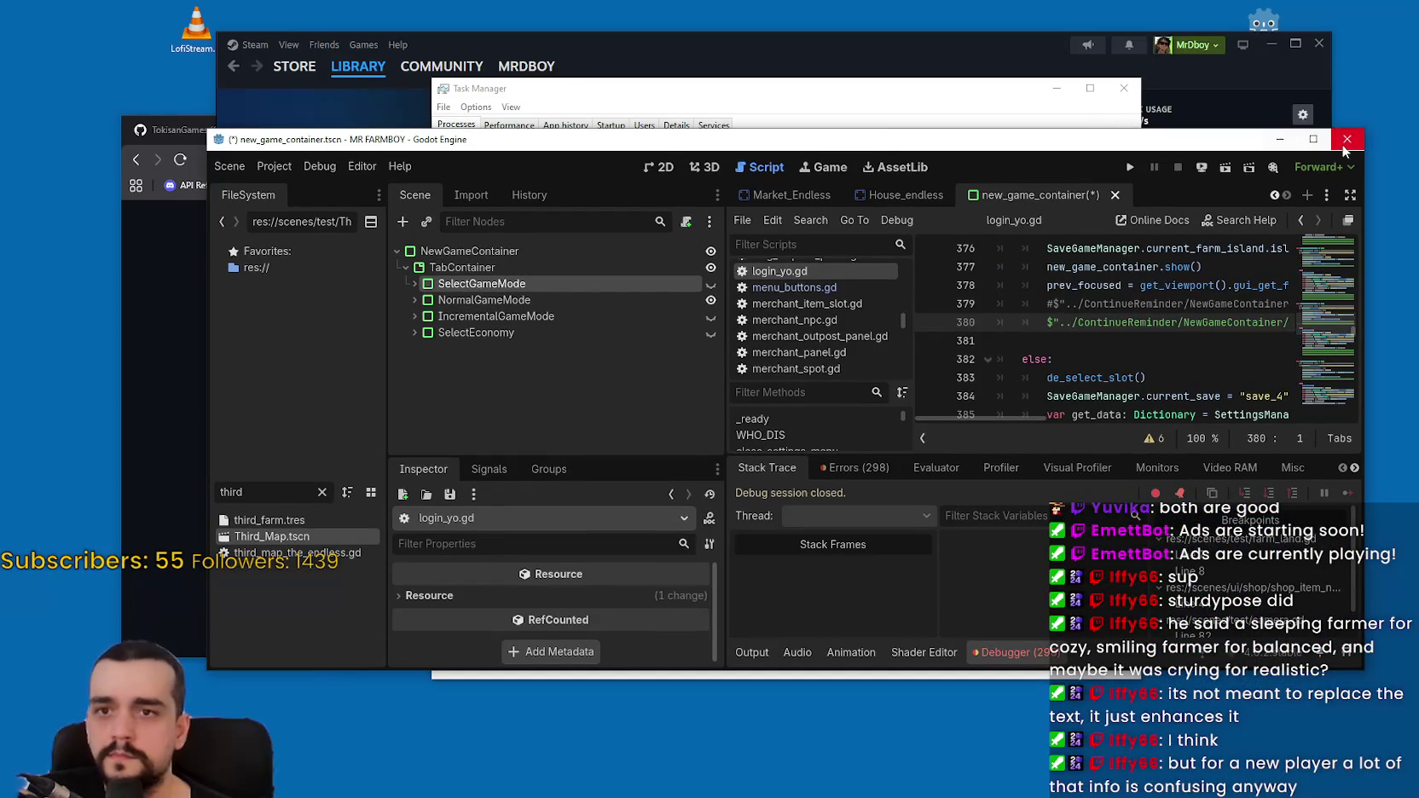
- Maximize the editor and copy the orange bg_color value from SelectGameMode
click(1322, 142)
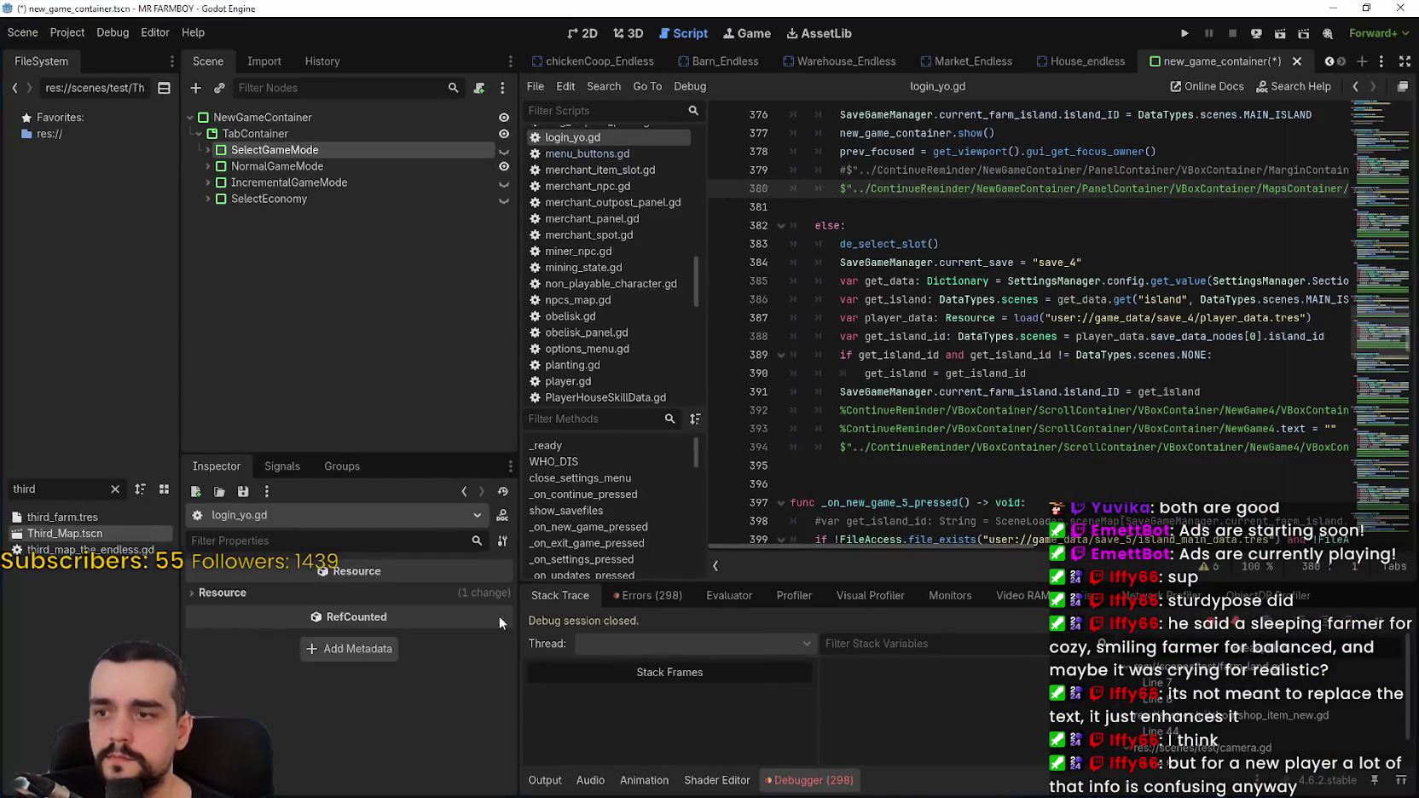
double_click(346, 149)
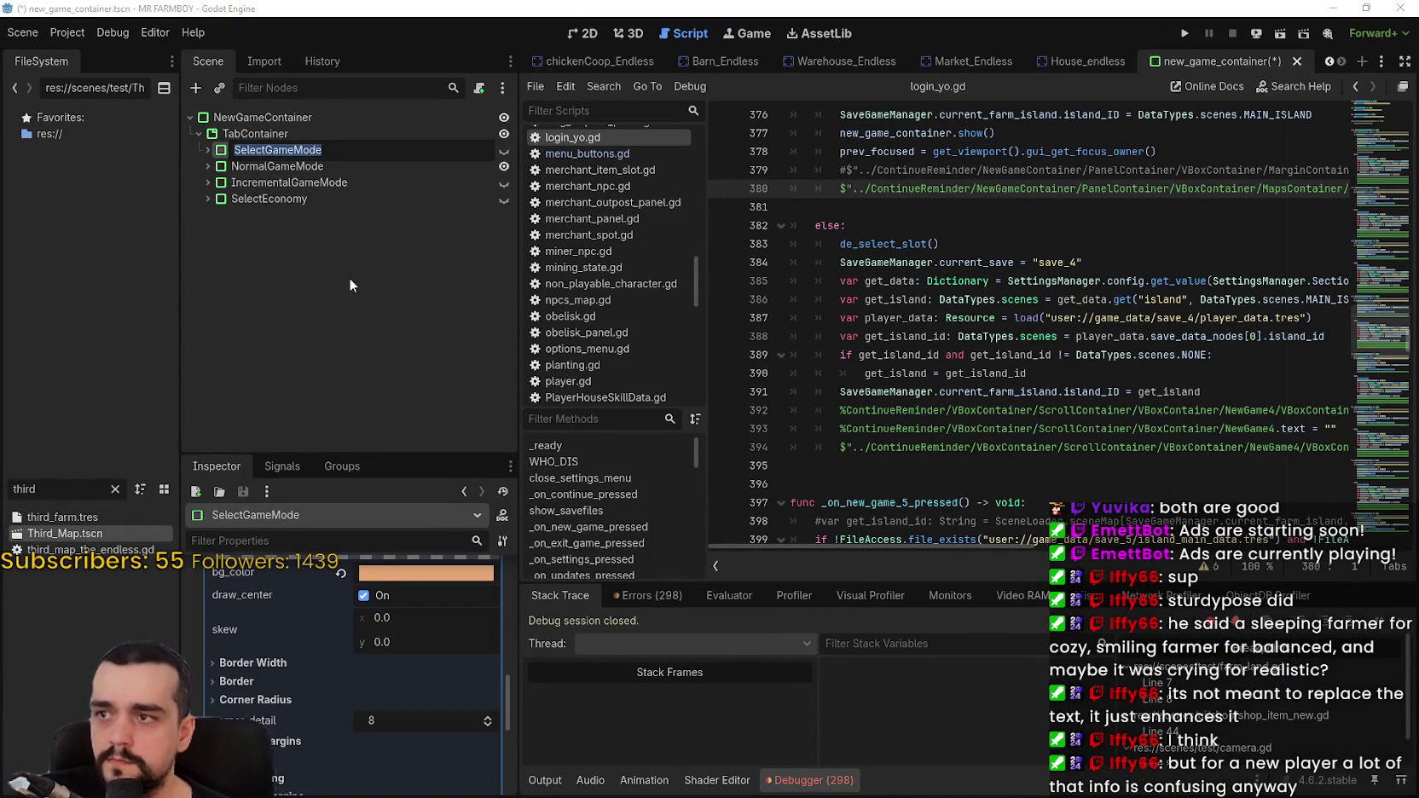
key(Return)
right_click(285, 566)
click(322, 579)
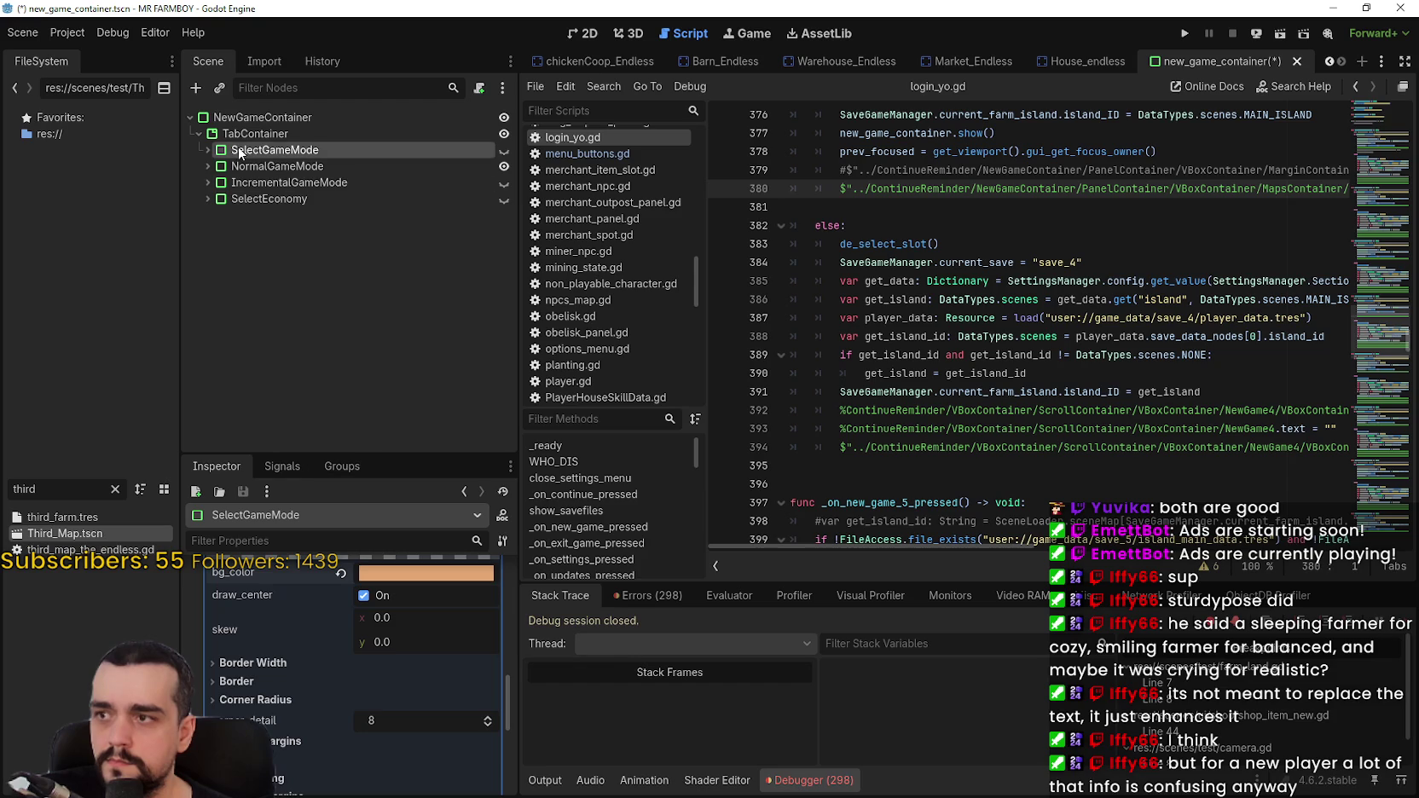
- Clear NormalGameMode's CustomPanel variation and give it a new StyleBoxFlat panel with bg_color #e4a672
click(256, 166)
scroll(359, 665, down, 5)
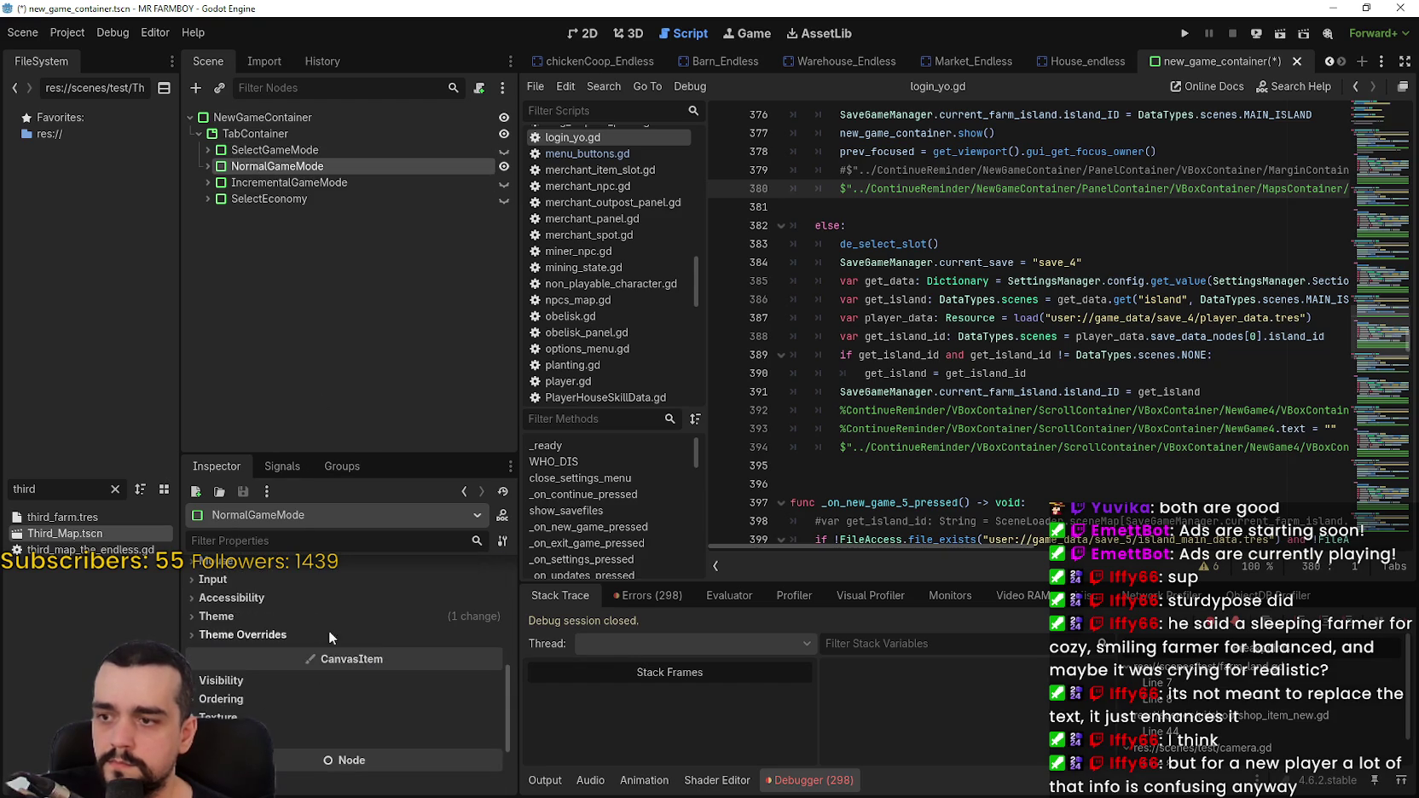
click(330, 611)
click(336, 659)
click(383, 678)
click(436, 716)
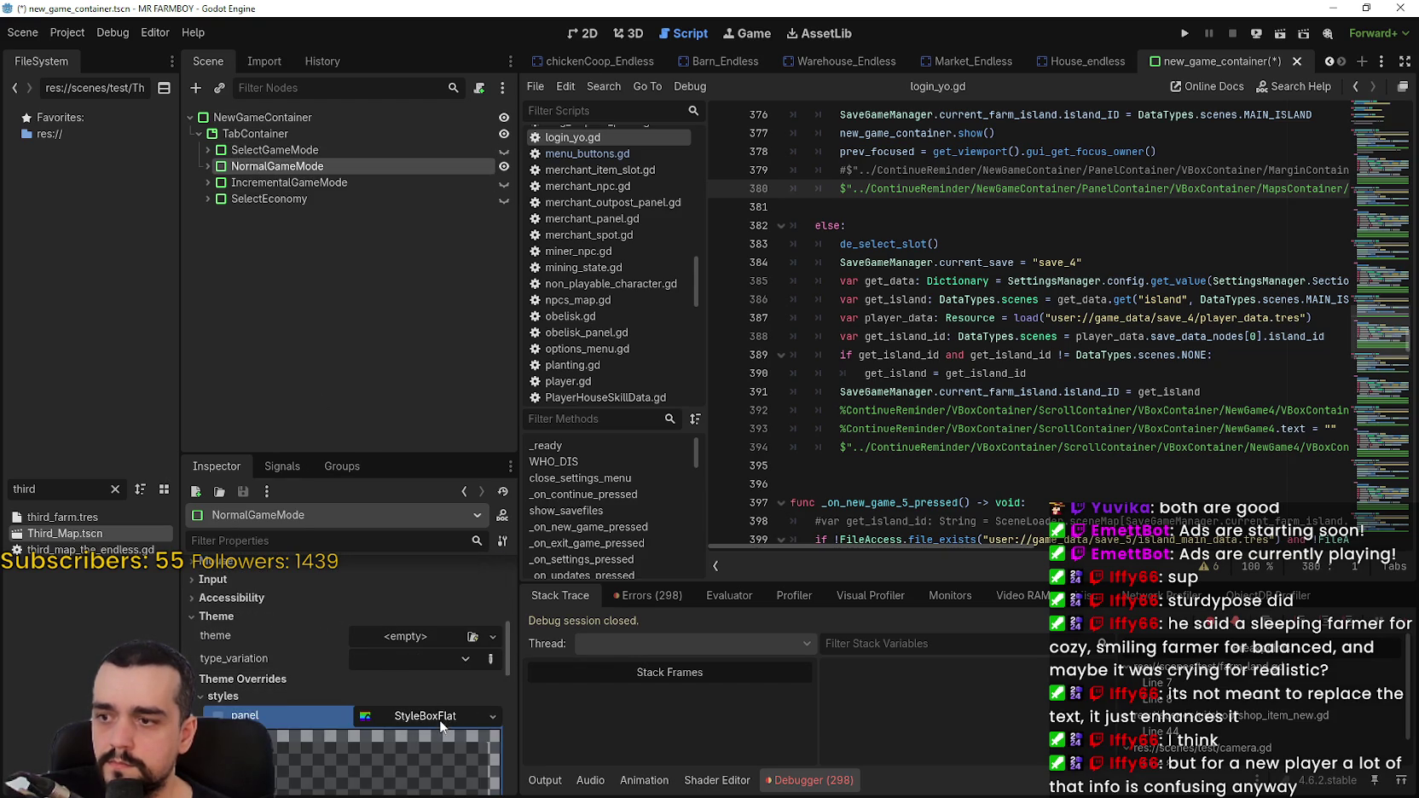
scroll(426, 719, down, 2)
click(492, 630)
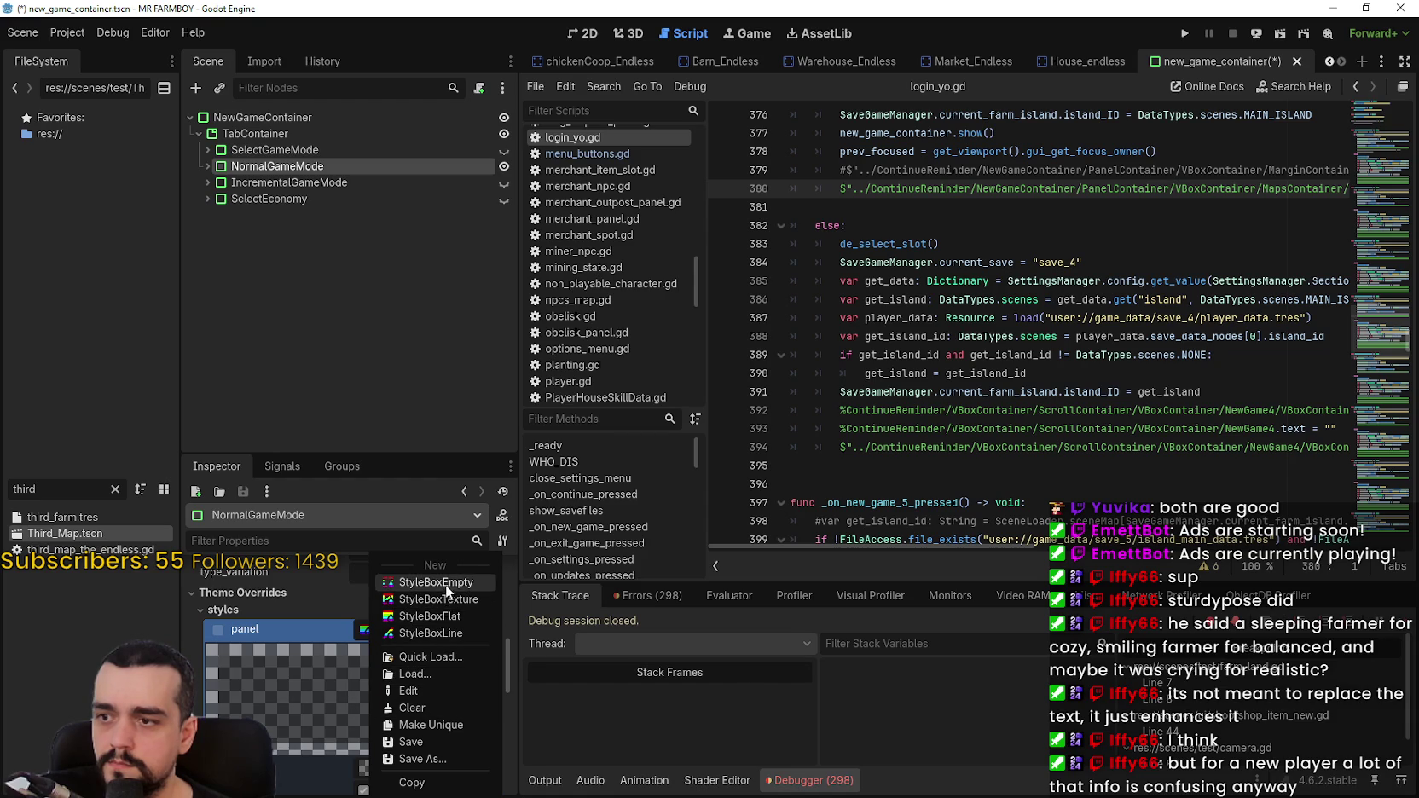
click(458, 617)
click(410, 710)
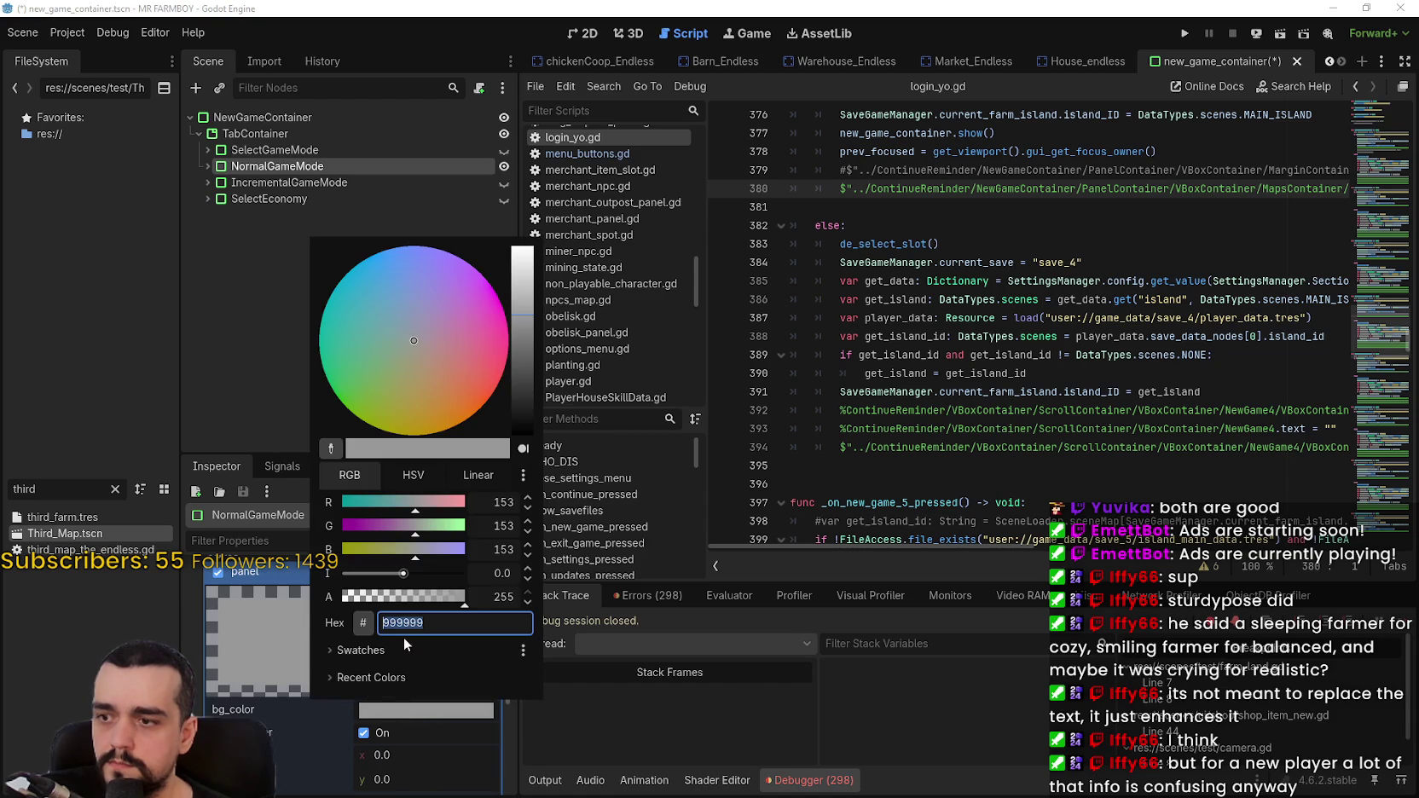
key(Return)
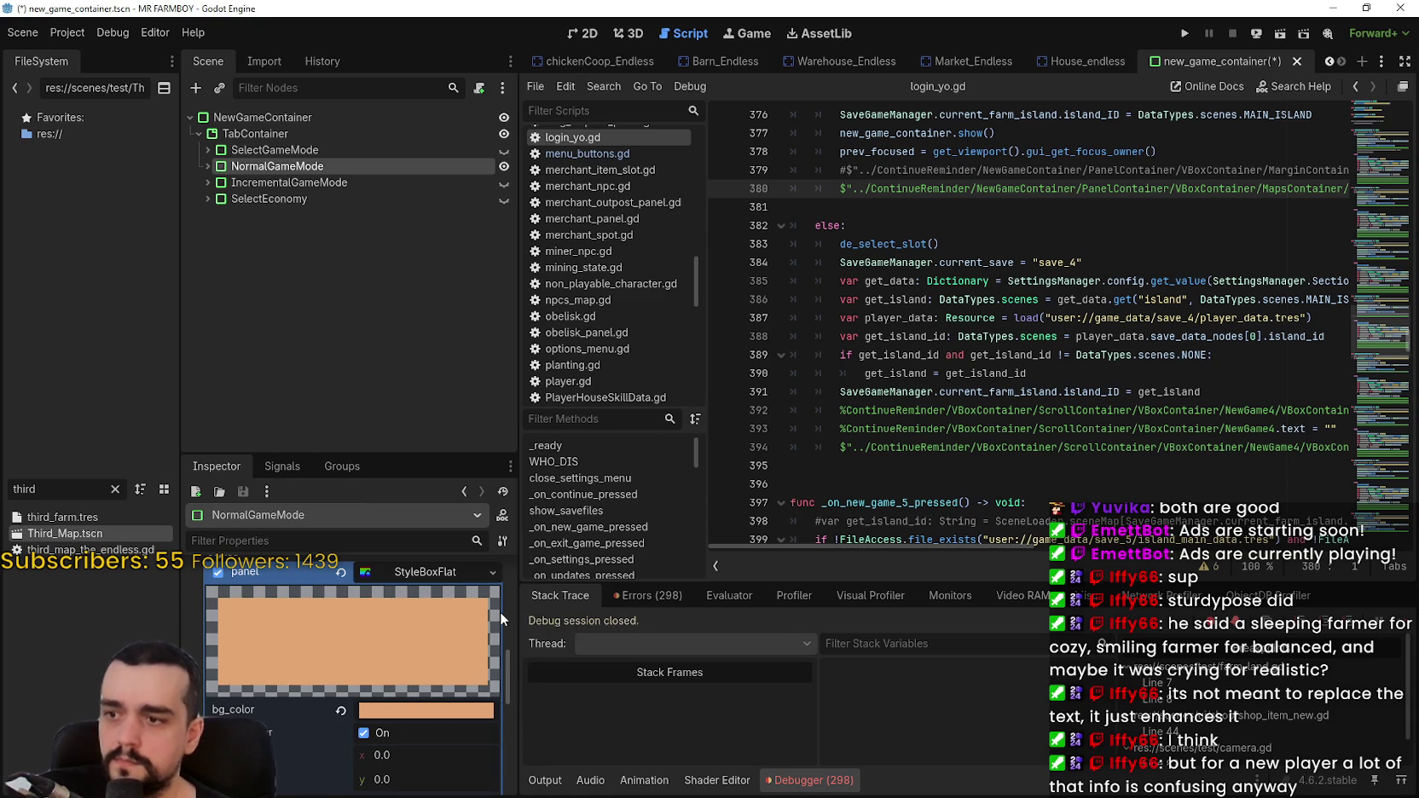
- Select IncrementalGameMode and expand its theme settings
click(356, 181)
scroll(457, 668, down, 3)
click(426, 704)
scroll(446, 702, down, 3)
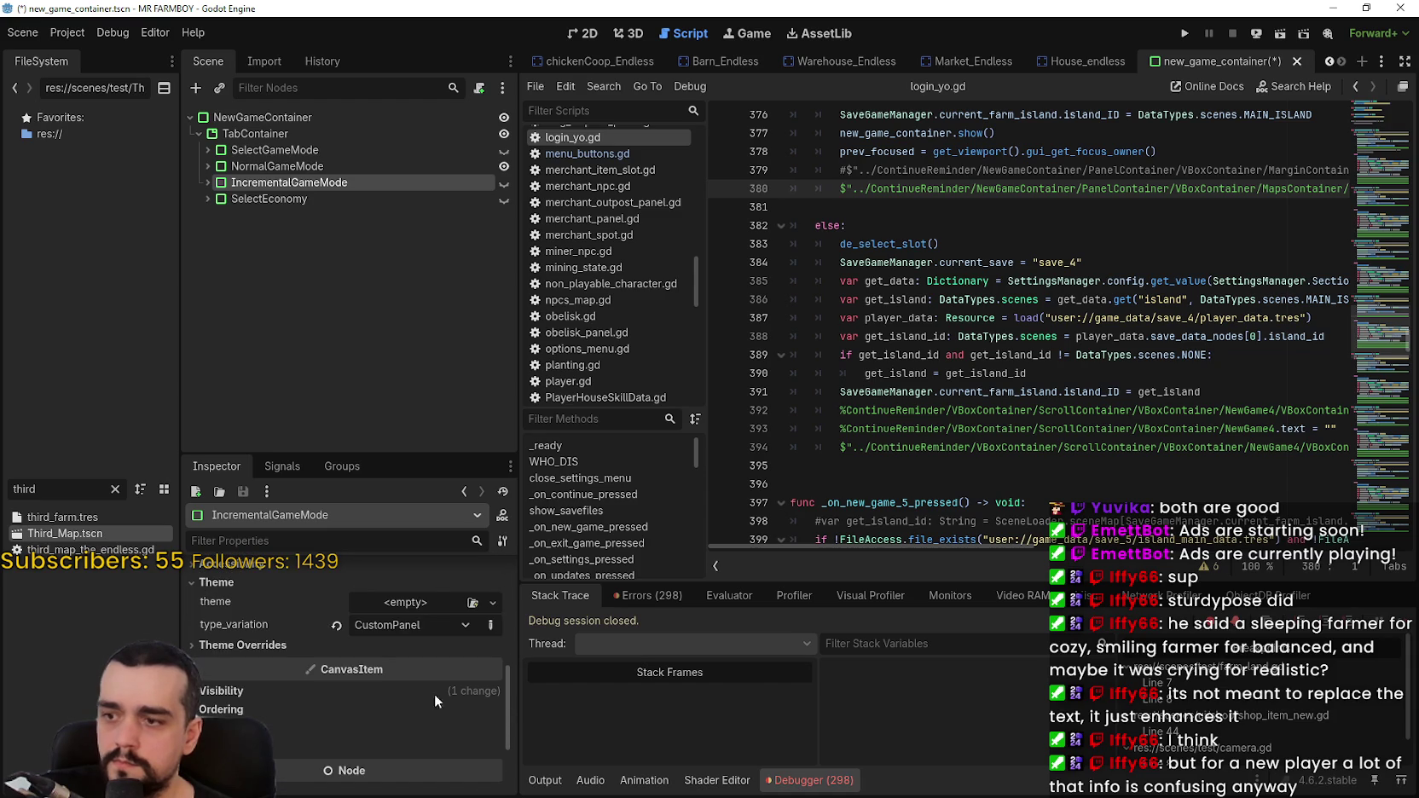
- Give IncrementalGameMode a new StyleBoxFlat panel override with the pasted orange bg_color
click(333, 645)
click(333, 662)
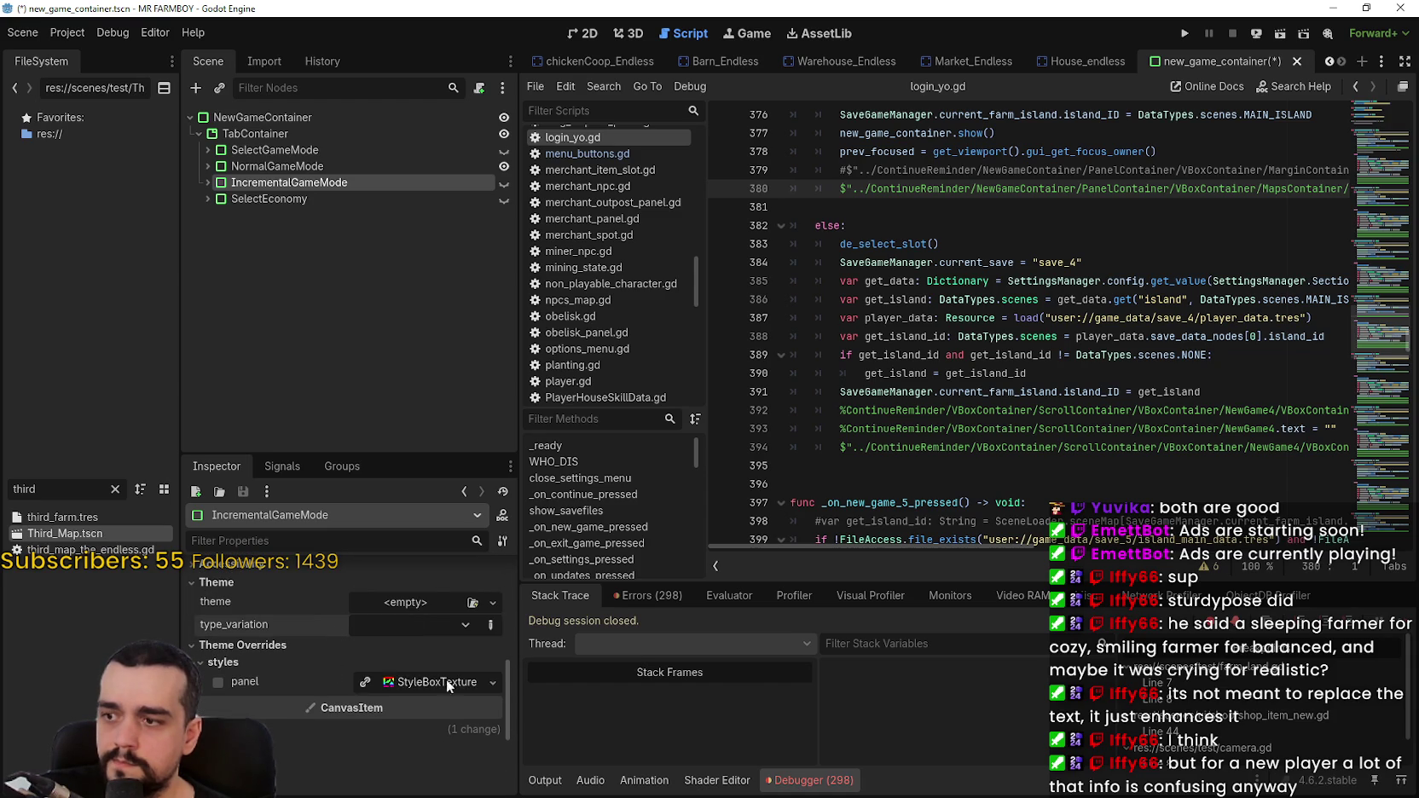
click(493, 682)
click(447, 600)
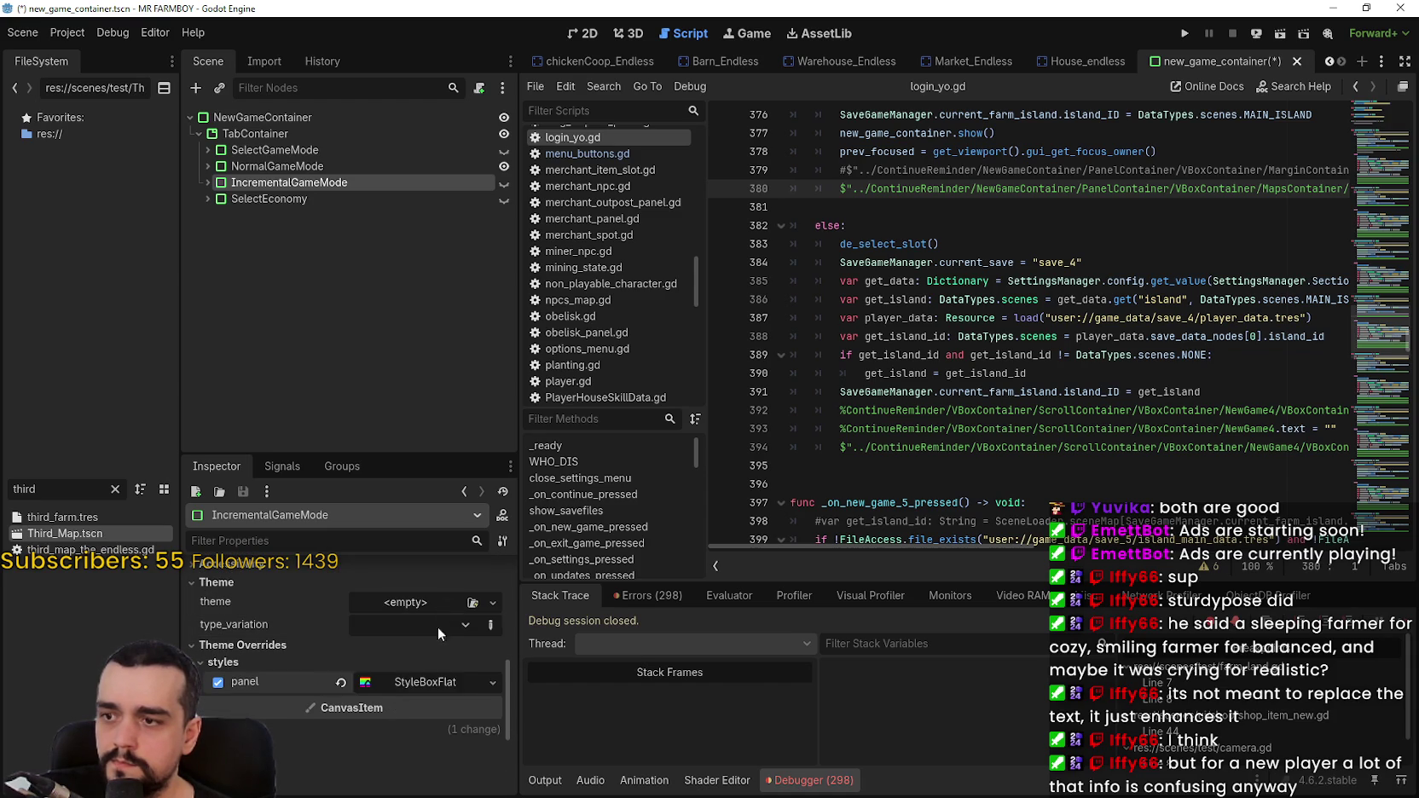
click(416, 684)
click(400, 712)
text(e4a672)
key(Return)
- Clear SelectEconomy's CustomPanel variation and give it an orange StyleBoxFlat panel override
click(264, 199)
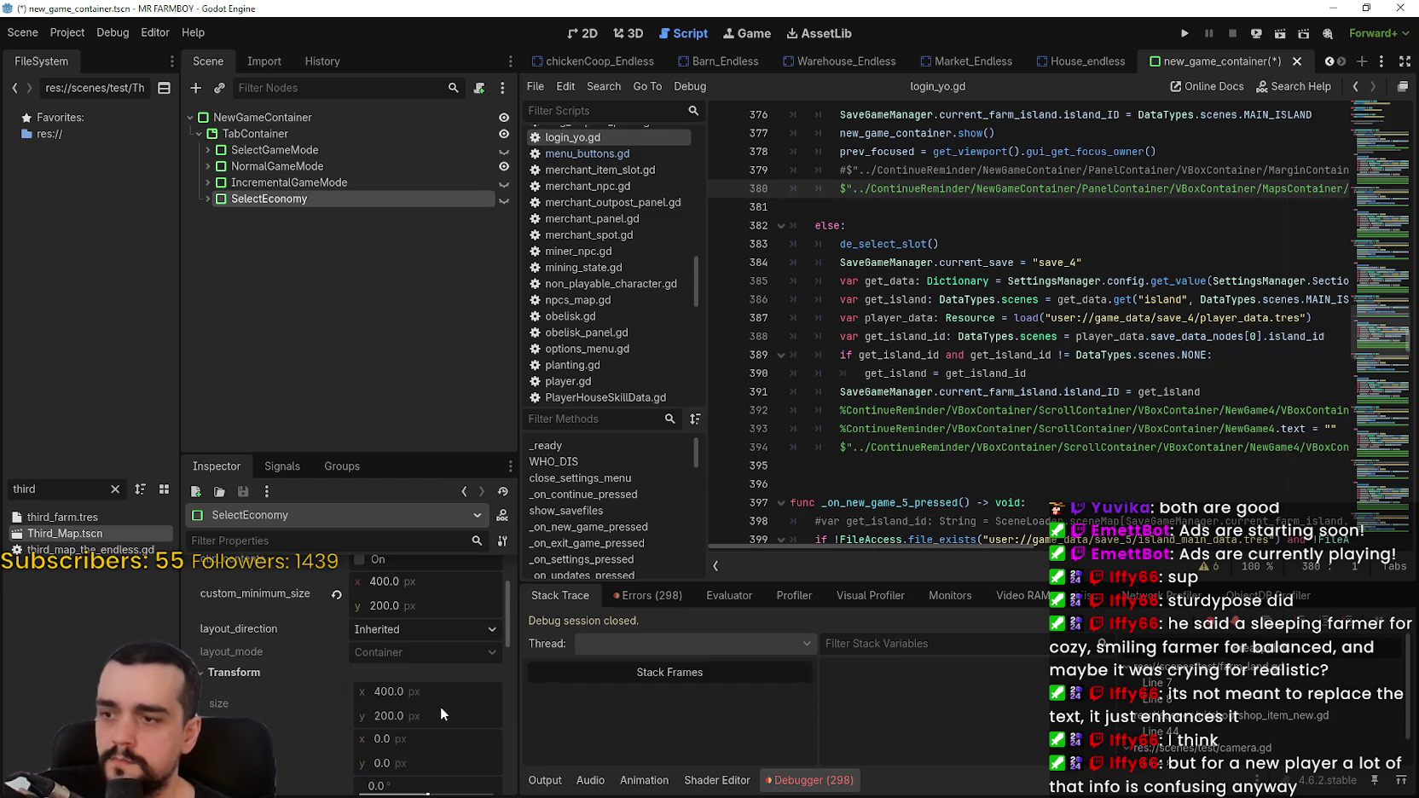
scroll(439, 695, down, 5)
scroll(439, 683, down, 5)
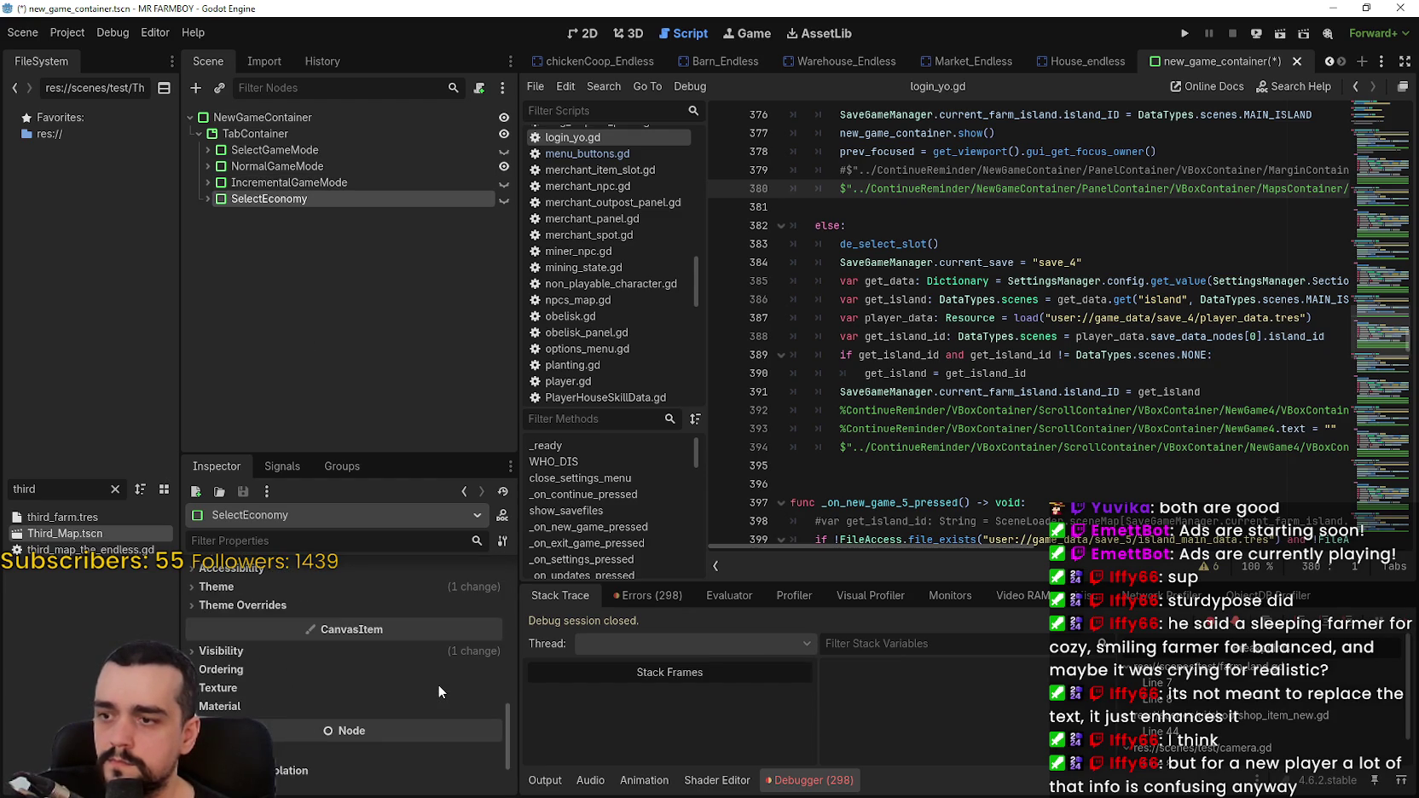
scroll(432, 652, up, 2)
click(421, 662)
click(424, 648)
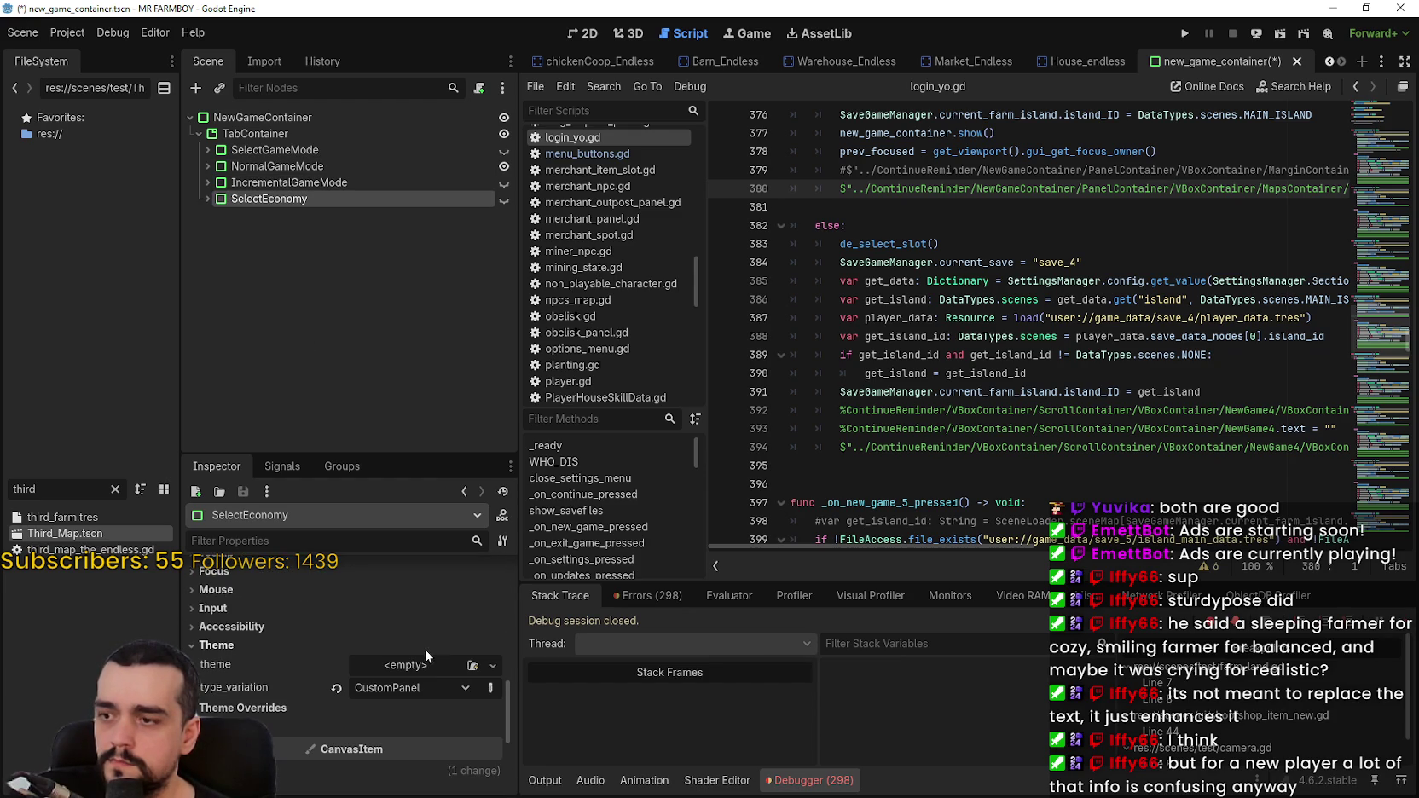
click(336, 688)
click(408, 736)
click(449, 726)
click(493, 628)
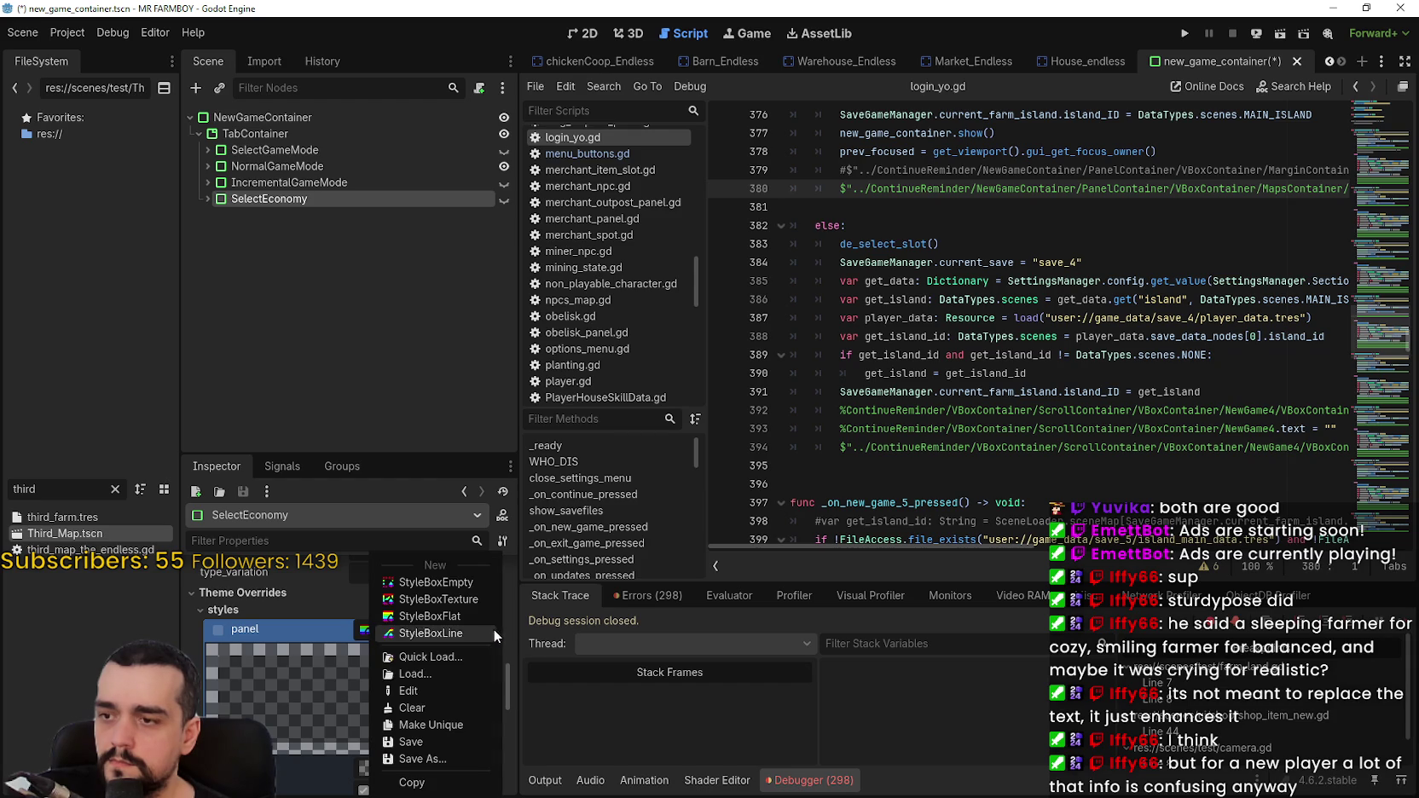
click(452, 616)
click(446, 624)
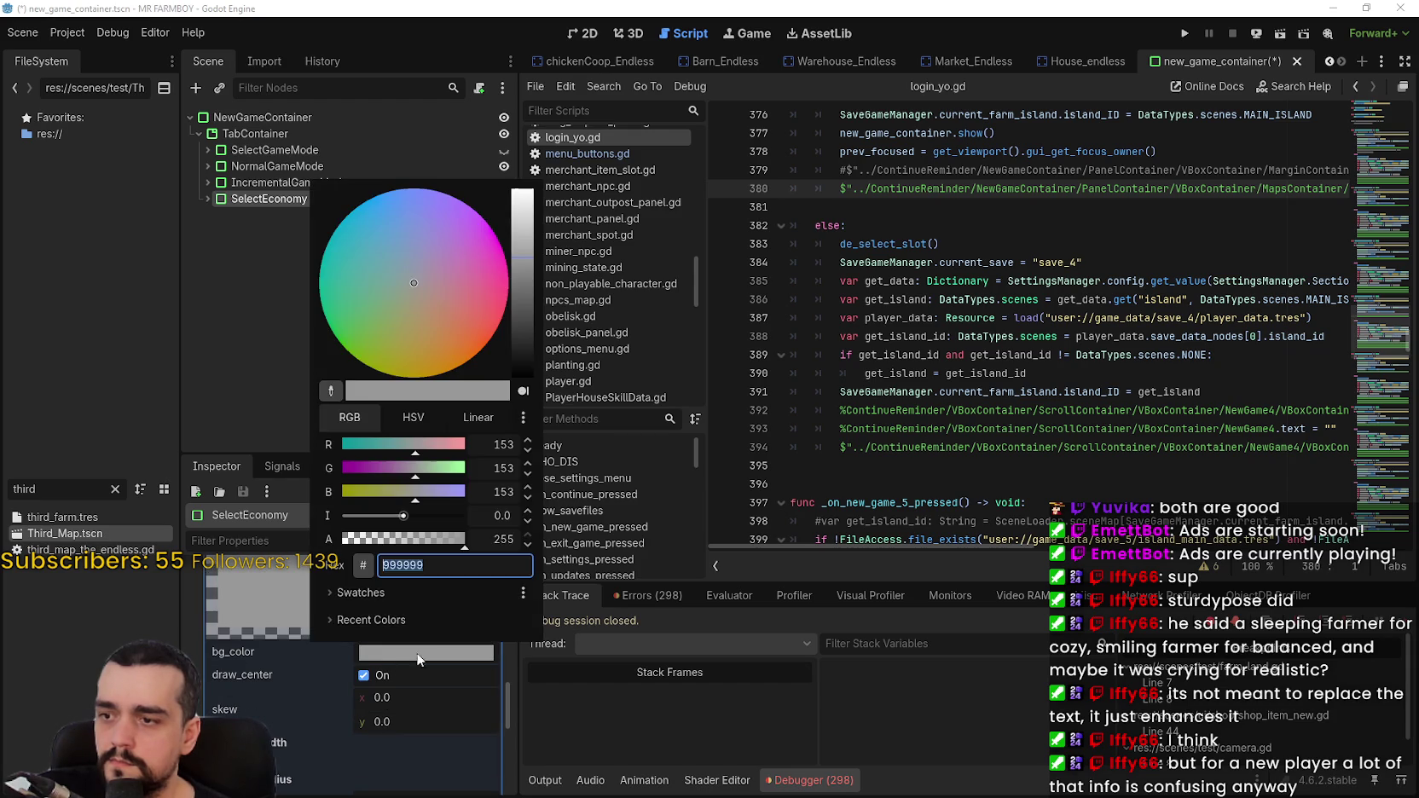
click(446, 624)
- Show SelectGameMode, hide NormalGameMode, save the scene, and run the game
key(ctrl+s)
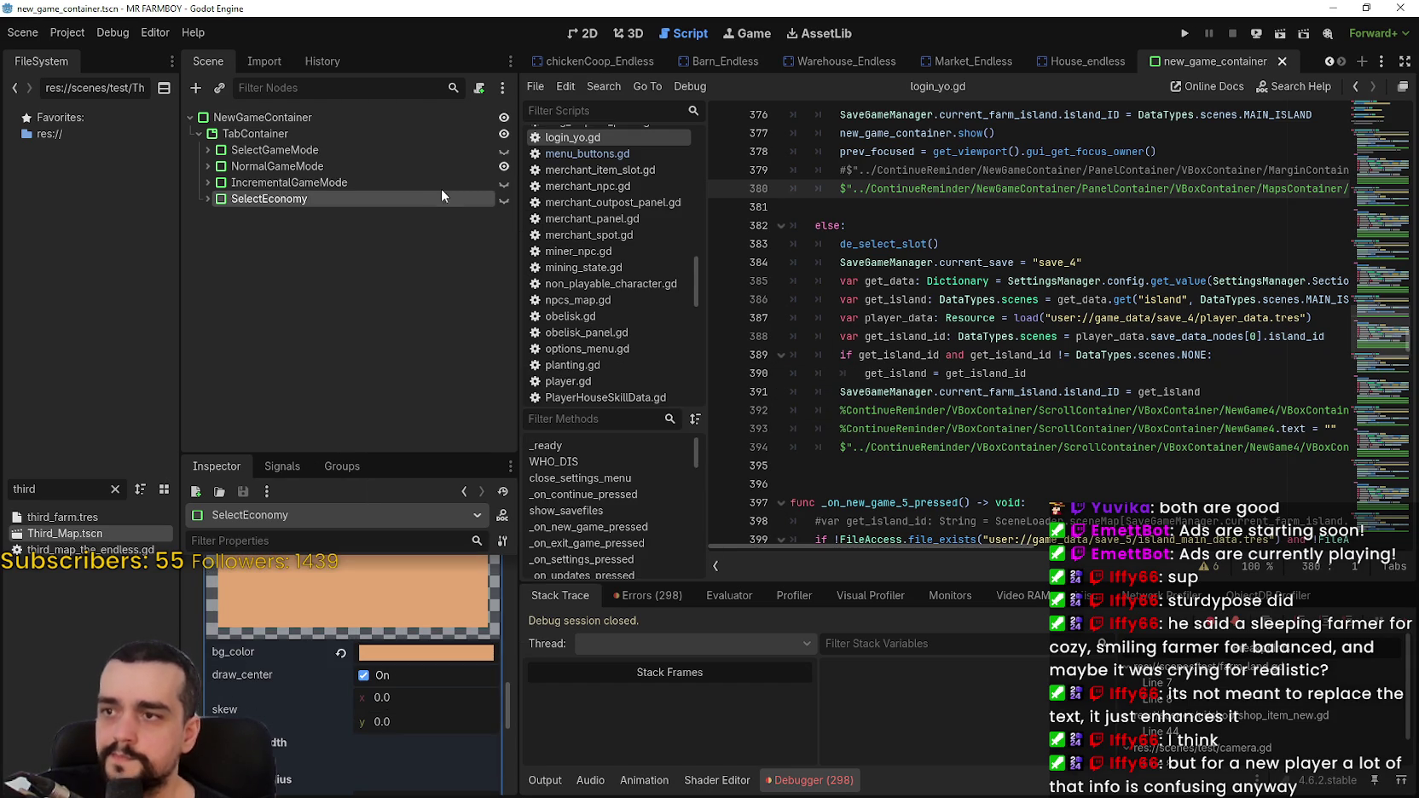
click(505, 150)
click(504, 166)
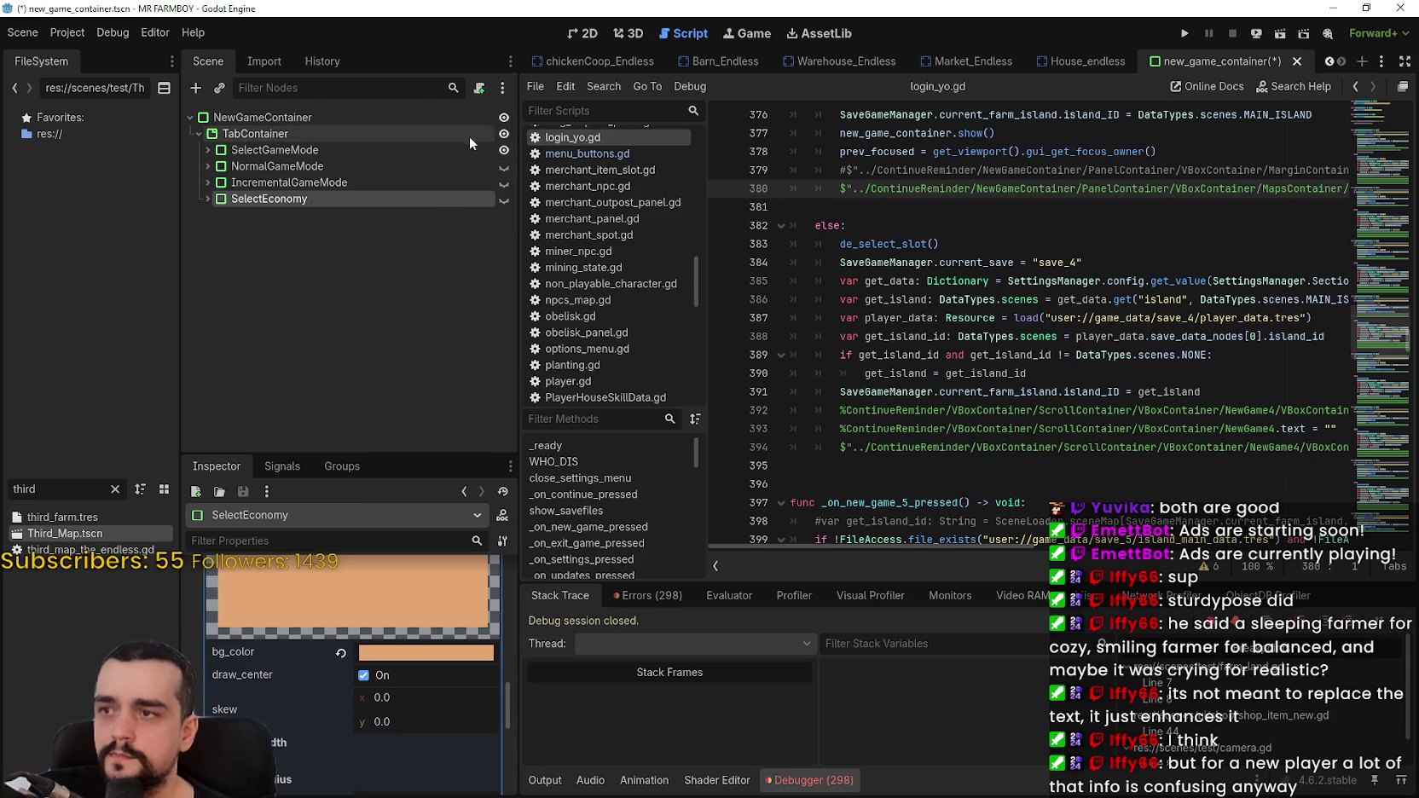
click(1211, 206)
key(ctrl+s)
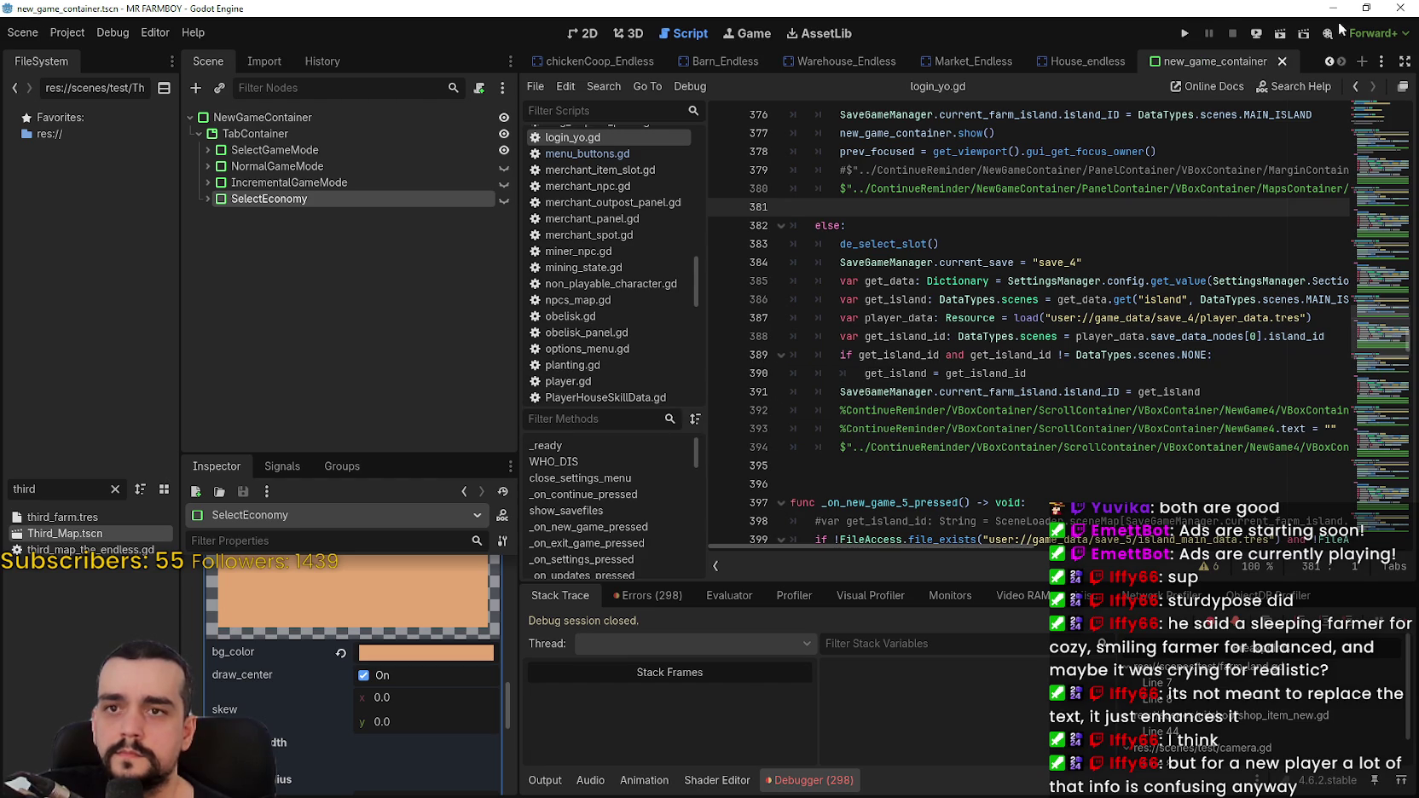
click(1365, 9)
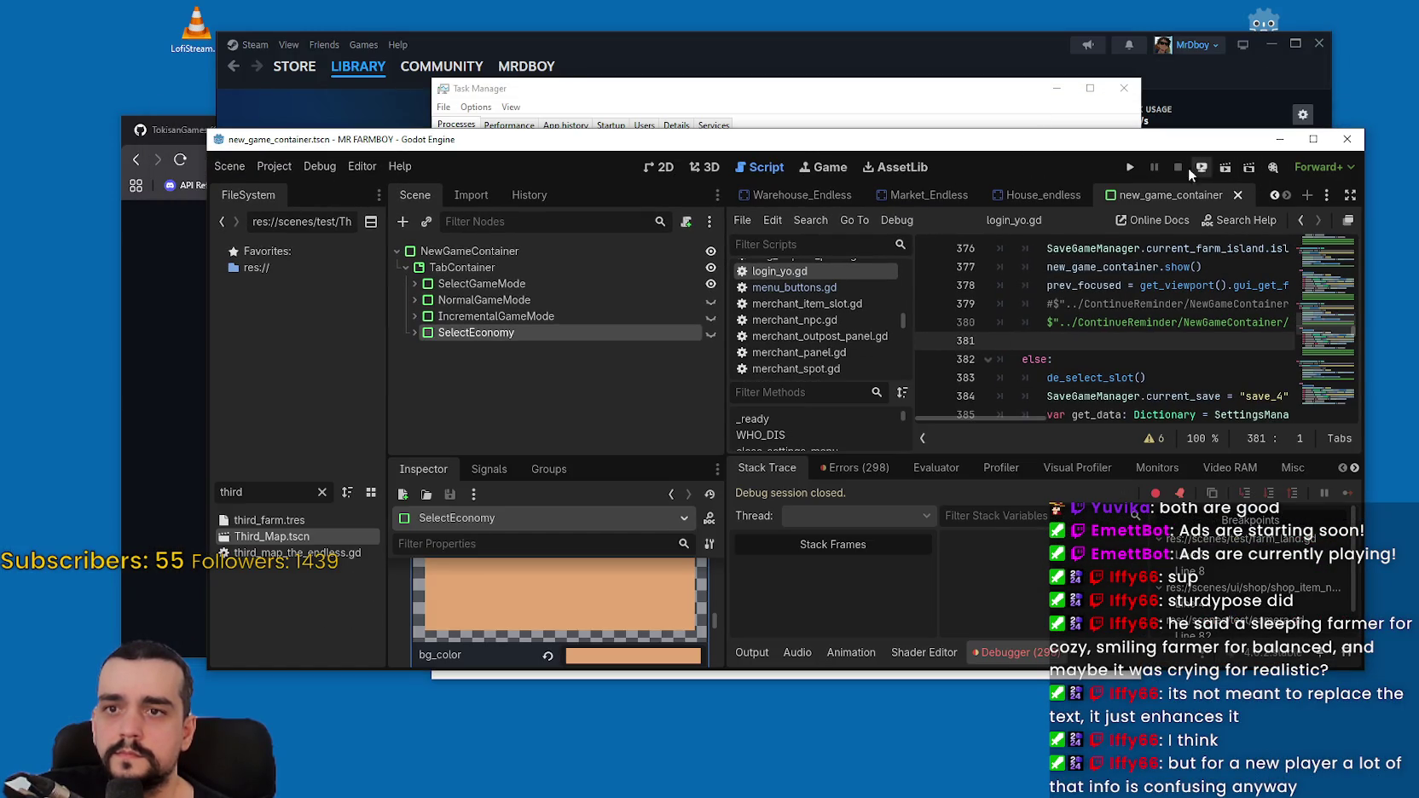
click(1135, 167)
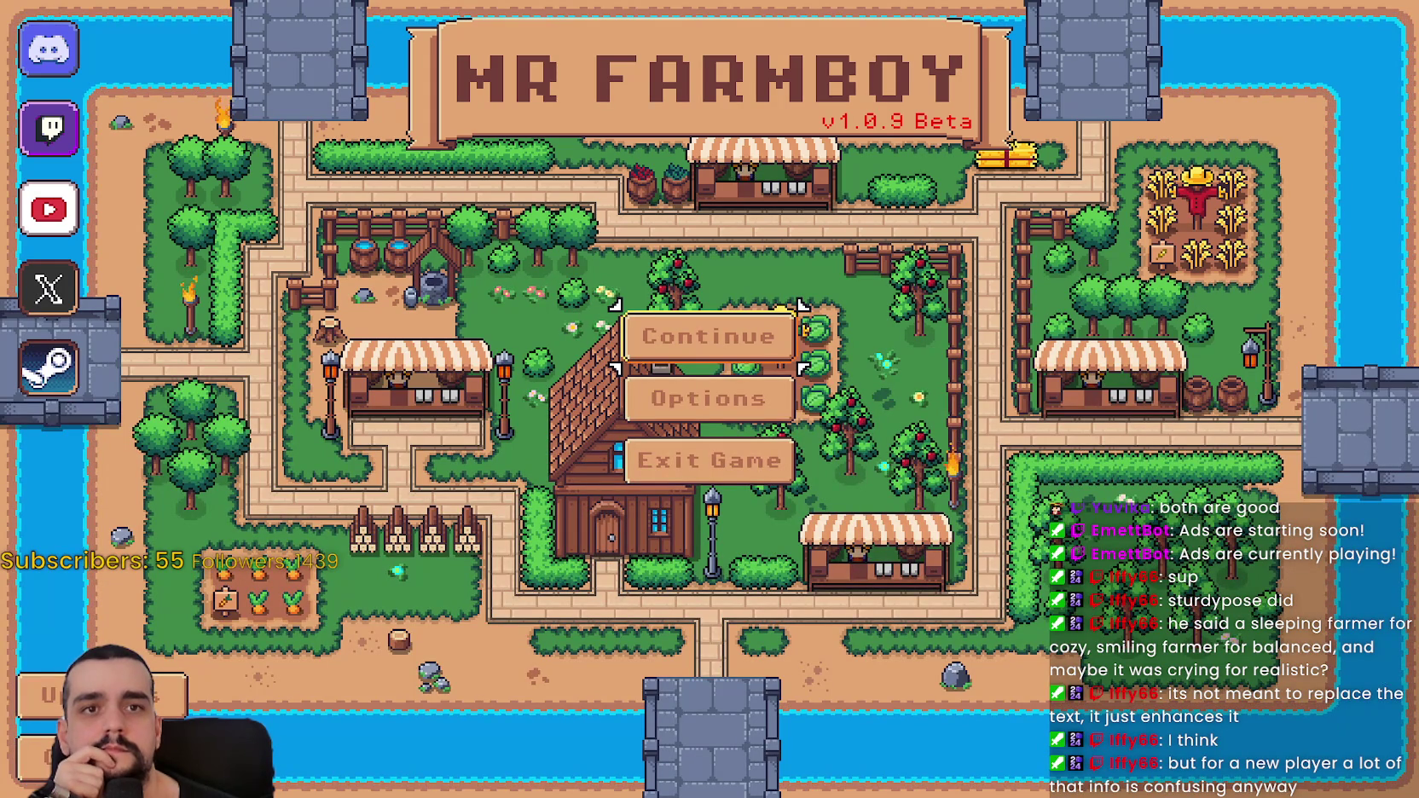
- From Continue, create a new save and advance to the Choose a Map page
click(705, 335)
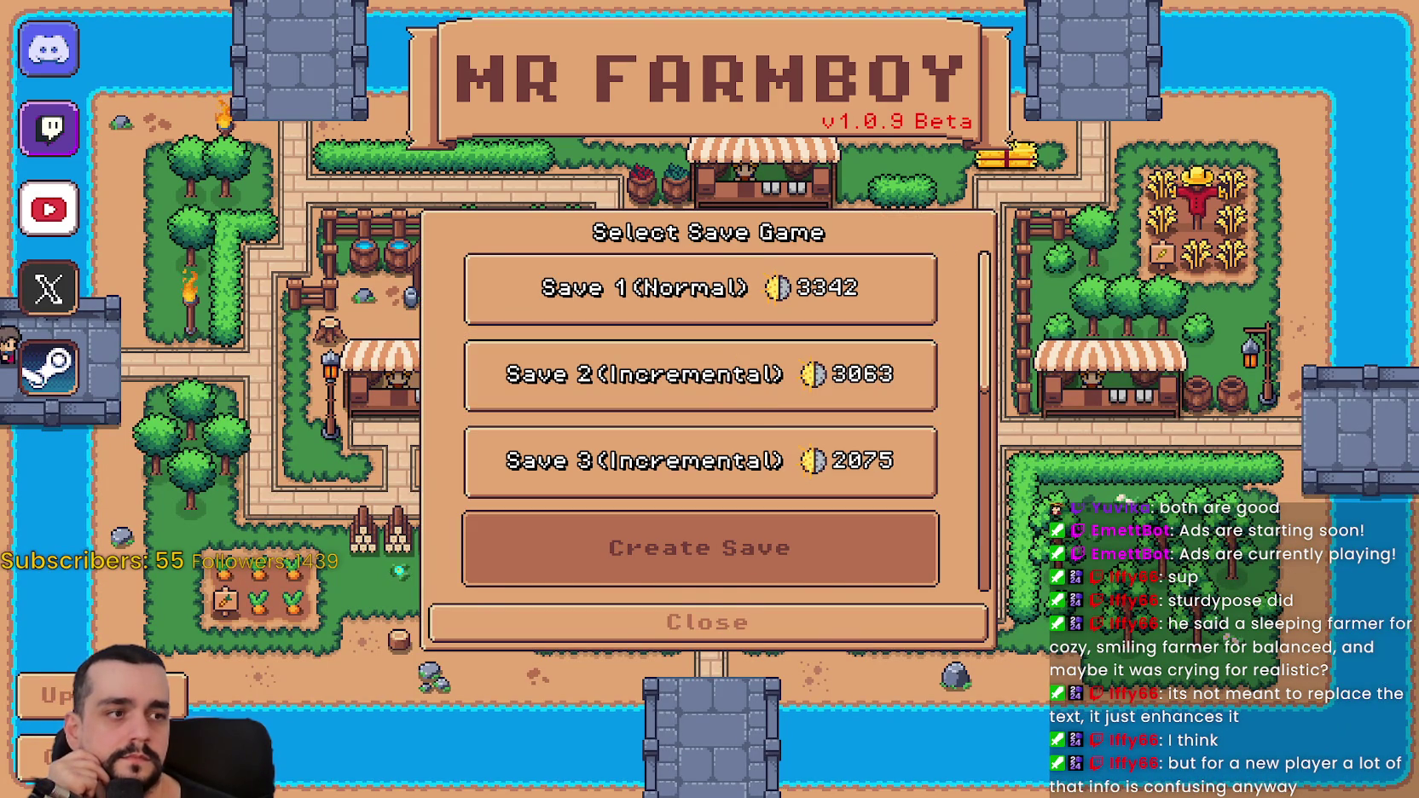
click(700, 548)
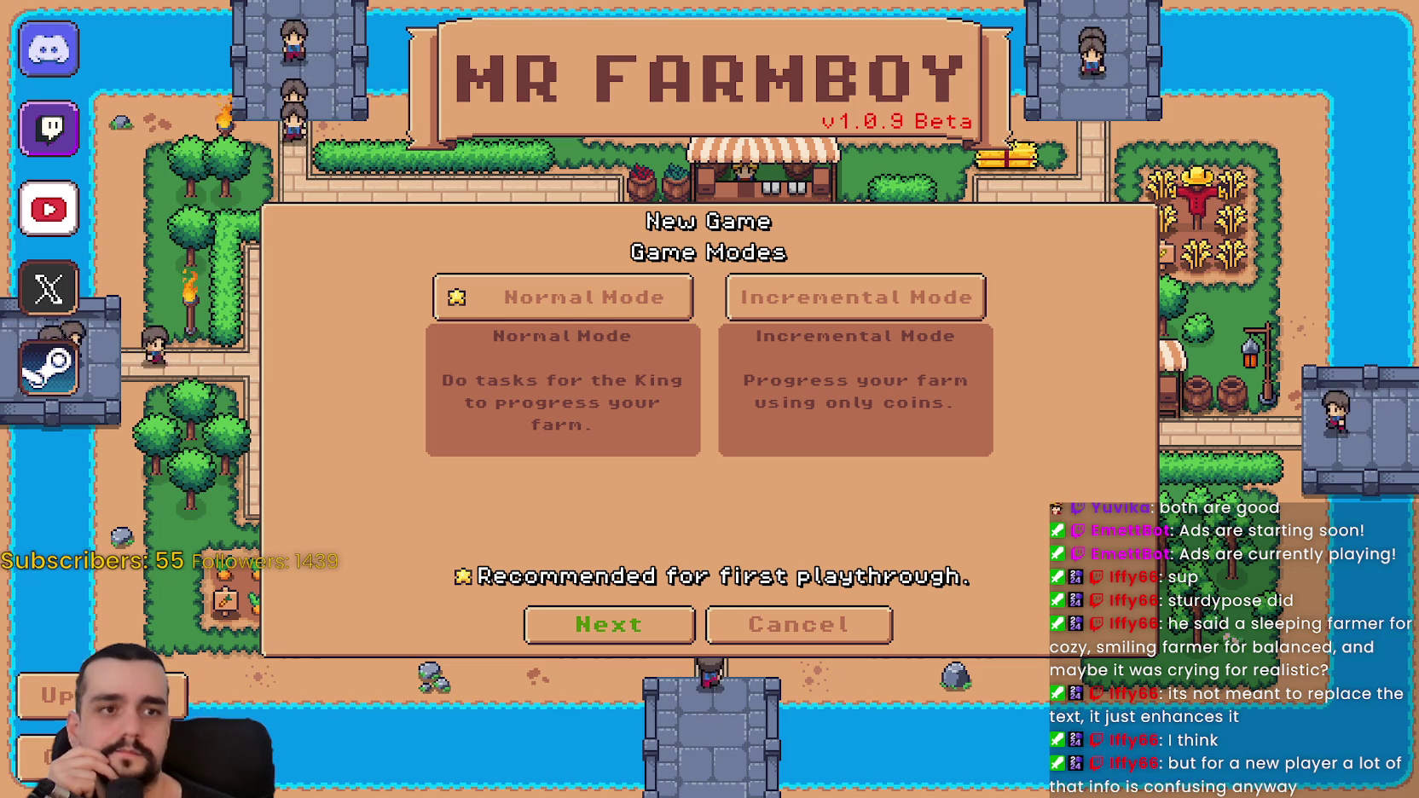
click(609, 624)
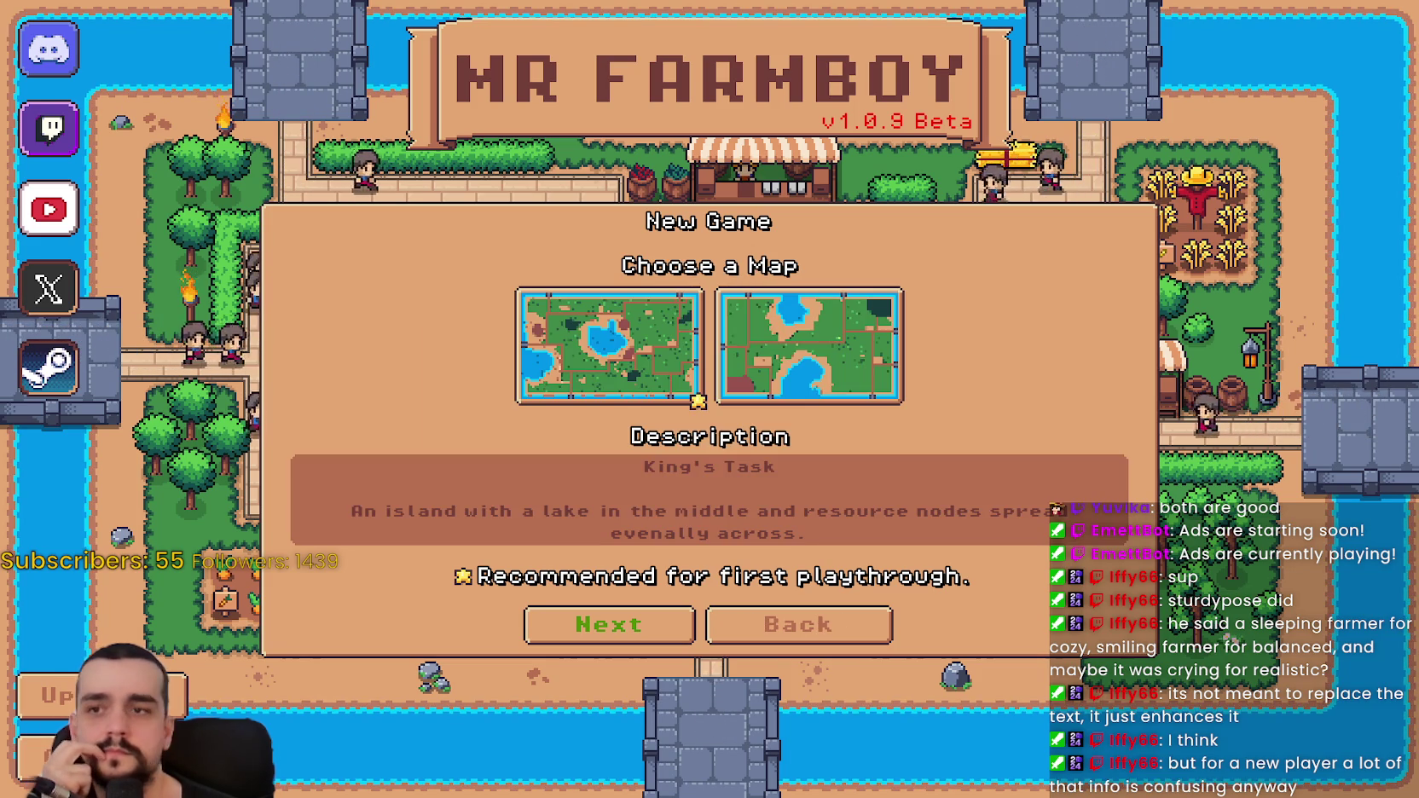
- Flip repeatedly between Game Modes and Choose a Map using Escape and Enter
key(Escape)
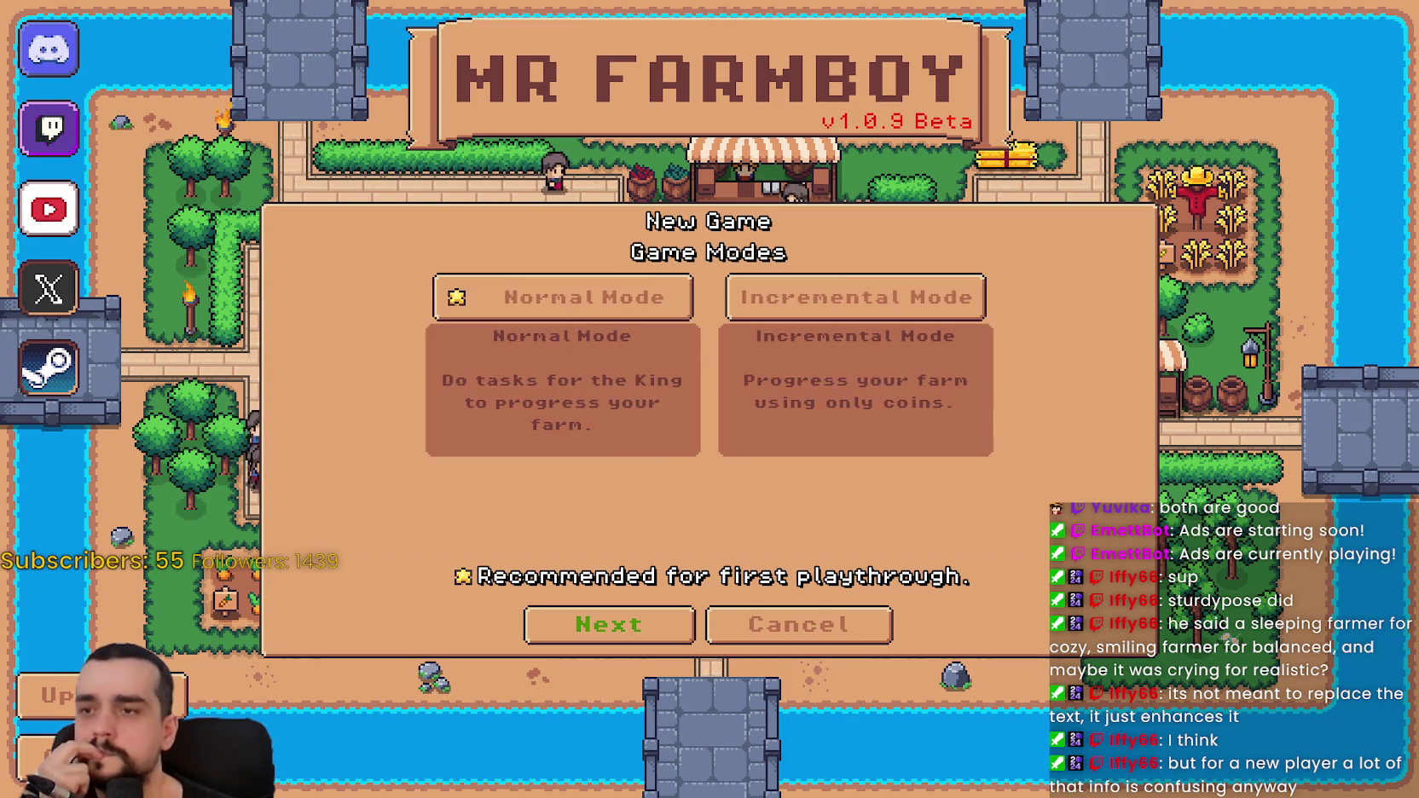
key(Return)
key(Escape)
key(Return)
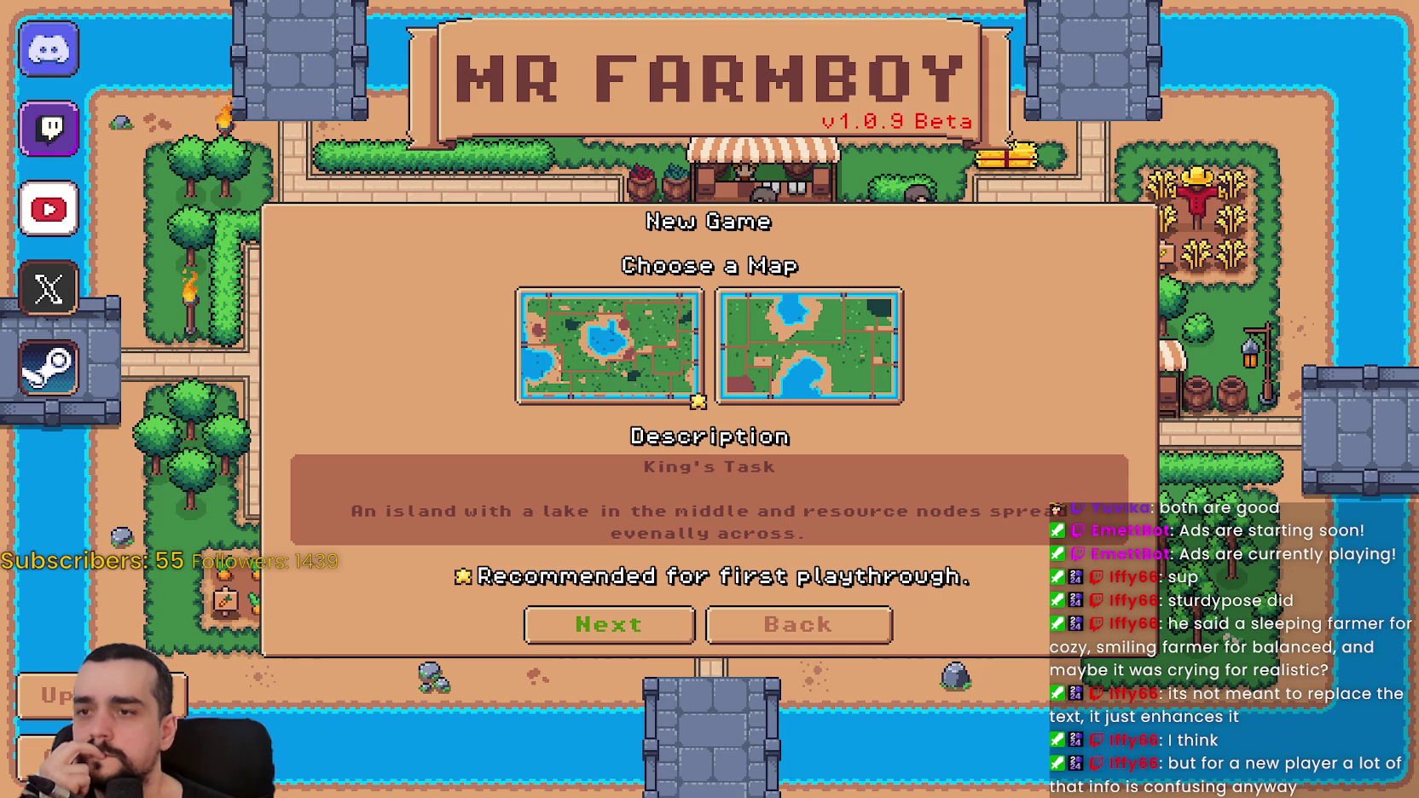
key(Escape)
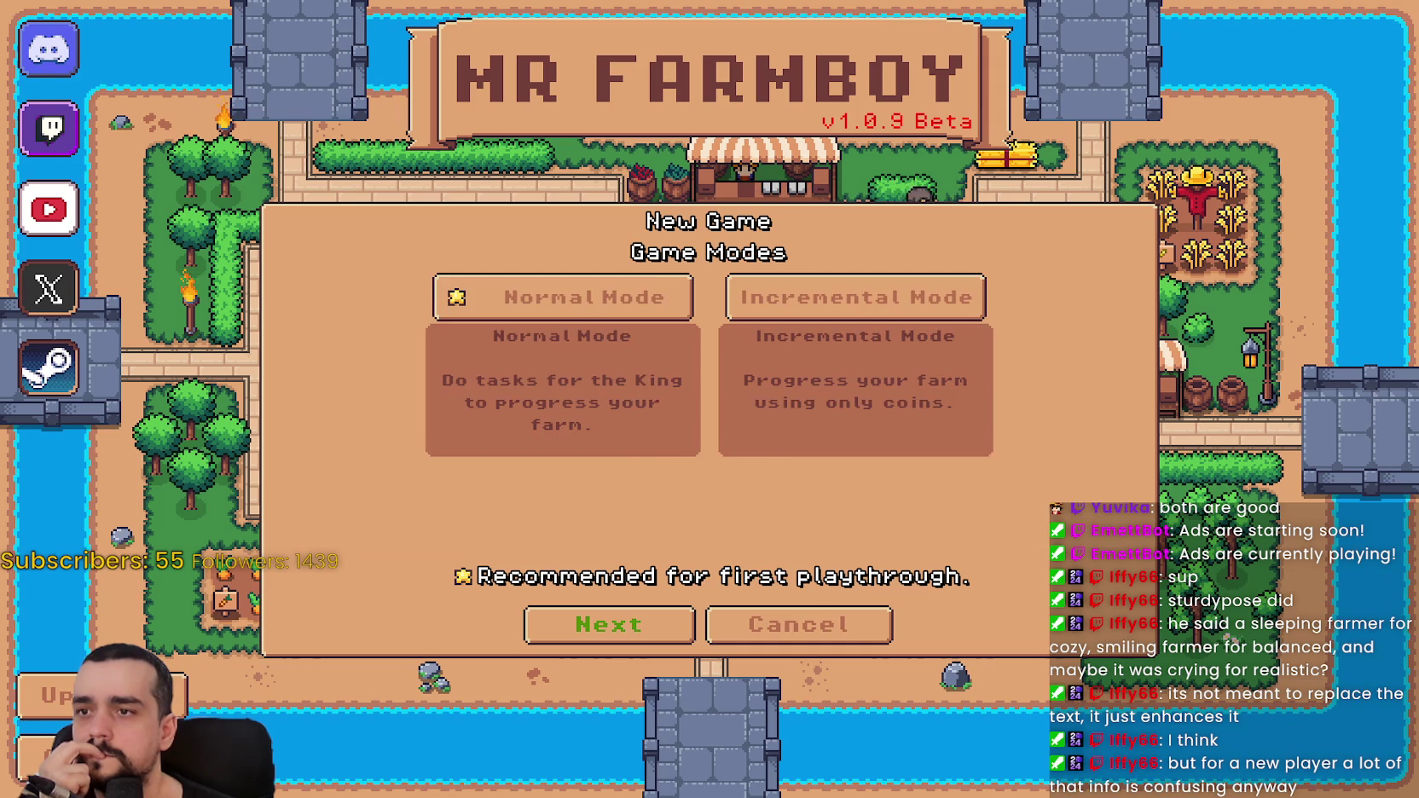
key(Return)
key(Escape)
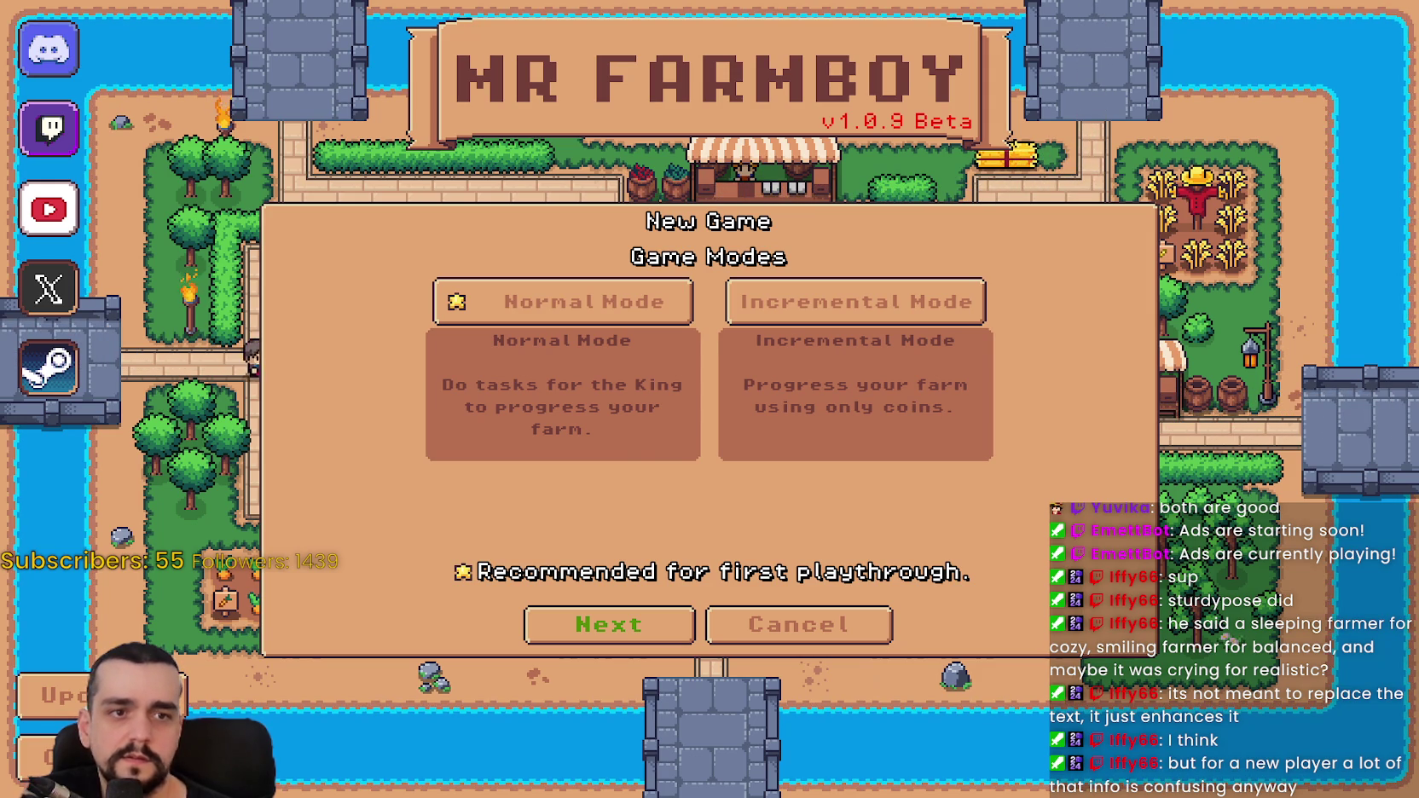
key(Return)
key(Escape)
key(Return)
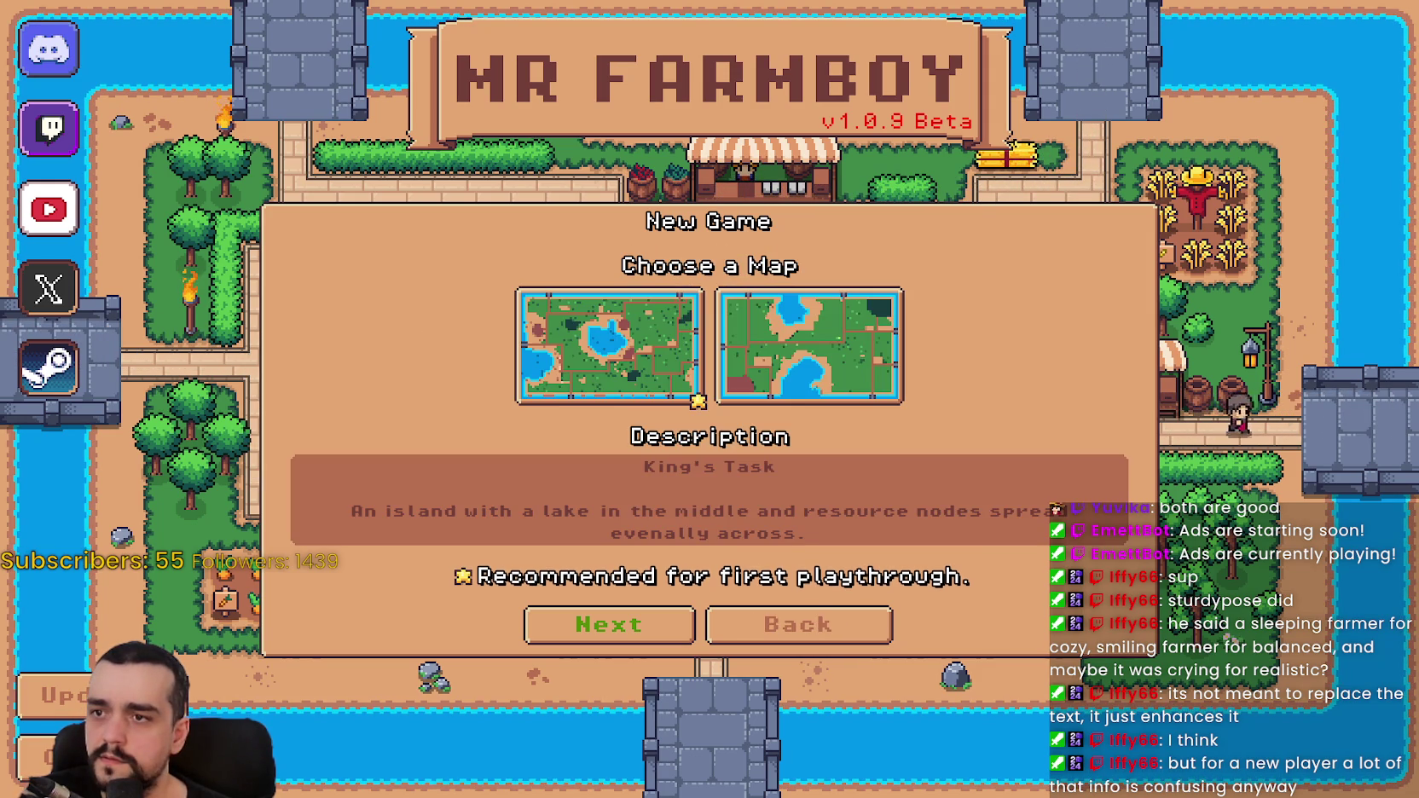
key(Escape)
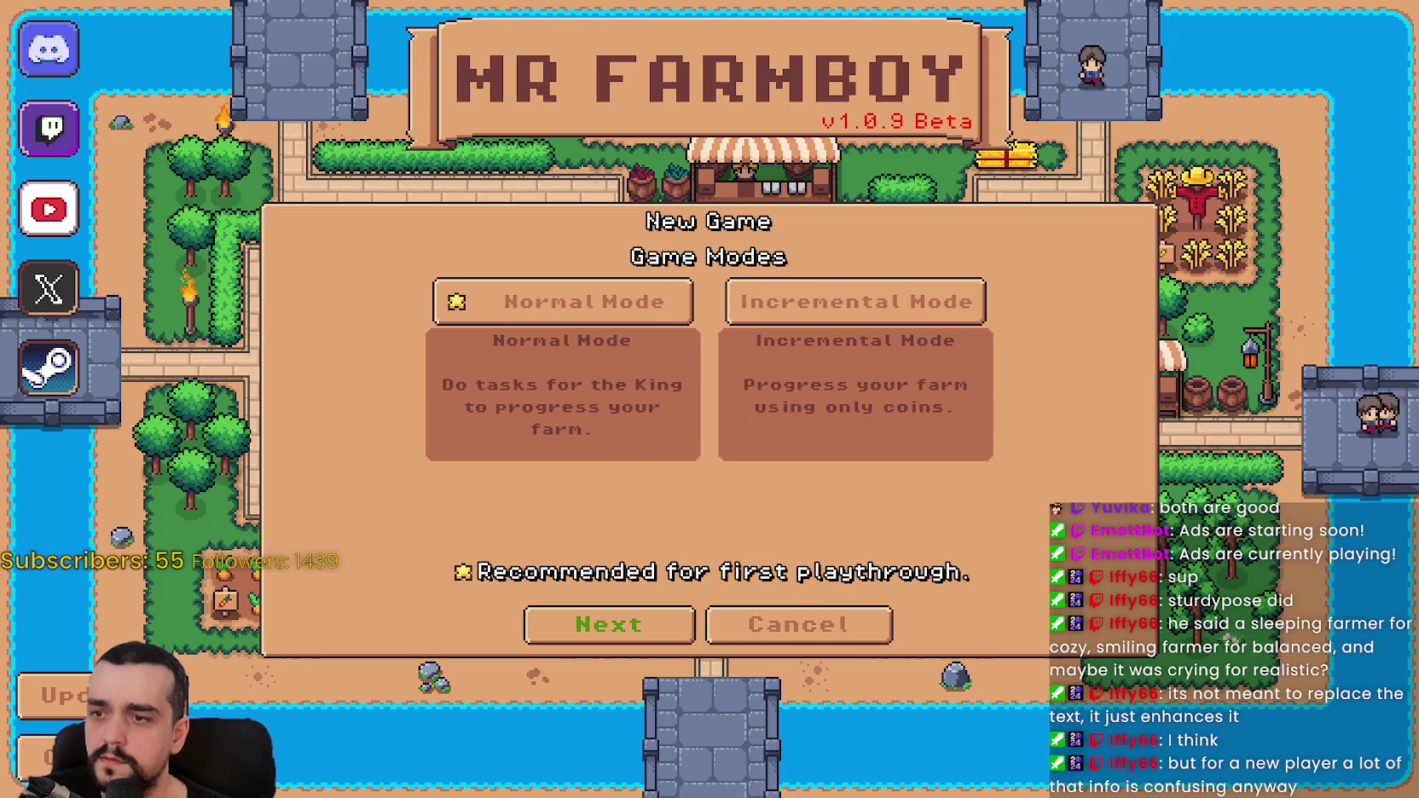
key(Return)
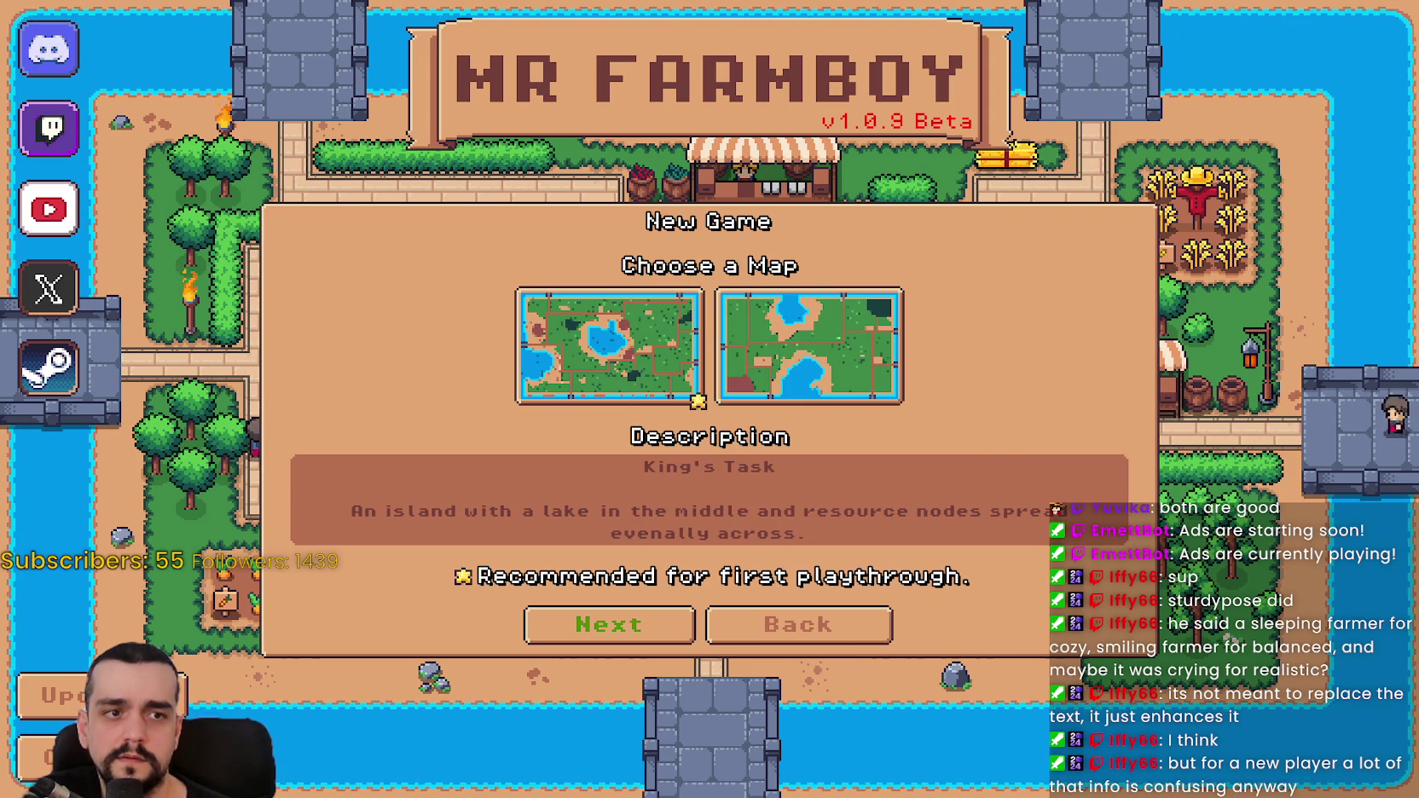
- Page between Game Modes and the King's Task map choice, then try The Endless map
key(Return)
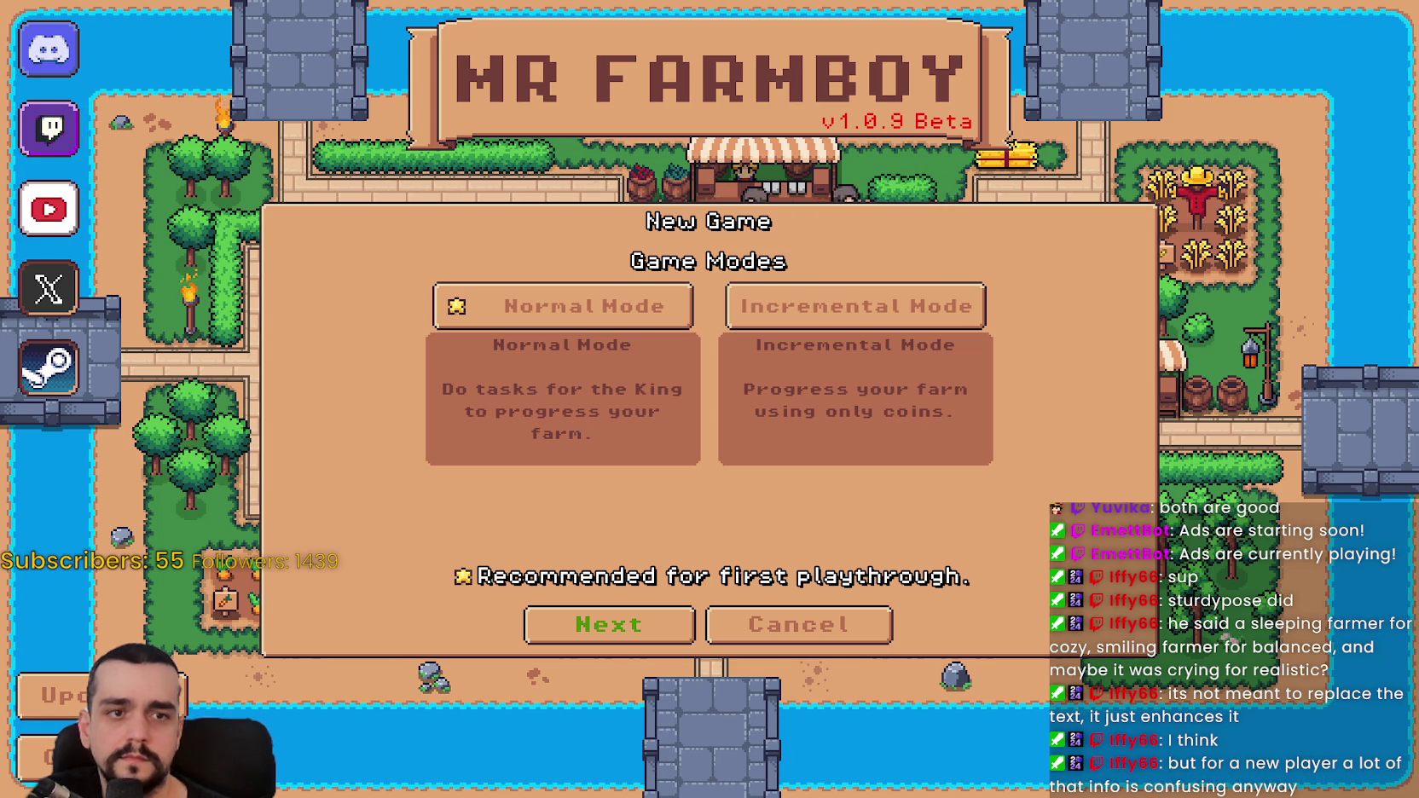
key(Return)
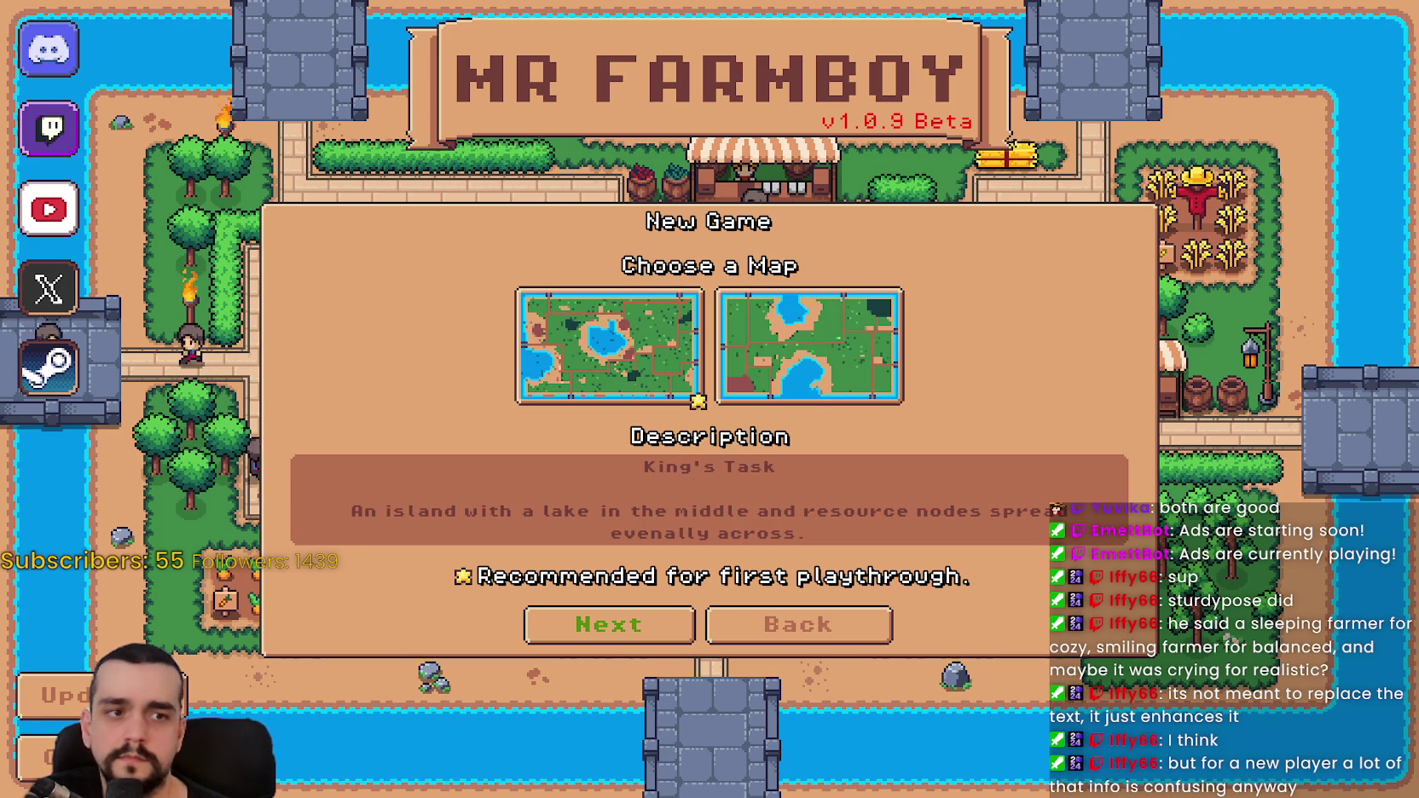
key(Escape)
key(Return)
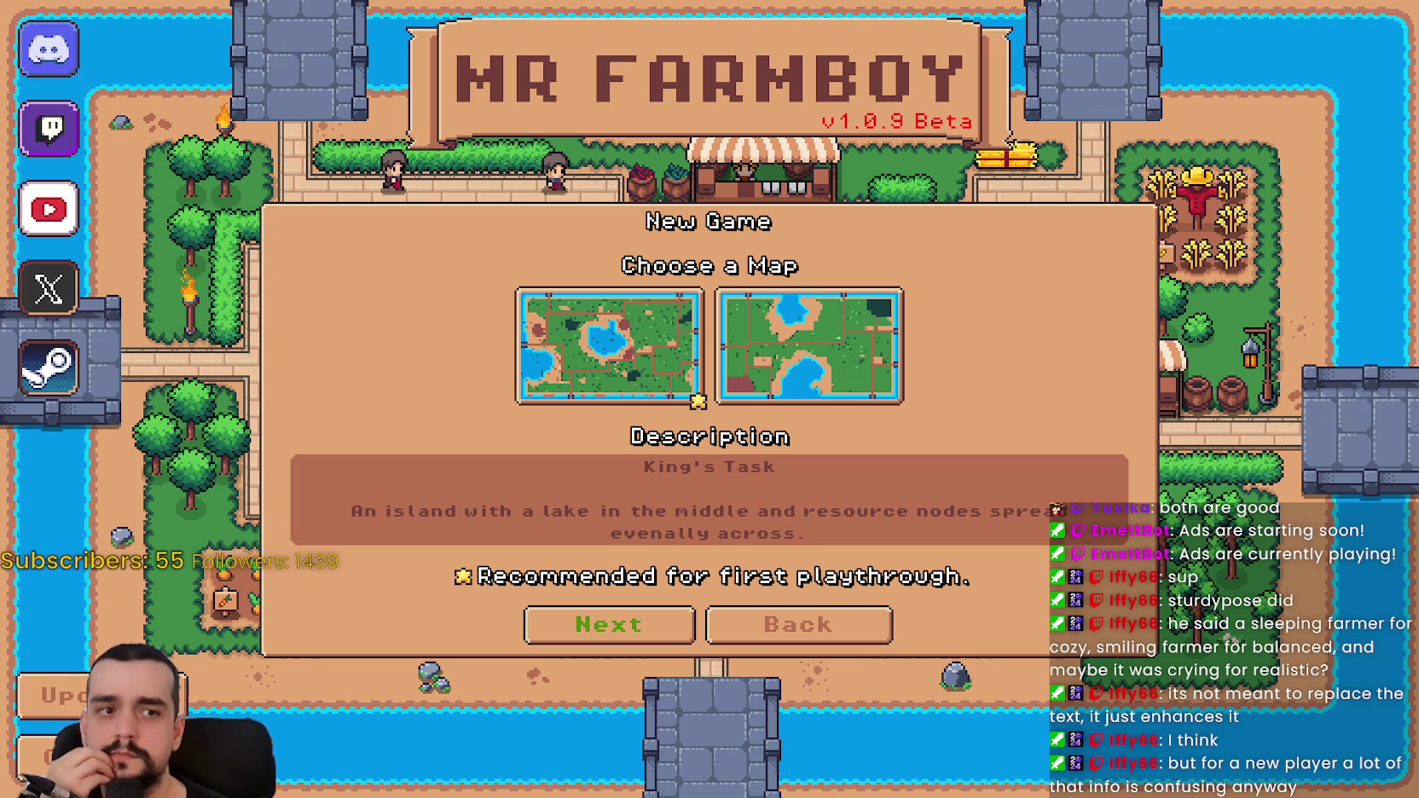
key(Escape)
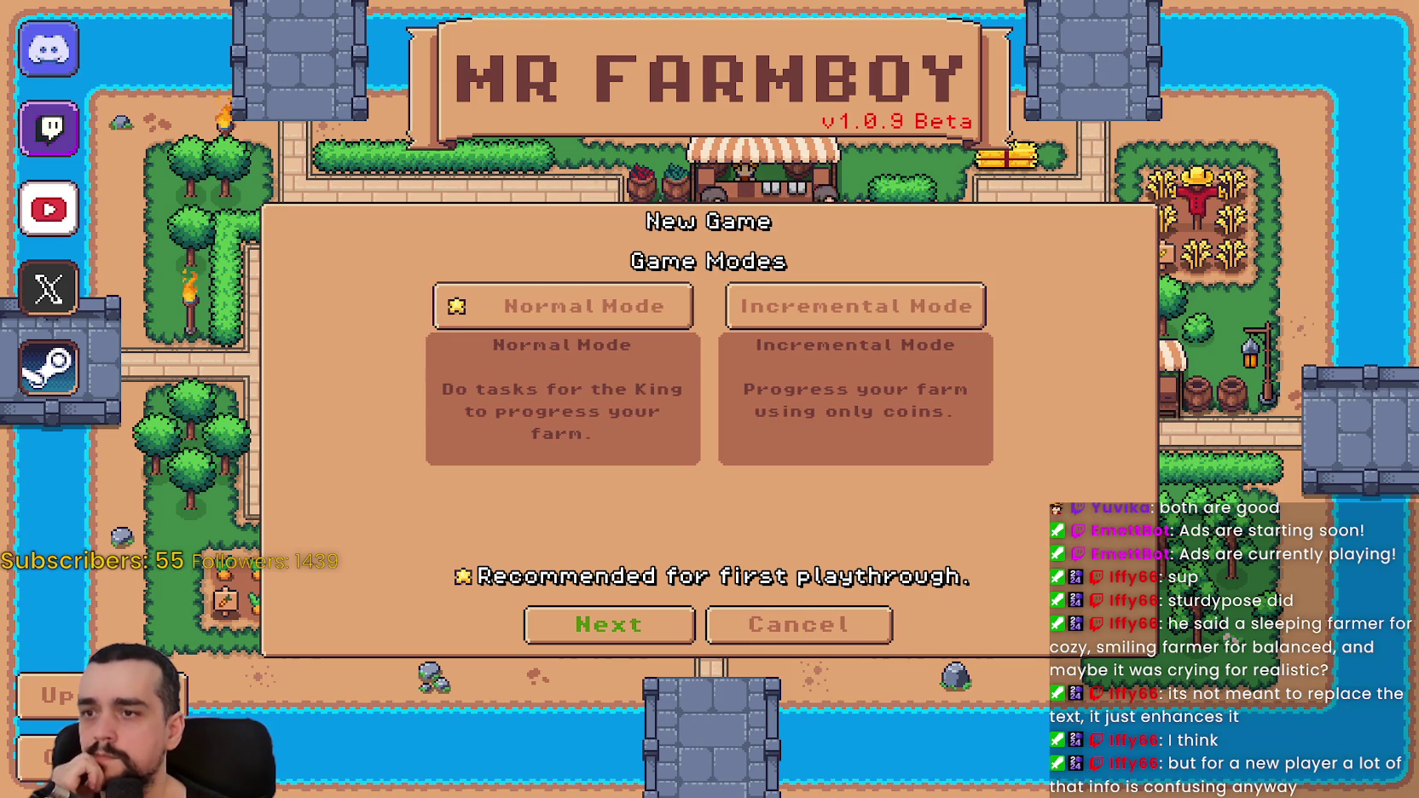
key(Return)
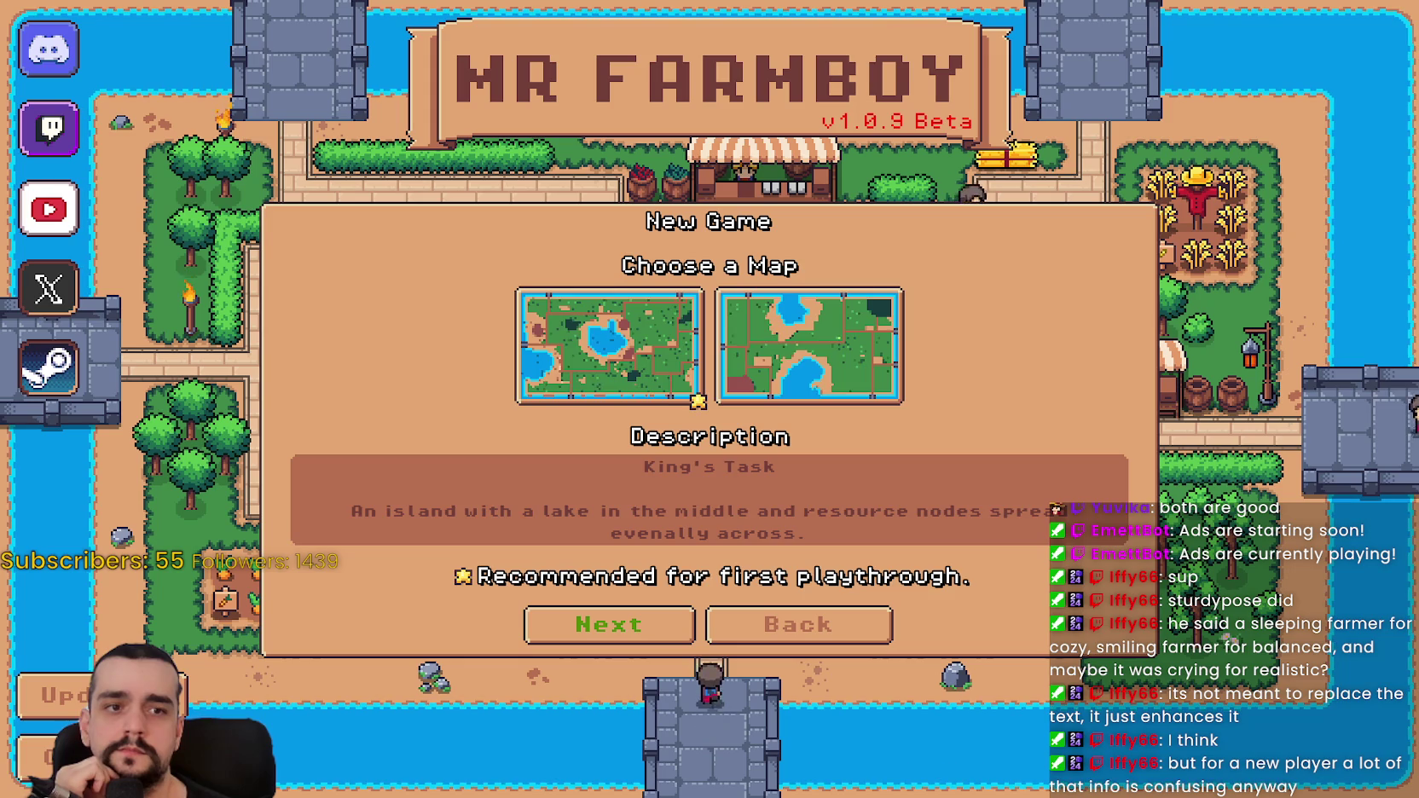
key(Right)
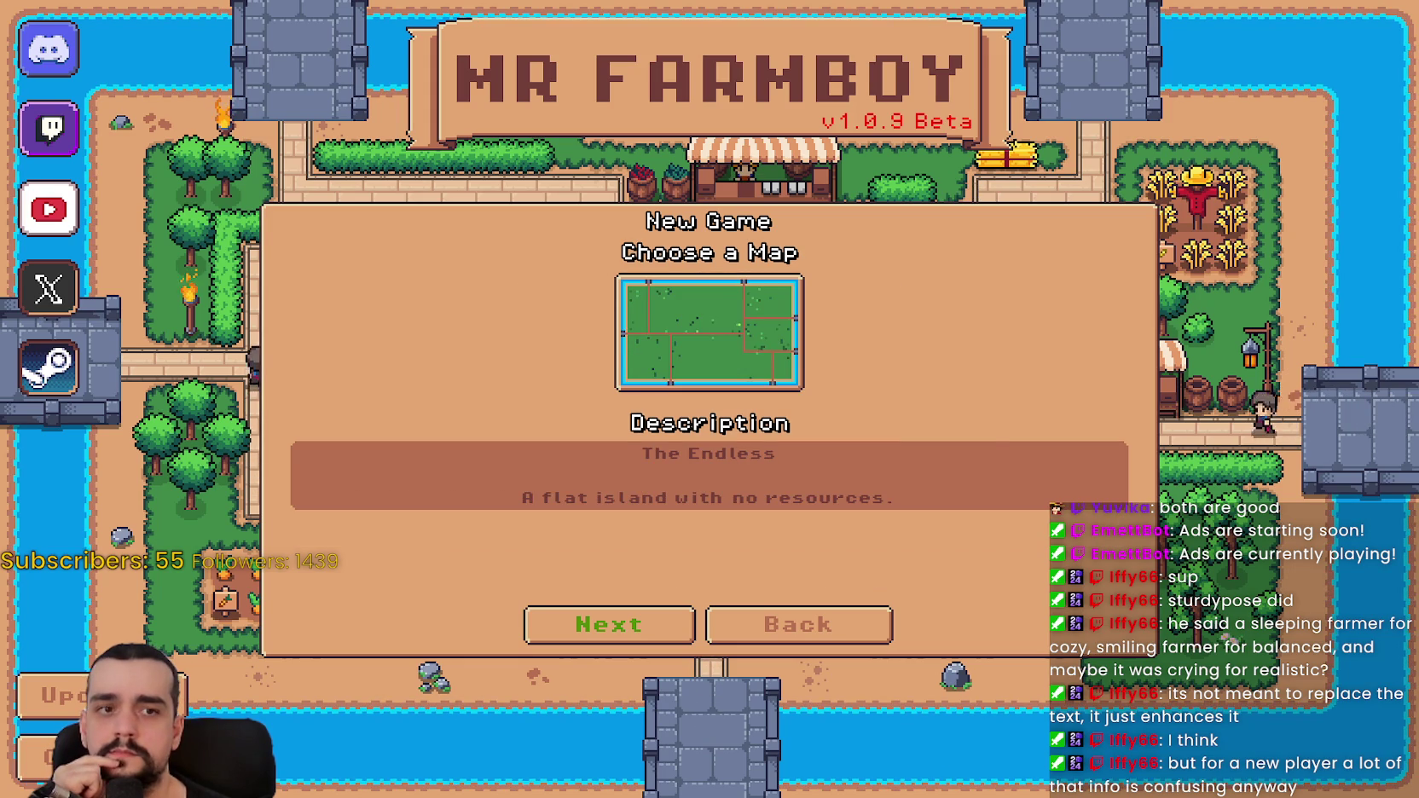
- Return the map to King's Task, page through Game Modes, then reach Choose Economy
key(Left)
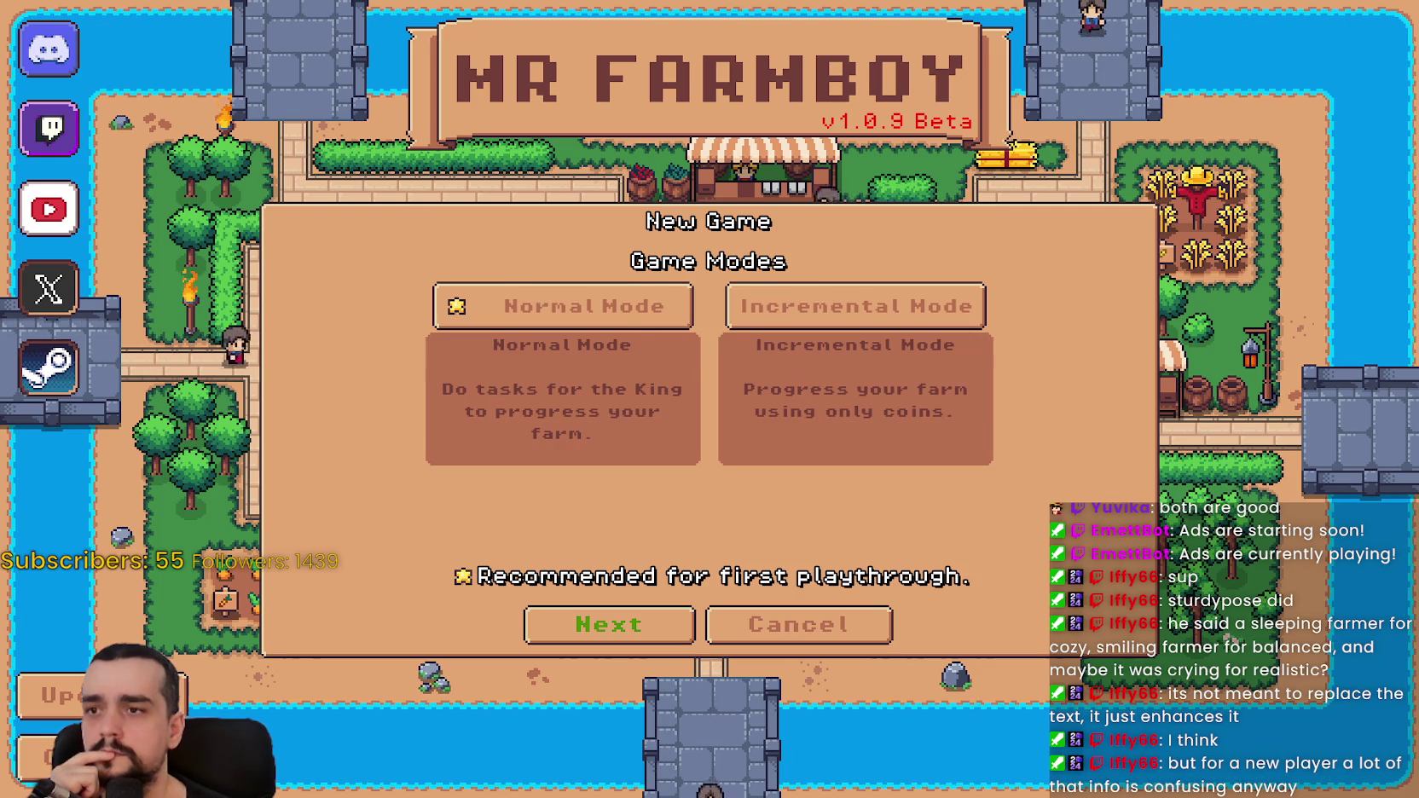
key(Return)
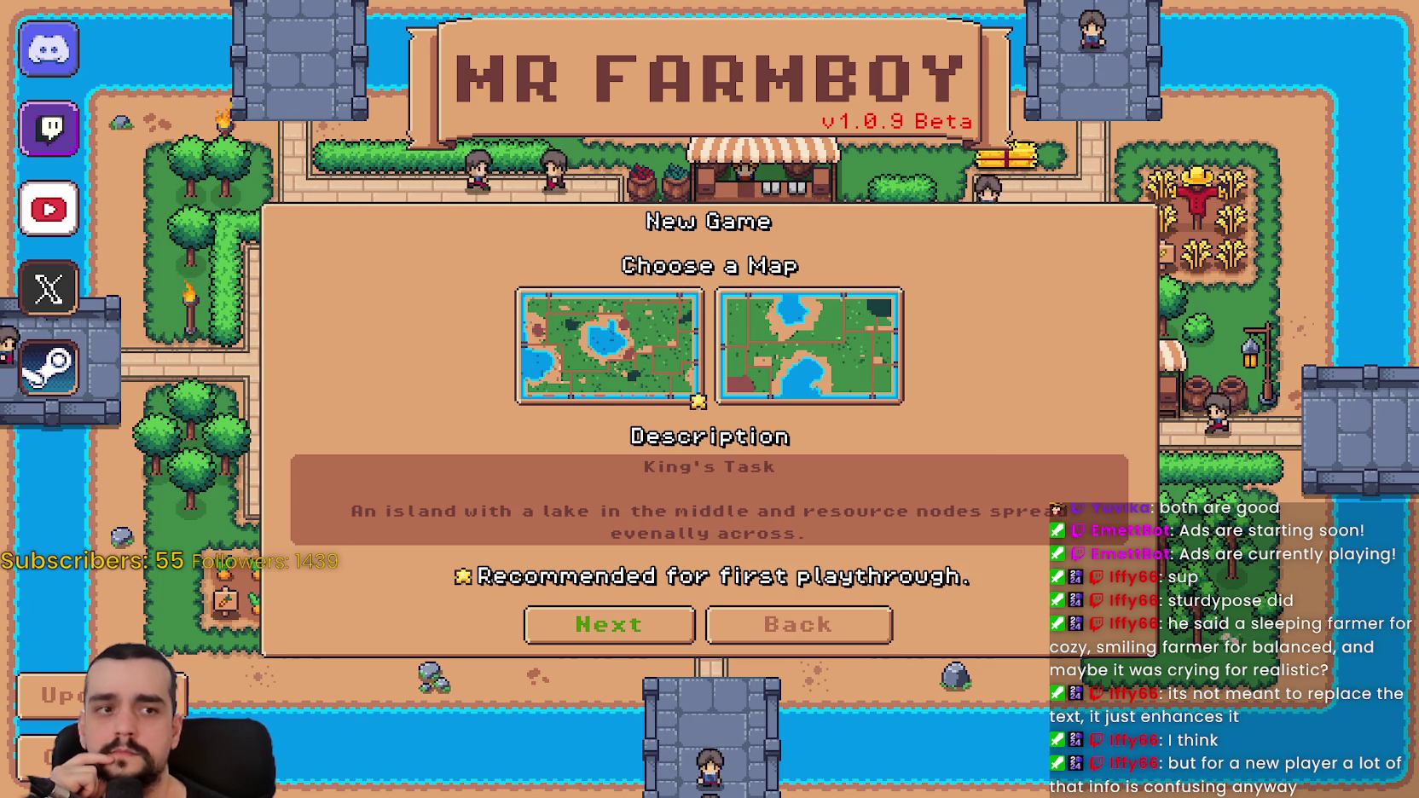
key(Escape)
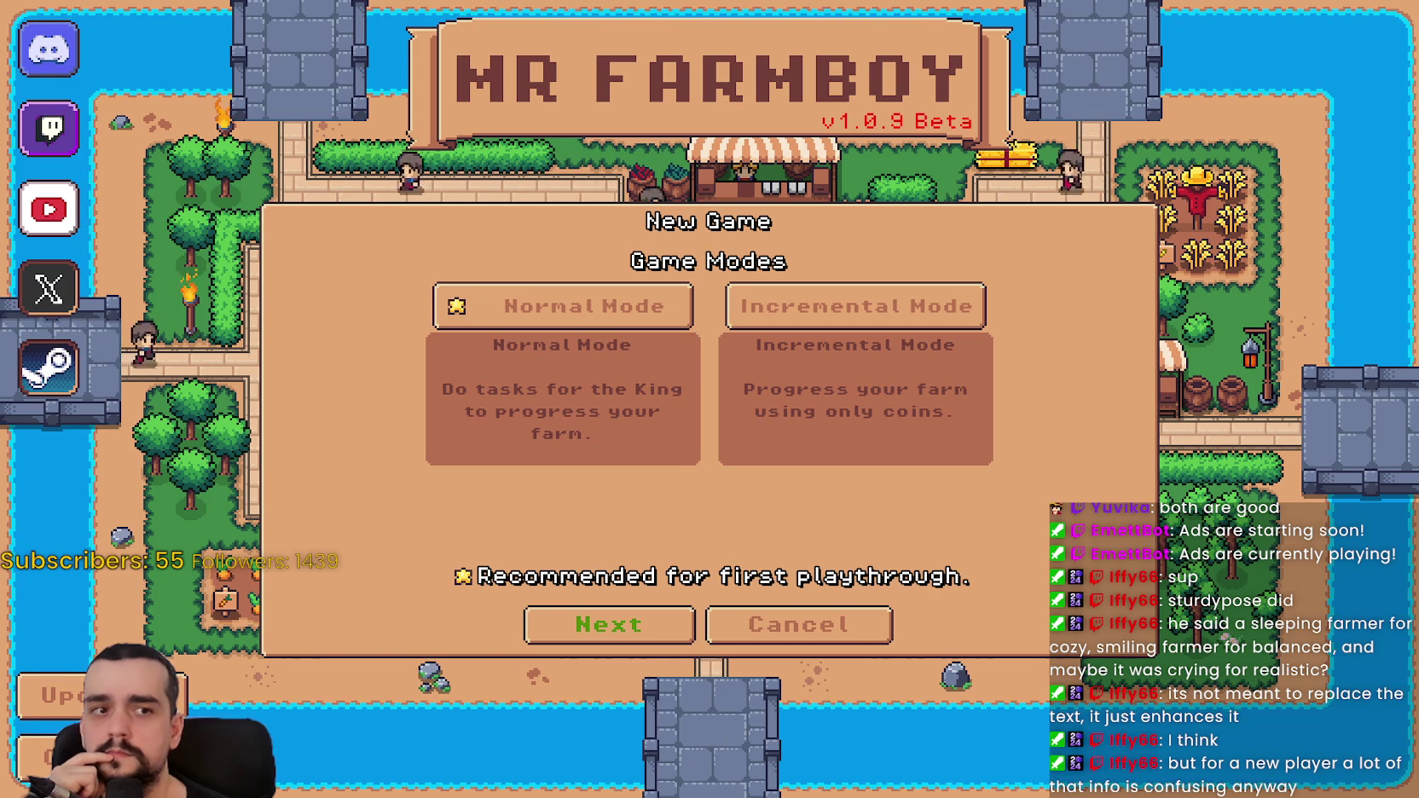
key(Return)
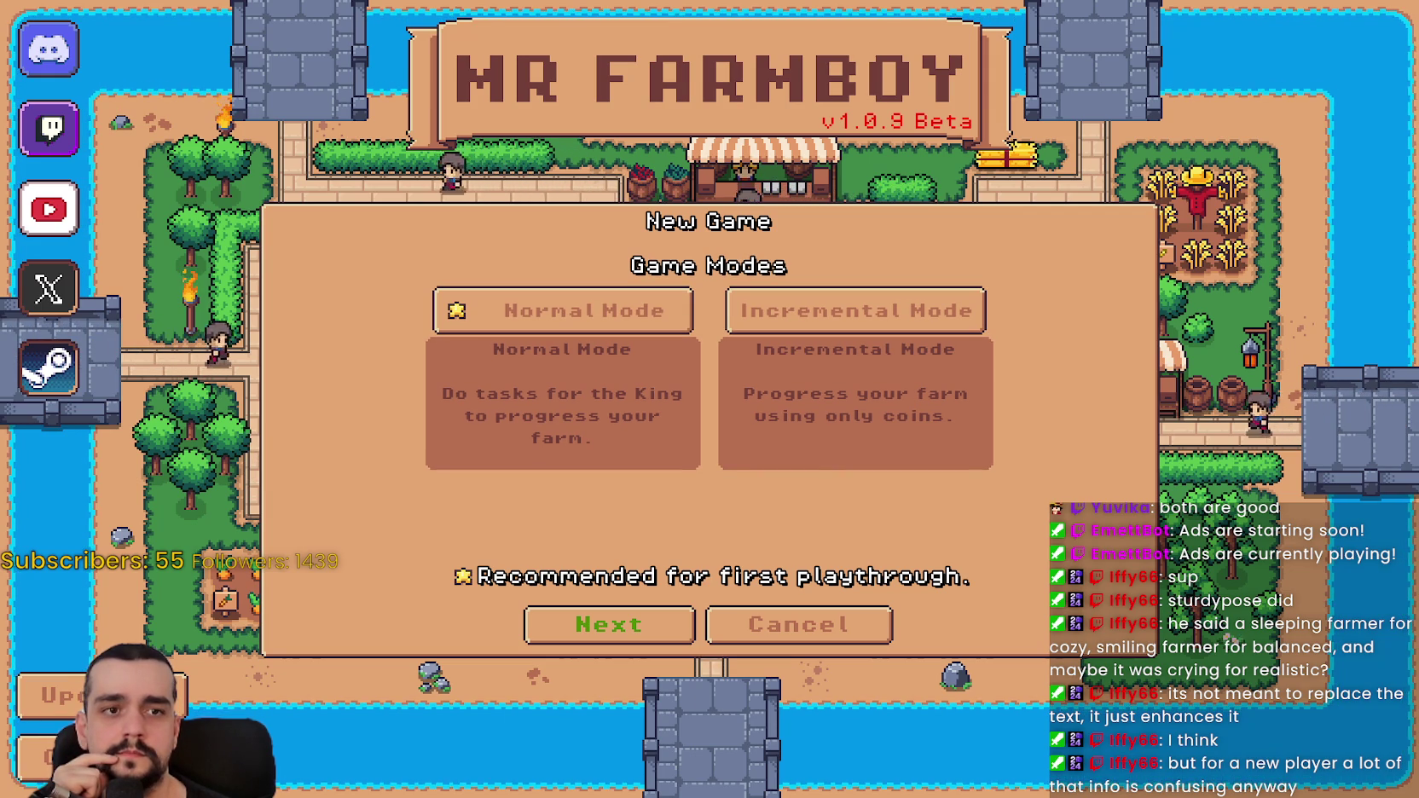
key(Return)
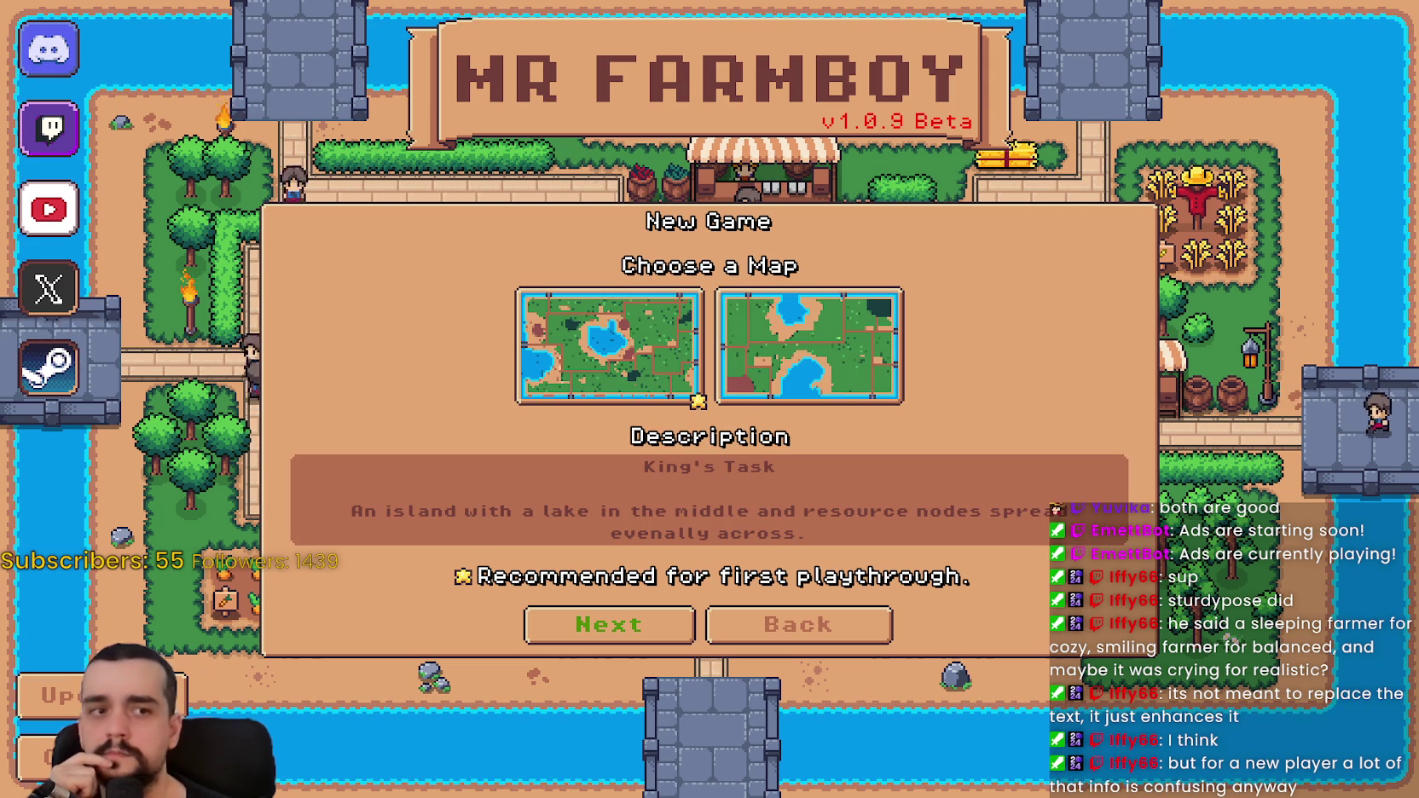
key(Escape)
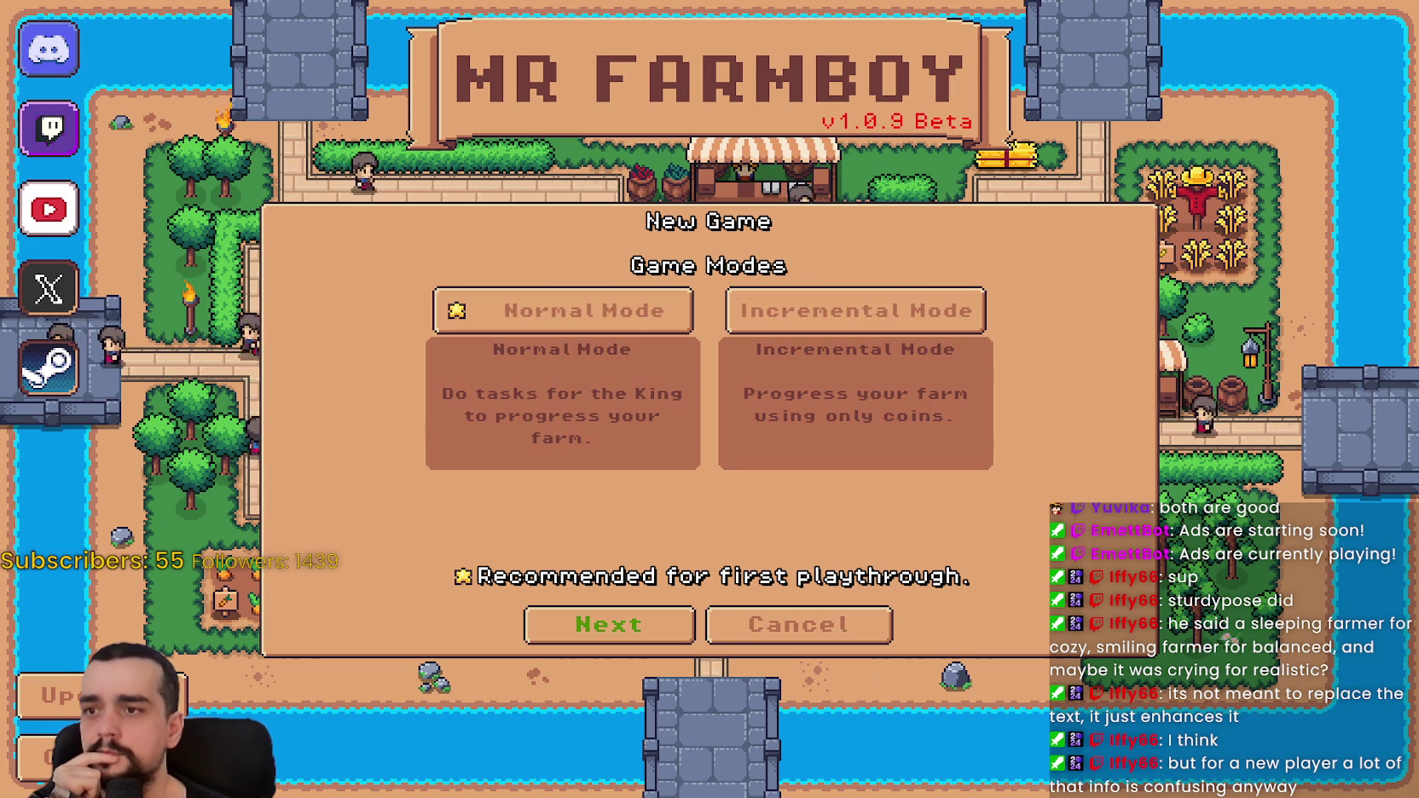
key(Return)
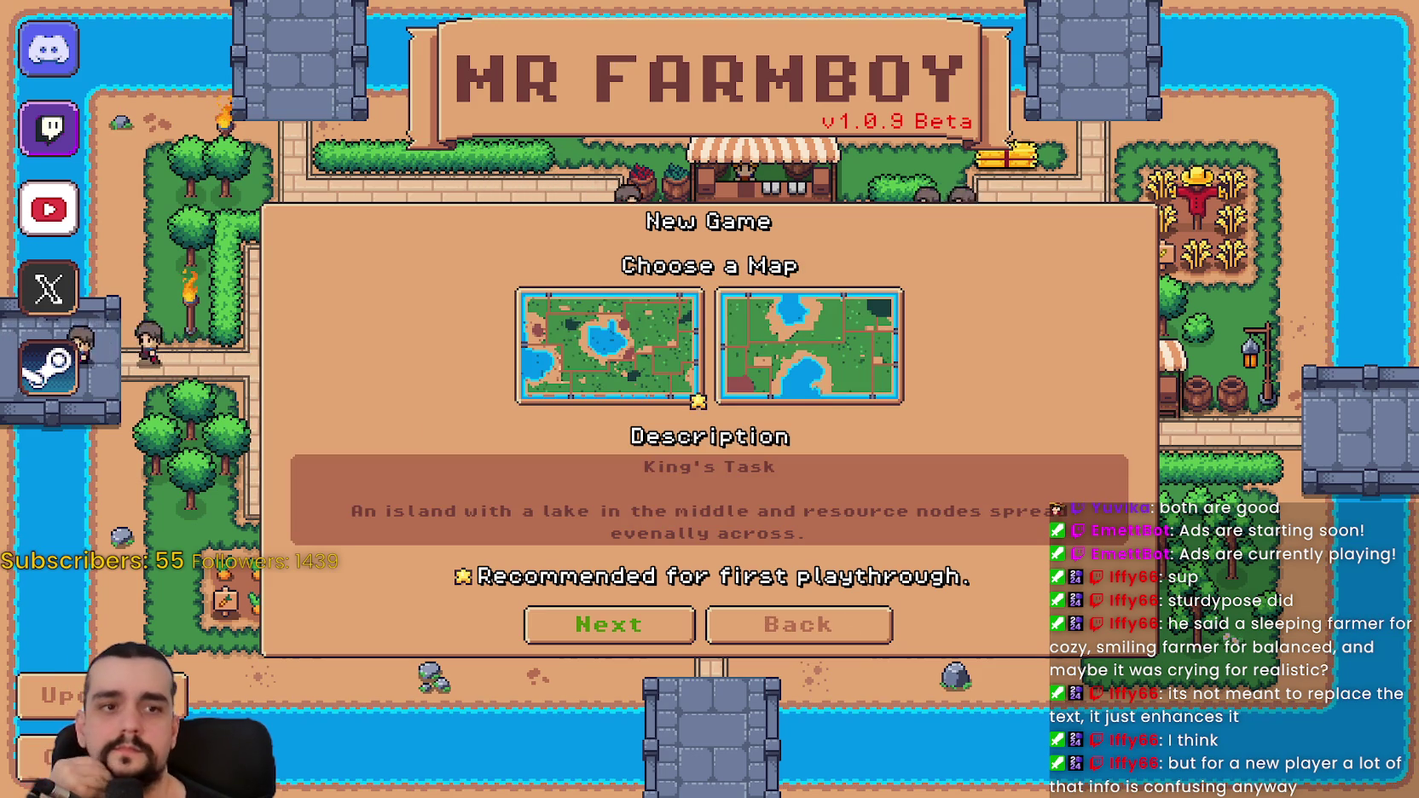
key(Return)
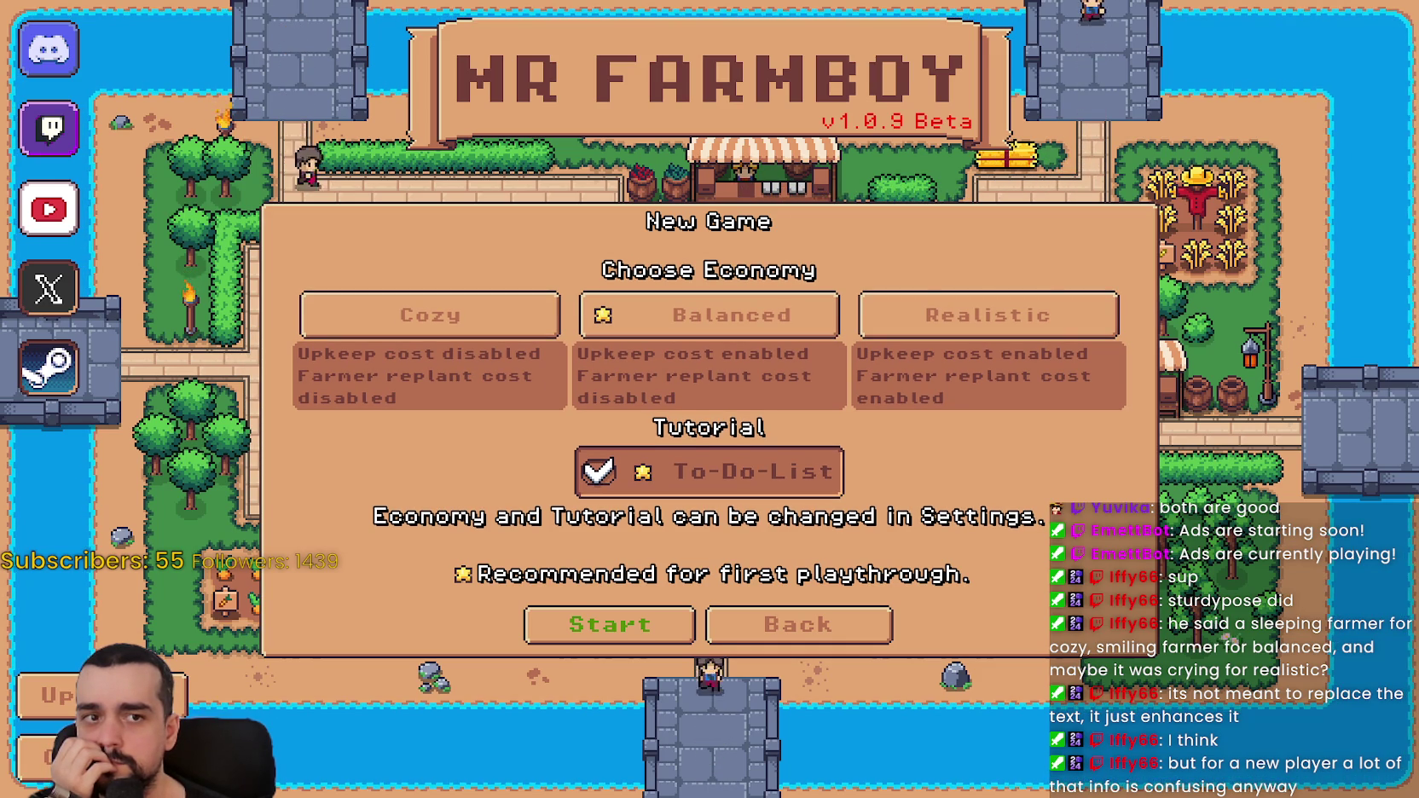
key(Return)
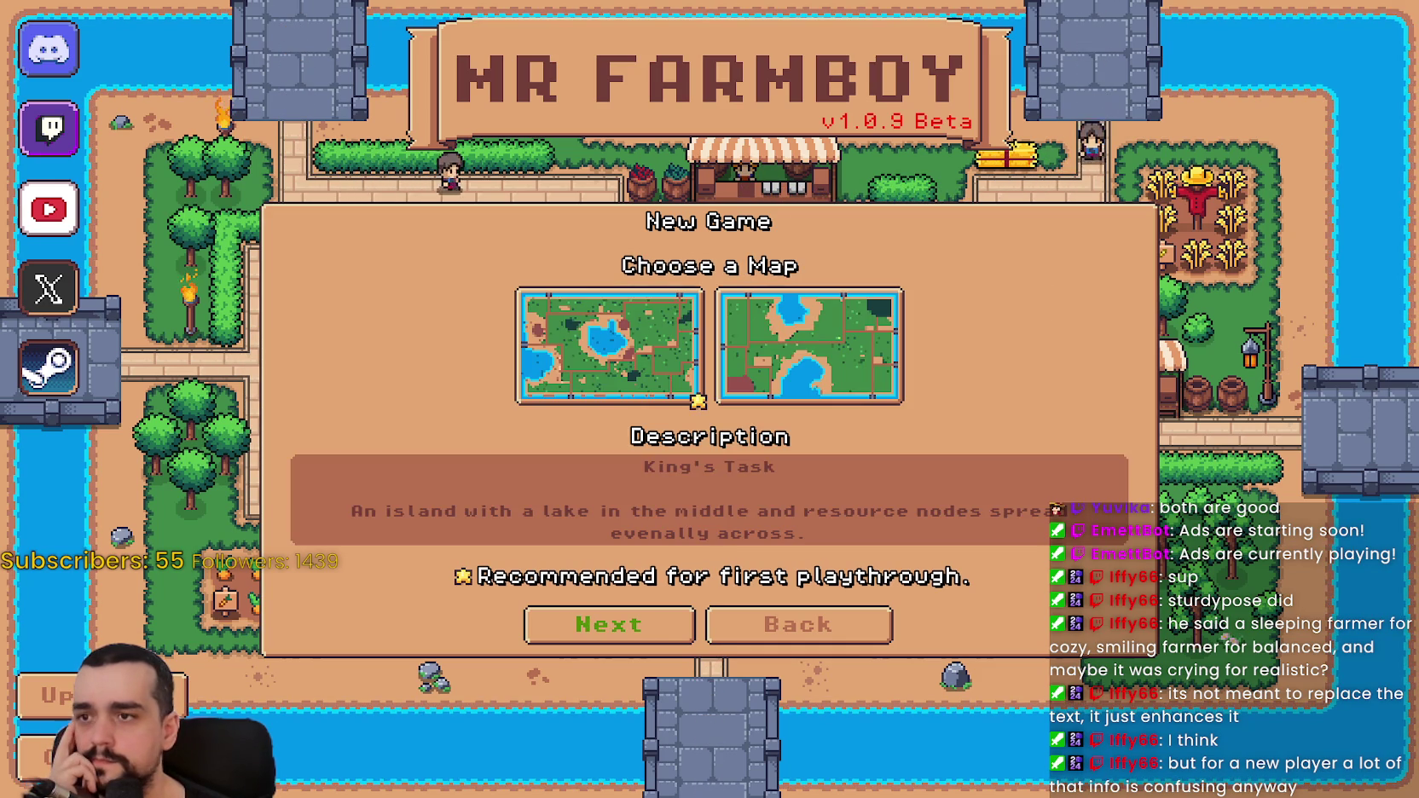
key(Return)
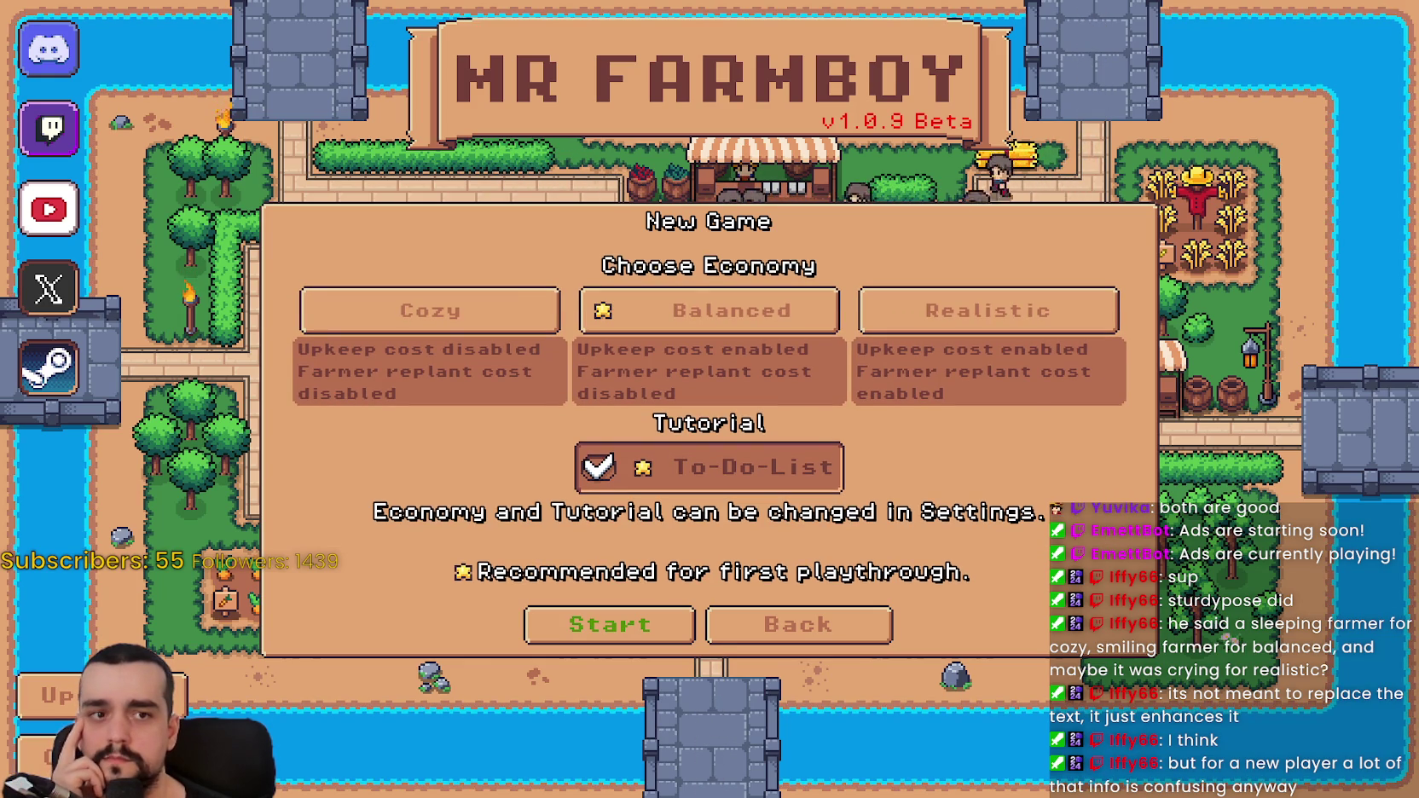
key(Return)
key(Return)
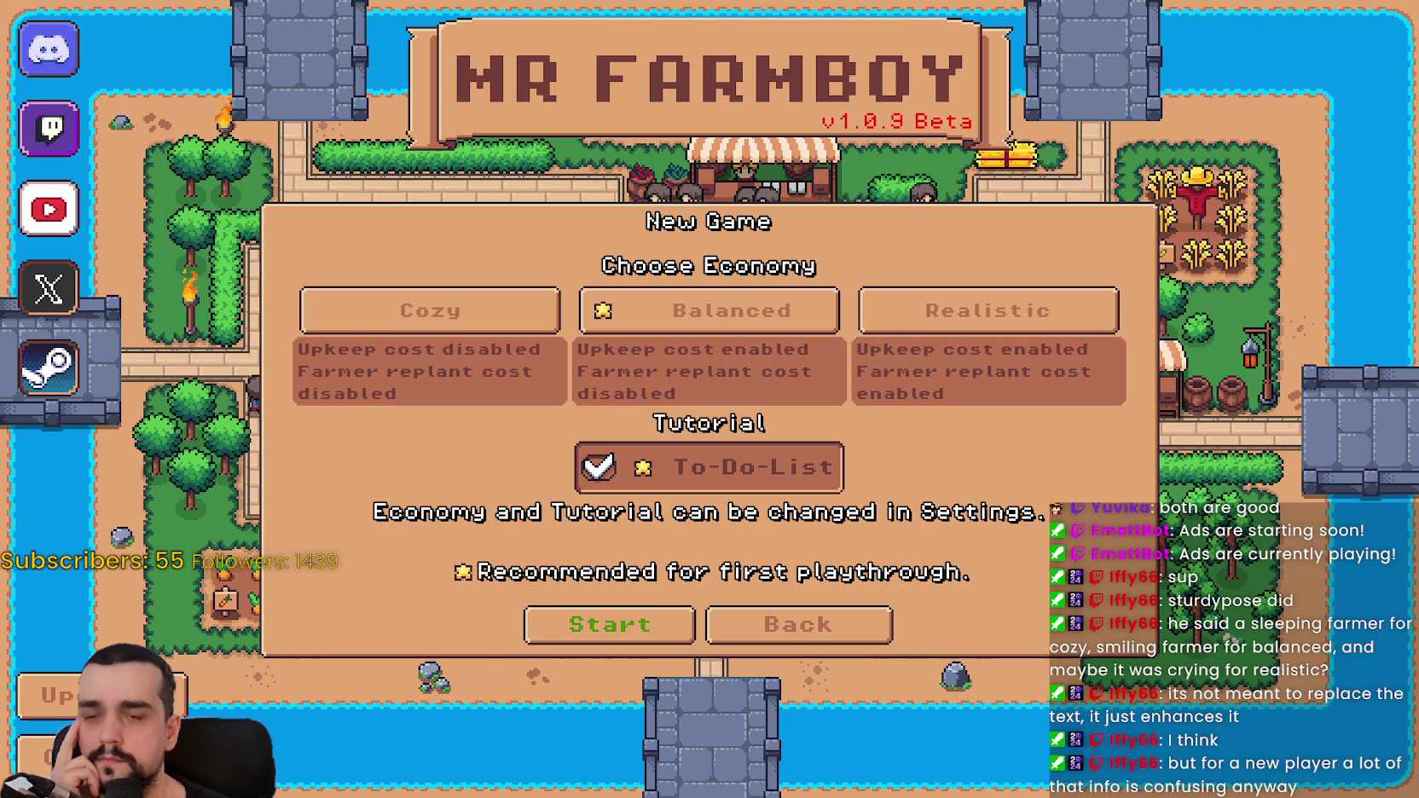
key(Escape)
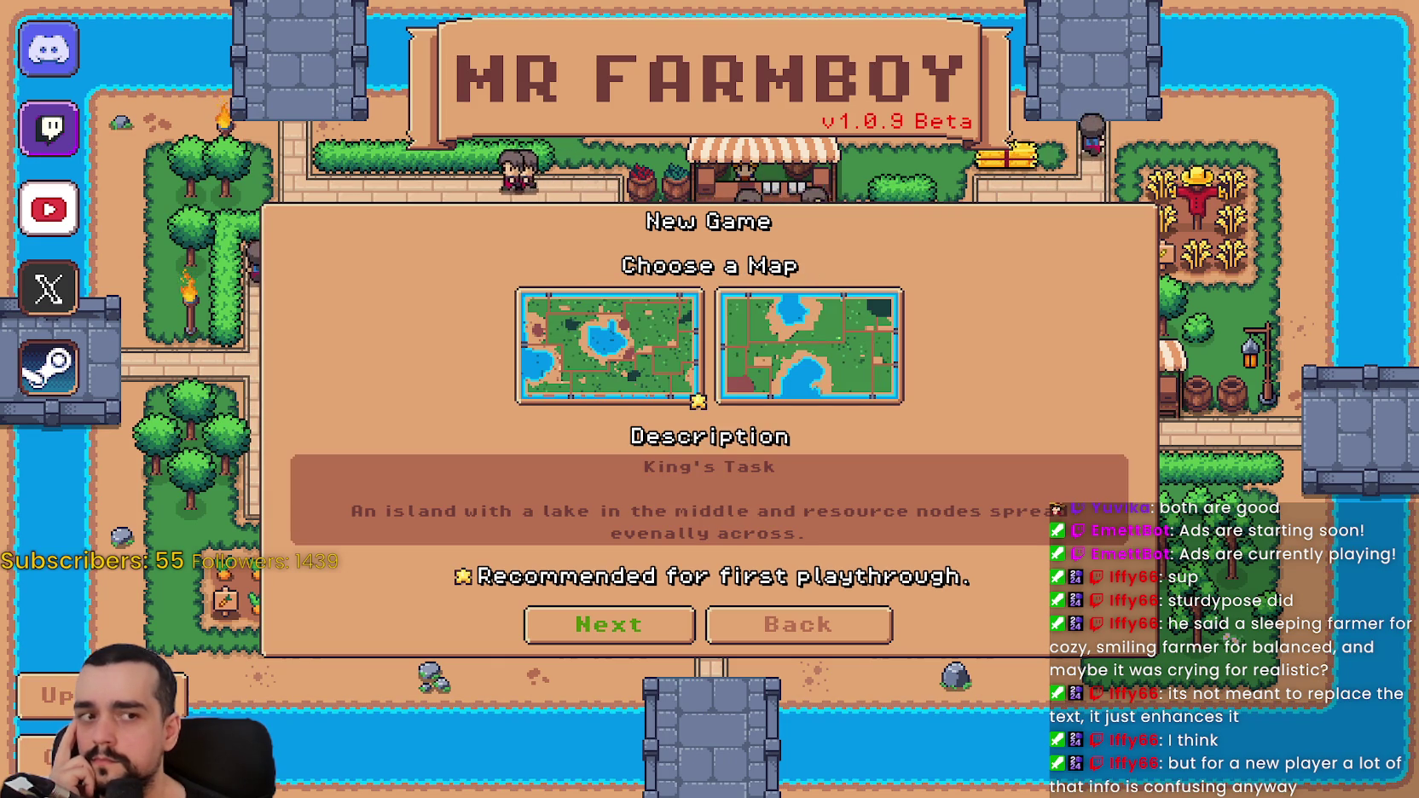
key(Return)
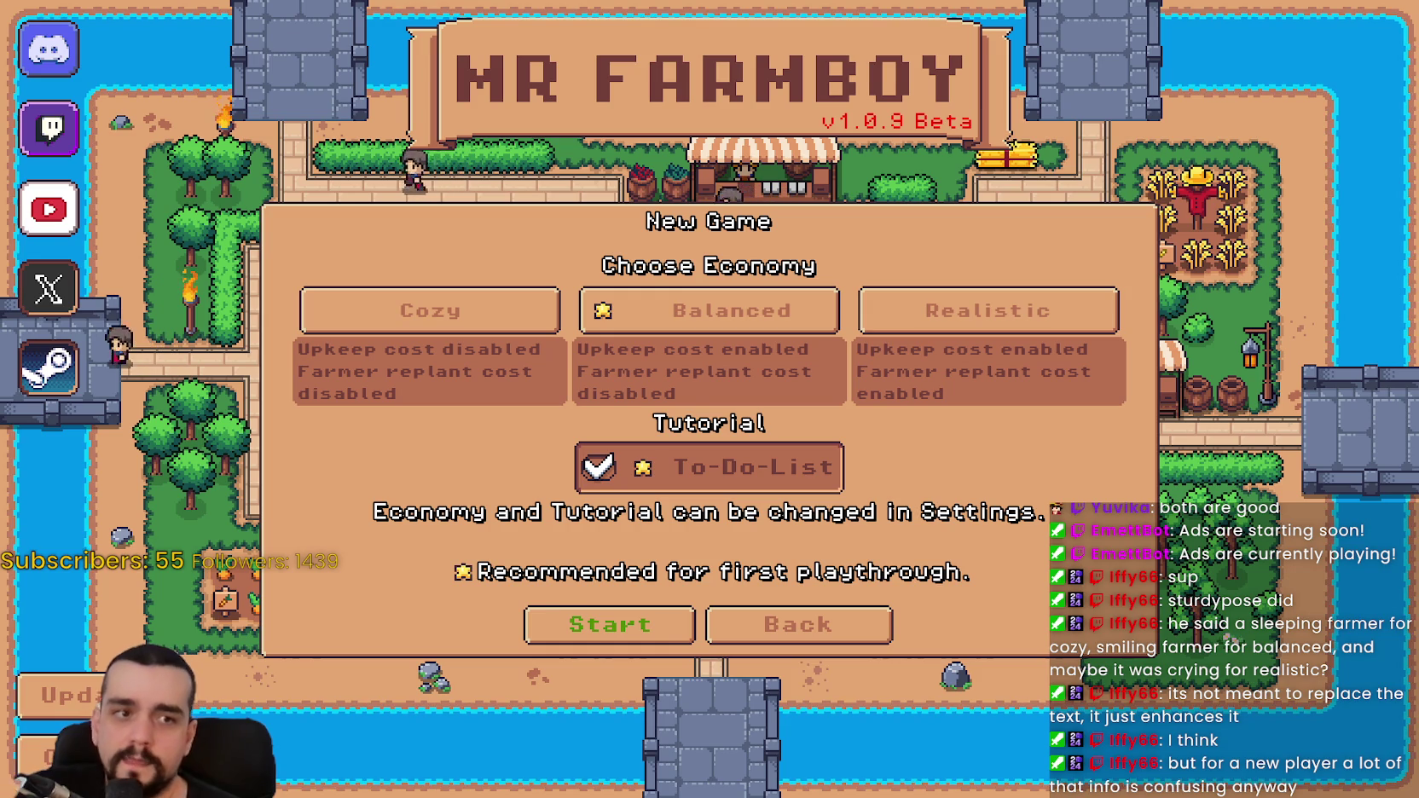
click(665, 624)
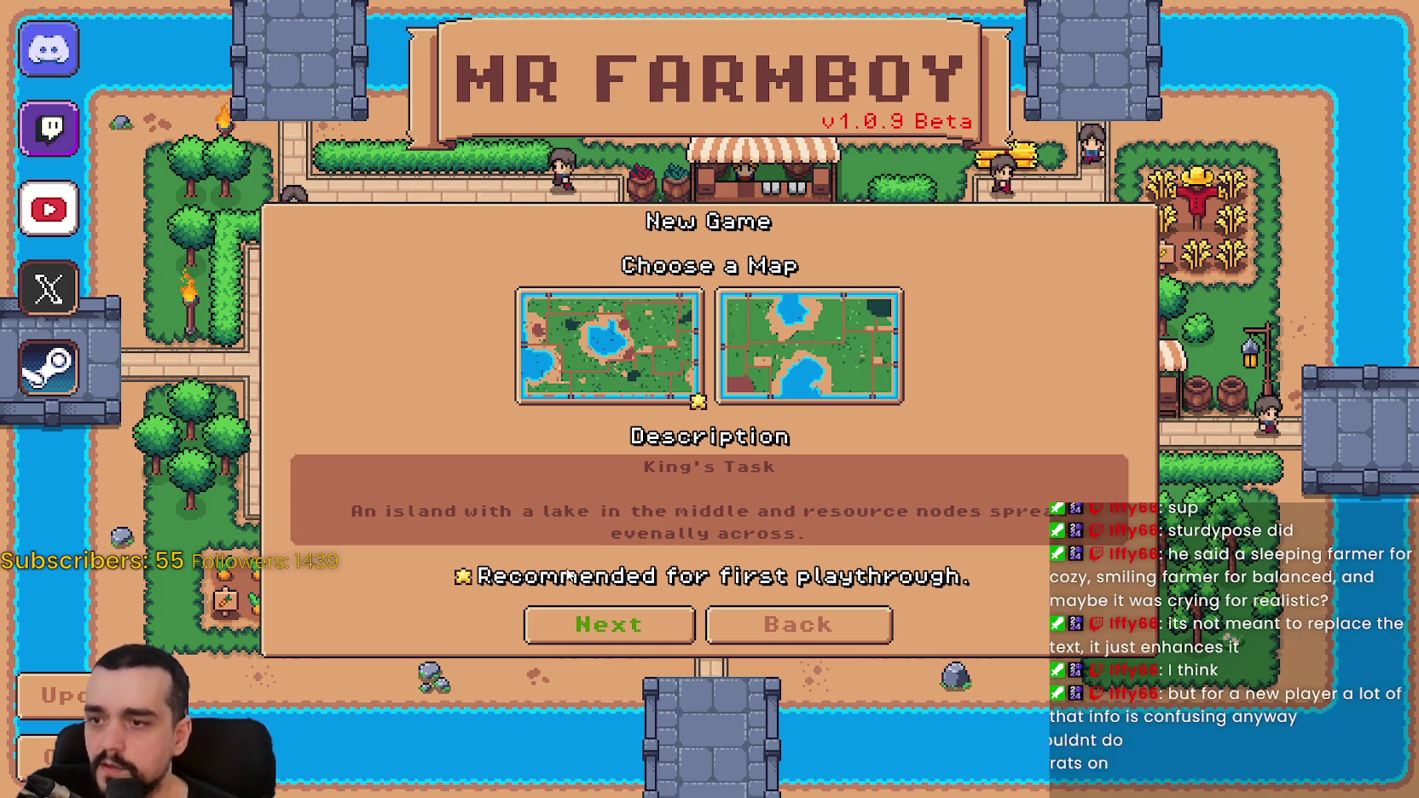
click(798, 624)
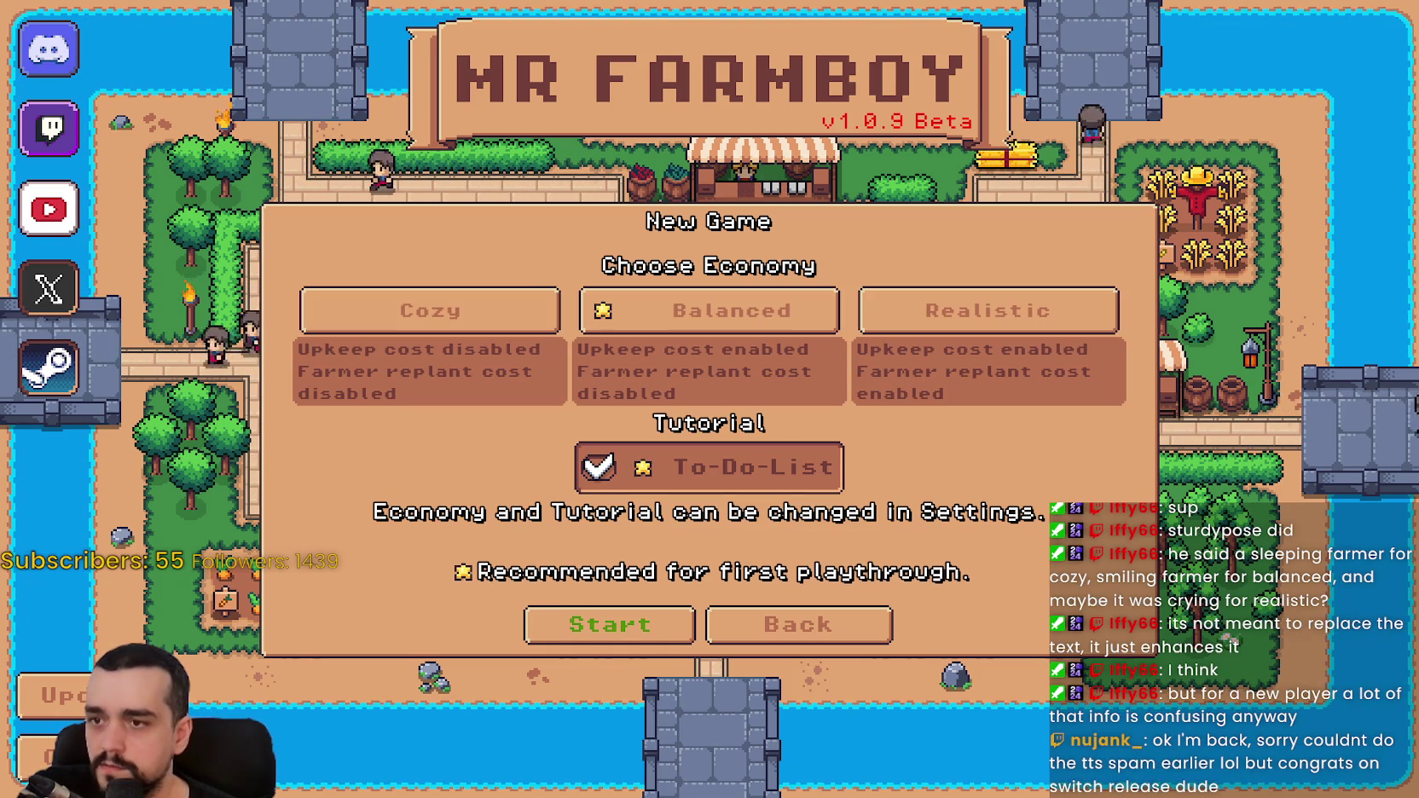
key(Return)
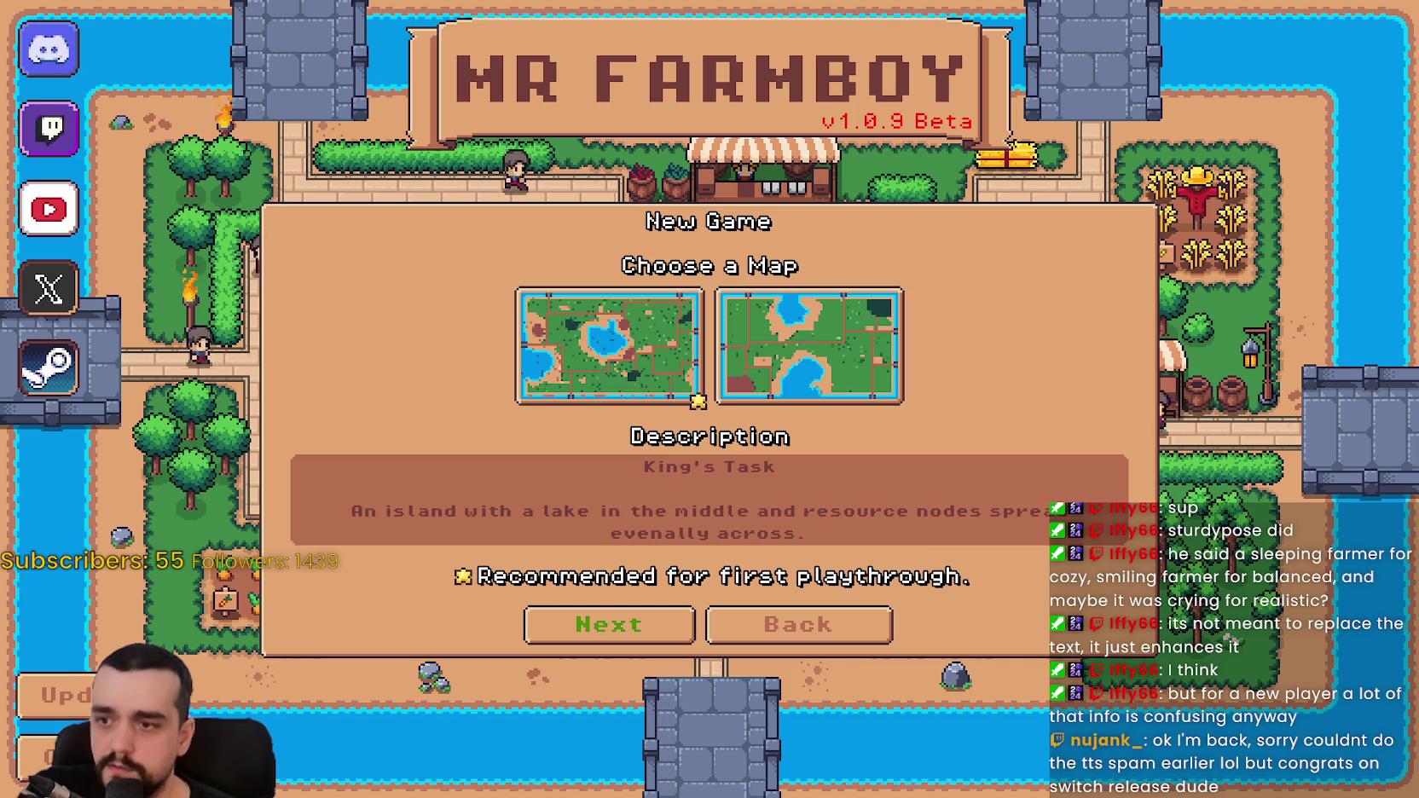
key(Escape)
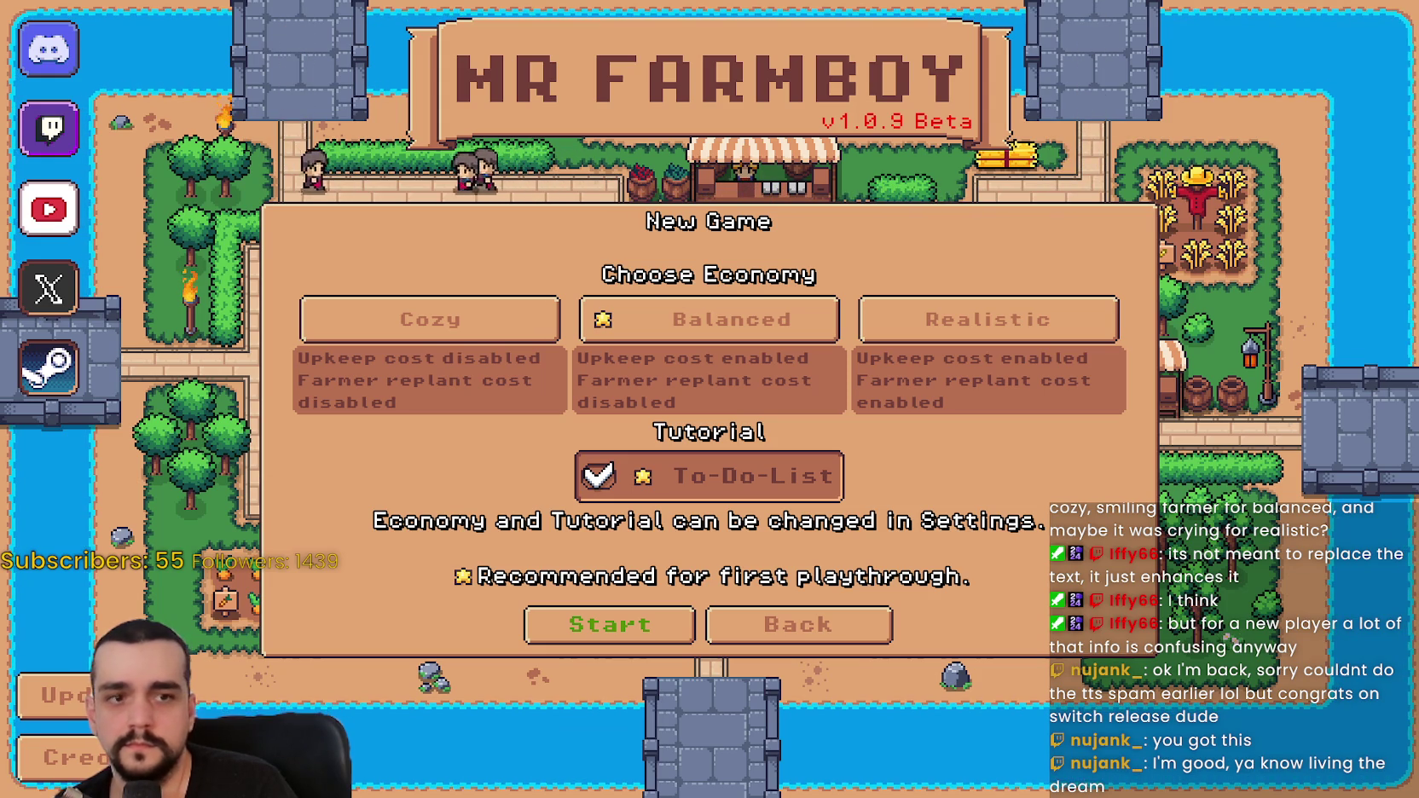
- Alternate between the Choose a Map and Choose Economy pages with Enter and Escape
key(Return)
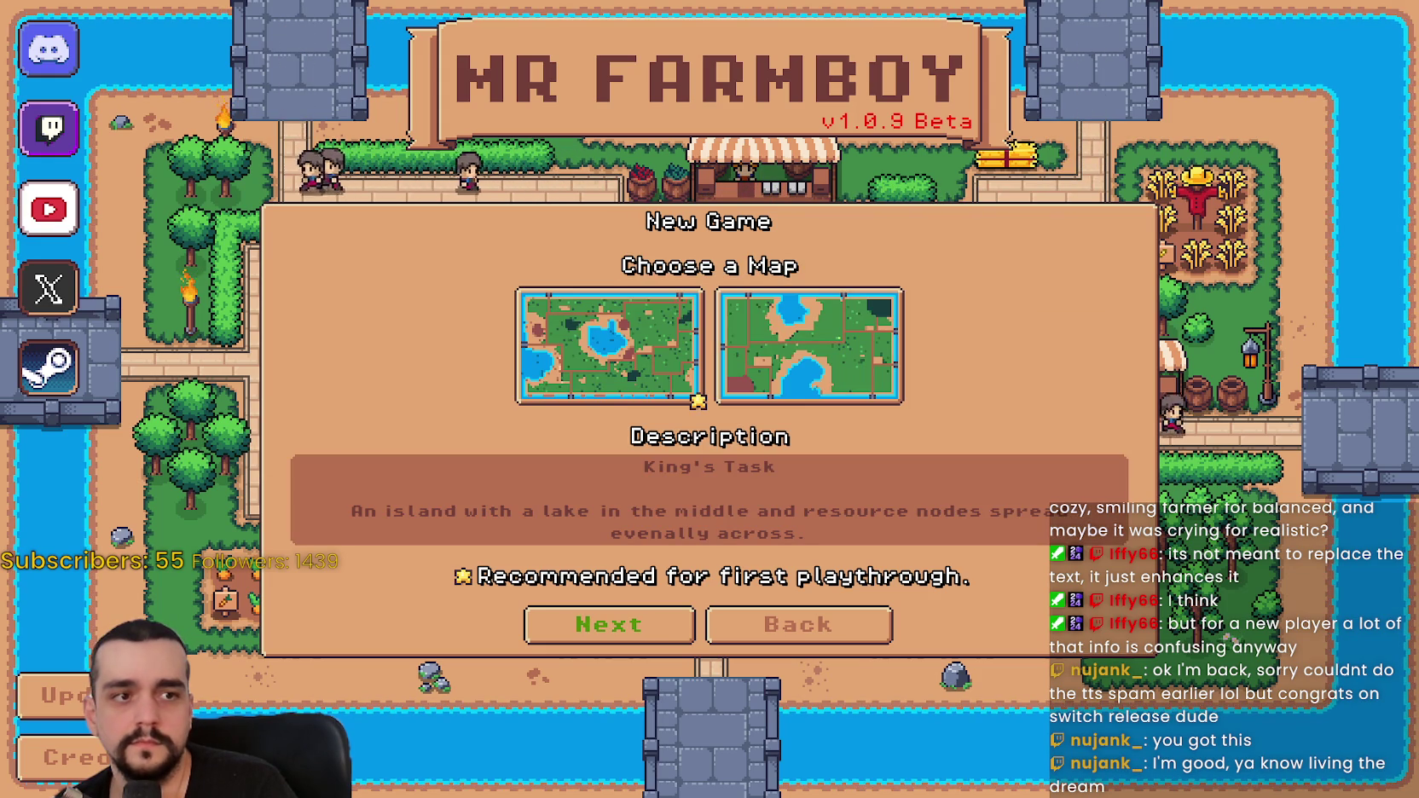
key(Return)
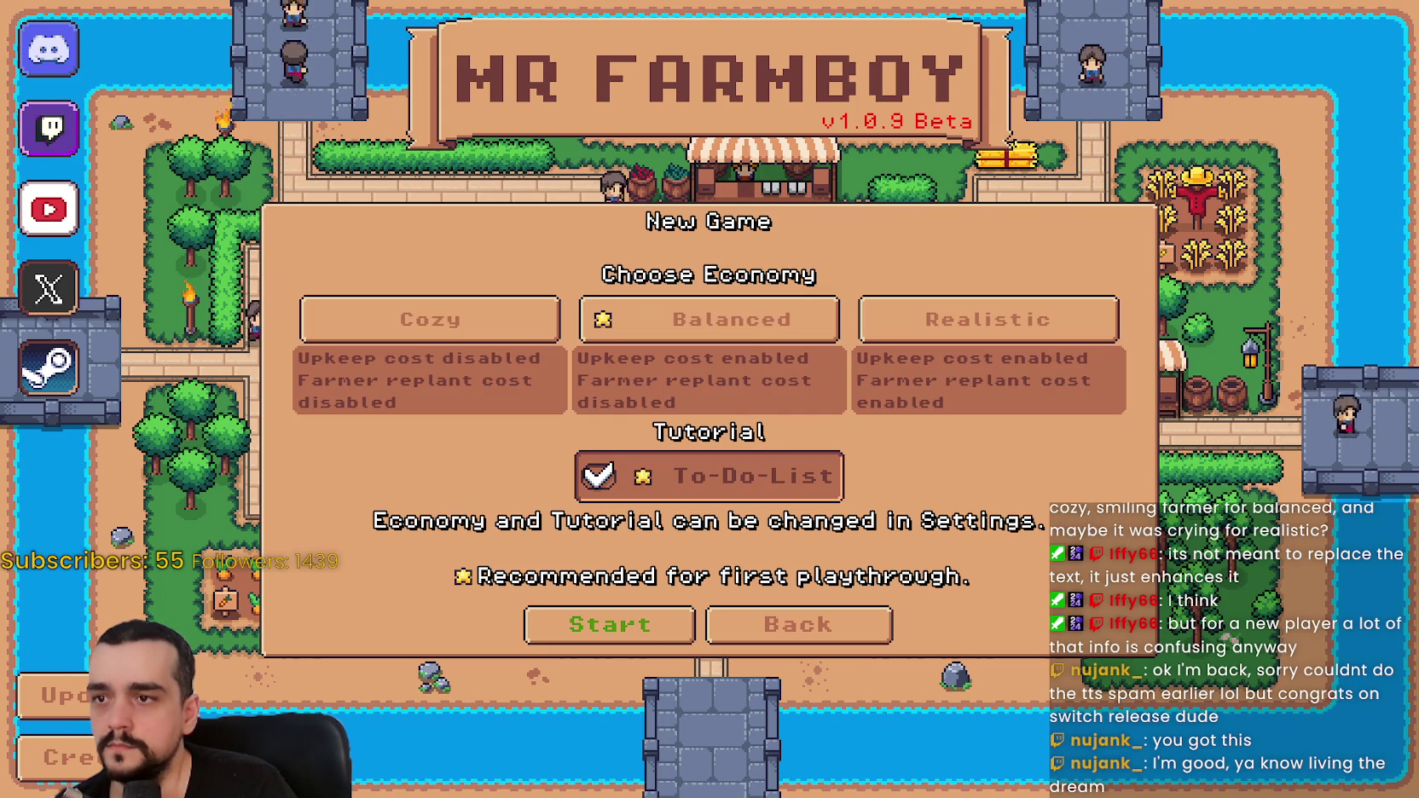
key(Escape)
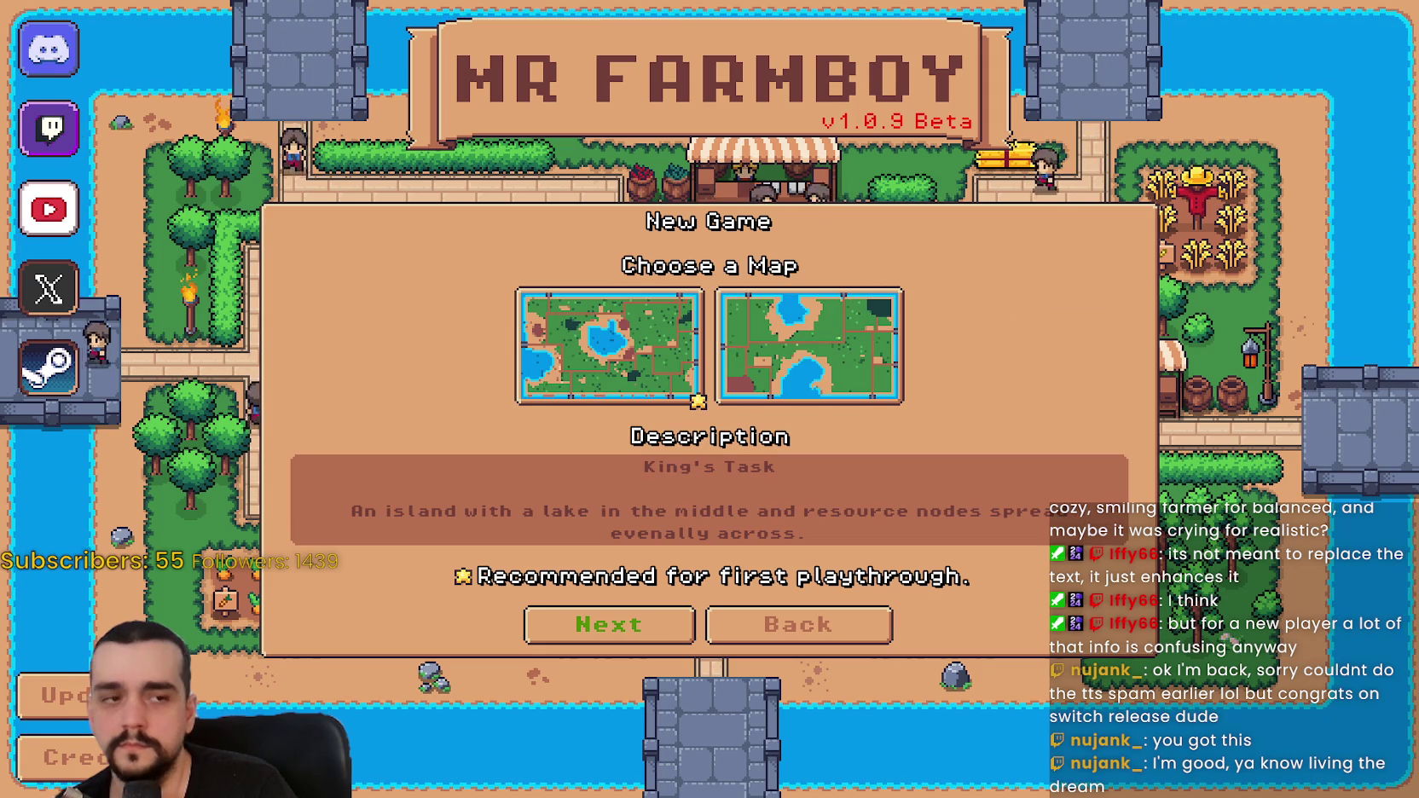
key(Return)
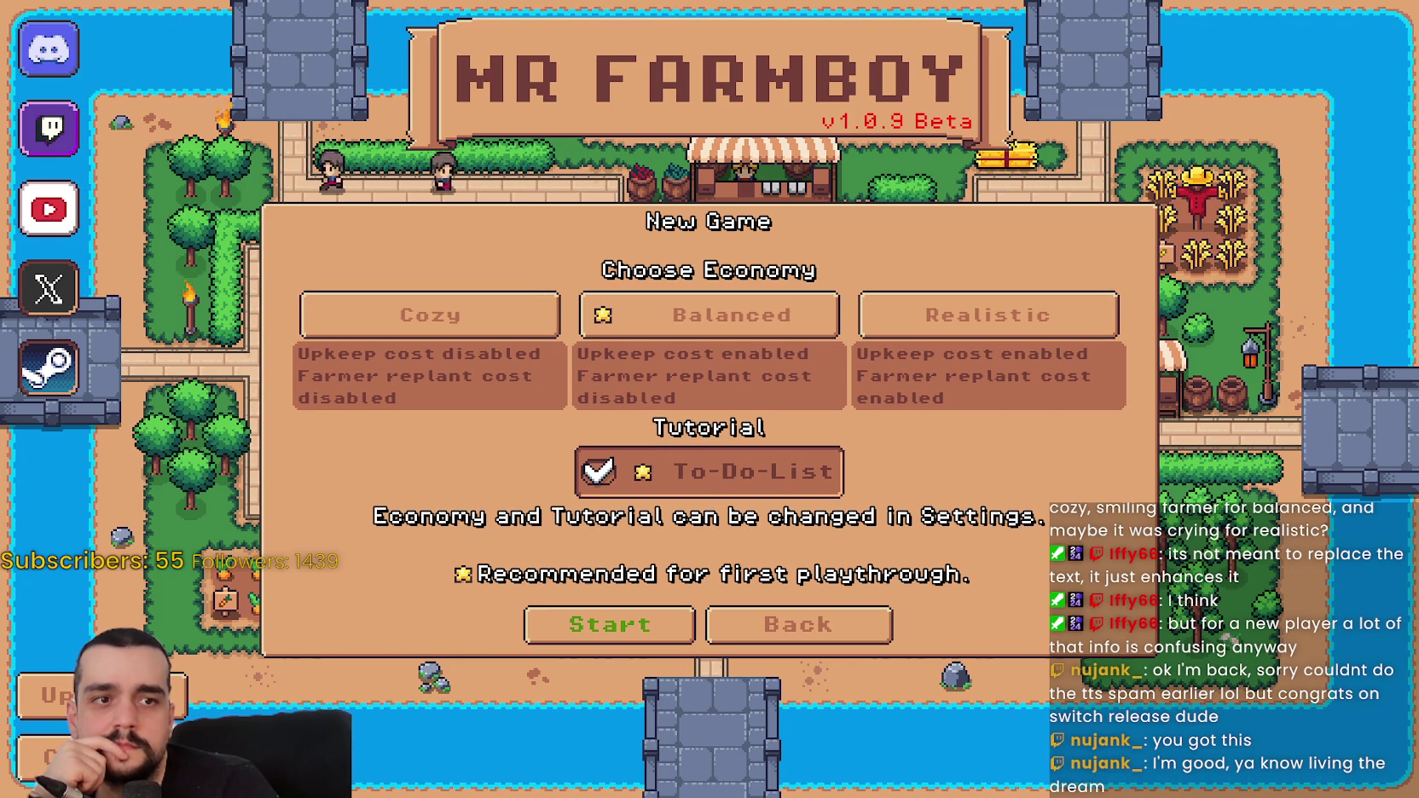
key(Return)
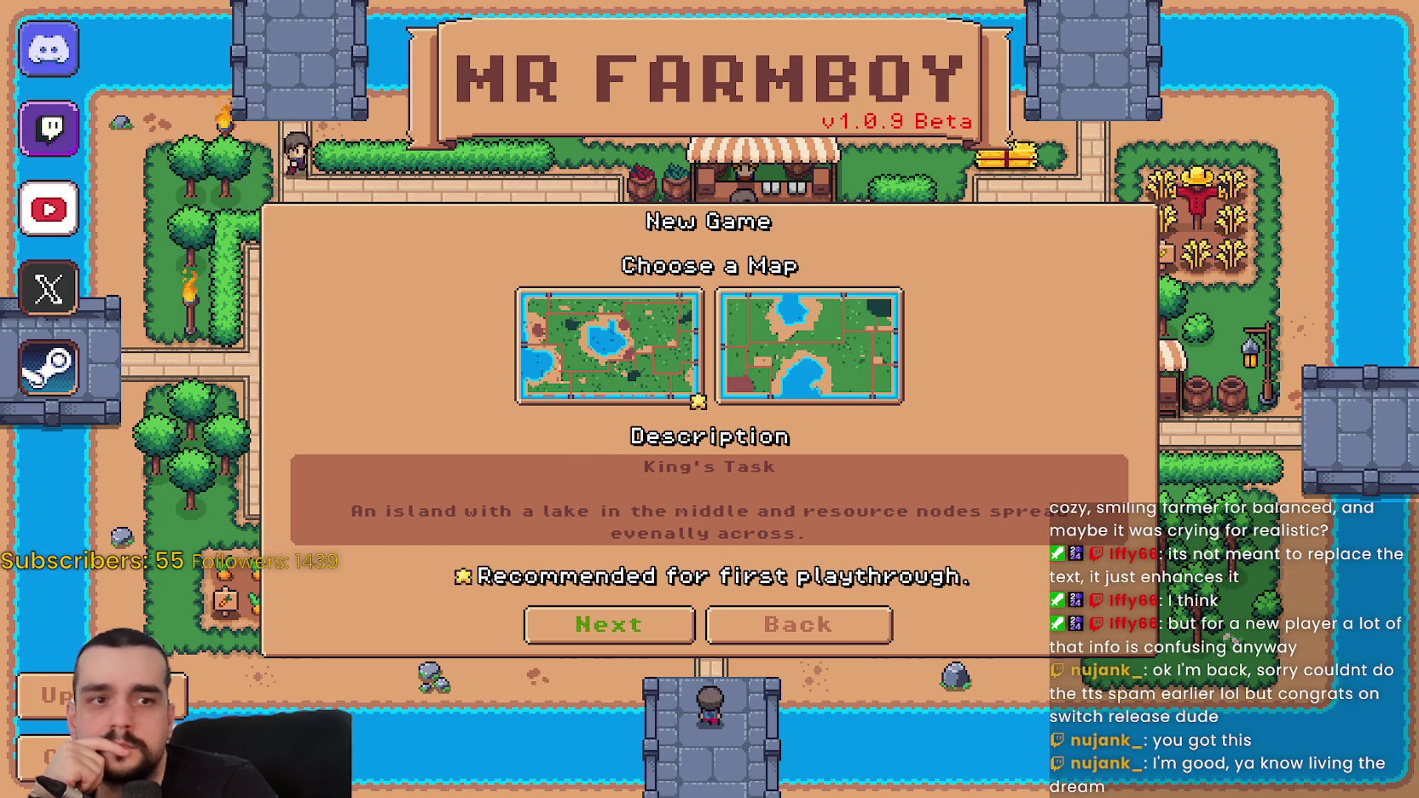
key(Escape)
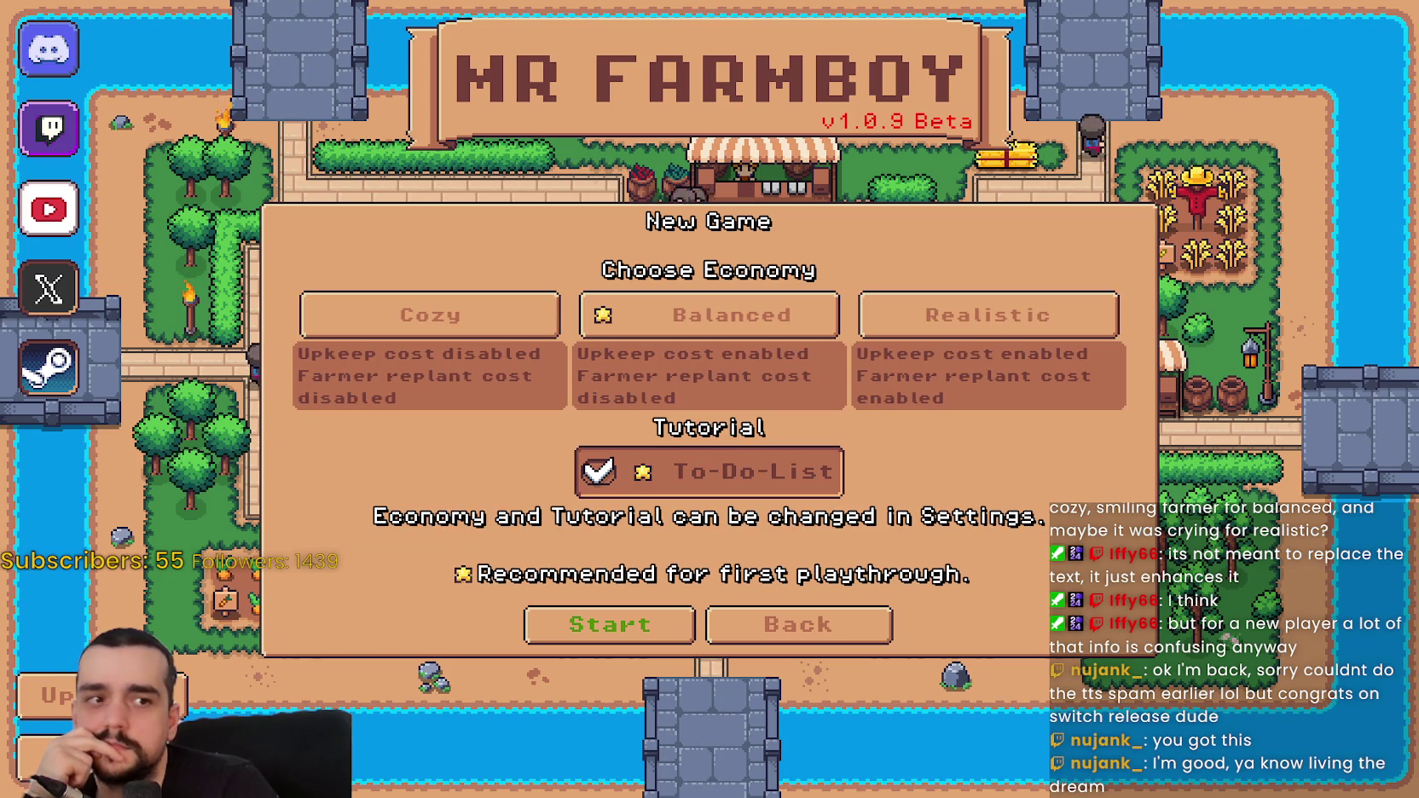
key(Return)
key(Escape)
key(Return)
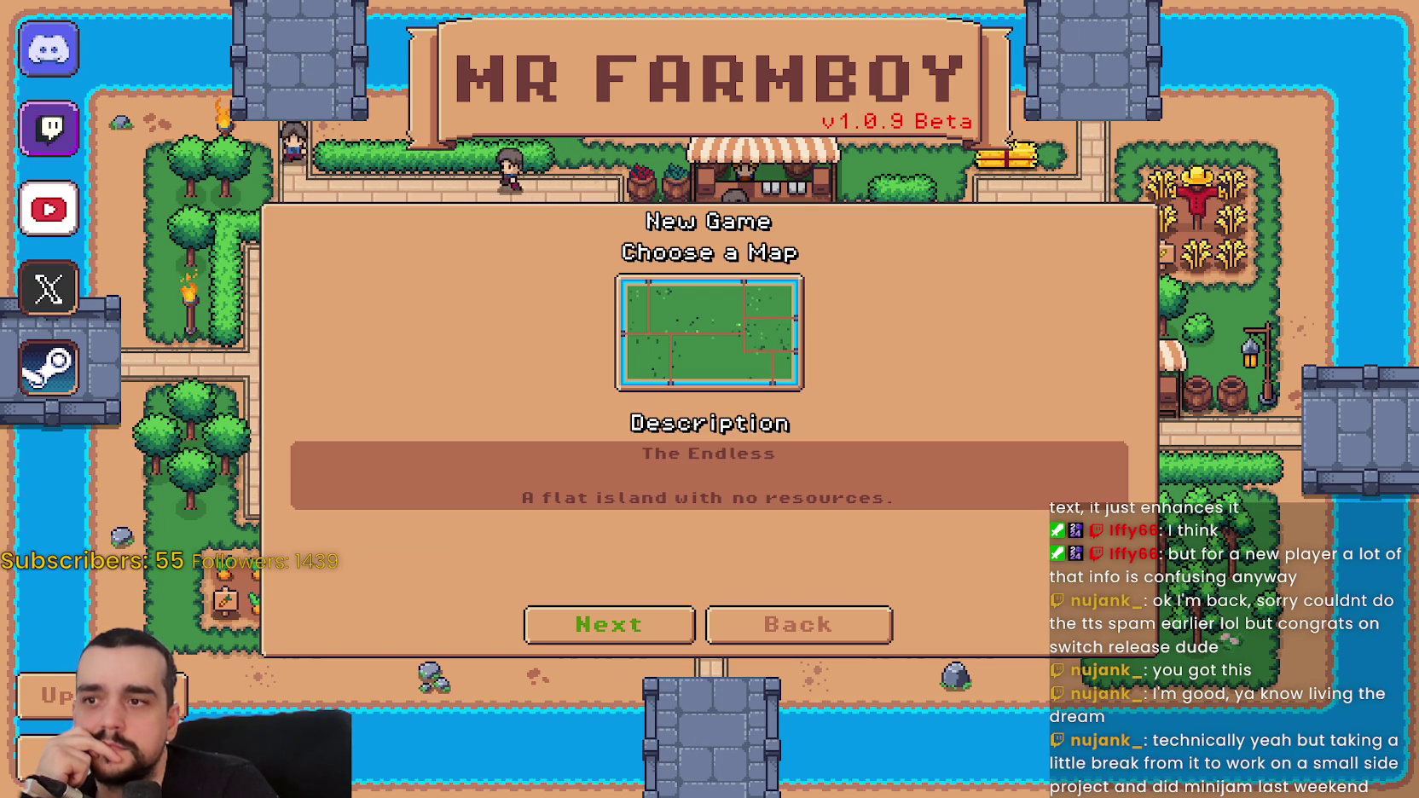
- Keep toggling the economy and map pages, ending on the King's Task map step
key(Escape)
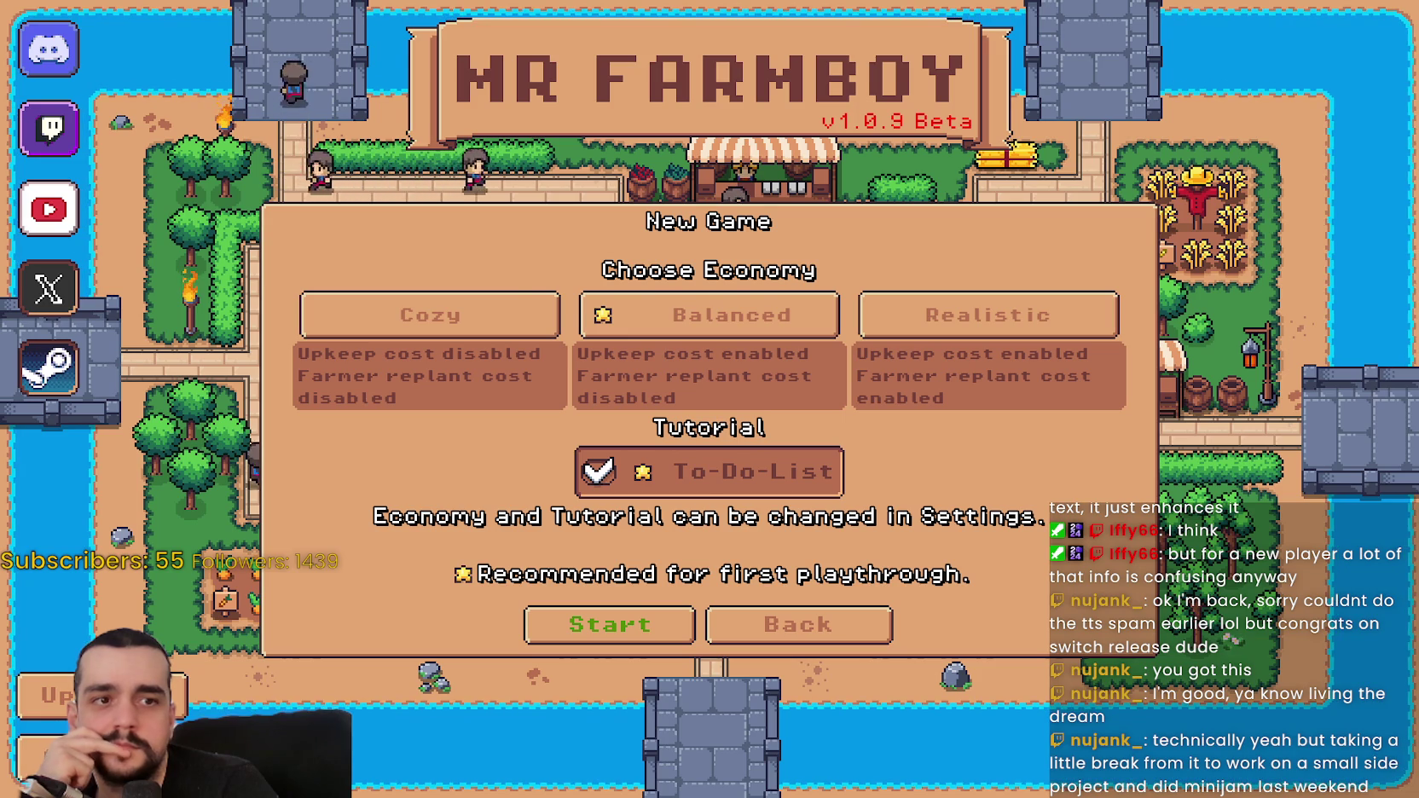
key(Return)
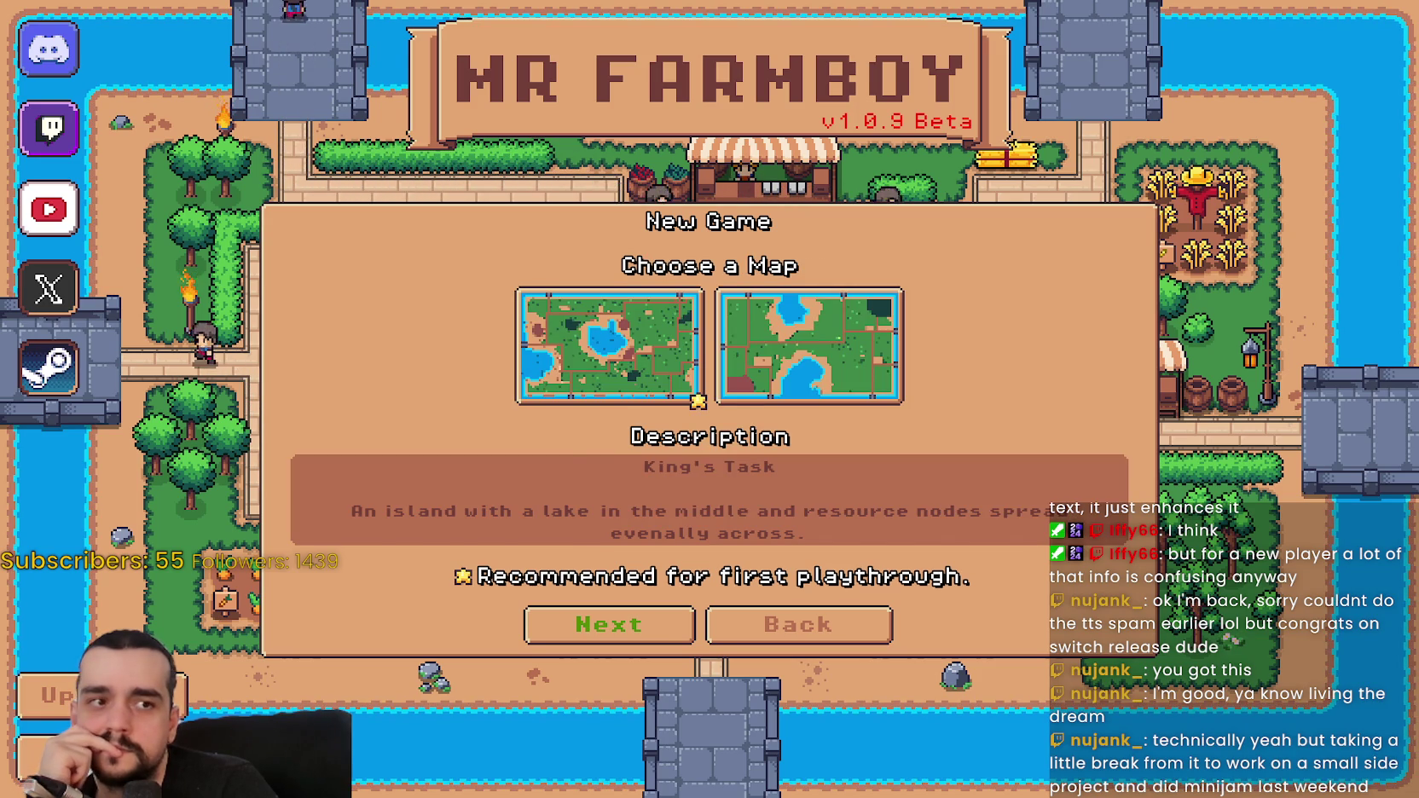
key(Return)
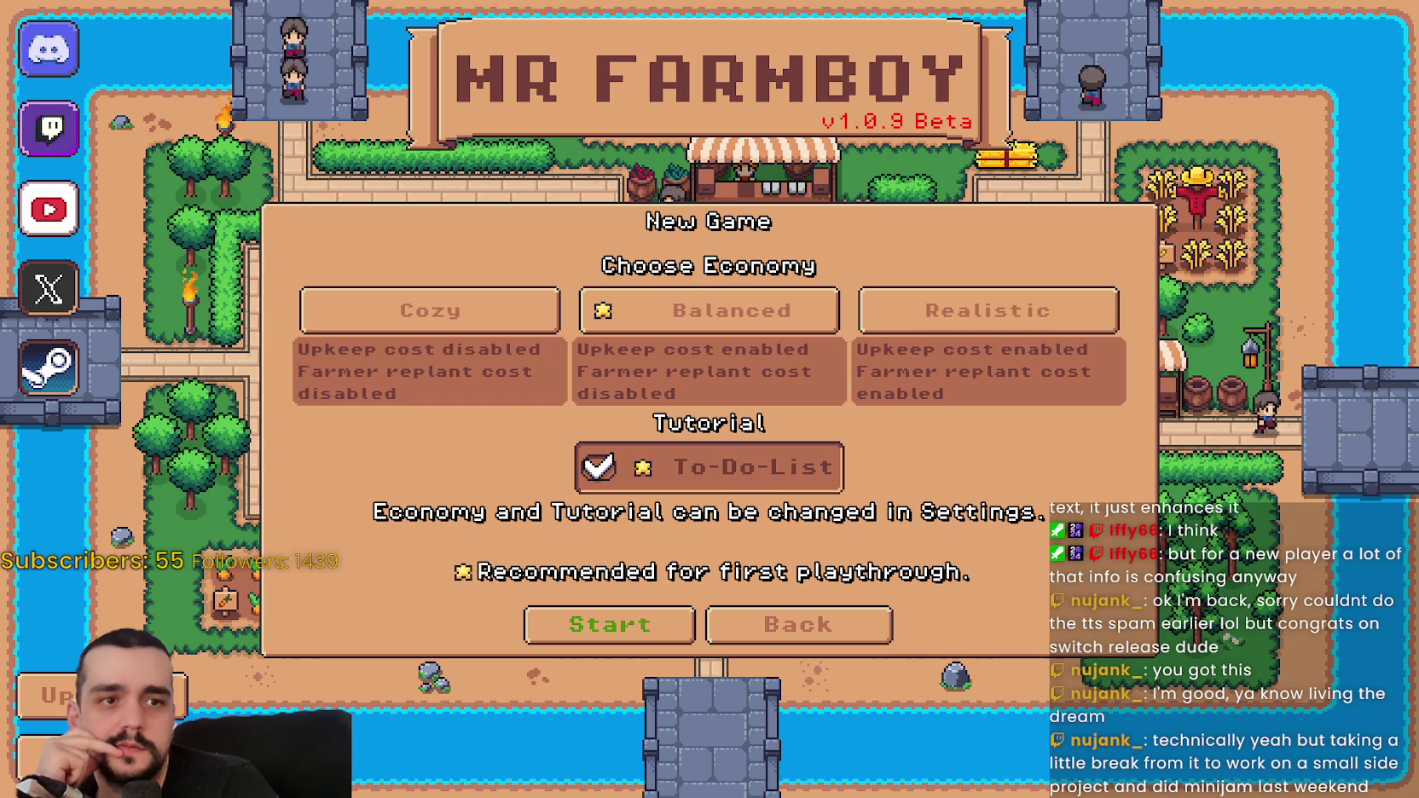
key(Return)
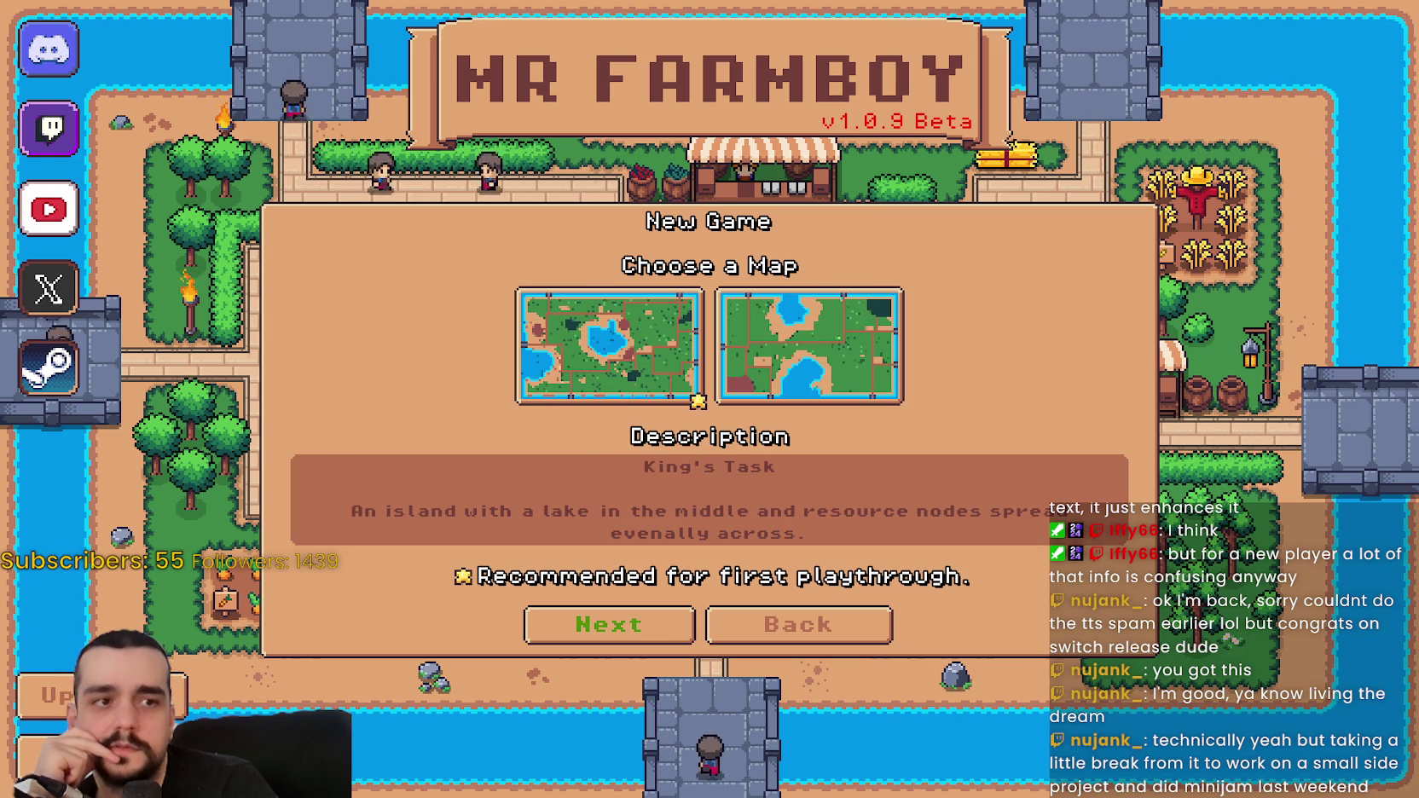
key(Escape)
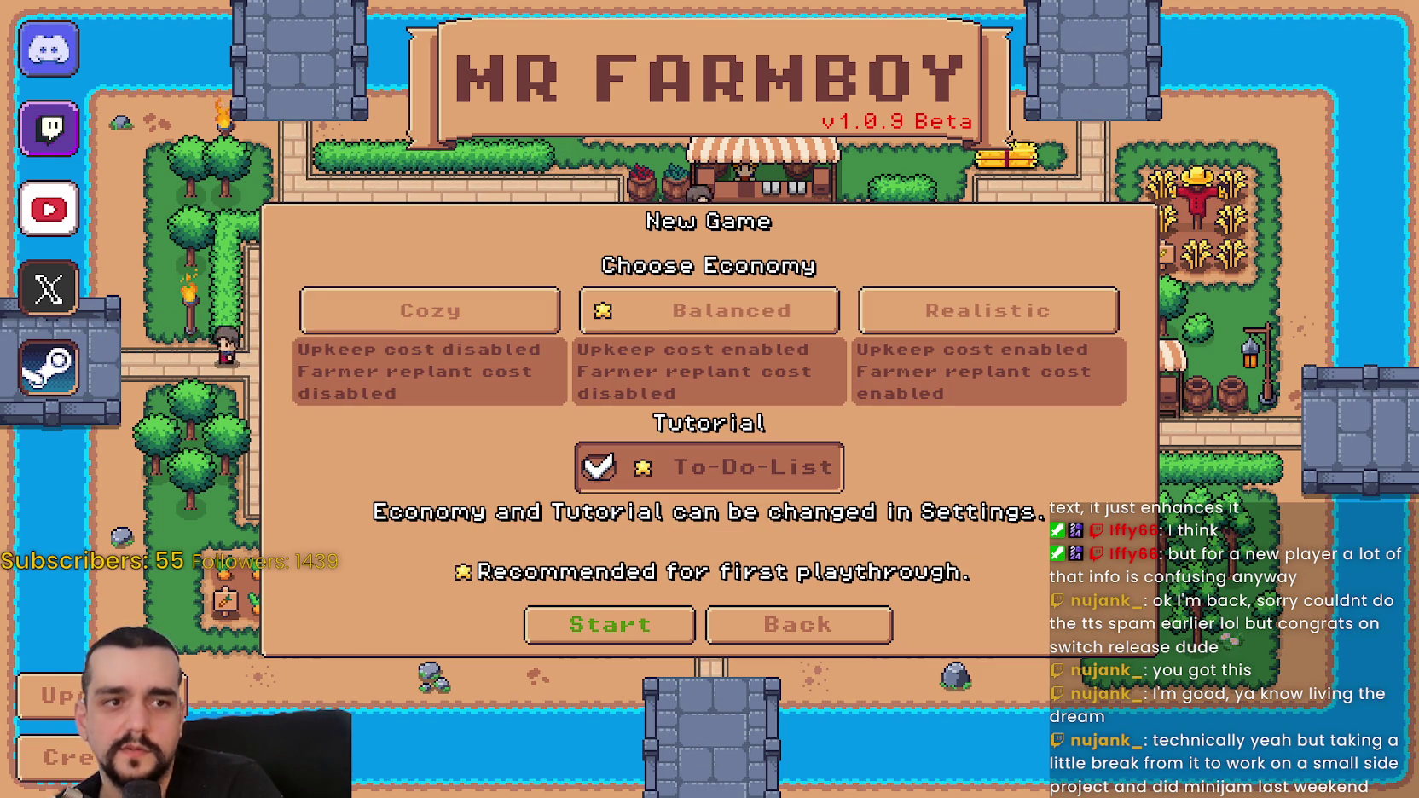
key(Escape)
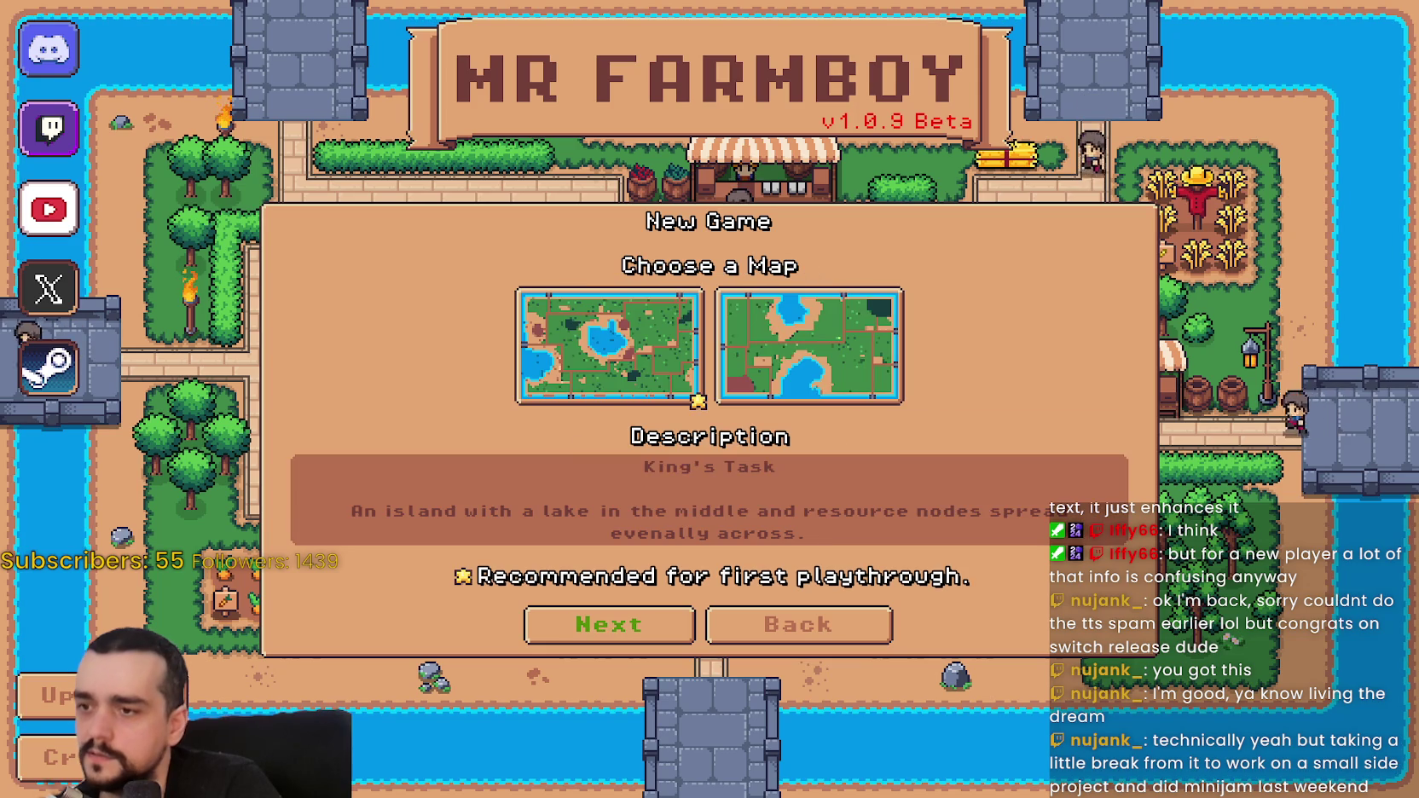
key(Return)
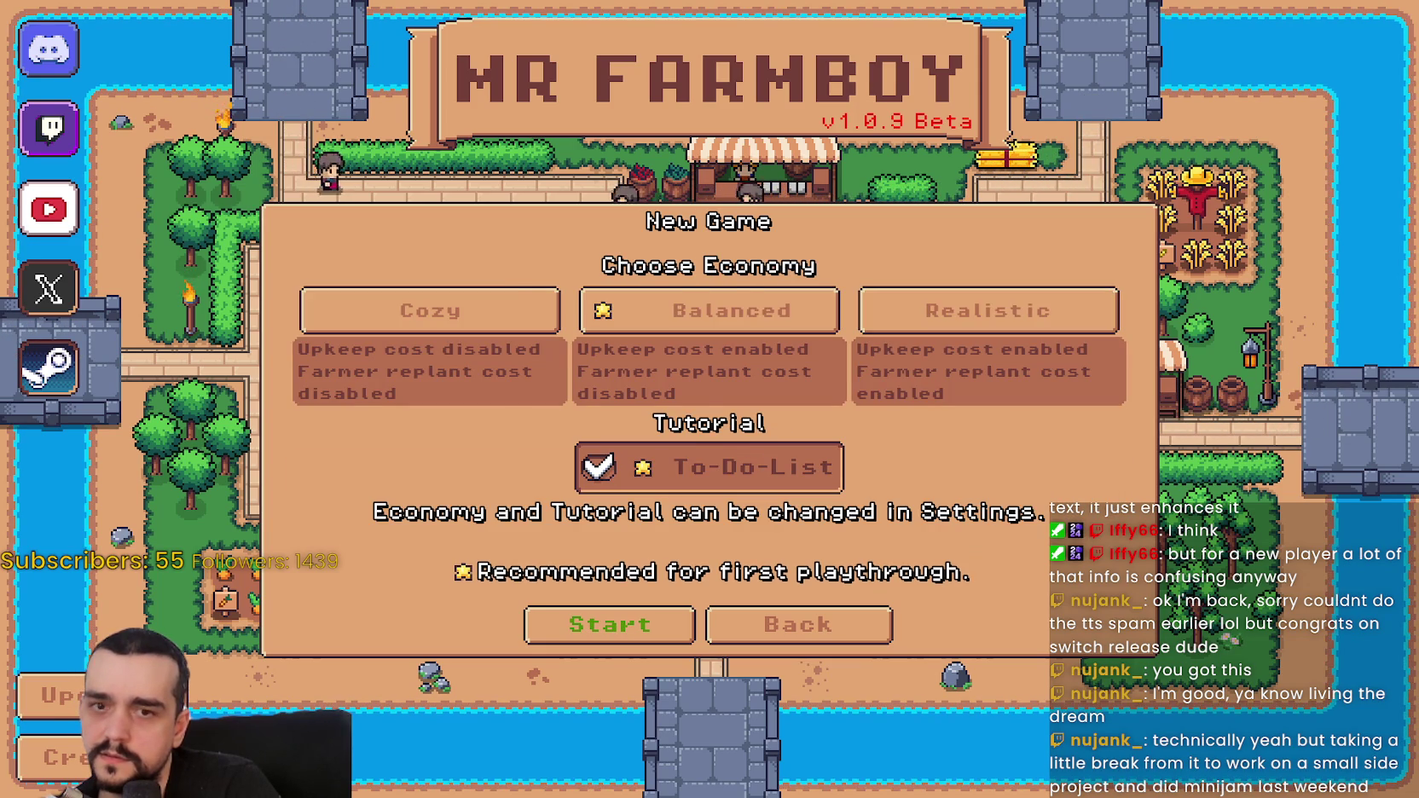
key(Escape)
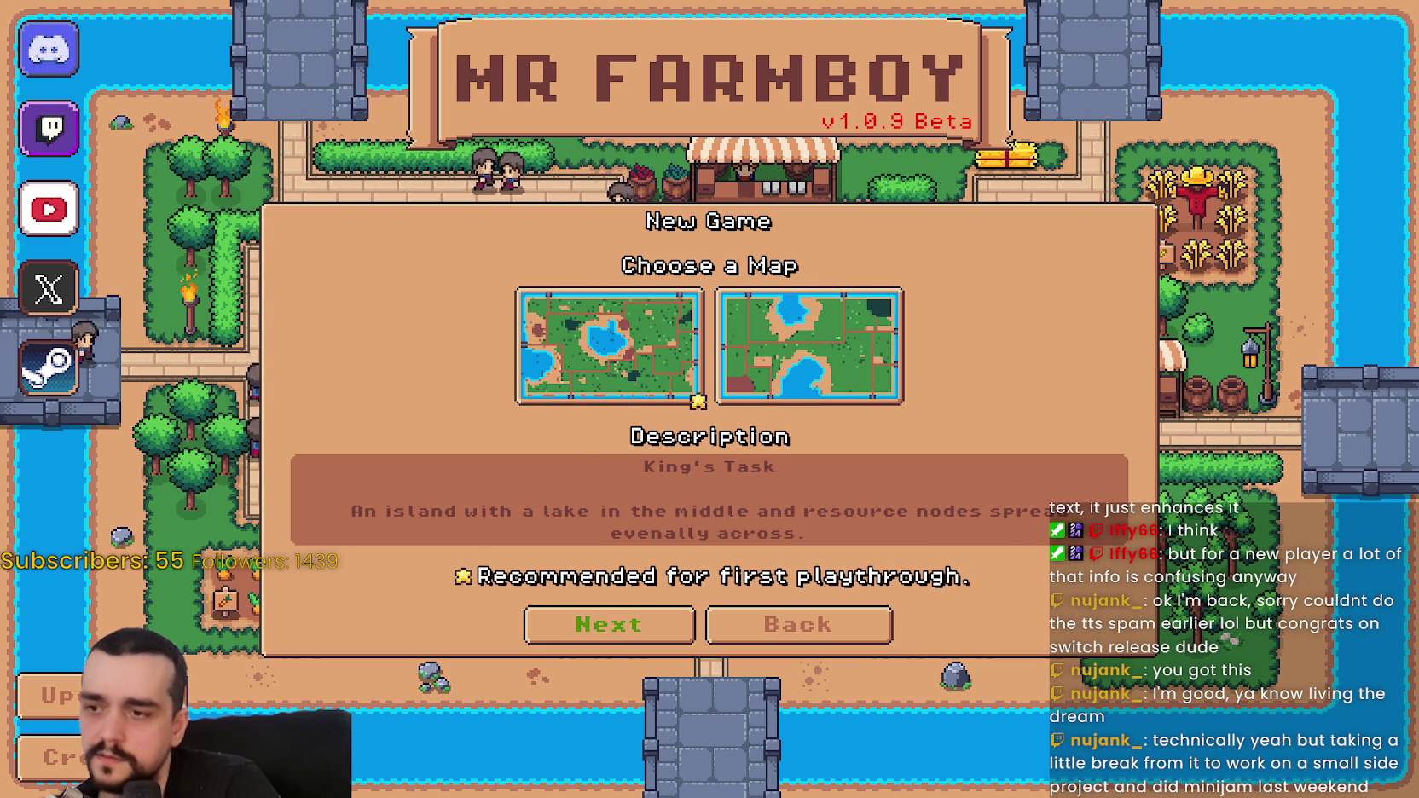
key(Return)
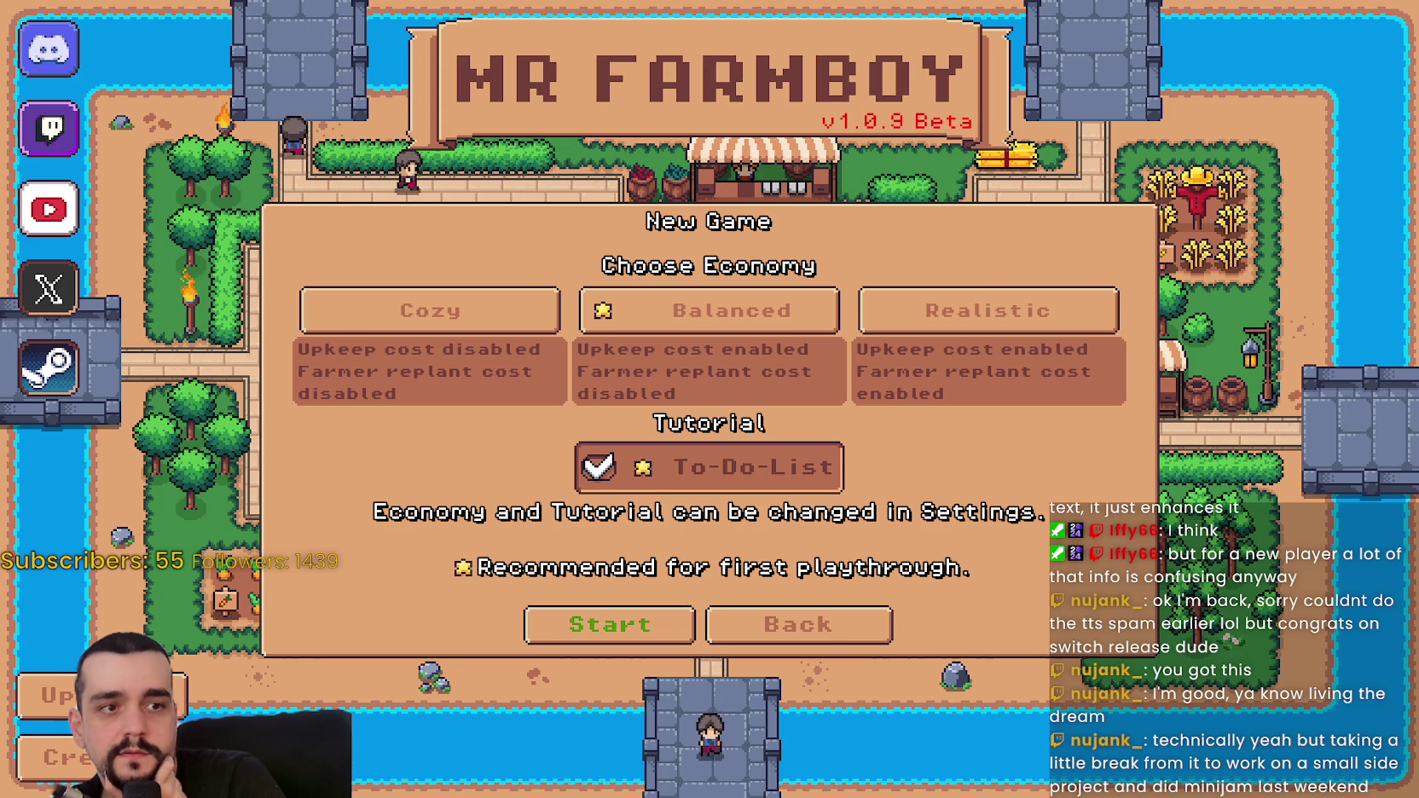
- Toggle the map and economy pages a few more times, then Alt+Tab to the Godot editor
key(Return)
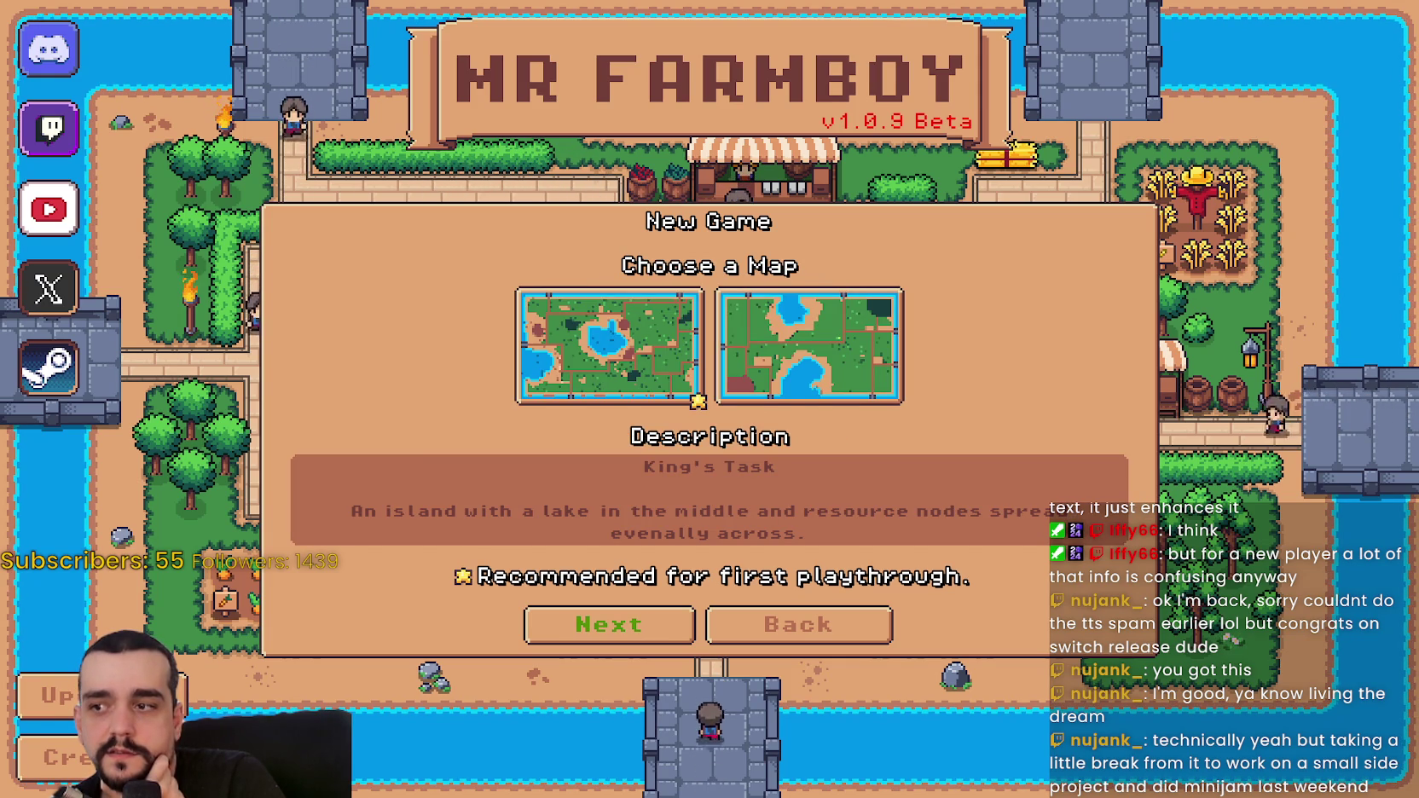
key(Return)
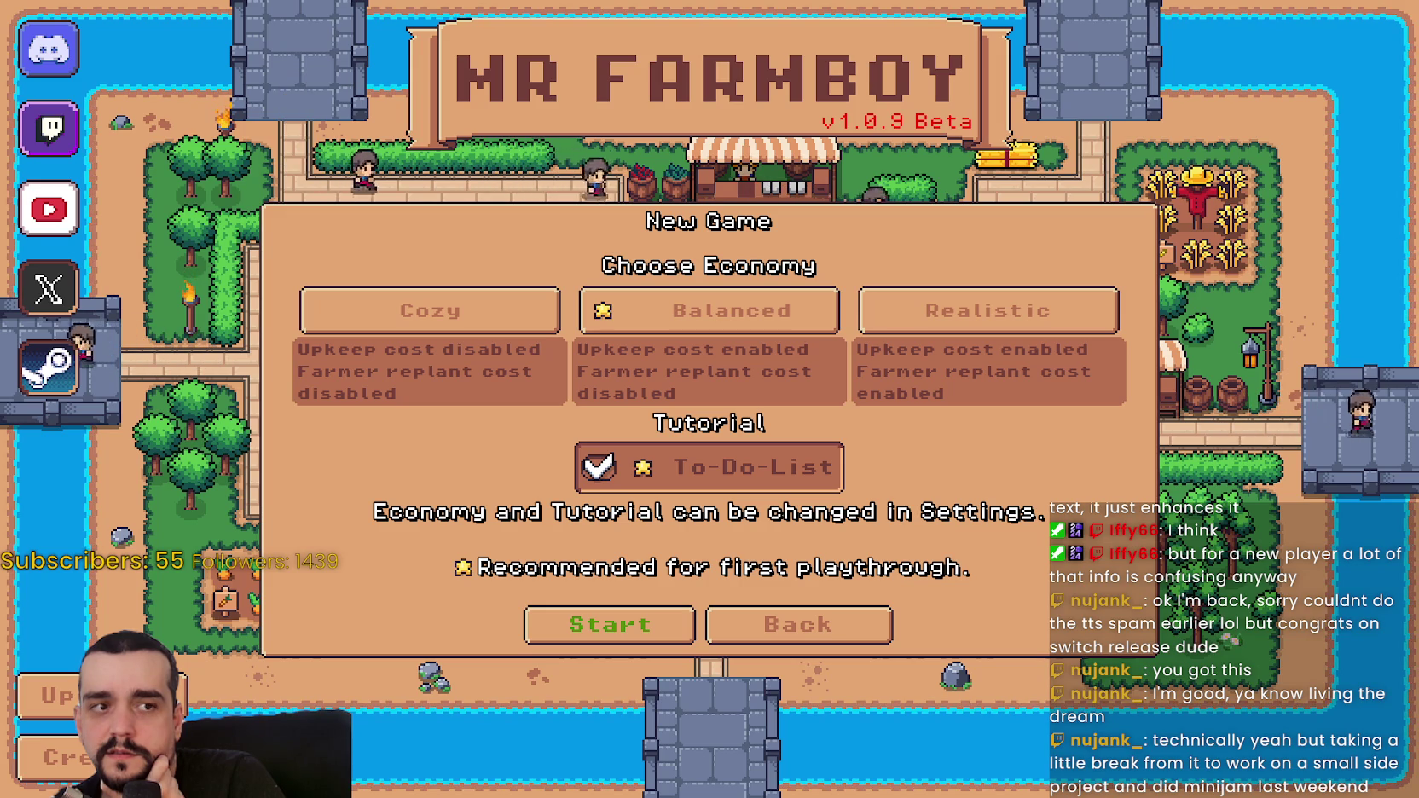
key(Escape)
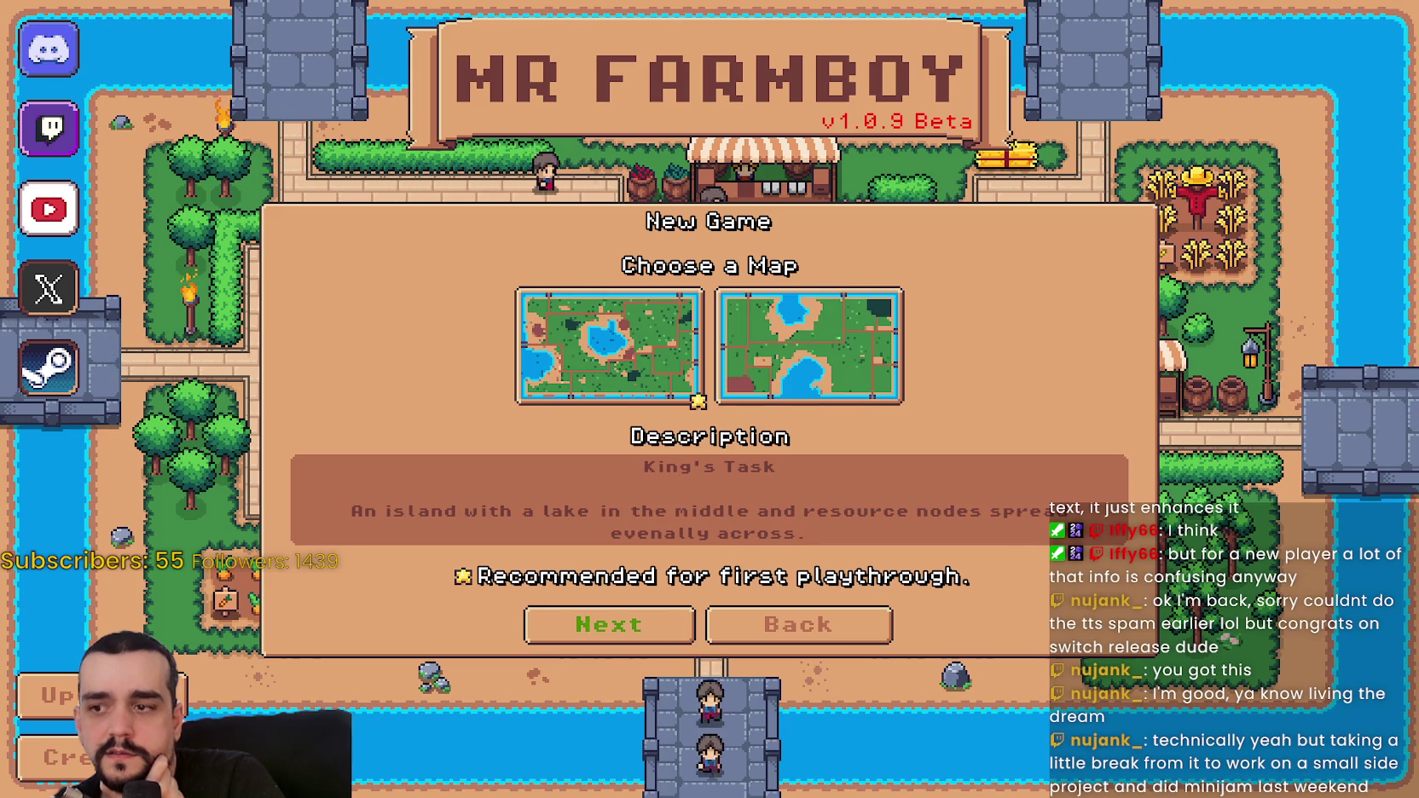
key(Return)
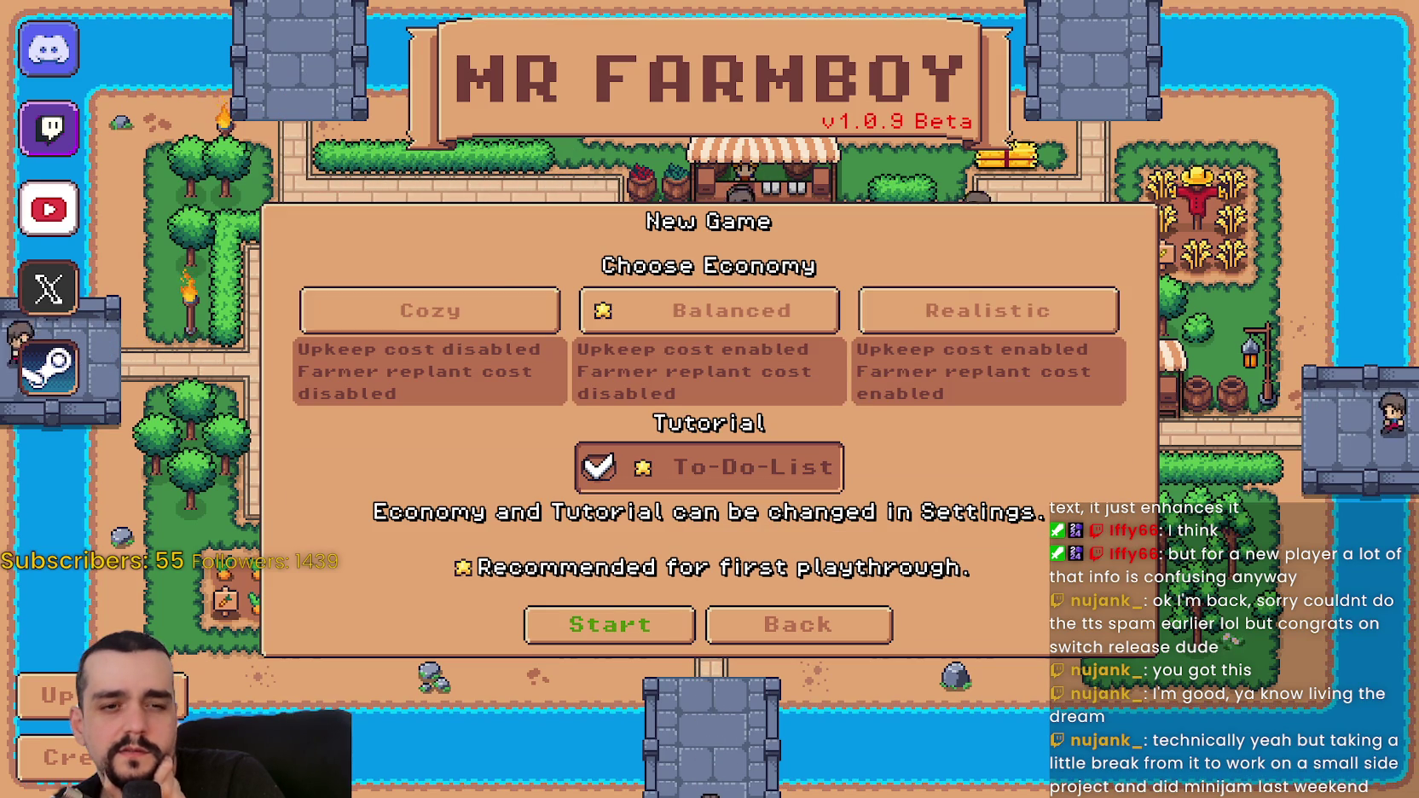
key(alt+Tab)
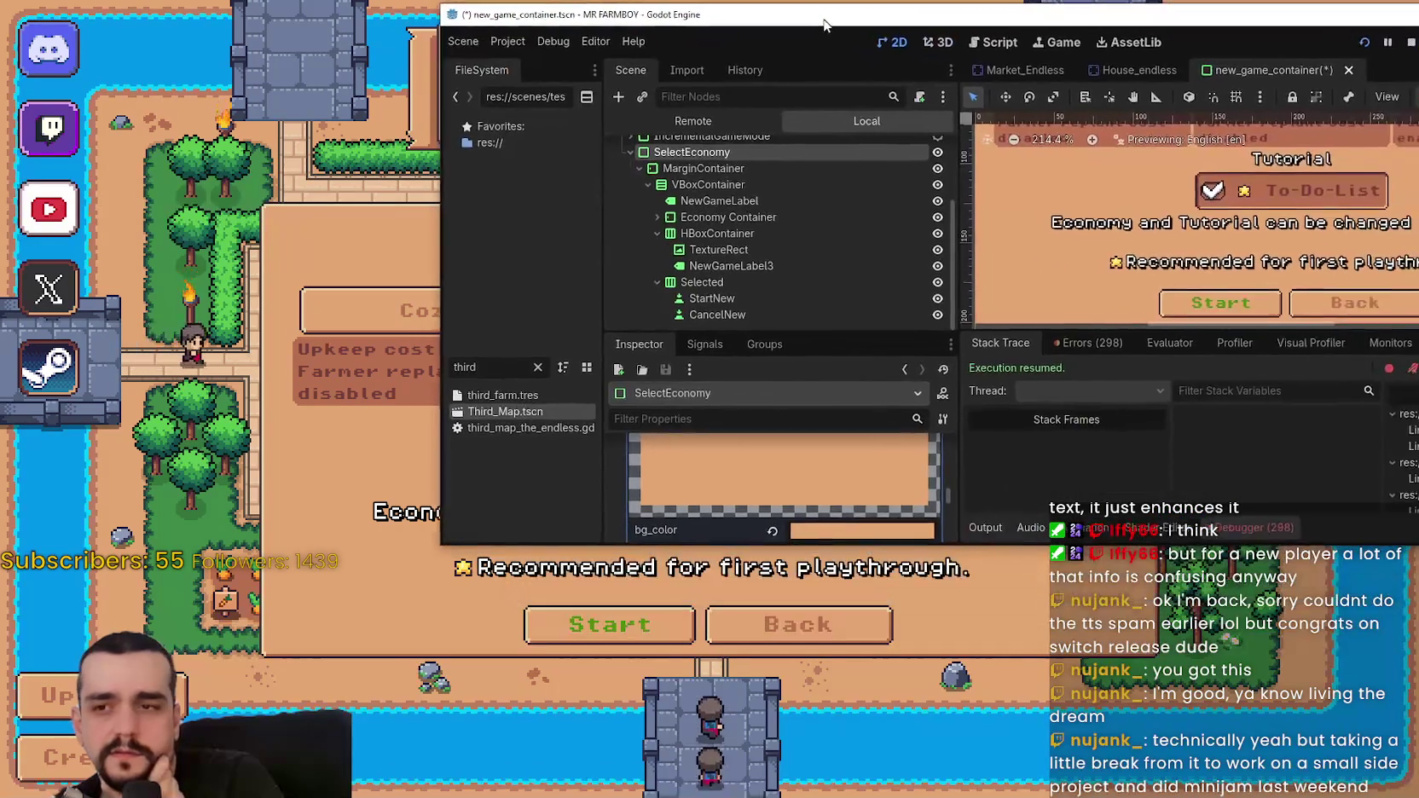
- Make SelectEconomy's HBoxContainer expand and center vertically via the container sizing popup
drag(762, 19, 914, 24)
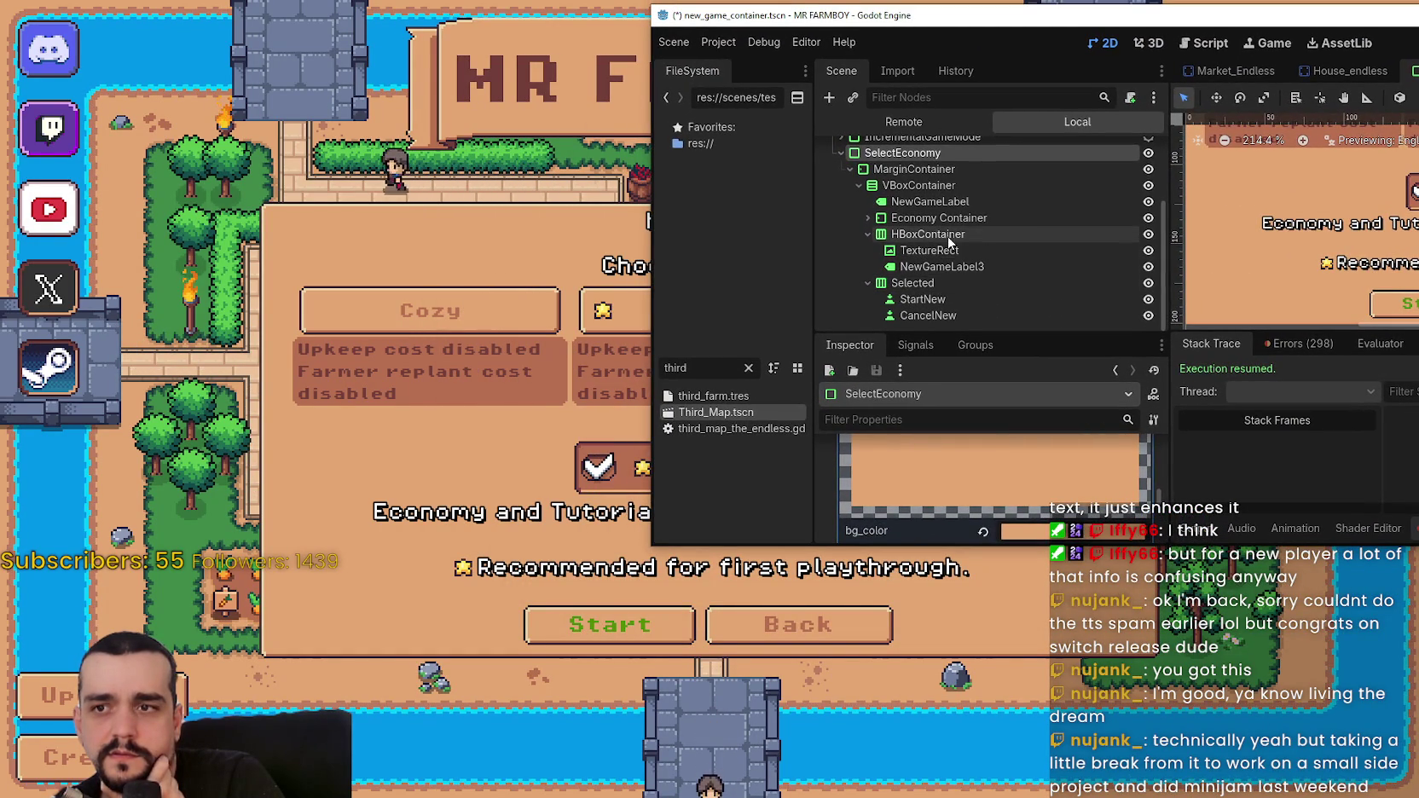
click(1015, 234)
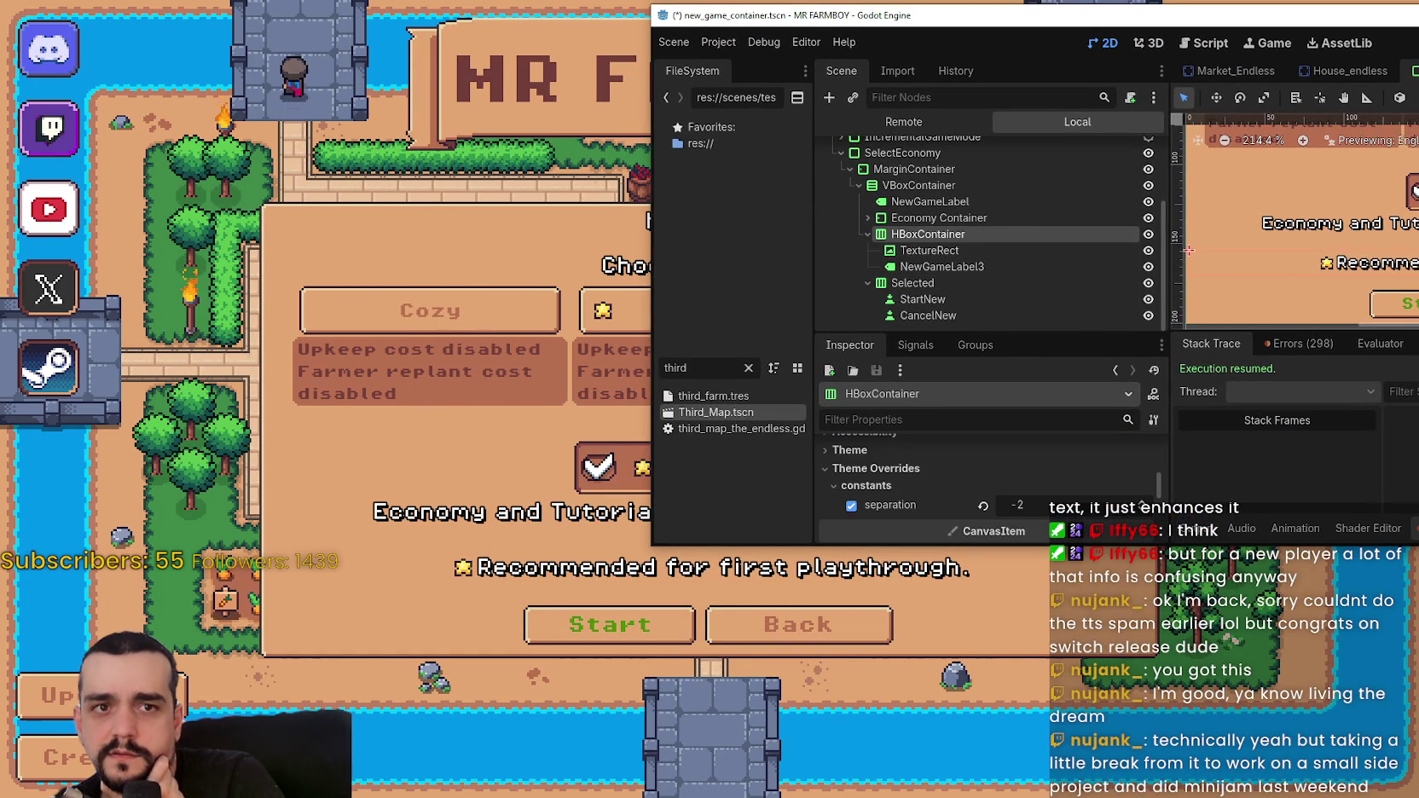
click(1295, 97)
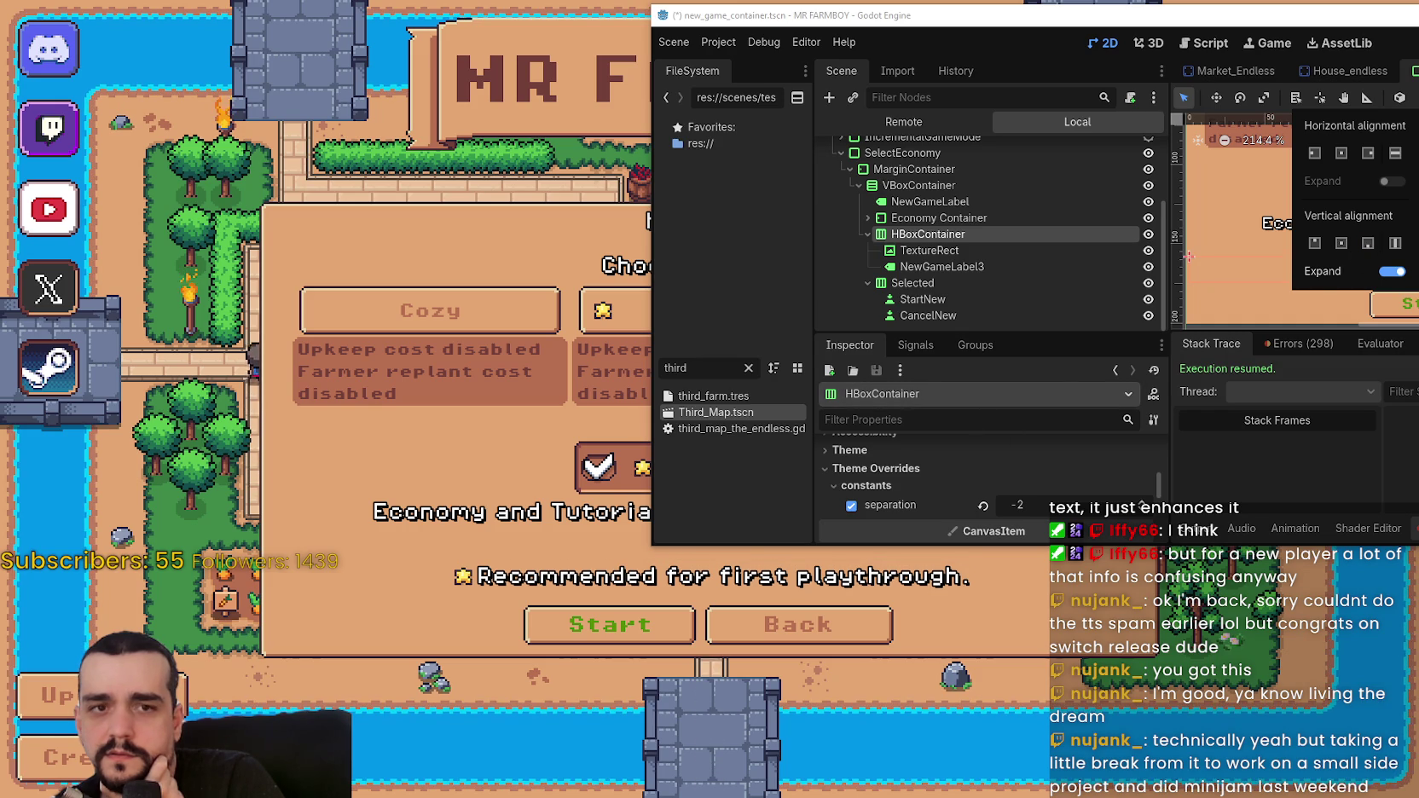
click(942, 285)
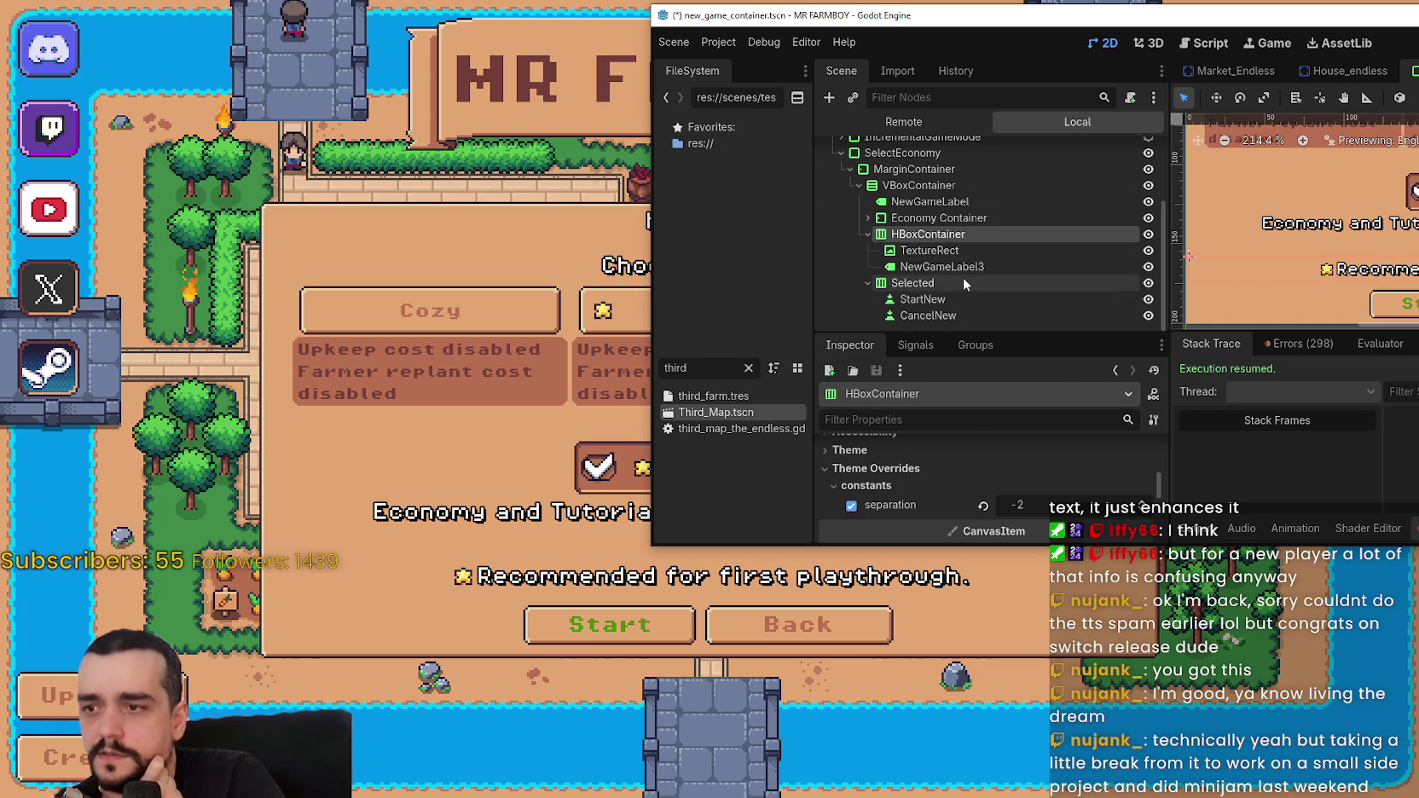
scroll(962, 278, up, 5)
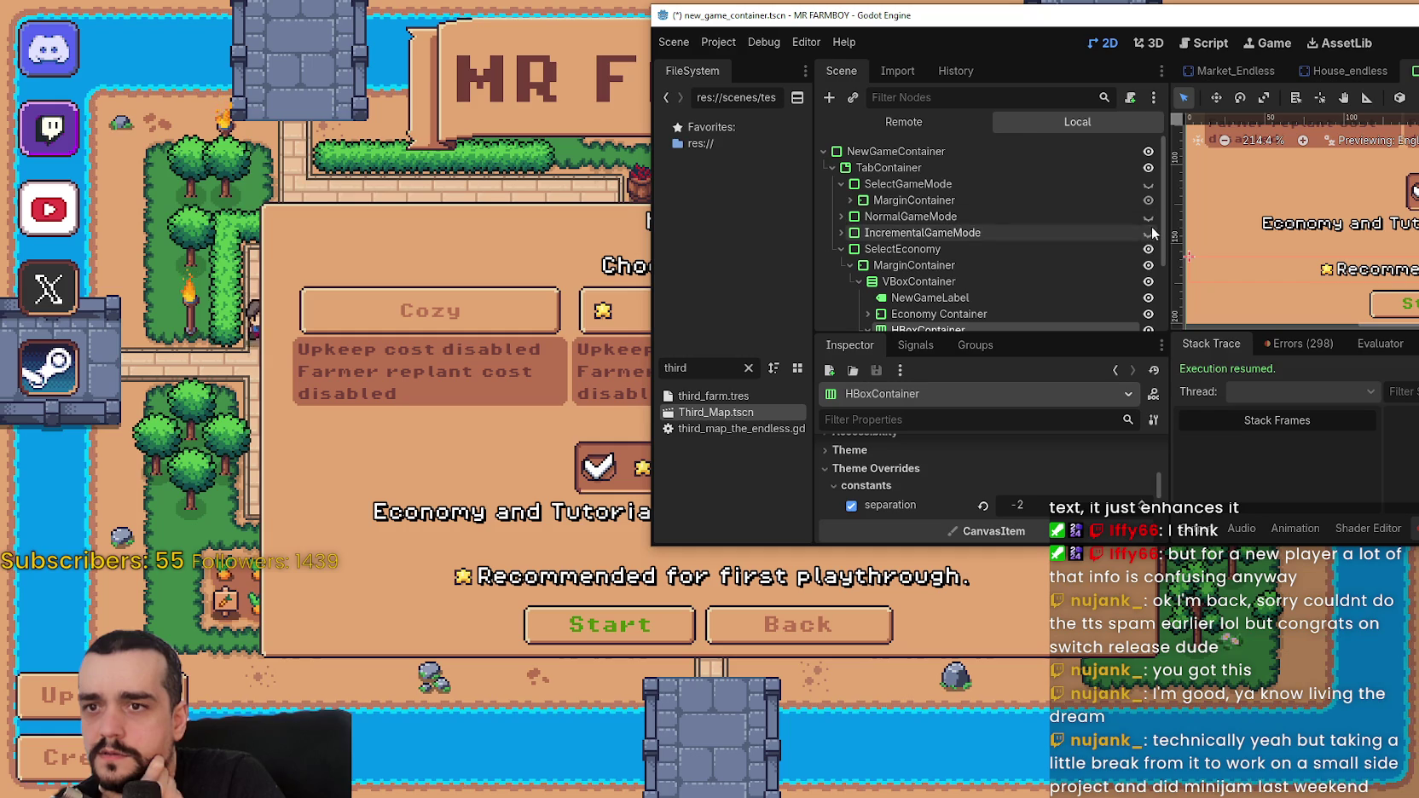
- Toggle visibility eyes to preview the NormalGameMode, SelectEconomy and SelectGameMode pages
click(1148, 216)
click(1148, 249)
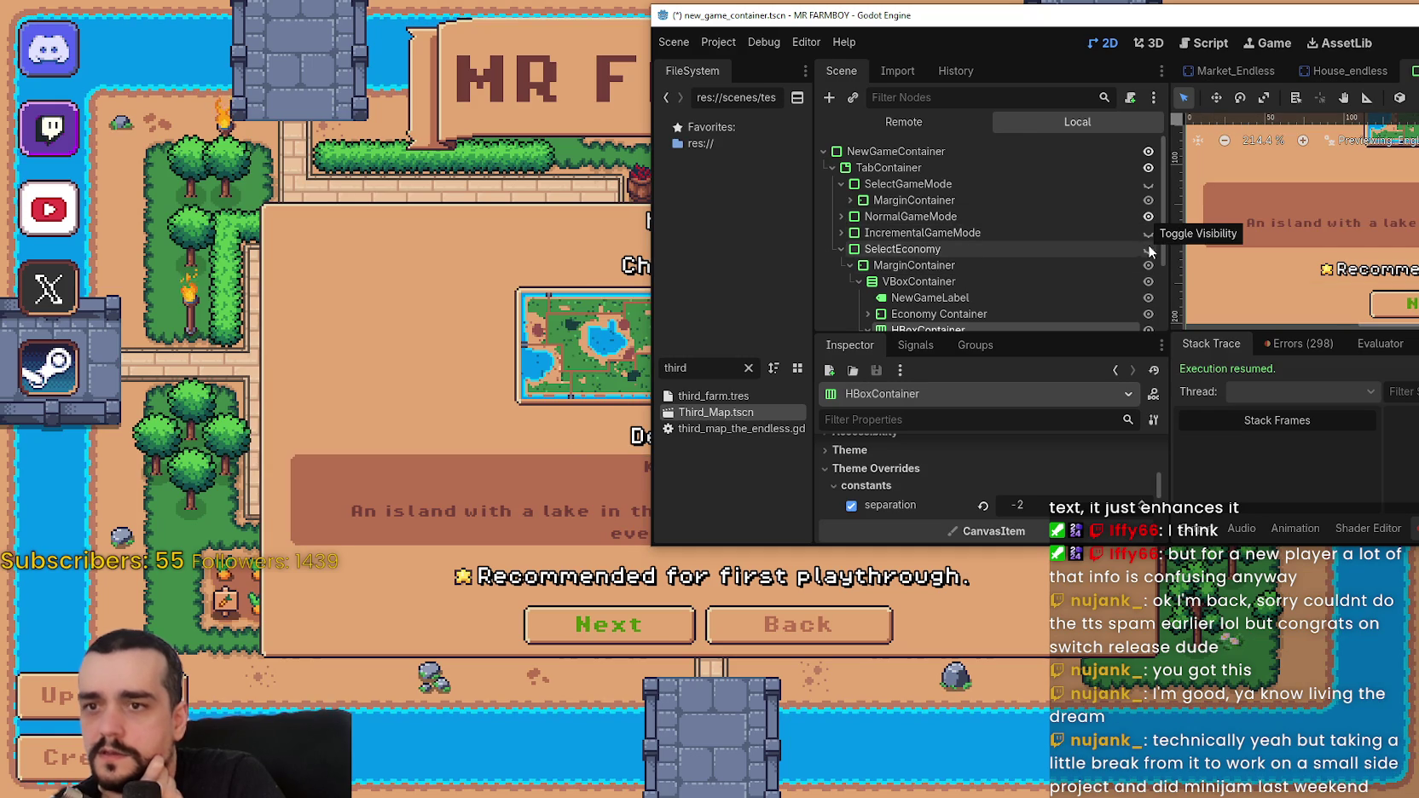
click(1148, 249)
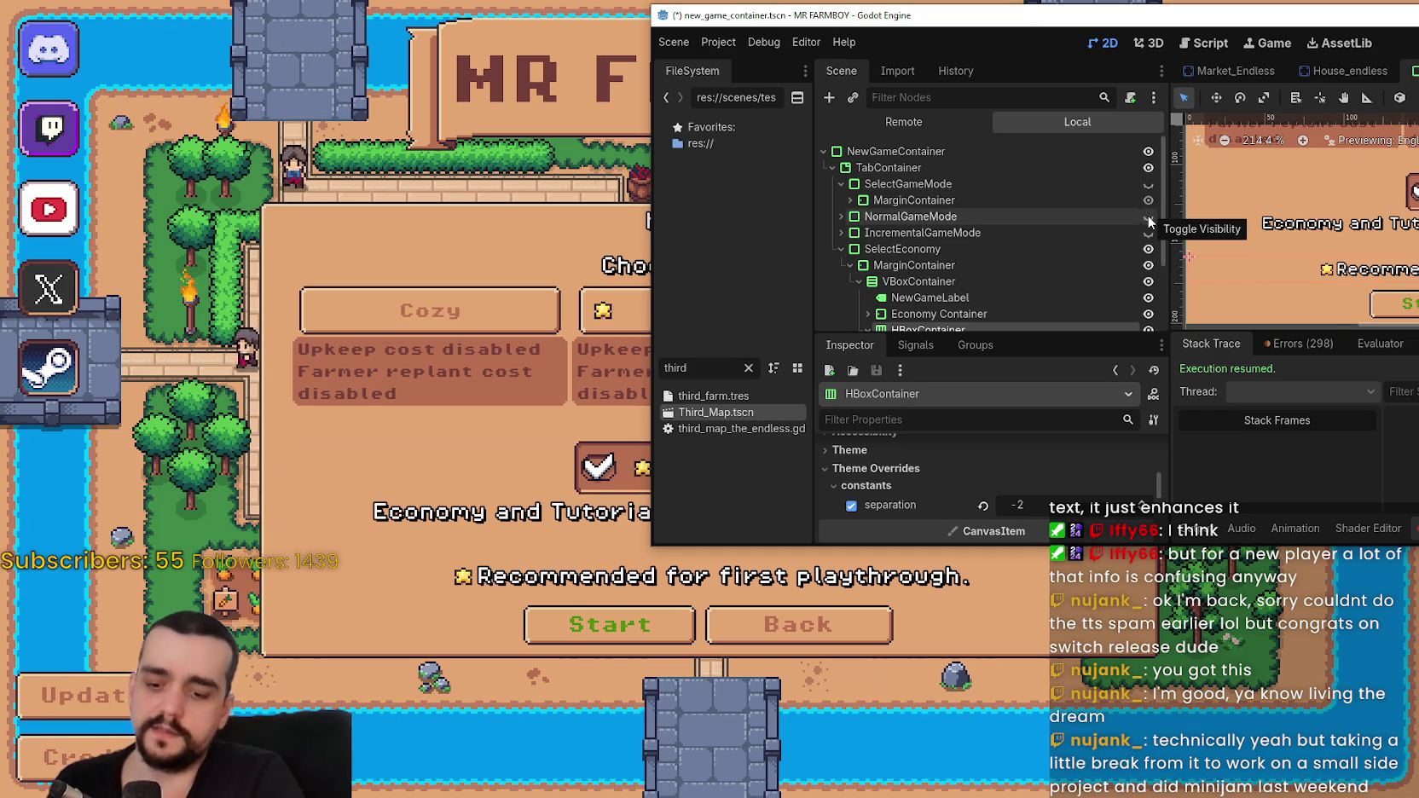
click(1149, 217)
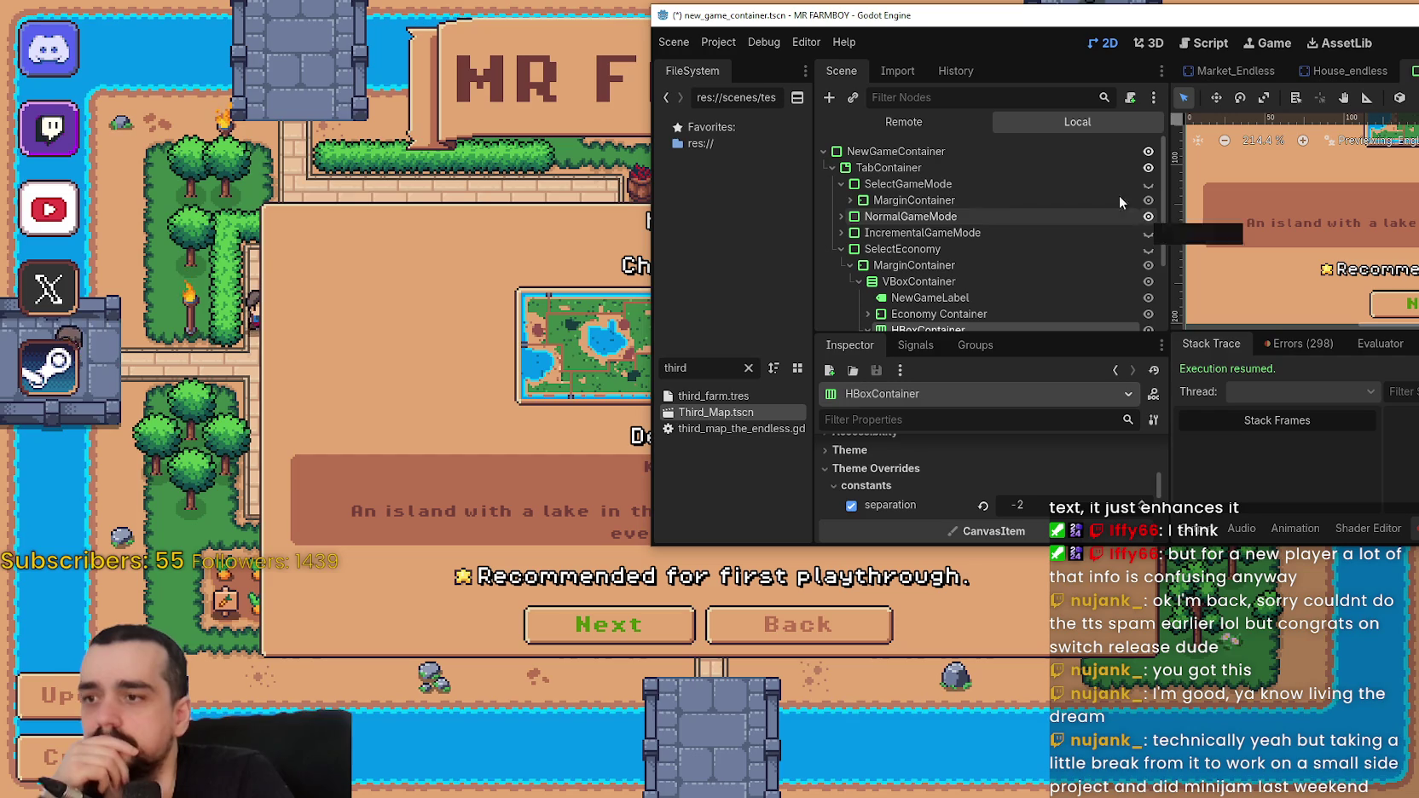
drag(962, 17, 948, 16)
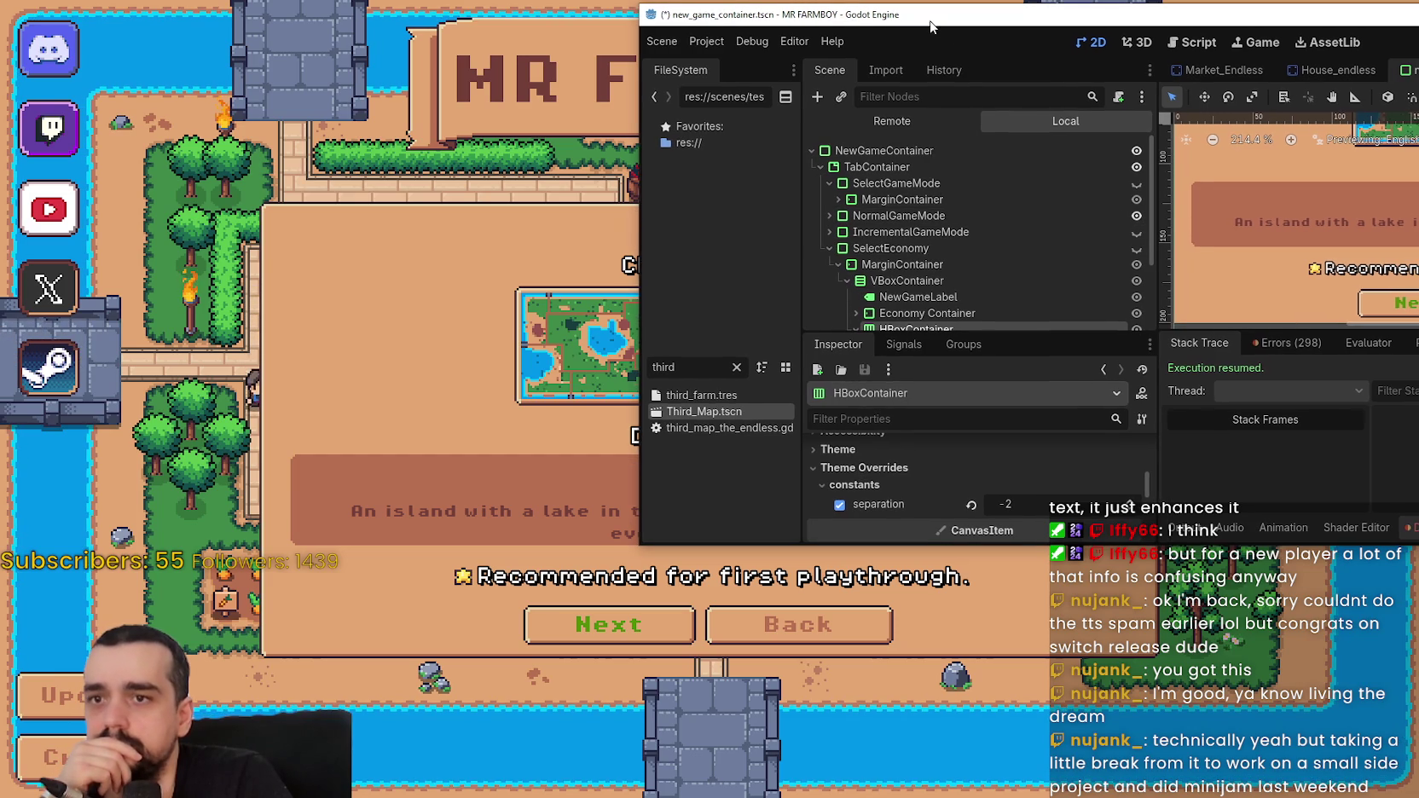
click(1133, 183)
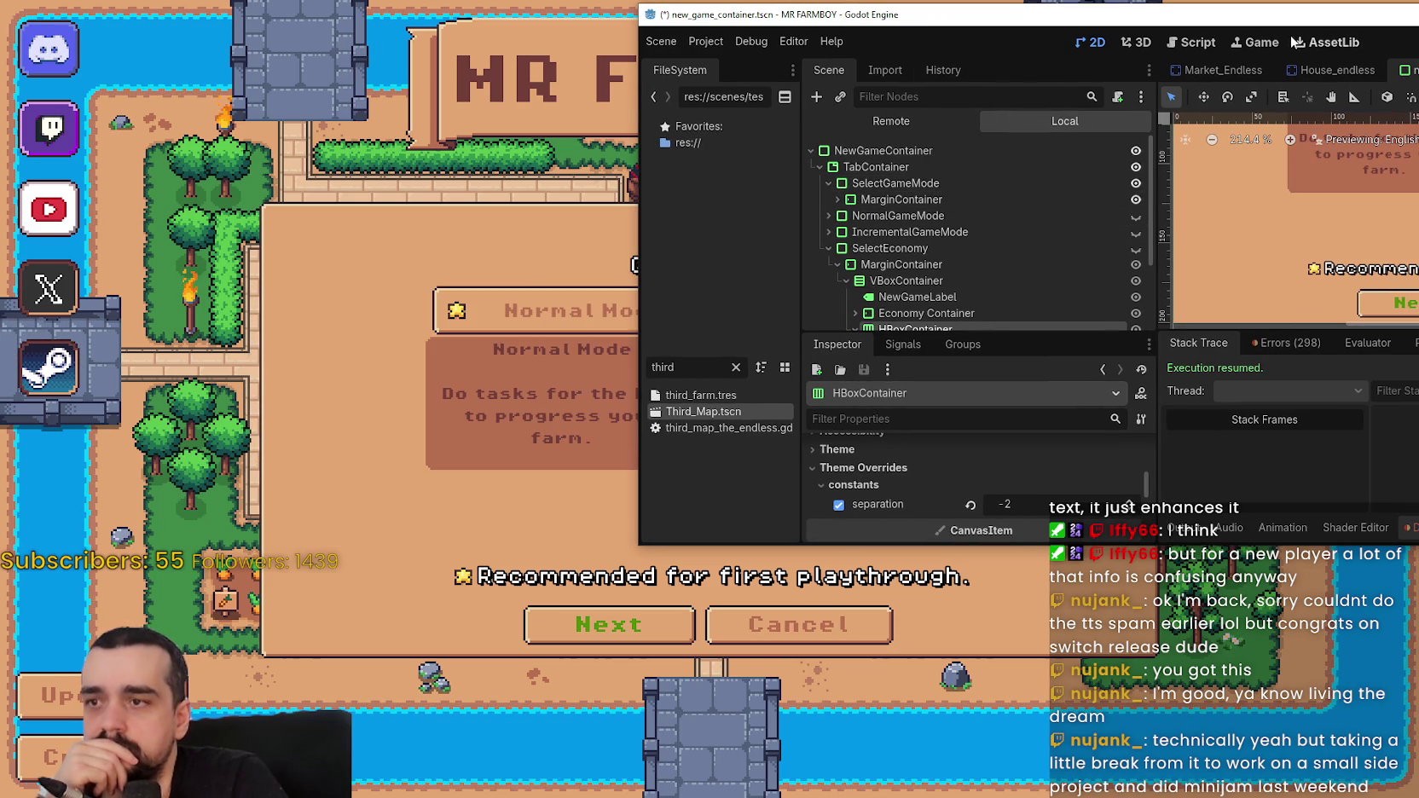
- Cycle page visibility again, finishing on the IncrementalGameMode page with The Endless map
drag(1125, 15, 1296, 26)
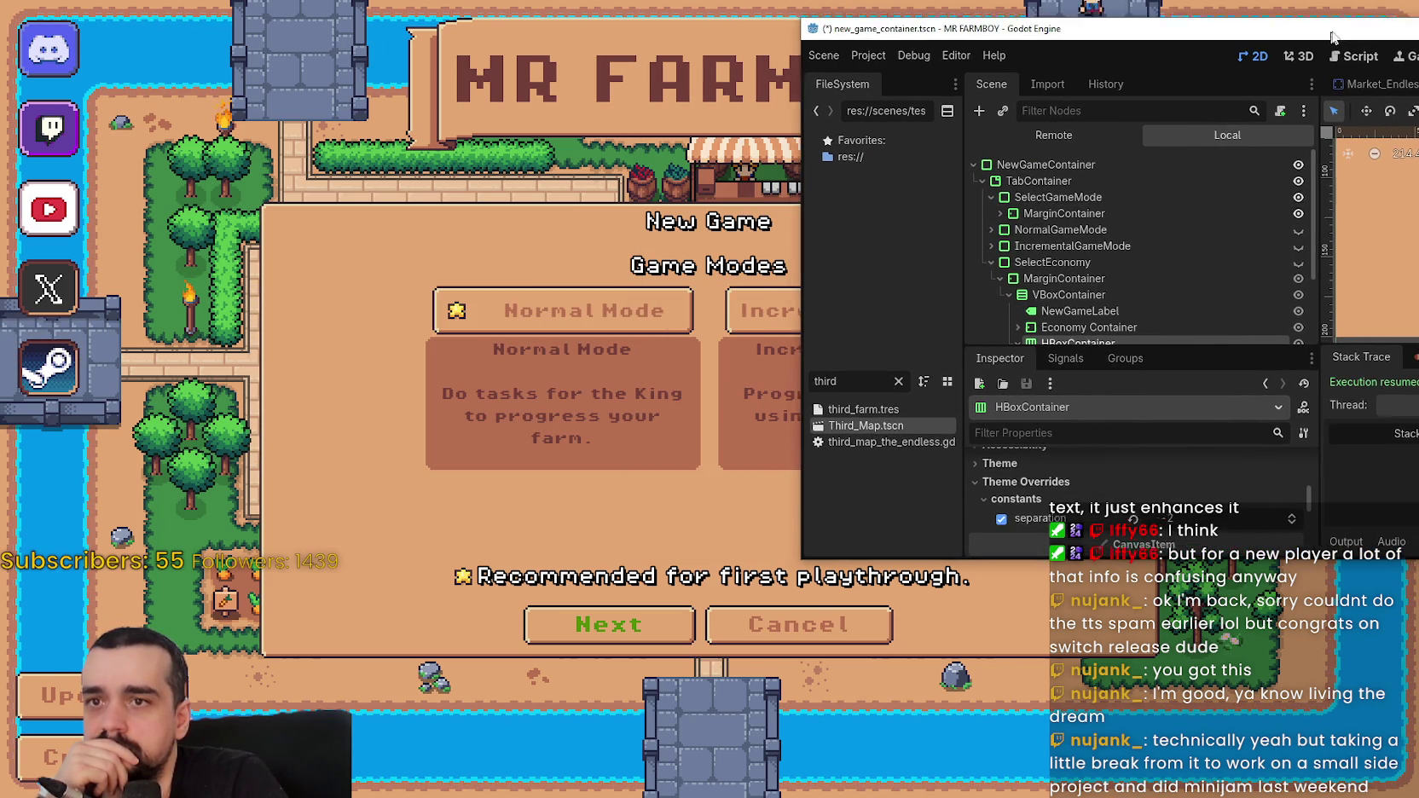
click(1305, 229)
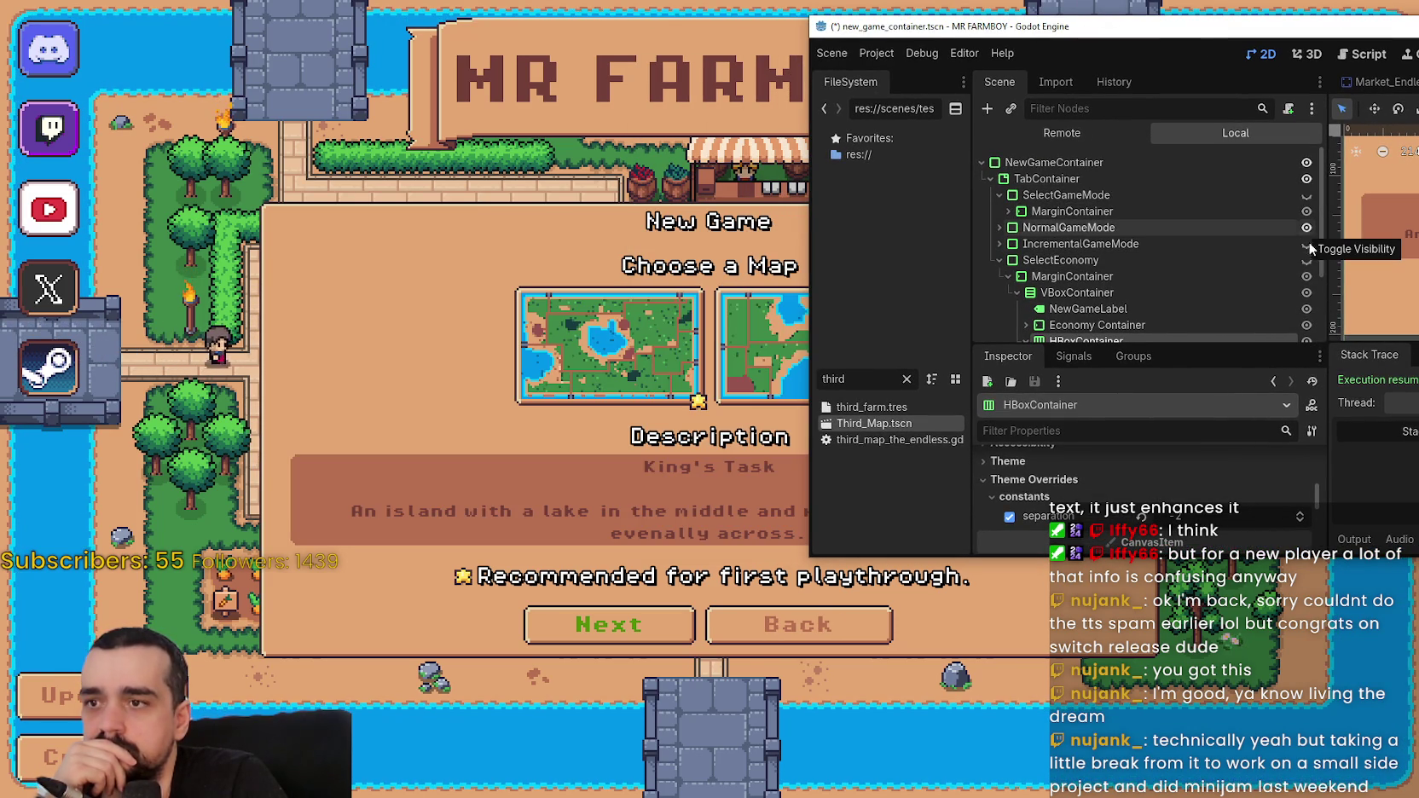
click(1305, 261)
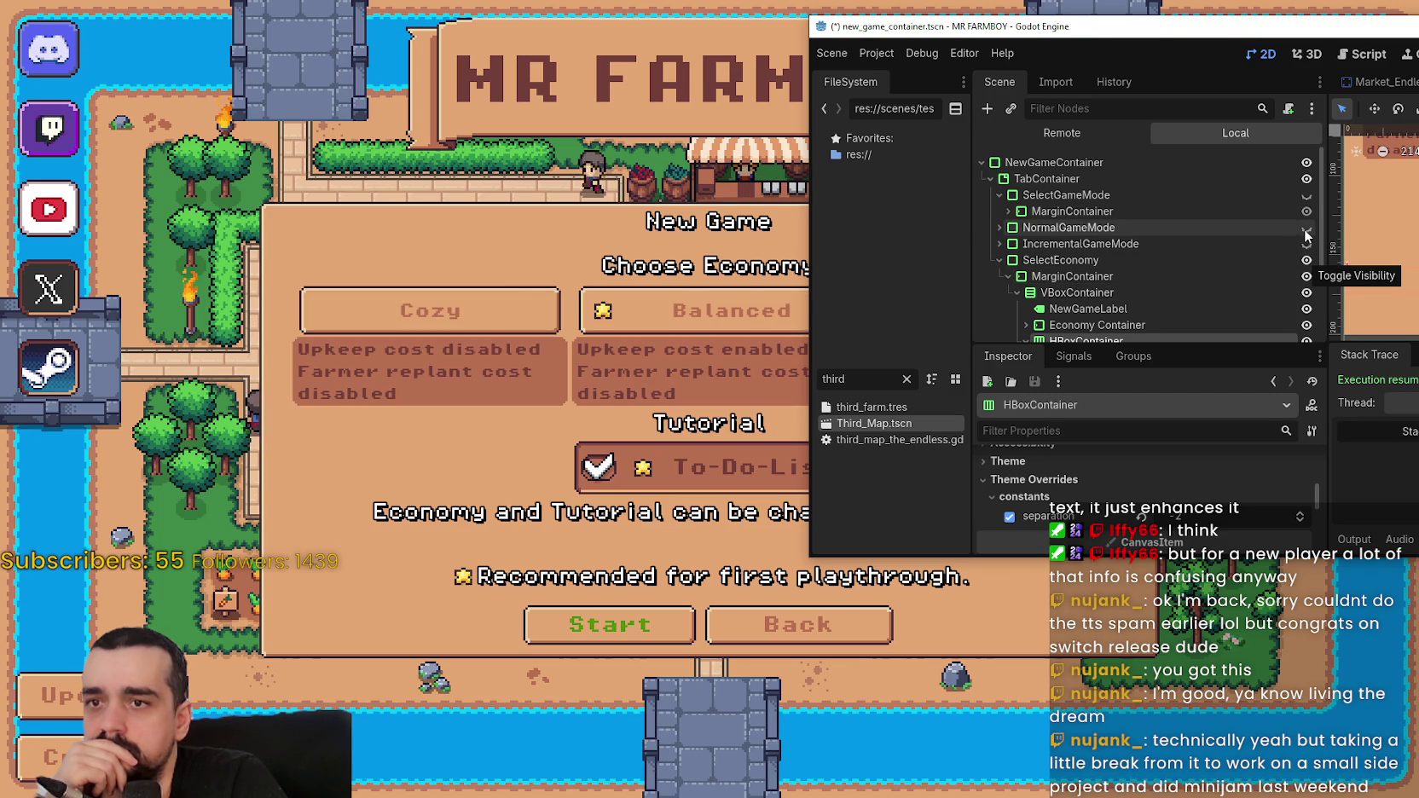
click(1305, 228)
click(1305, 229)
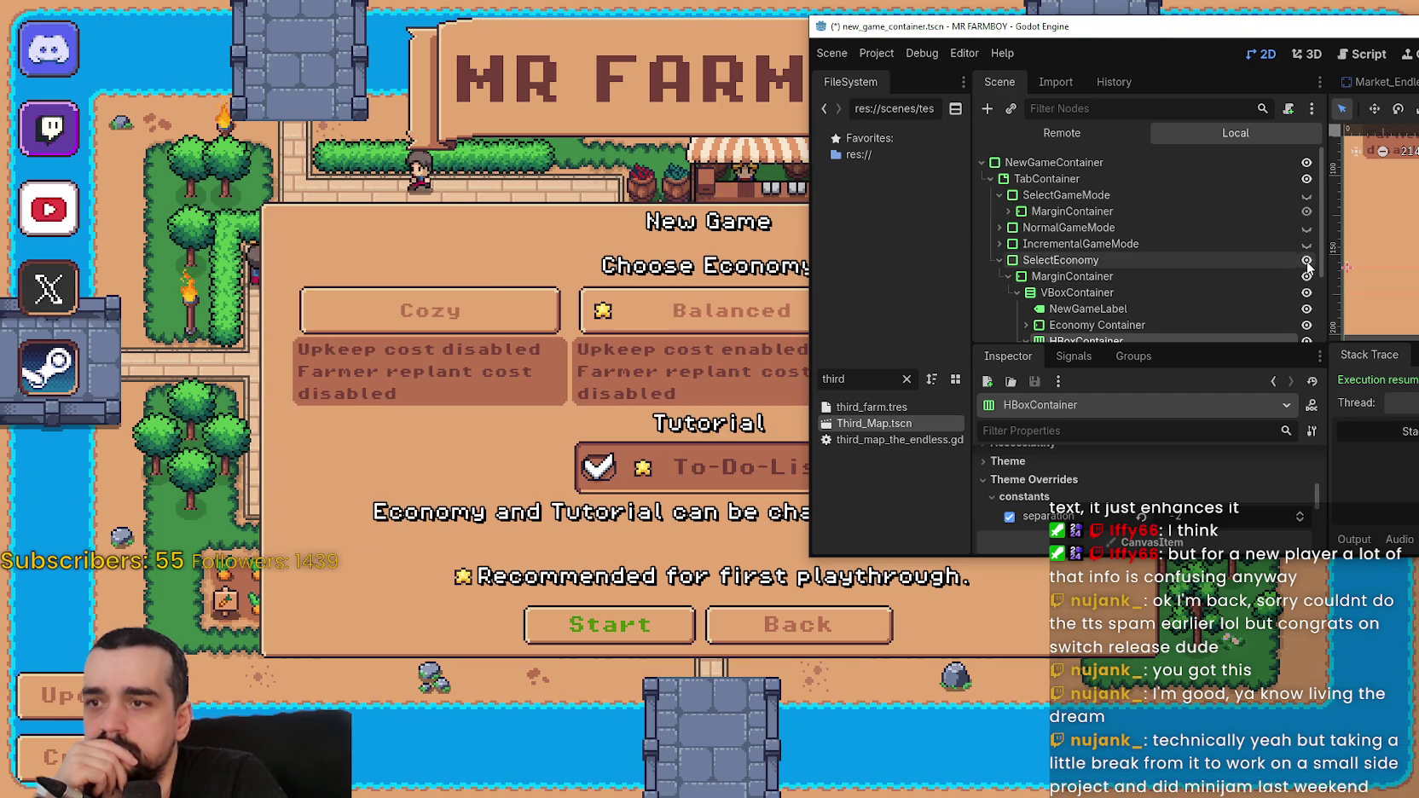
click(1305, 196)
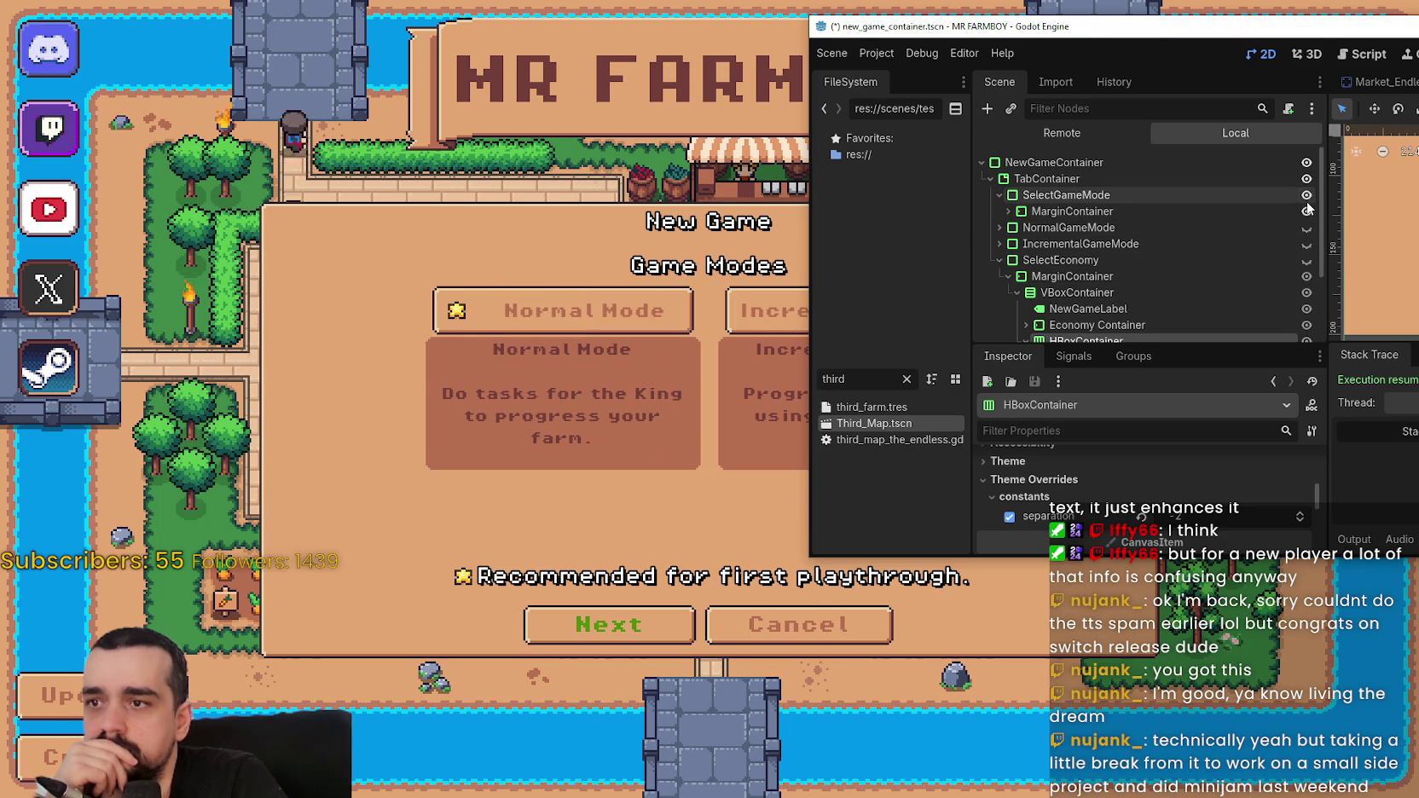
click(1306, 245)
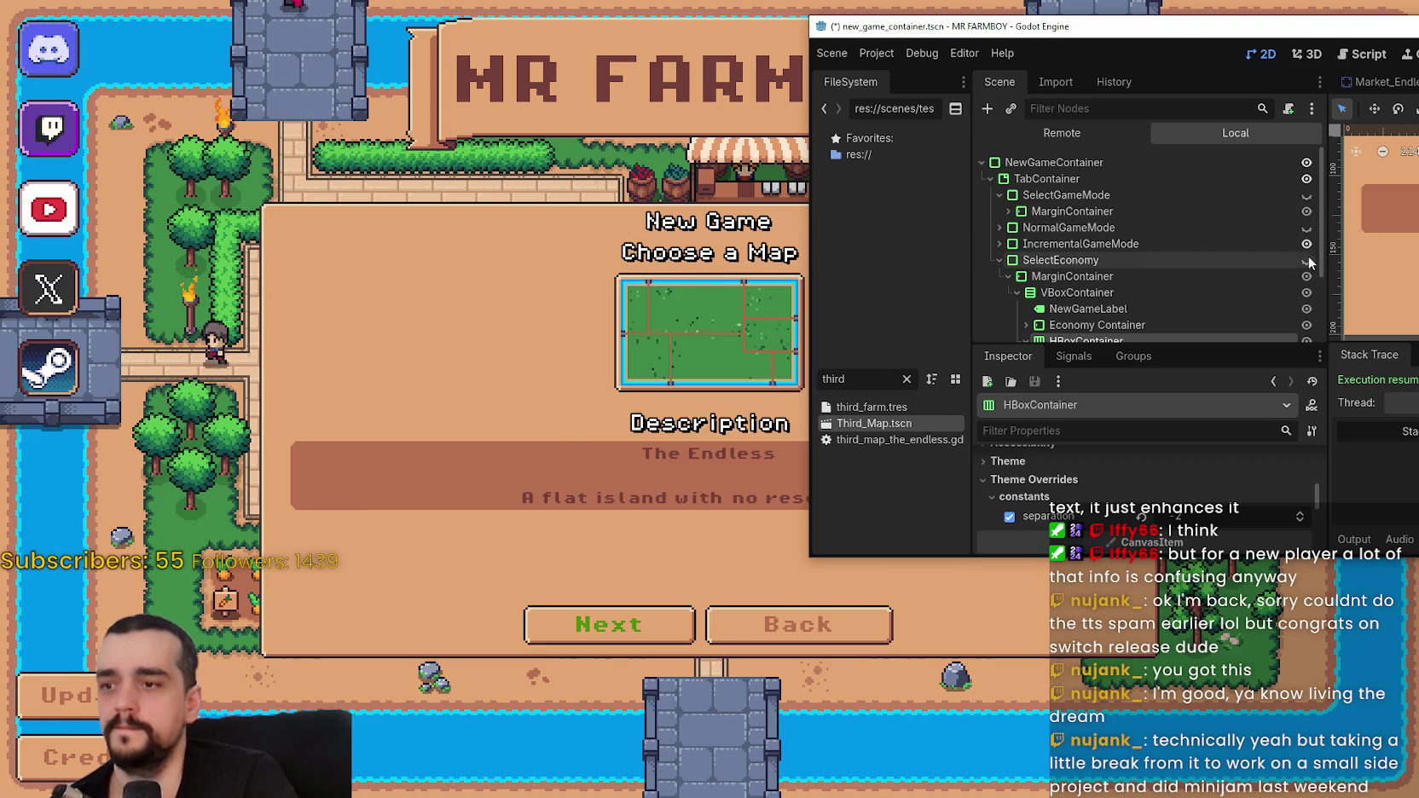
click(1306, 260)
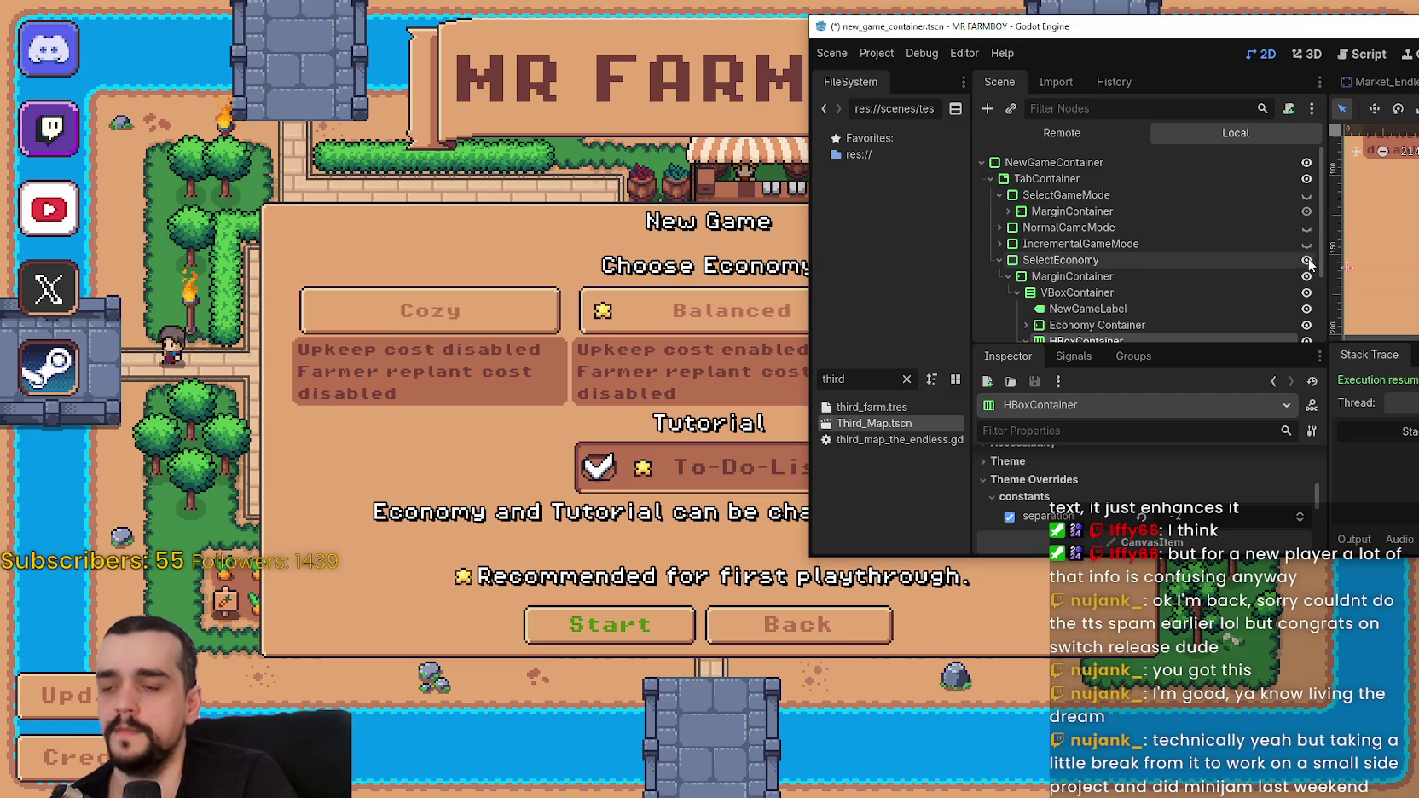
click(997, 260)
click(997, 260)
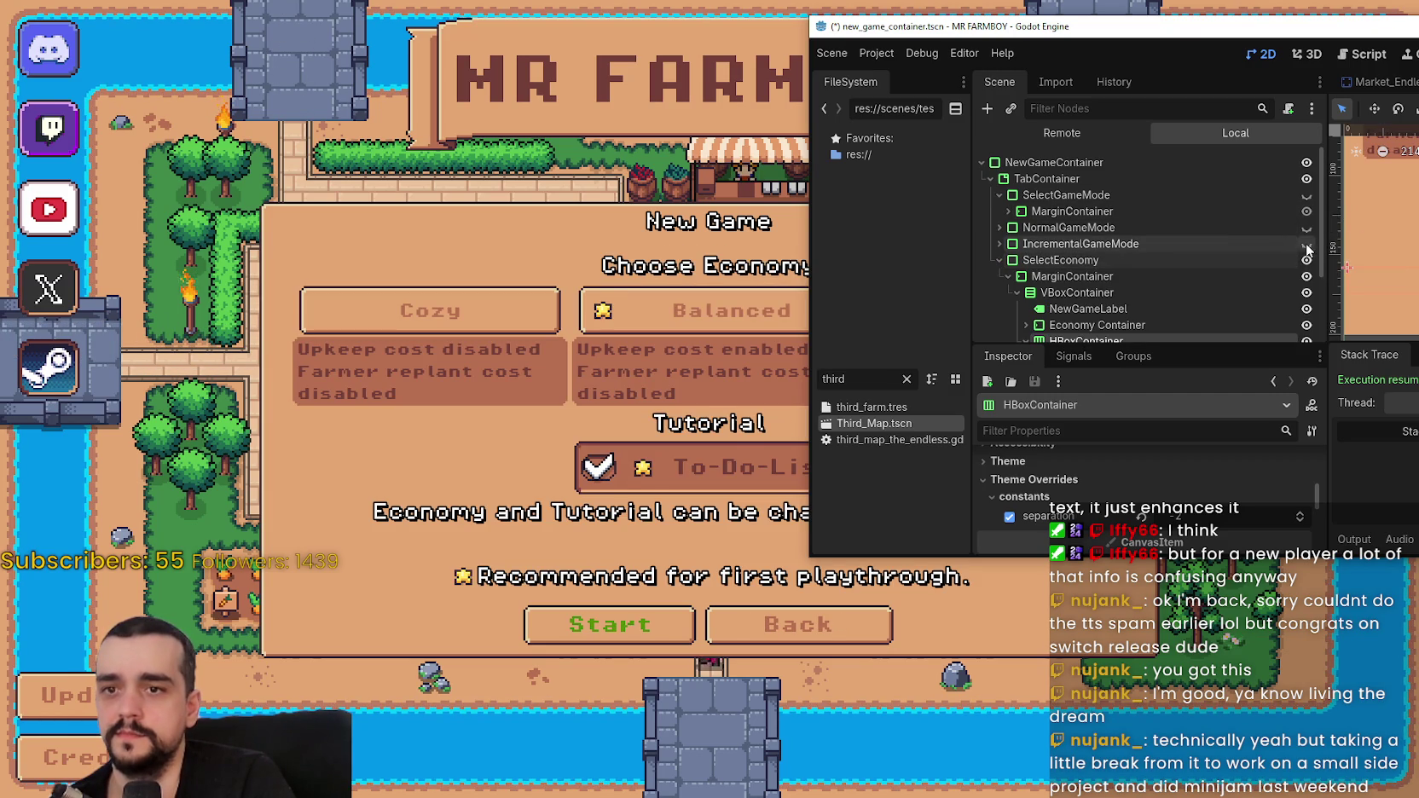
click(1306, 244)
click(1306, 260)
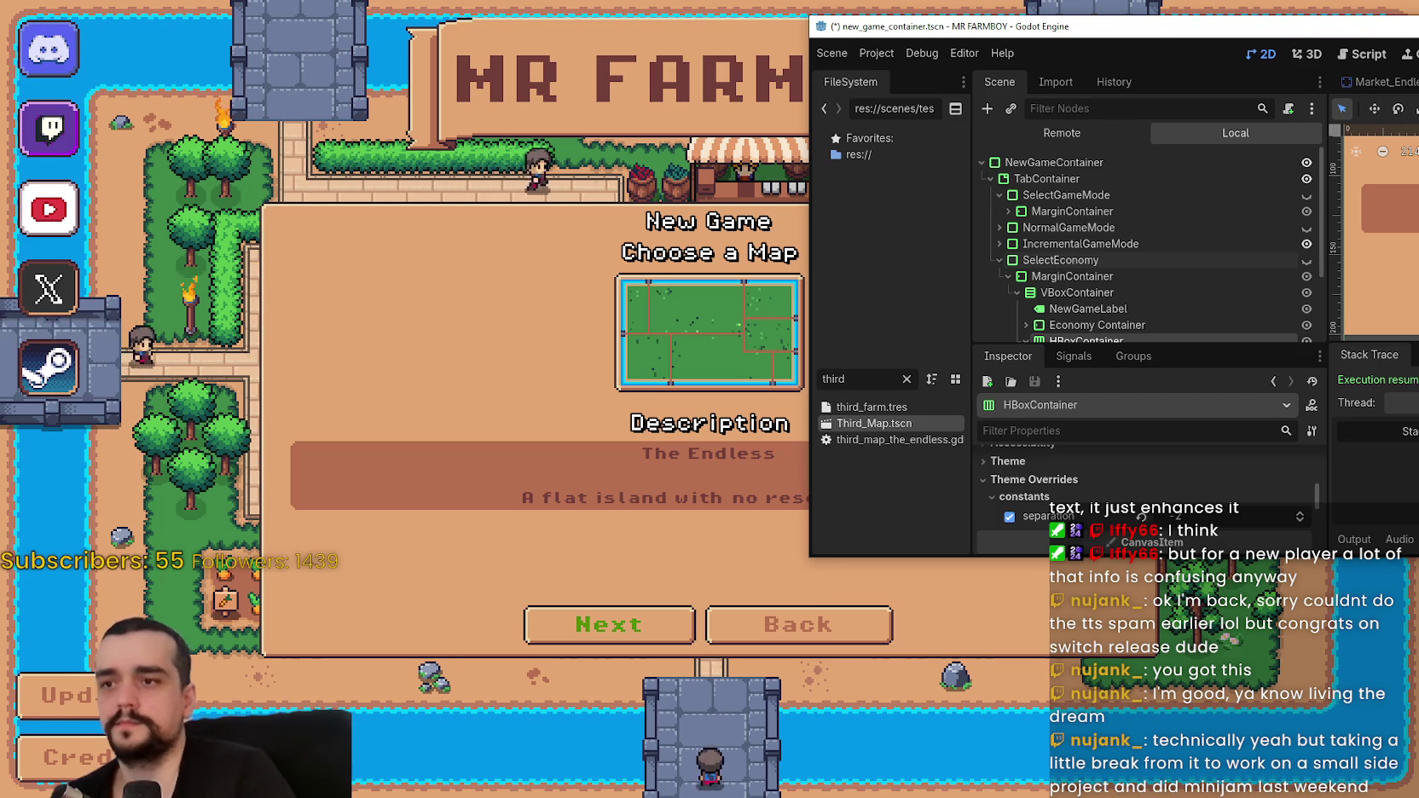
- Switch the running game's map to King's Task, then close the game
drag(1073, 29, 1417, 60)
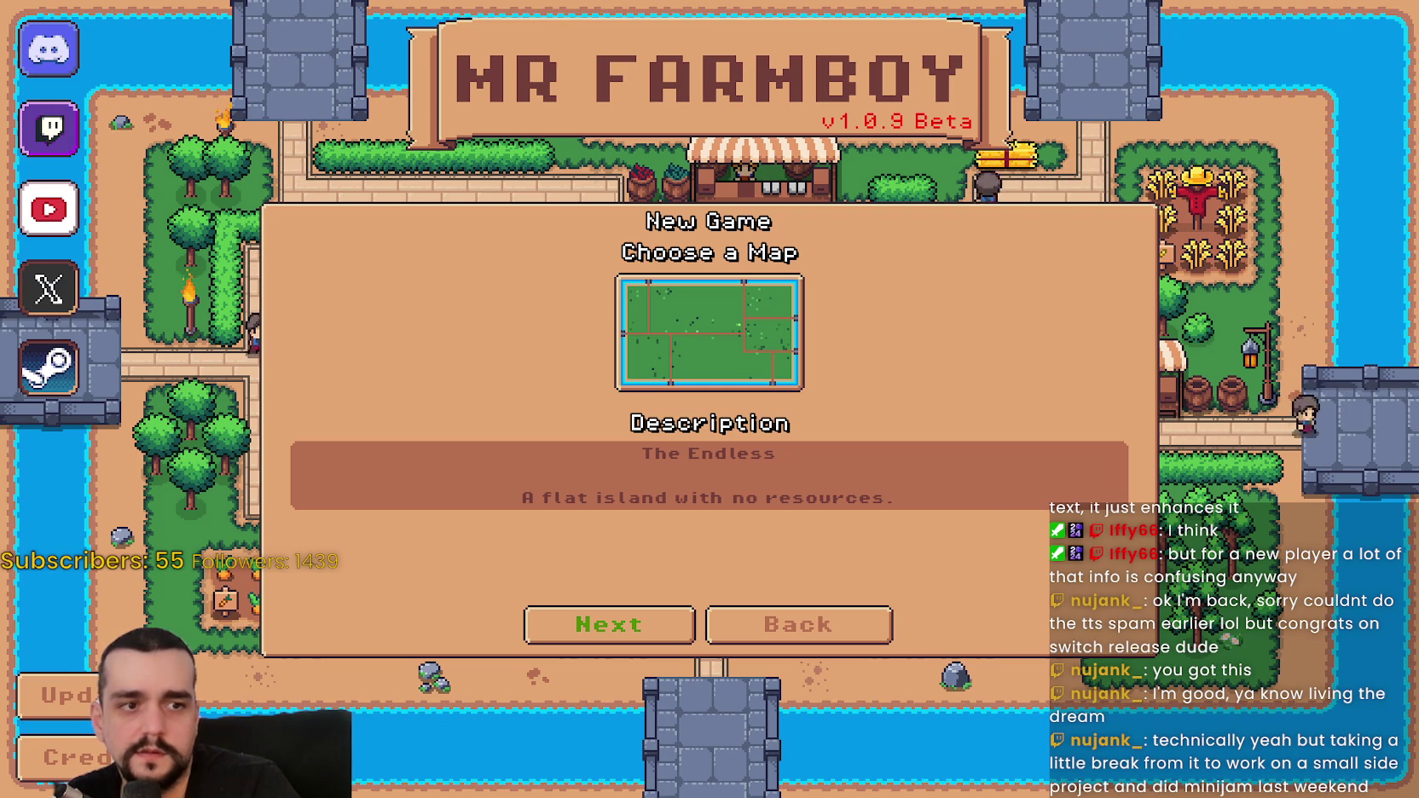
key(Right)
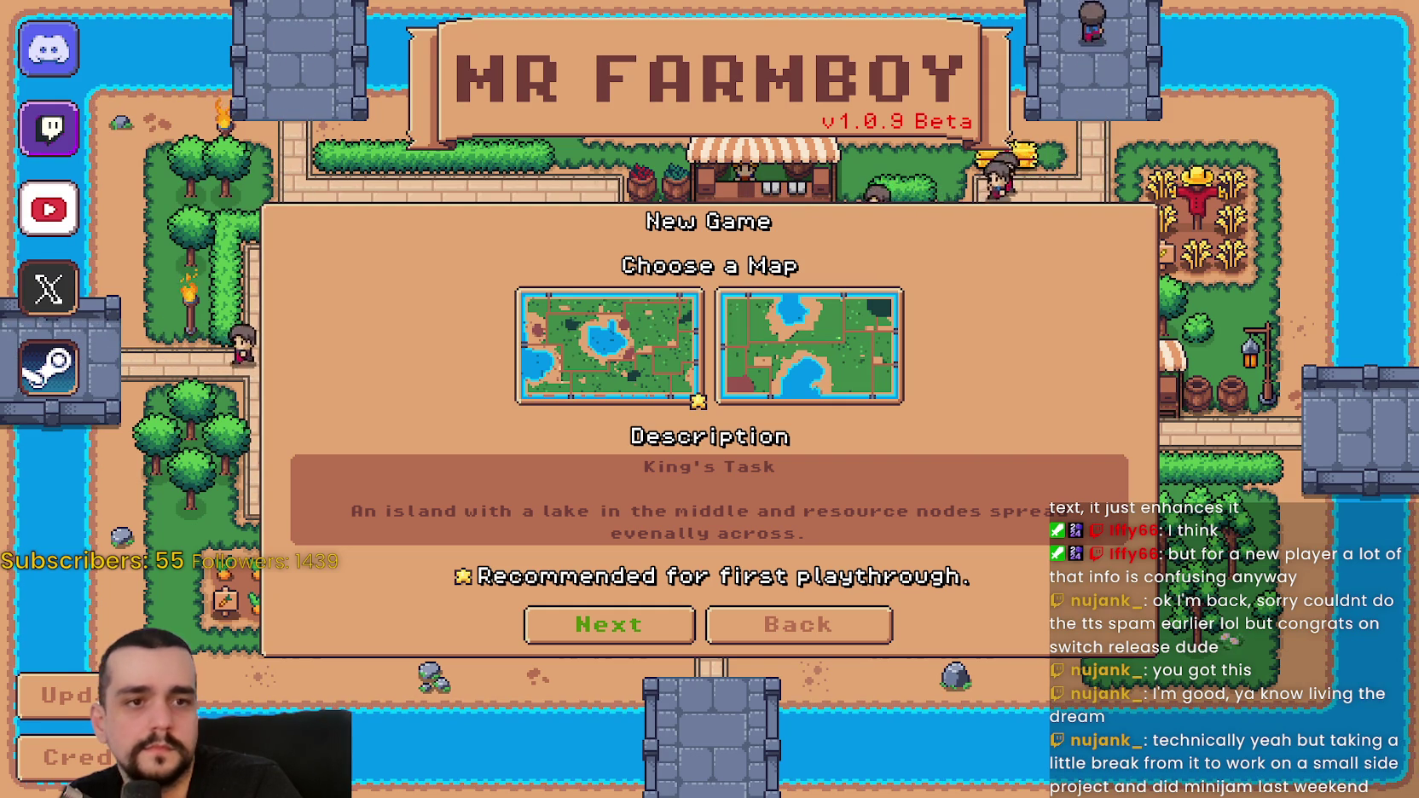
key(ctrl+shift+Escape)
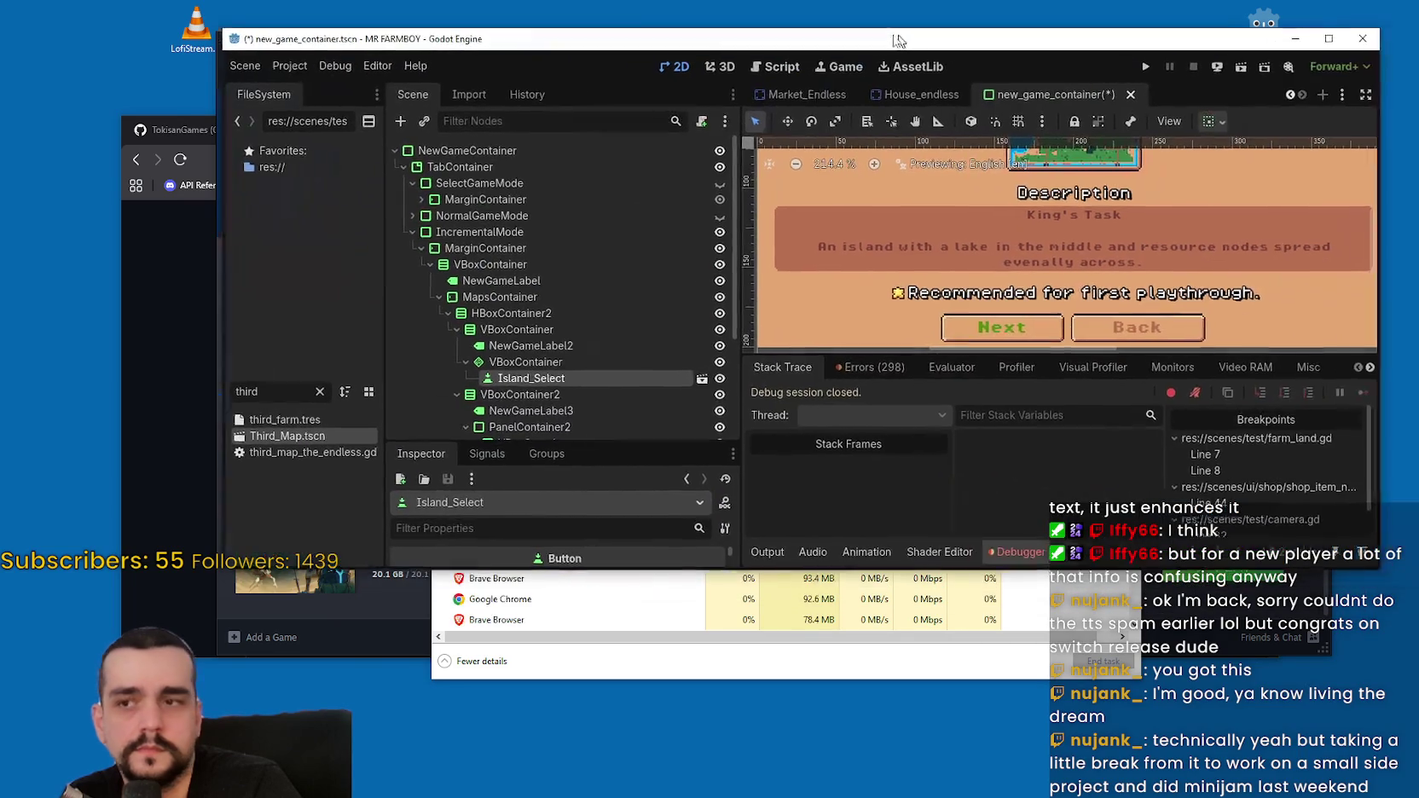
- Change Island_Select's AtlasTexture region to the flat green map sprite
scroll(952, 480, up, 1)
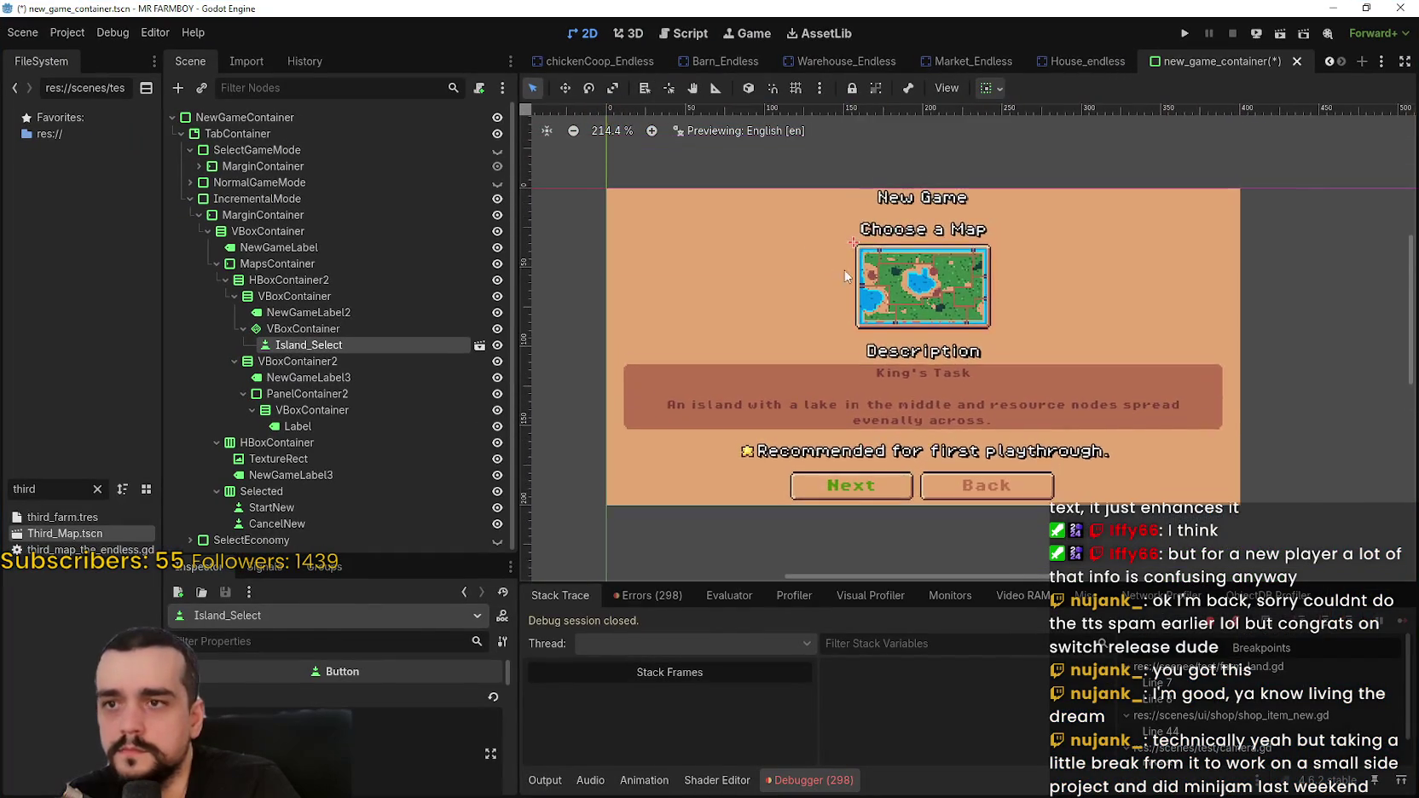
scroll(366, 731, down, 2)
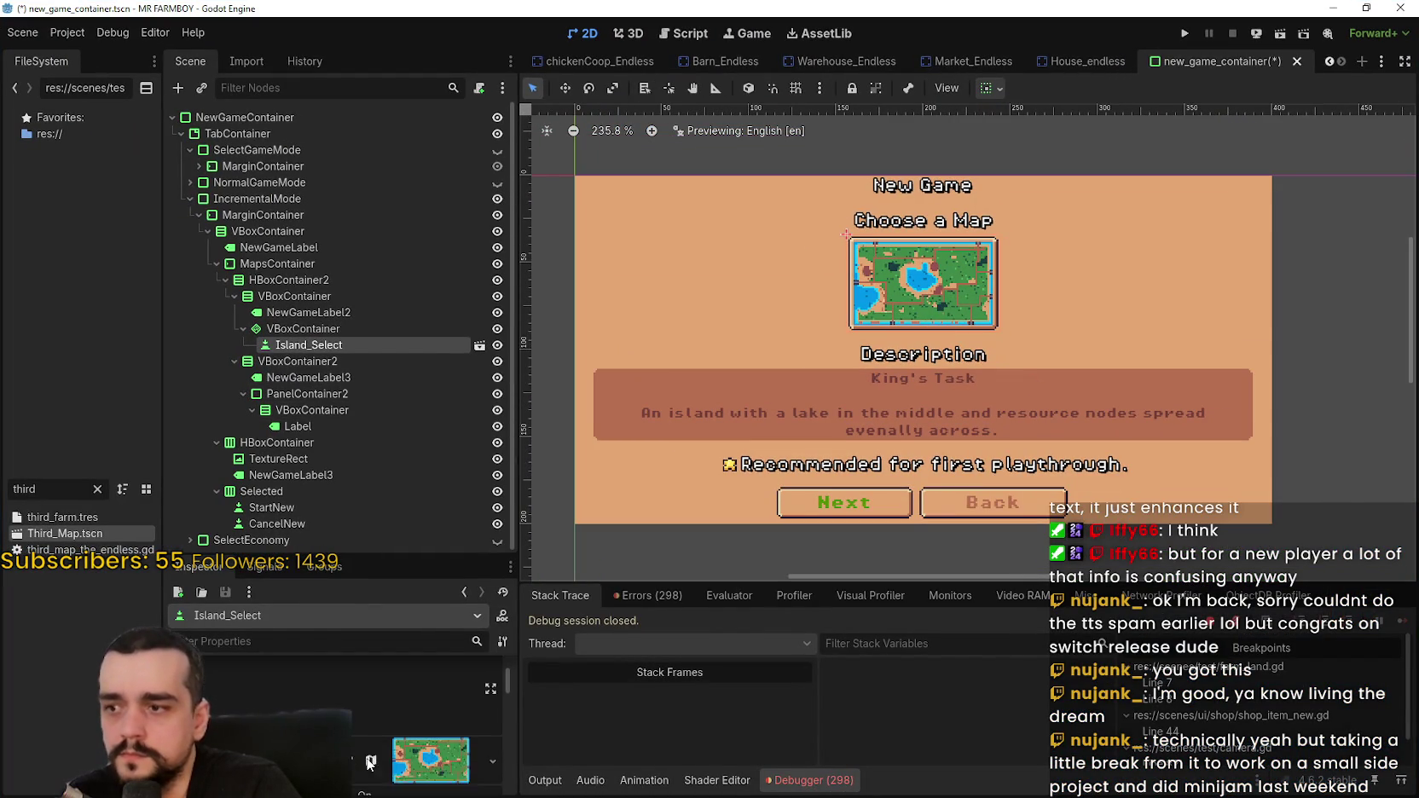
click(406, 682)
scroll(352, 768, down, 3)
scroll(352, 767, down, 3)
click(365, 732)
scroll(595, 466, down, 5)
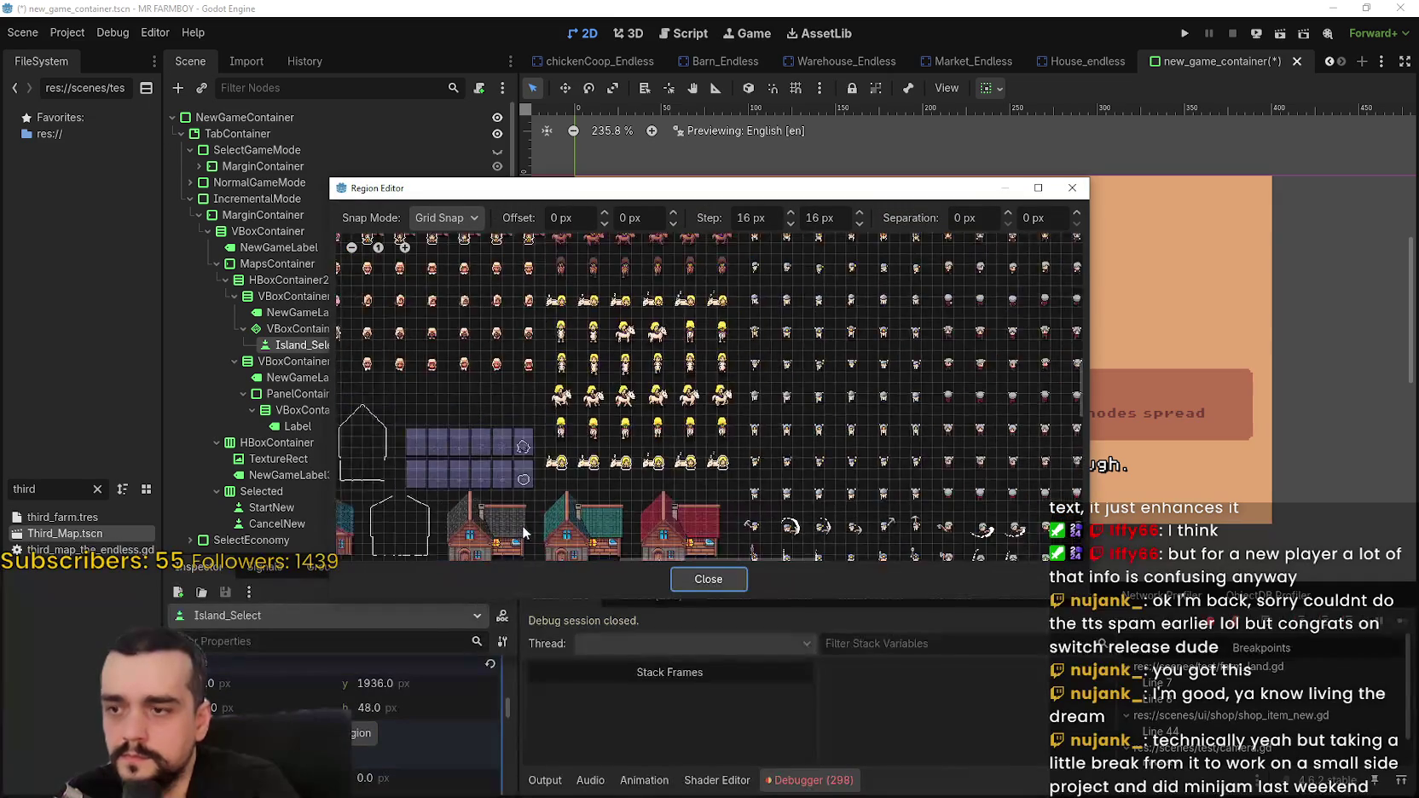
scroll(636, 485, down, 5)
scroll(699, 514, up, 2)
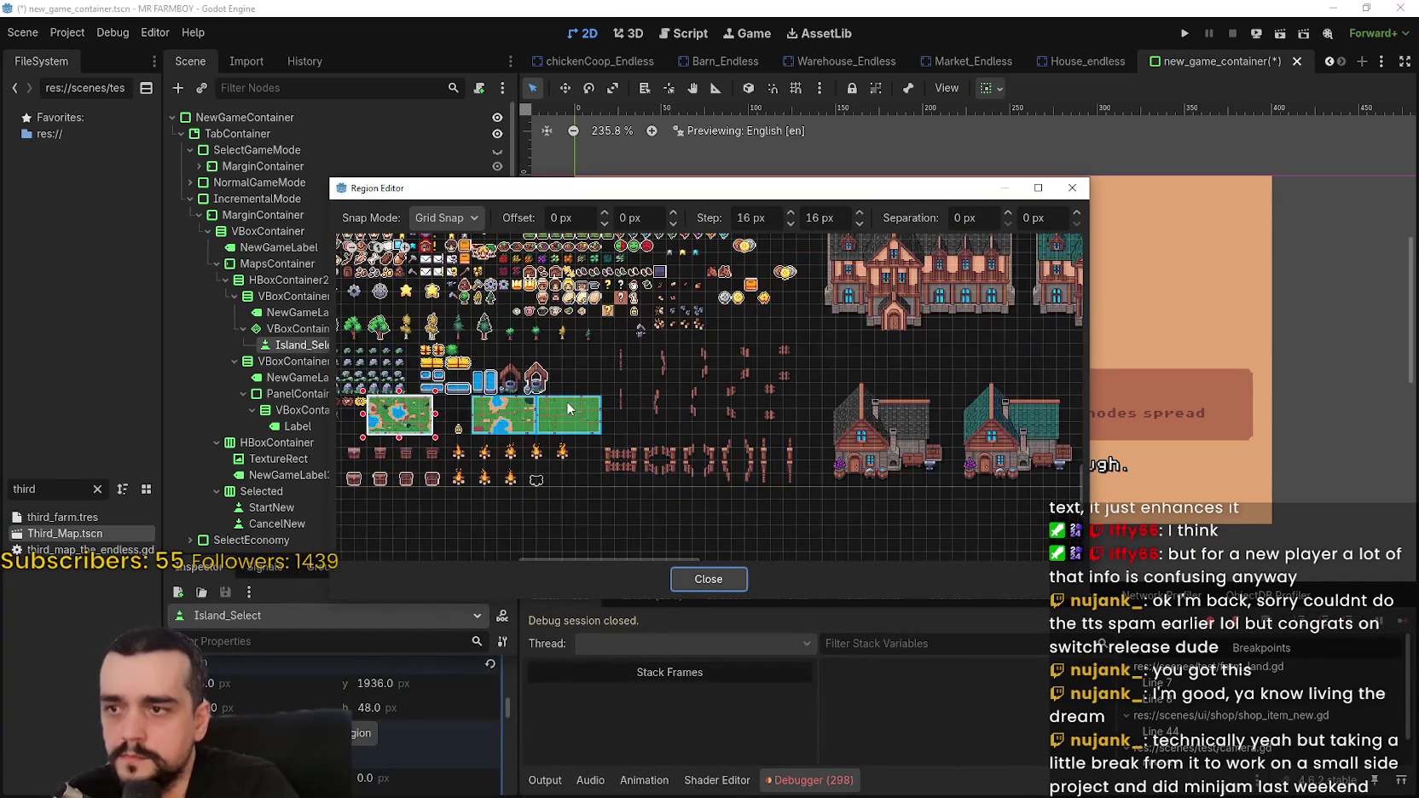
click(673, 580)
- Select the map description Label inside its panel container
scroll(949, 436, up, 2)
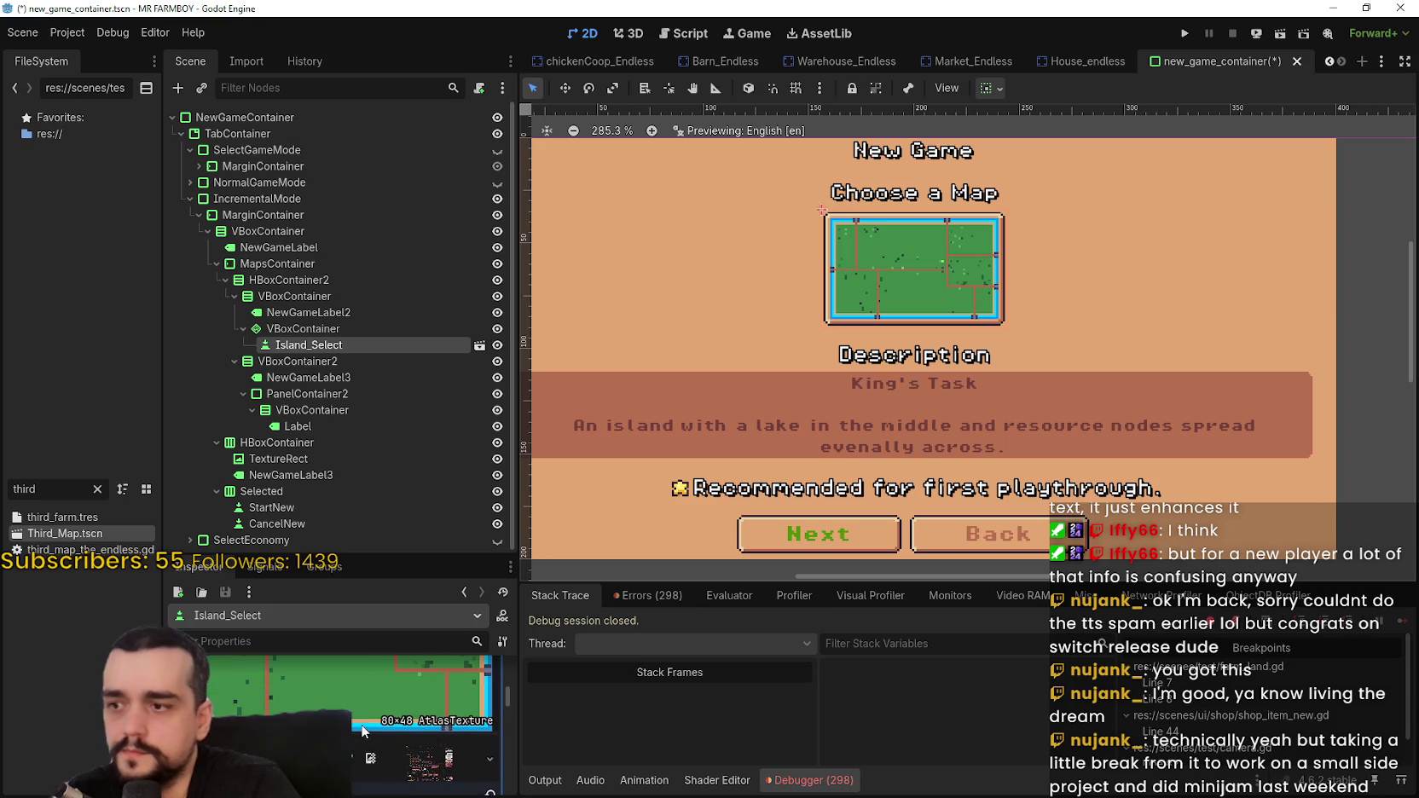
click(332, 411)
click(313, 424)
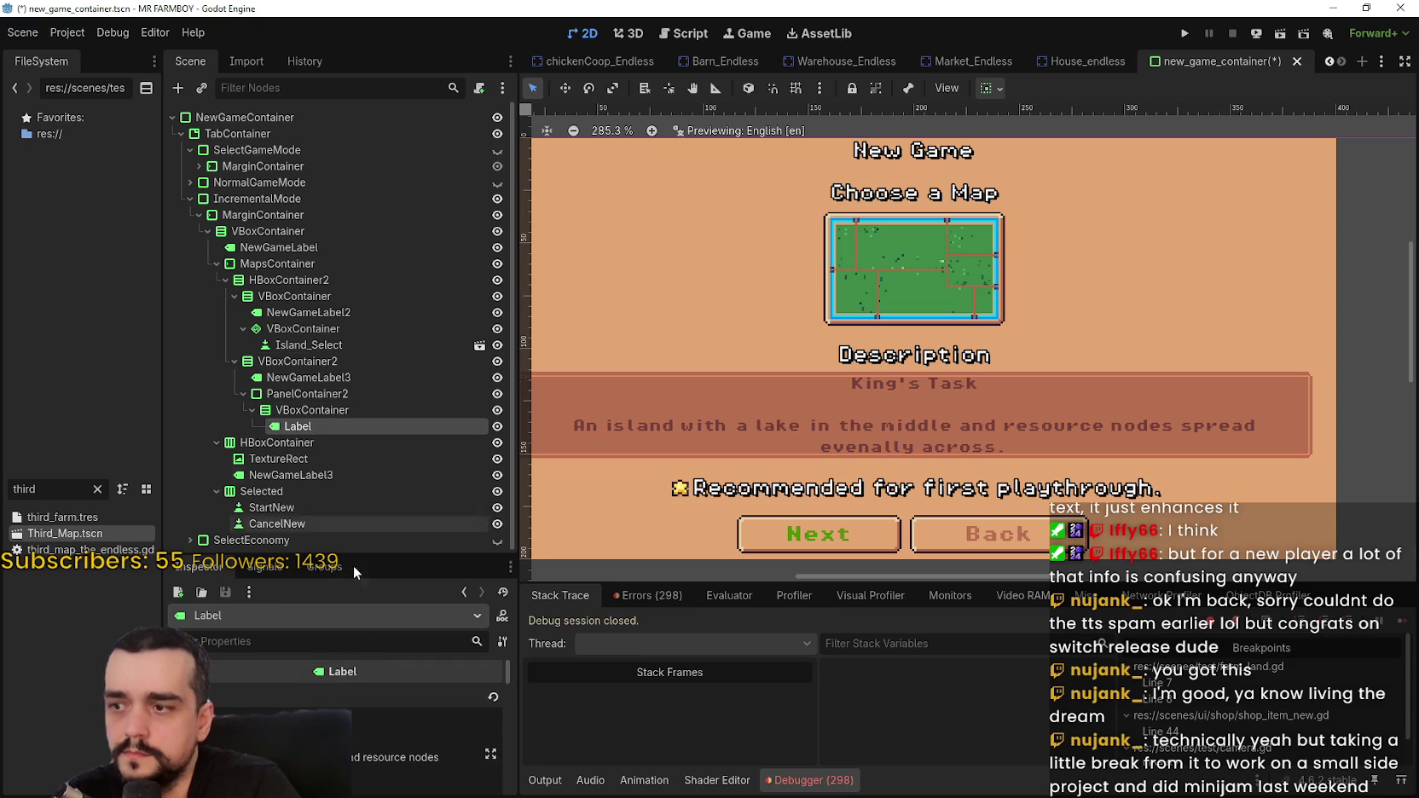
scroll(246, 708, down, 1)
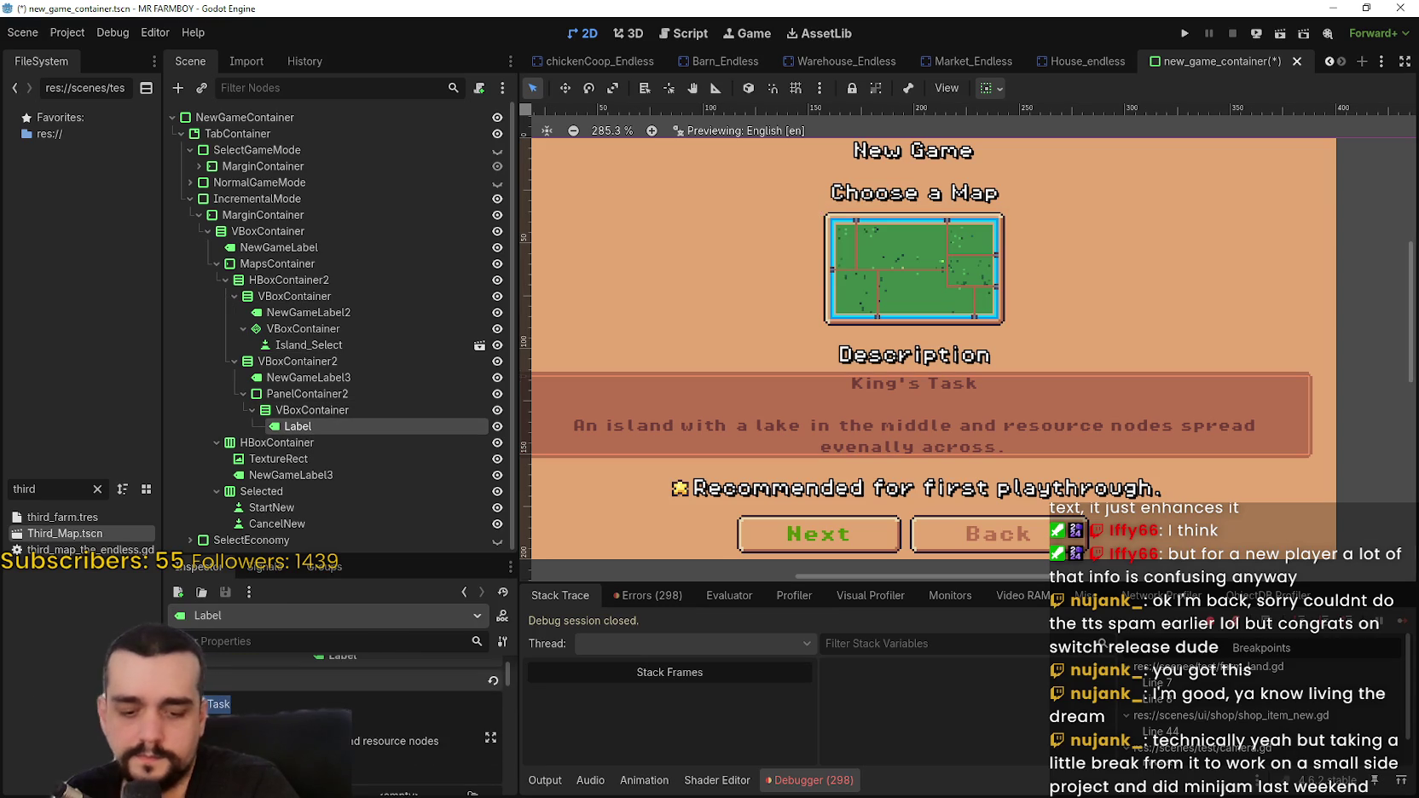
- Set the description to 'The Endless' and 'A flat island with no resources', then save
text(The Endless)
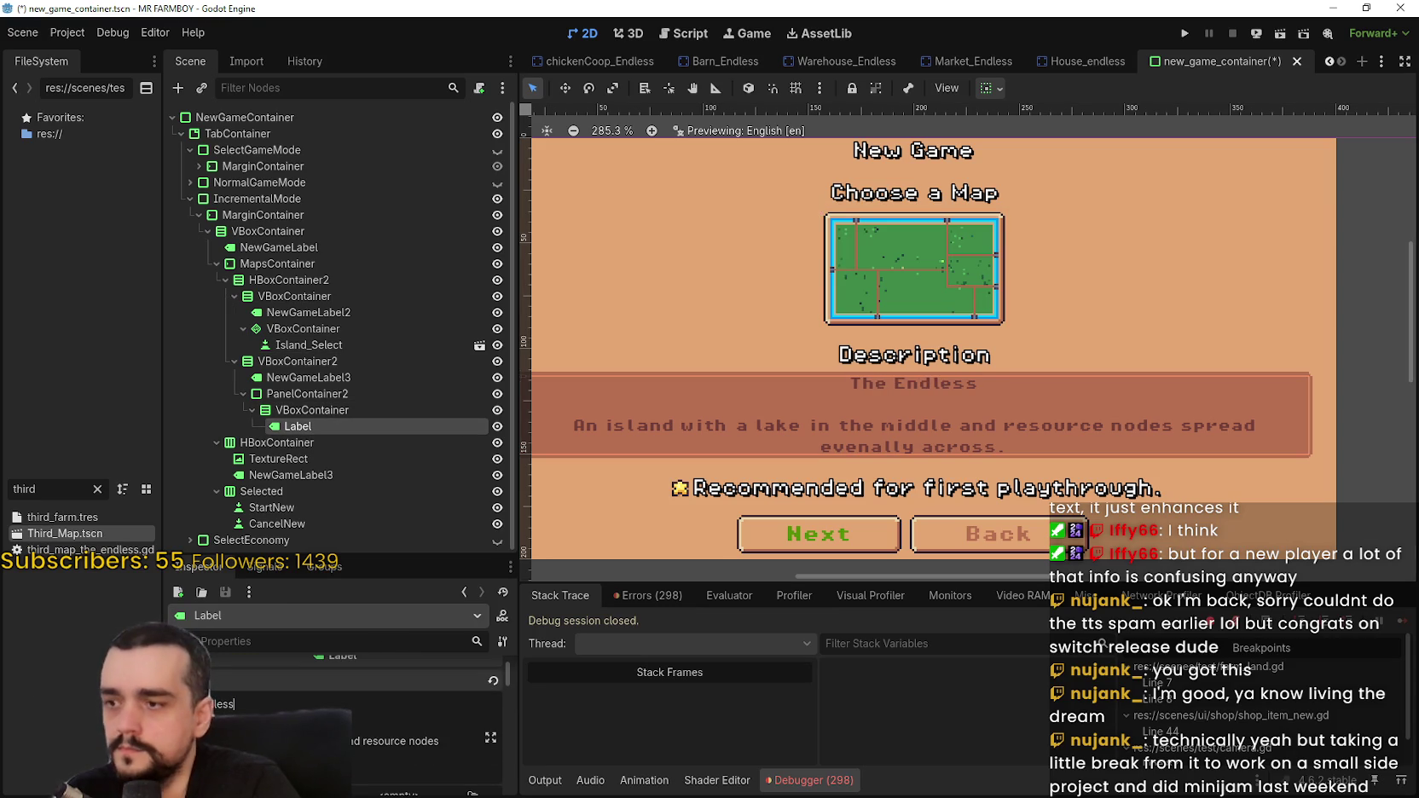
key(ctrl+shift+End)
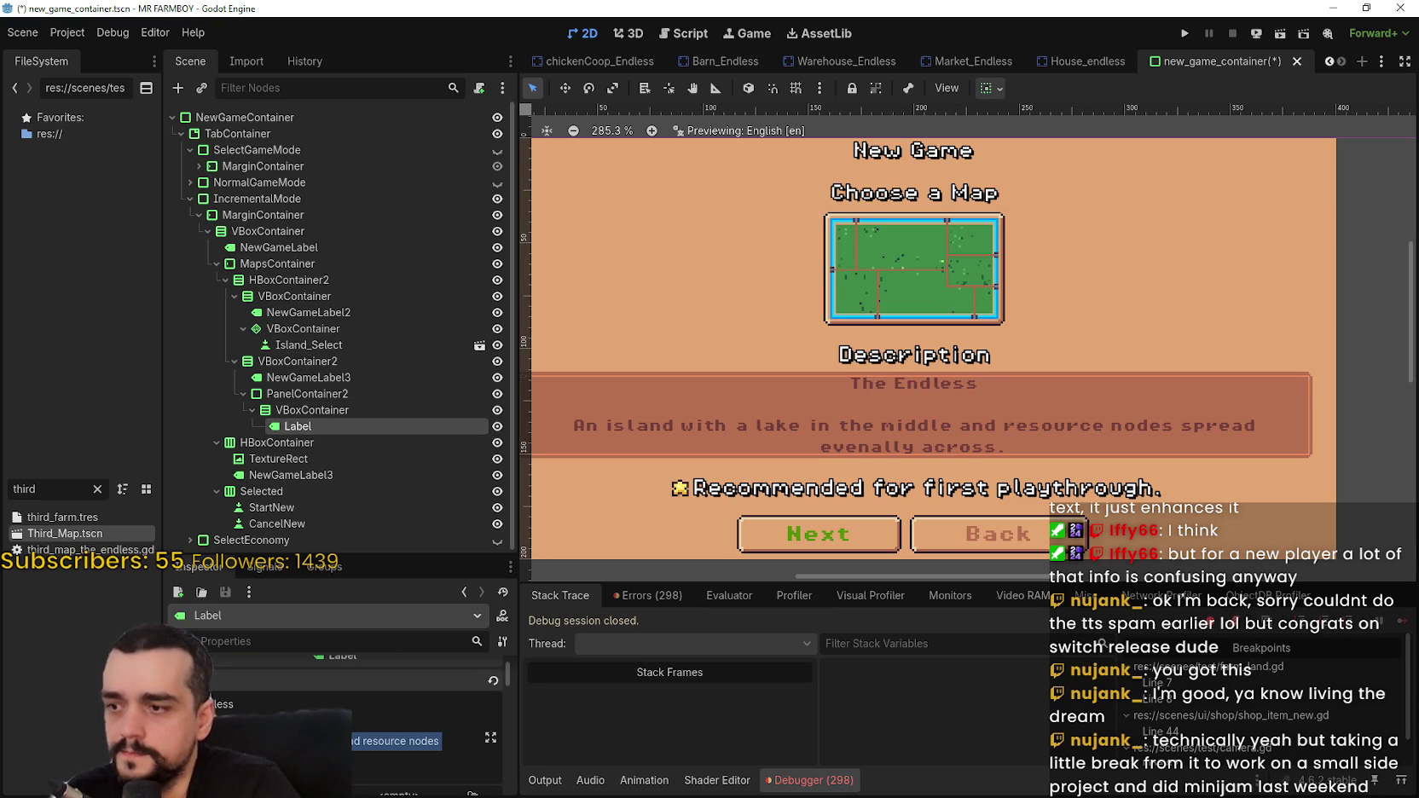
text(A fla)
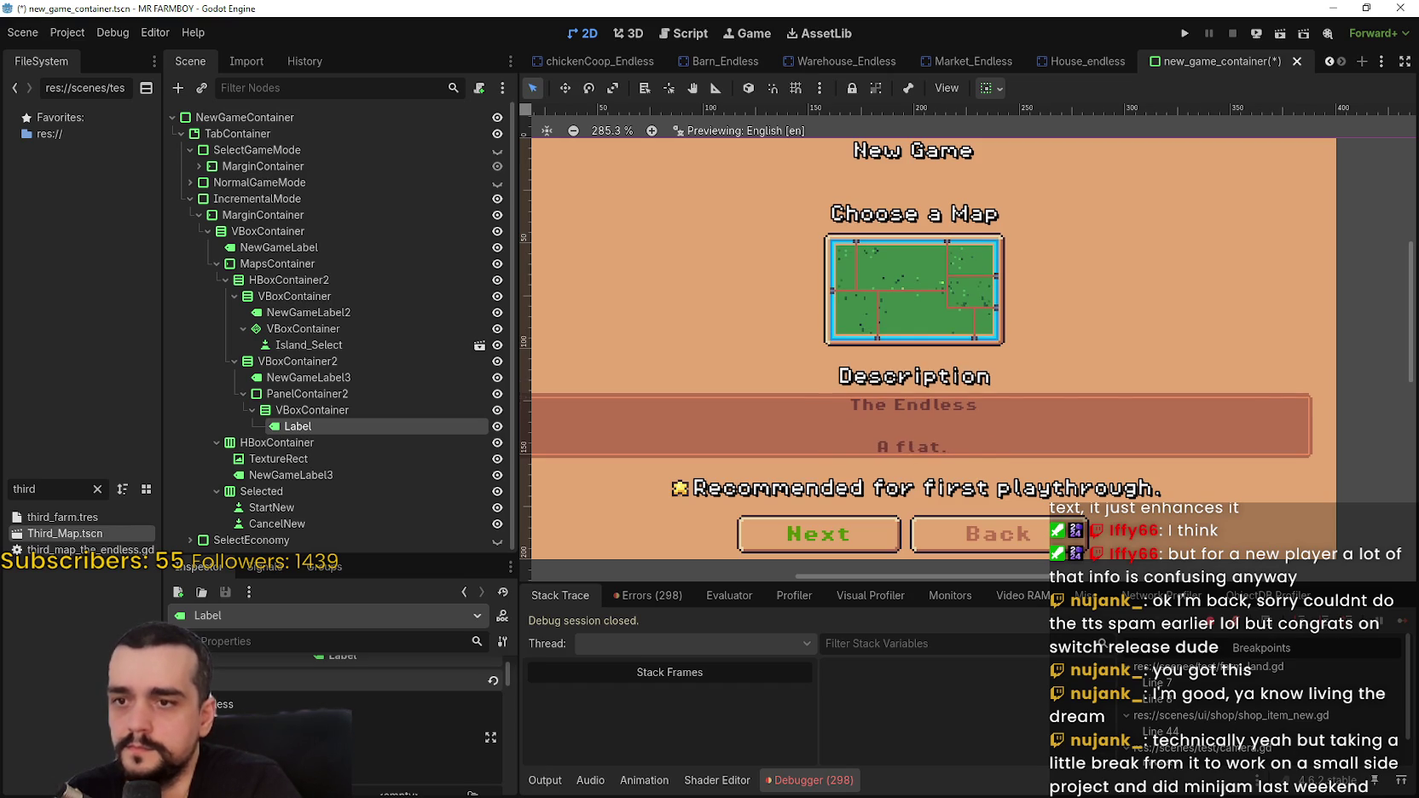
text(t island with no resources)
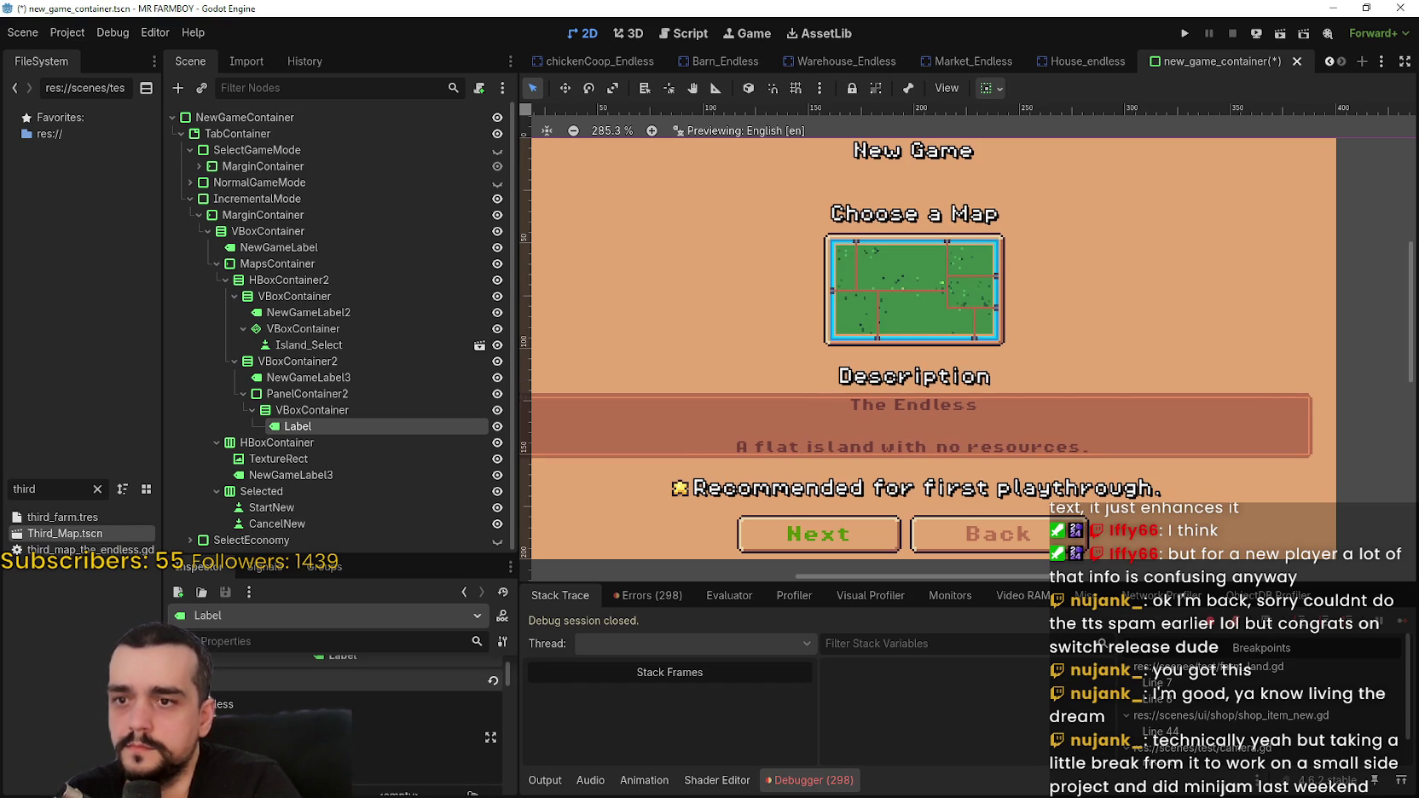
key(ctrl+s)
- Select the Label of the Recommended row
scroll(1034, 417, down, 2)
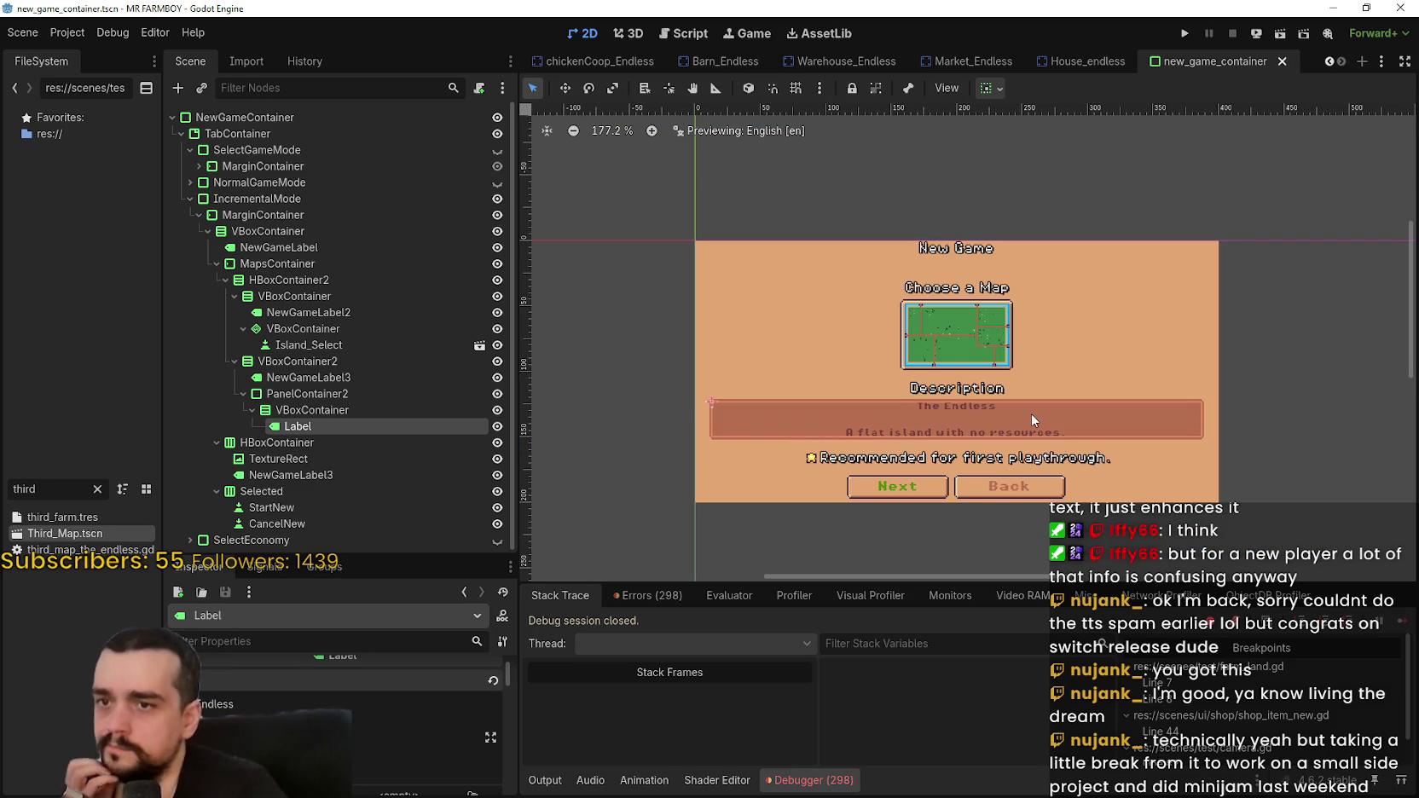
scroll(1030, 414, up, 1)
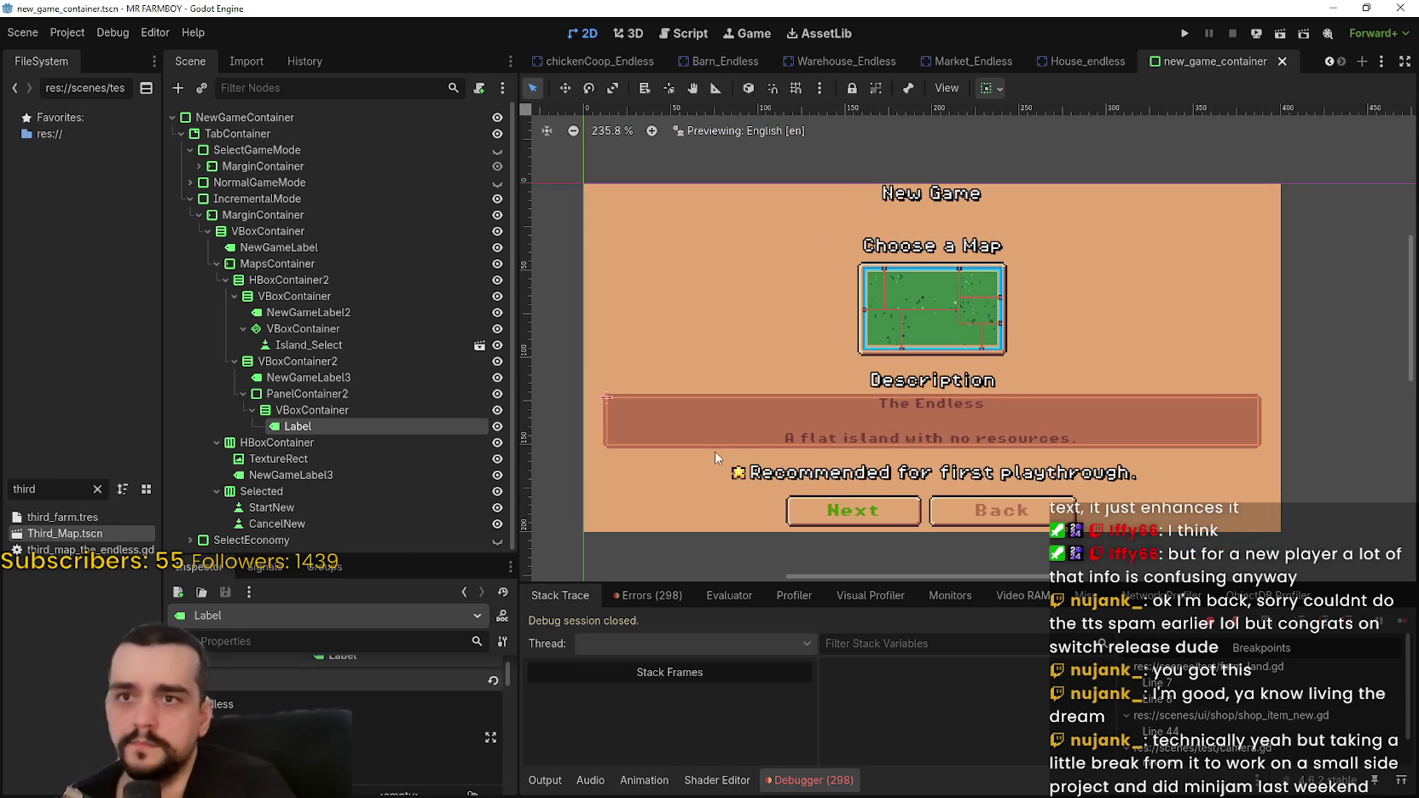
click(391, 470)
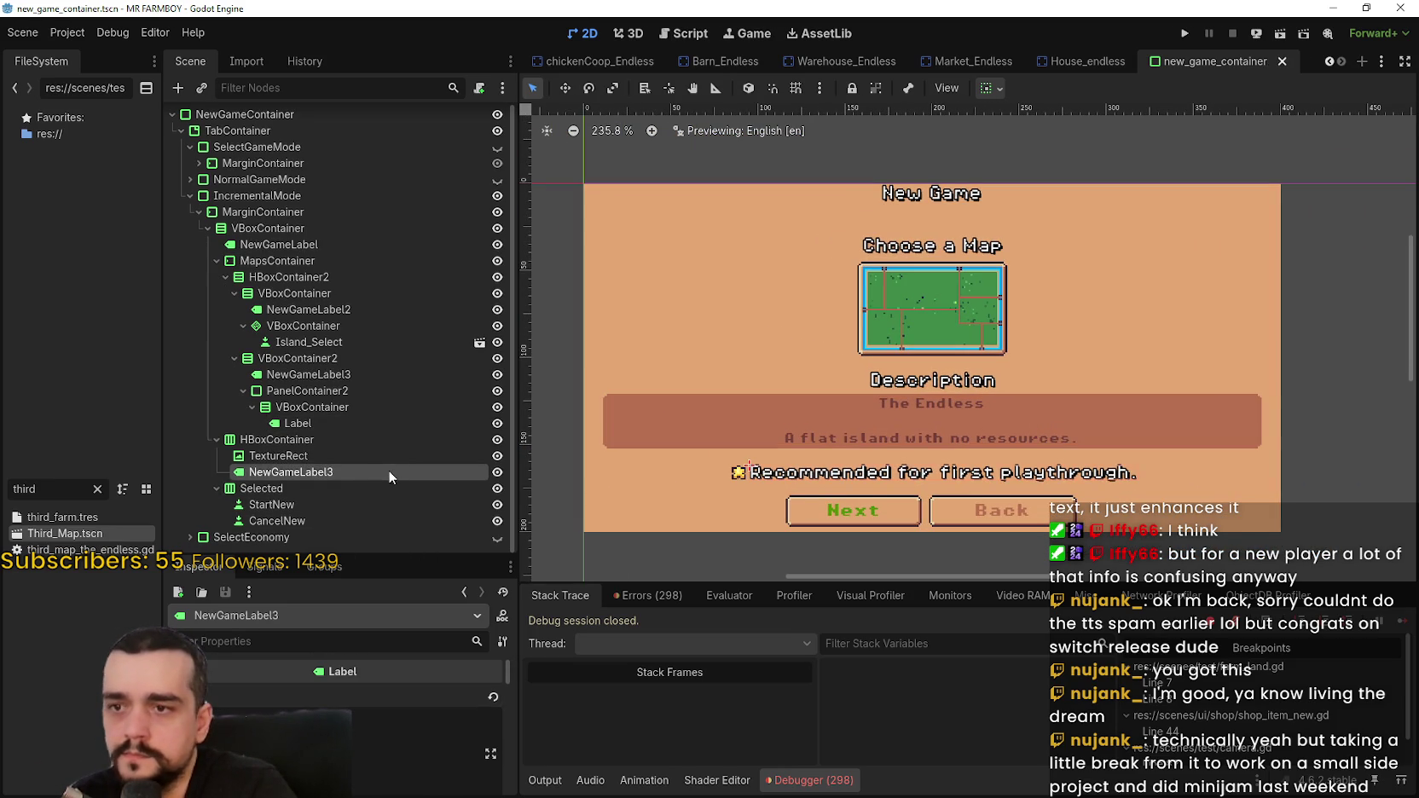
- Delete the Recommended for first playthrough row container and its children
click(310, 439)
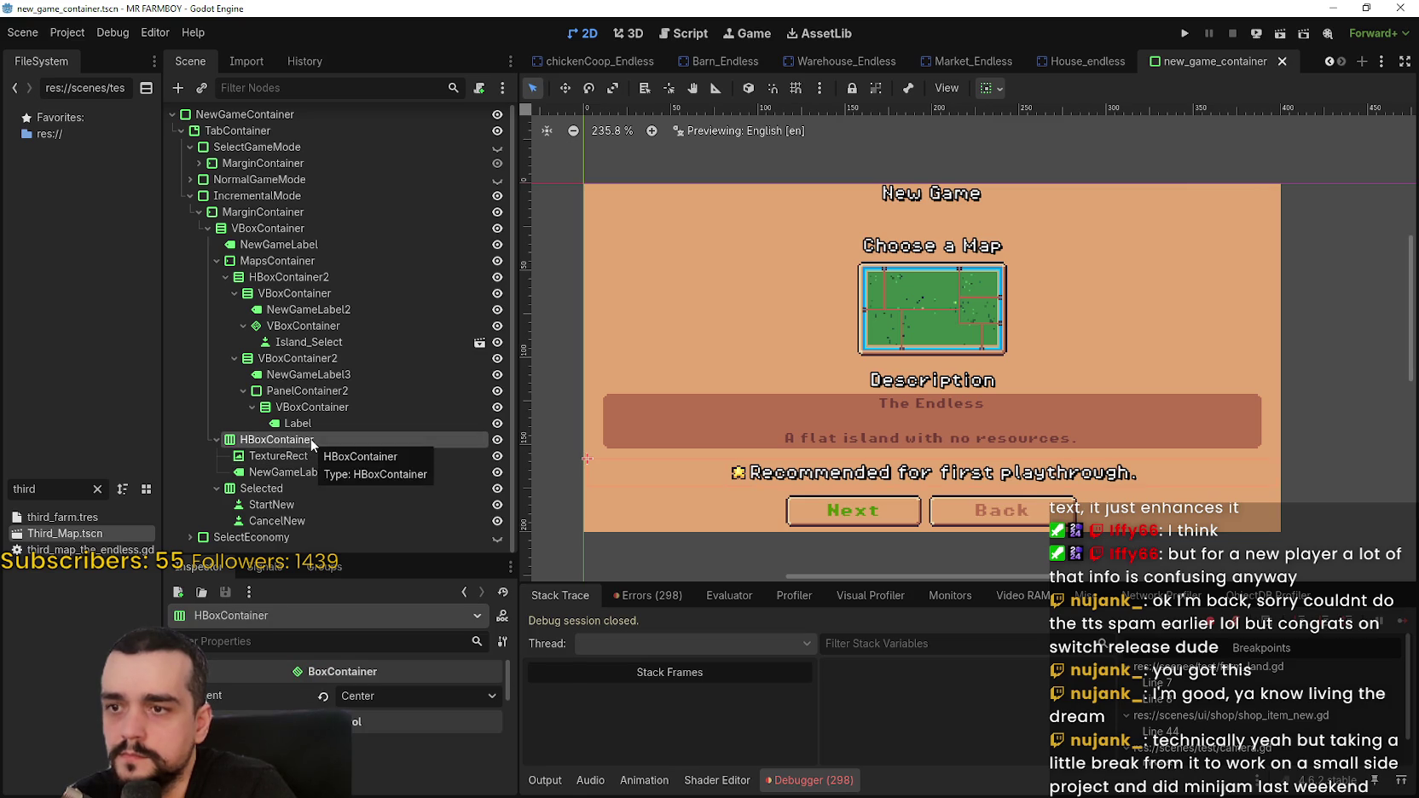
right_click(311, 439)
click(421, 787)
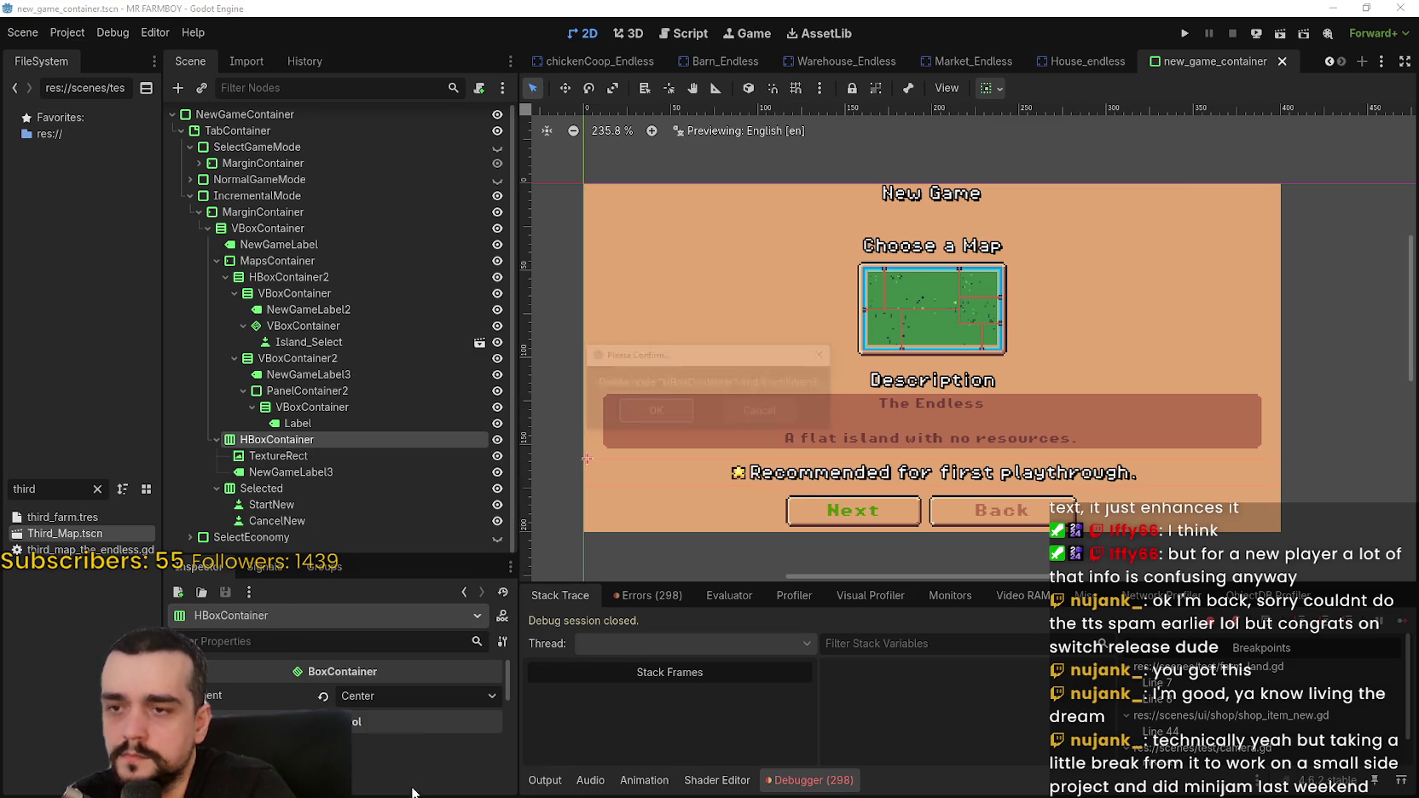
click(646, 416)
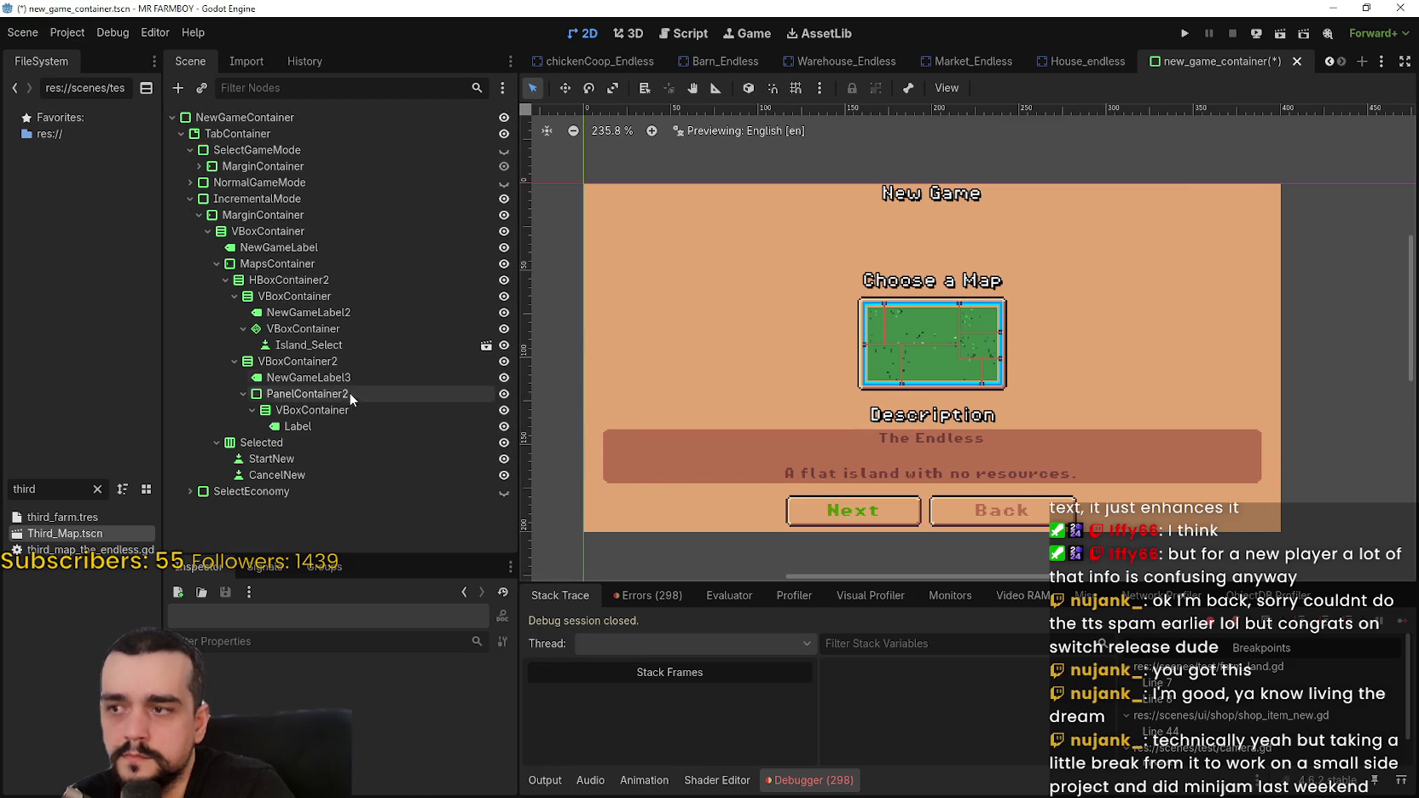
- Turn off vertical Expand on MapsContainer so the maps move up
click(303, 230)
click(297, 246)
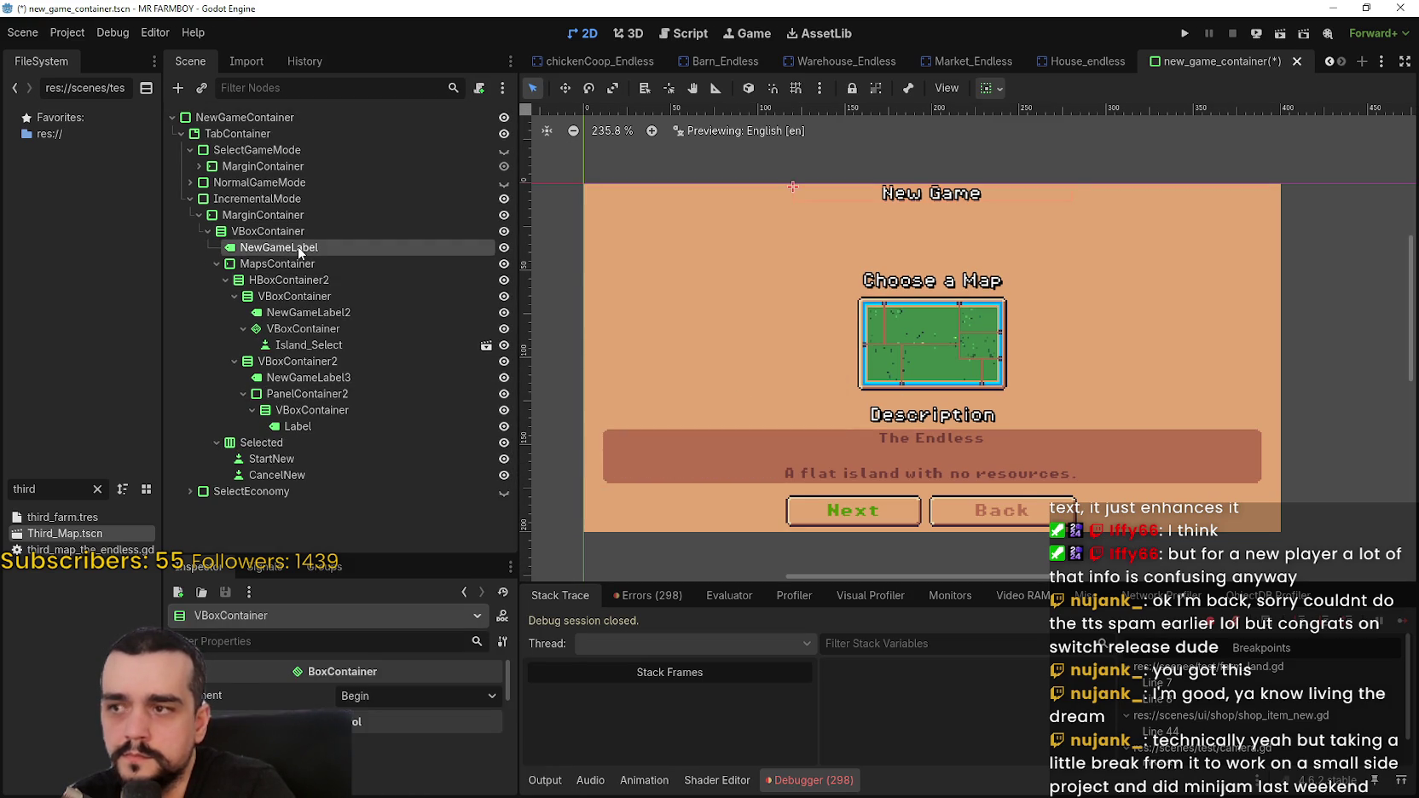
click(296, 263)
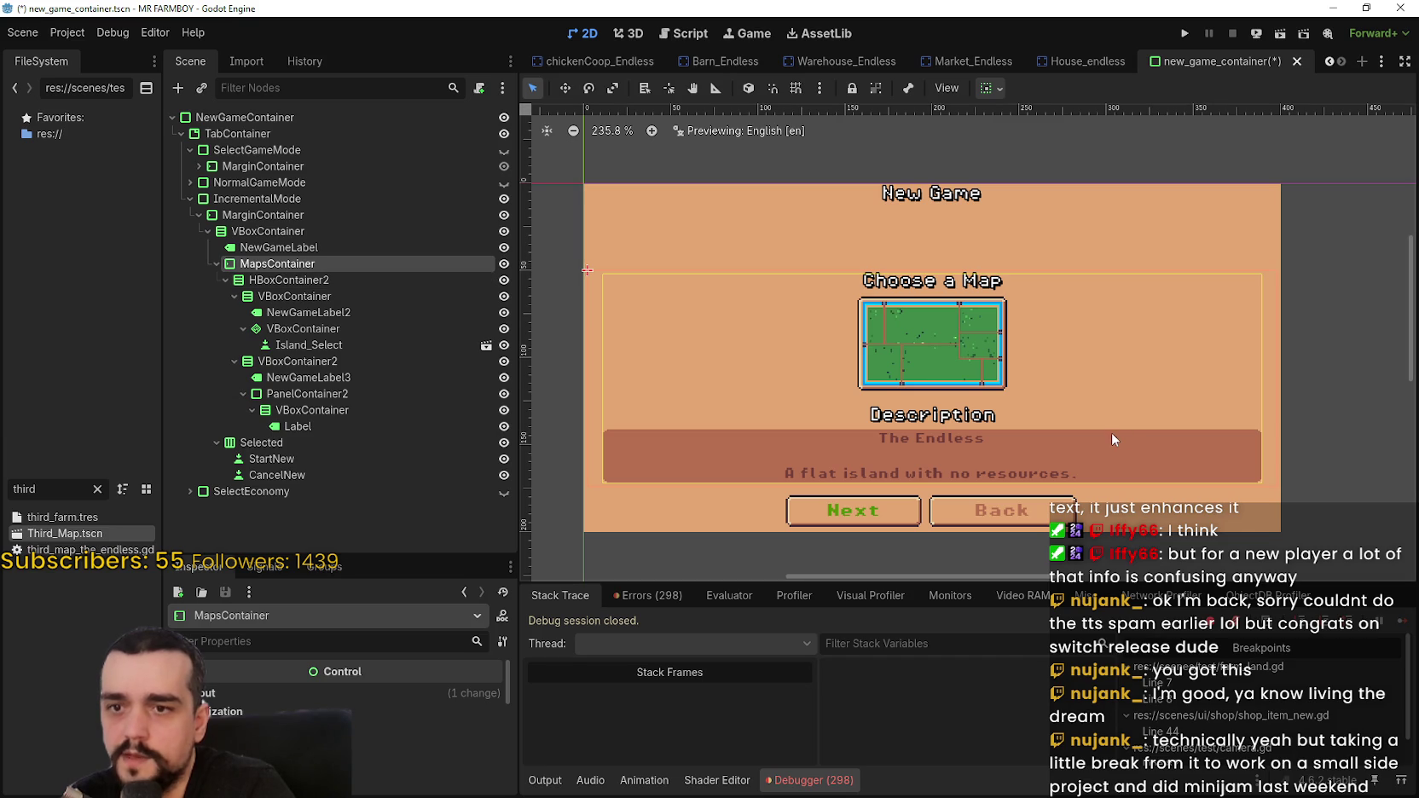
click(1000, 90)
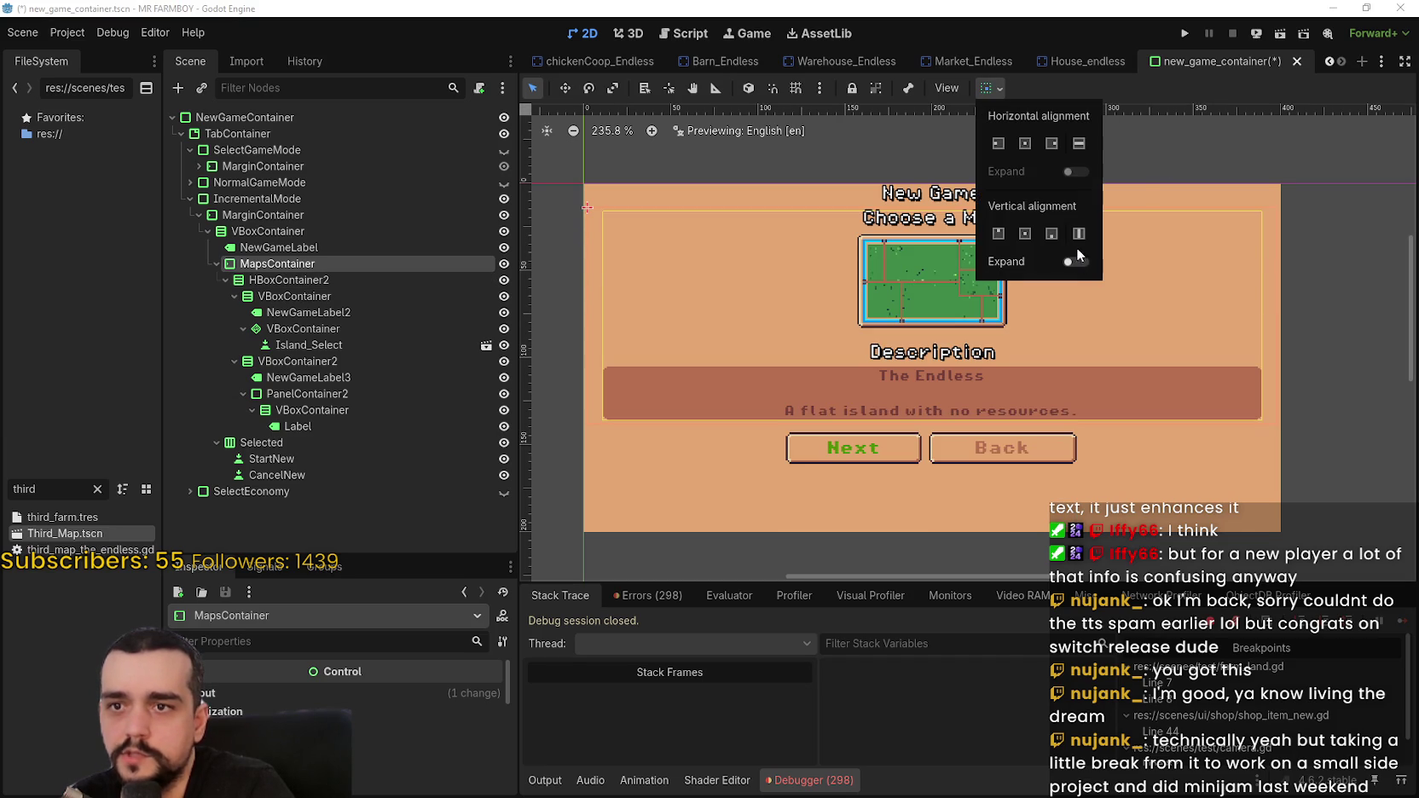
click(1076, 262)
click(1076, 261)
click(1076, 262)
click(1076, 262)
click(1075, 261)
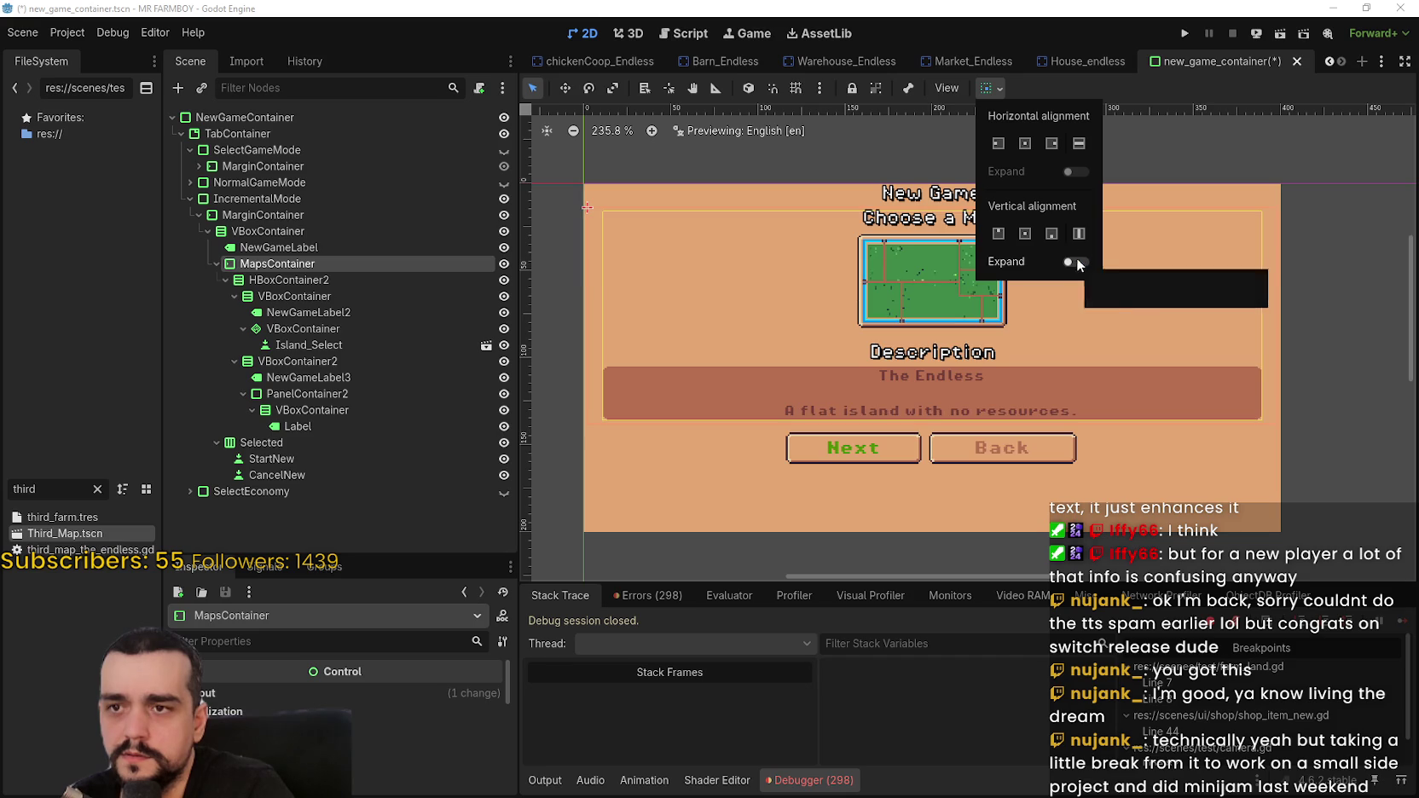
click(1143, 88)
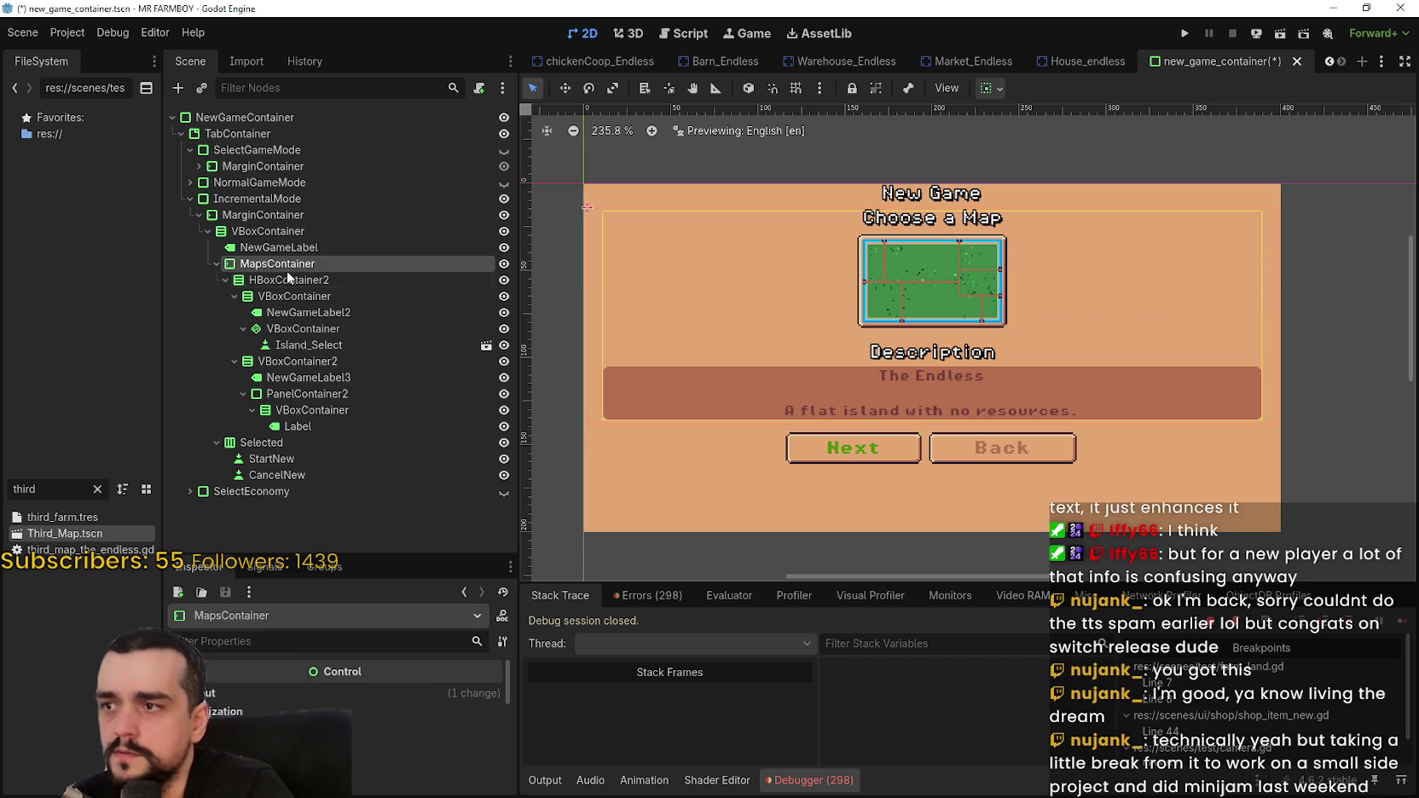
- Set MapsContainer's theme override top margin to 8
click(280, 691)
scroll(280, 691, down, 2)
scroll(399, 706, down, 5)
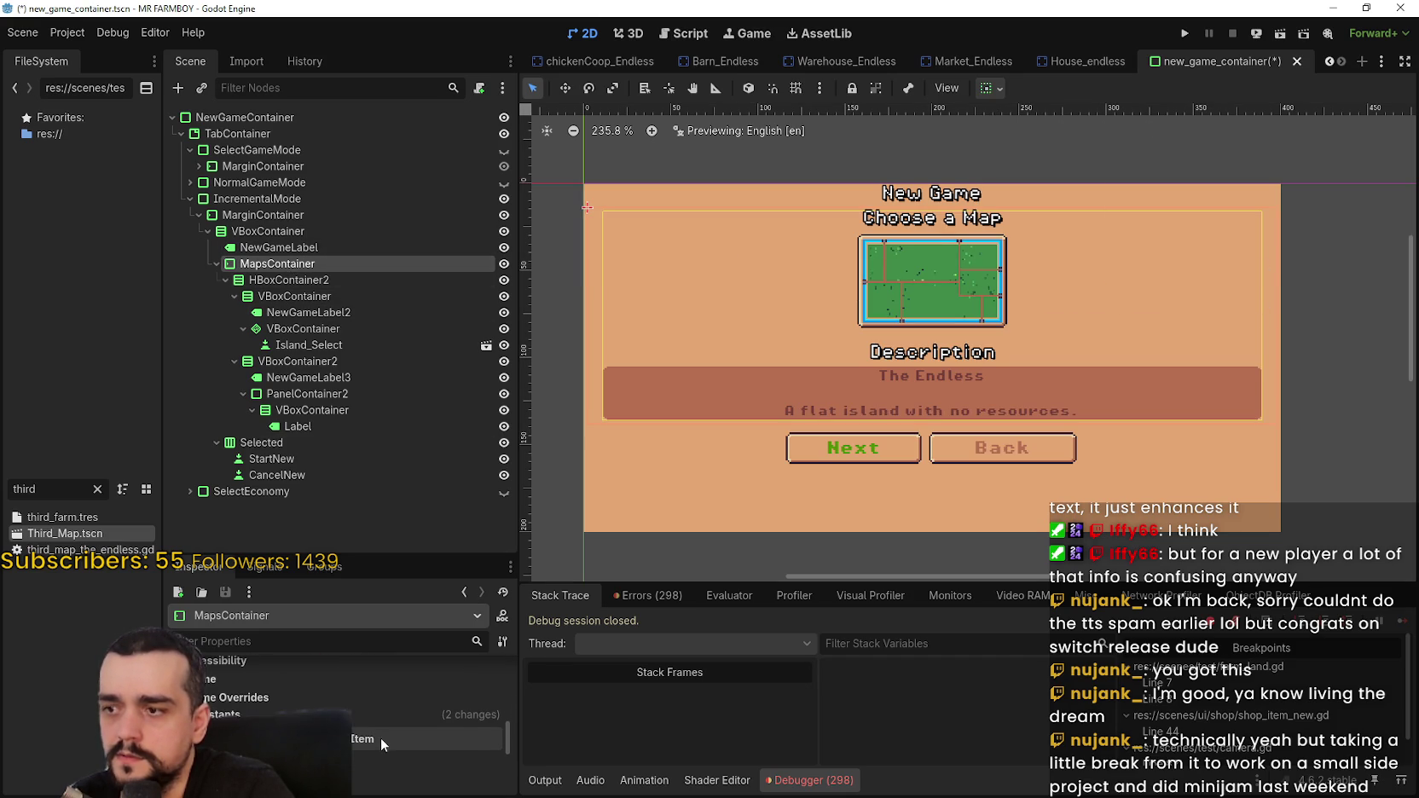
click(398, 704)
scroll(435, 729, down, 1)
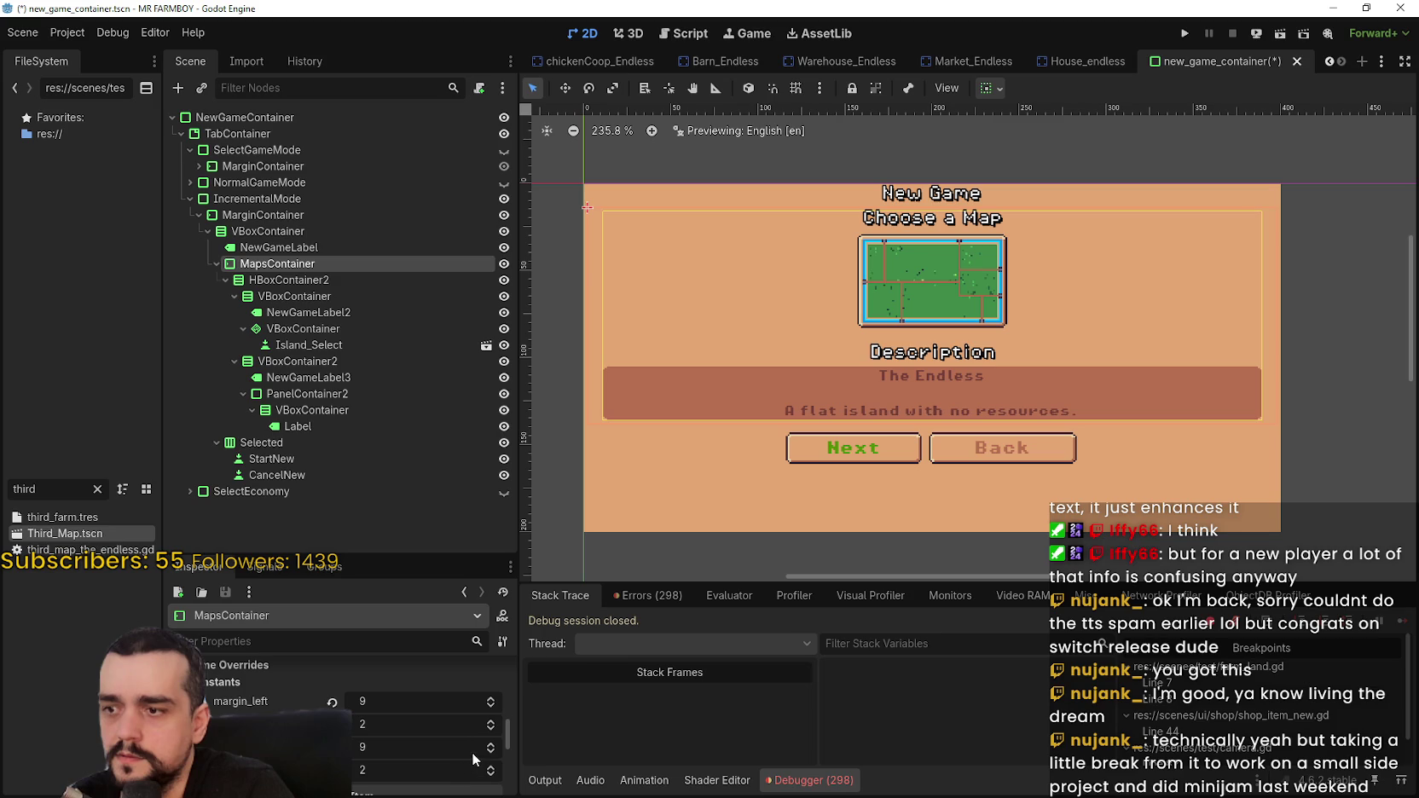
click(491, 721)
click(491, 721)
click(491, 722)
click(491, 722)
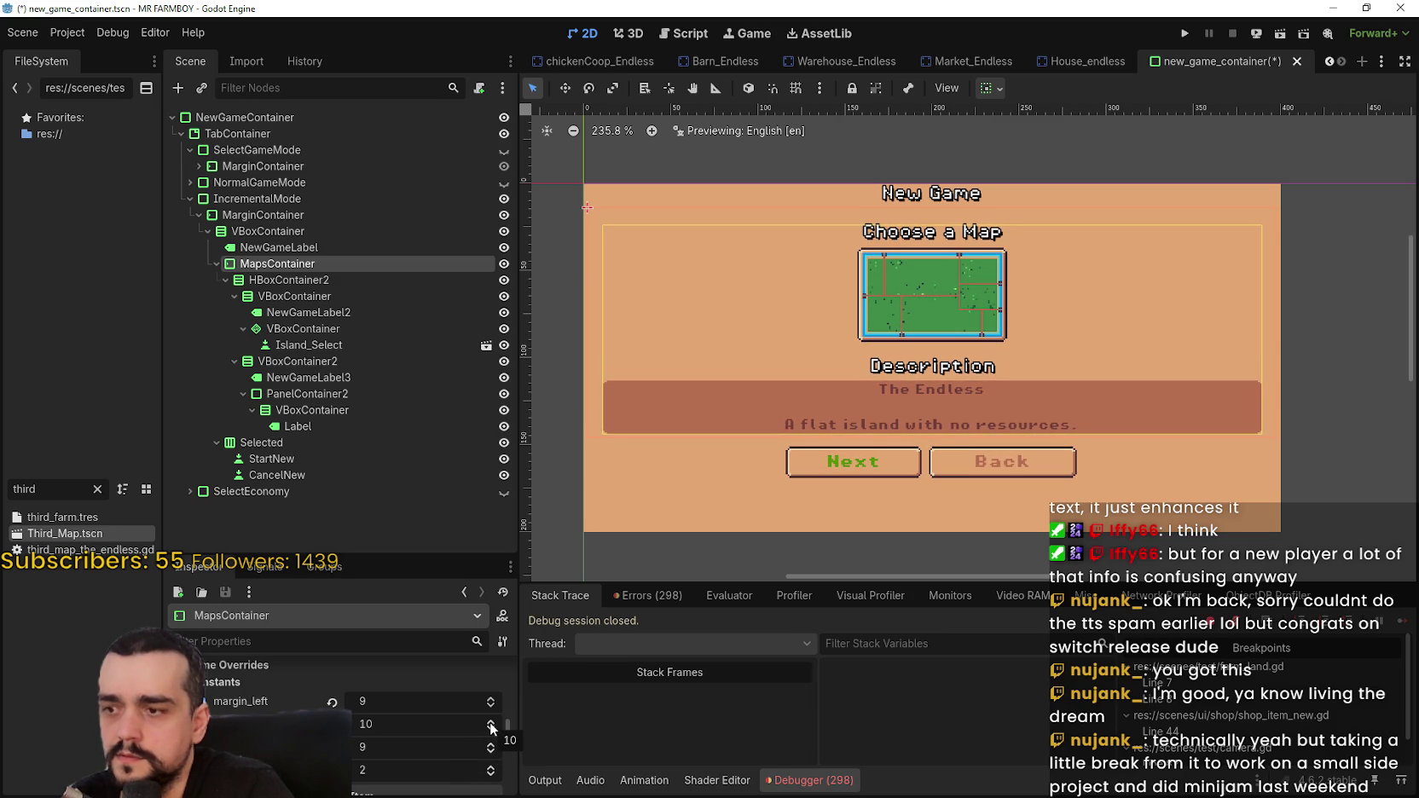
click(492, 728)
click(491, 729)
click(491, 729)
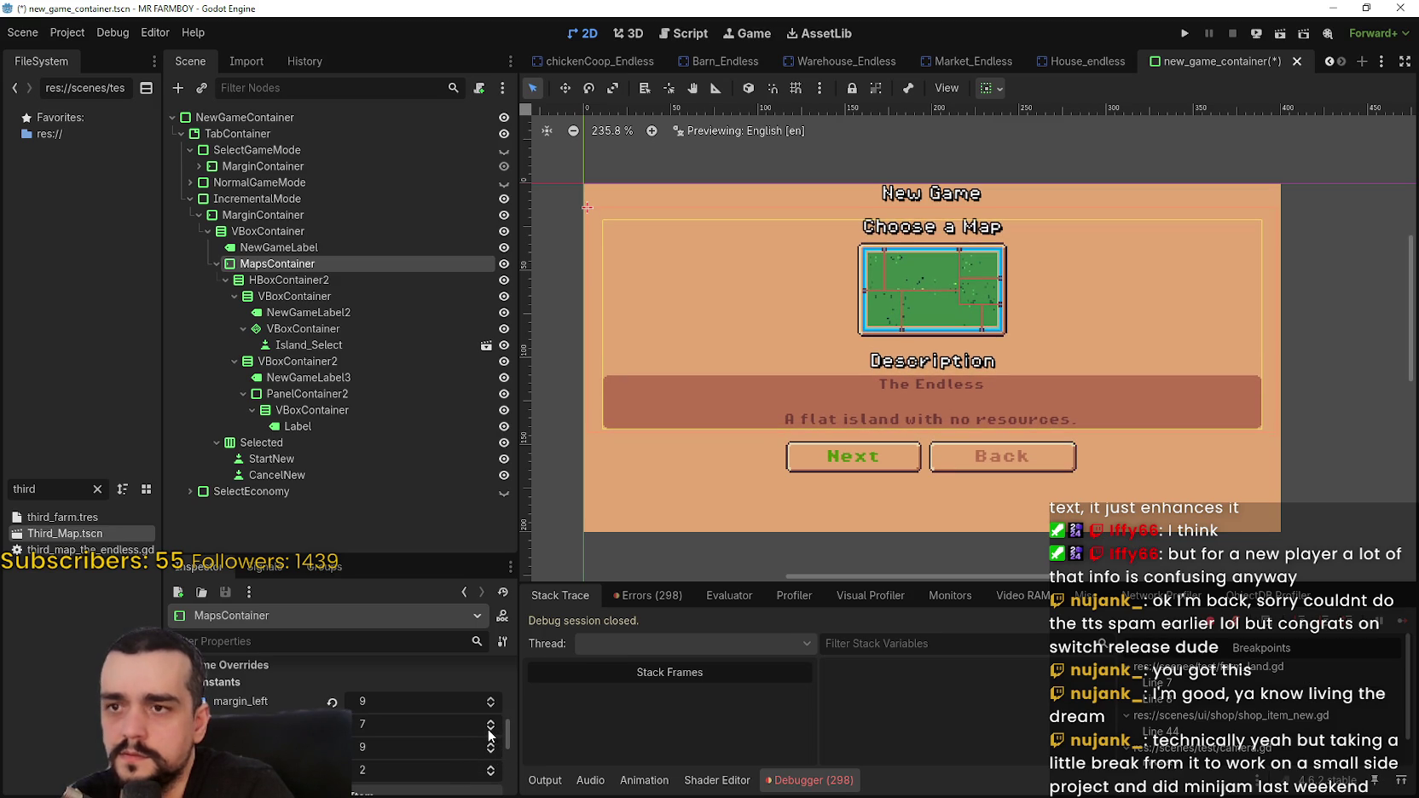
click(490, 722)
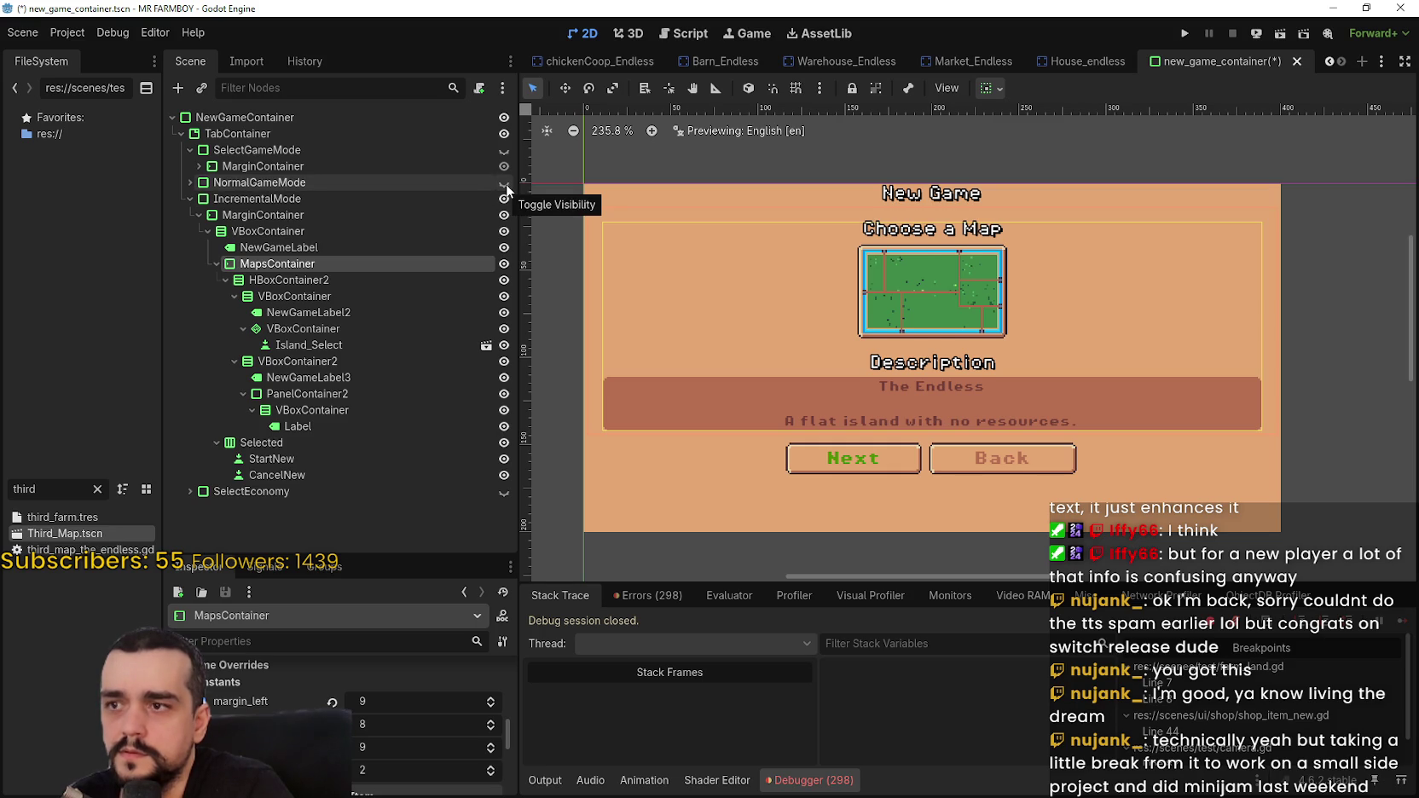
- Compare with the NormalGameMode screen, then select the Selected row holding Next and Back
click(504, 183)
click(504, 199)
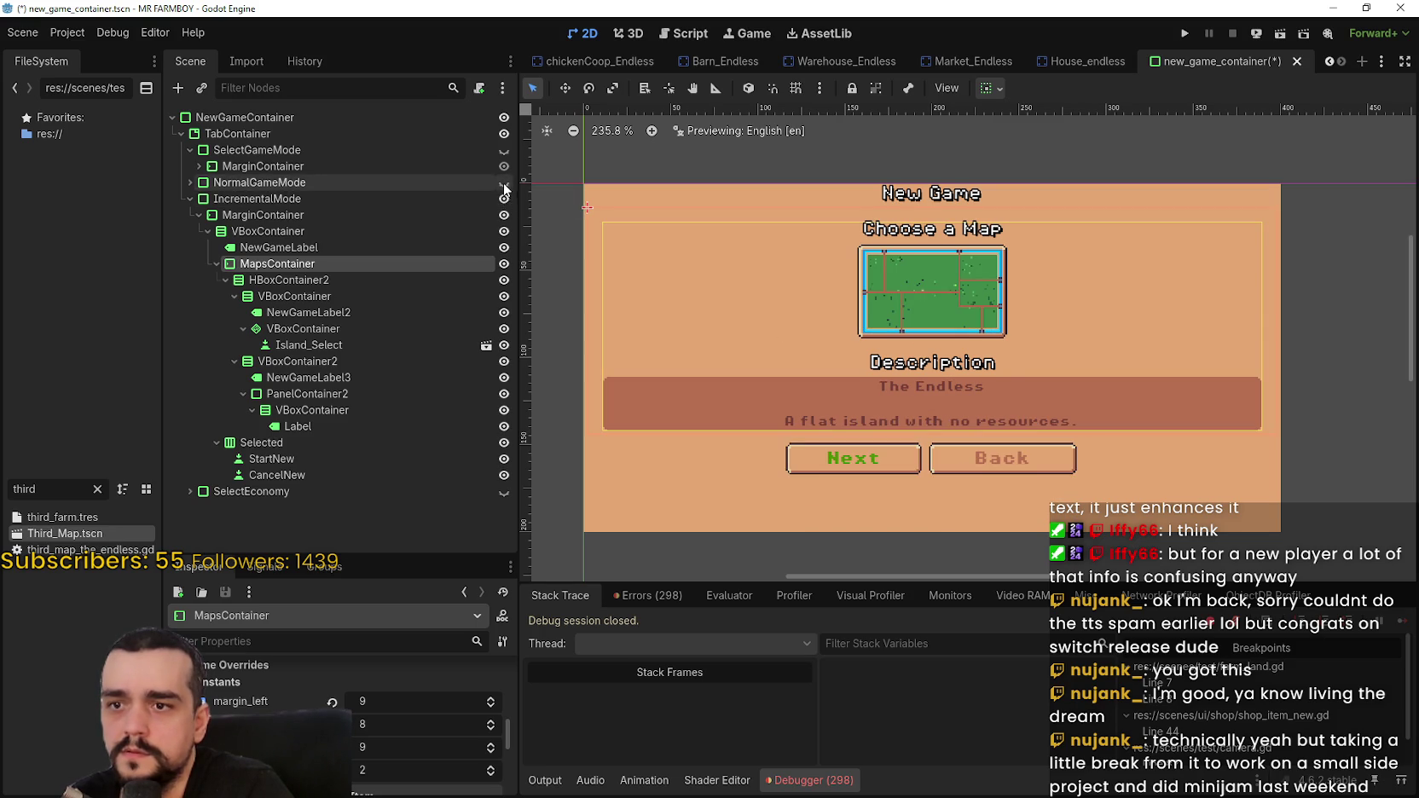
click(296, 443)
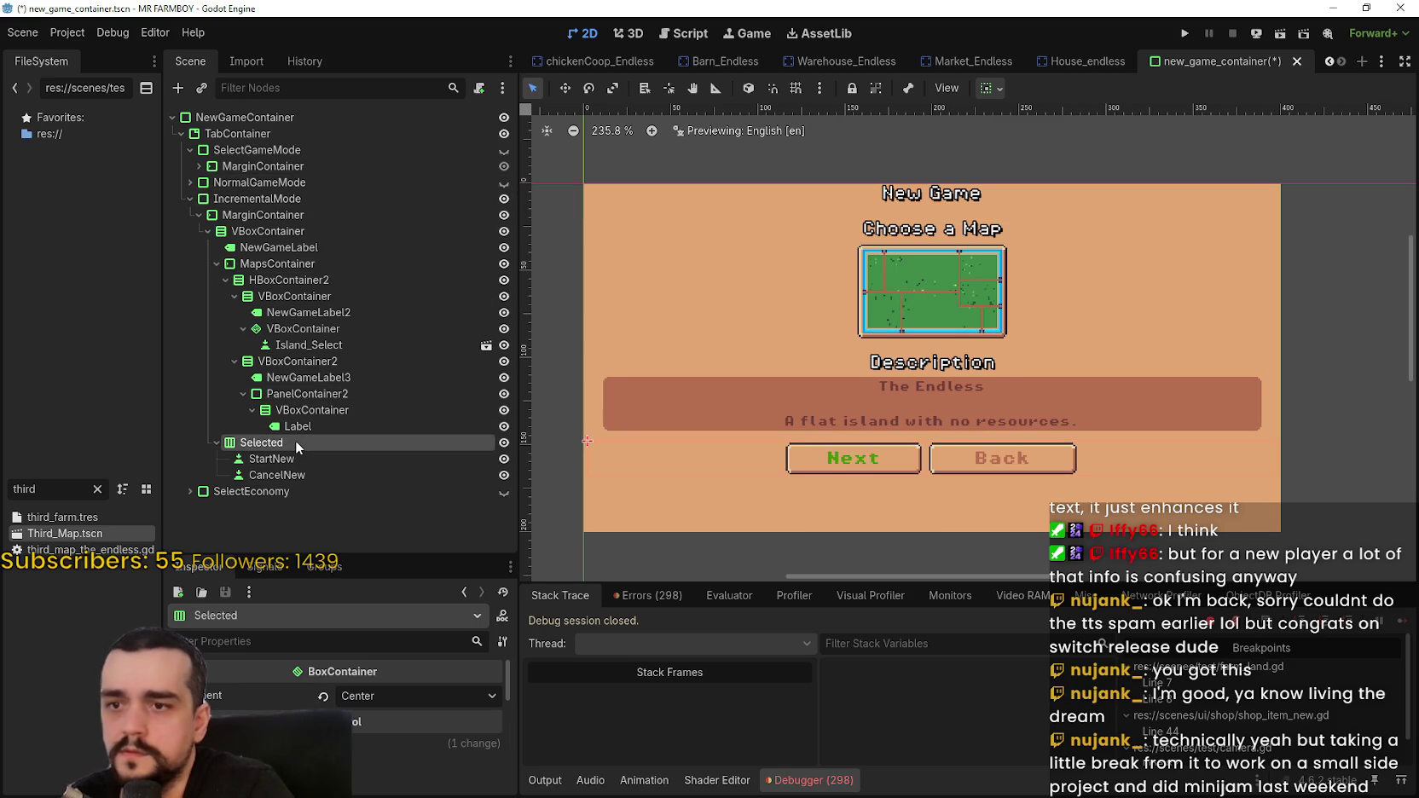
- Make Next and Back fill the row height, aligned to the bottom, and save the scene
click(990, 87)
click(1072, 263)
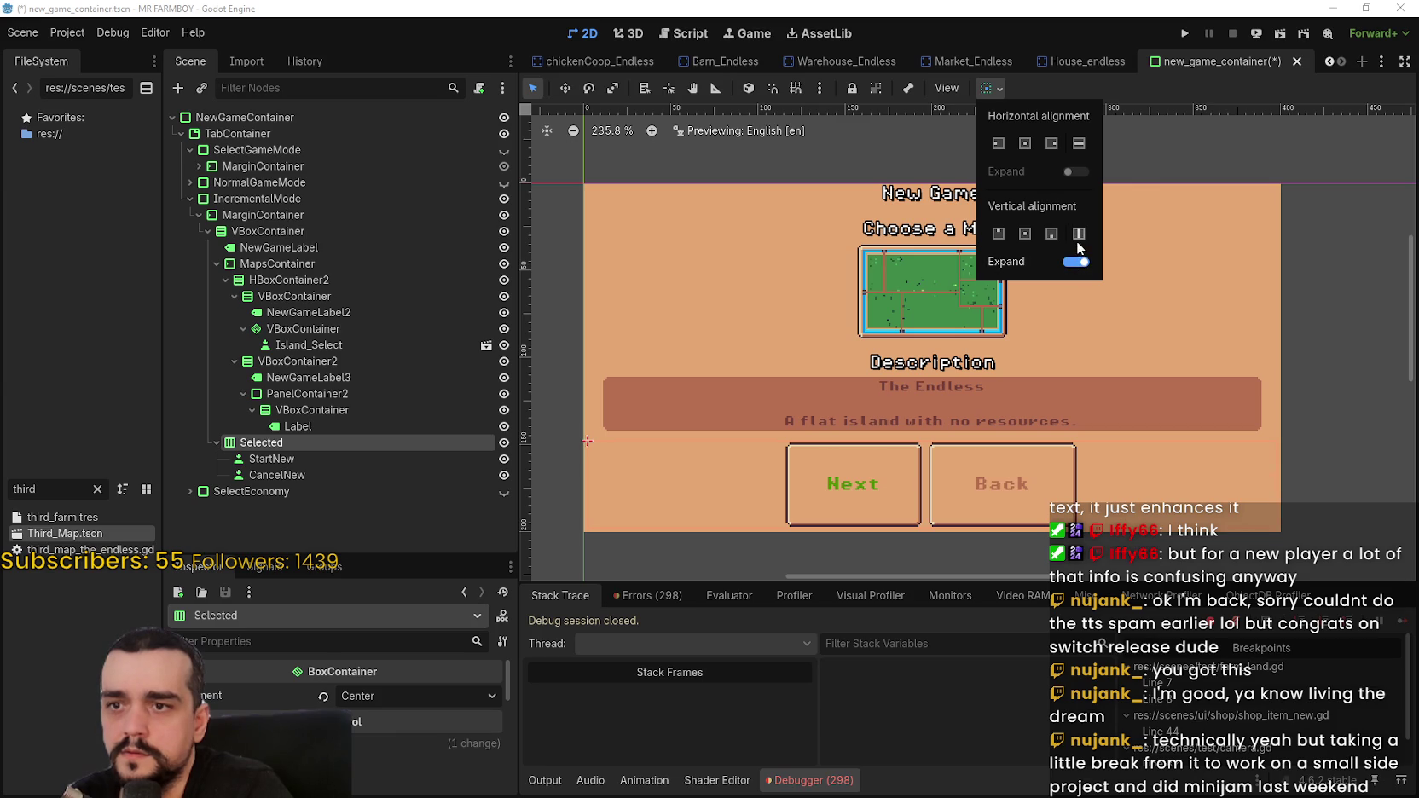
click(1059, 239)
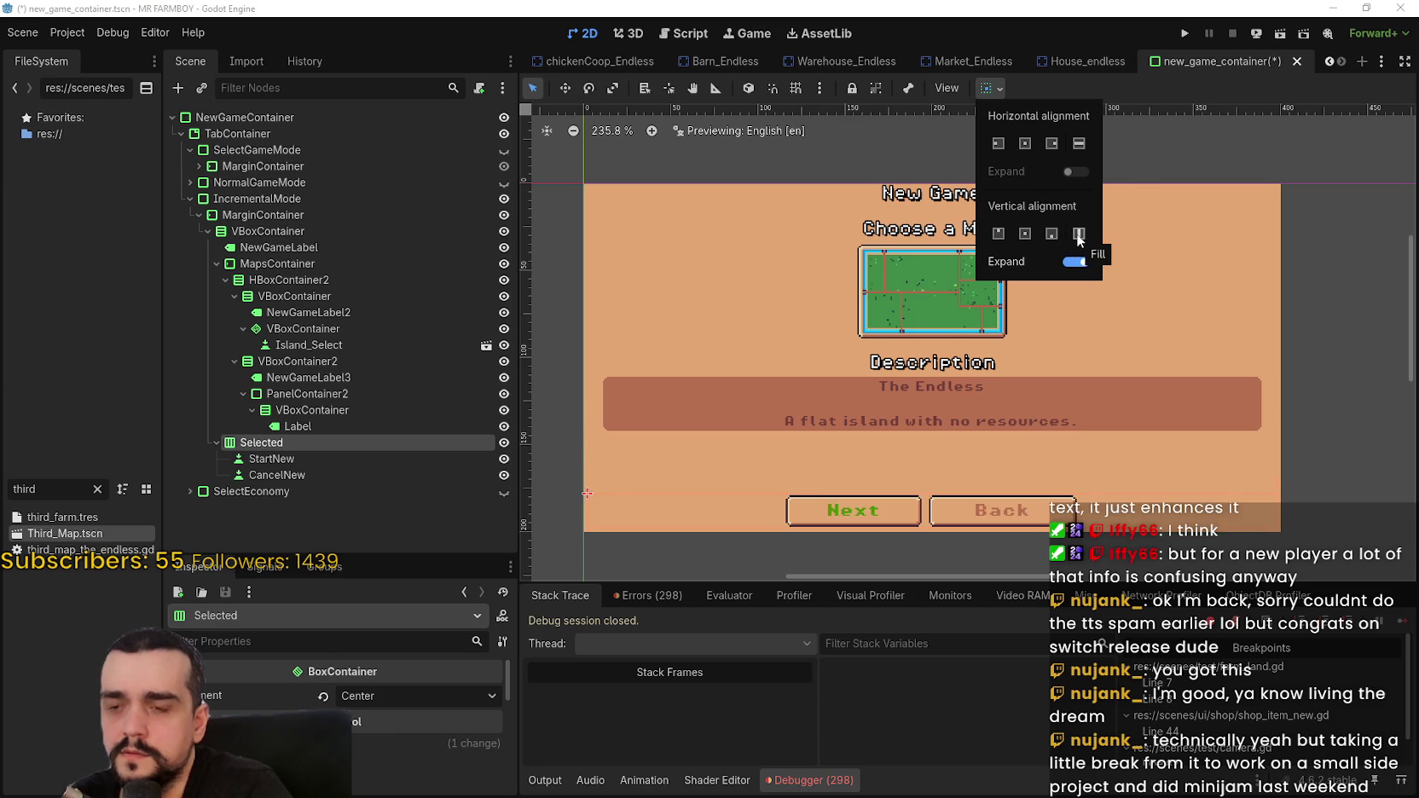
click(1102, 86)
scroll(1000, 335, down, 1)
key(ctrl+s)
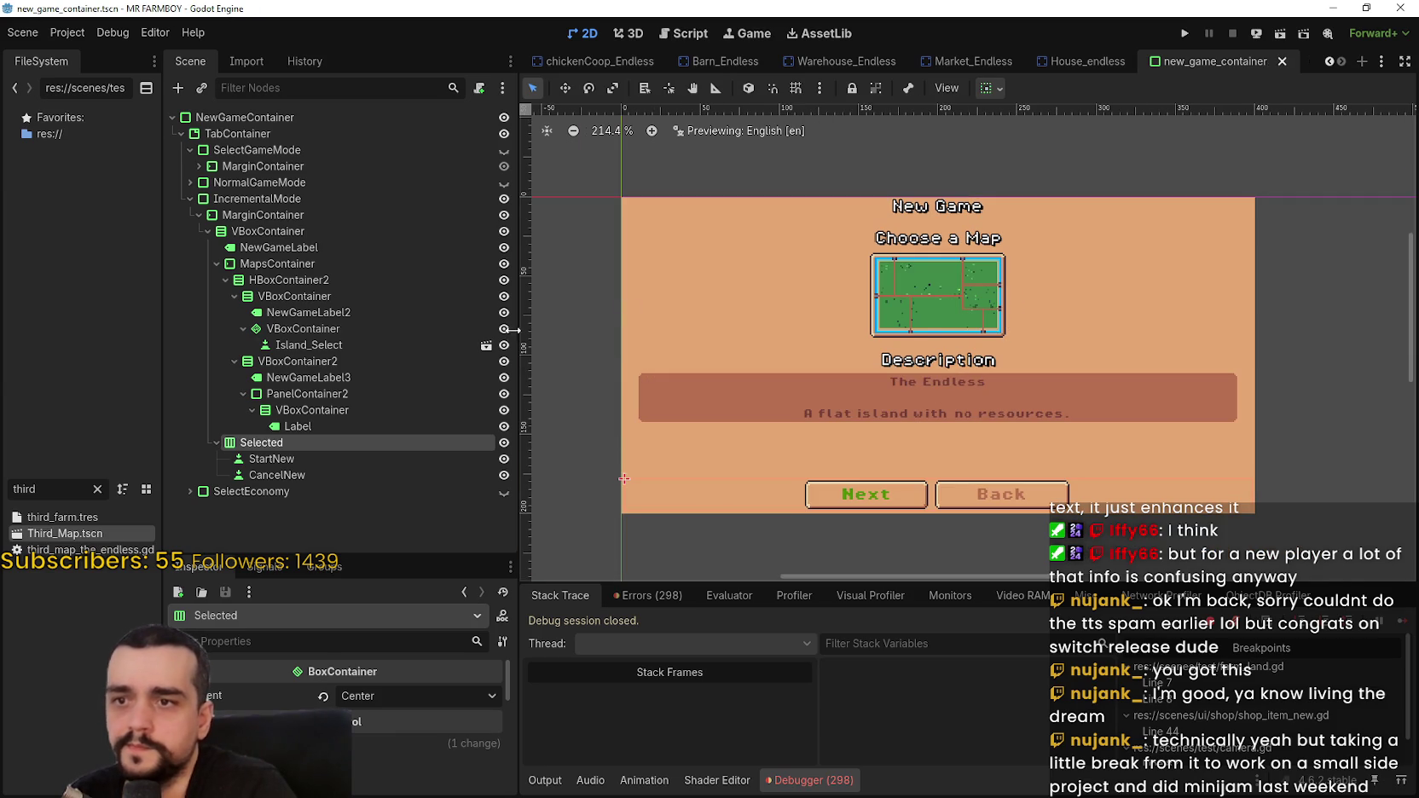
- Compare the two-map NormalGameMode tab with The Endless tab, leave The Endless shown, and save
click(503, 185)
click(503, 184)
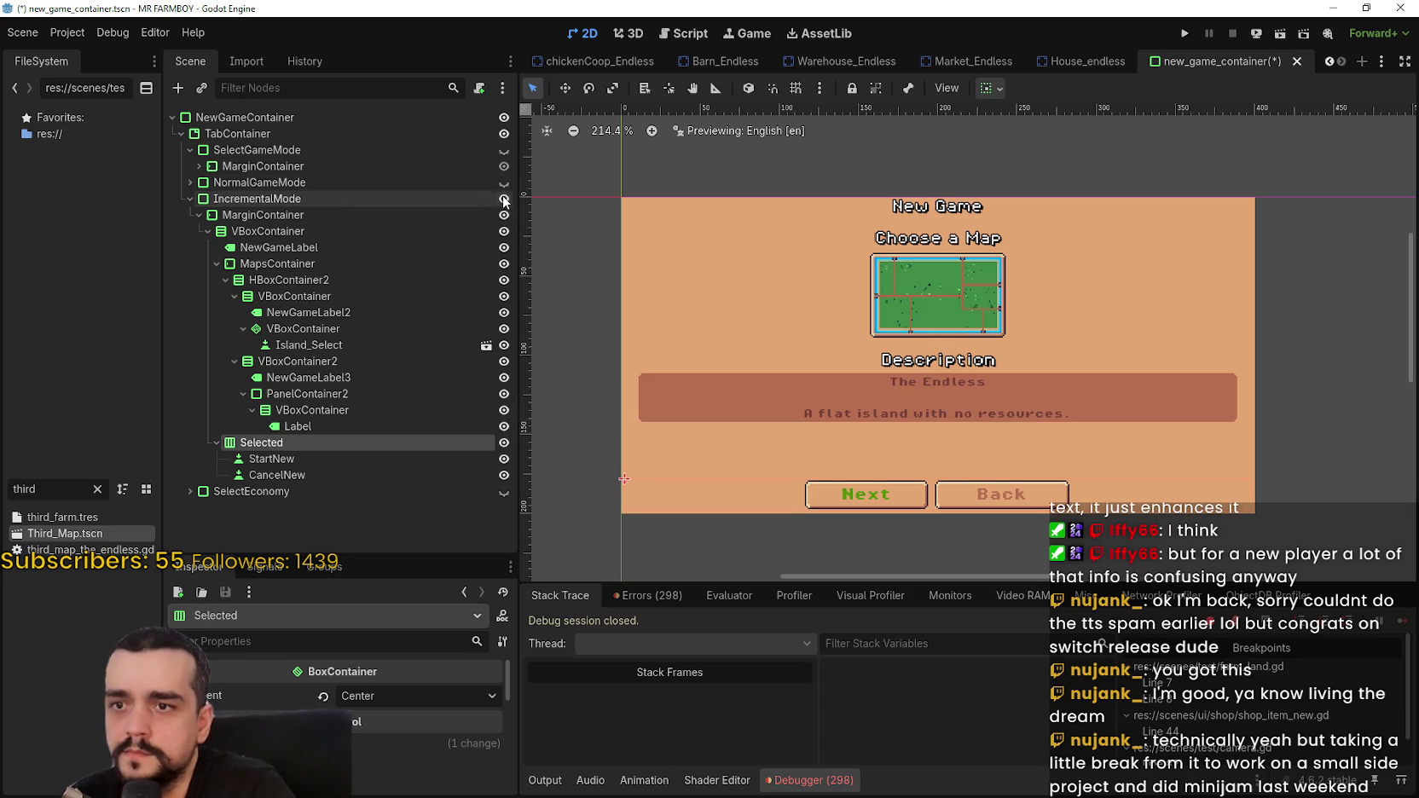
click(505, 184)
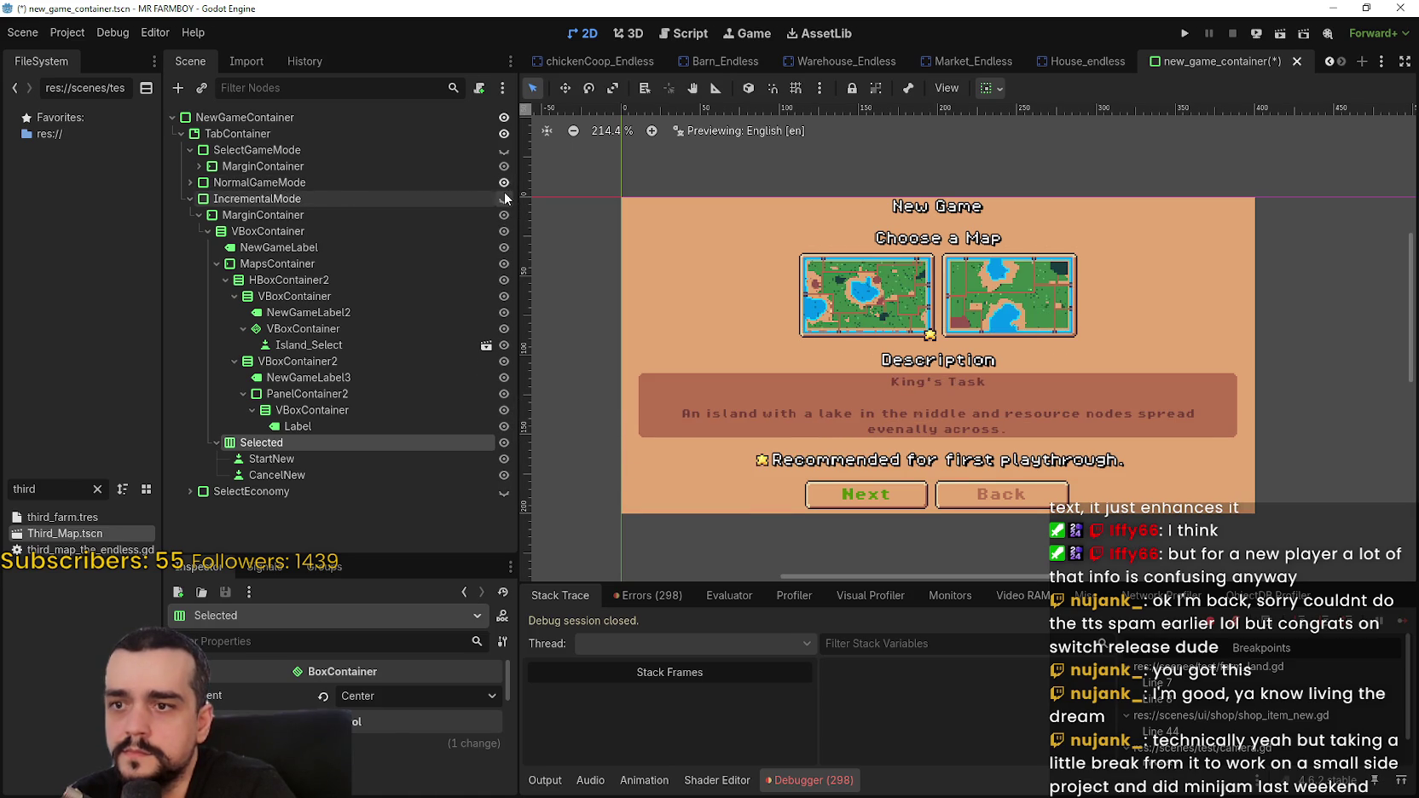
click(506, 183)
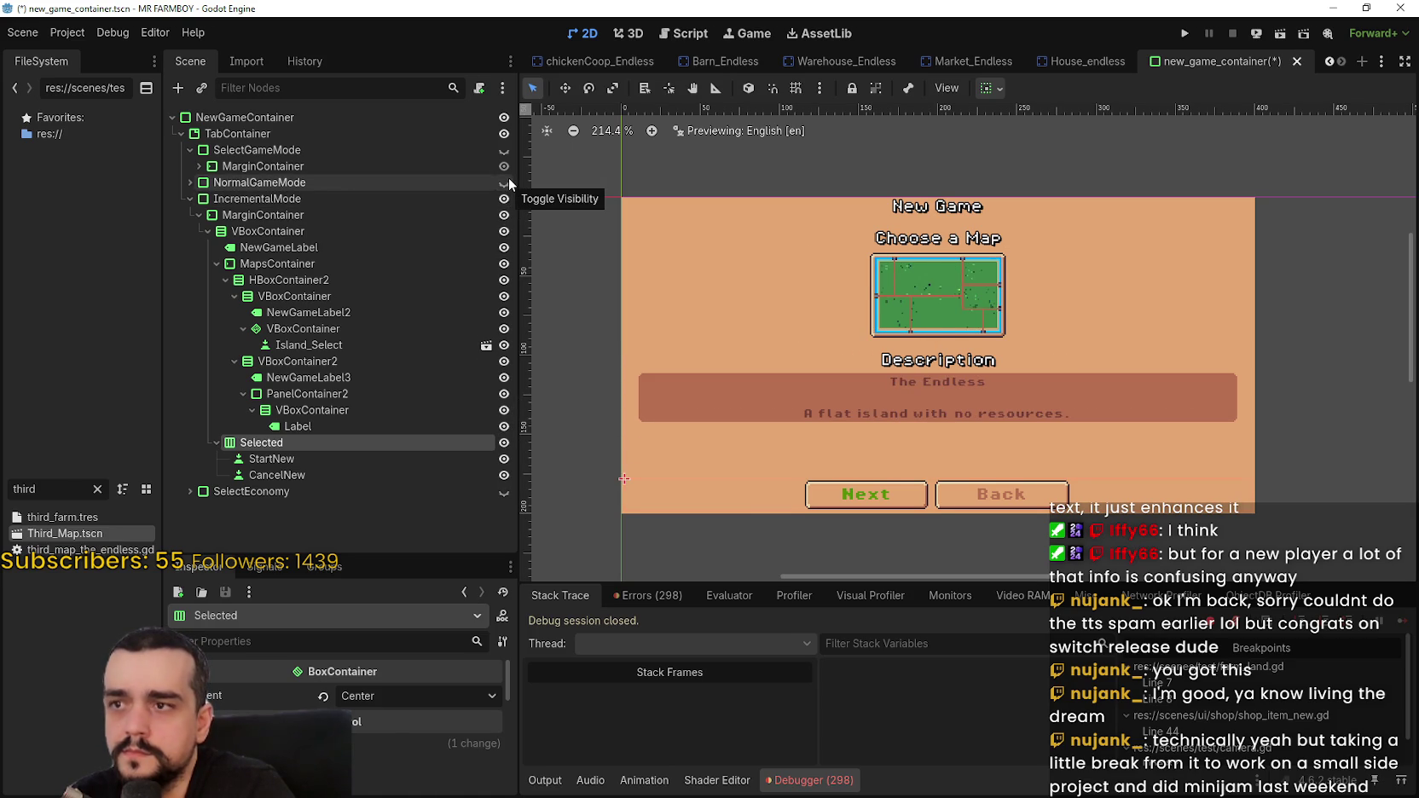
click(506, 182)
click(502, 198)
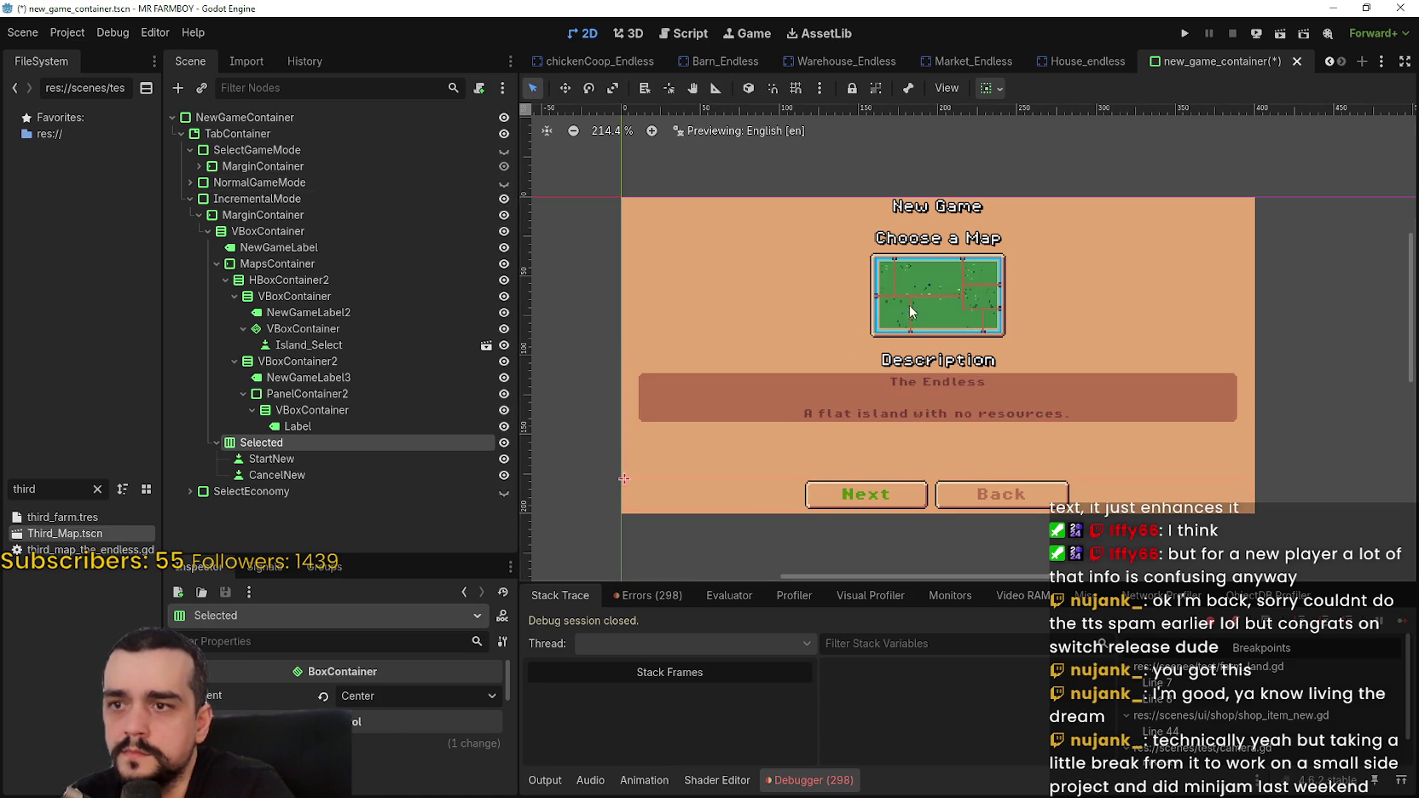
scroll(887, 303, down, 1)
key(ctrl+s)
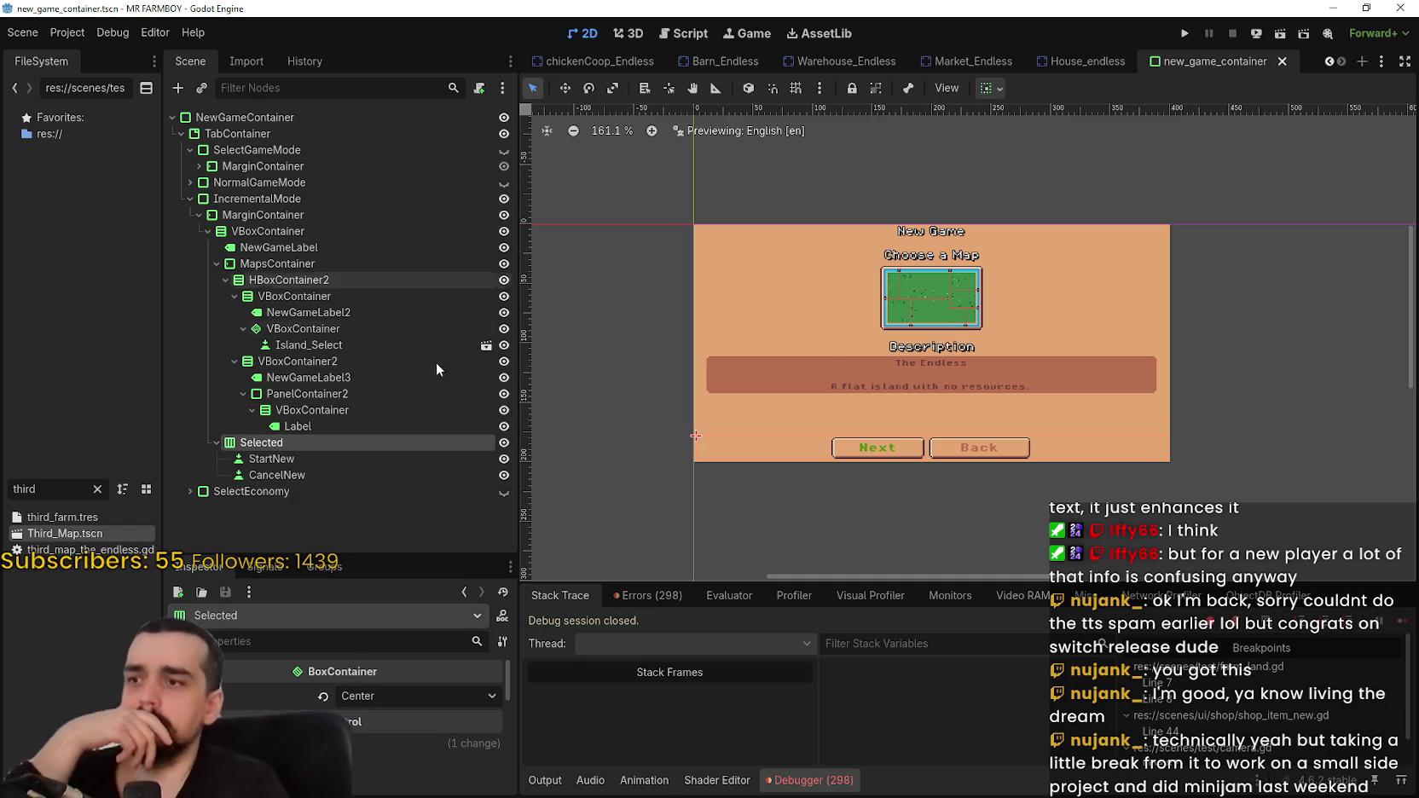
click(416, 409)
- Try centring PanelContainer2 horizontally, then undo to keep it full width
click(402, 426)
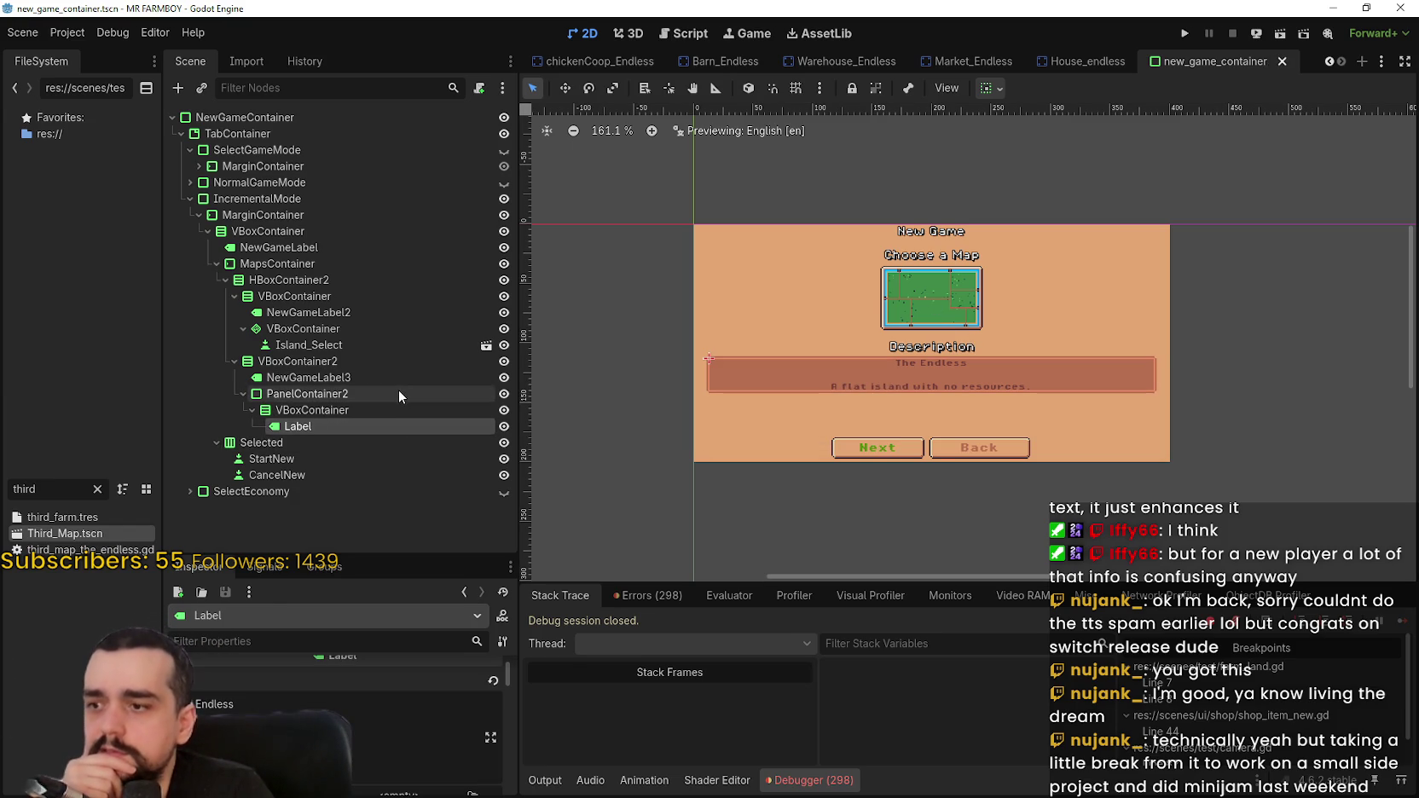
click(399, 393)
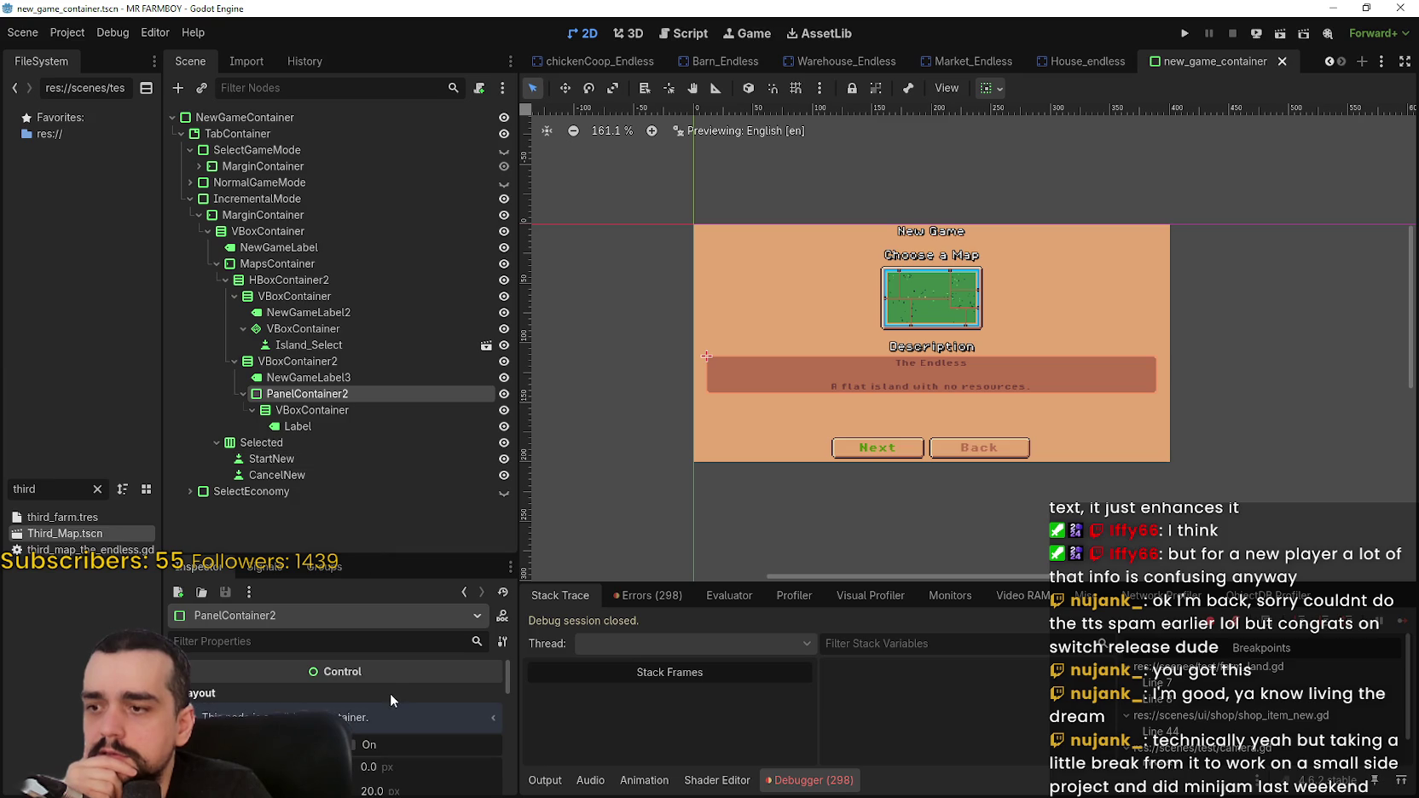
scroll(392, 692, down, 1)
scroll(1034, 363, up, 1)
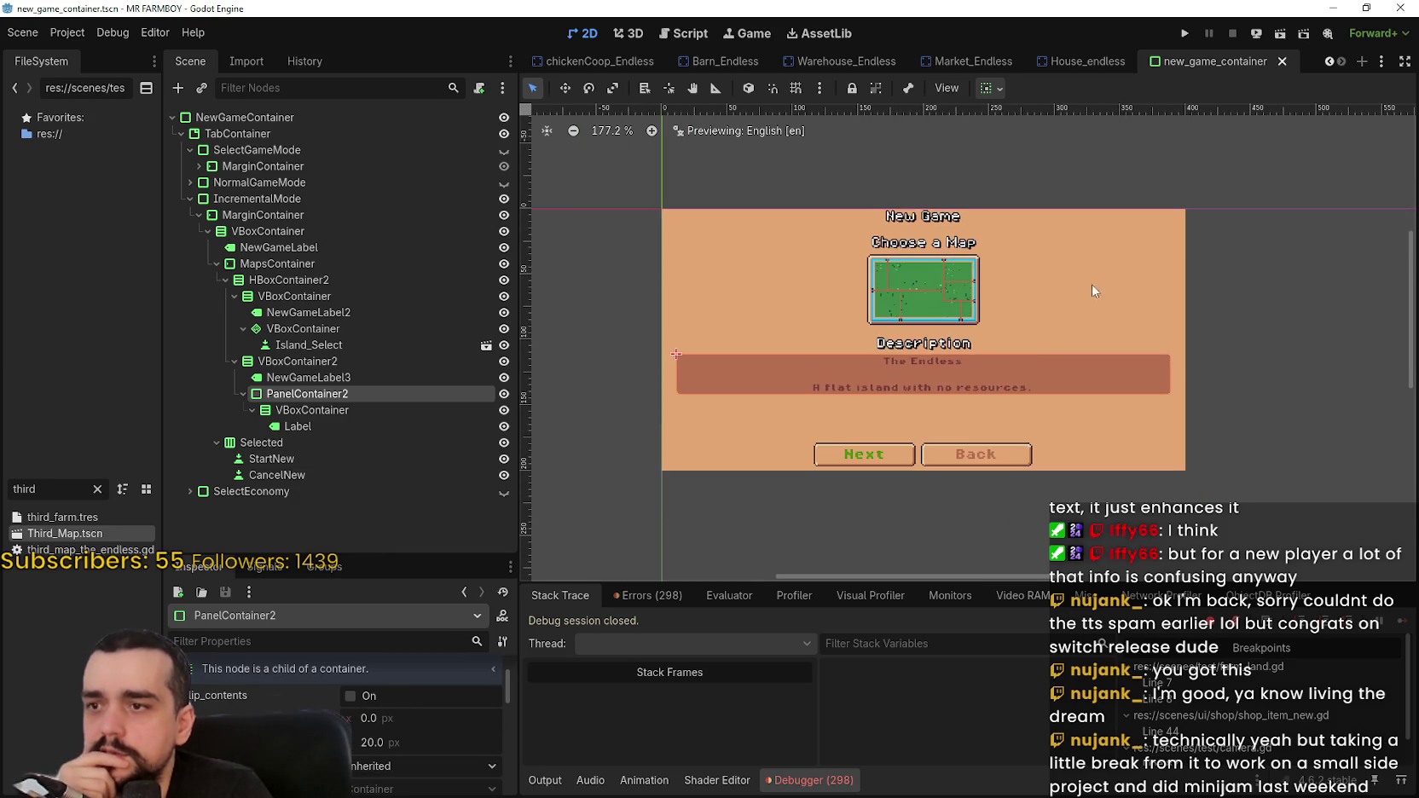
click(992, 88)
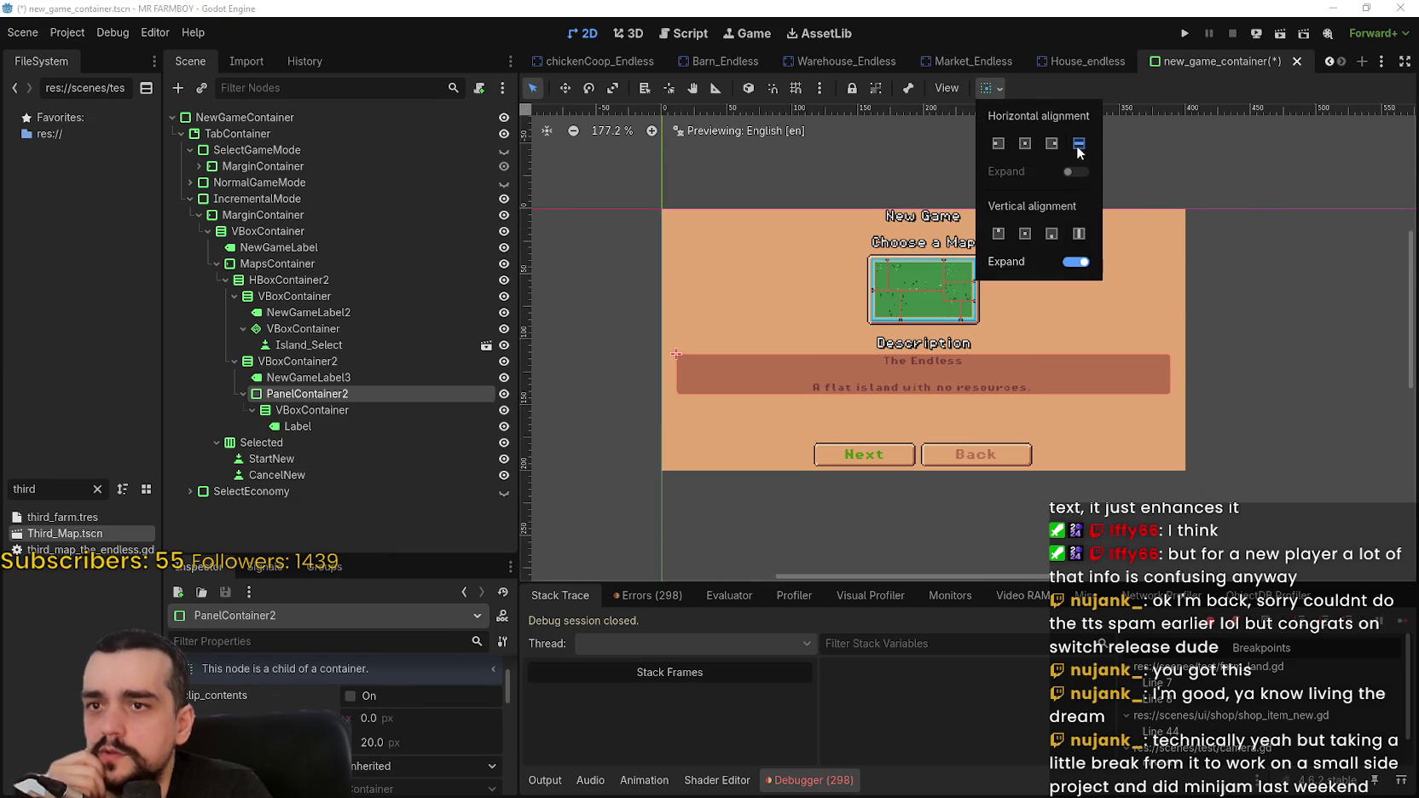
click(1025, 144)
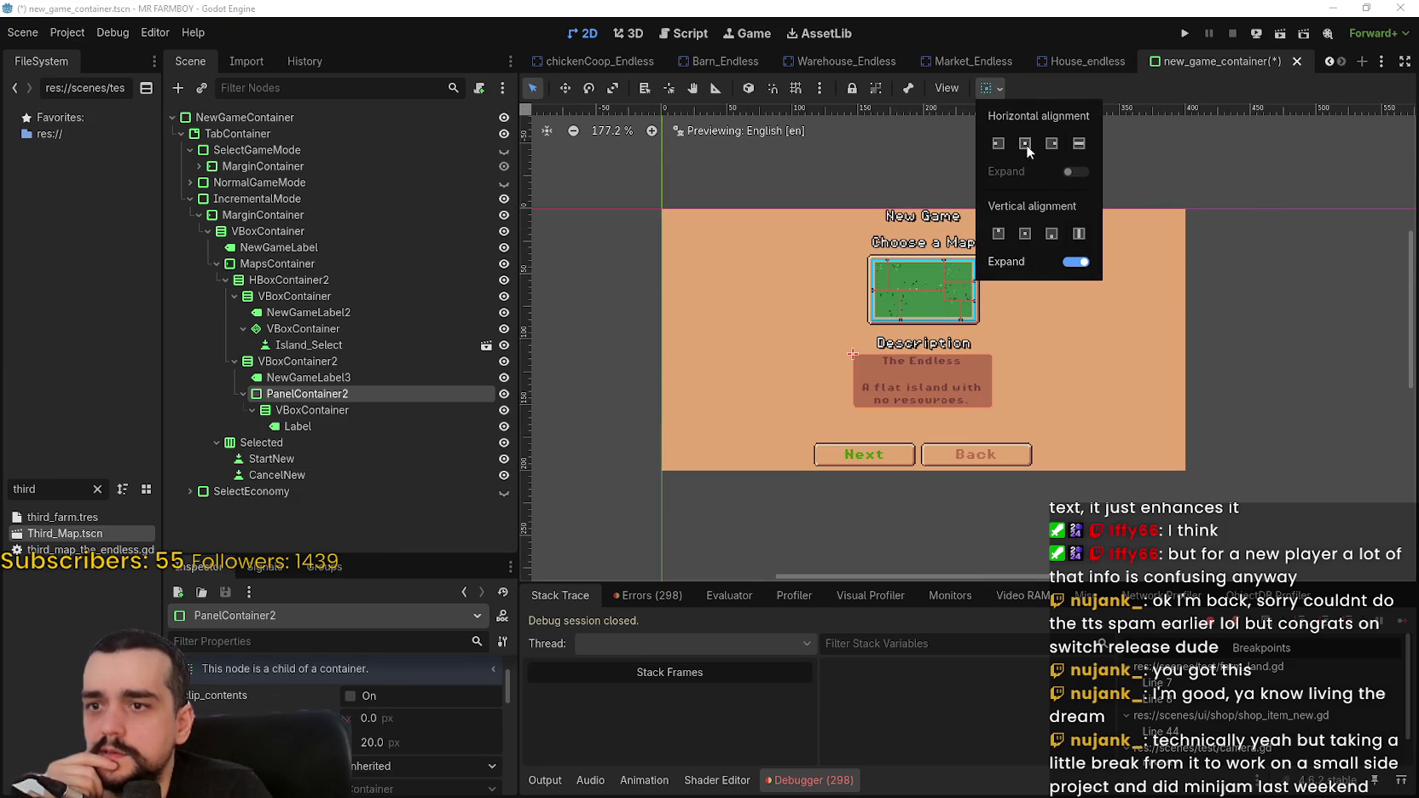
click(1135, 82)
scroll(1108, 164, up, 2)
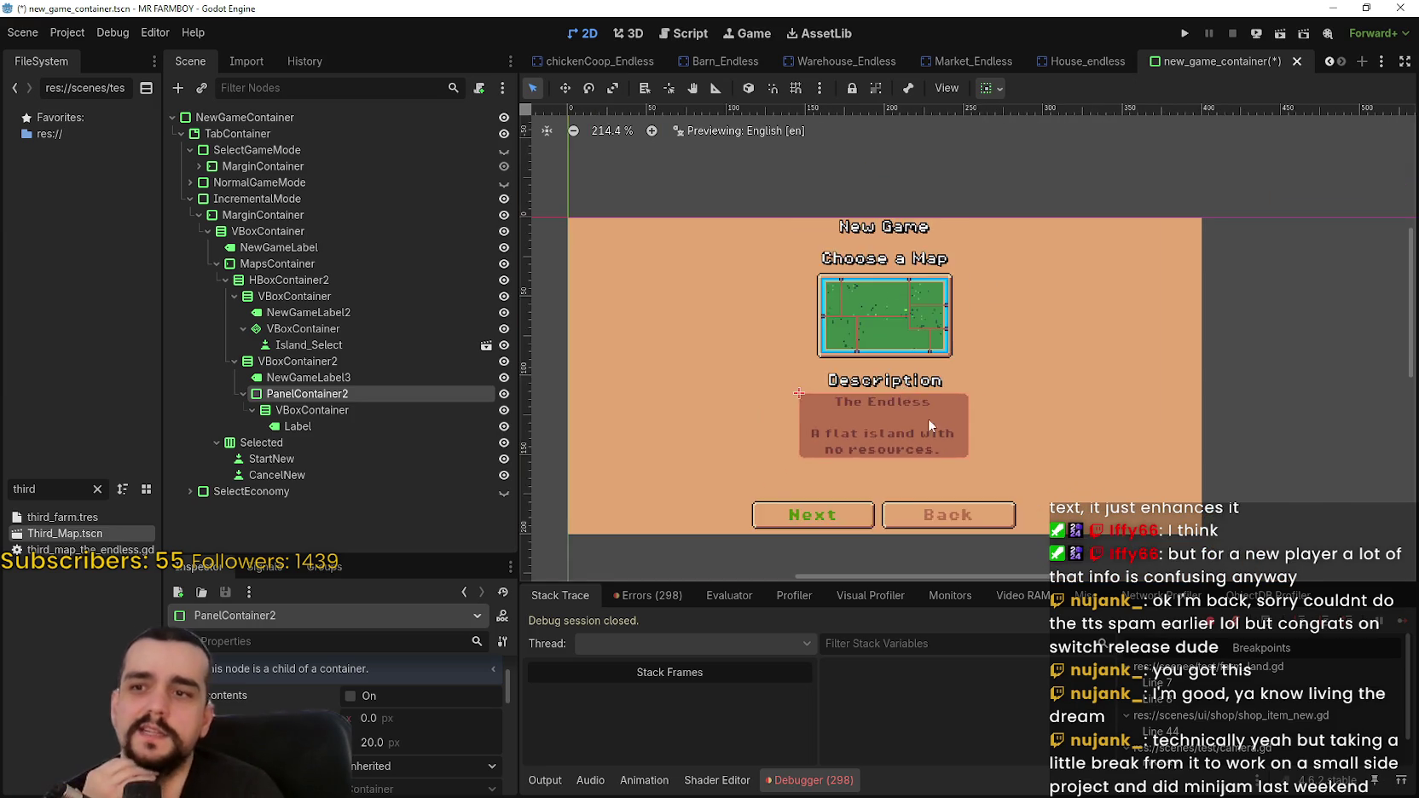
scroll(938, 469, up, 2)
scroll(1095, 358, down, 2)
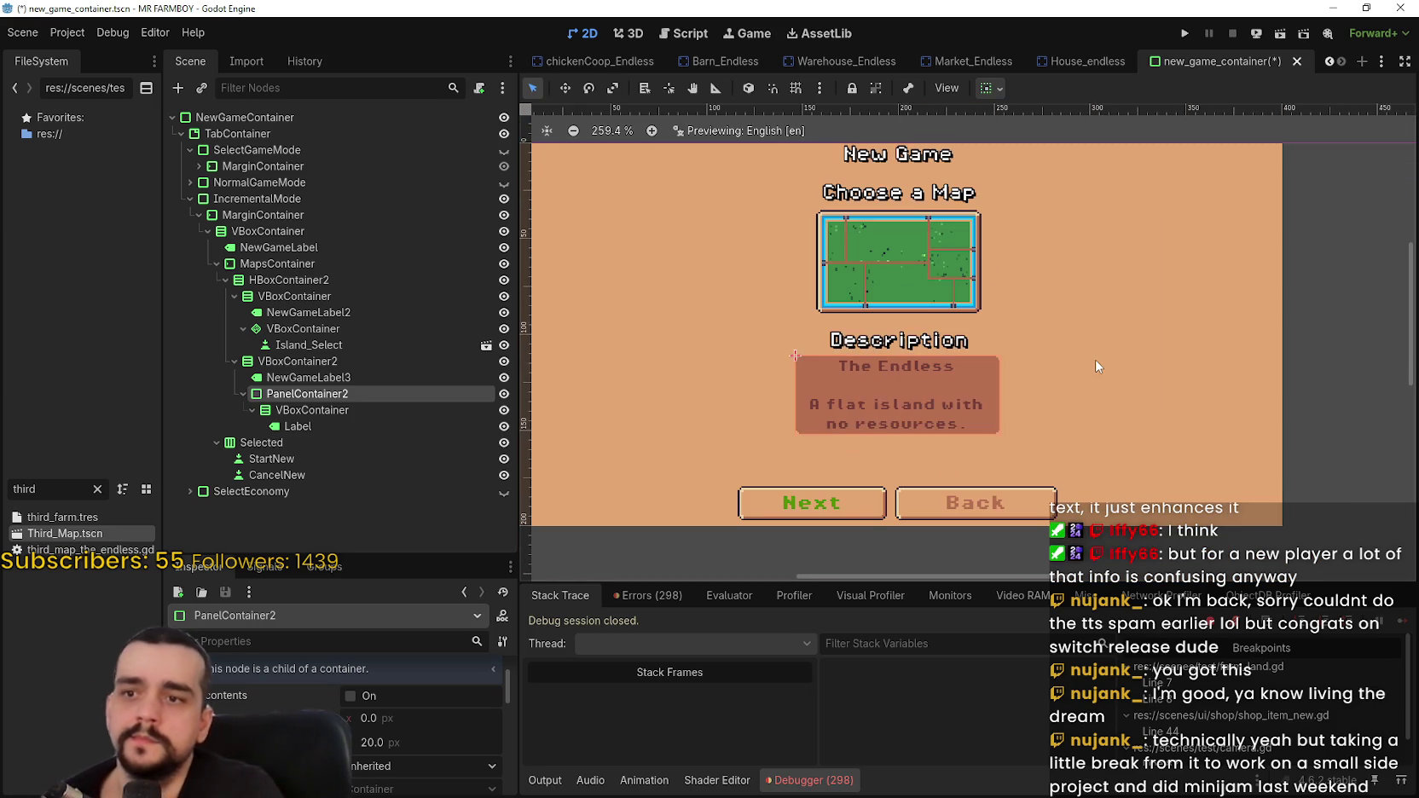
key(ctrl+z)
- Save the scene with the description panel at full width
scroll(1095, 362, down, 3)
scroll(1091, 373, up, 4)
key(ctrl+s)
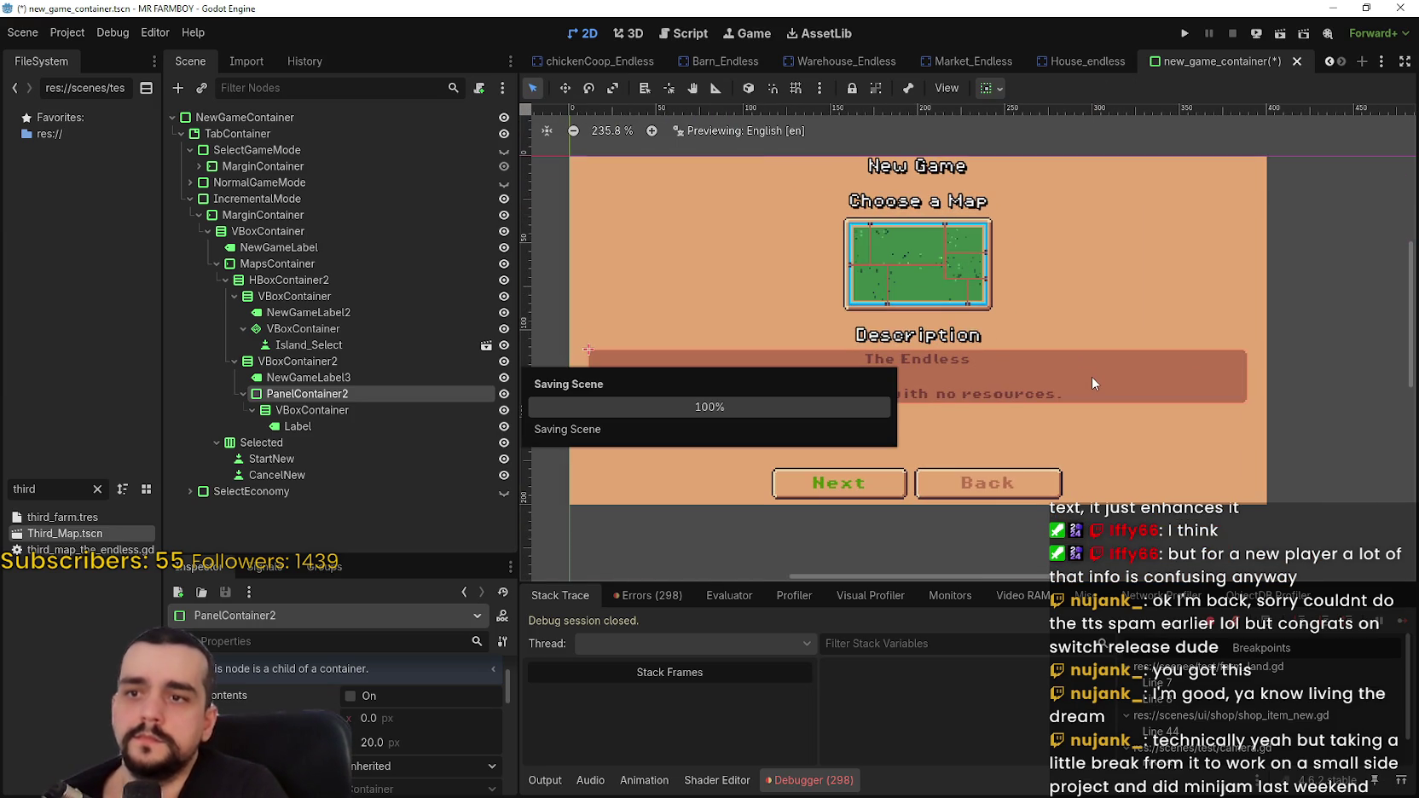
scroll(1020, 336, down, 2)
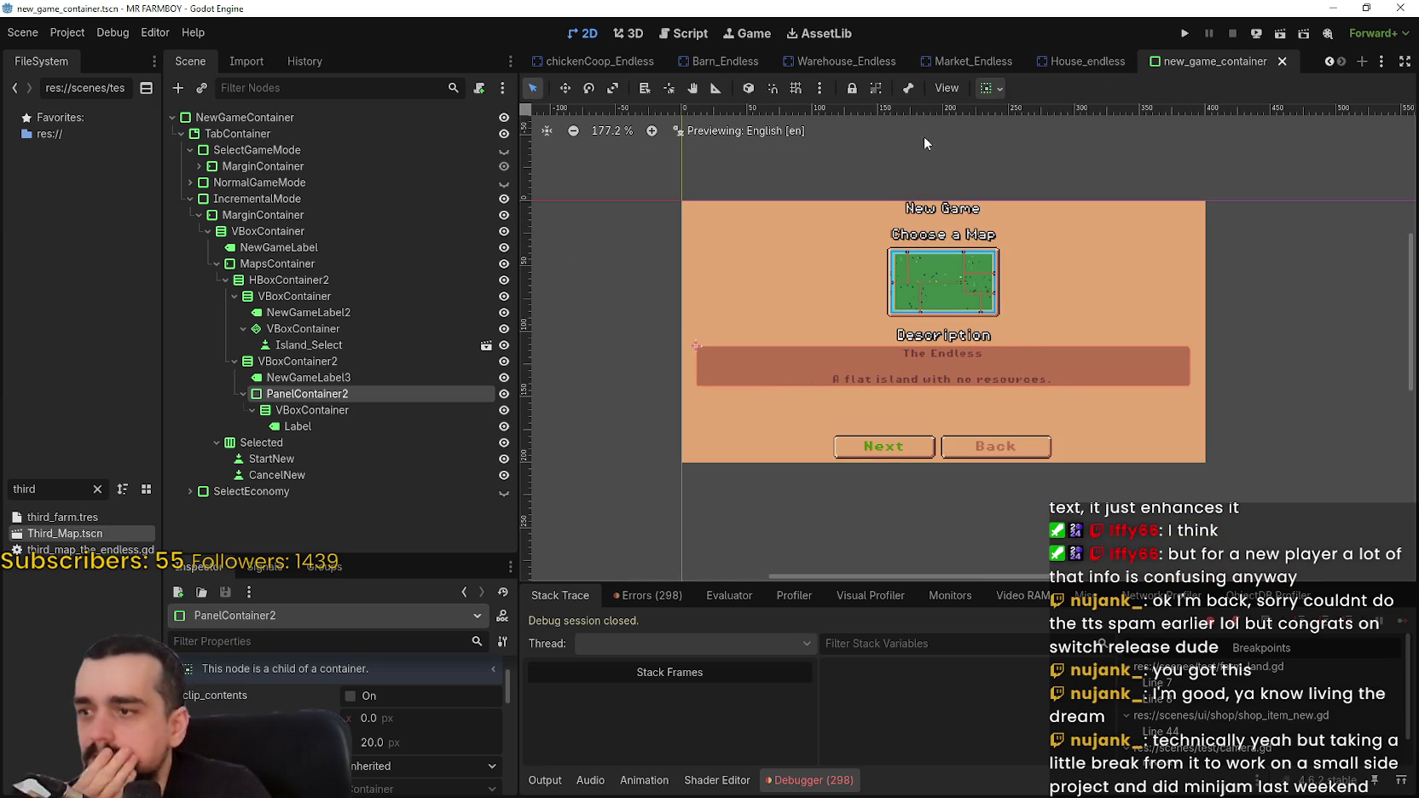
scroll(1013, 366, up, 2)
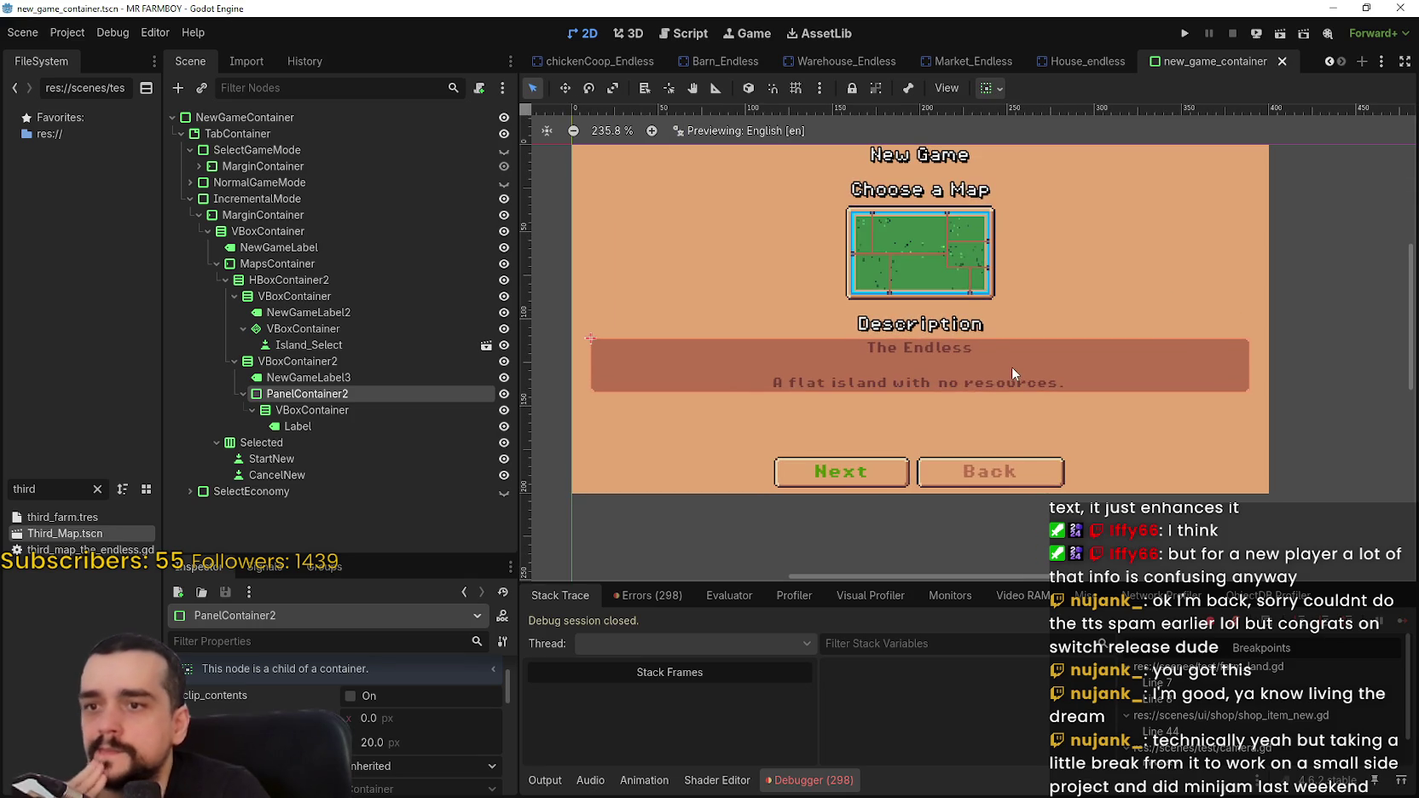
scroll(1011, 361, down, 1)
scroll(1012, 361, down, 1)
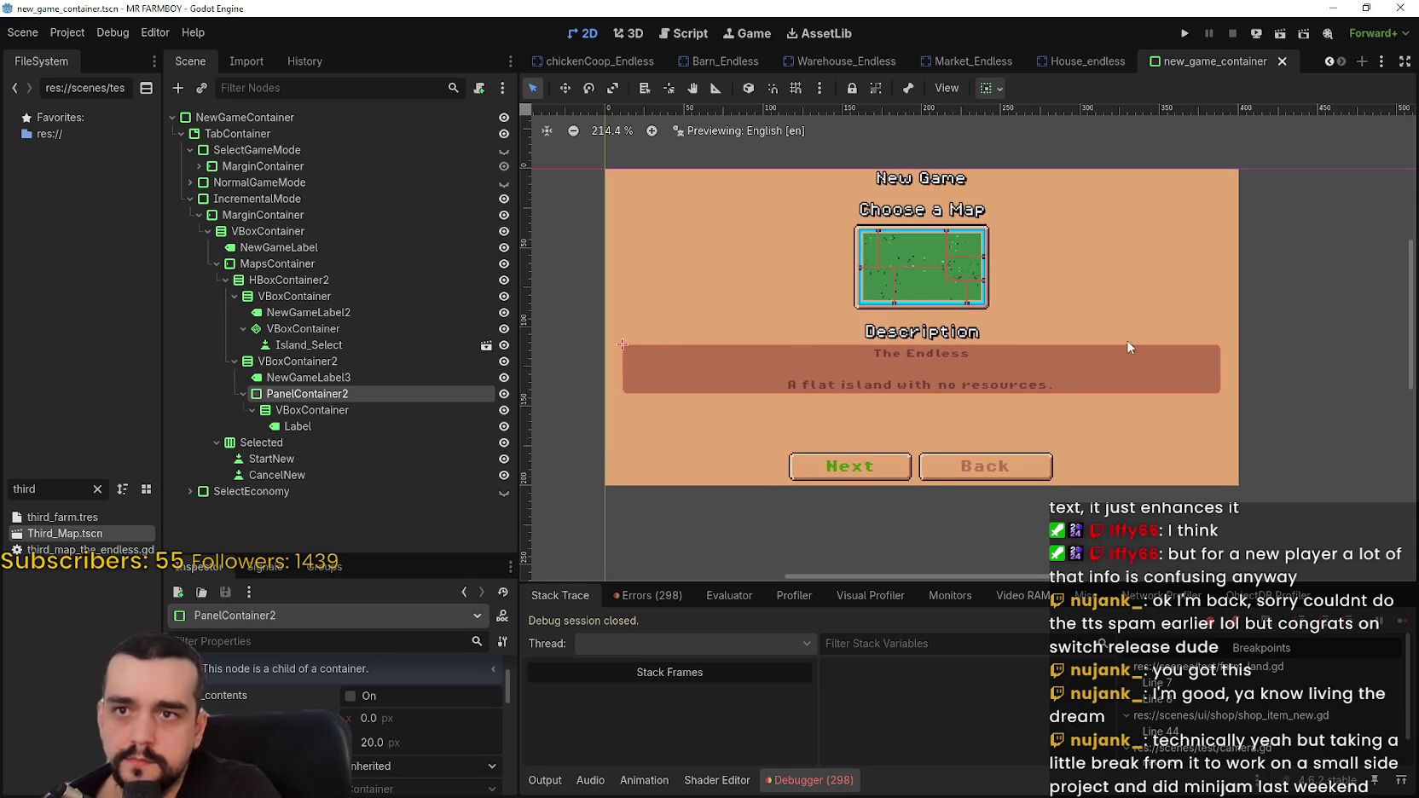
drag(1052, 339, 1089, 356)
key(ctrl+s)
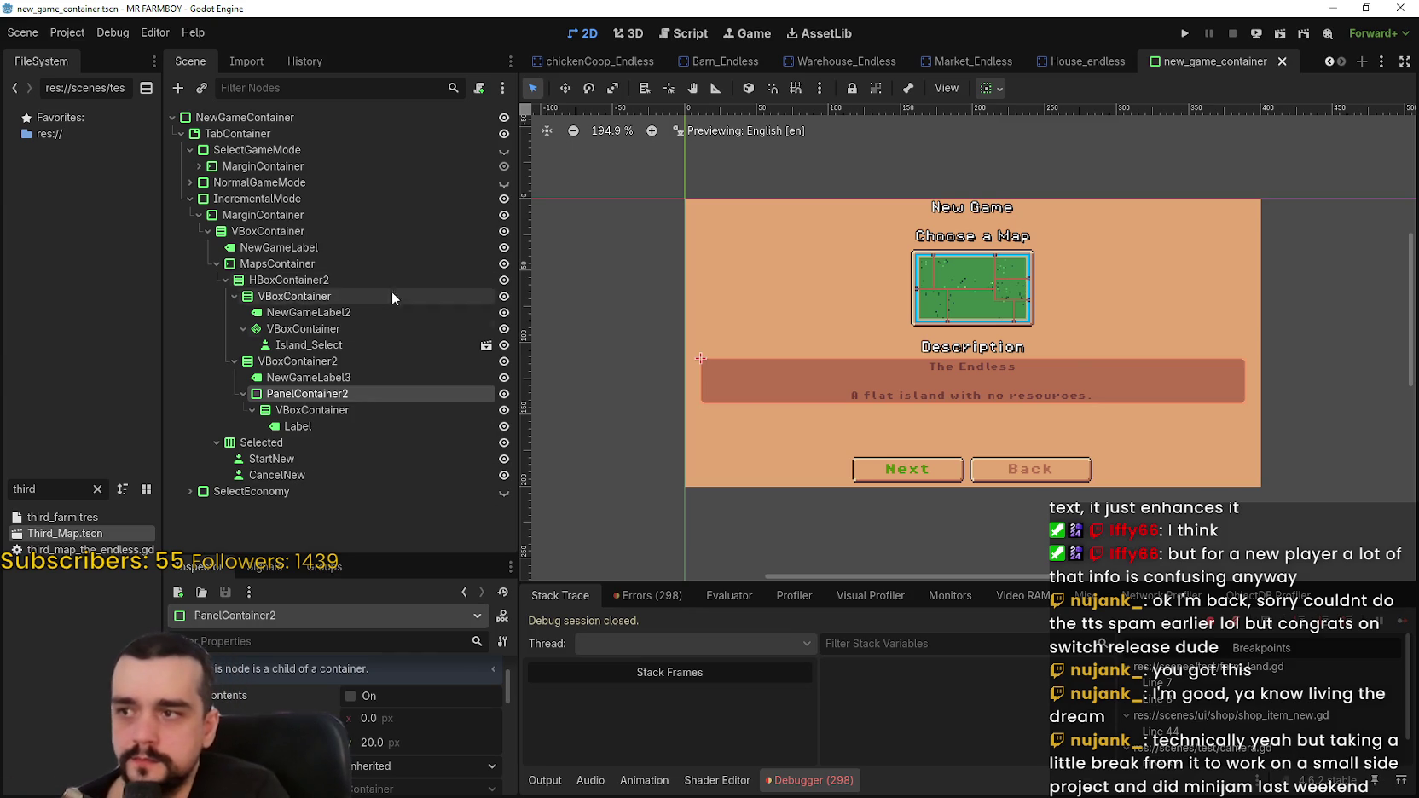
- Collapse the IncrementalMode branch and make the Choose Economy screen visible
click(189, 200)
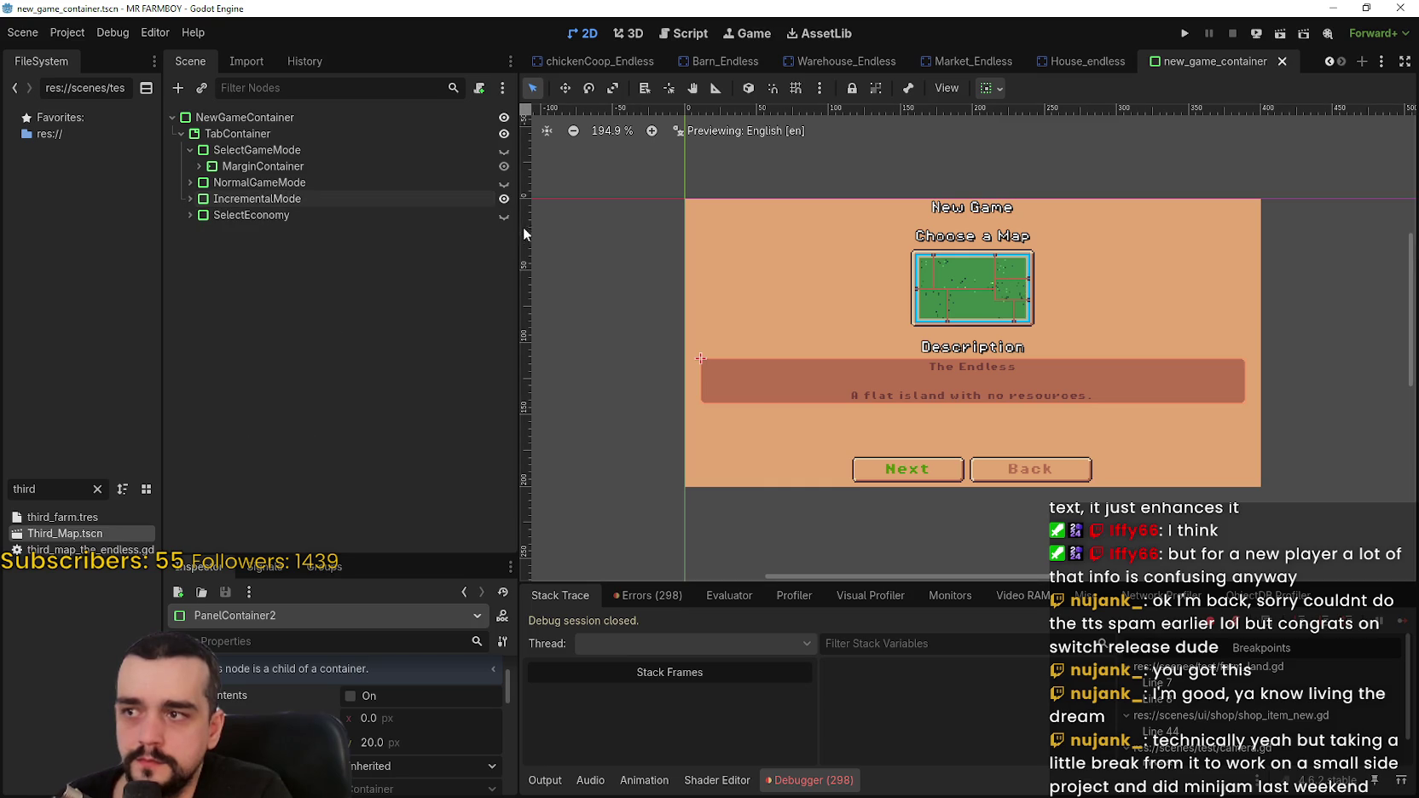
click(504, 215)
click(504, 200)
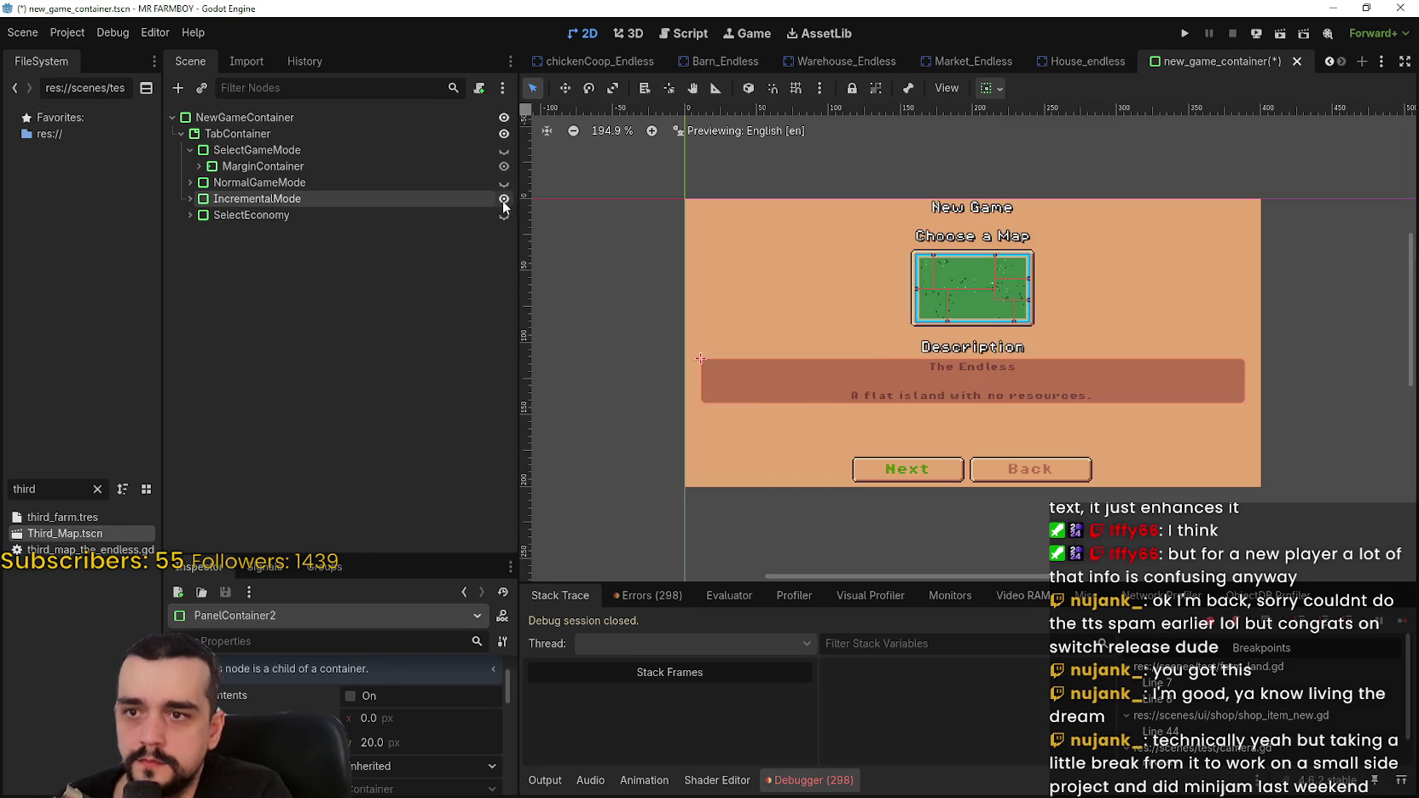
click(504, 215)
- Hide IncrementalMode so the Choose Economy page is displayed in the preview
scroll(814, 235, up, 4)
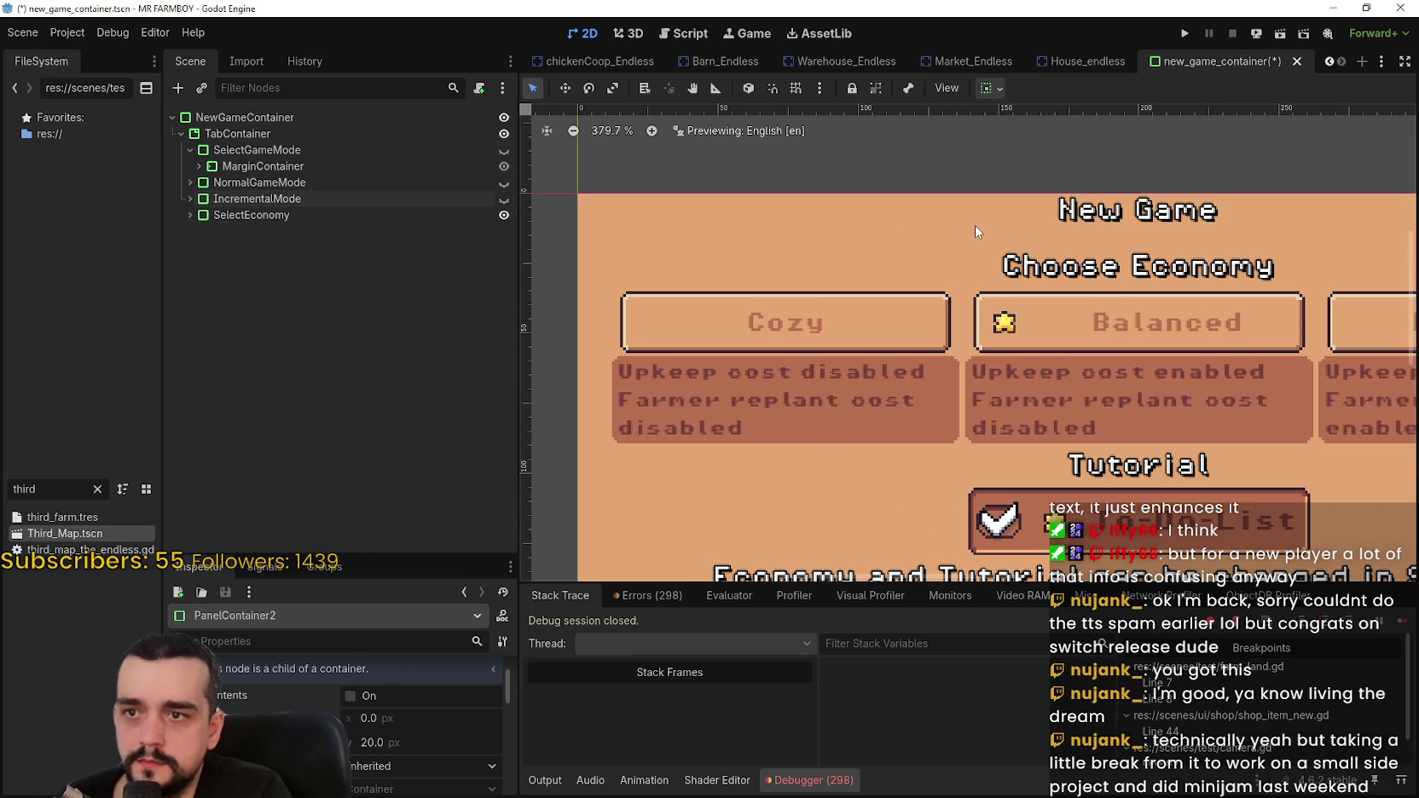
click(503, 199)
click(502, 217)
click(503, 199)
click(504, 215)
scroll(977, 339, down, 3)
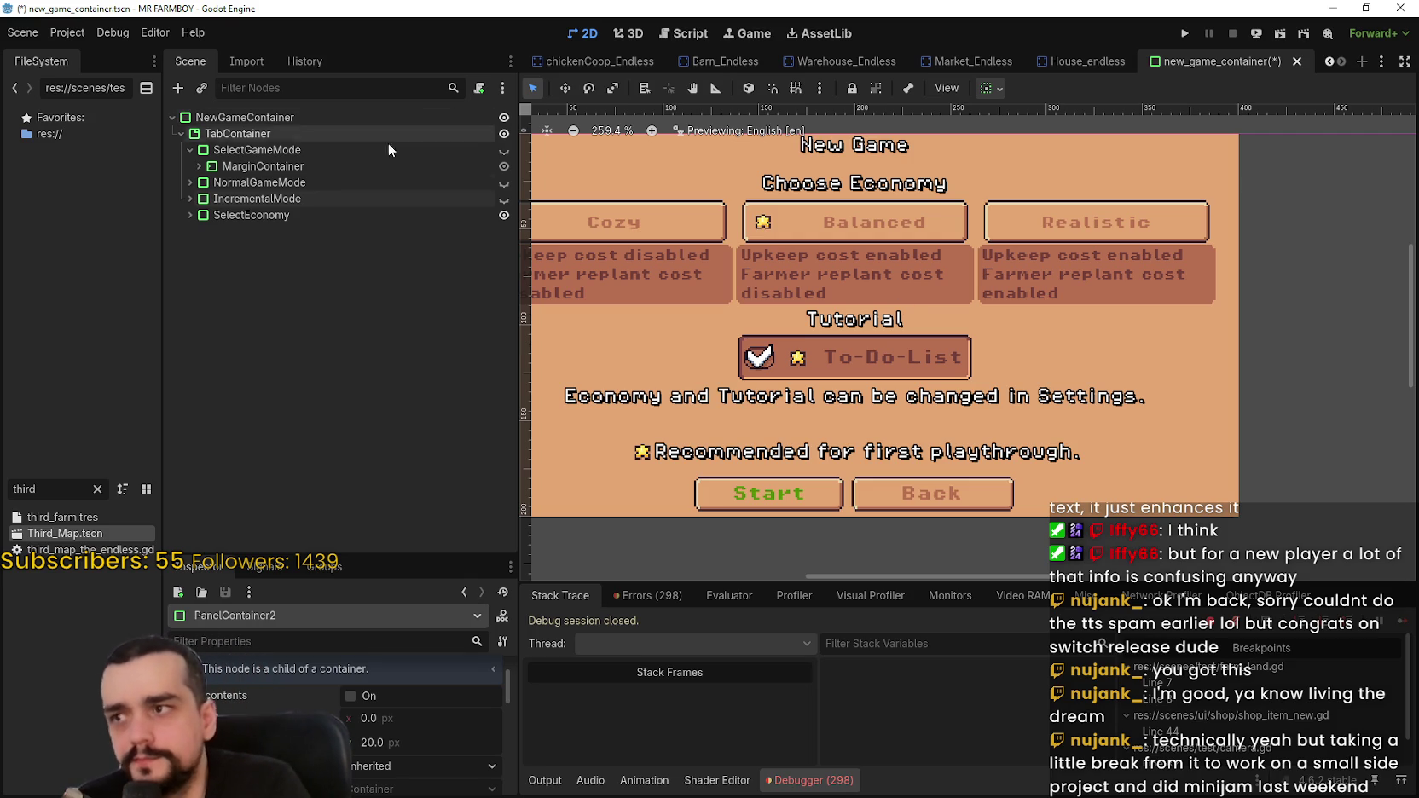
- Collapse IncrementalMode's MarginContainer, expand SelectEconomy, and select the Economy Container
click(189, 198)
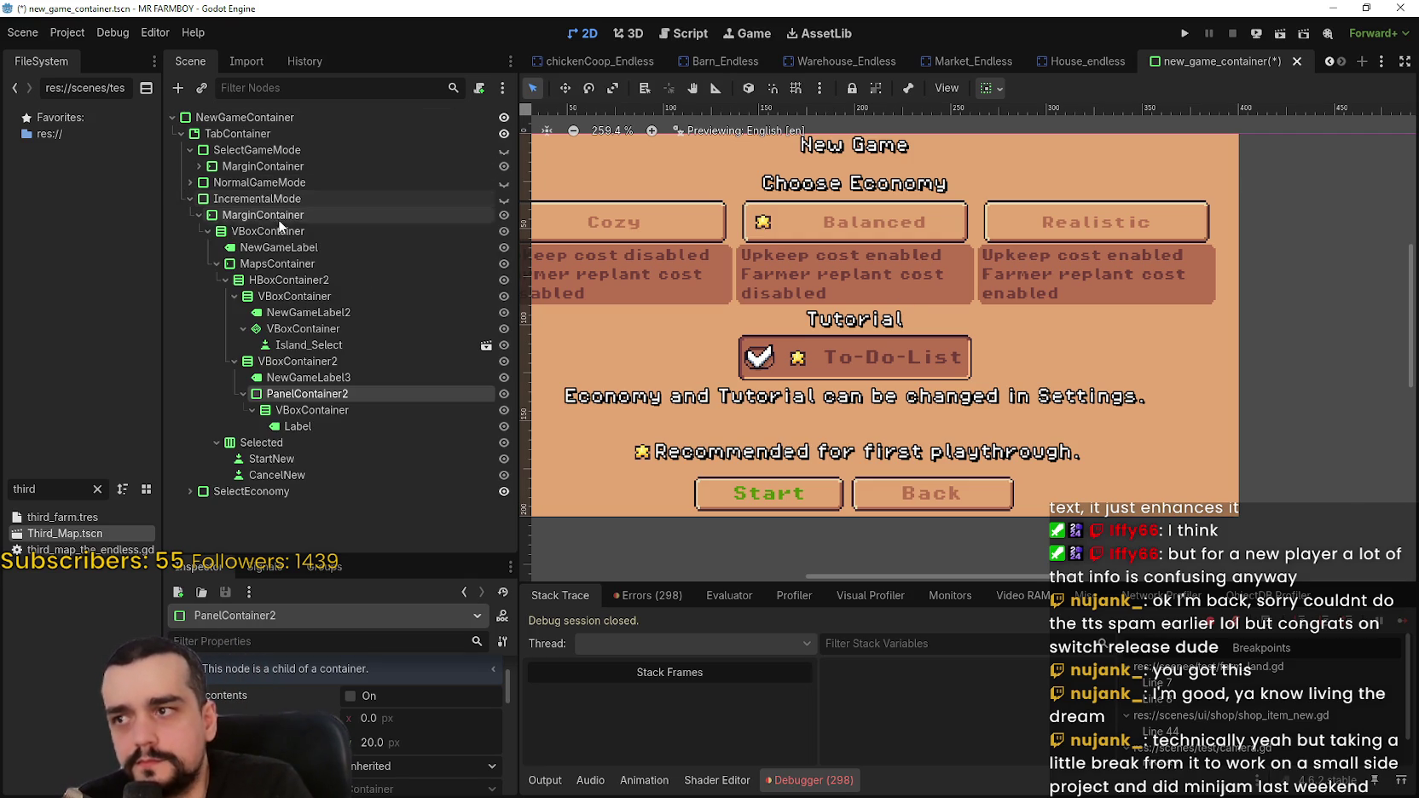
click(197, 215)
scroll(898, 349, down, 1)
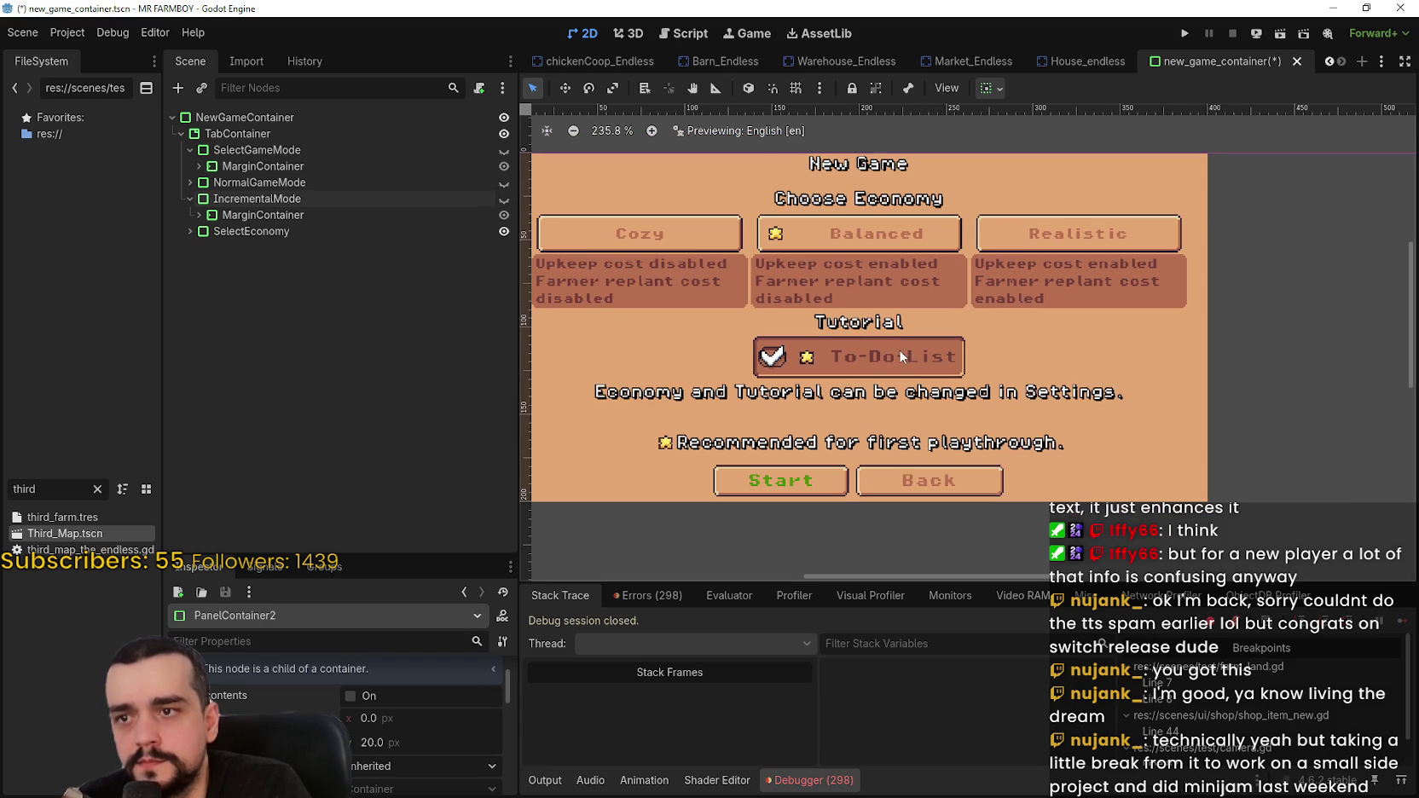
scroll(894, 341, up, 2)
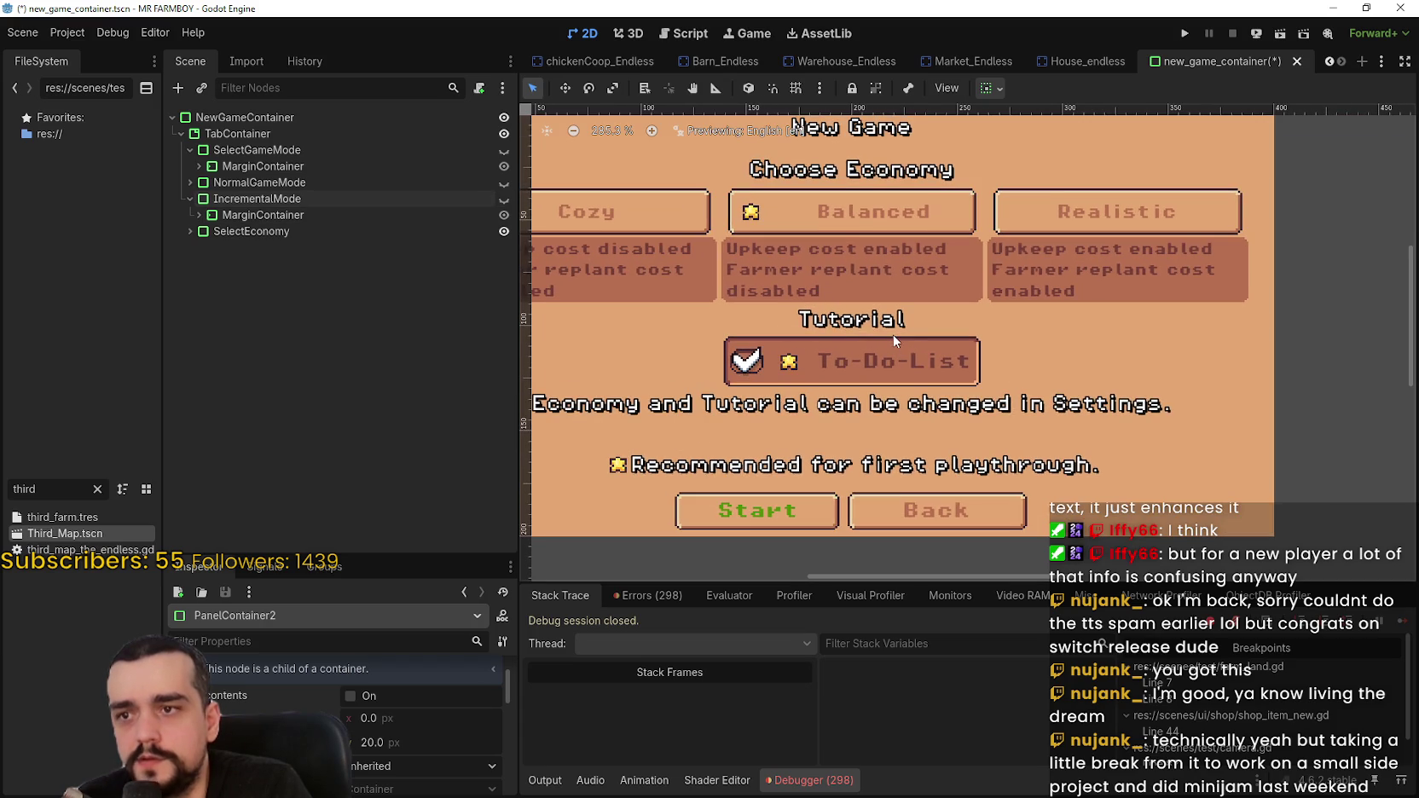
click(190, 231)
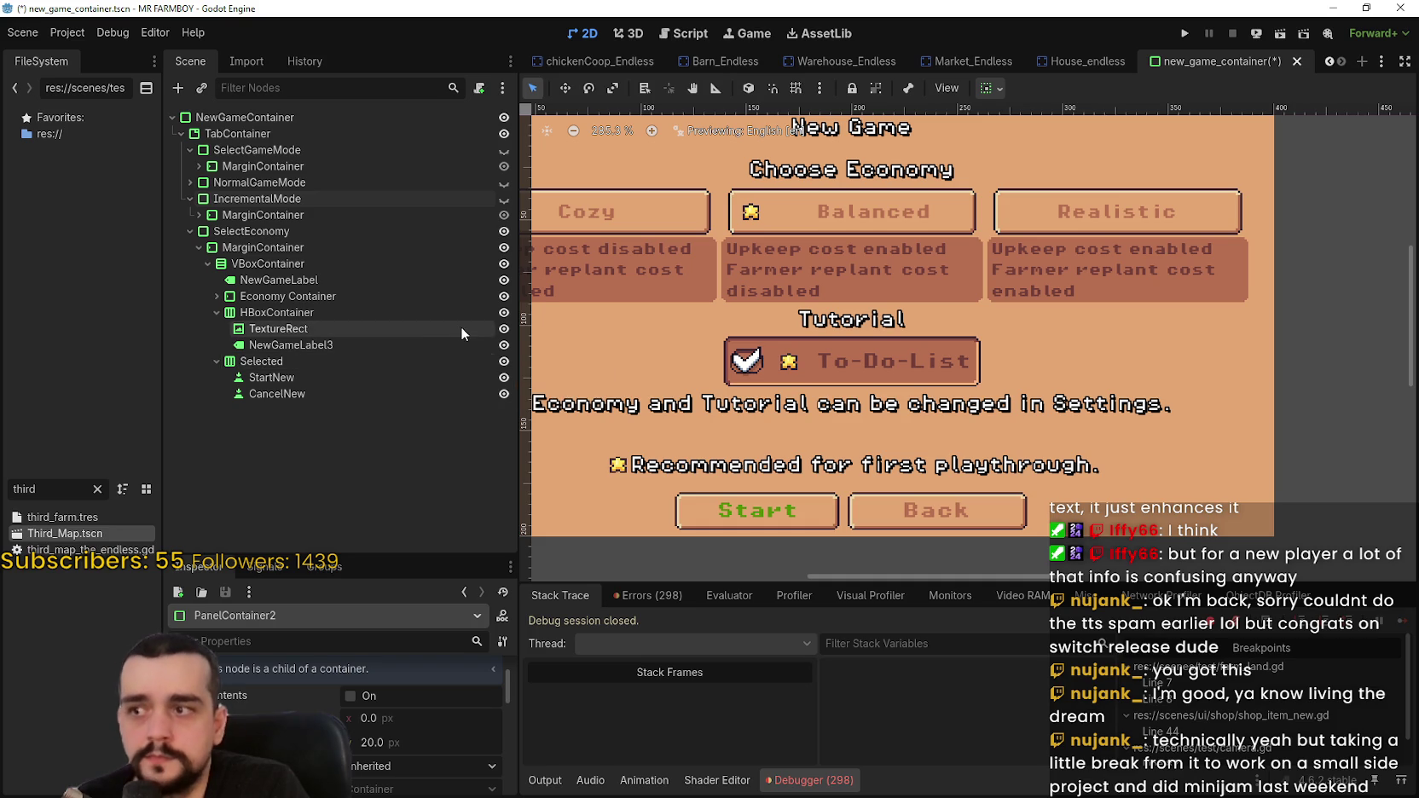
click(418, 295)
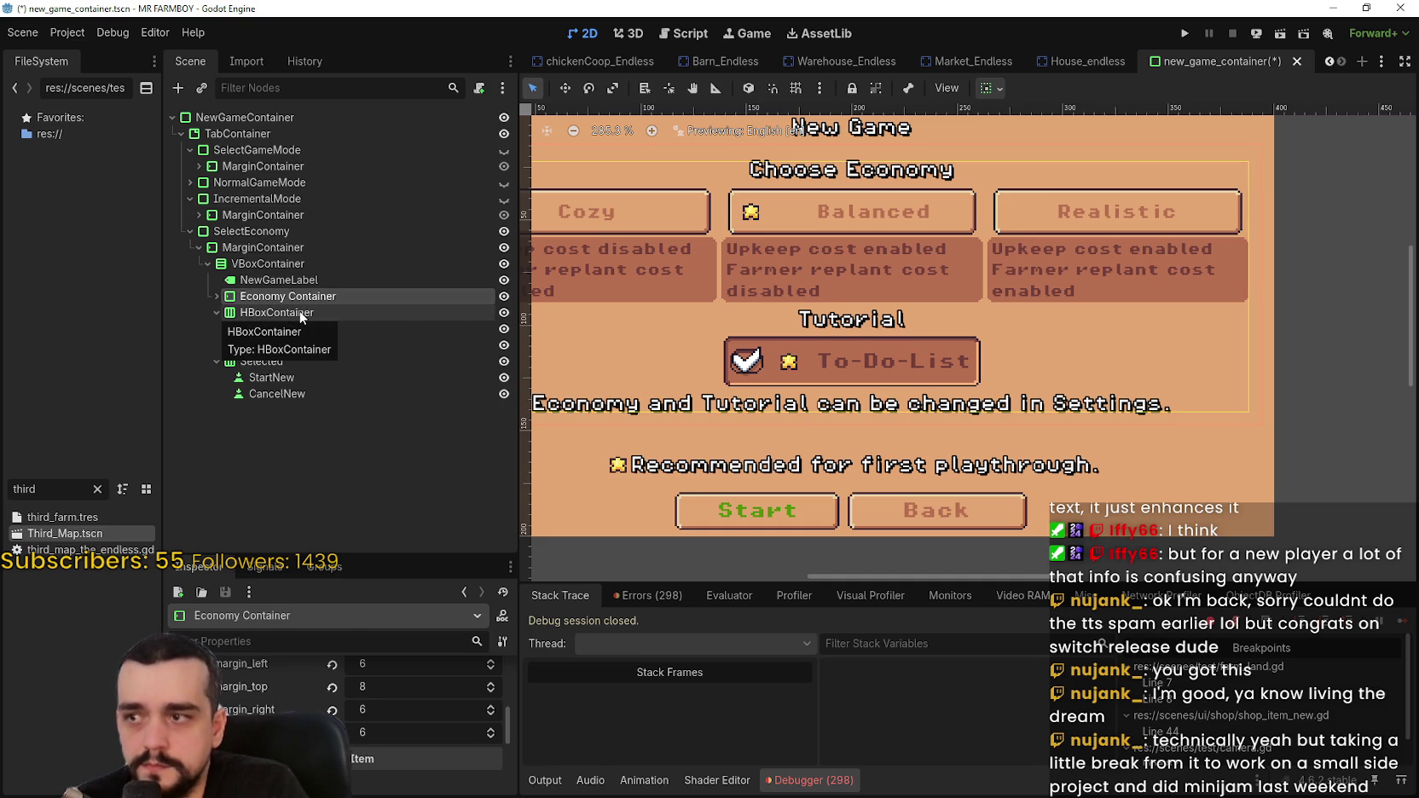
- Expand the Economy Container and collapse its three VBoxContainer branches
click(216, 296)
scroll(339, 407, down, 1)
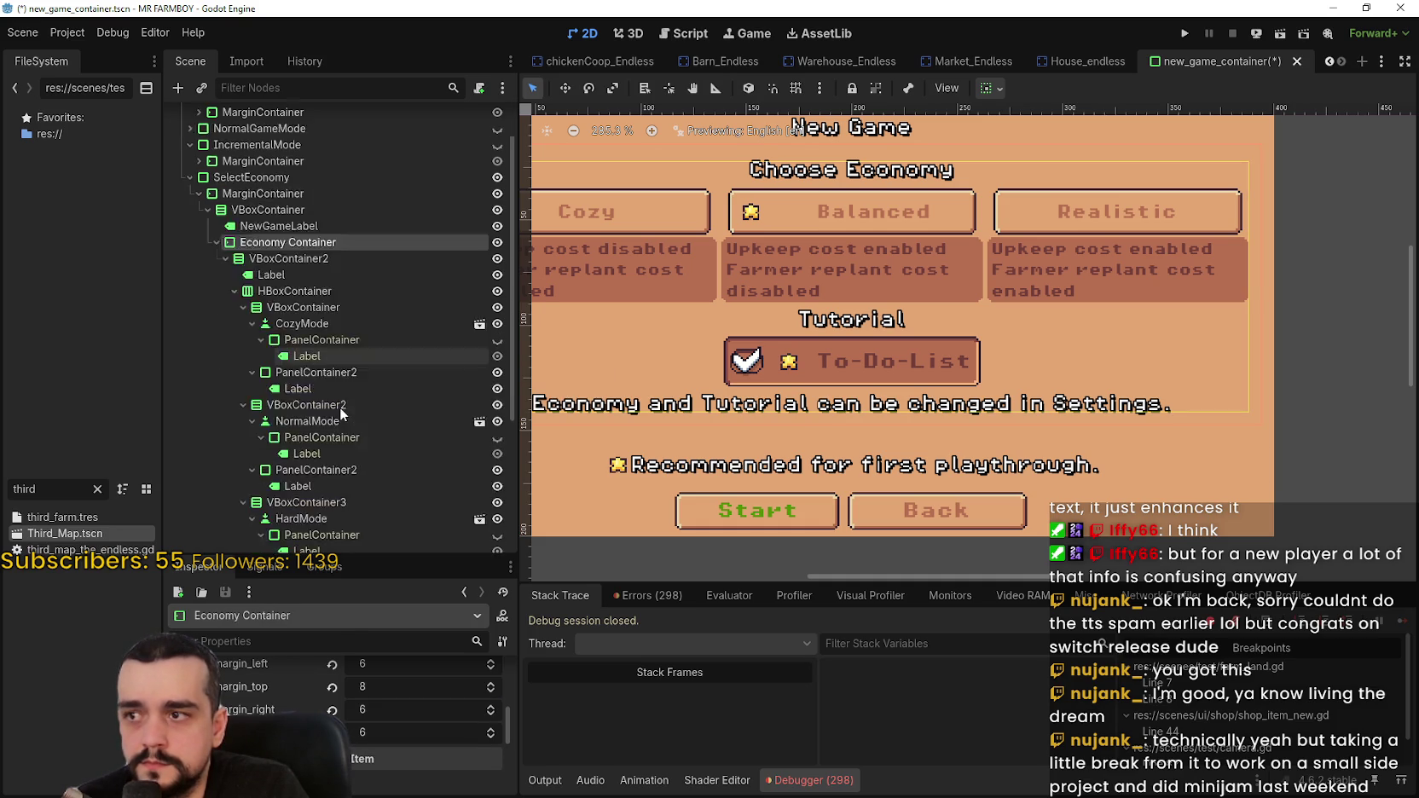
scroll(339, 407, down, 1)
click(241, 261)
click(236, 277)
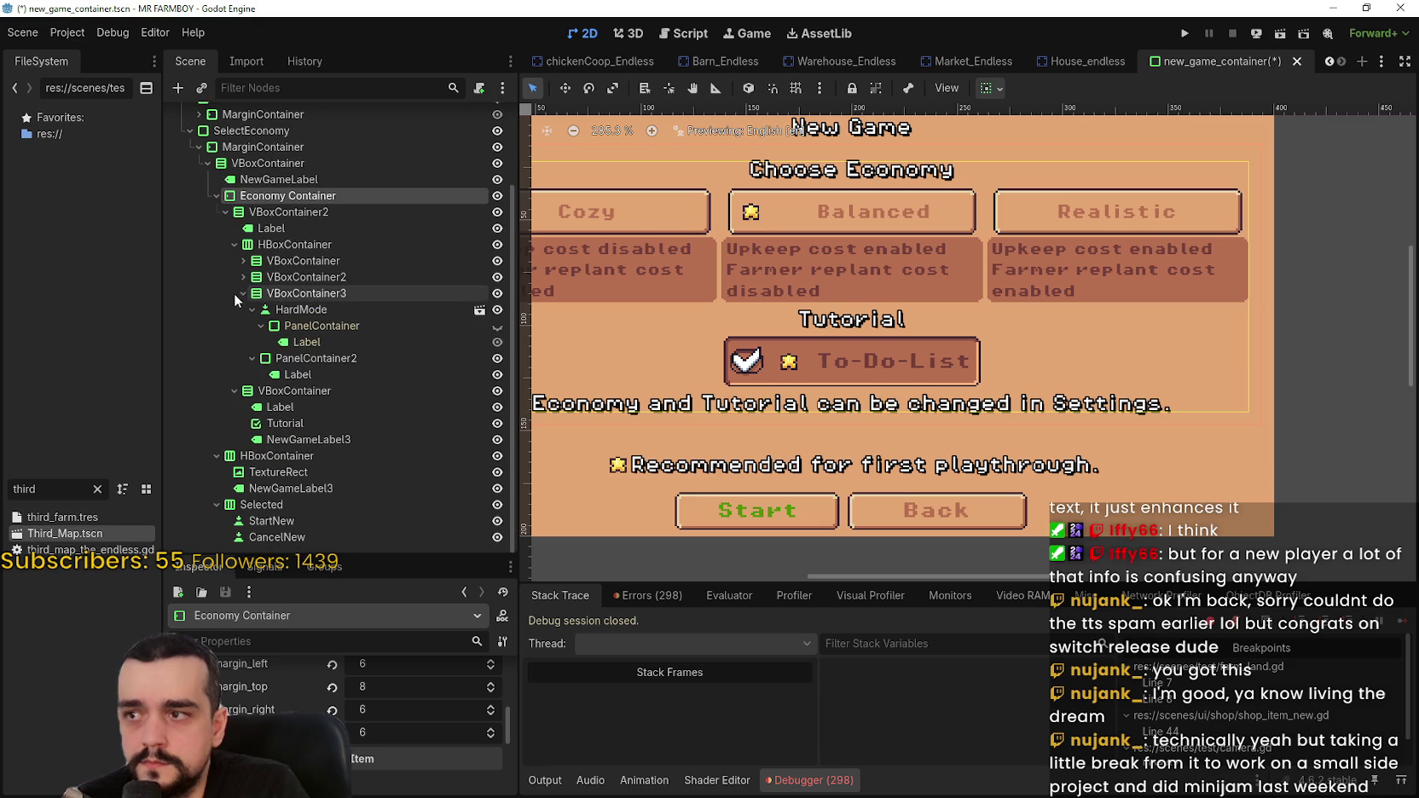
click(233, 293)
- Toggle the tutorial section's visibility to compare layouts, leaving it shown
click(401, 393)
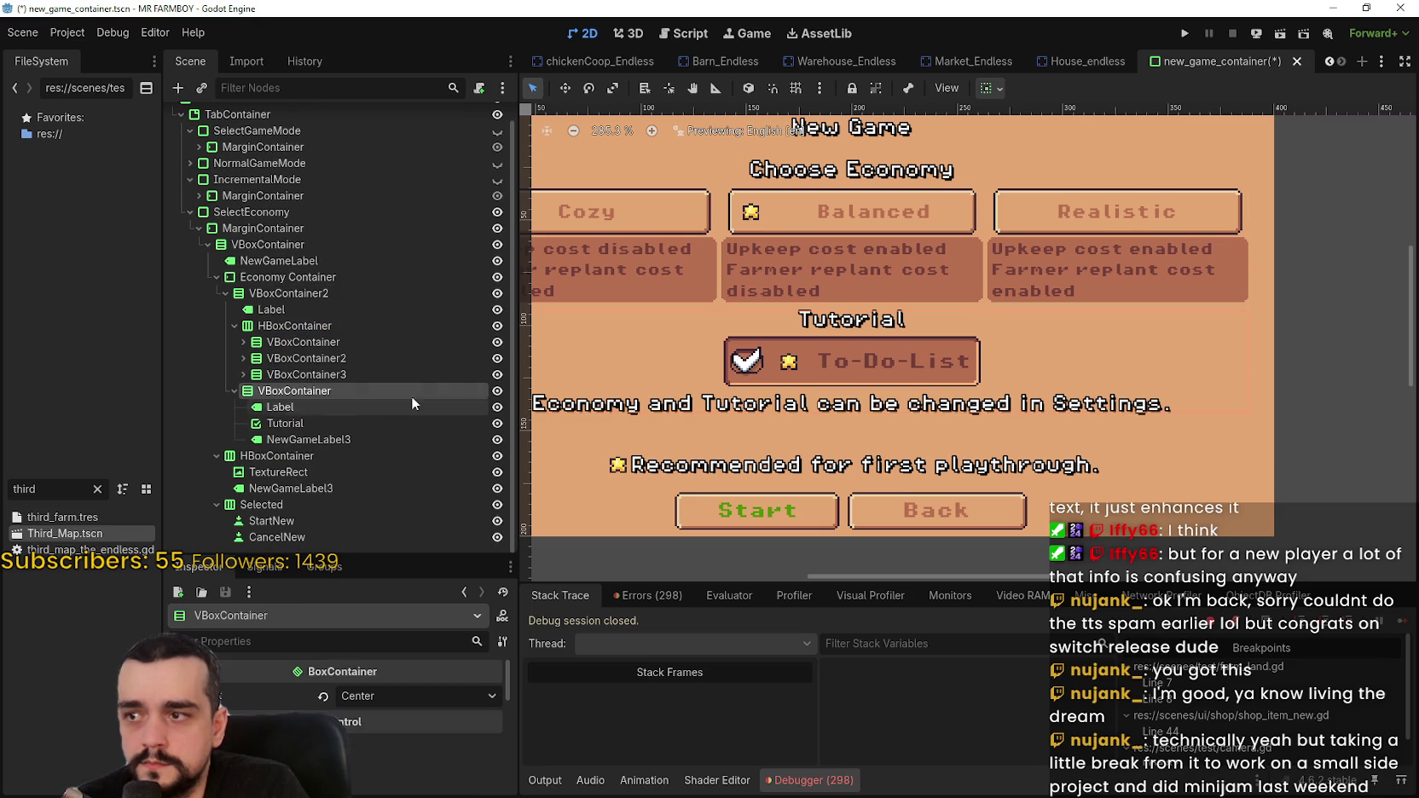
click(497, 407)
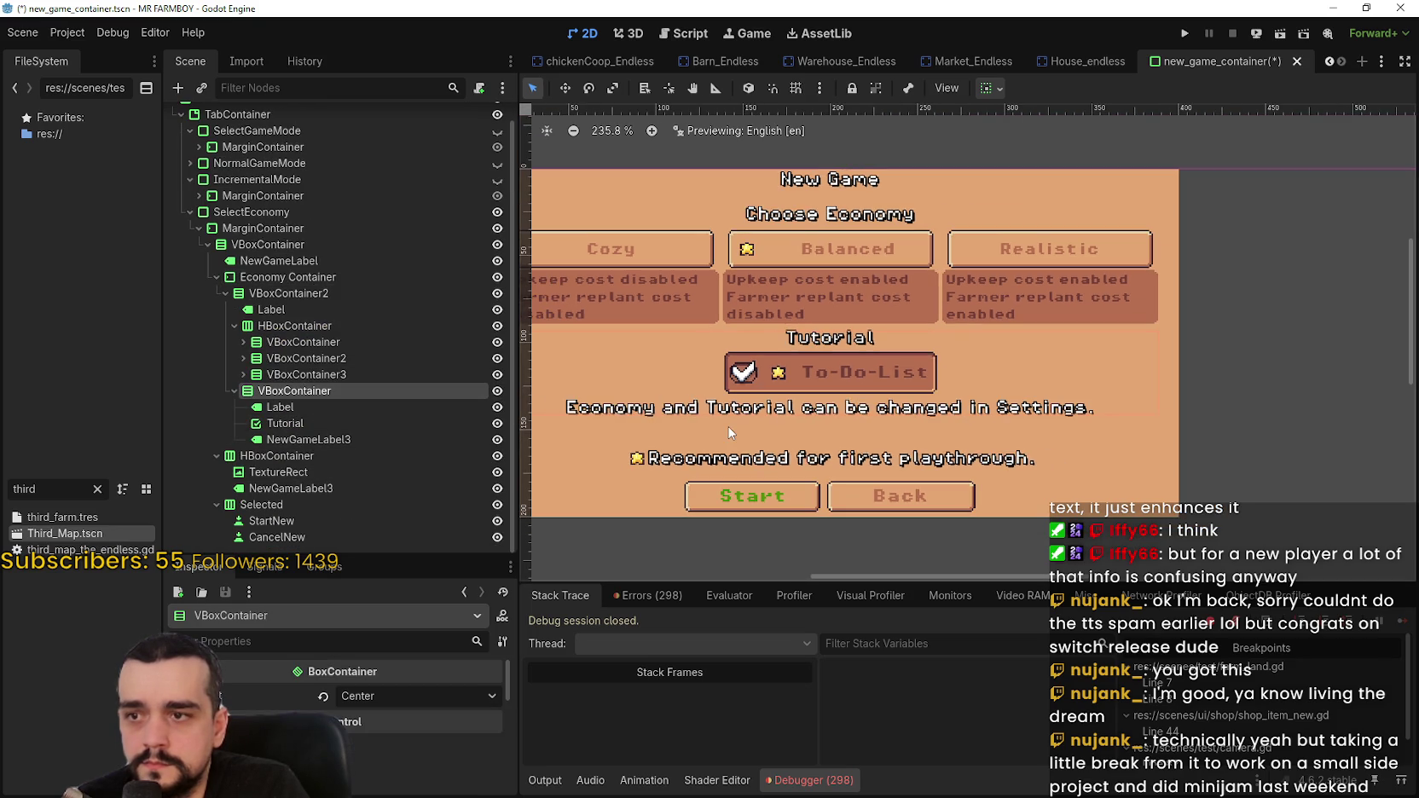
click(497, 392)
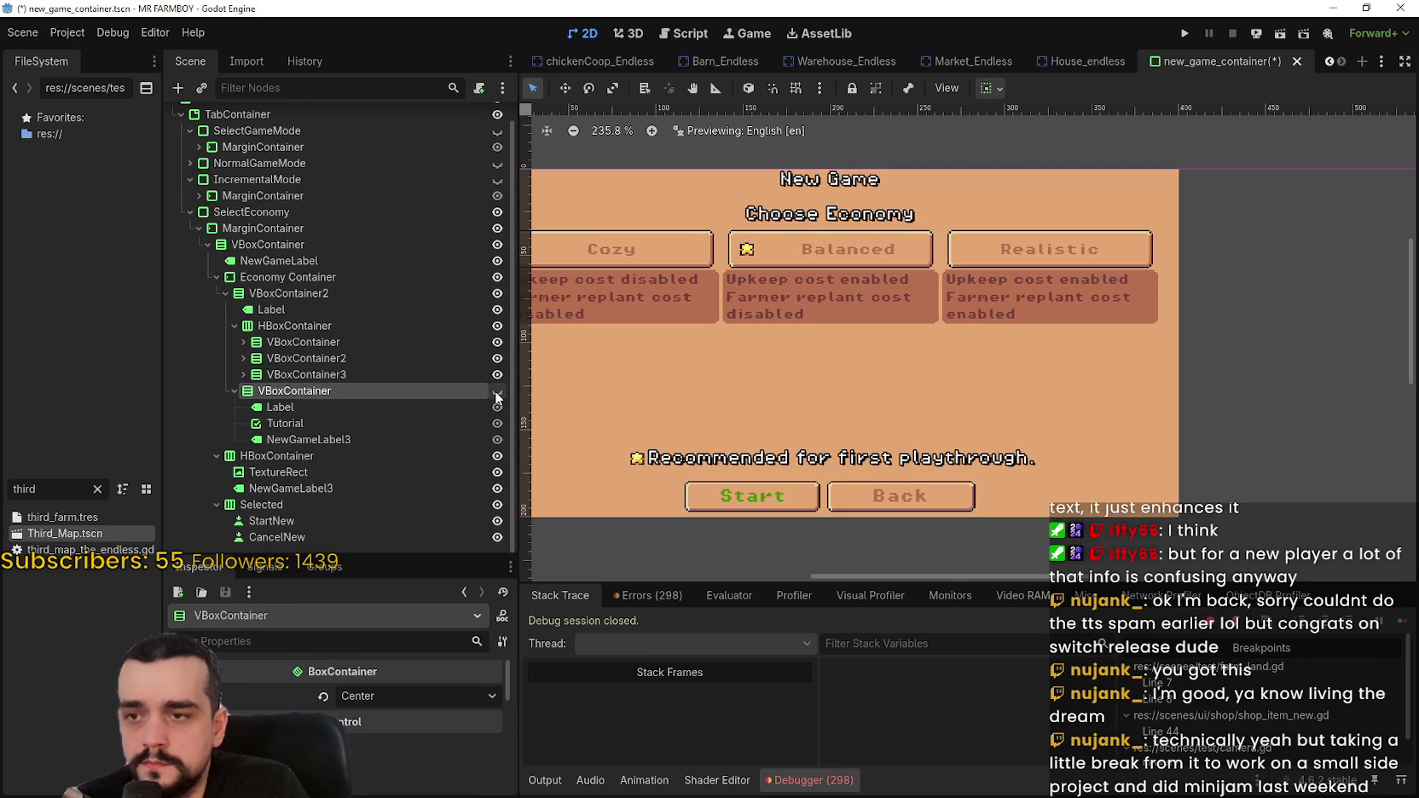
click(497, 394)
click(497, 394)
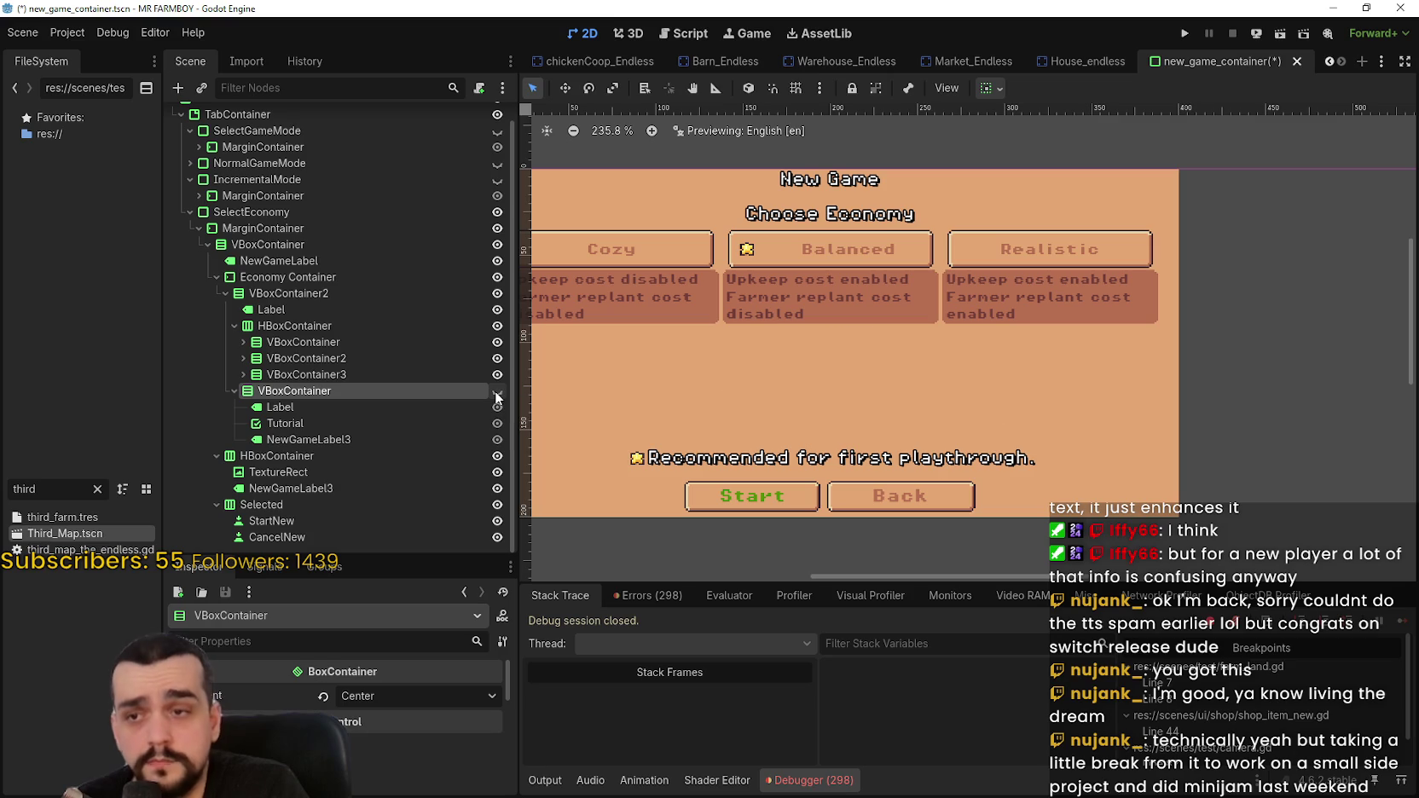
click(497, 393)
click(497, 393)
click(497, 392)
click(497, 393)
click(497, 392)
click(497, 392)
click(497, 393)
click(497, 393)
click(497, 392)
click(497, 392)
click(497, 392)
click(497, 392)
click(497, 392)
click(497, 392)
click(497, 392)
click(497, 392)
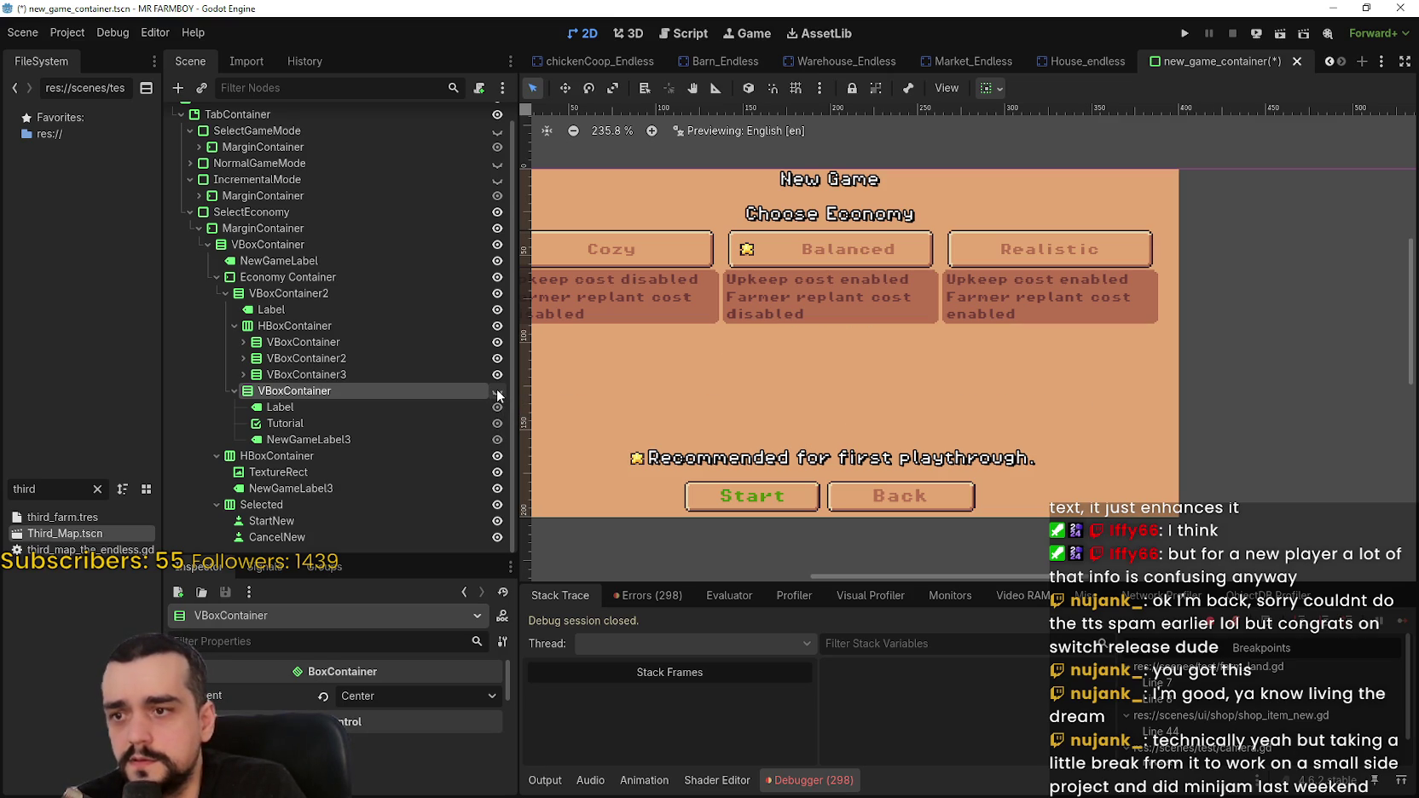
click(497, 390)
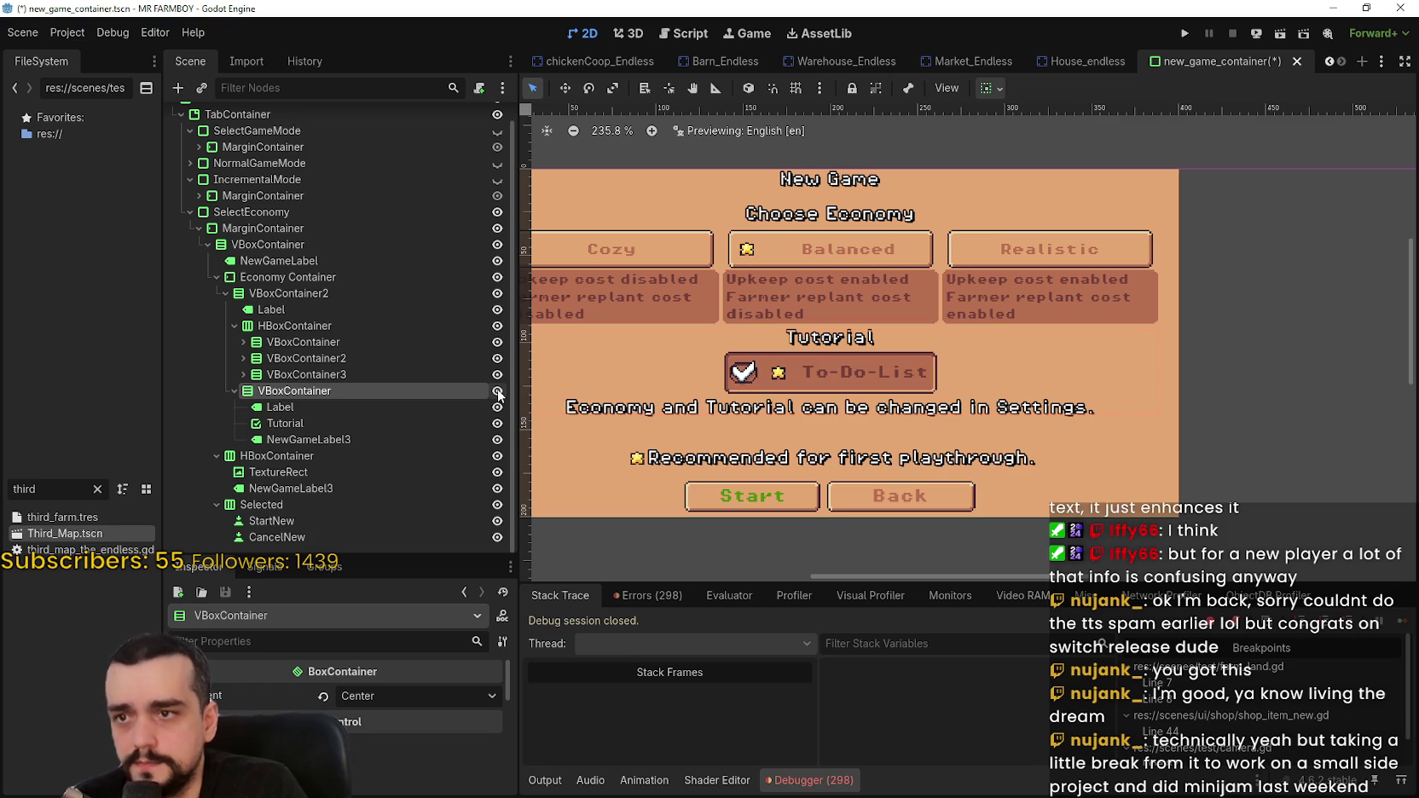
- Rename the tutorial section's VBoxContainer to TutorialContainer and save the scene
double_click(409, 395)
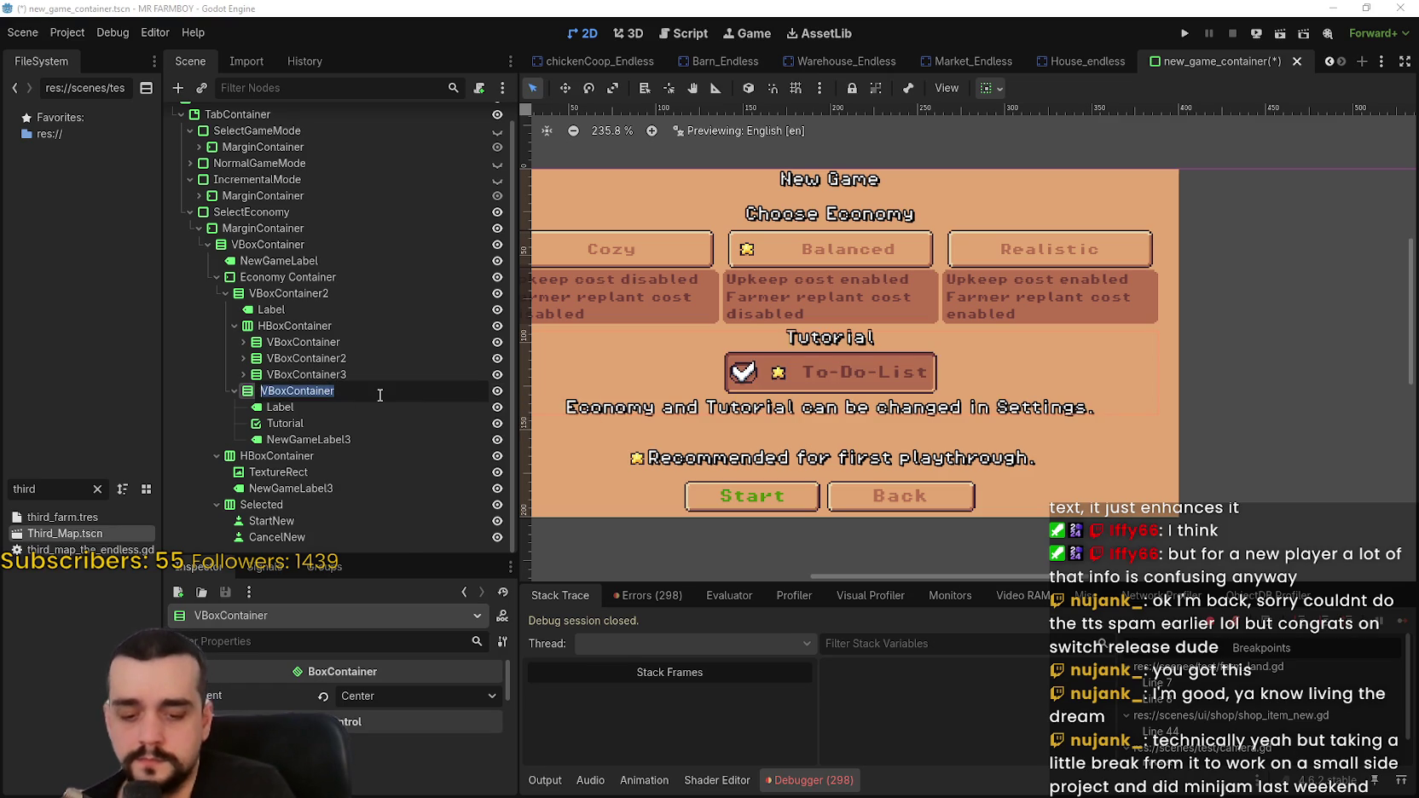
text(Tutori)
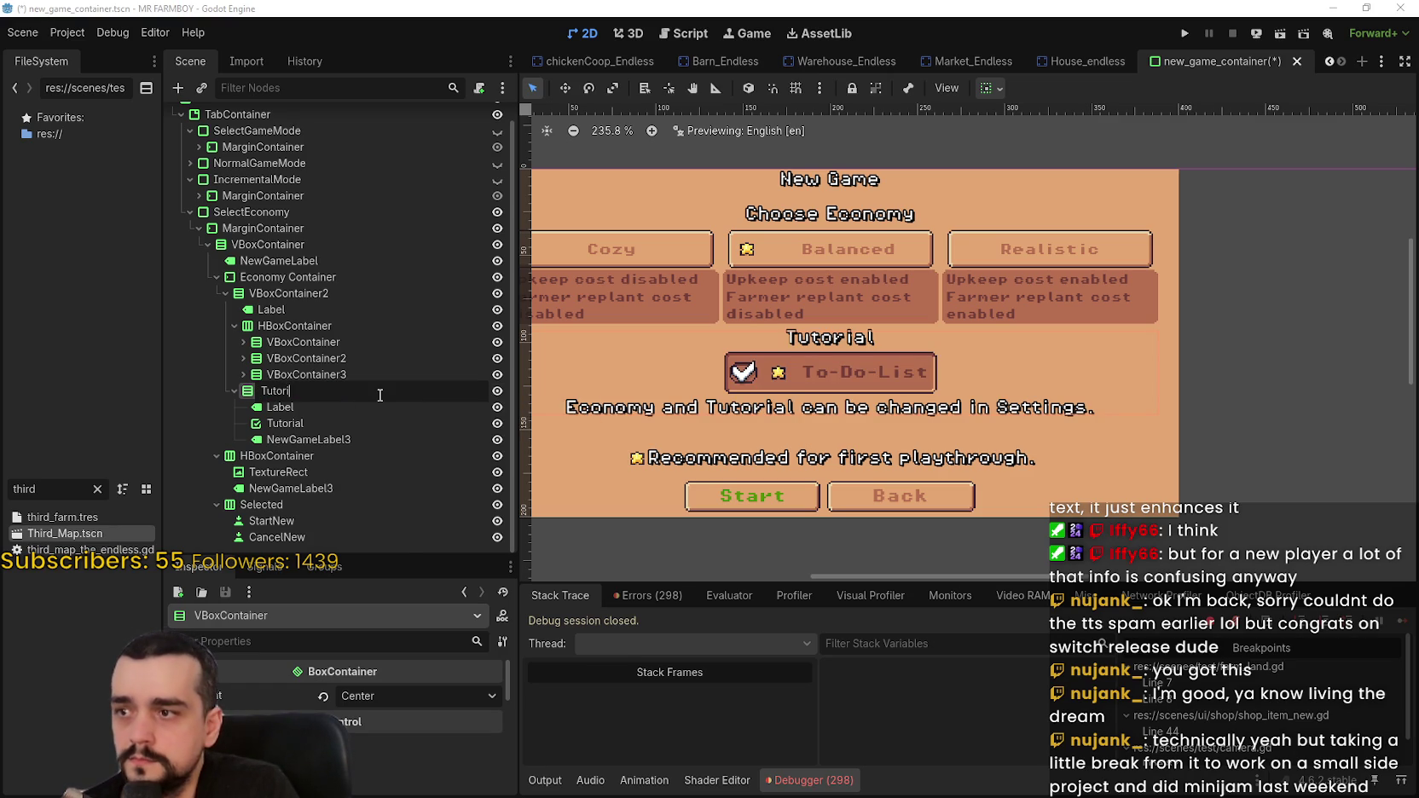
text(alContainer)
key(Return)
key(ctrl+s)
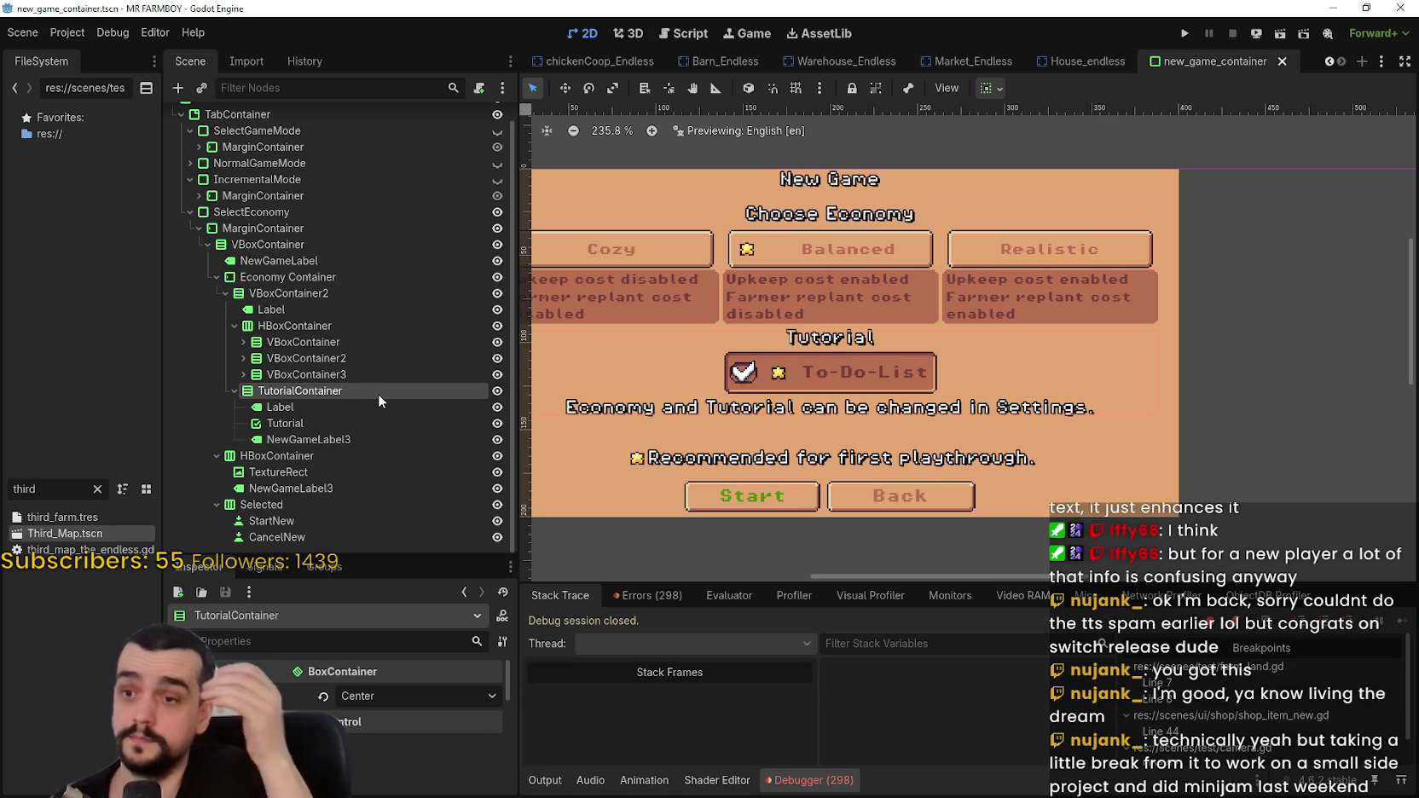
- Show the Game Modes page in the preview instead of the economy page
scroll(767, 384, down, 1)
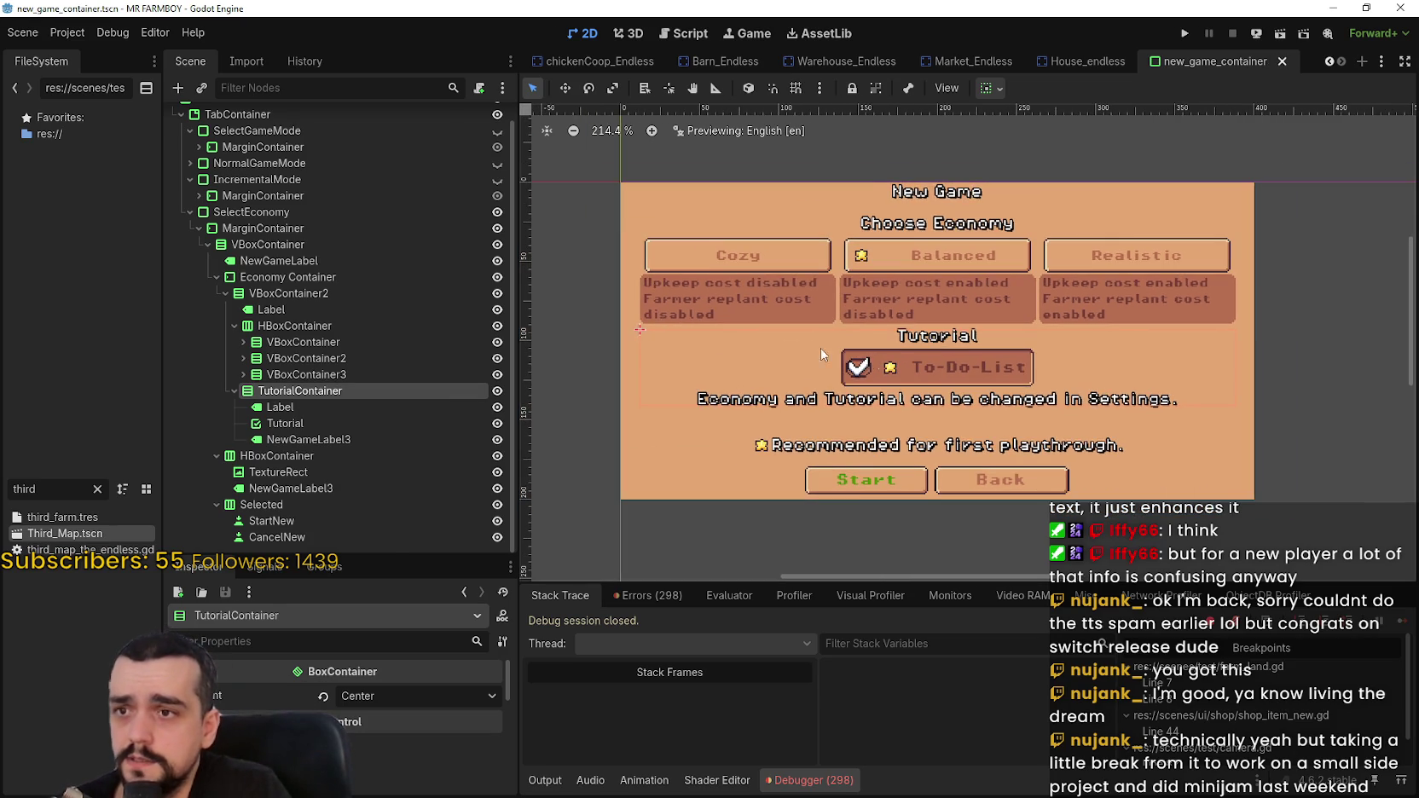
scroll(391, 280, up, 1)
click(497, 149)
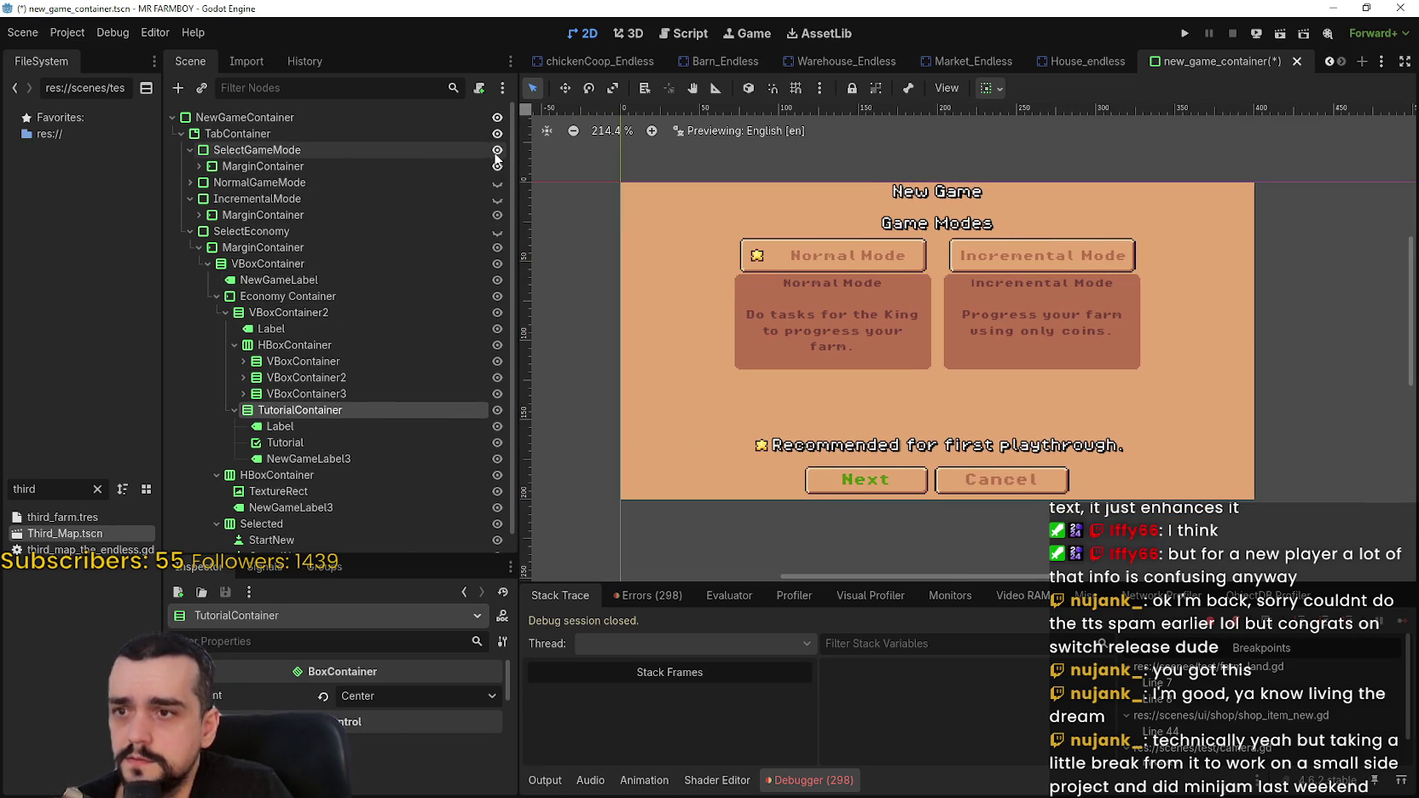
- Save, preview the Choose a Map page, then switch the preview back to Game Modes
key(ctrl+s)
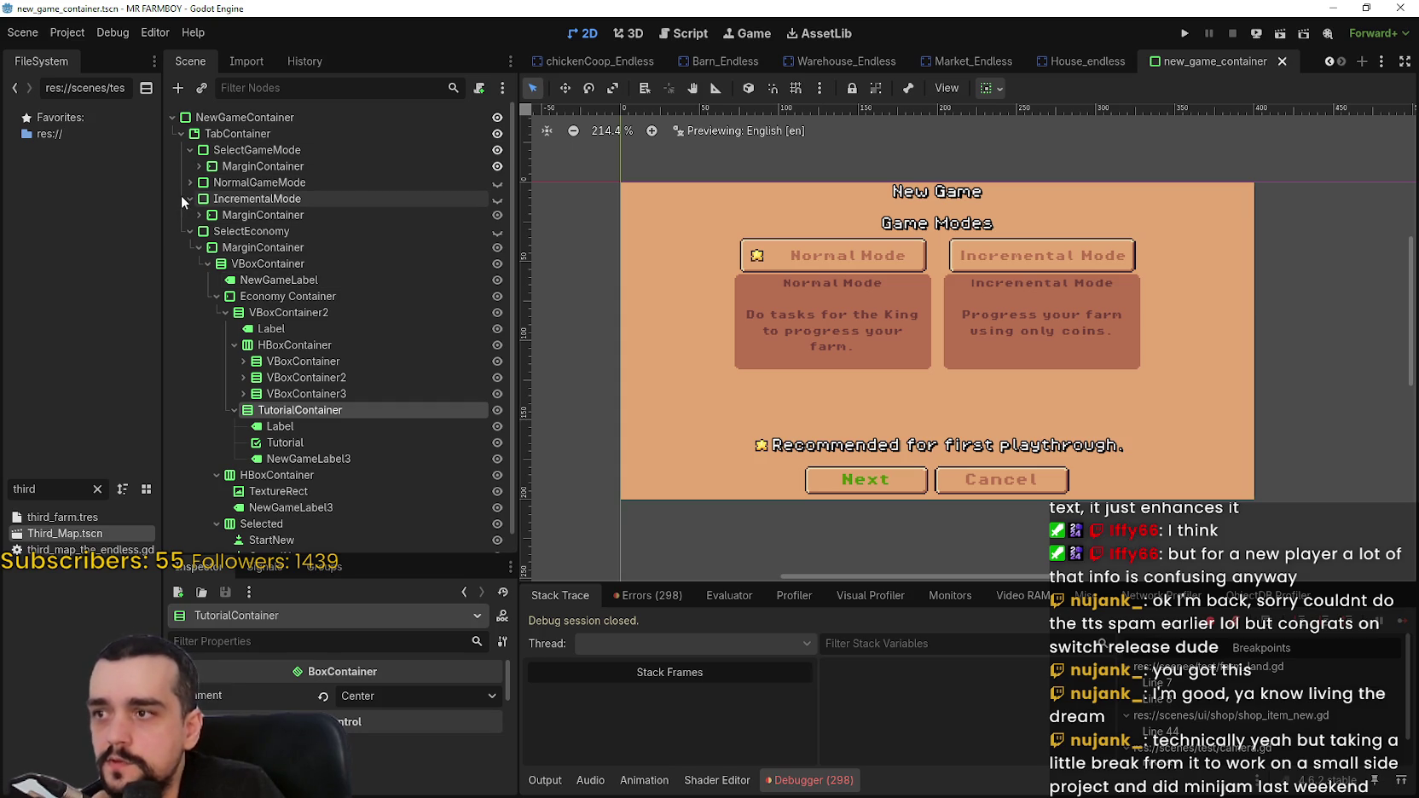
click(335, 182)
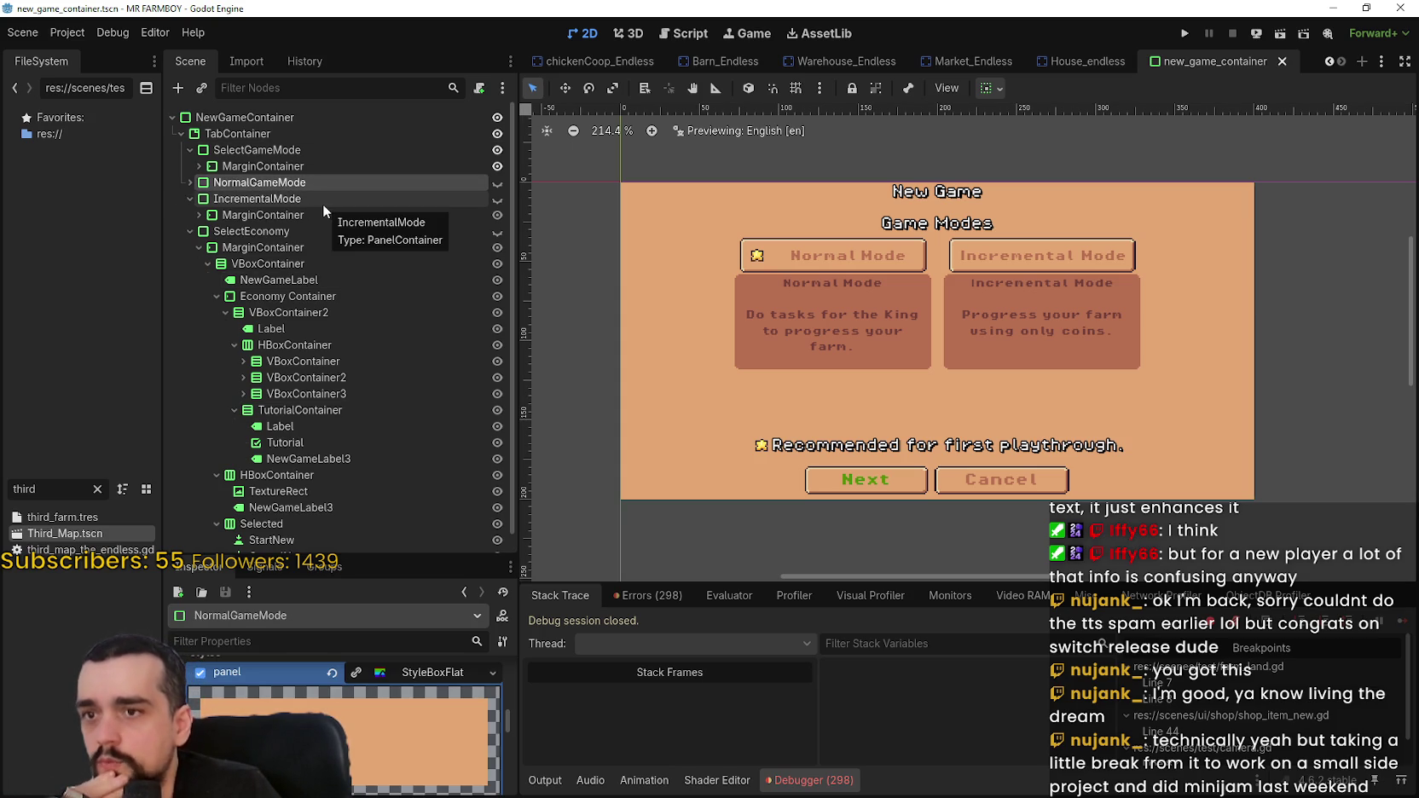
click(189, 198)
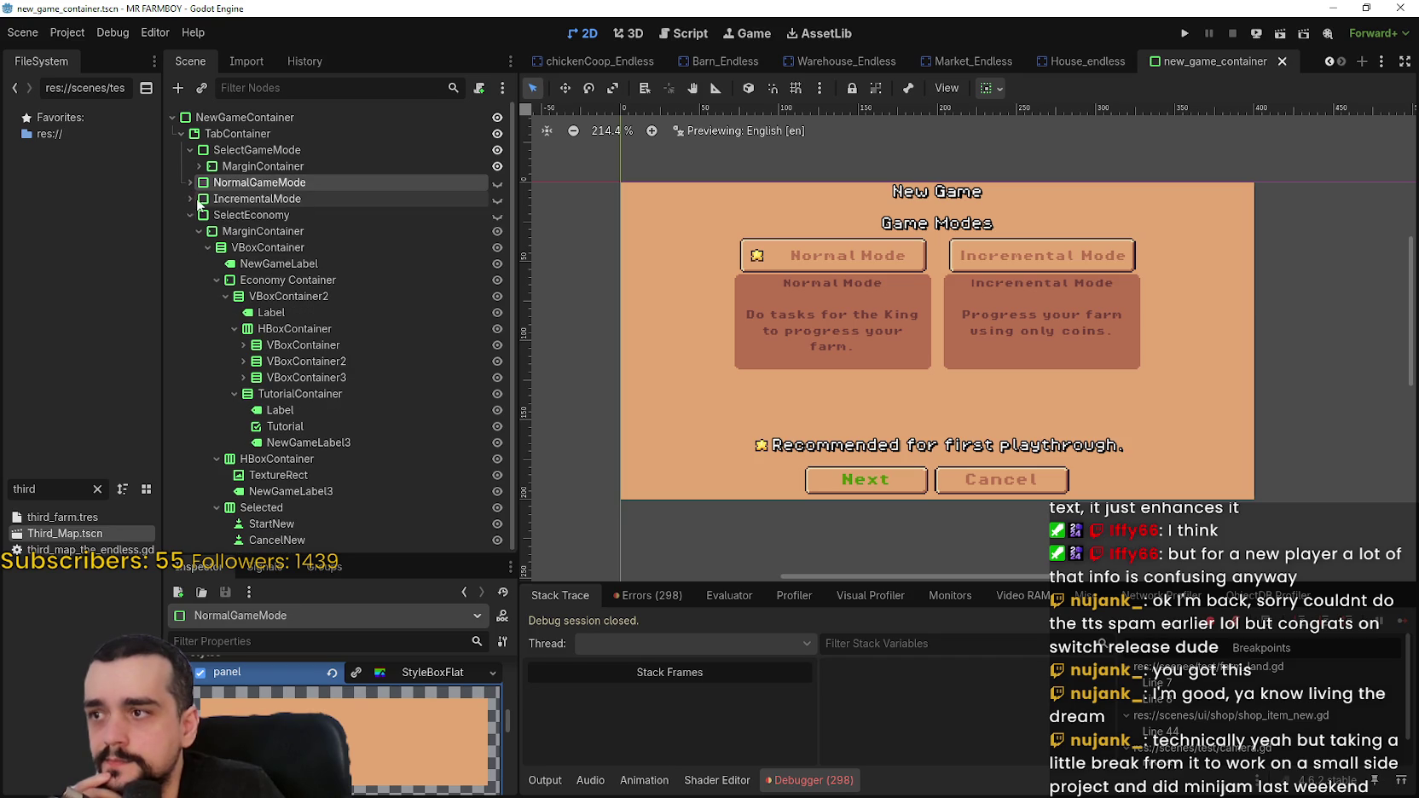
click(497, 183)
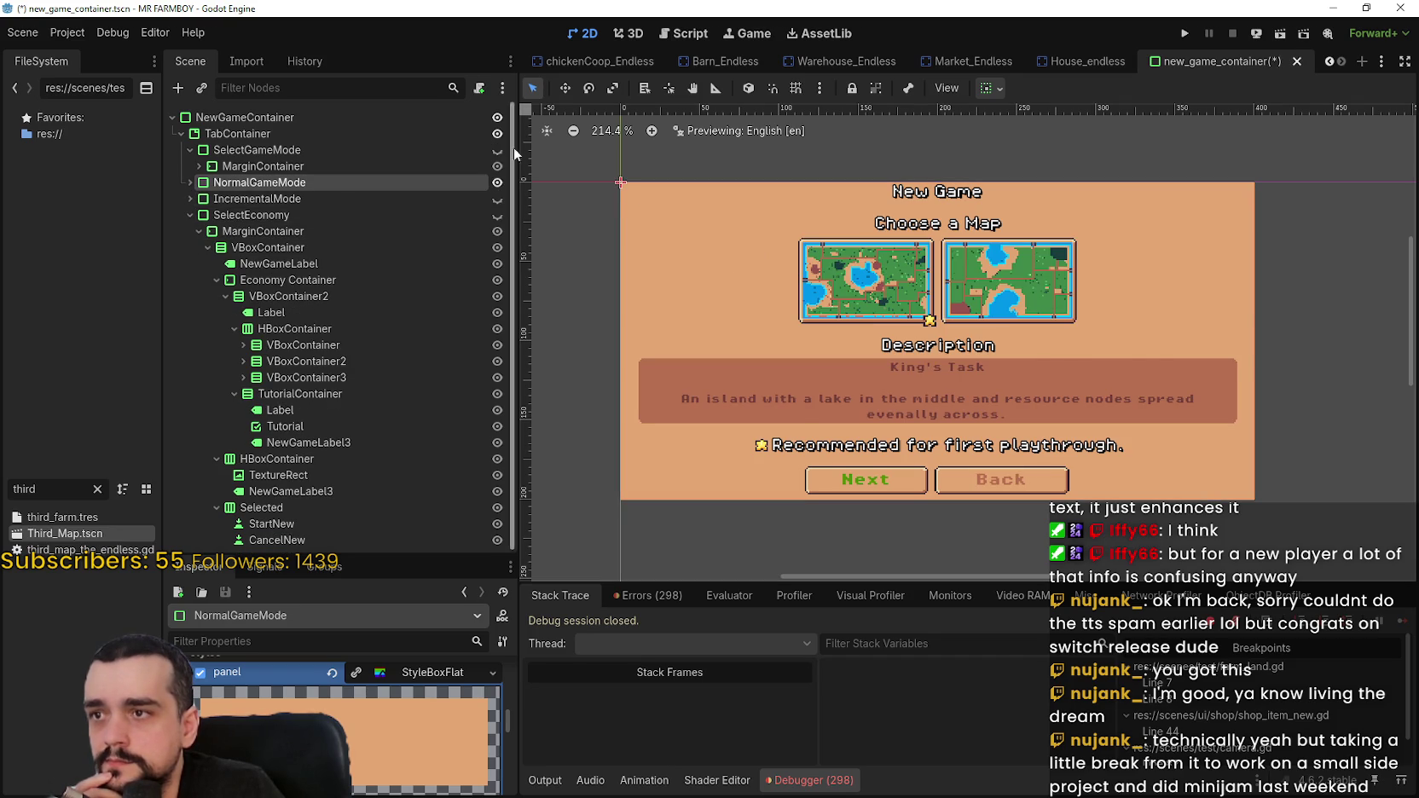
click(497, 150)
click(190, 183)
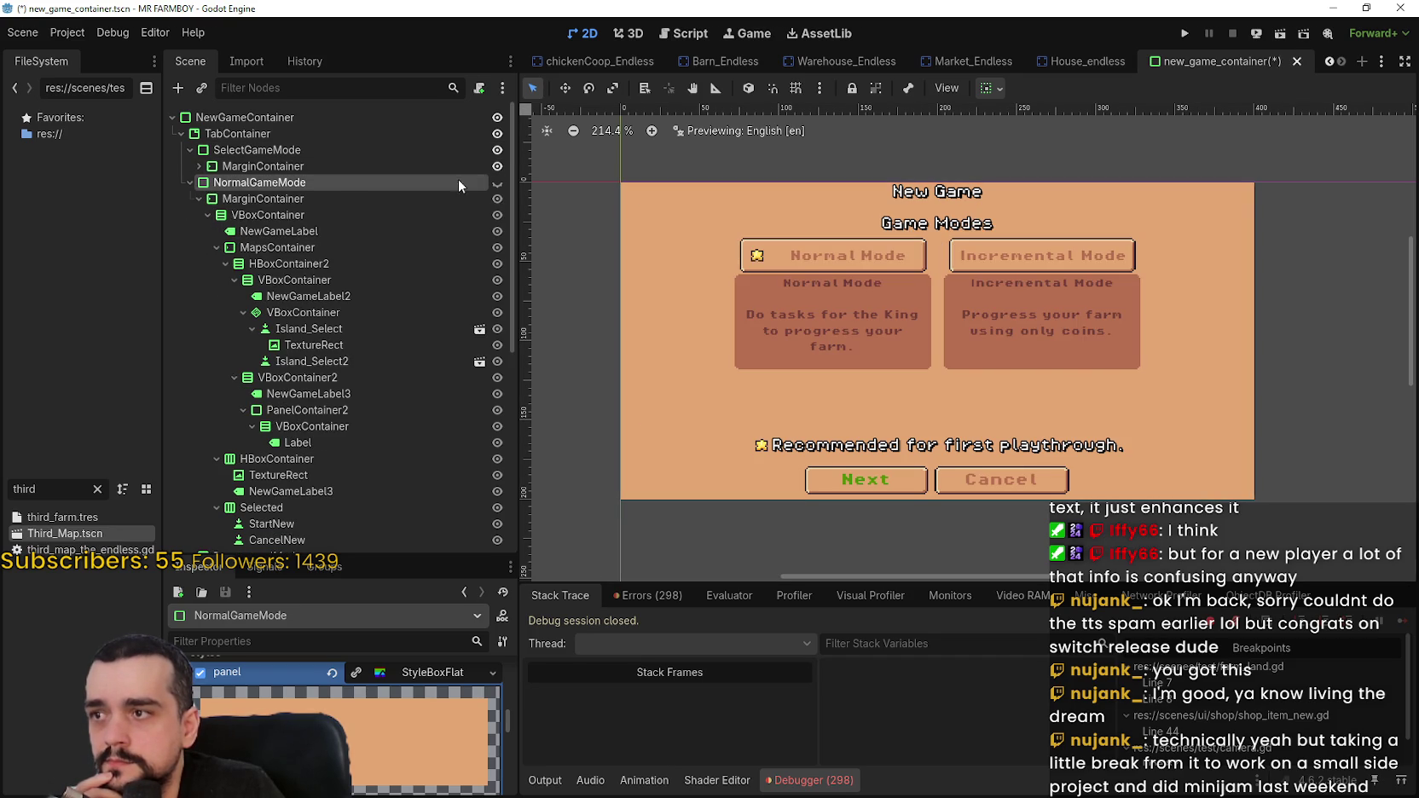
- Collapse the normal mode, incremental mode and economy branches in the Scene dock
click(190, 182)
click(189, 198)
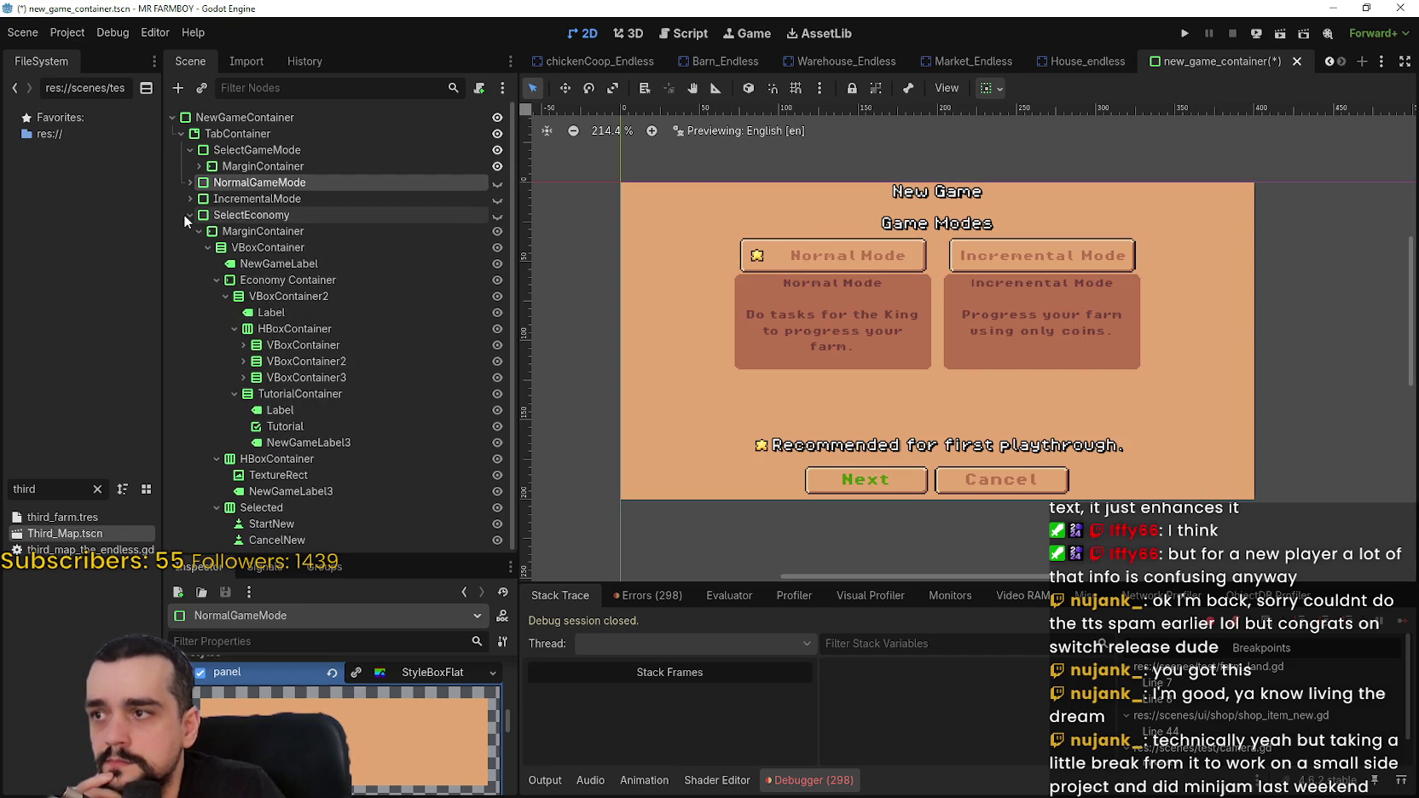
click(190, 231)
click(189, 197)
click(266, 166)
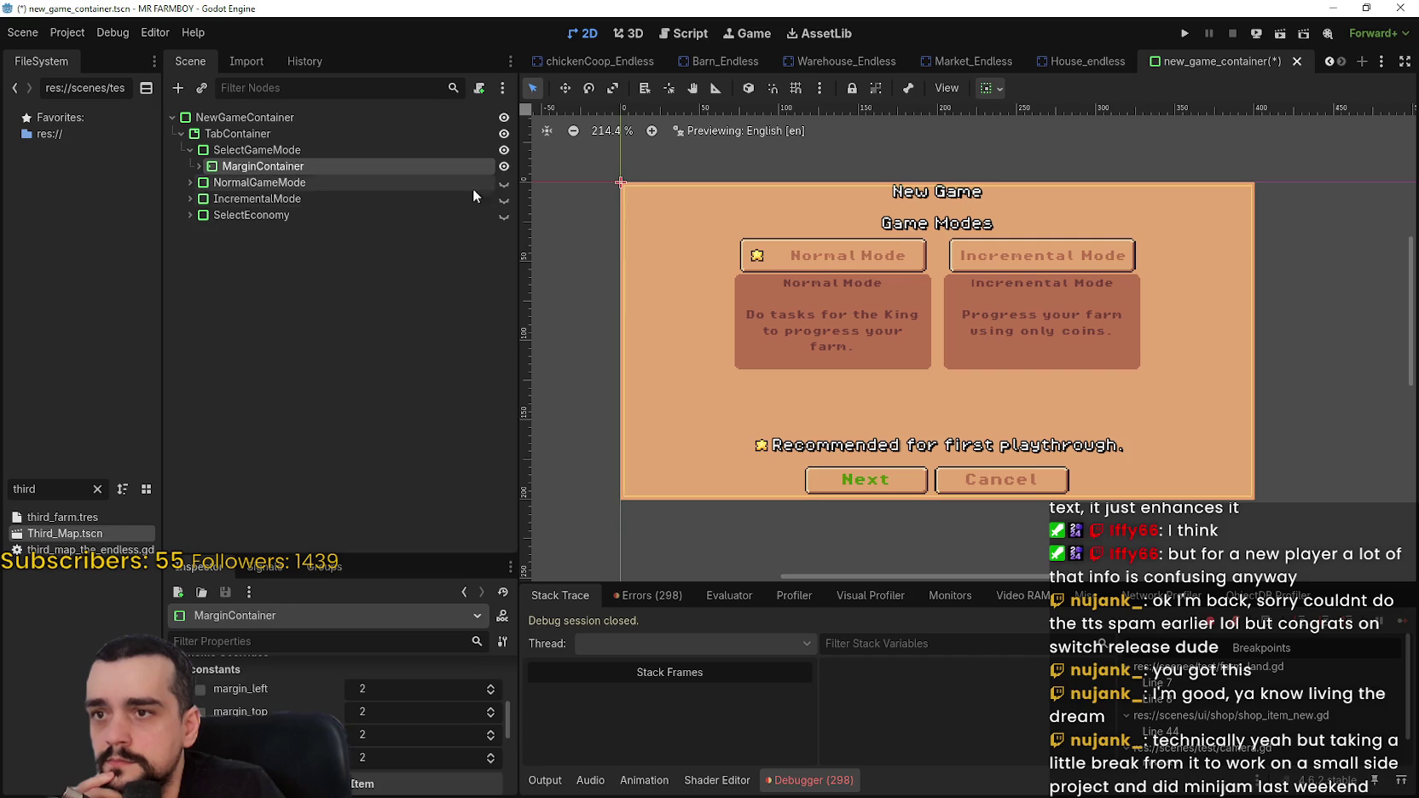
- Replace the Game Modes heading label's text with its lowercase _modes localization key and save
scroll(905, 283, up, 1)
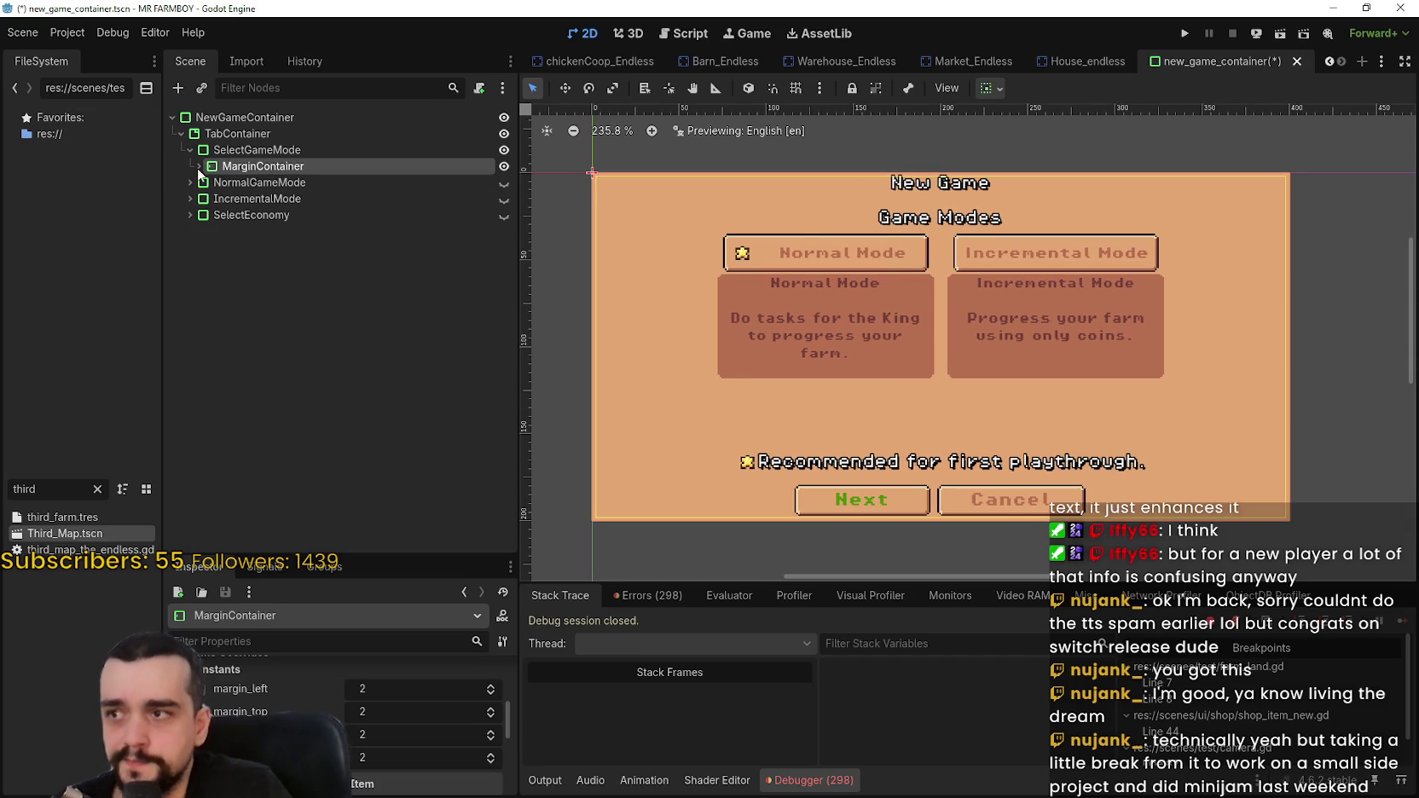
click(199, 165)
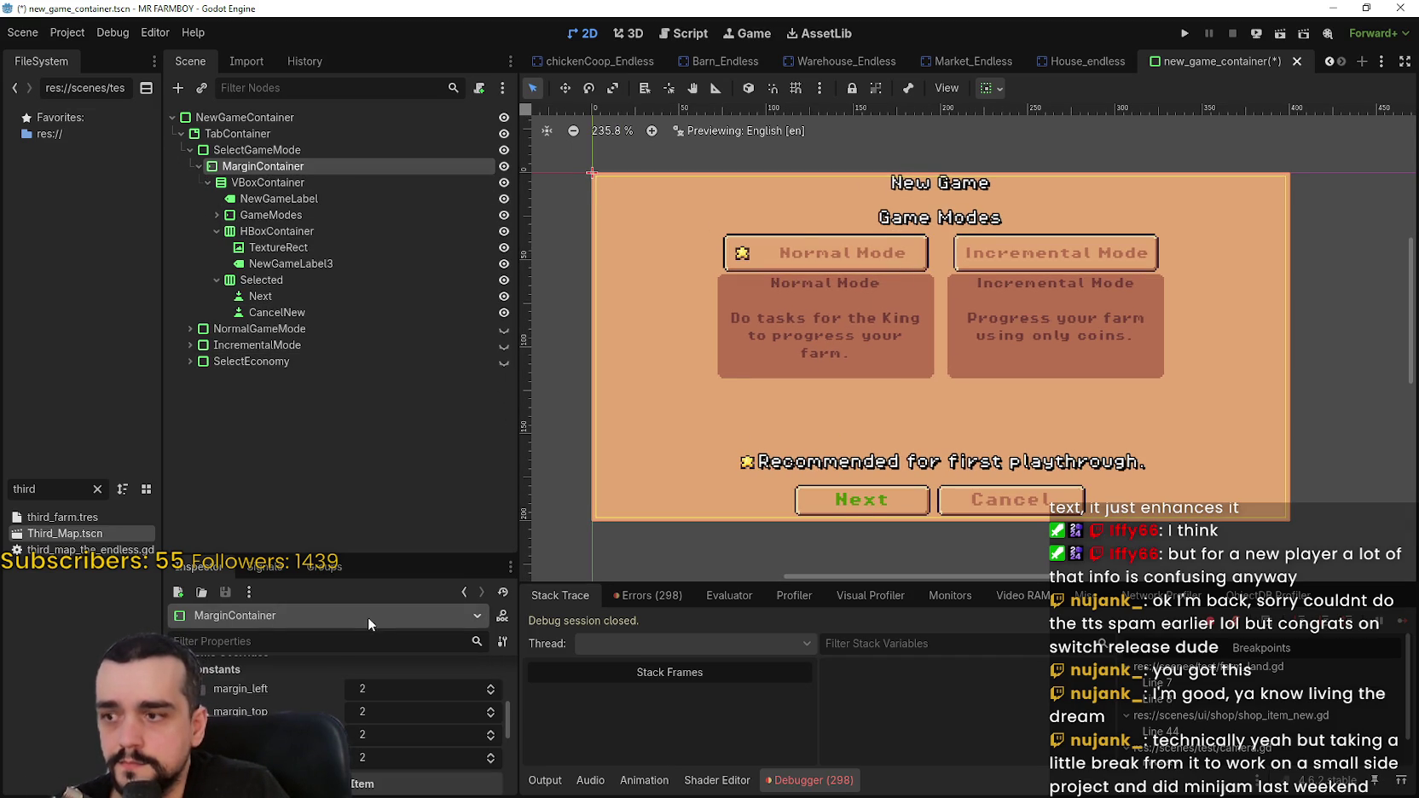
scroll(399, 713, up, 5)
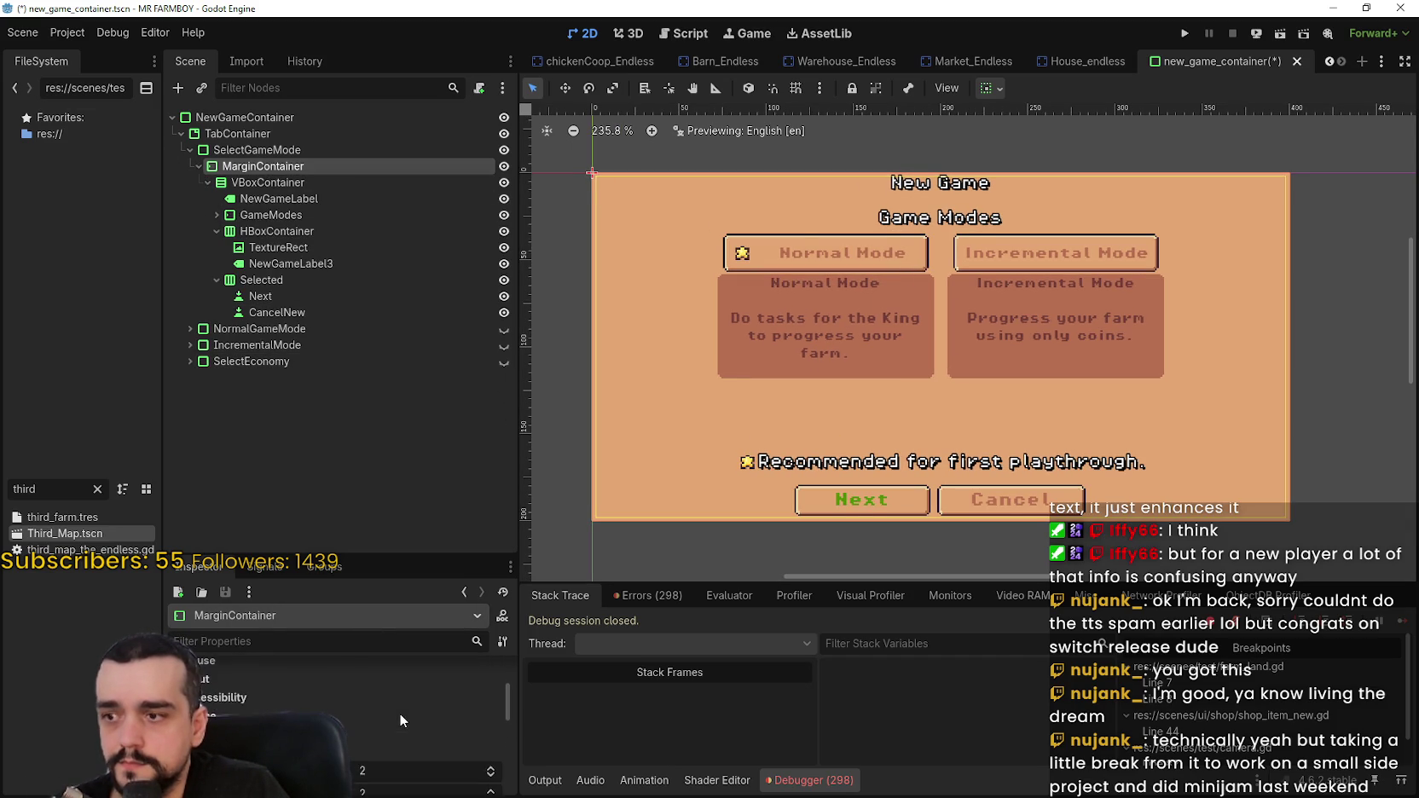
click(273, 197)
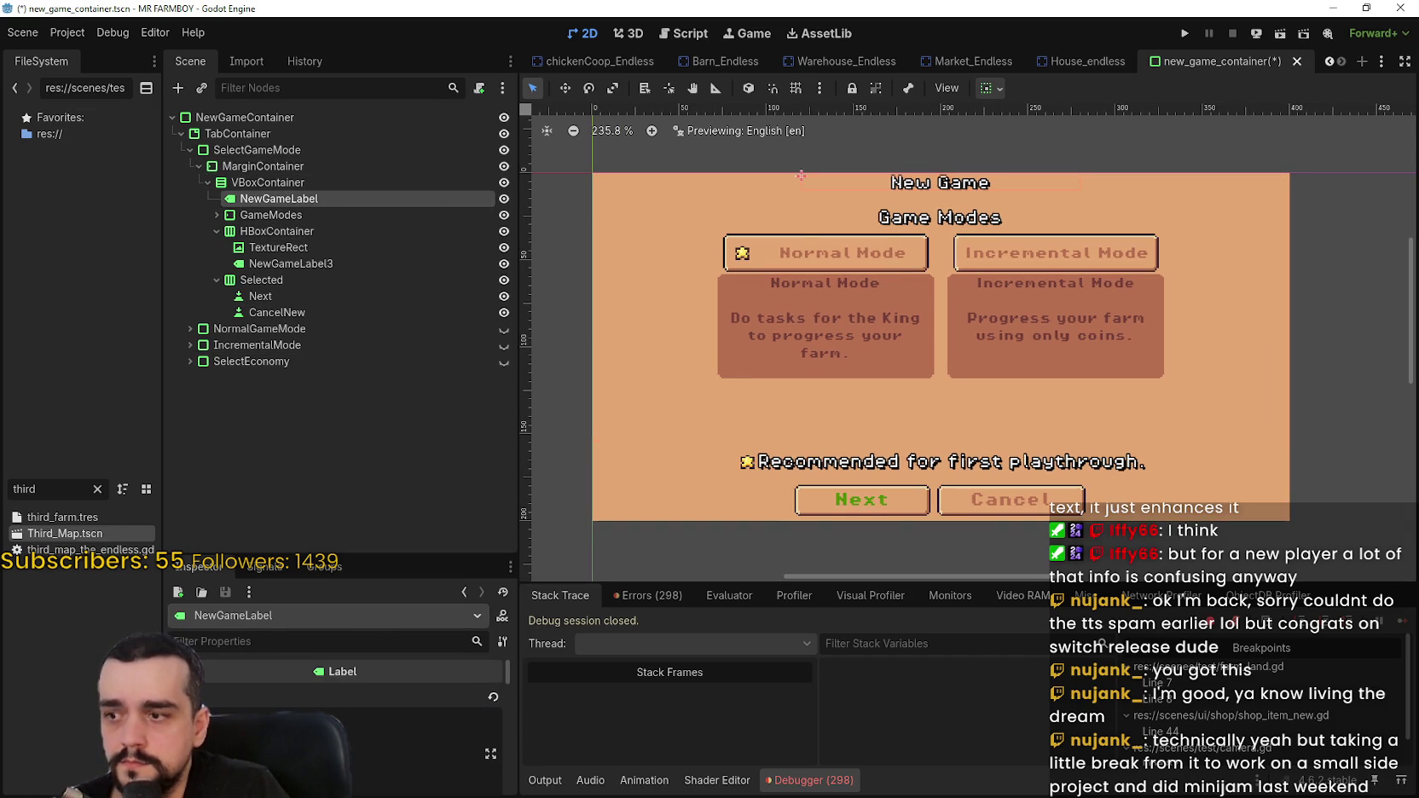
click(197, 215)
key(Right)
click(304, 246)
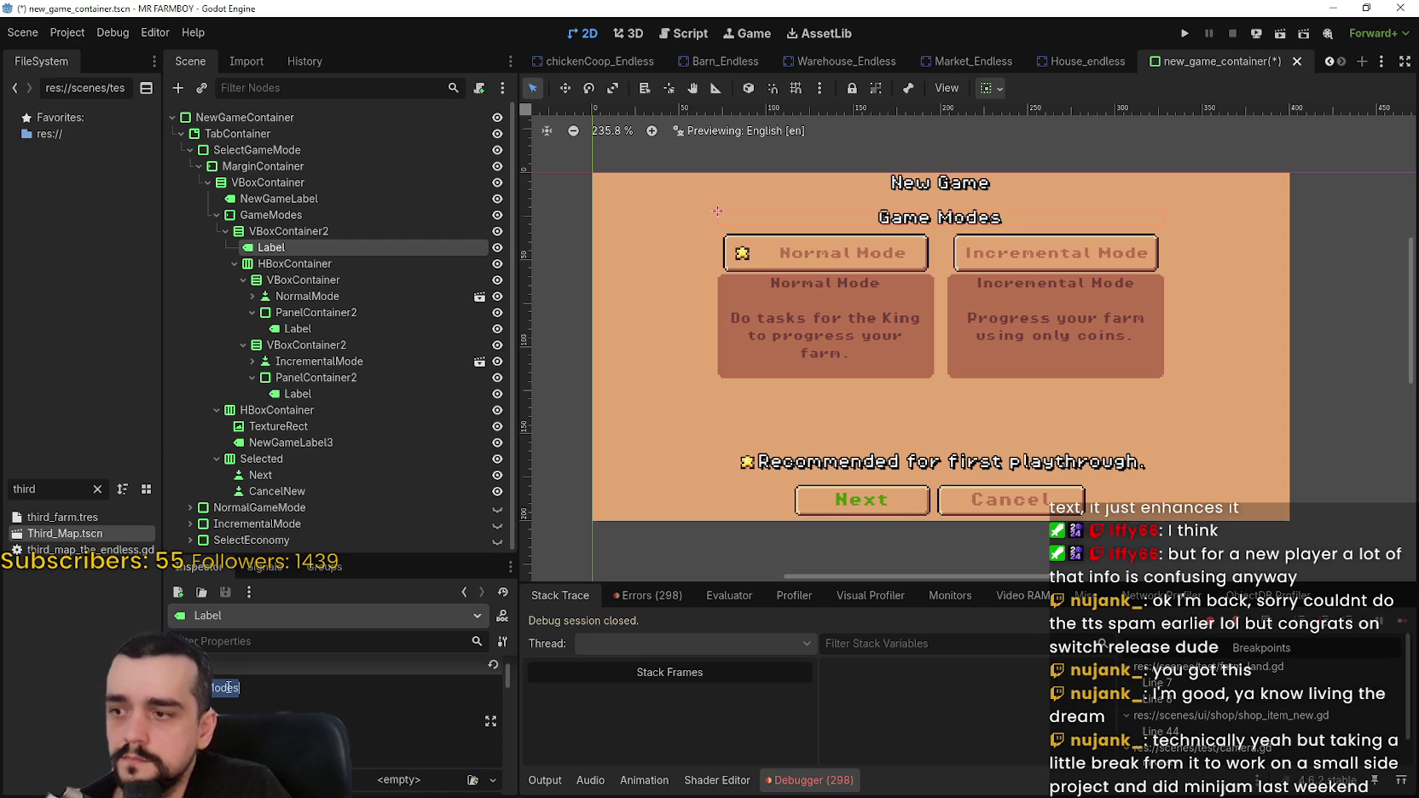
key(ctrl+s)
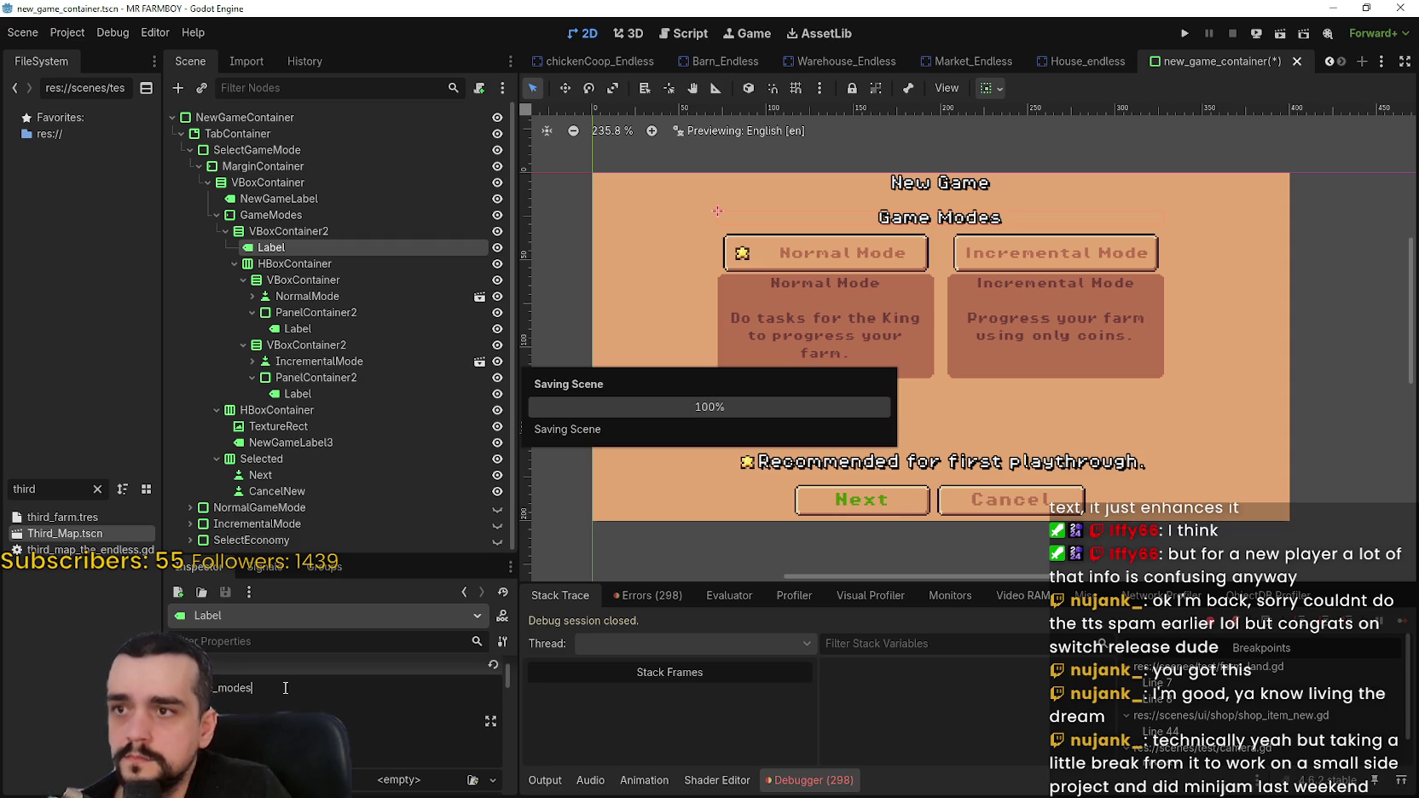
click(324, 297)
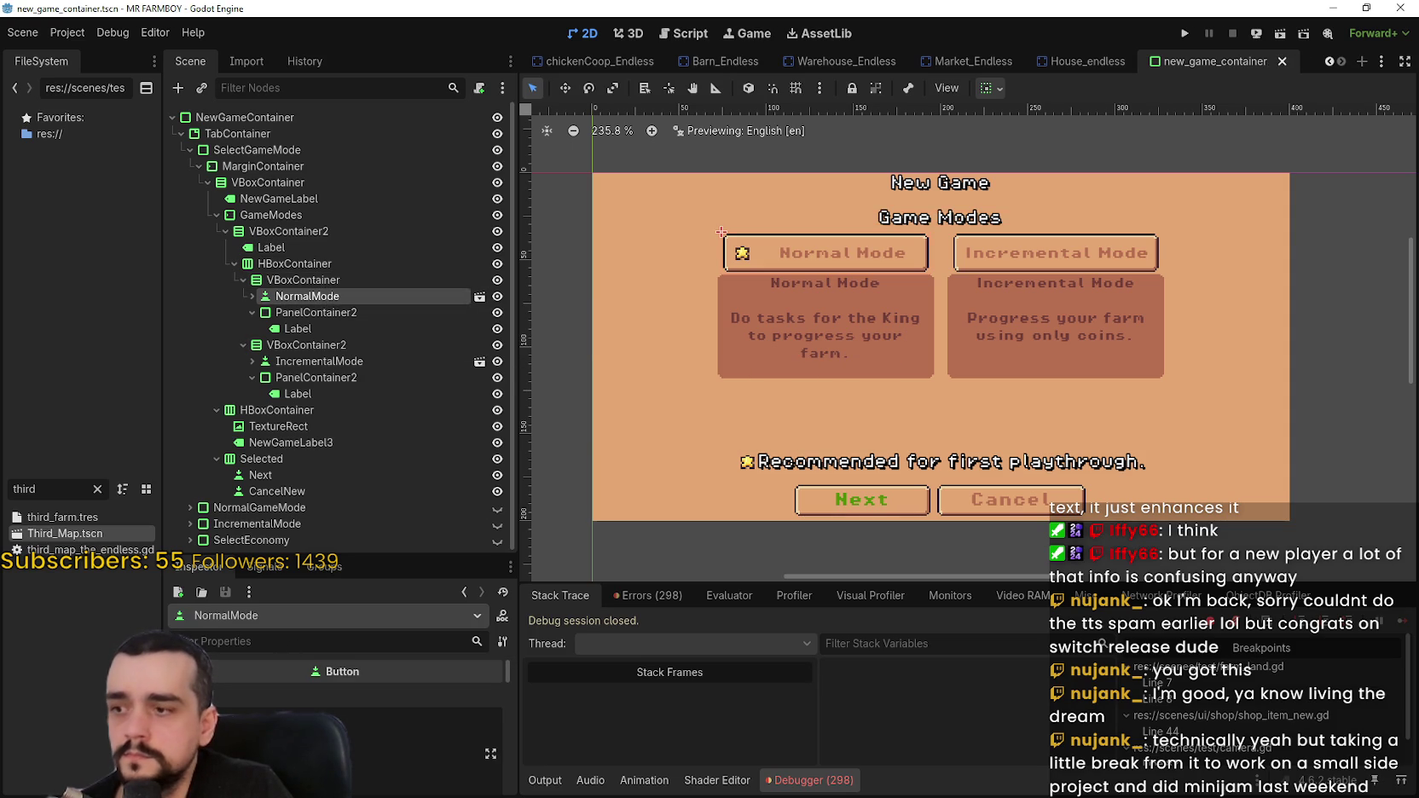
- Replace the Normal Mode button's Inspector Text with the localization key normal_mode
scroll(269, 713, down, 1)
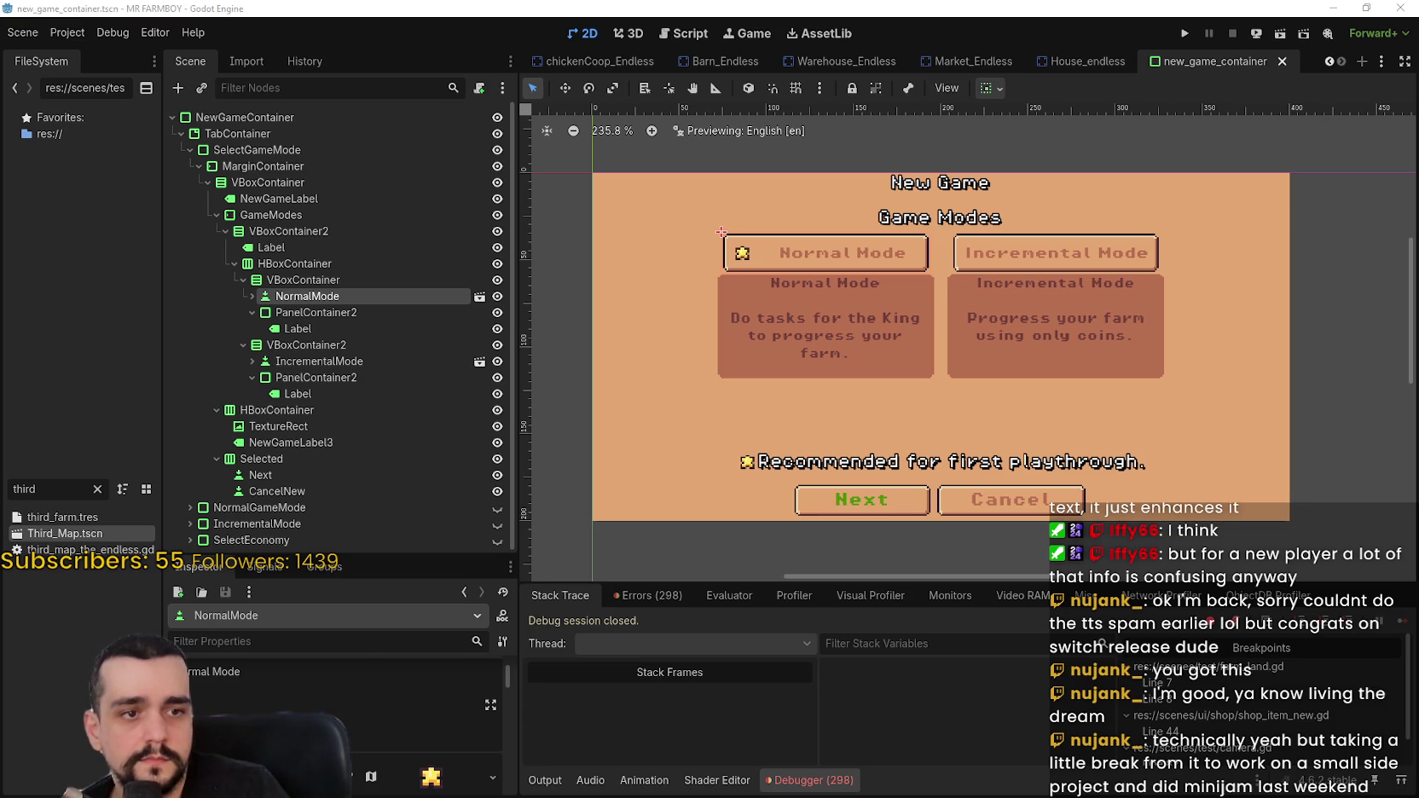
click(254, 671)
key(ctrl+a)
text(normal_mode)
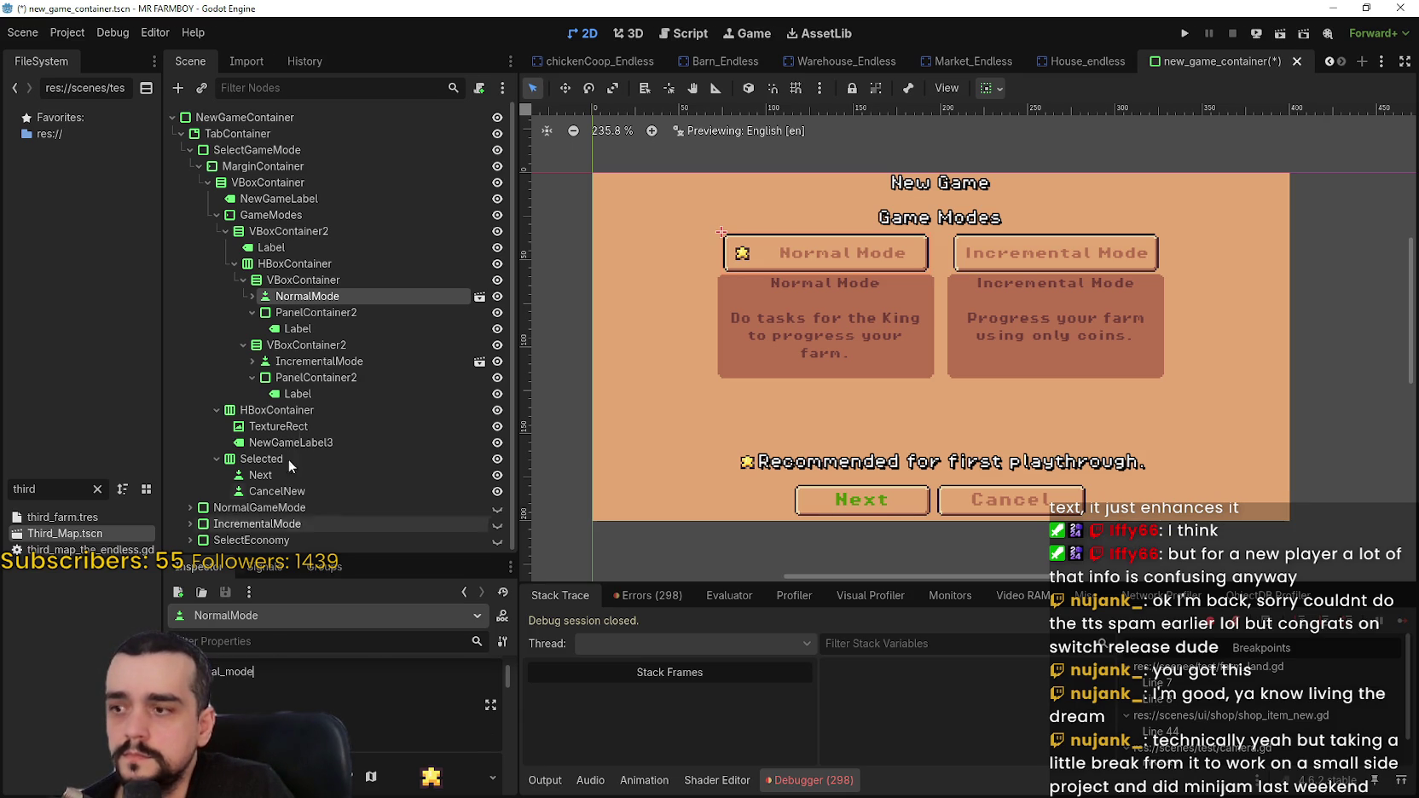
- Select the Incremental Mode button and save the scene with Ctrl+S
click(327, 364)
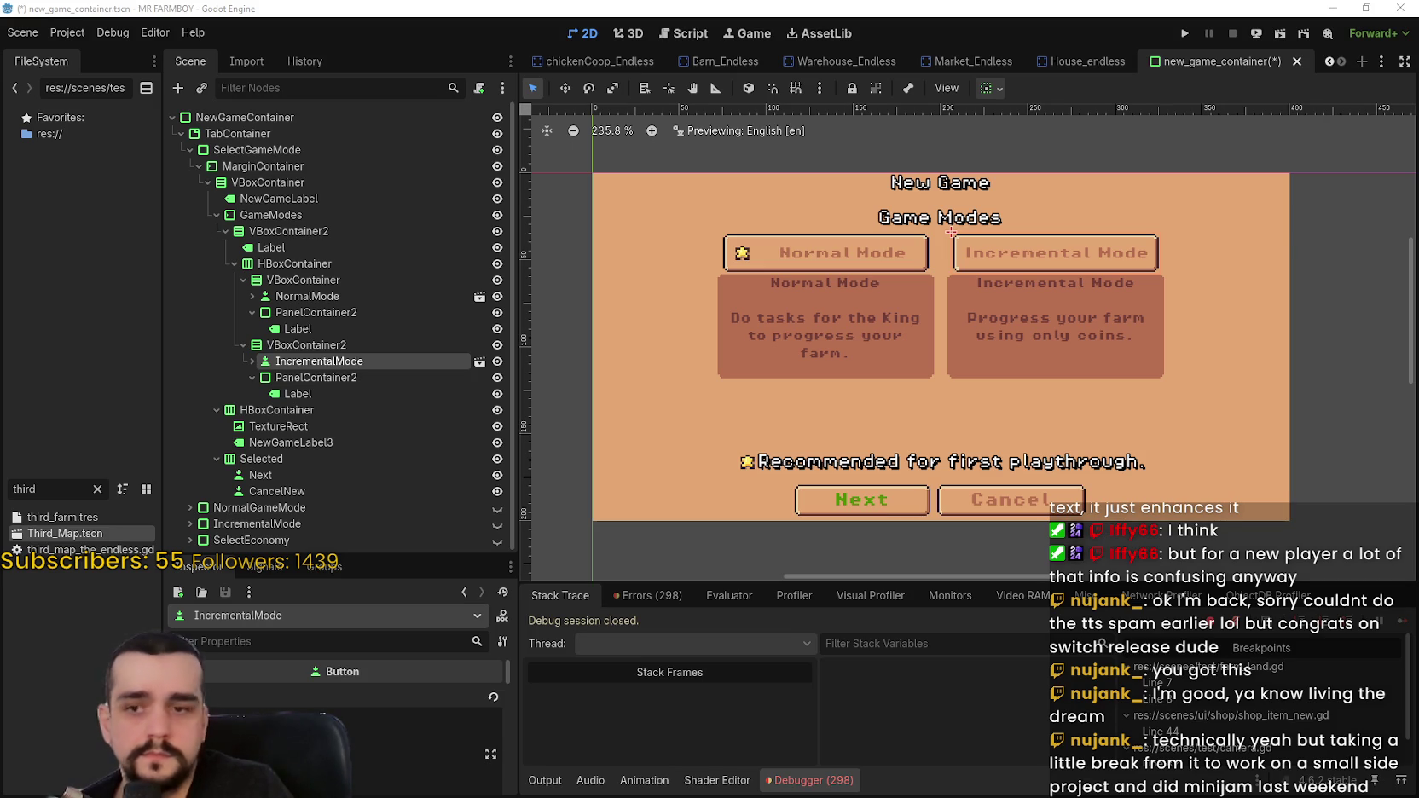
key(ctrl+s)
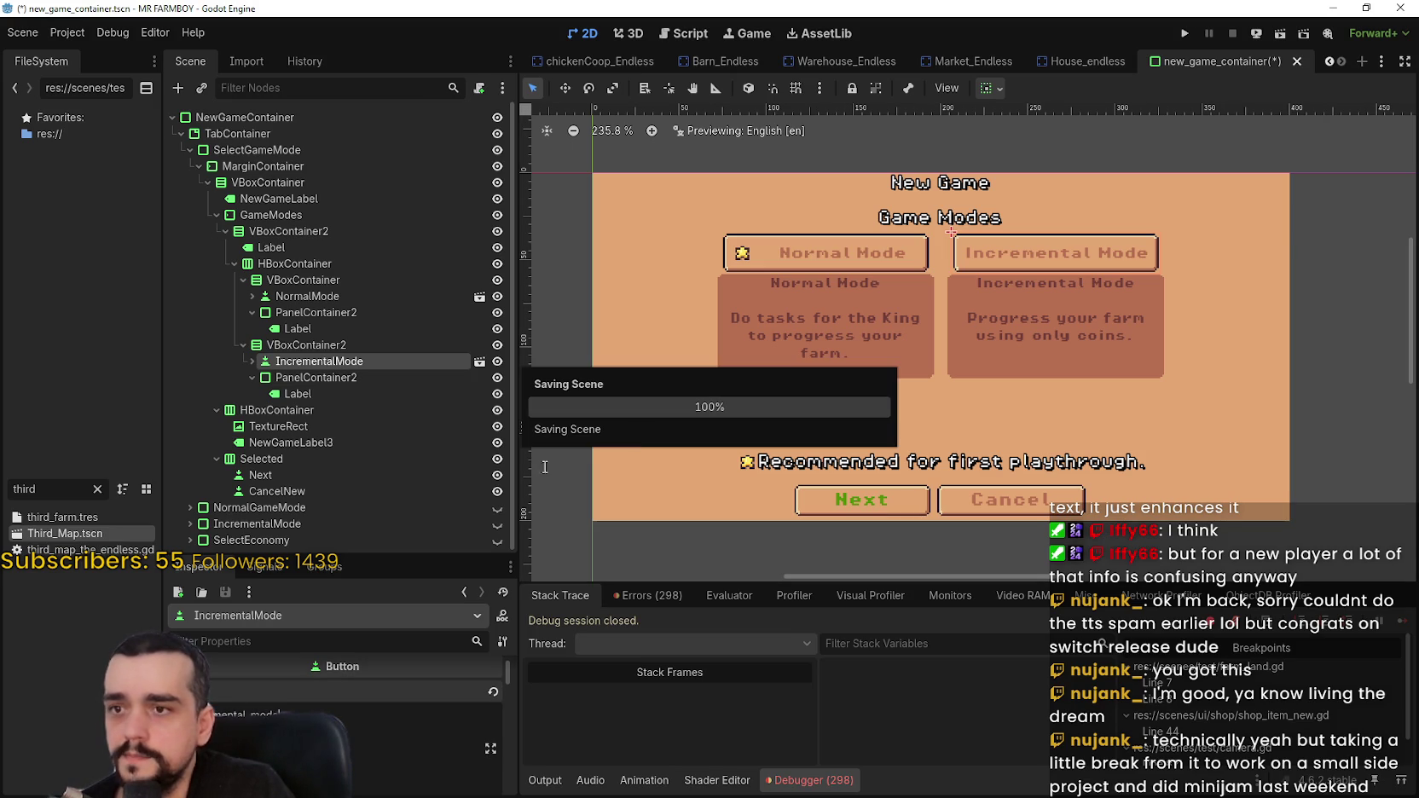
scroll(780, 390, up, 2)
scroll(812, 359, down, 1)
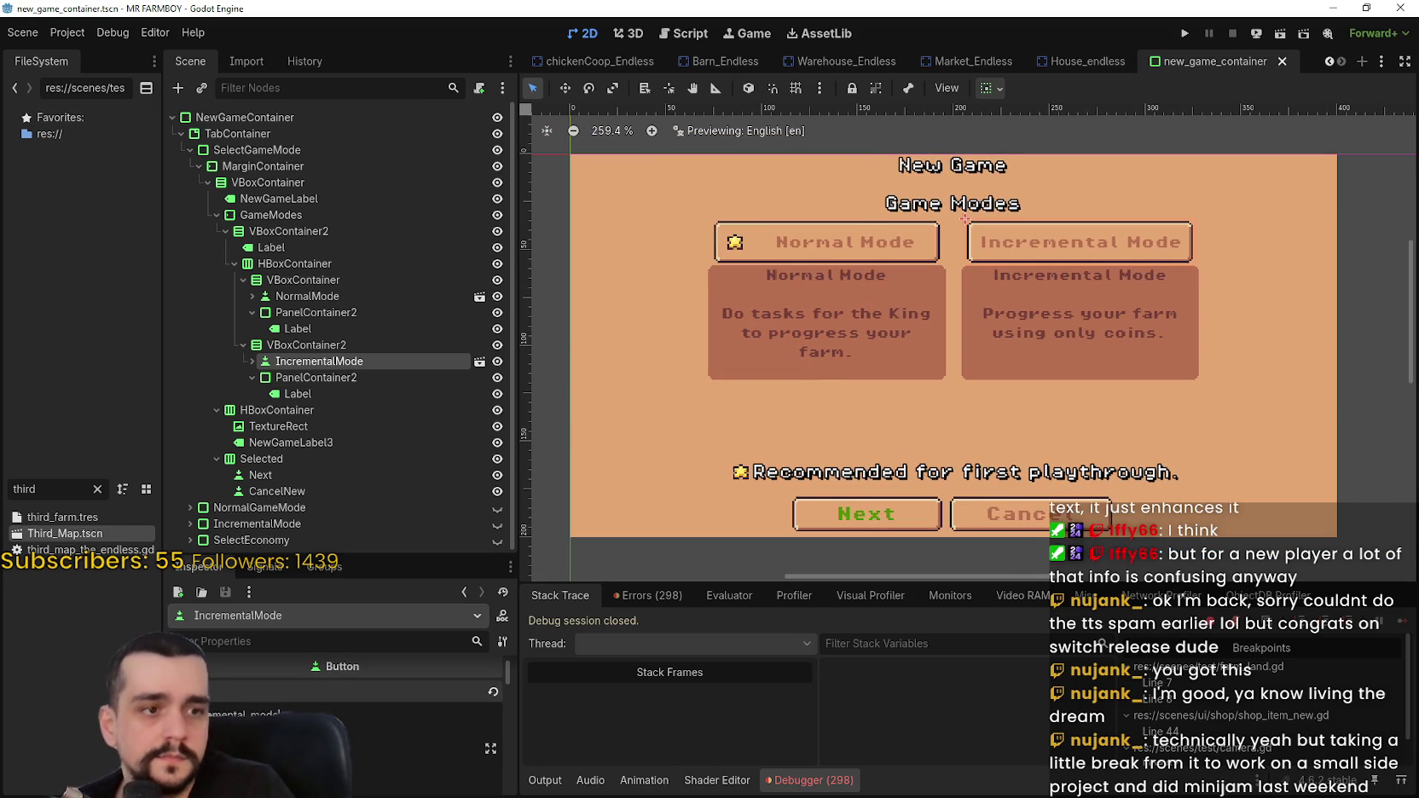
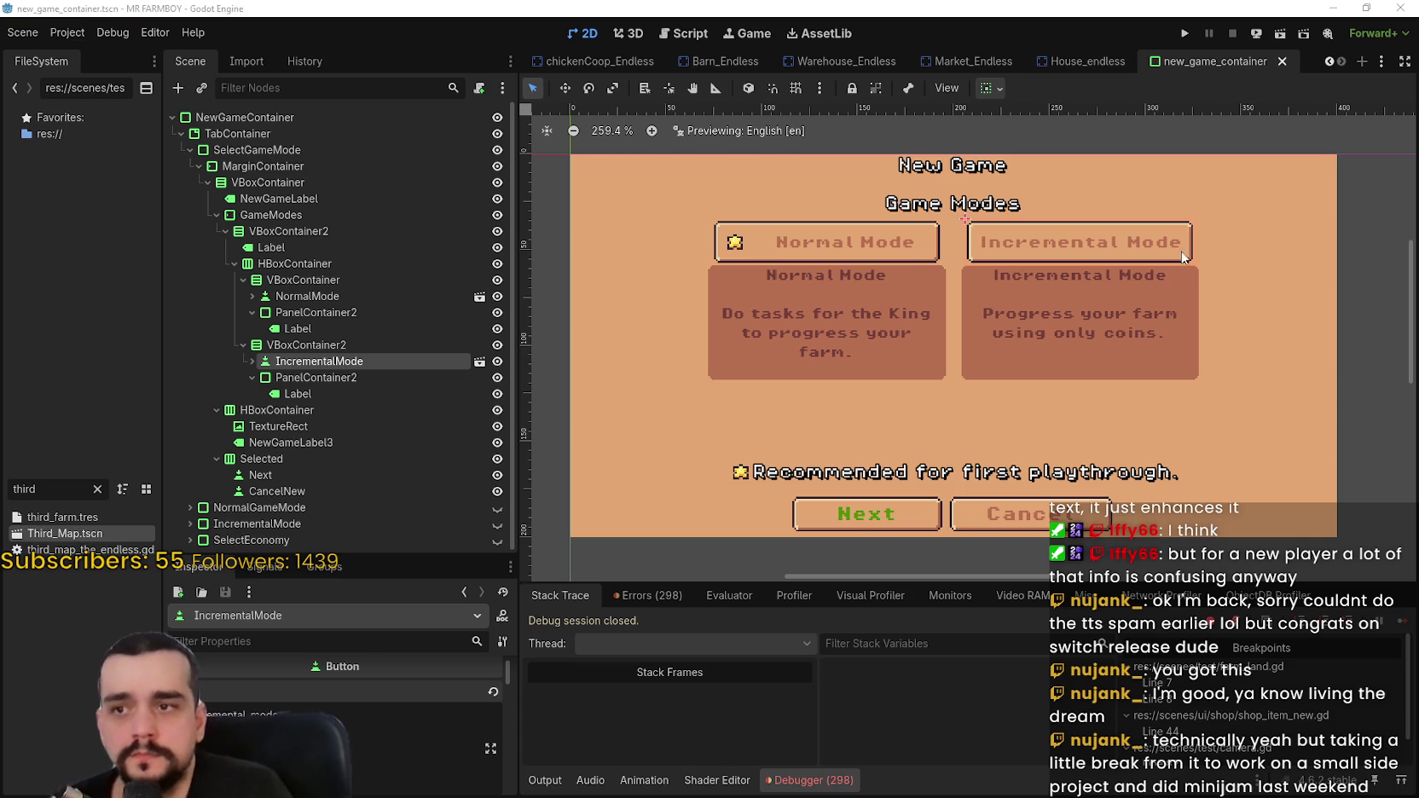
- Delete the 'Incremental Mode' heading line from the incremental description label's text
click(338, 394)
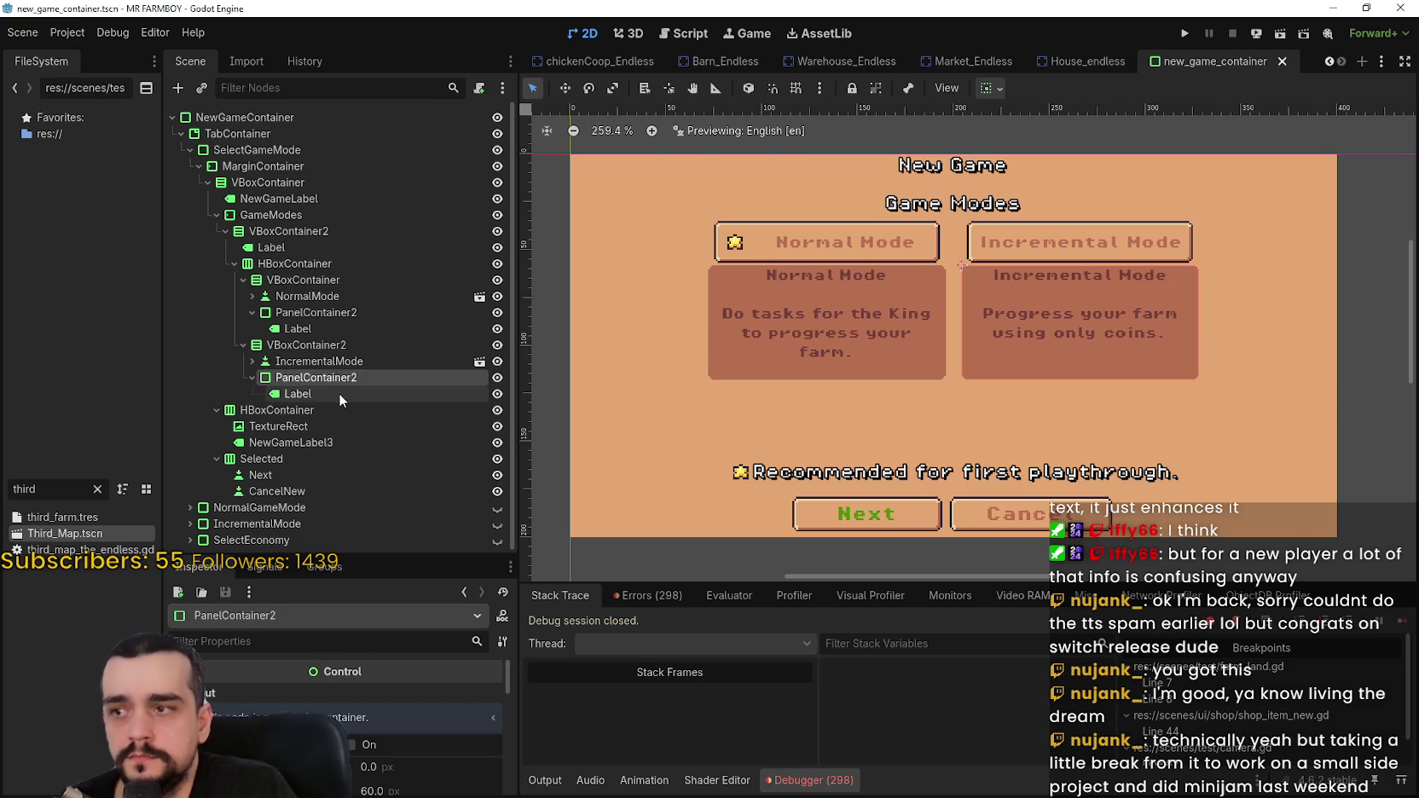
click(398, 732)
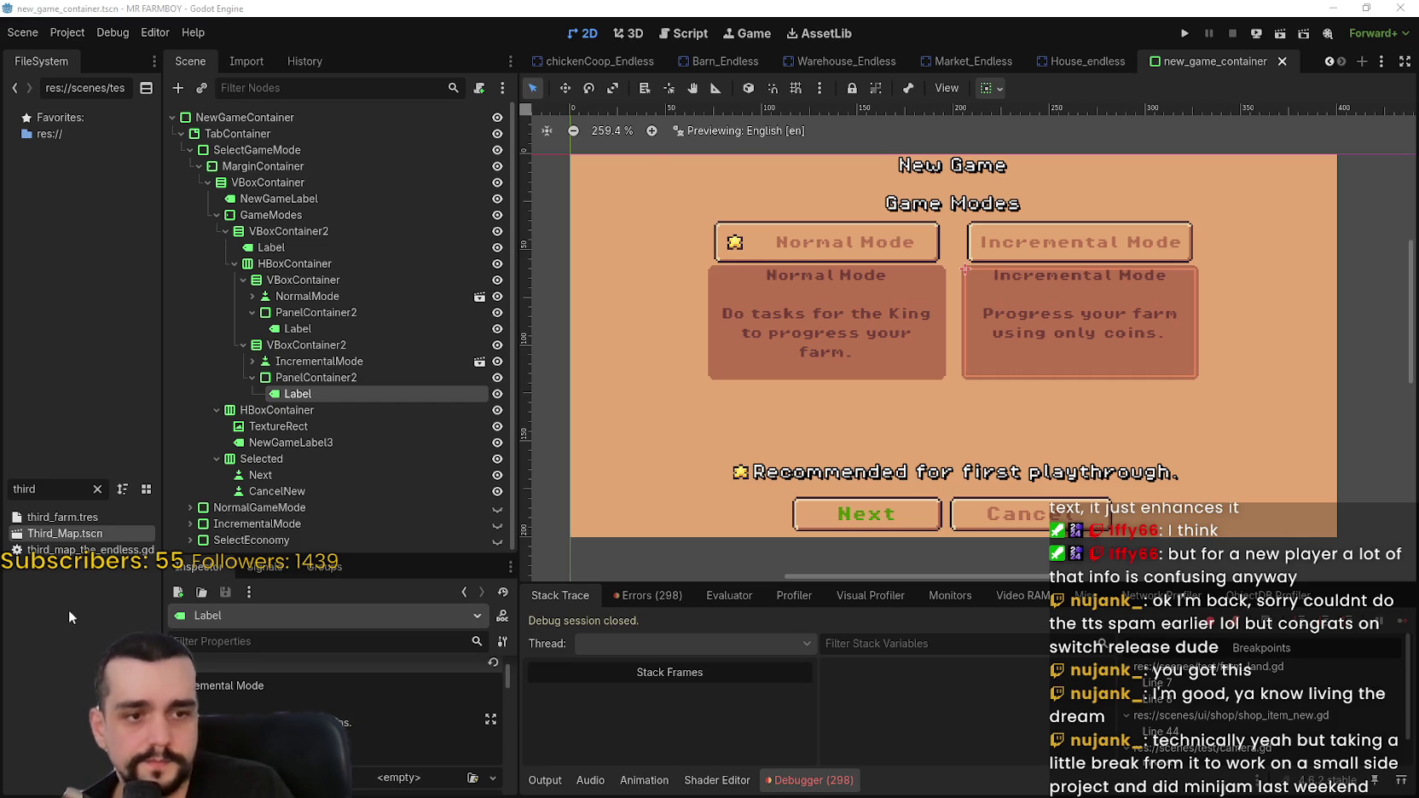
key(ctrl+a)
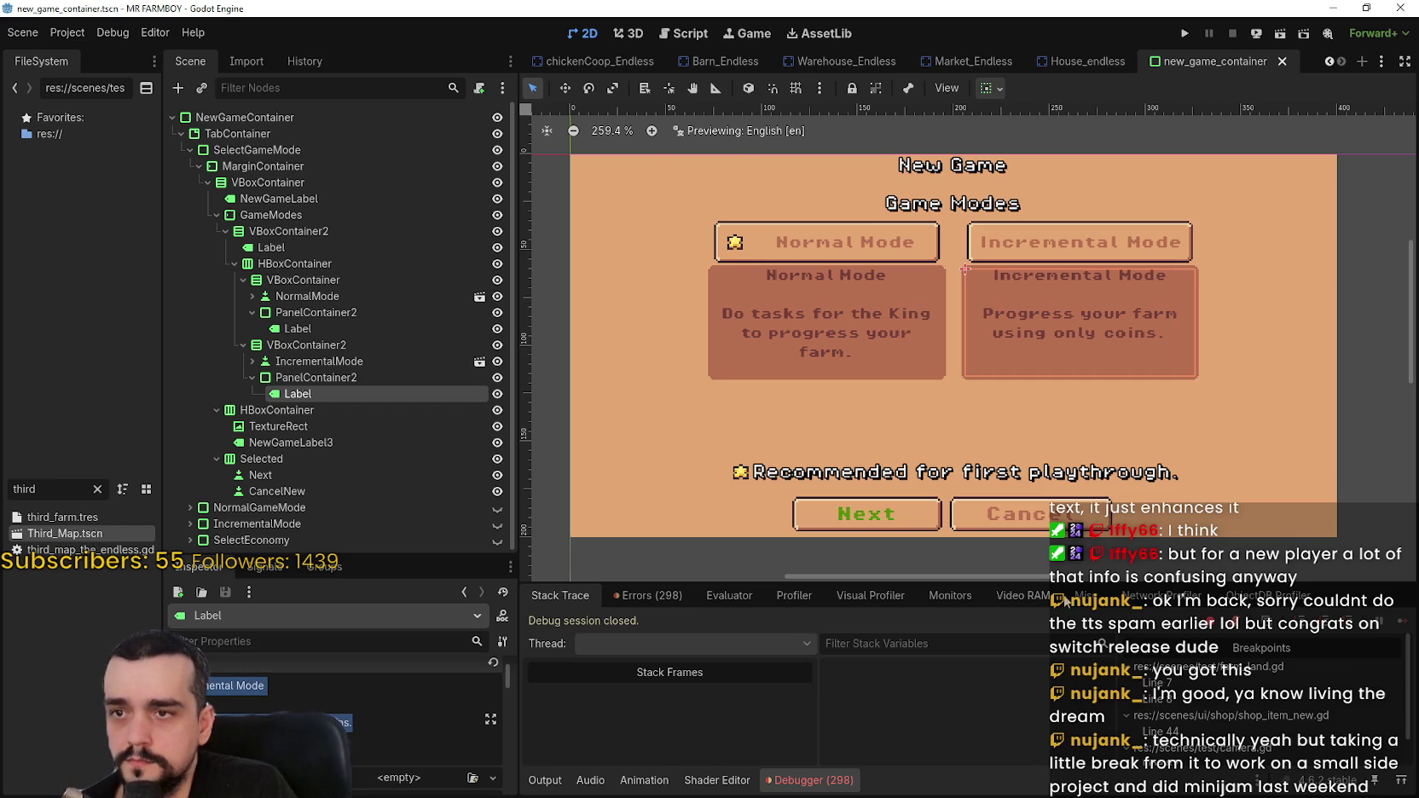
click(225, 703)
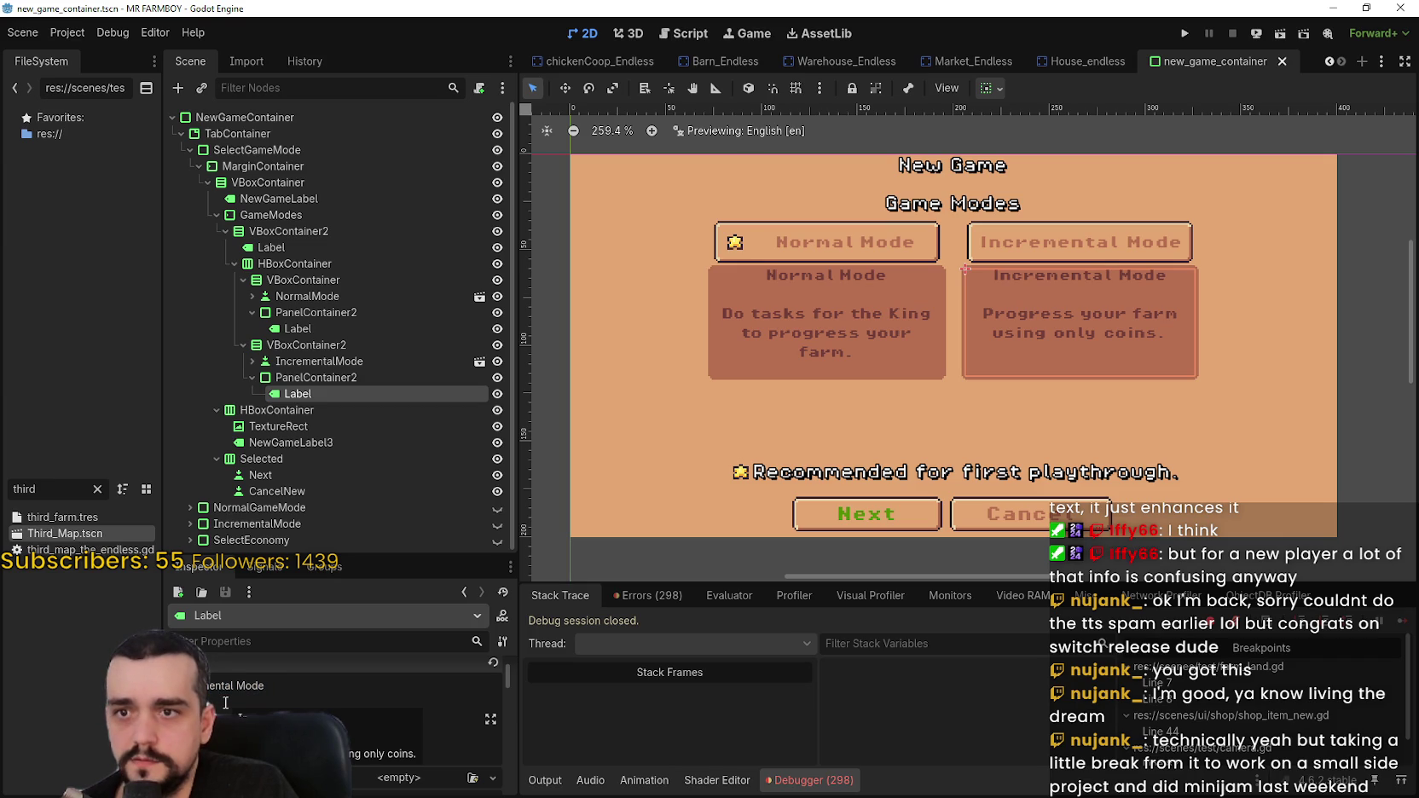
scroll(225, 699, up, 1)
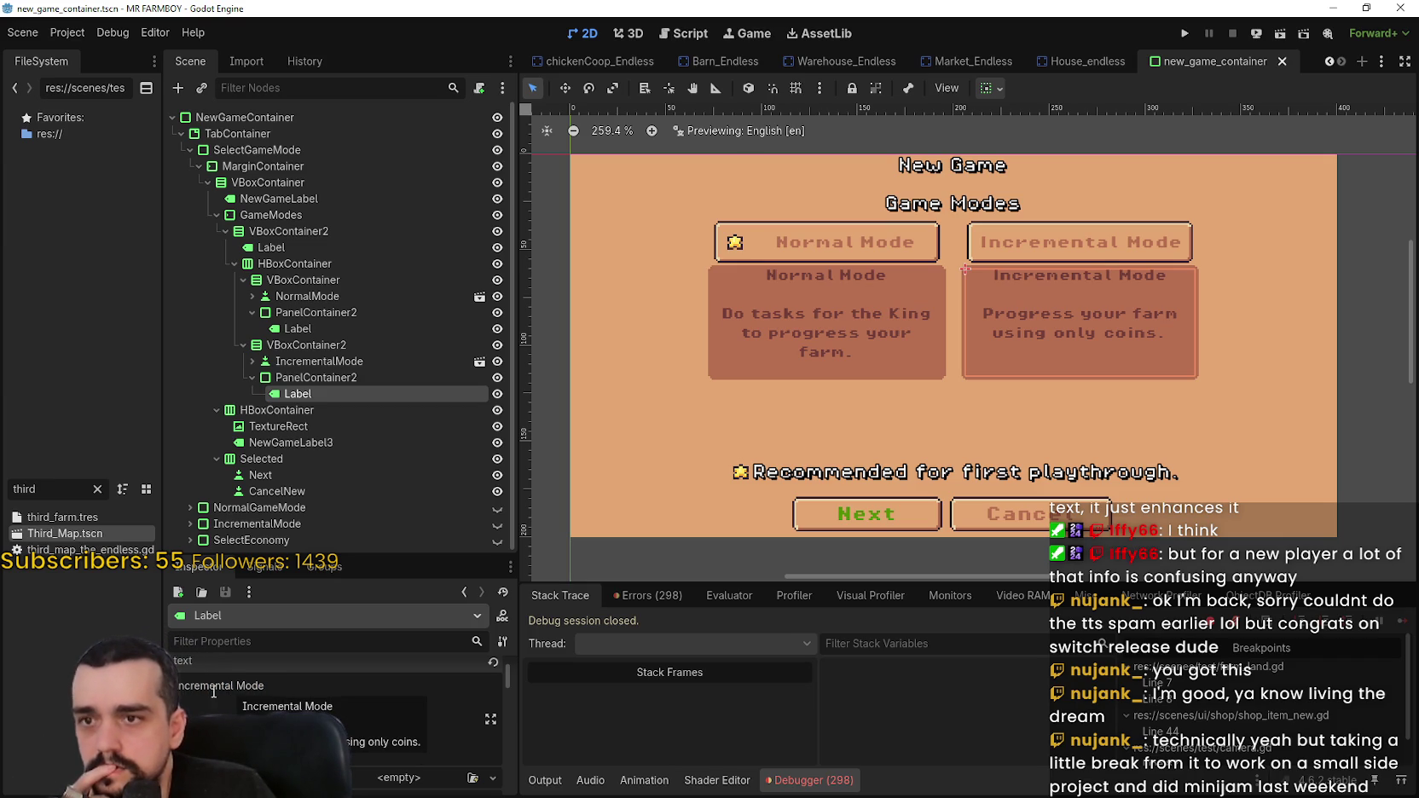
drag(207, 696, 177, 687)
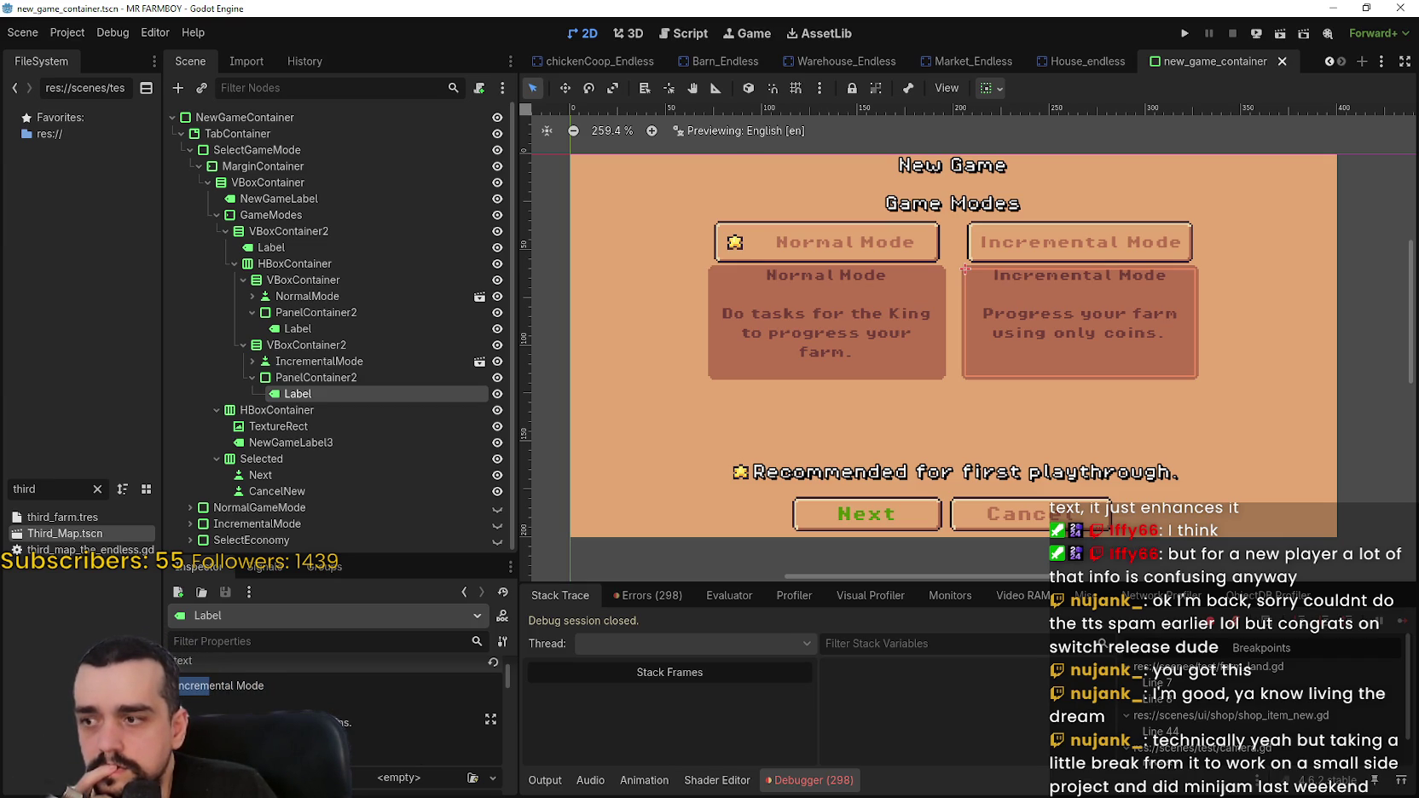
triple_click(186, 699)
key(BackSpace)
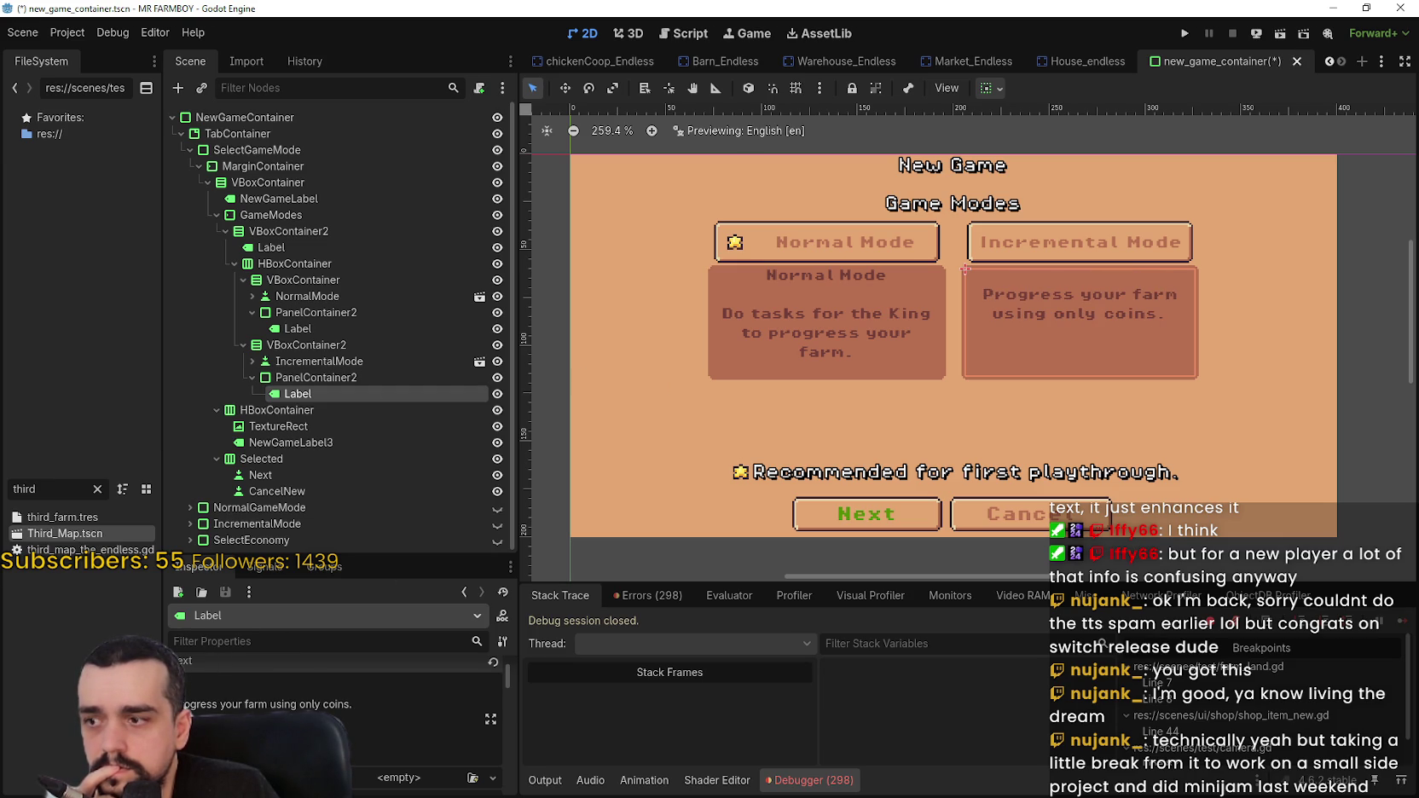
key(Delete)
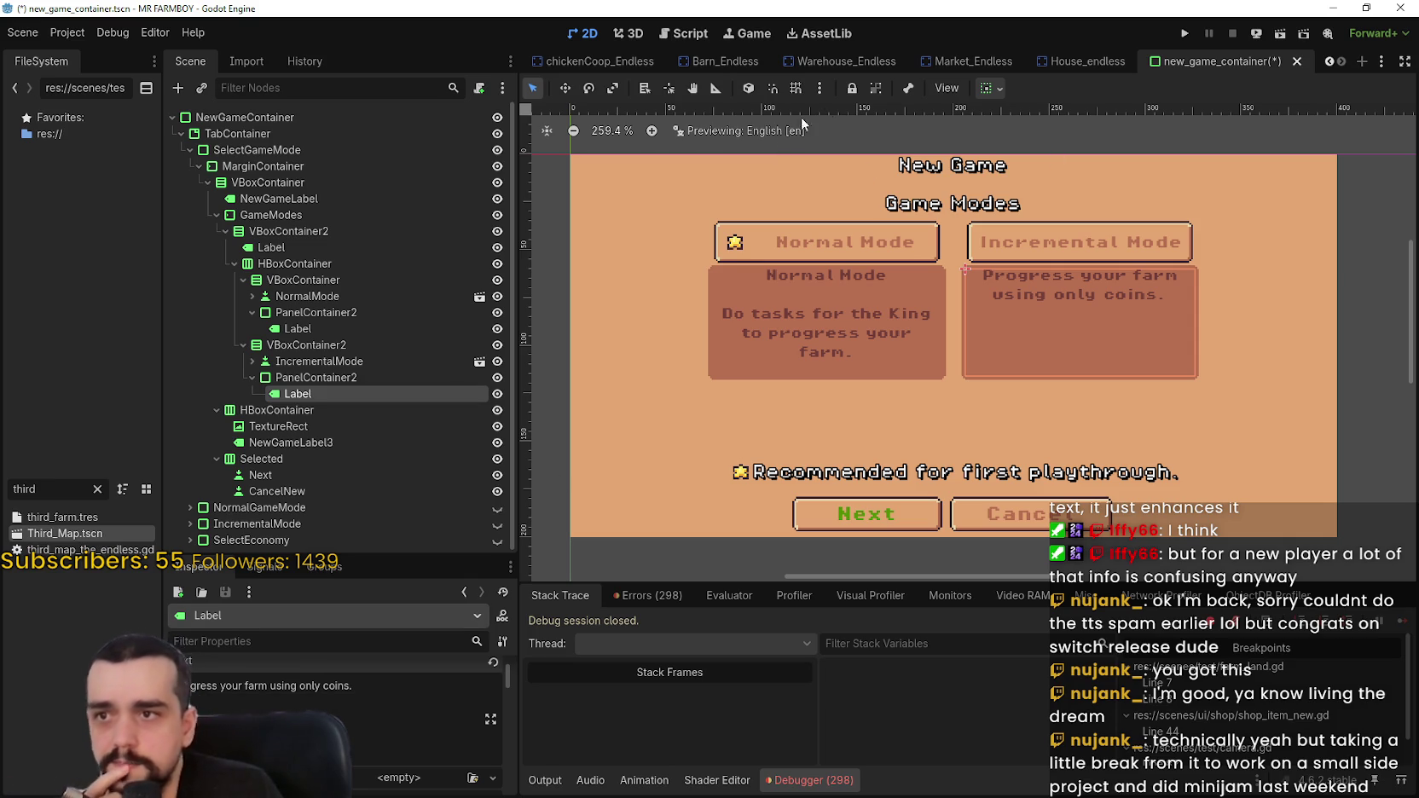
- Set the incremental description label's Vertical Alignment to Center
click(989, 87)
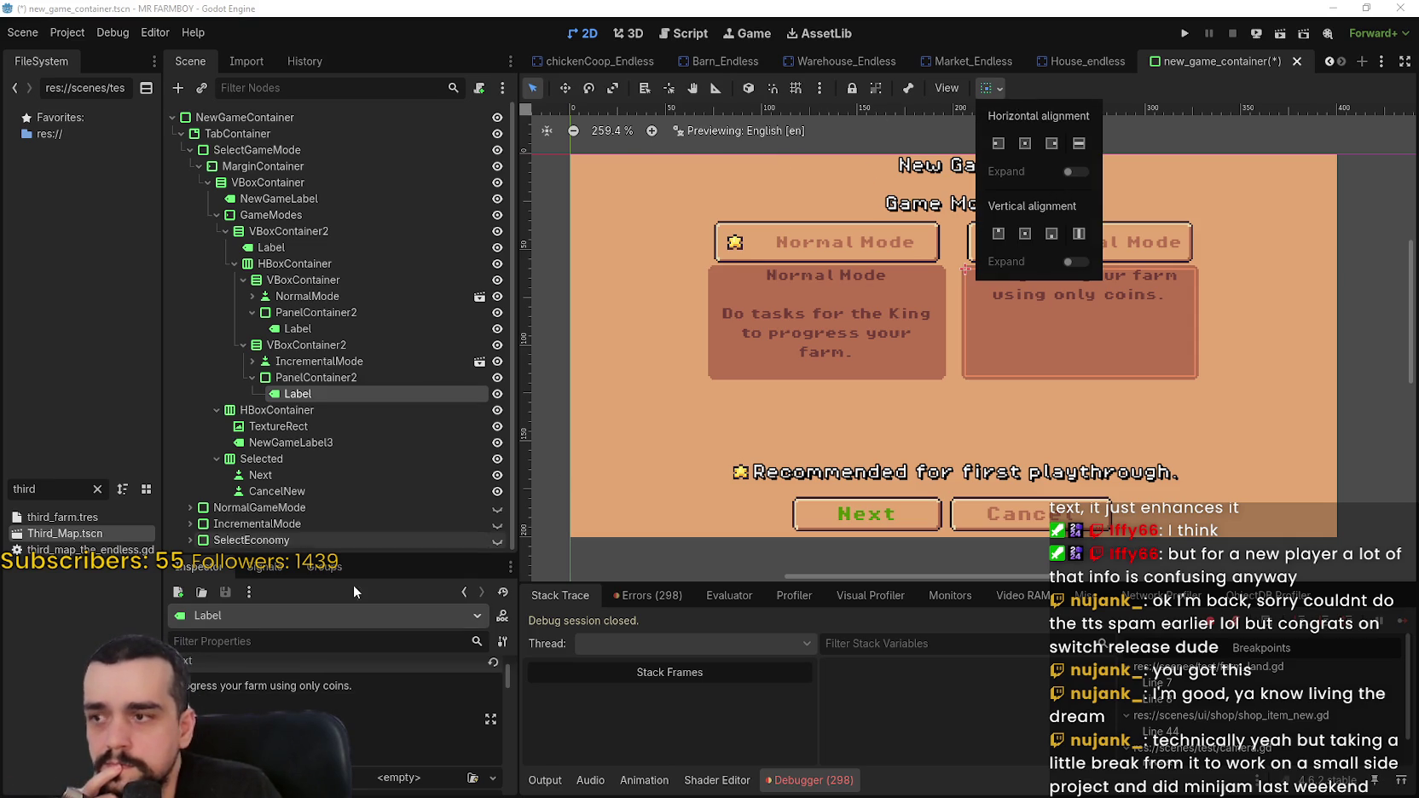
scroll(341, 699, down, 2)
click(391, 753)
click(400, 751)
click(404, 749)
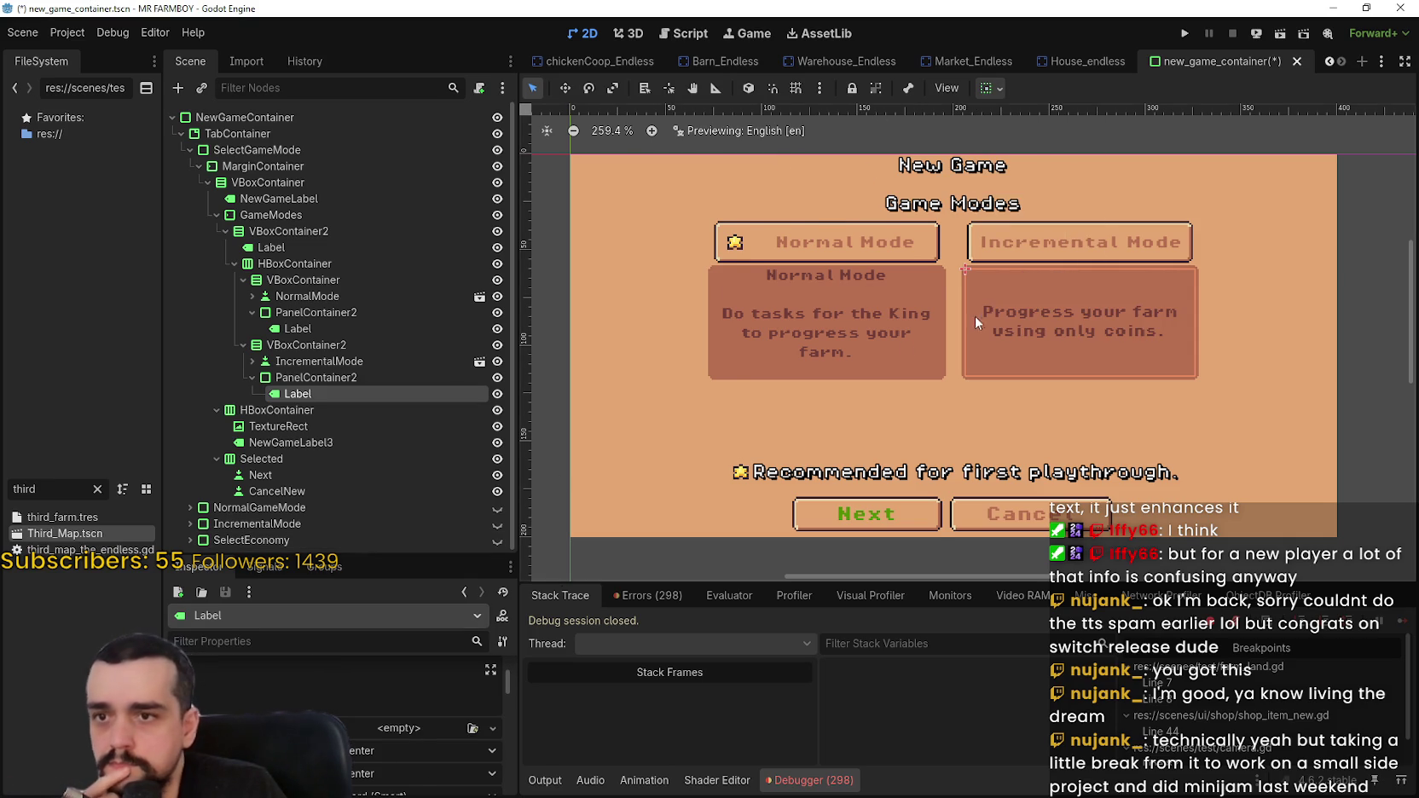
scroll(981, 290, down, 1)
scroll(1173, 273, up, 2)
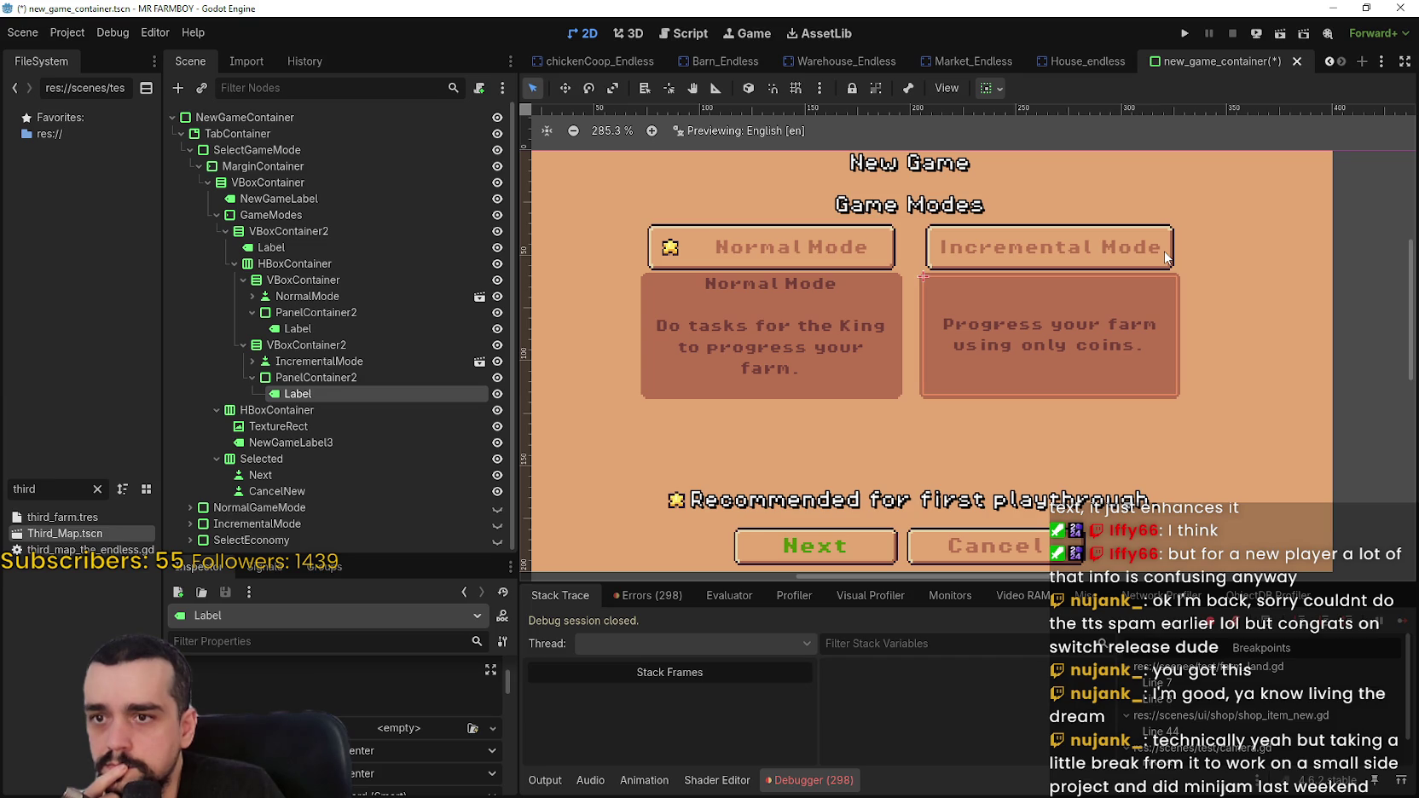
scroll(1165, 257, down, 2)
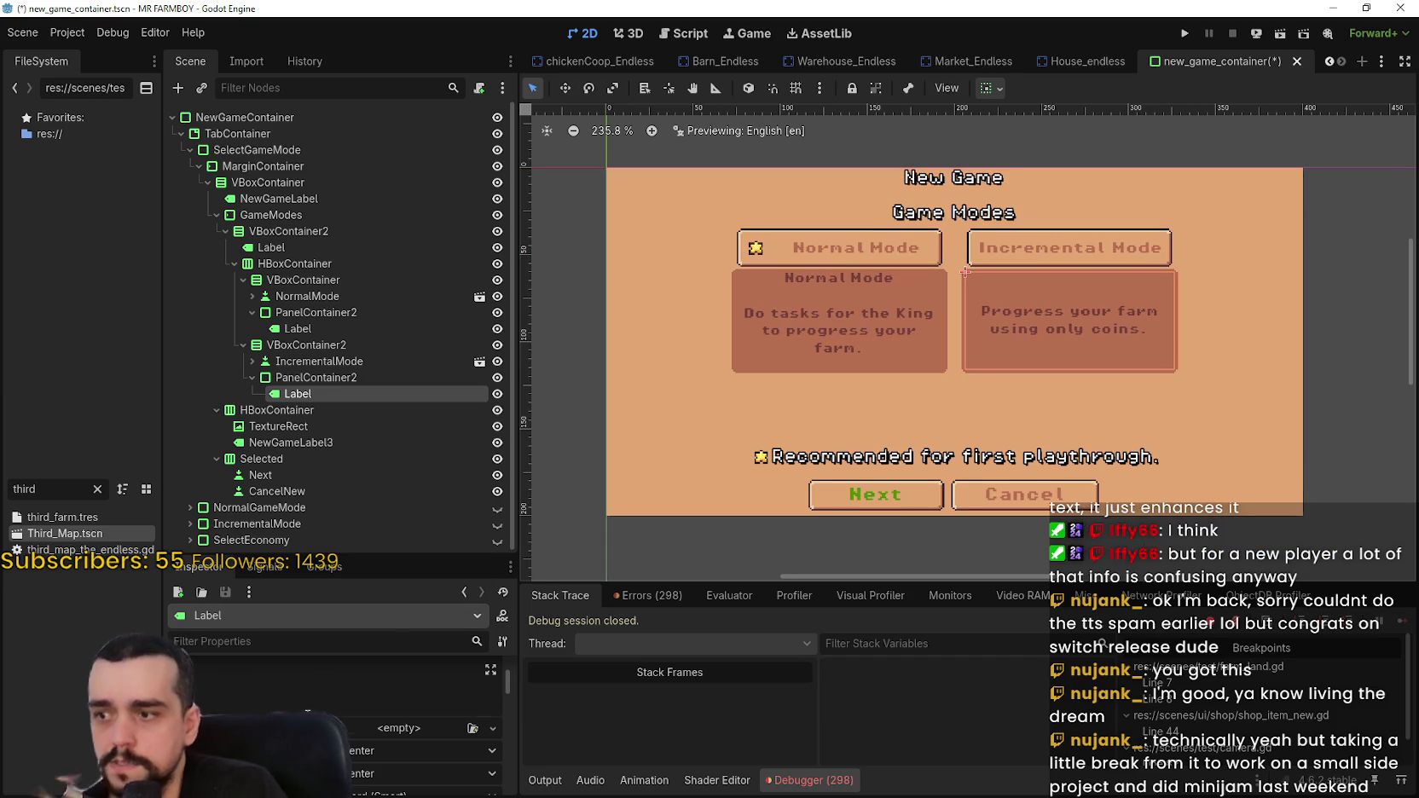
scroll(341, 682, up, 3)
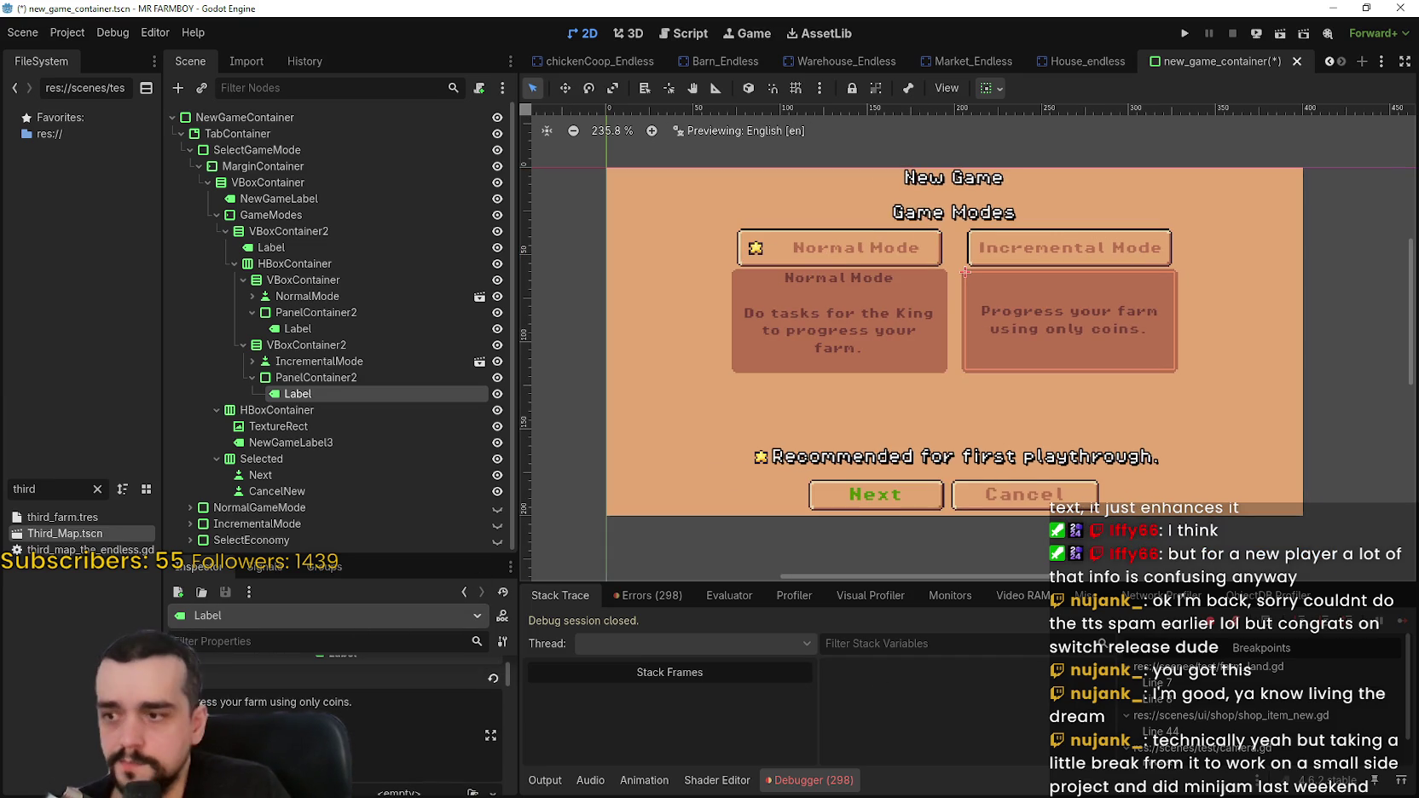
drag(353, 701, 202, 701)
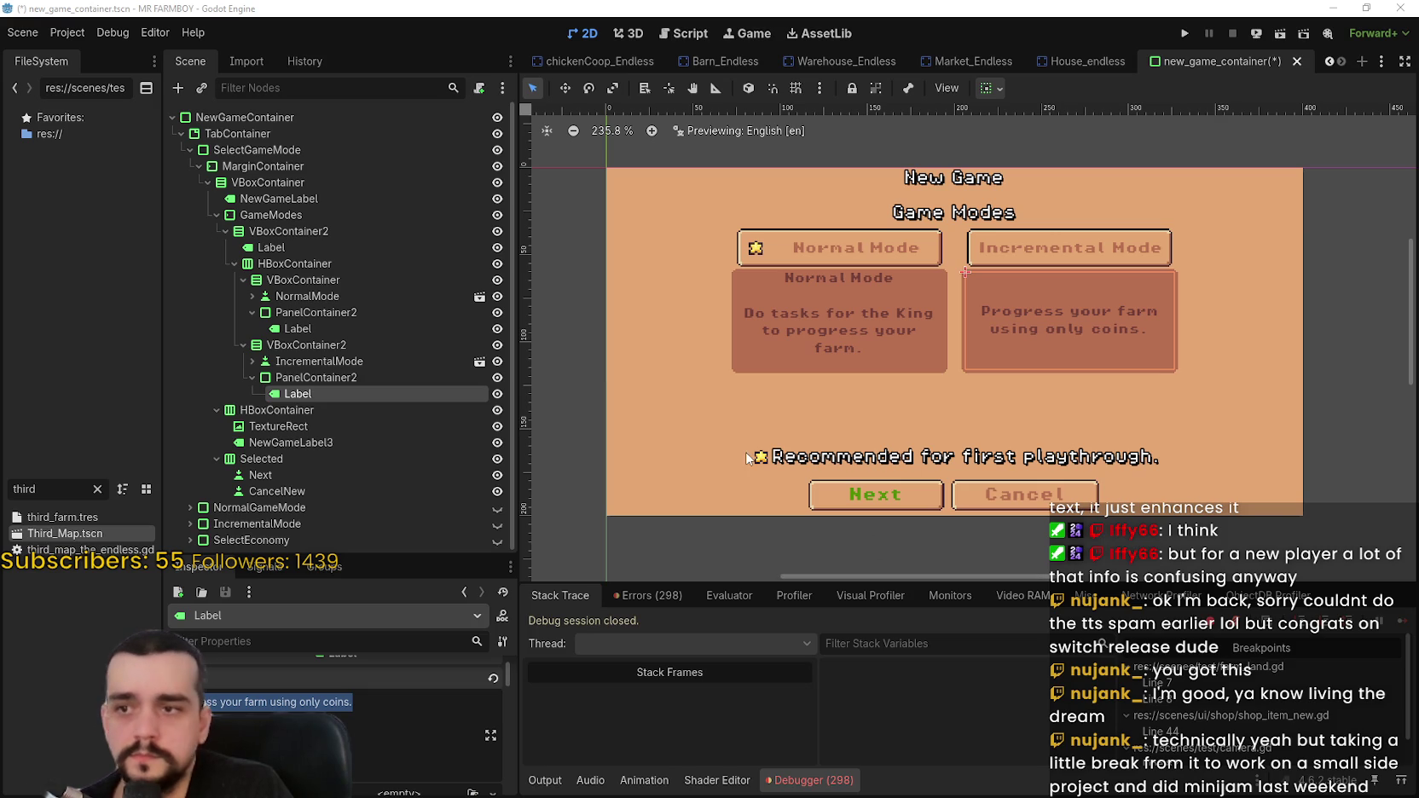
- Delete the 'Normal Mode' heading, set Vertical Alignment to Center, and save the scene
click(329, 328)
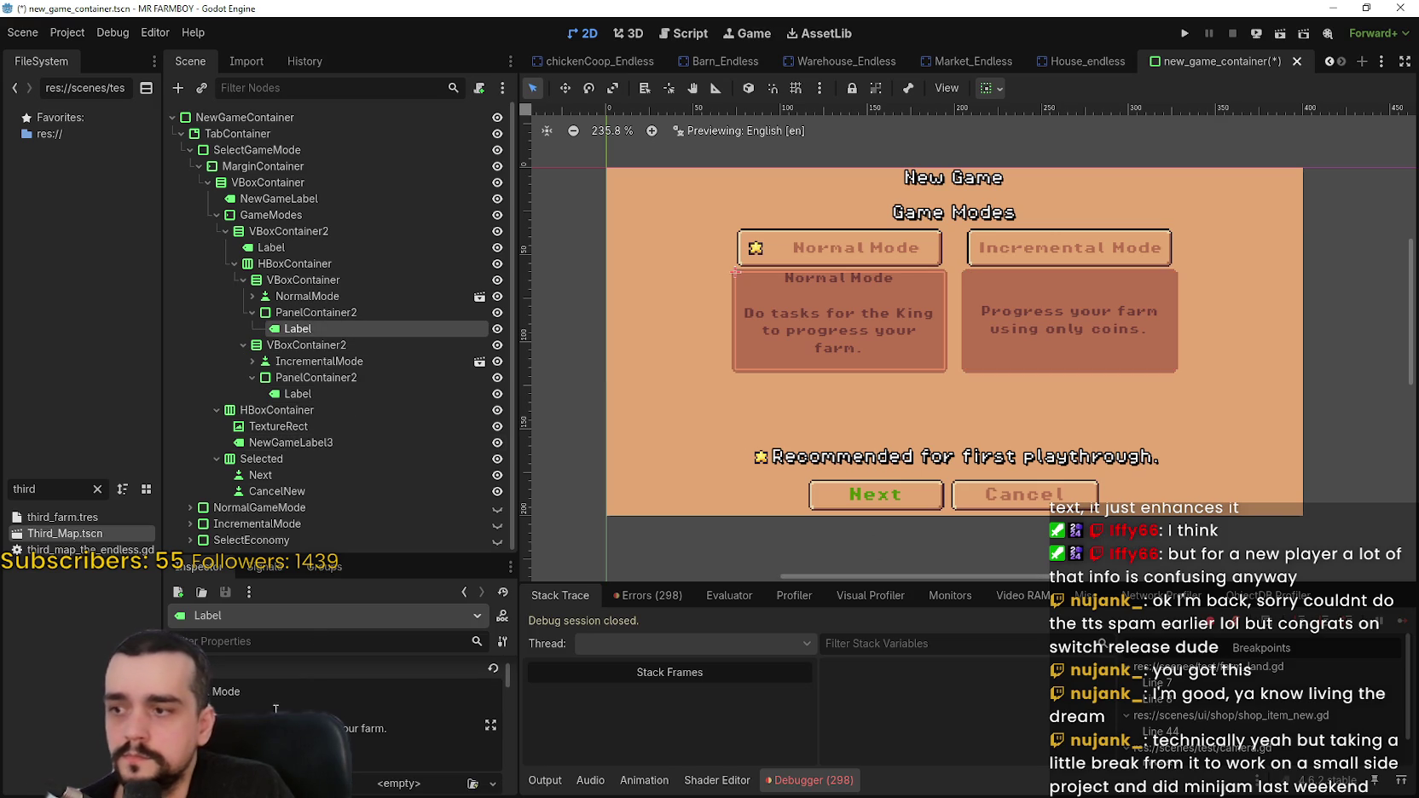
key(BackSpace)
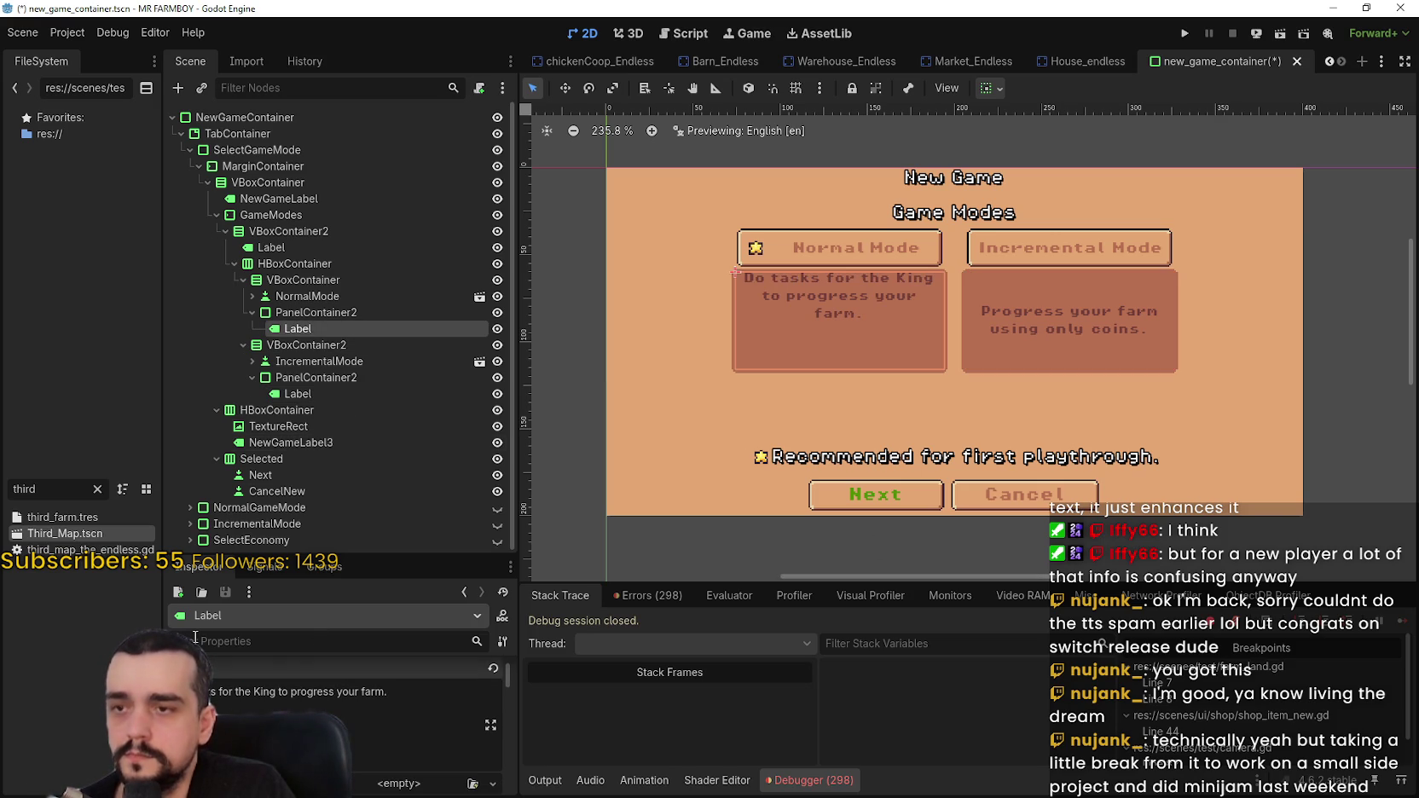
scroll(395, 740, down, 3)
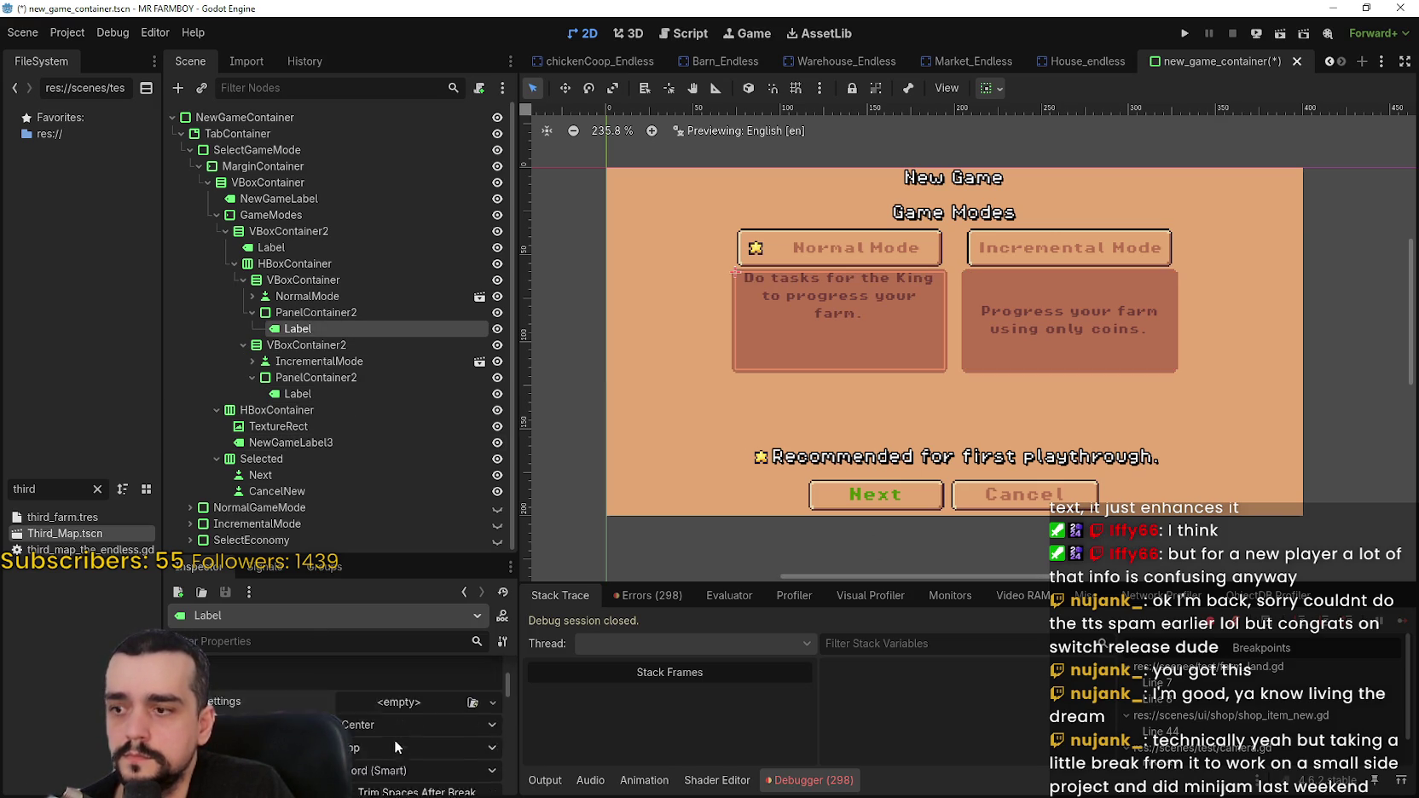
click(391, 761)
click(382, 748)
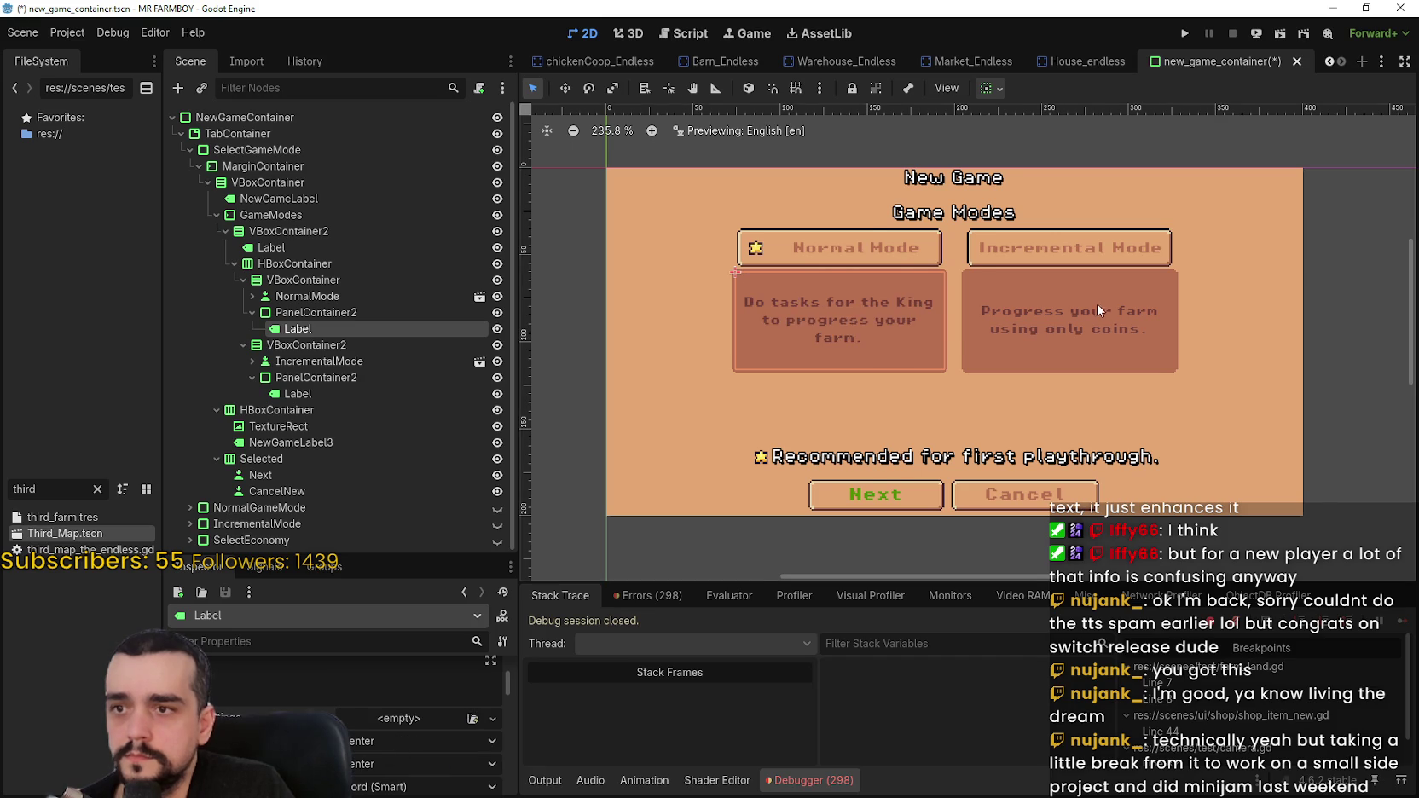
scroll(1093, 304, down, 1)
scroll(1093, 304, up, 2)
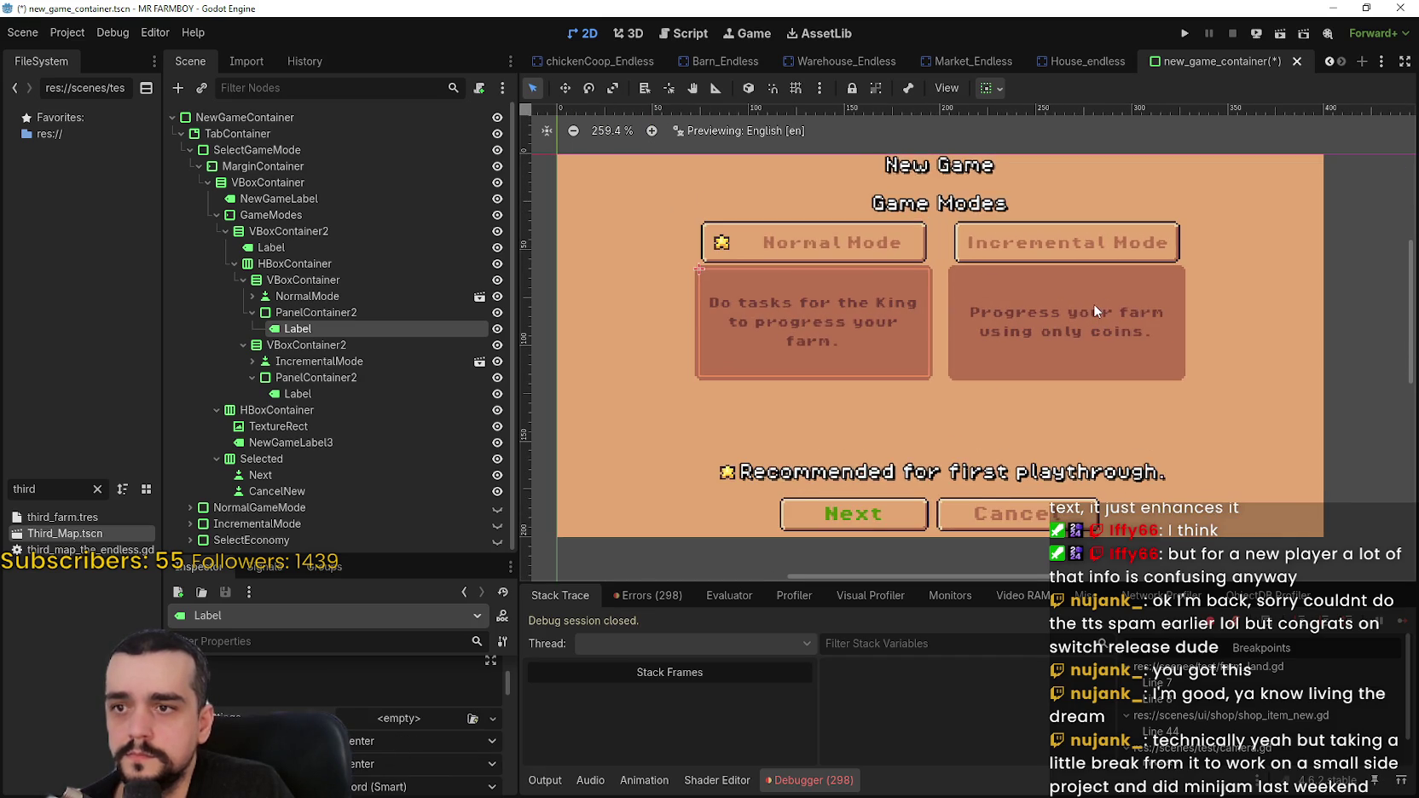
scroll(1093, 311, down, 2)
key(ctrl+s)
- Select all of the normal mode description text in the Inspector
scroll(394, 728, up, 5)
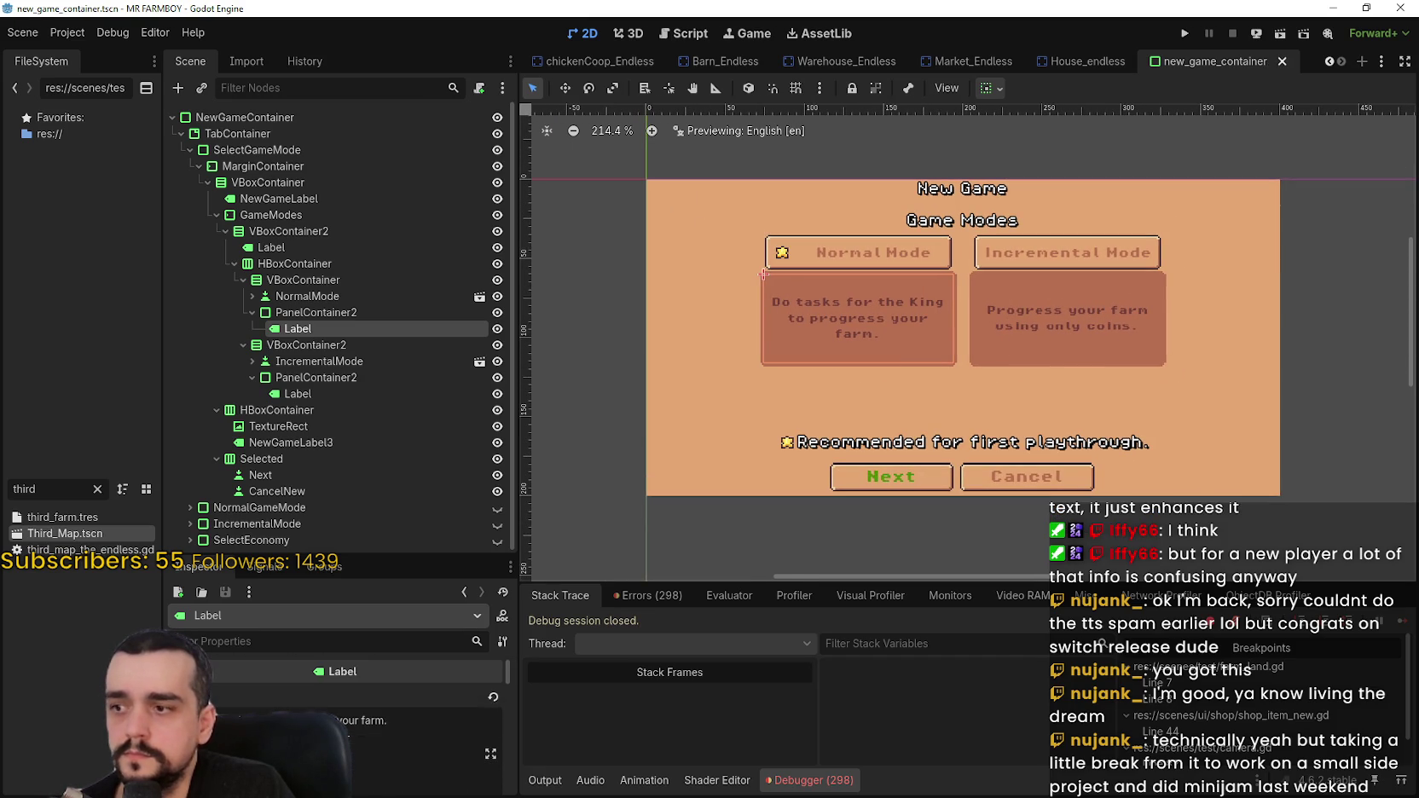
click(395, 728)
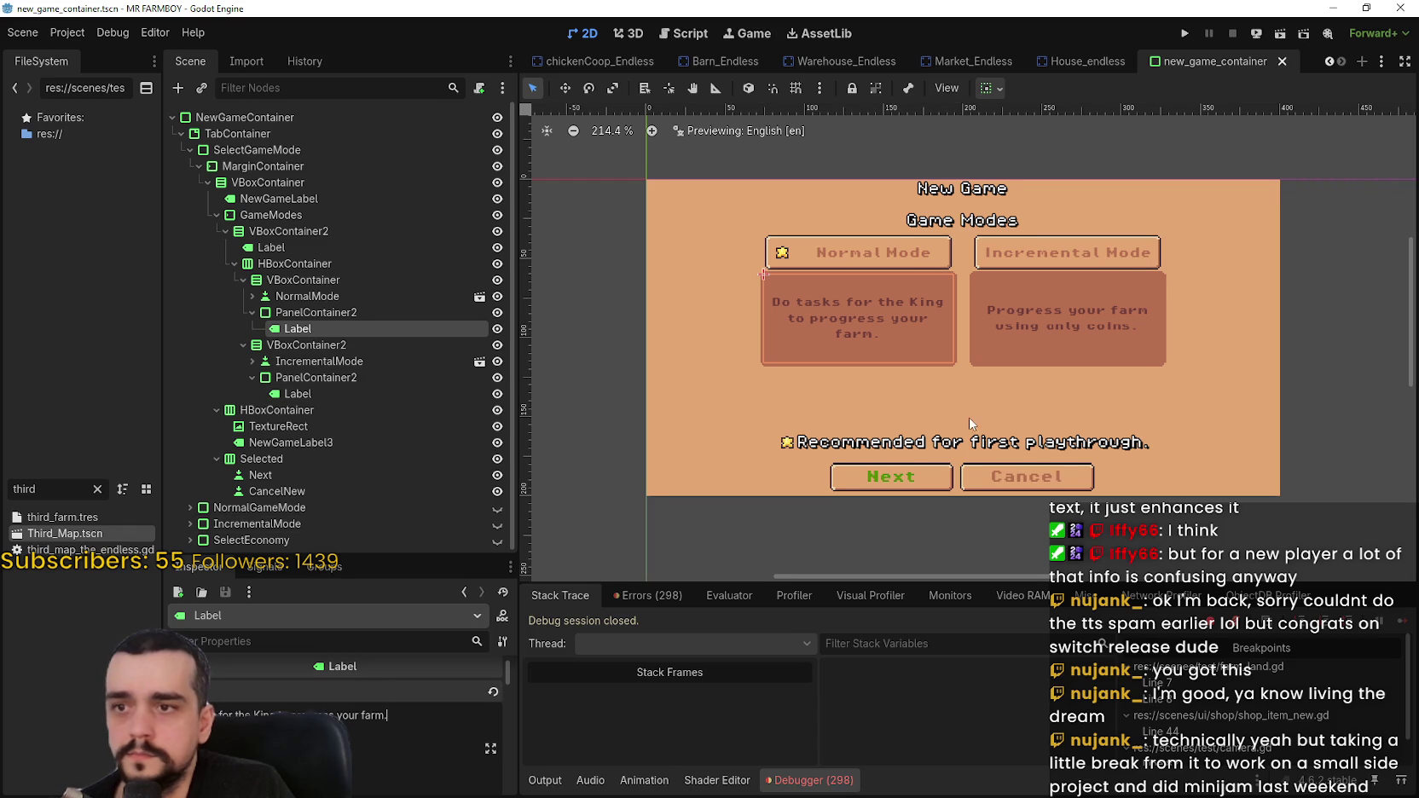
scroll(981, 413, up, 1)
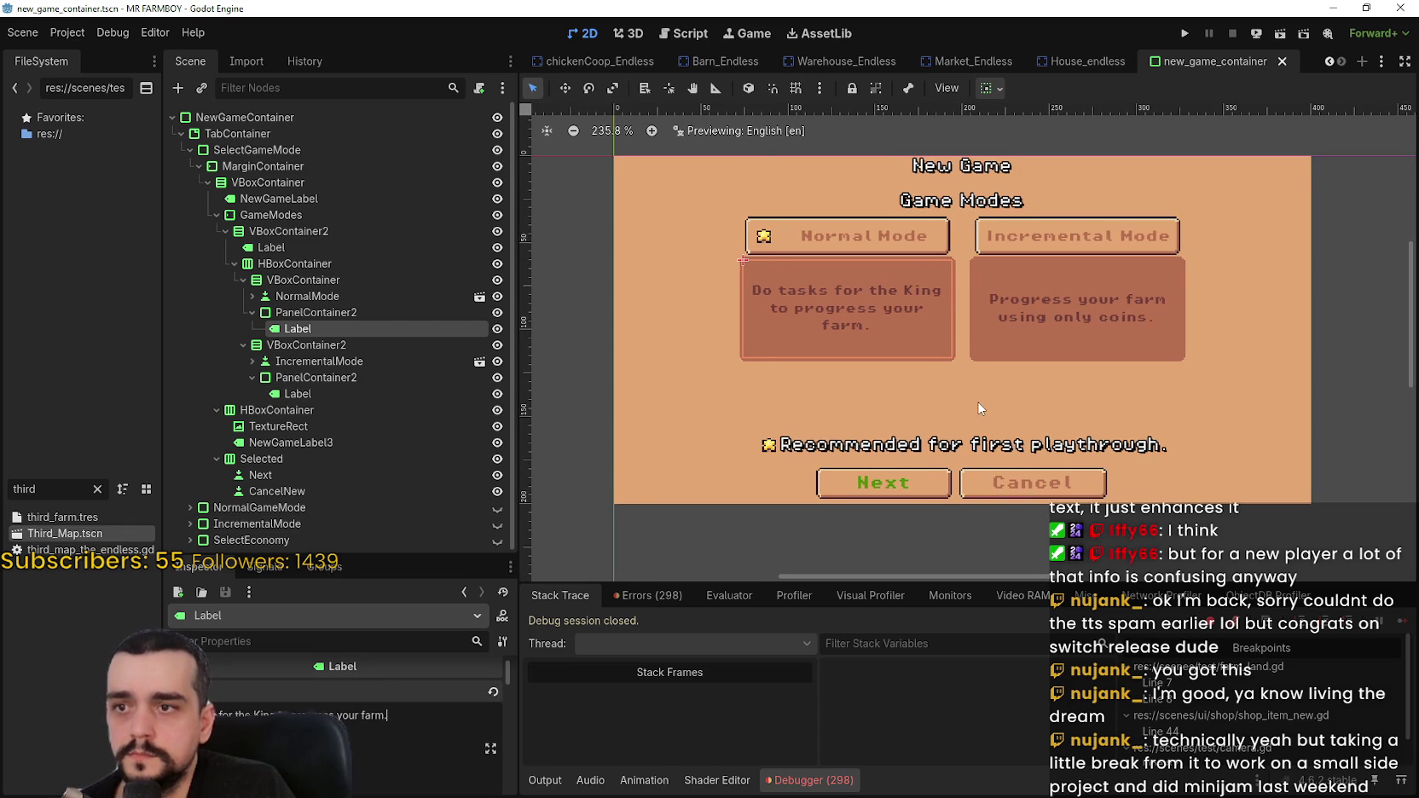
scroll(978, 408, down, 1)
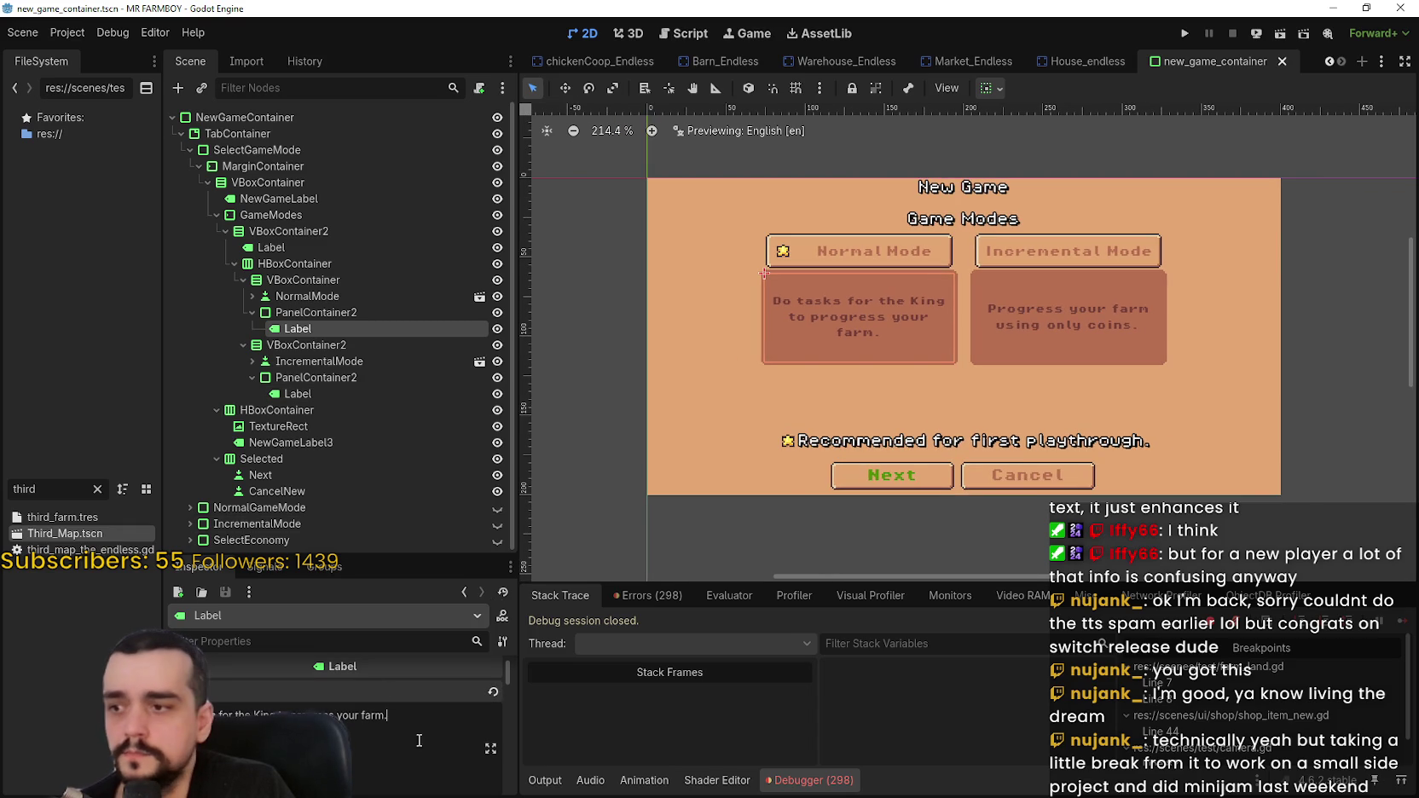
key(ctrl+a)
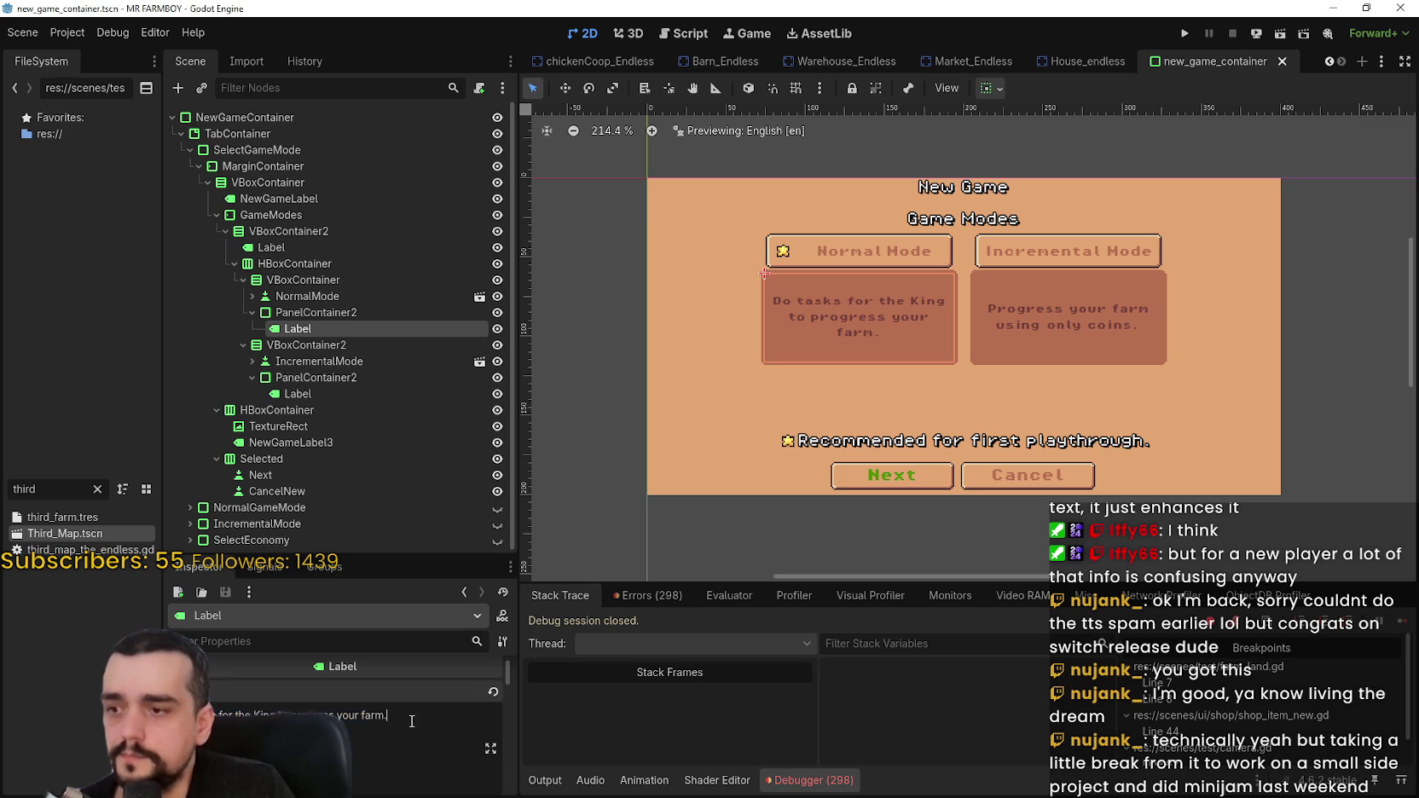
- Replace the descriptions with tr_normal_mode_desc and tr_incremental_mode_desc, then save
text(tr_normal_mode_desc)
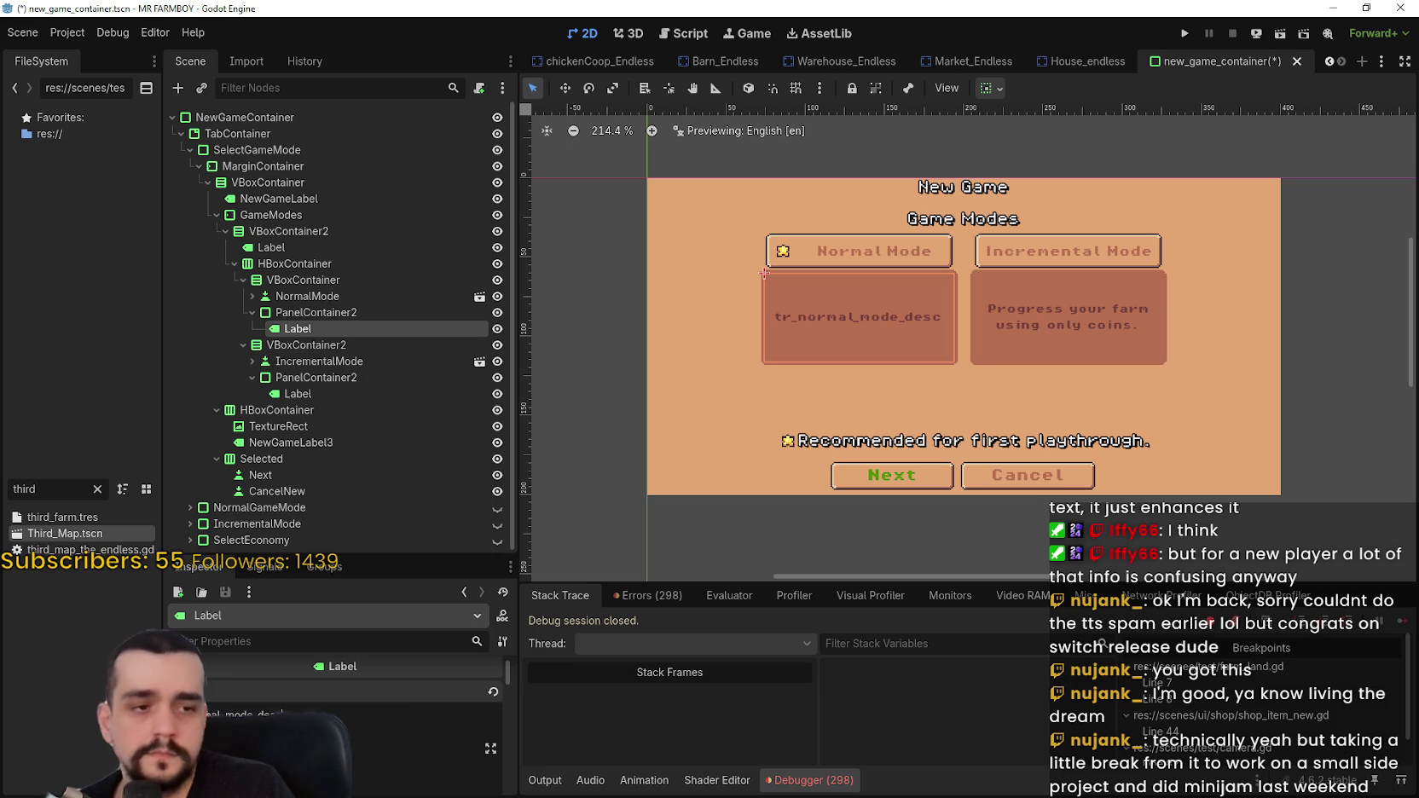
click(328, 395)
click(272, 701)
key(ctrl+a)
text(tr_incremental_mode_desc)
key(ctrl+s)
- Select the recommended-for-first-playthrough label and its text
scroll(1065, 303, up, 1)
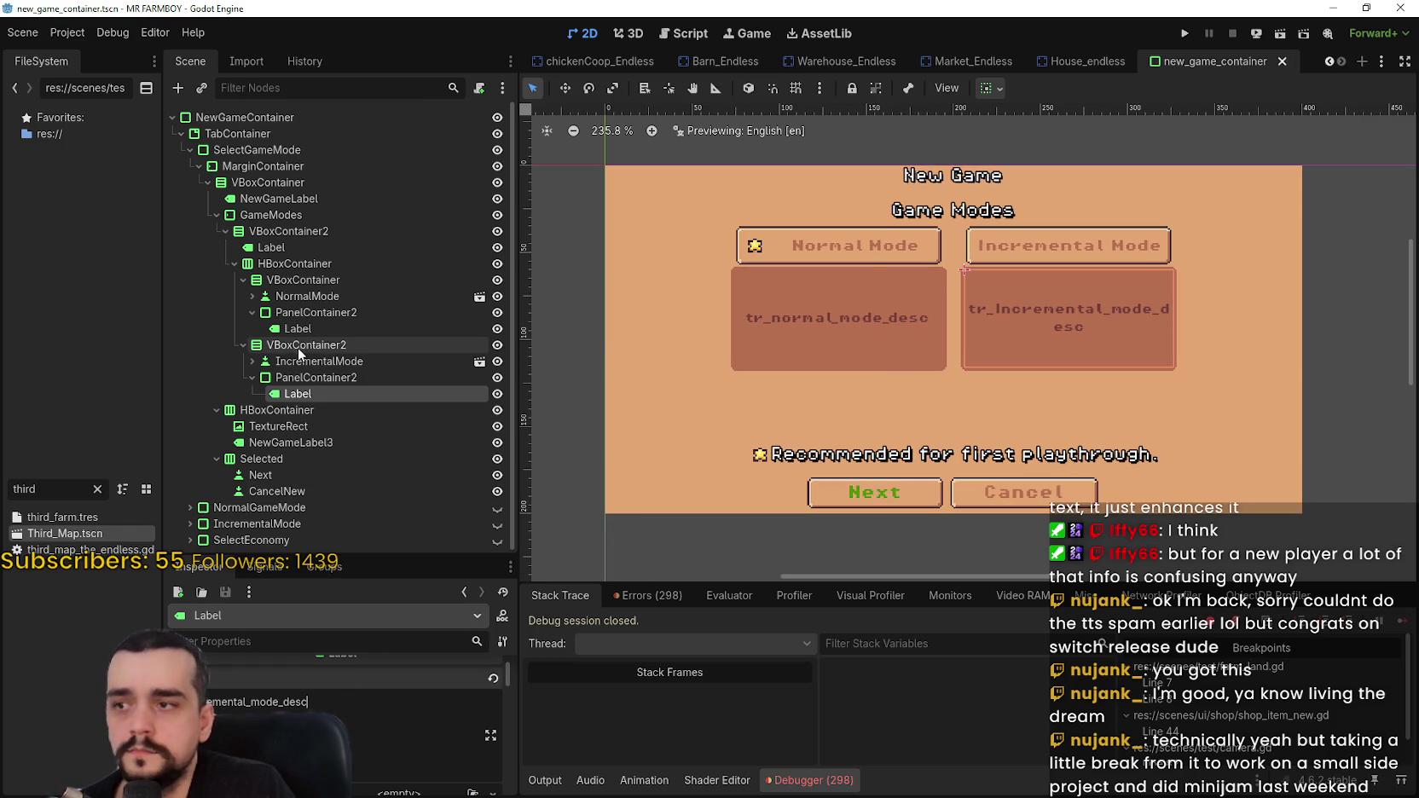
click(288, 426)
click(289, 441)
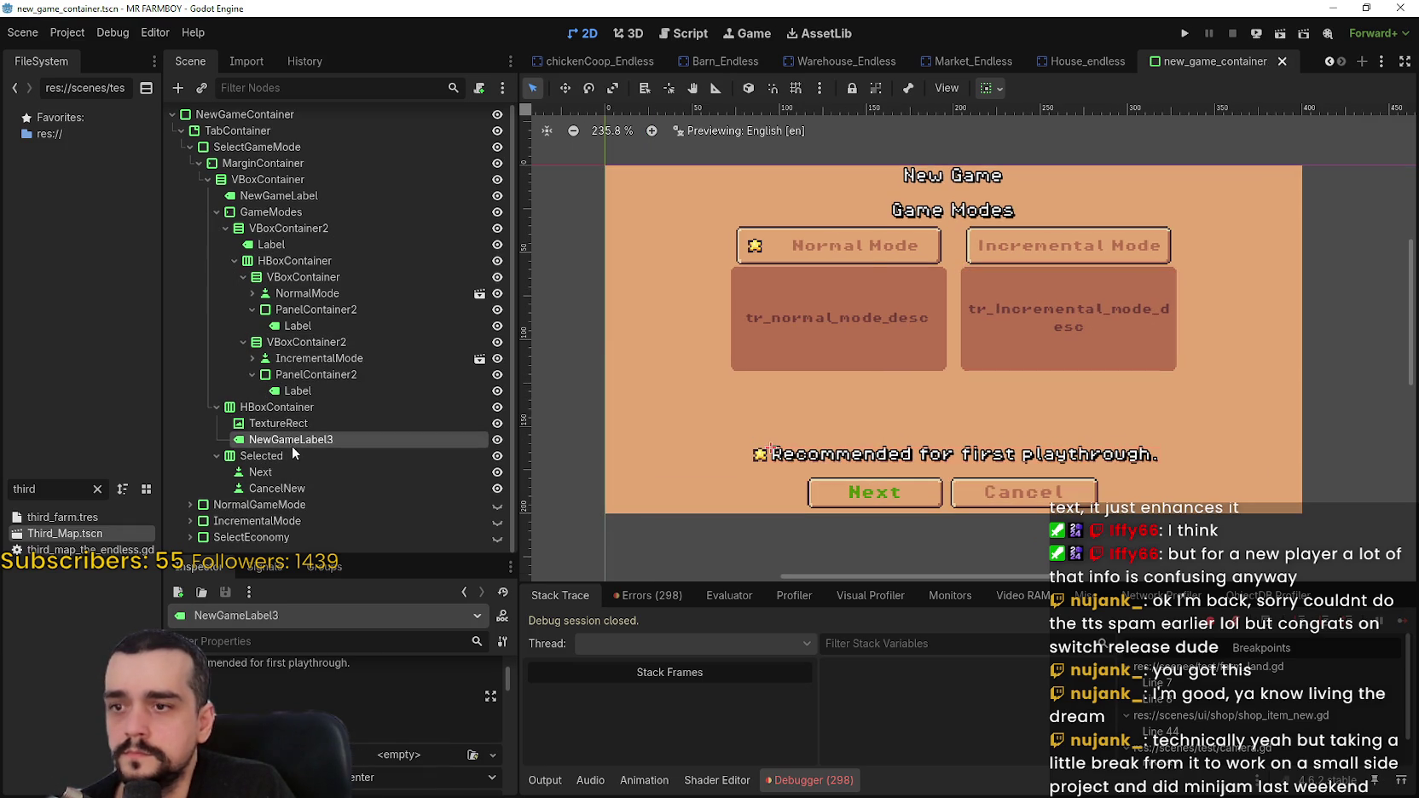
drag(311, 706, 235, 669)
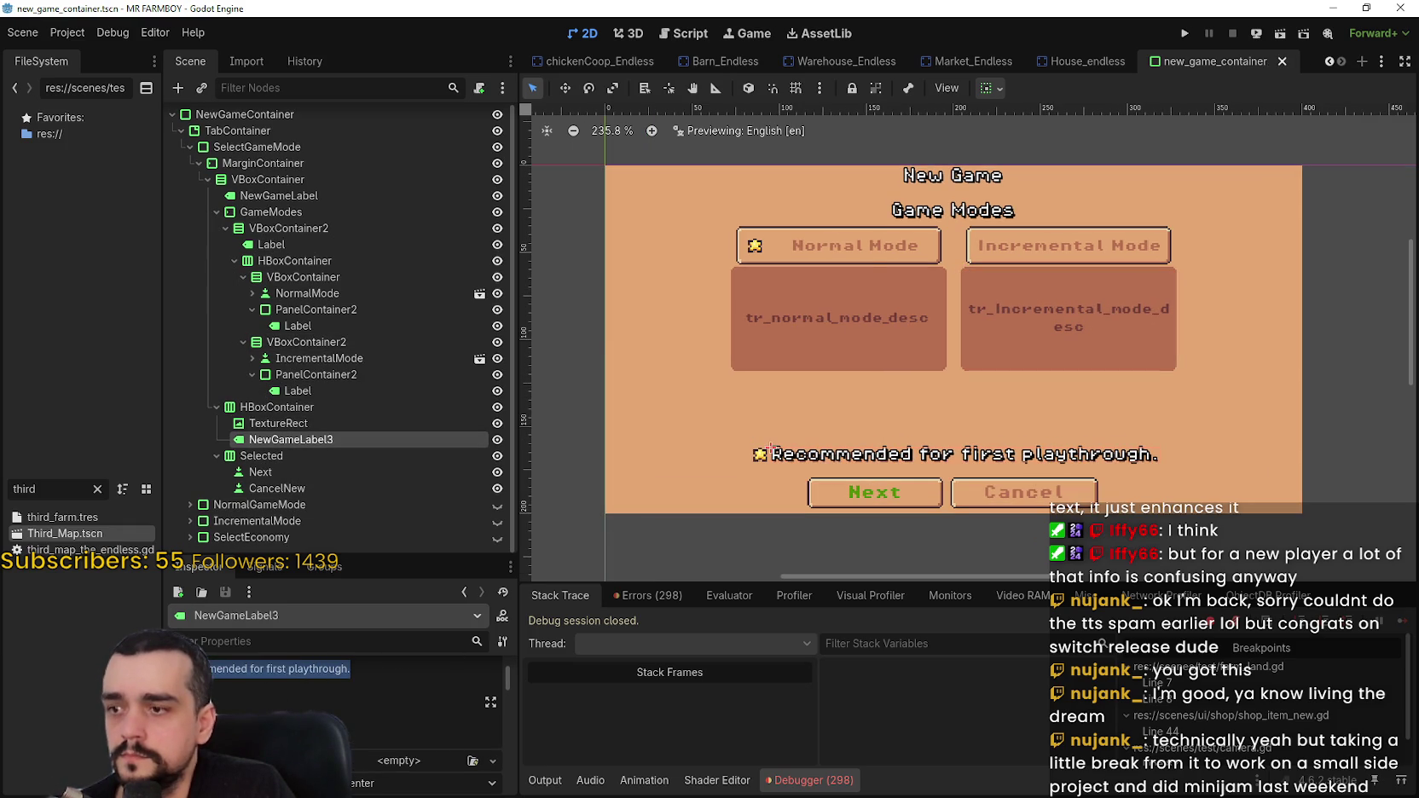
scroll(341, 682, up, 1)
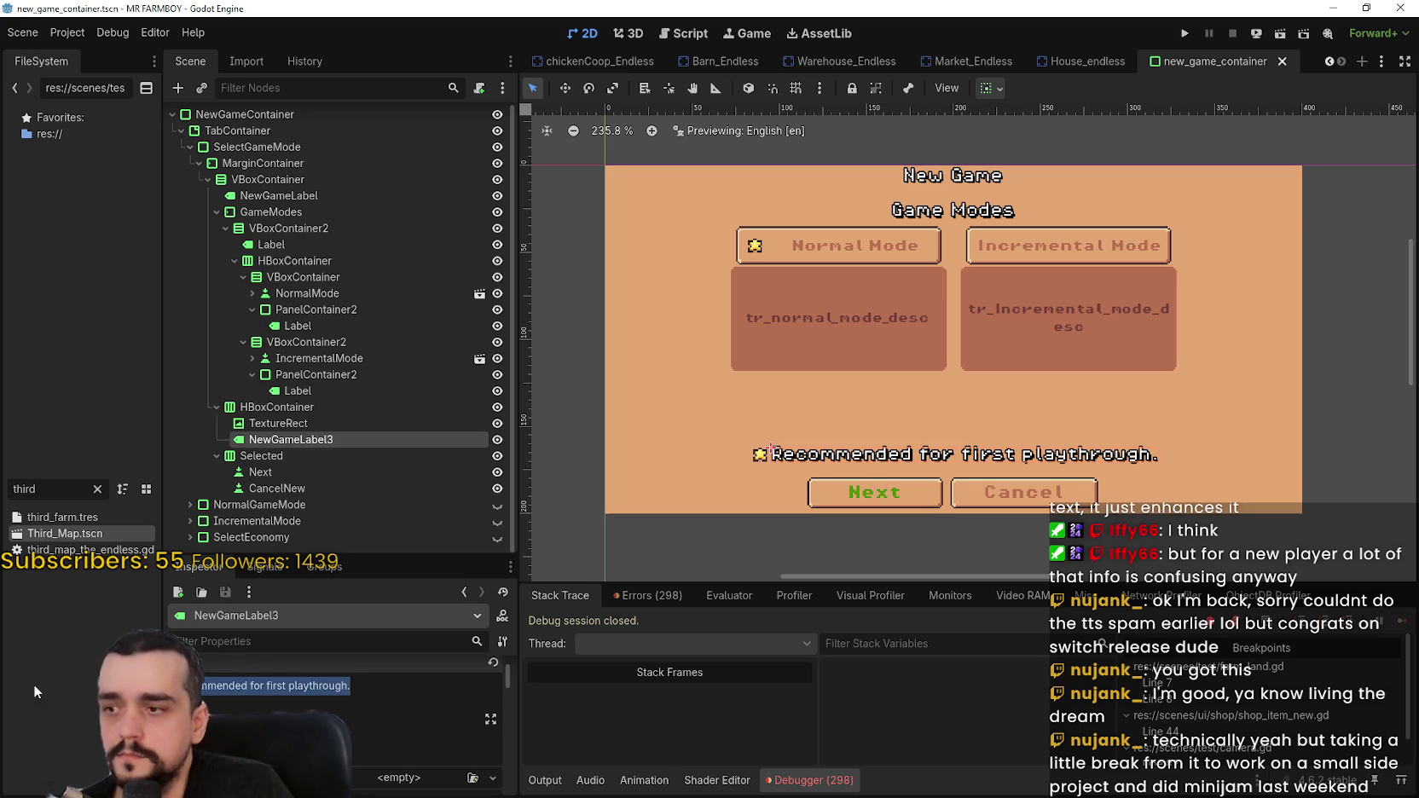
- Replace the recommendation text with tr_mode_recommended and save the scene
text(tr_mode_recommended)
key(ctrl+s)
scroll(909, 394, down, 1)
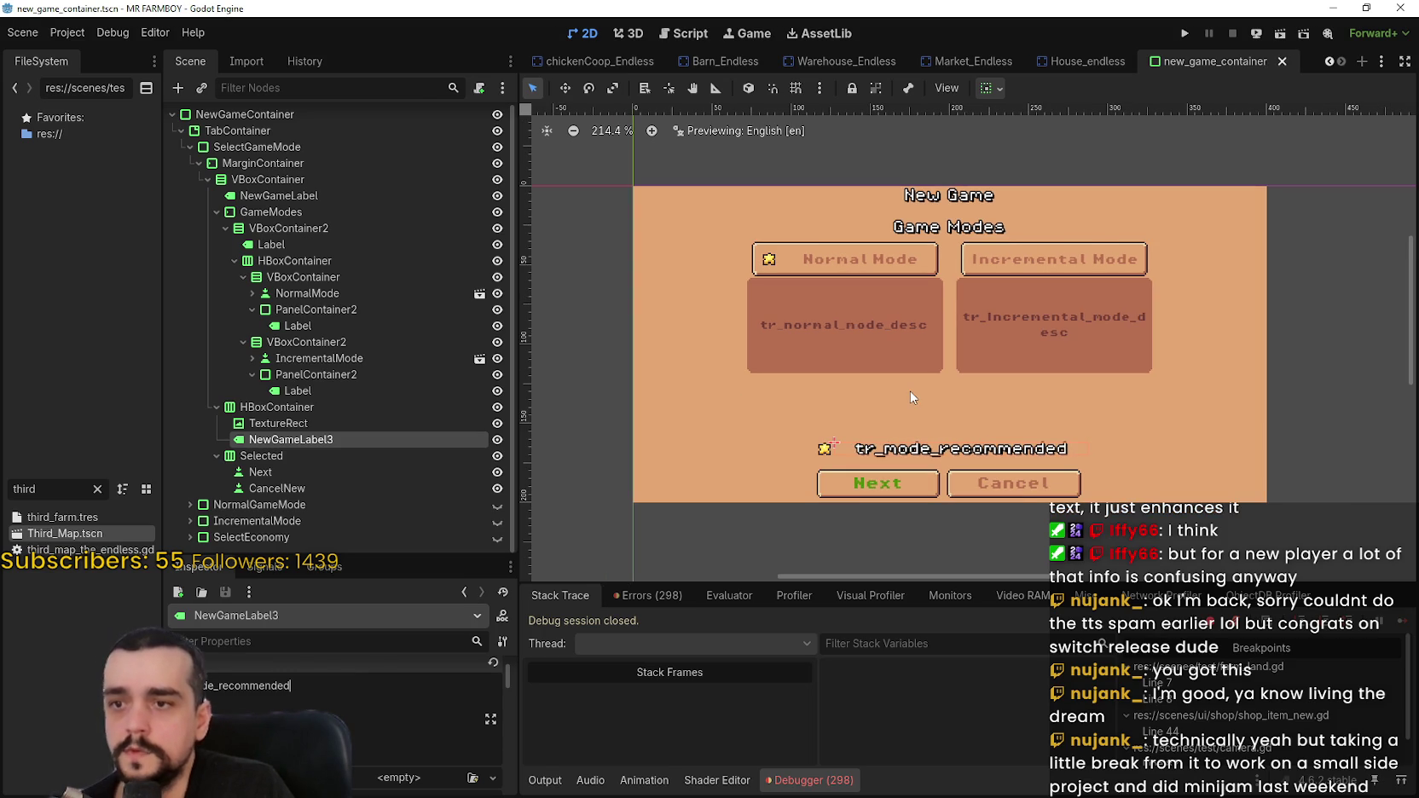
- Set the Next button's text to tr_mode_next and save the scene
click(316, 473)
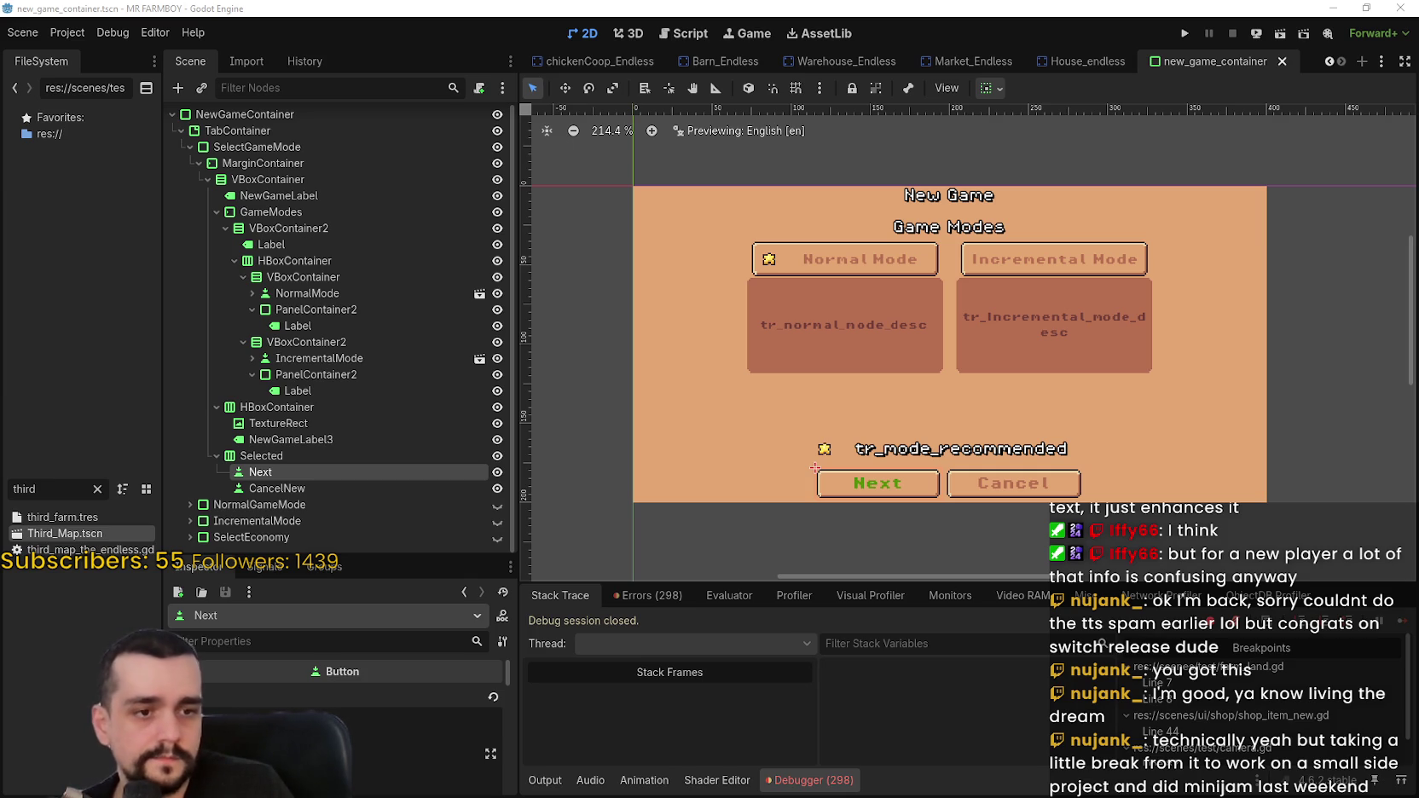
scroll(386, 724, down, 1)
text(tr_mode_next)
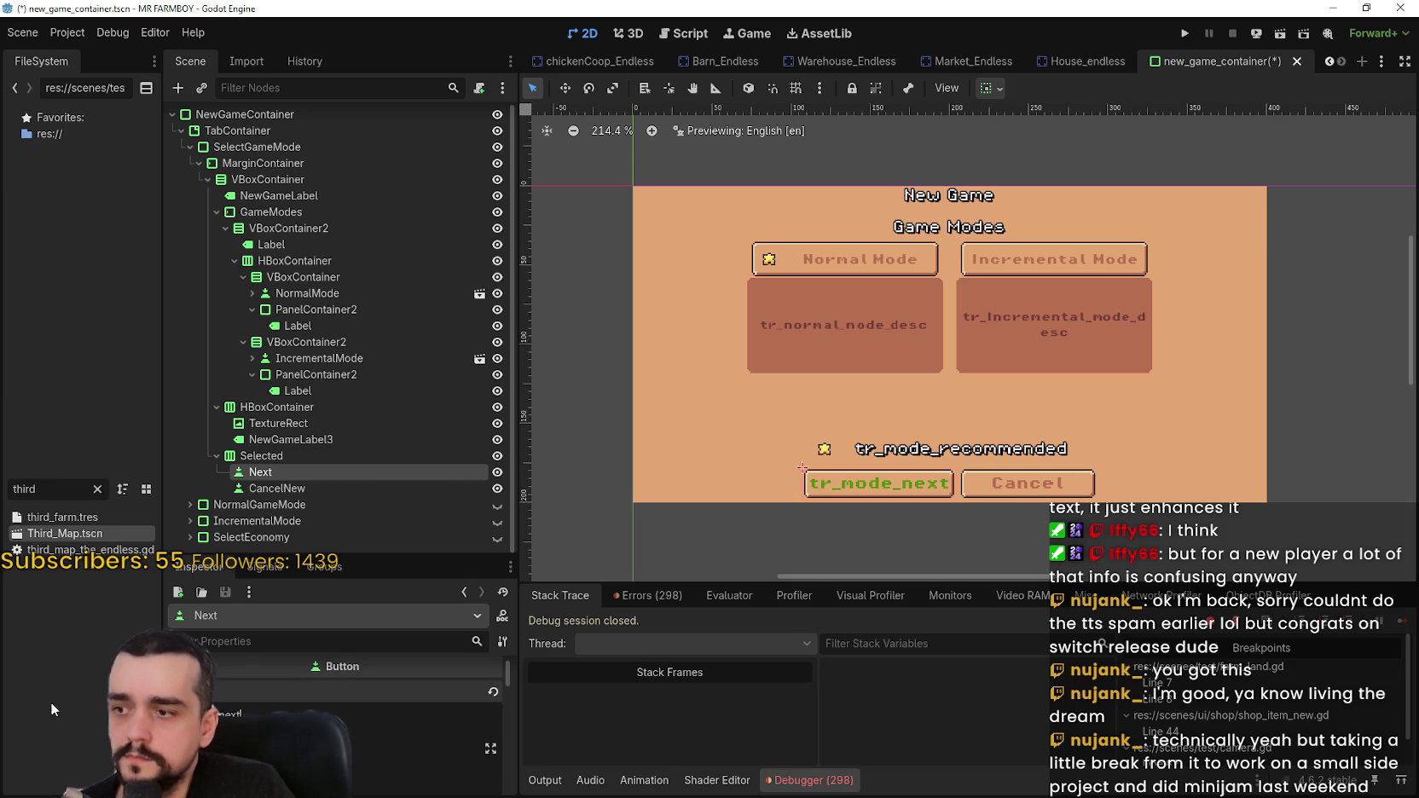
click(401, 487)
key(ctrl+s)
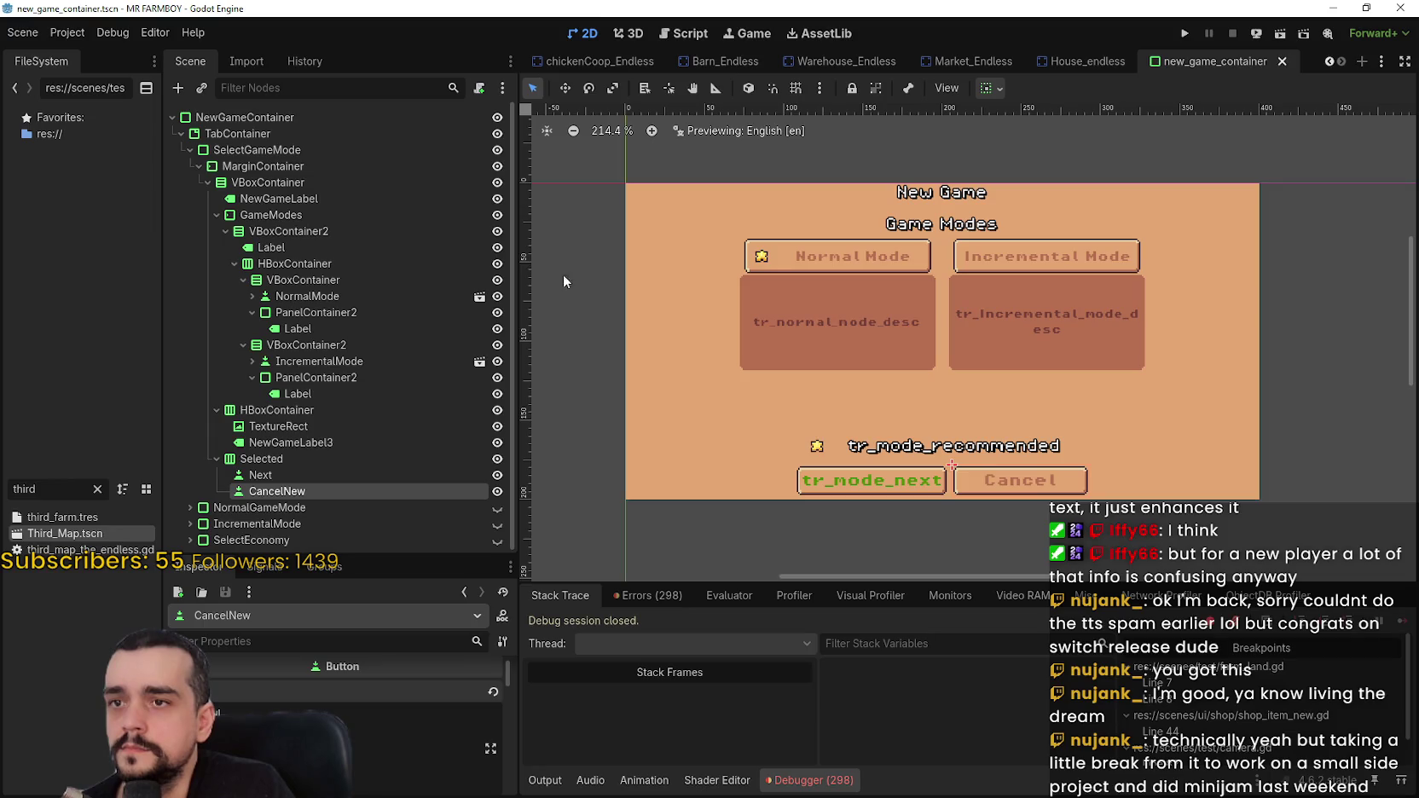
click(188, 150)
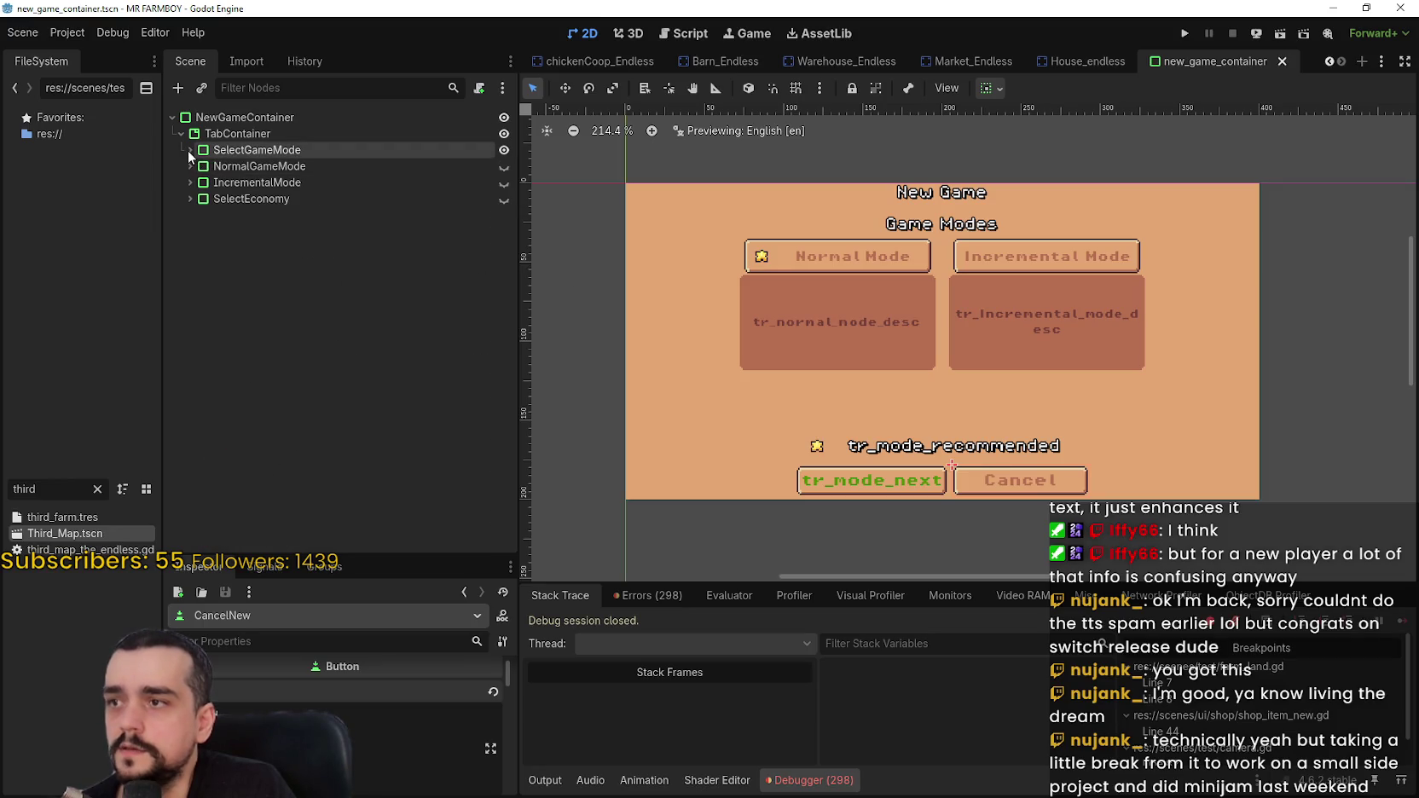
- Make the NormalGameMode map-selection screen visible and expand its MarginContainer tree
click(507, 169)
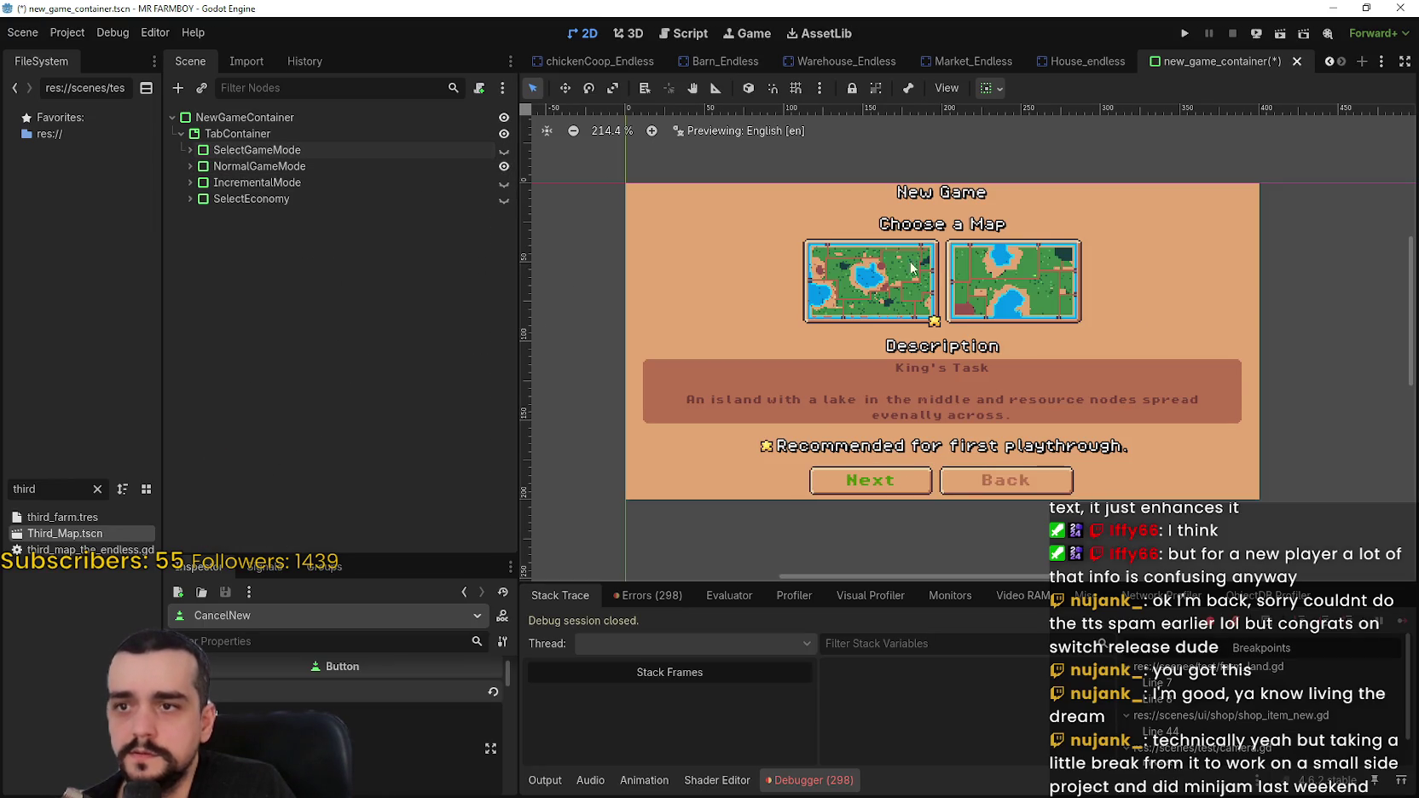
click(509, 152)
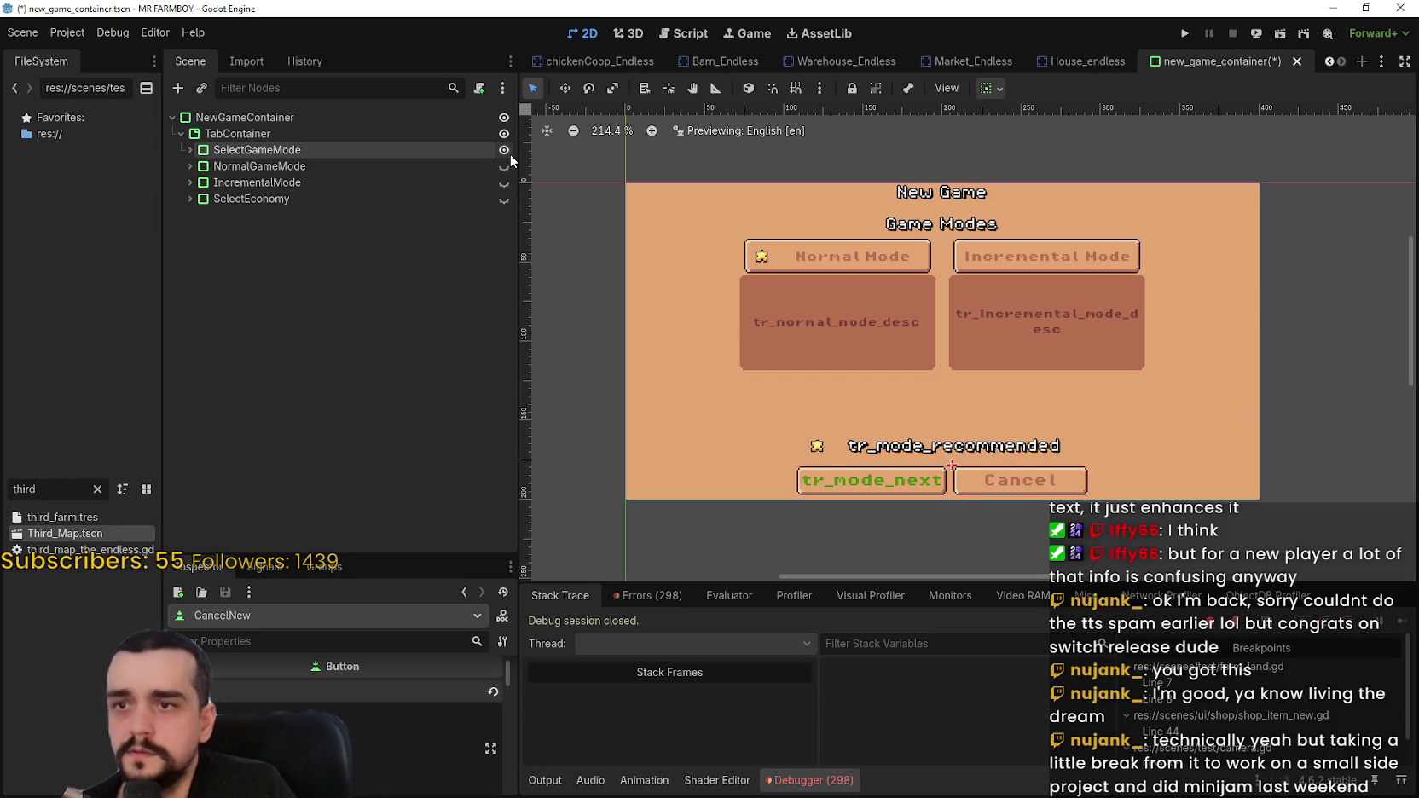
click(508, 166)
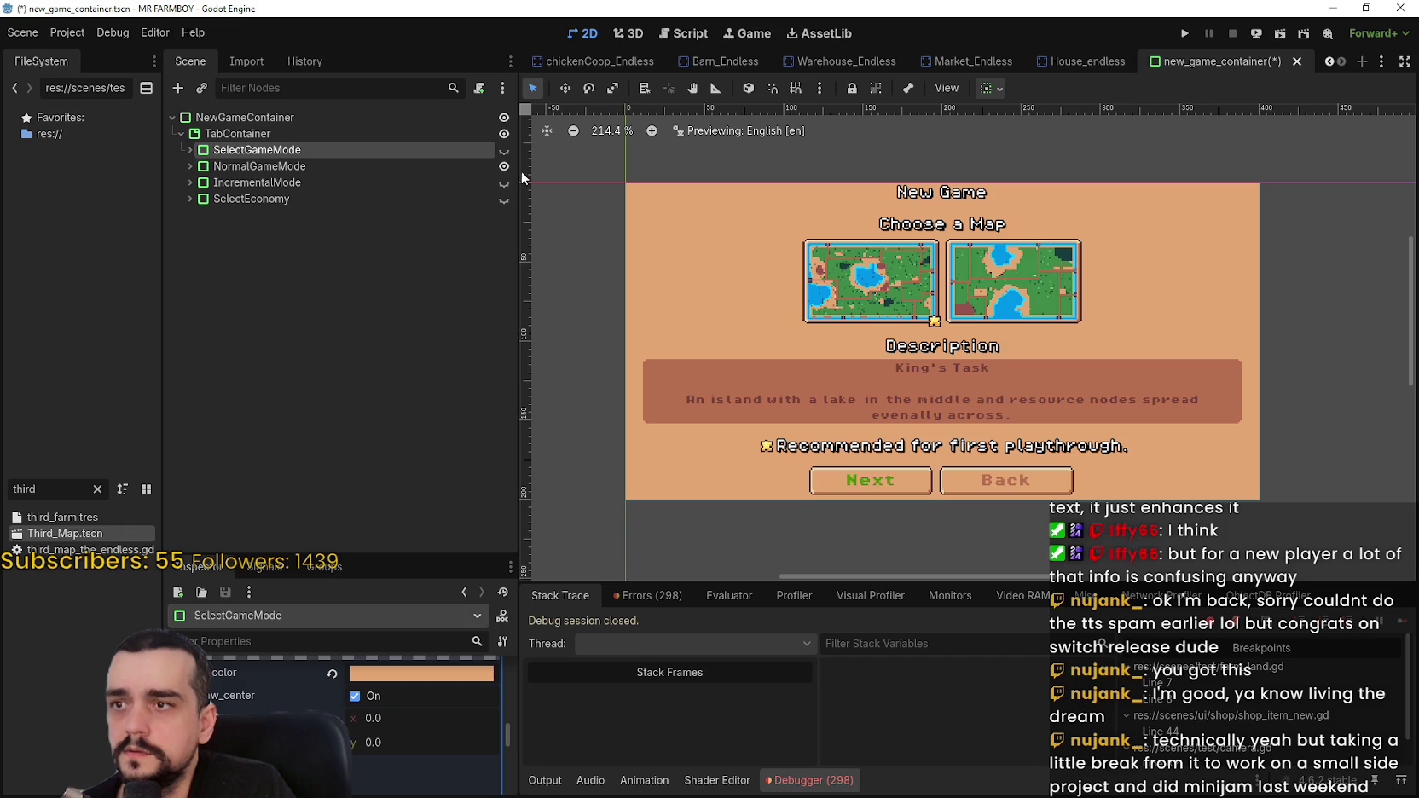
click(247, 167)
click(187, 166)
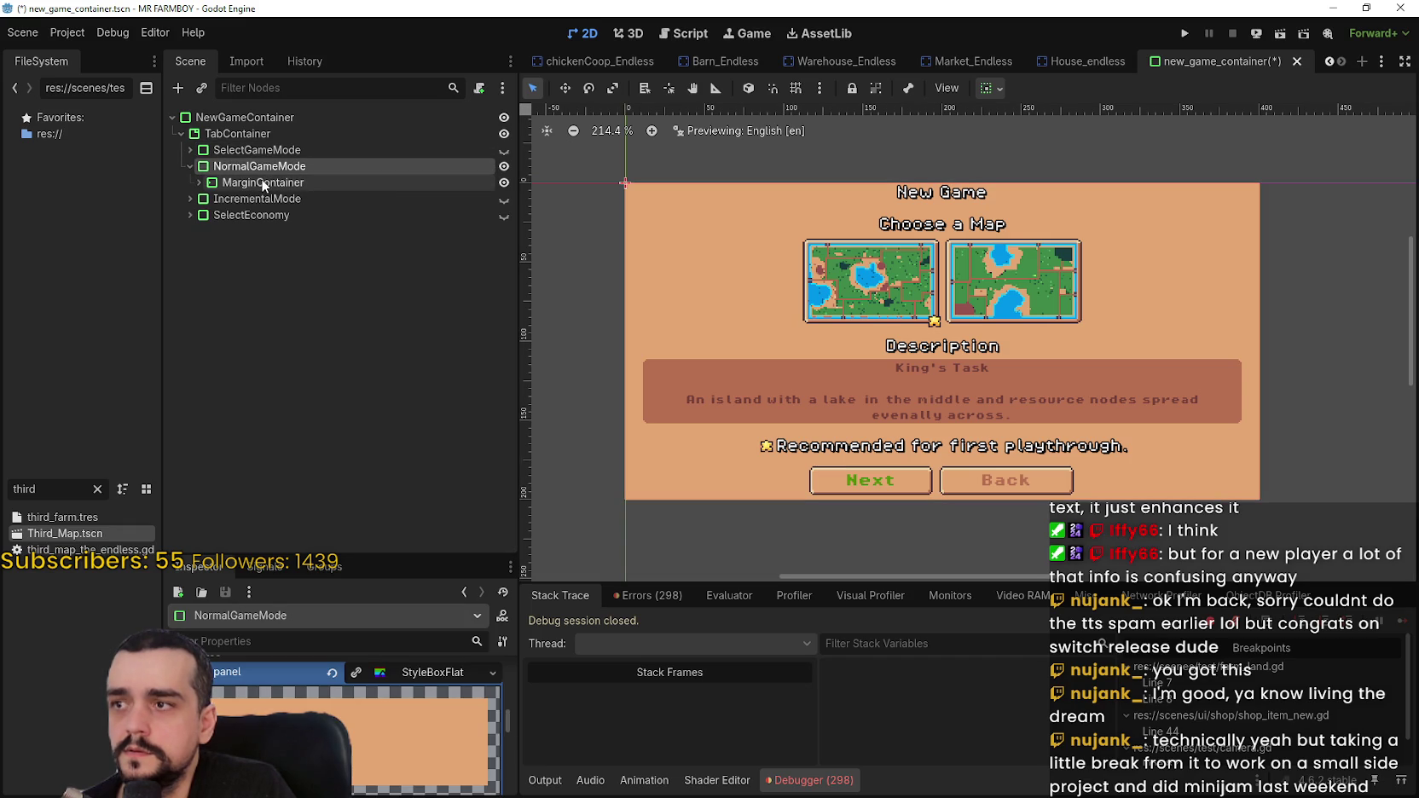
click(322, 181)
shift+click(199, 183)
- Retype the NewGameLabel2 heading from 'Choose a Map' to 'Select a Map'
click(293, 218)
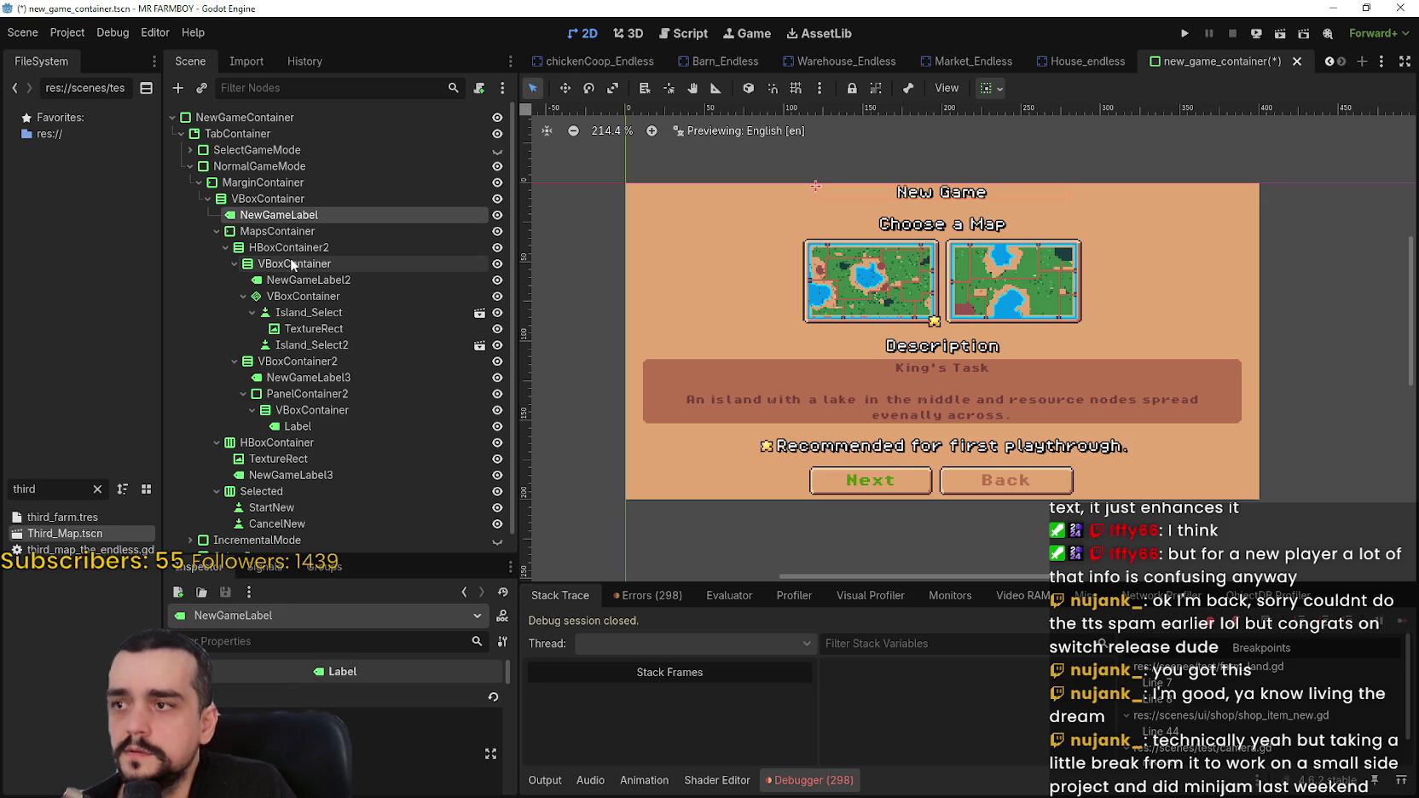
click(298, 281)
triple_click(231, 713)
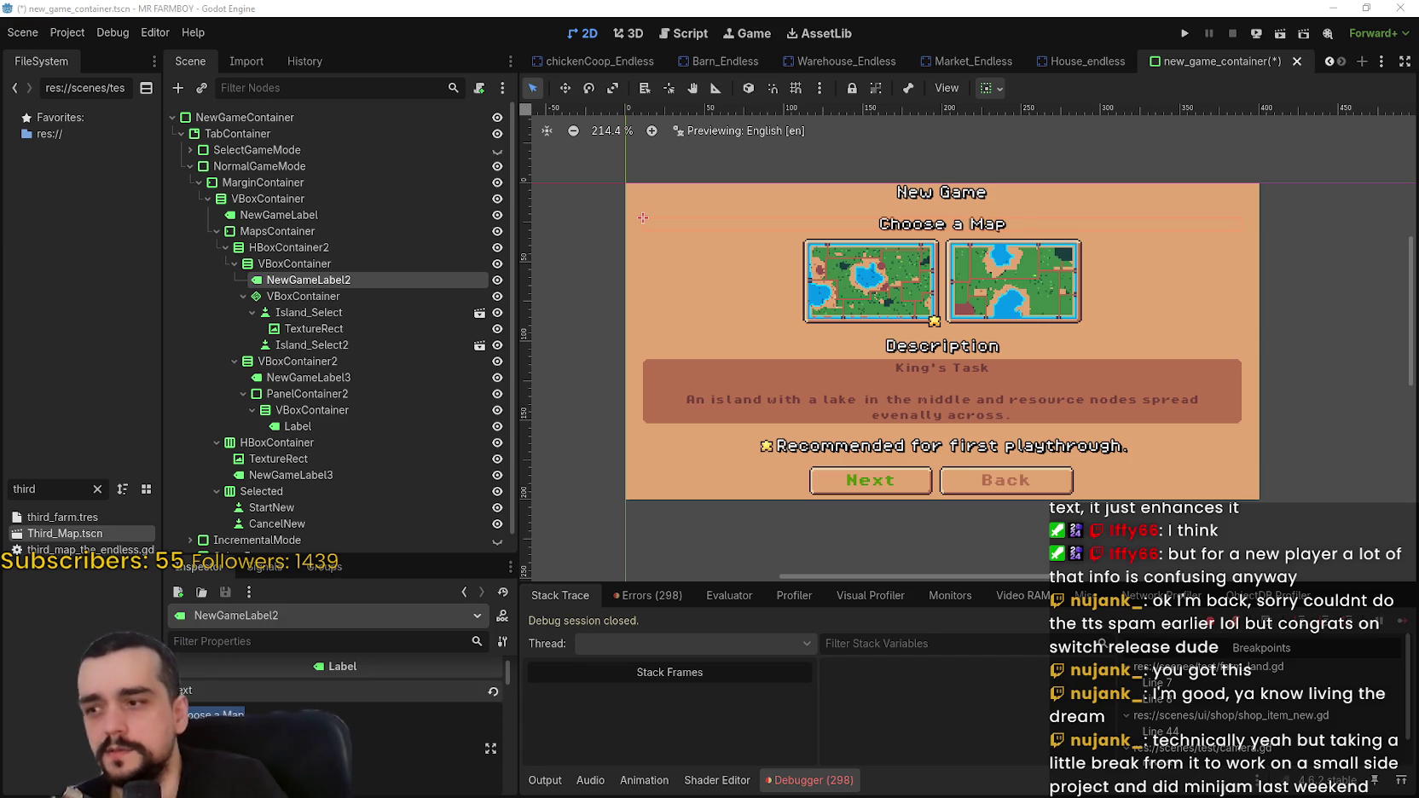
scroll(241, 713, down, 1)
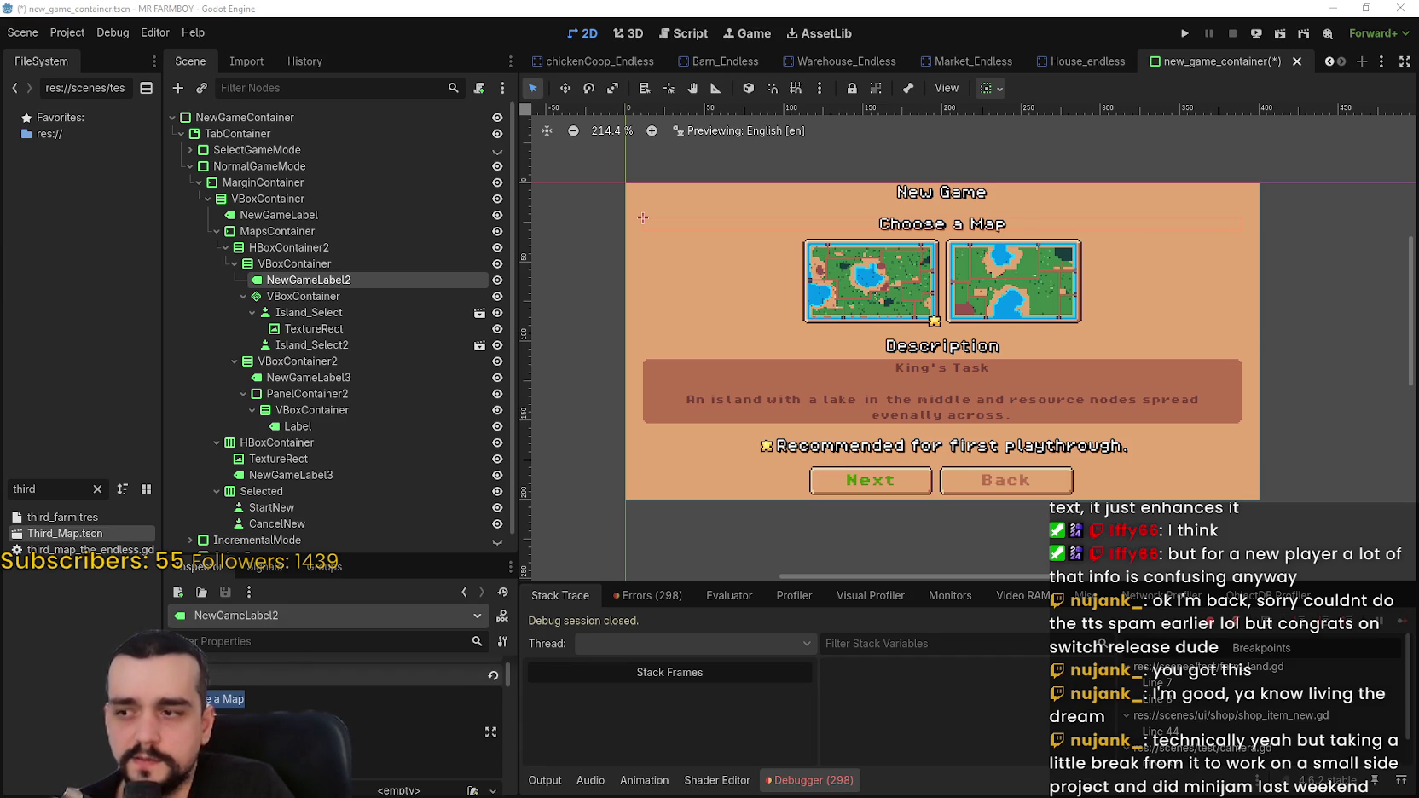
text(Select)
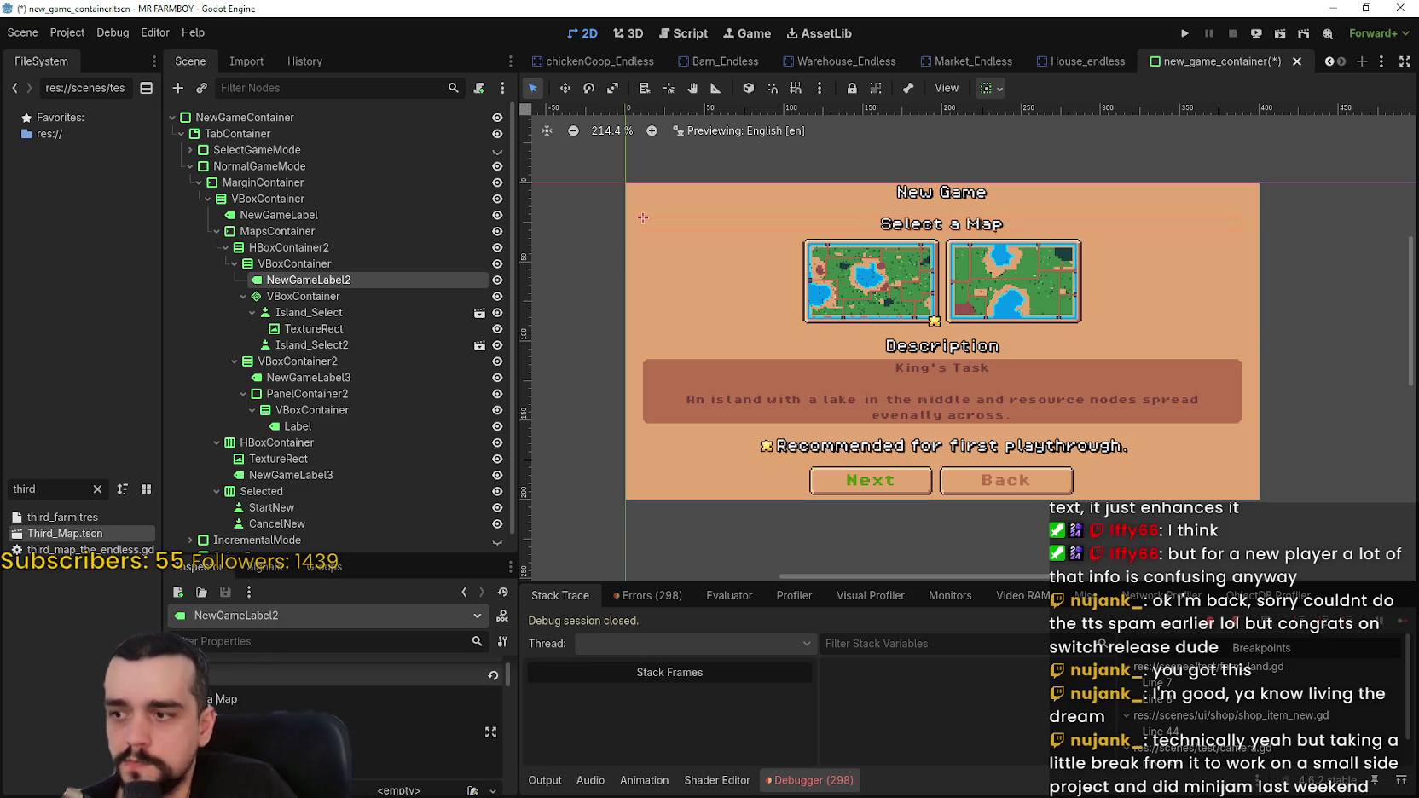
- Change the NewGameLabel2 heading text to tr_mode_select_map and save the scene
key(BackSpace)
key(BackSpace)
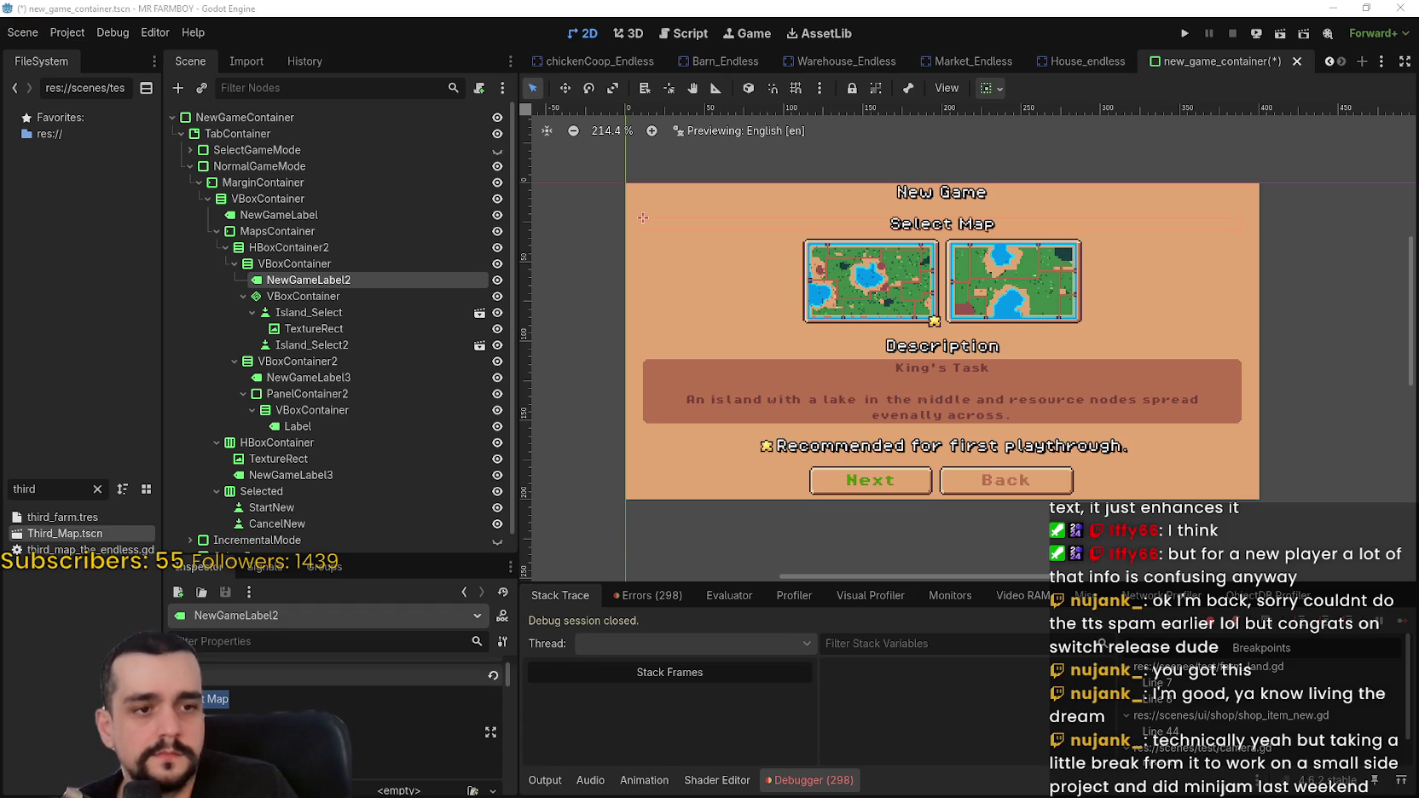
click(254, 697)
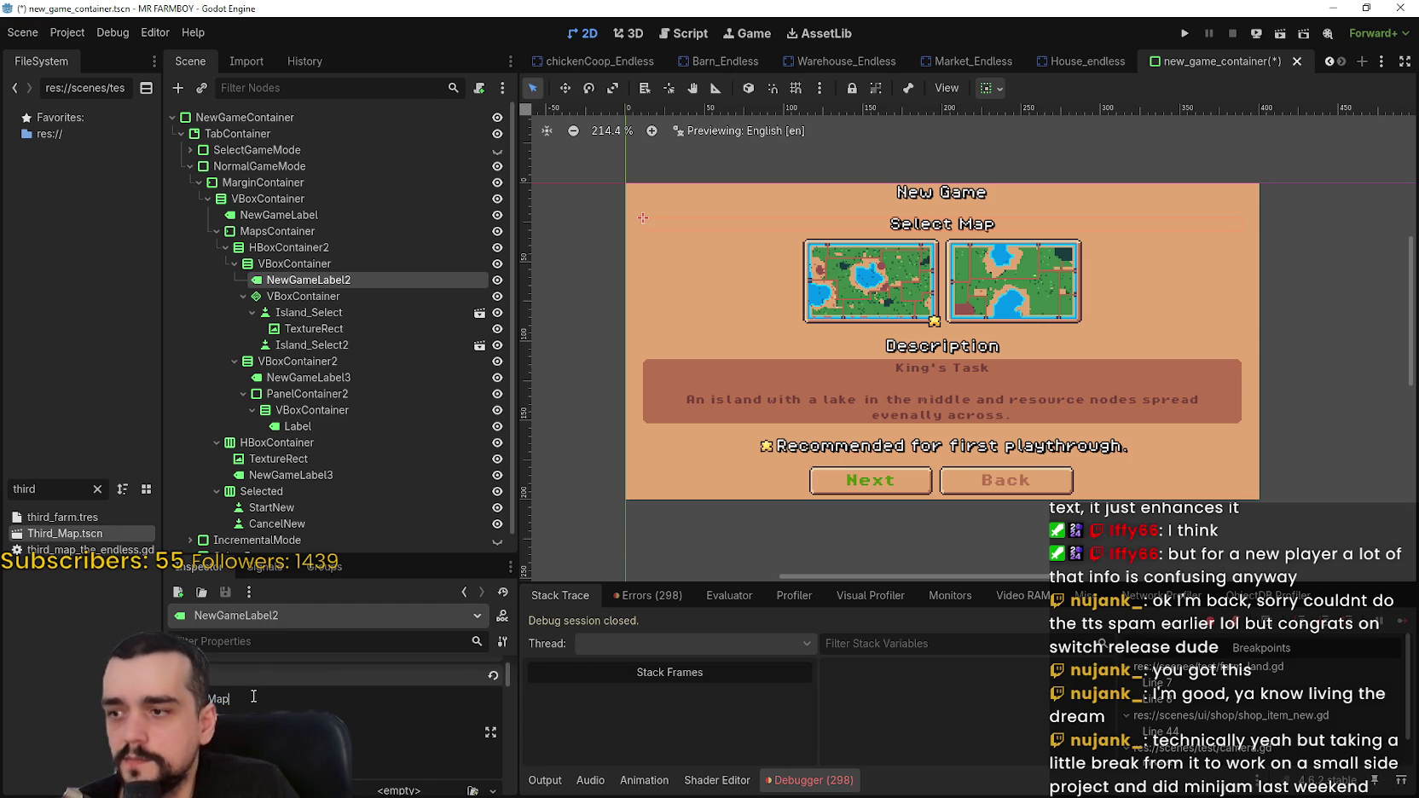
text(tr_mode_select_map)
key(ctrl+s)
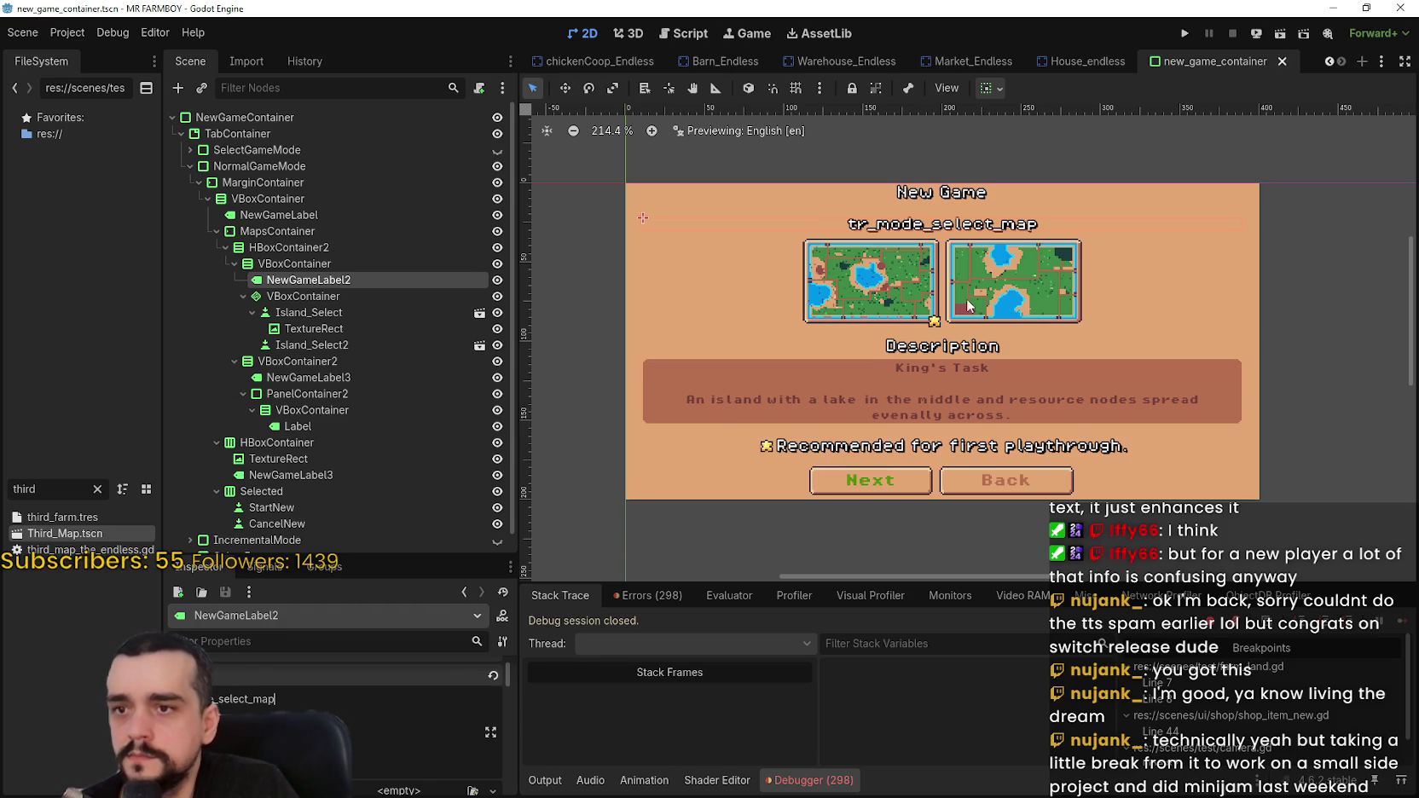
scroll(983, 399, up, 1)
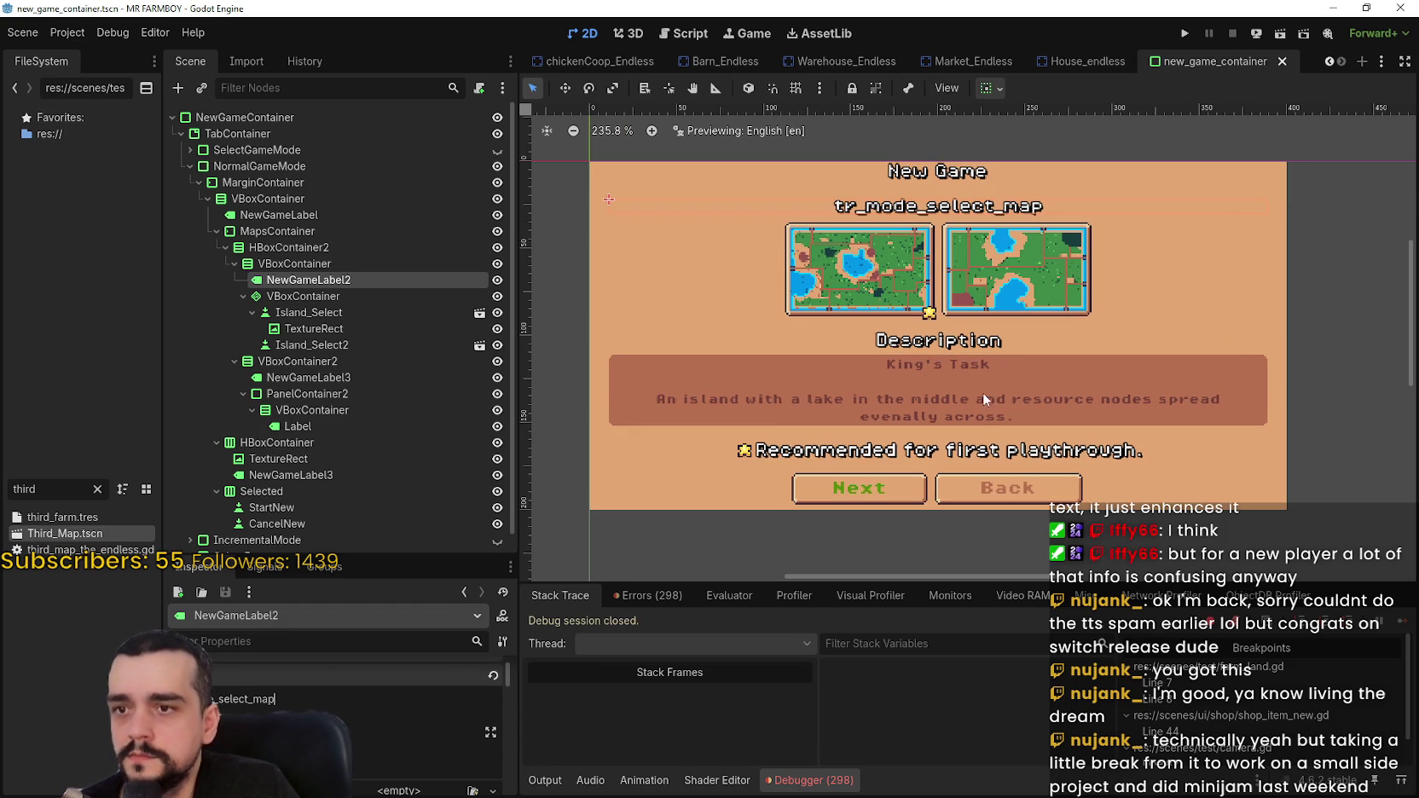
click(324, 333)
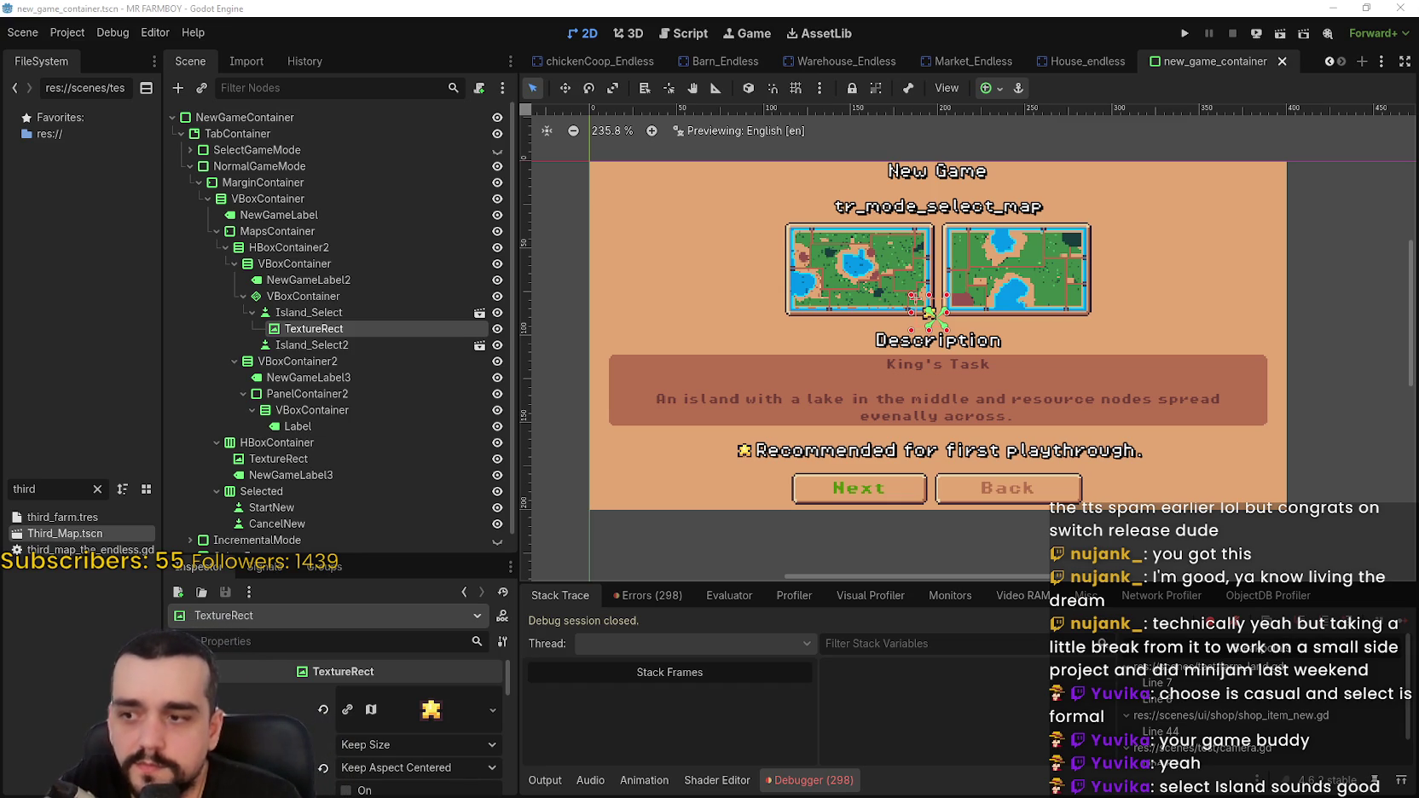
scroll(418, 716, down, 1)
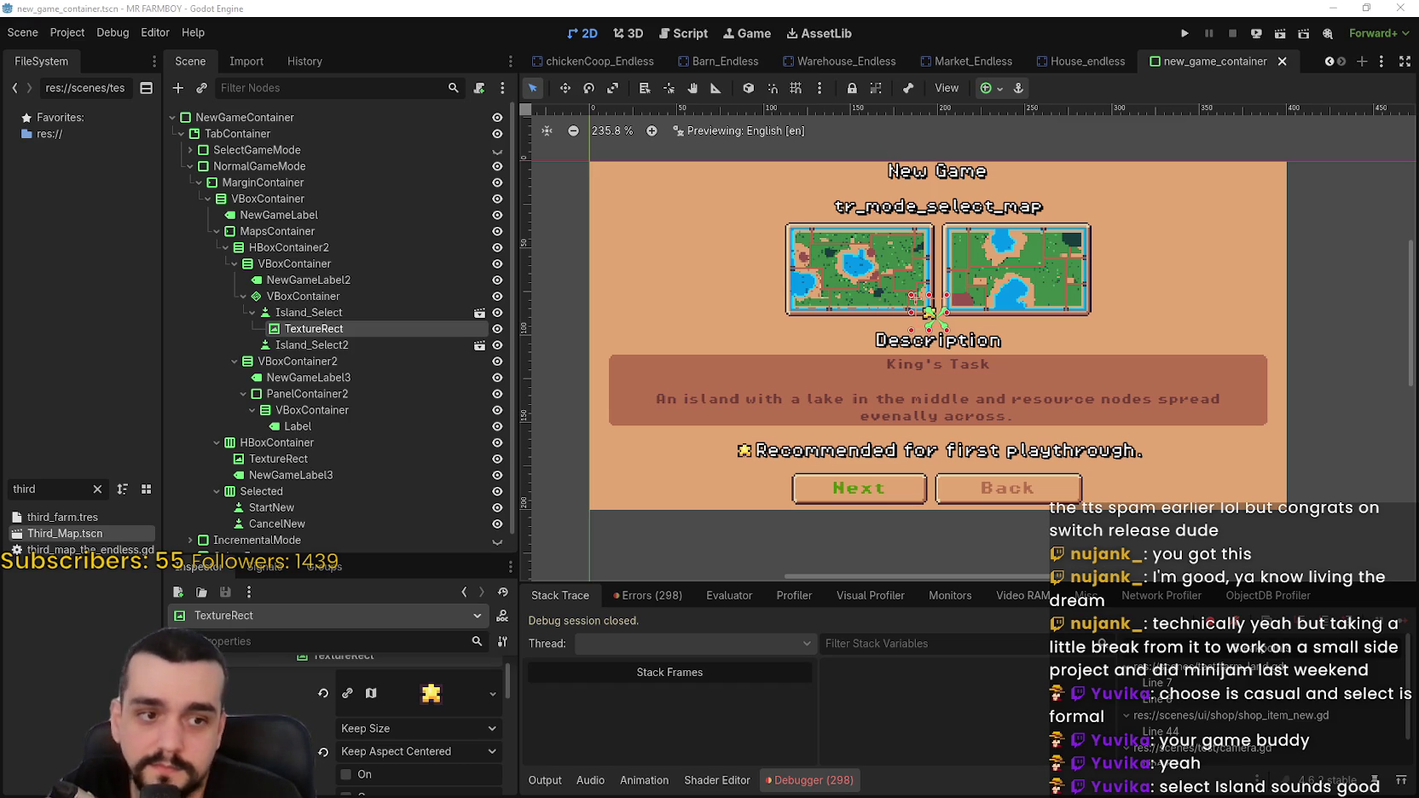
scroll(298, 704, up, 2)
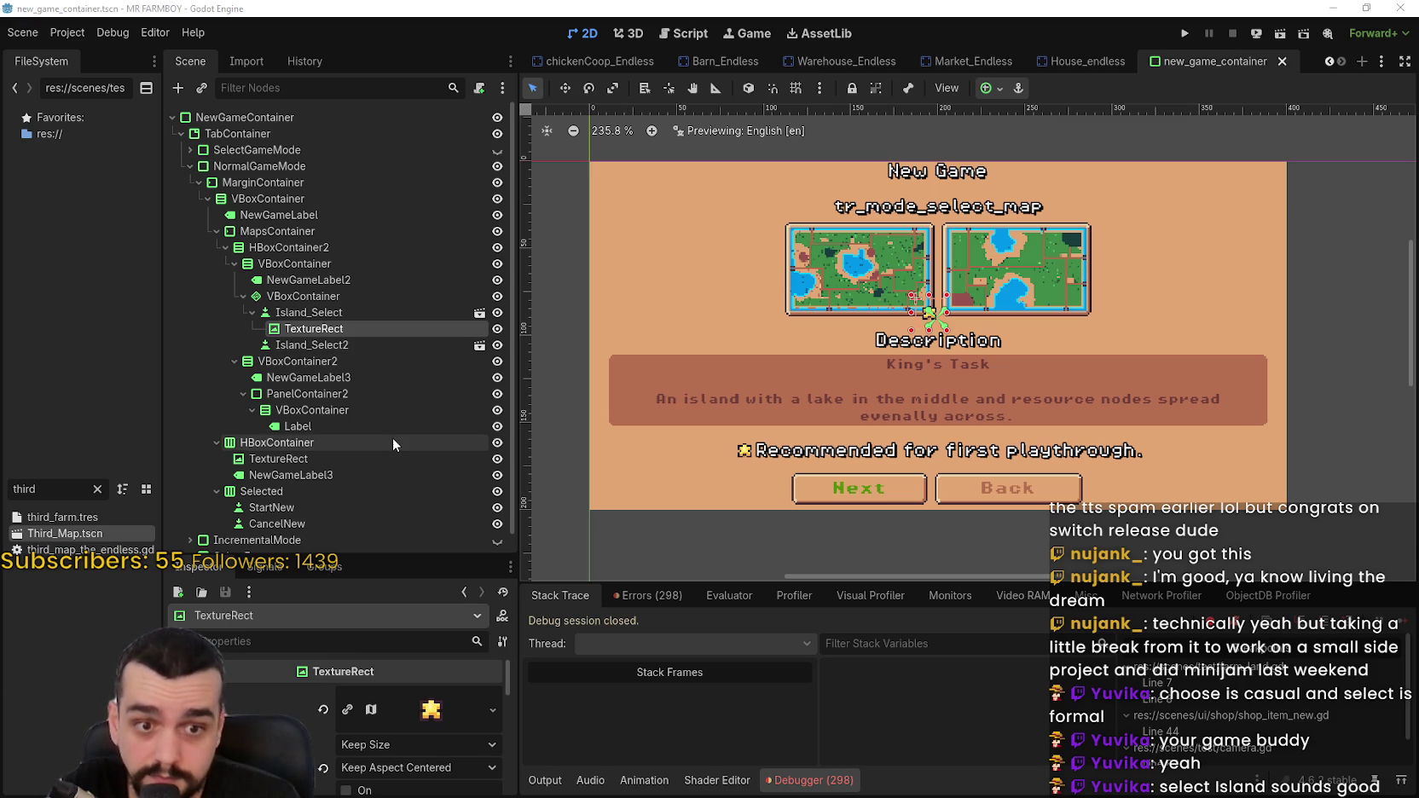
click(333, 283)
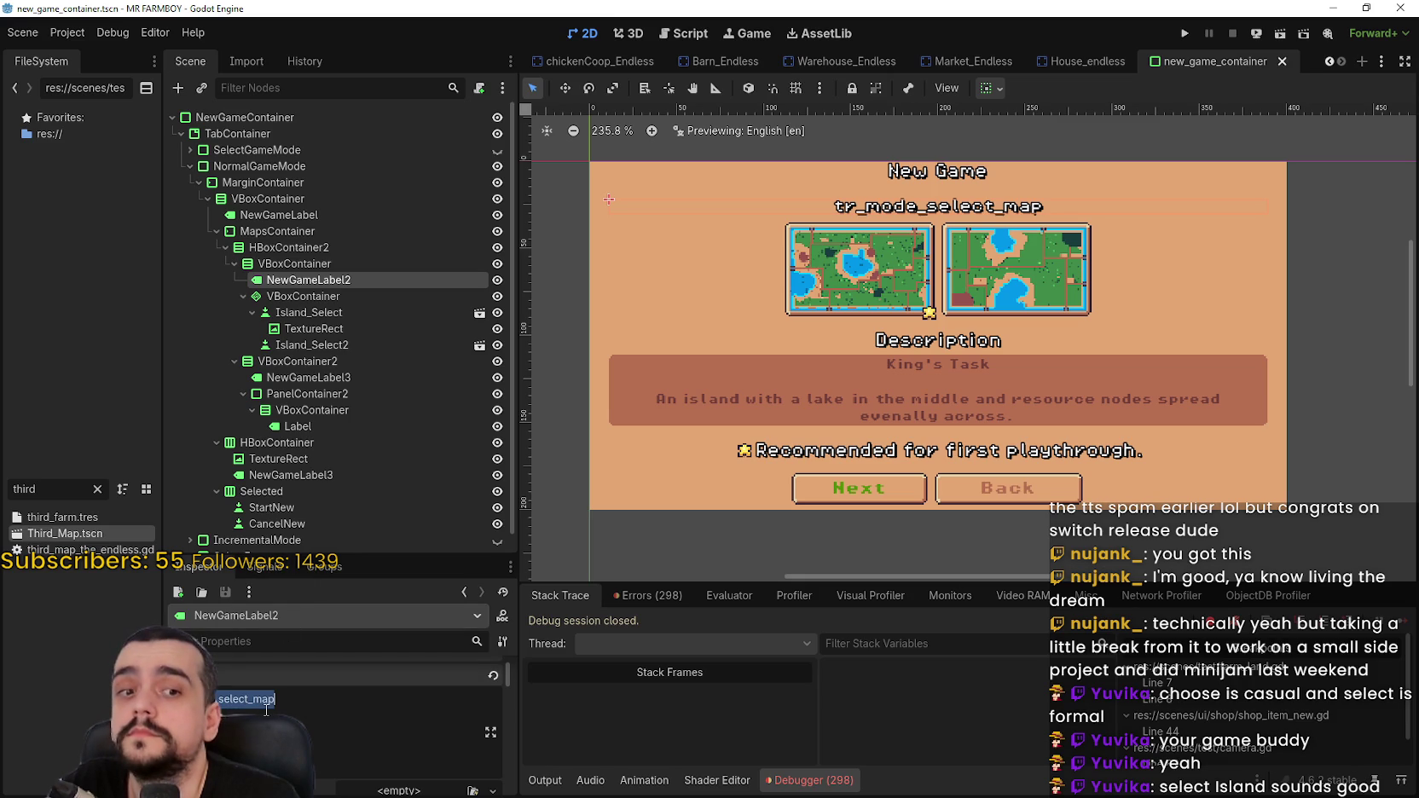
- Change the heading key from tr_mode_select_map to tr_mode_select_island
key(BackSpace)
key(BackSpace)
key(BackSpace)
text(island)
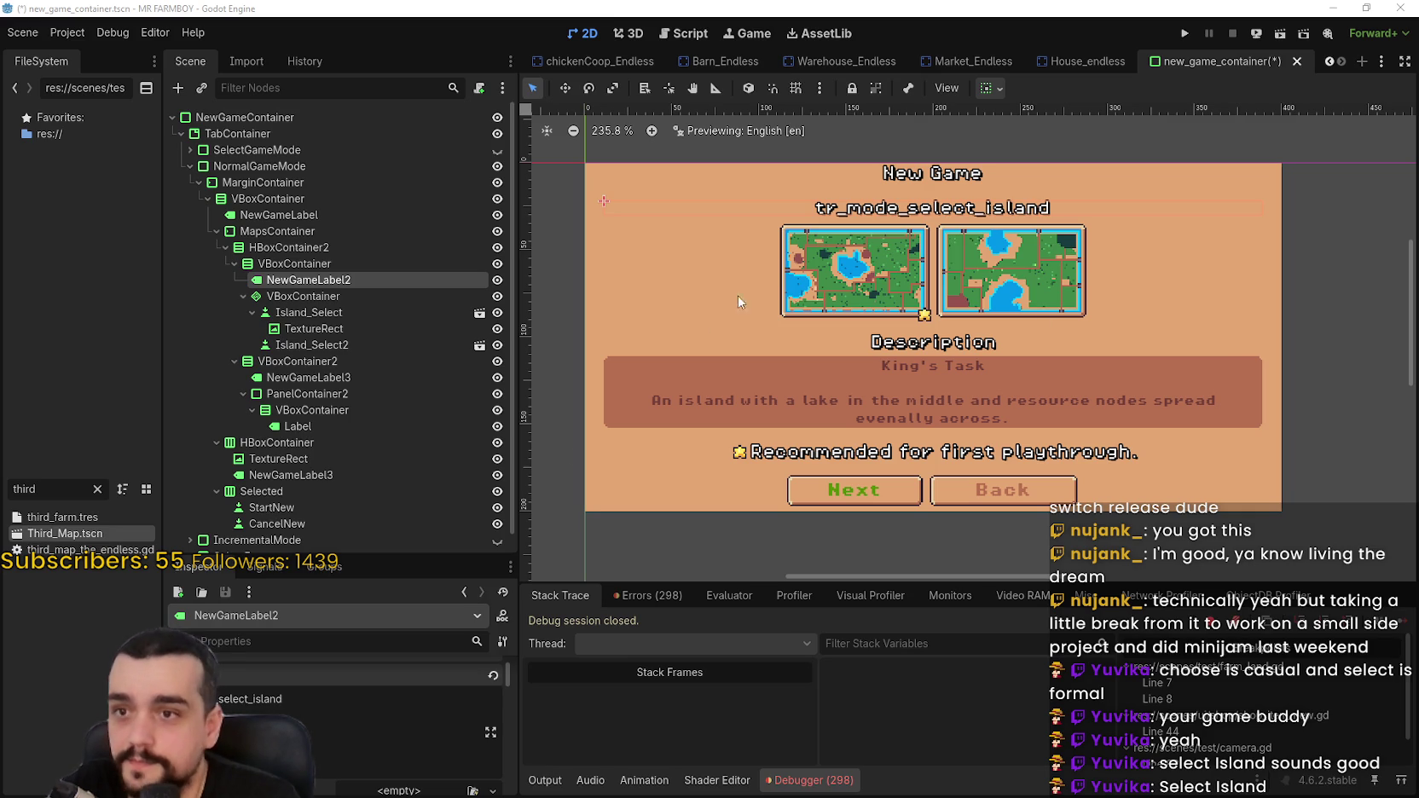
click(298, 426)
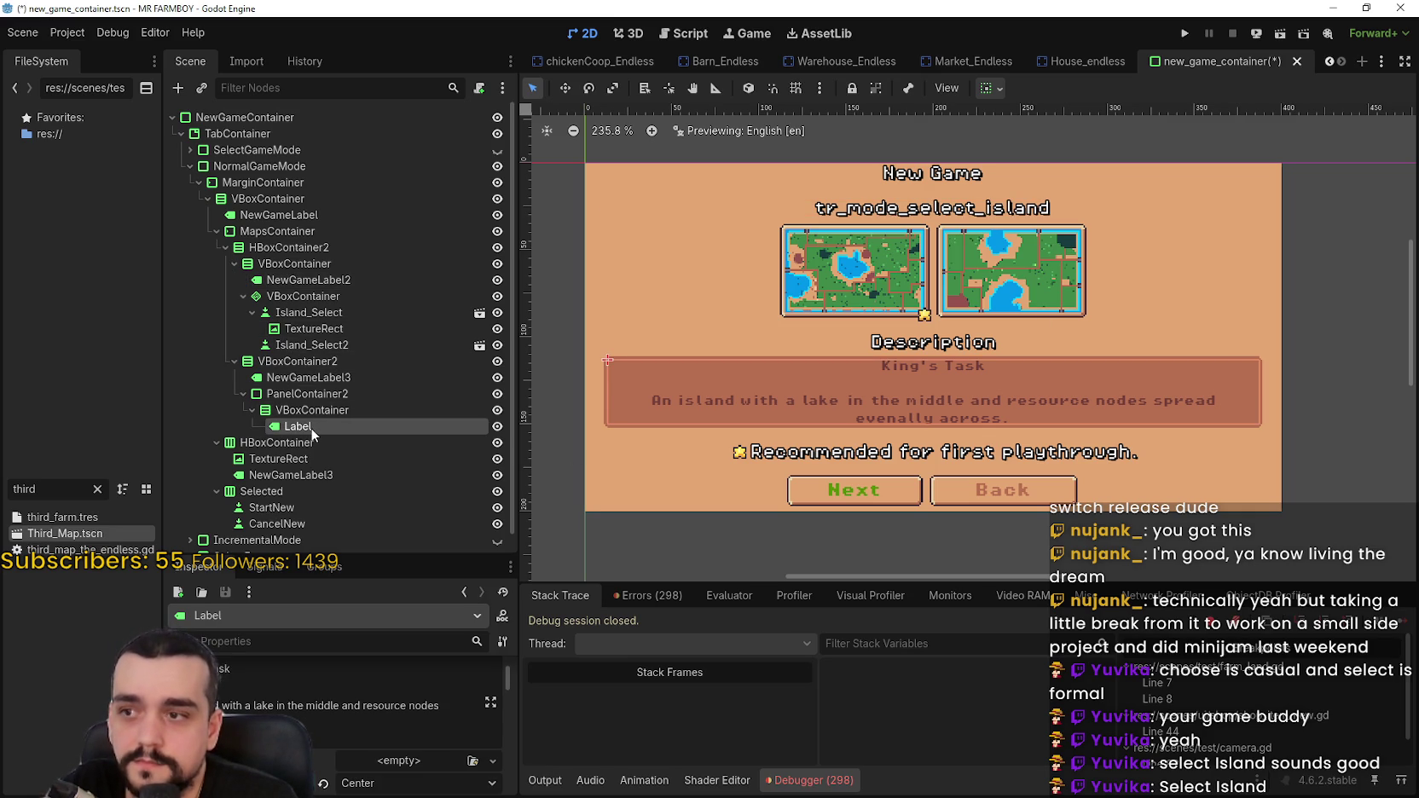
- Set the Description heading to tr_mode_description and save the scene
click(313, 379)
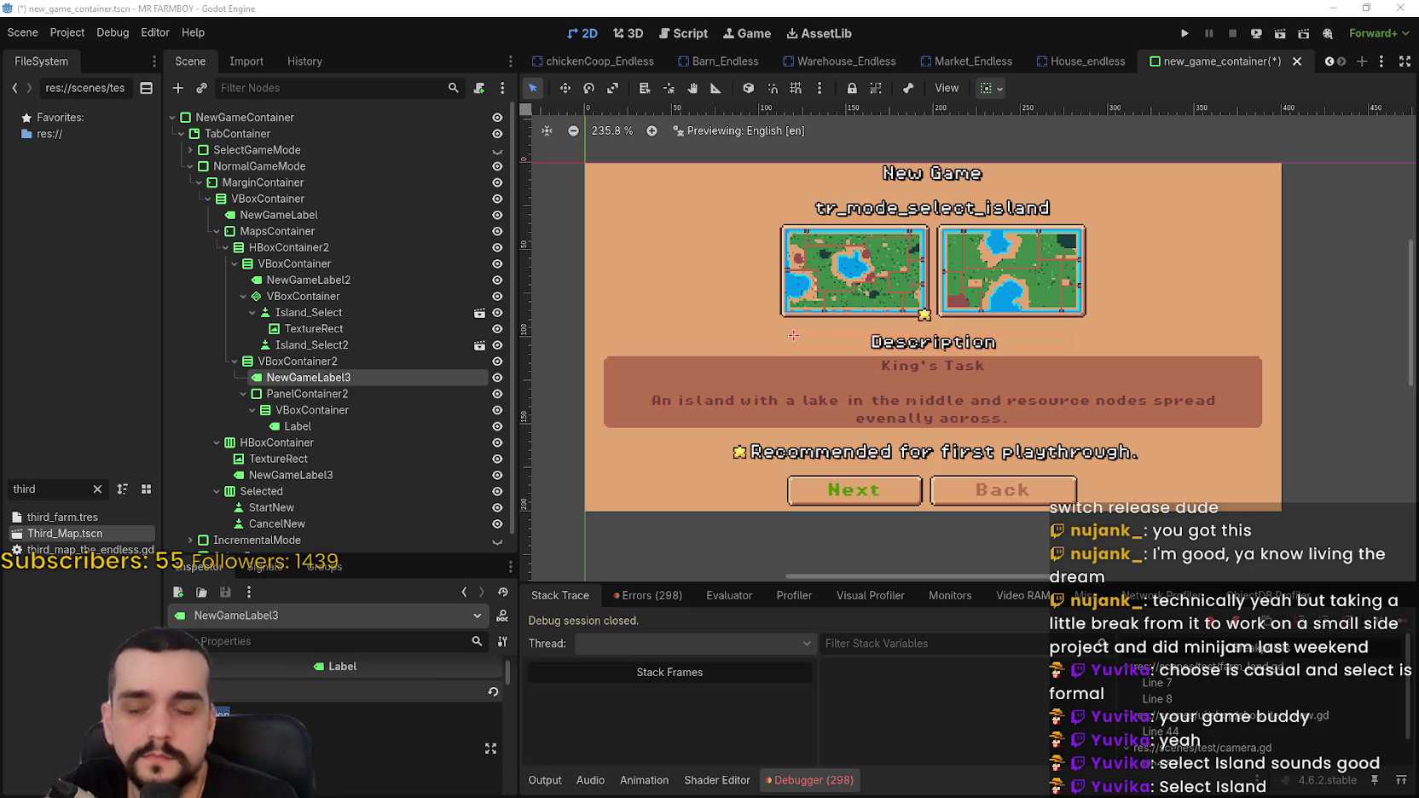
key(ctrl+s)
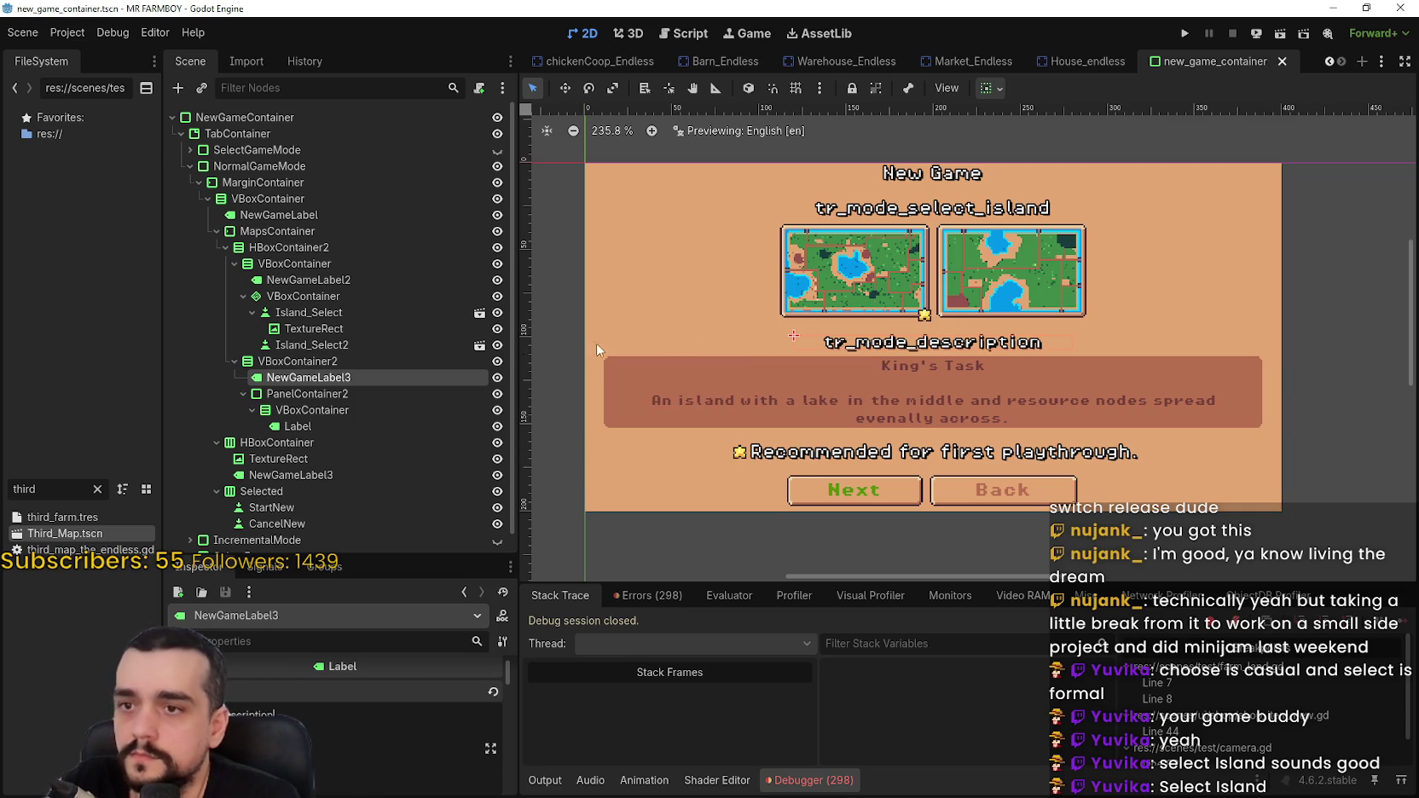
click(346, 395)
click(331, 428)
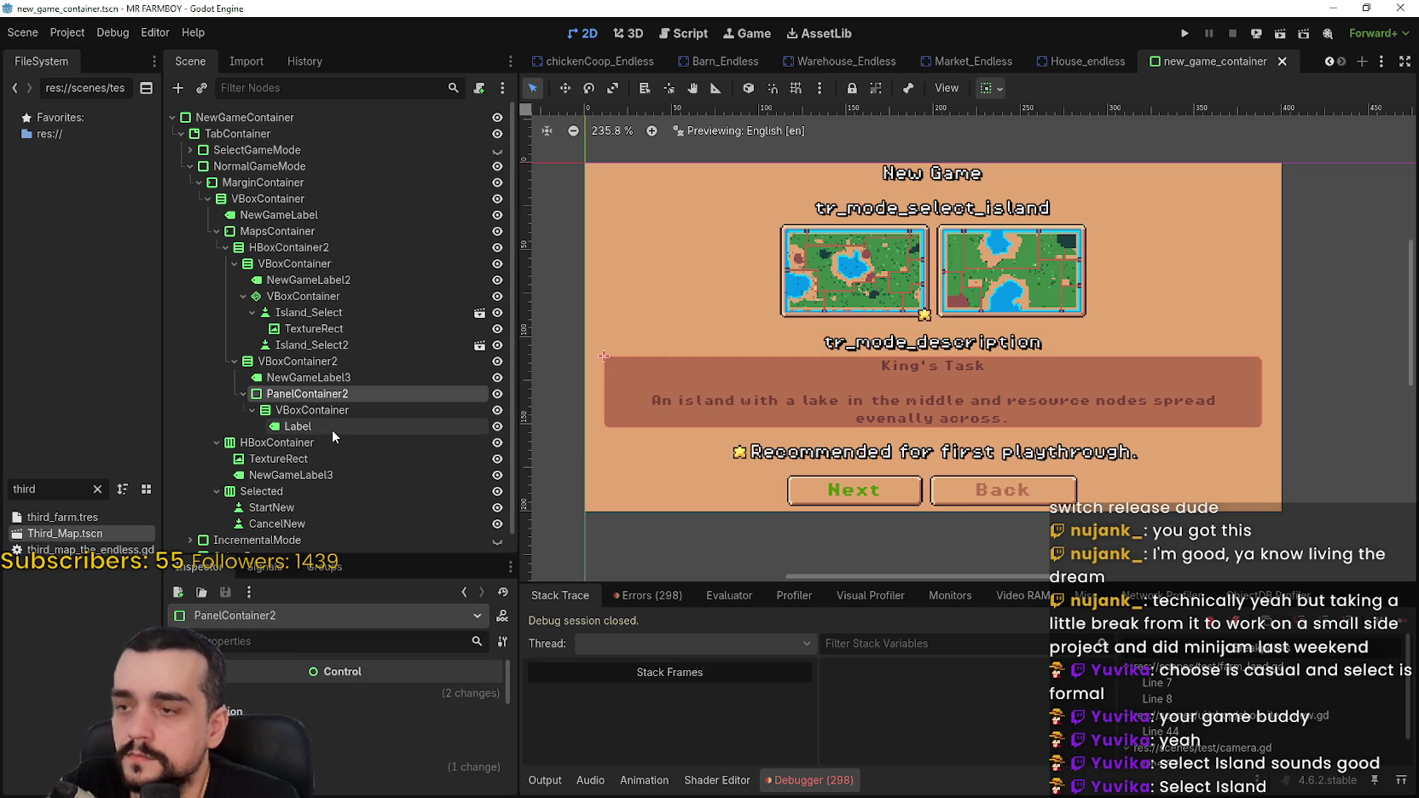
scroll(328, 704, down, 2)
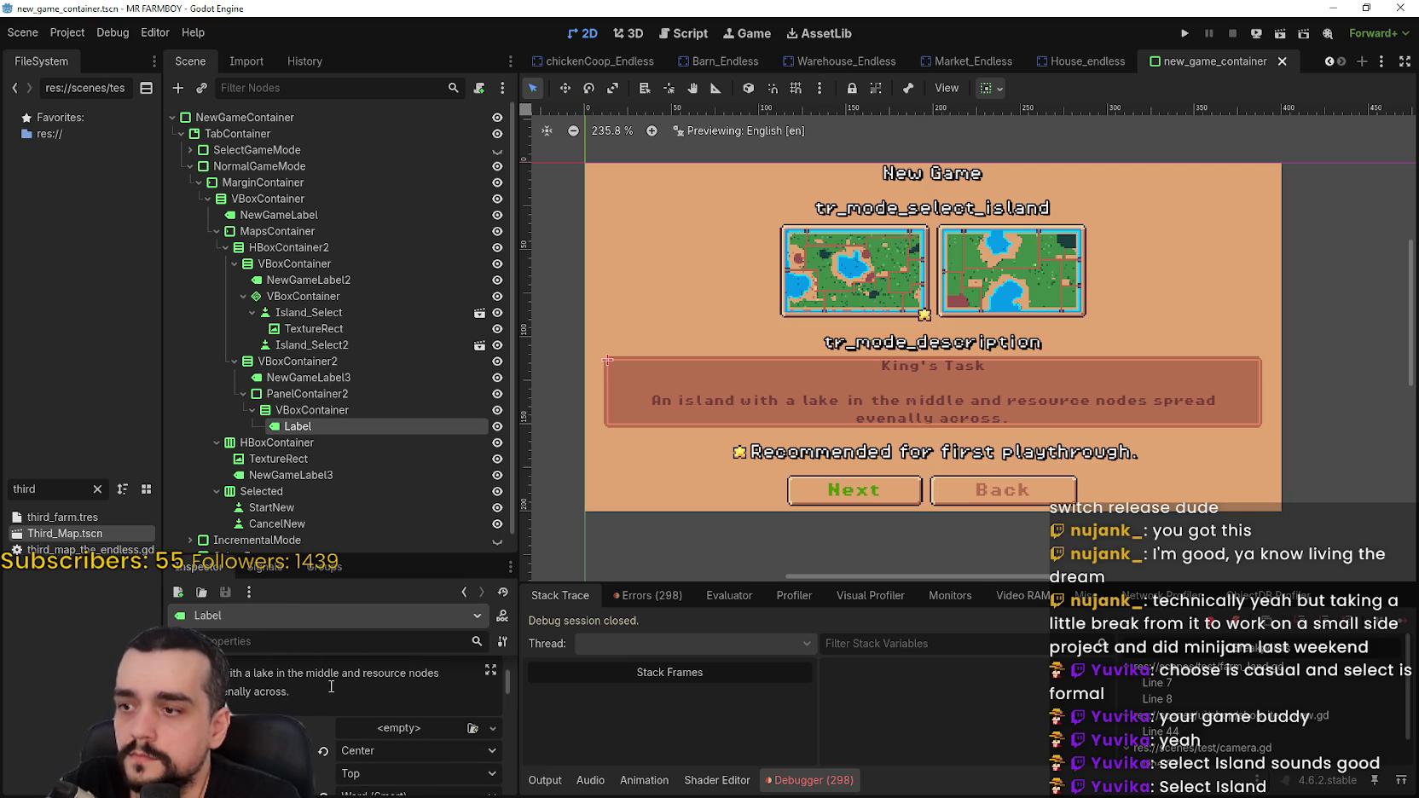
- Enter the King's Task title and lake-and-resource-nodes description in the Label's Text field
scroll(326, 690, up, 2)
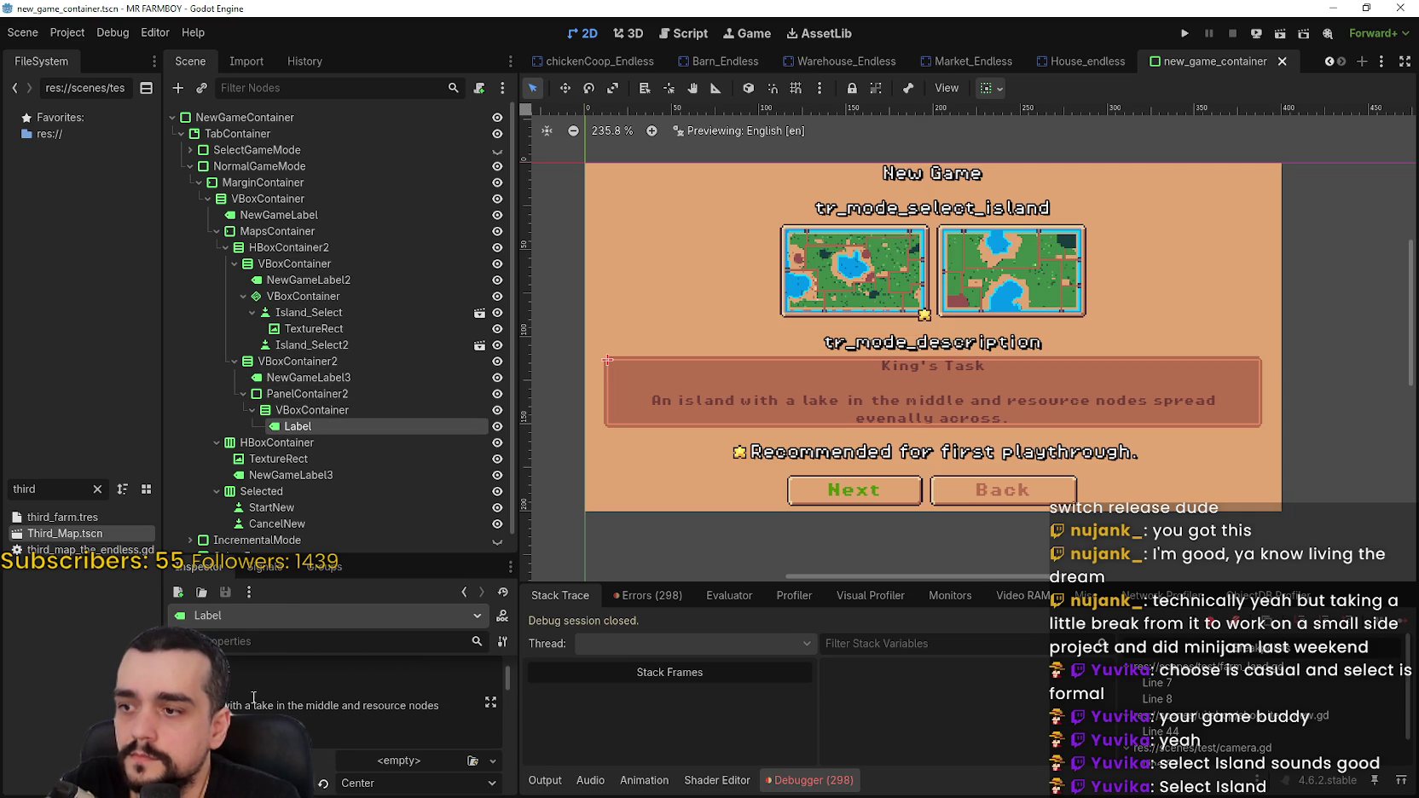
drag(442, 723, 95, 657)
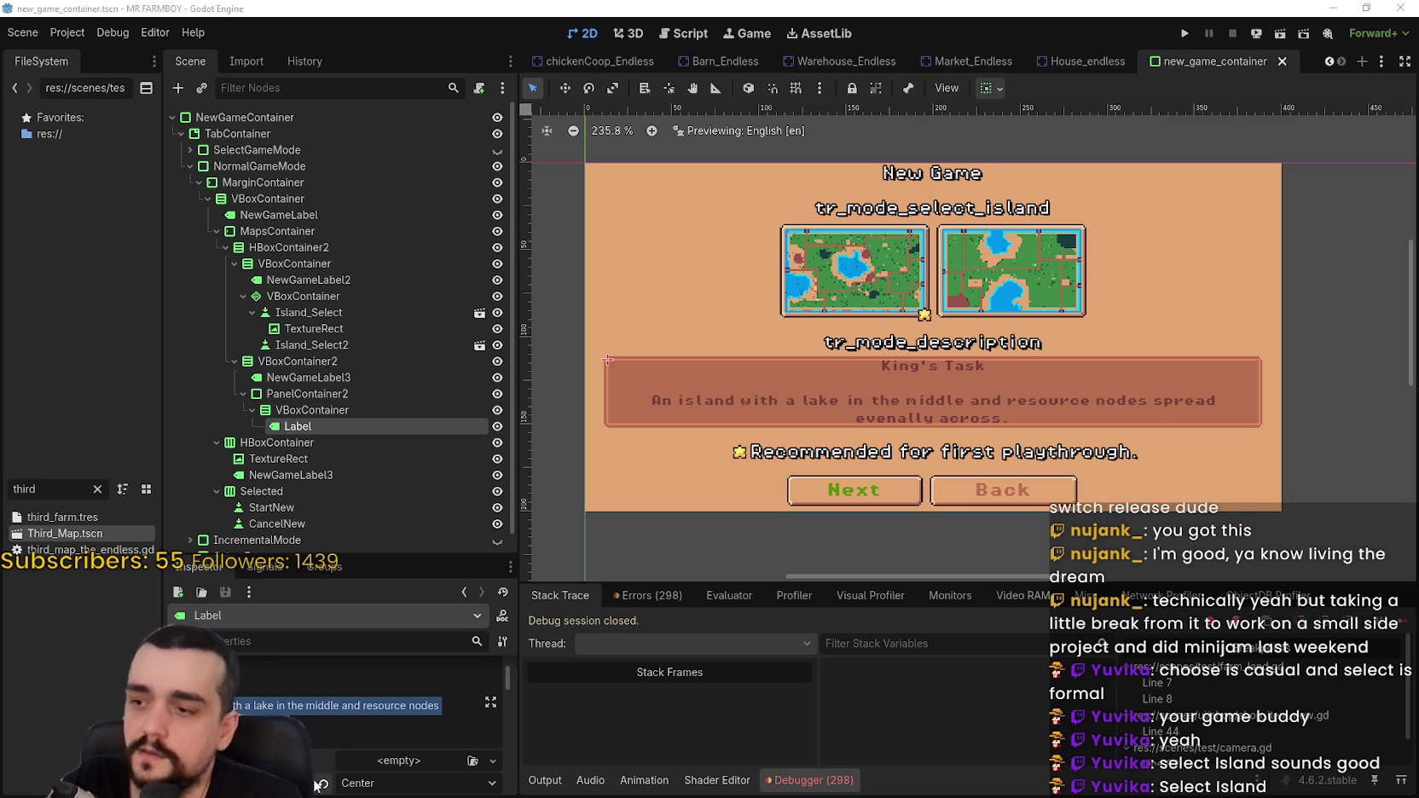
click(290, 706)
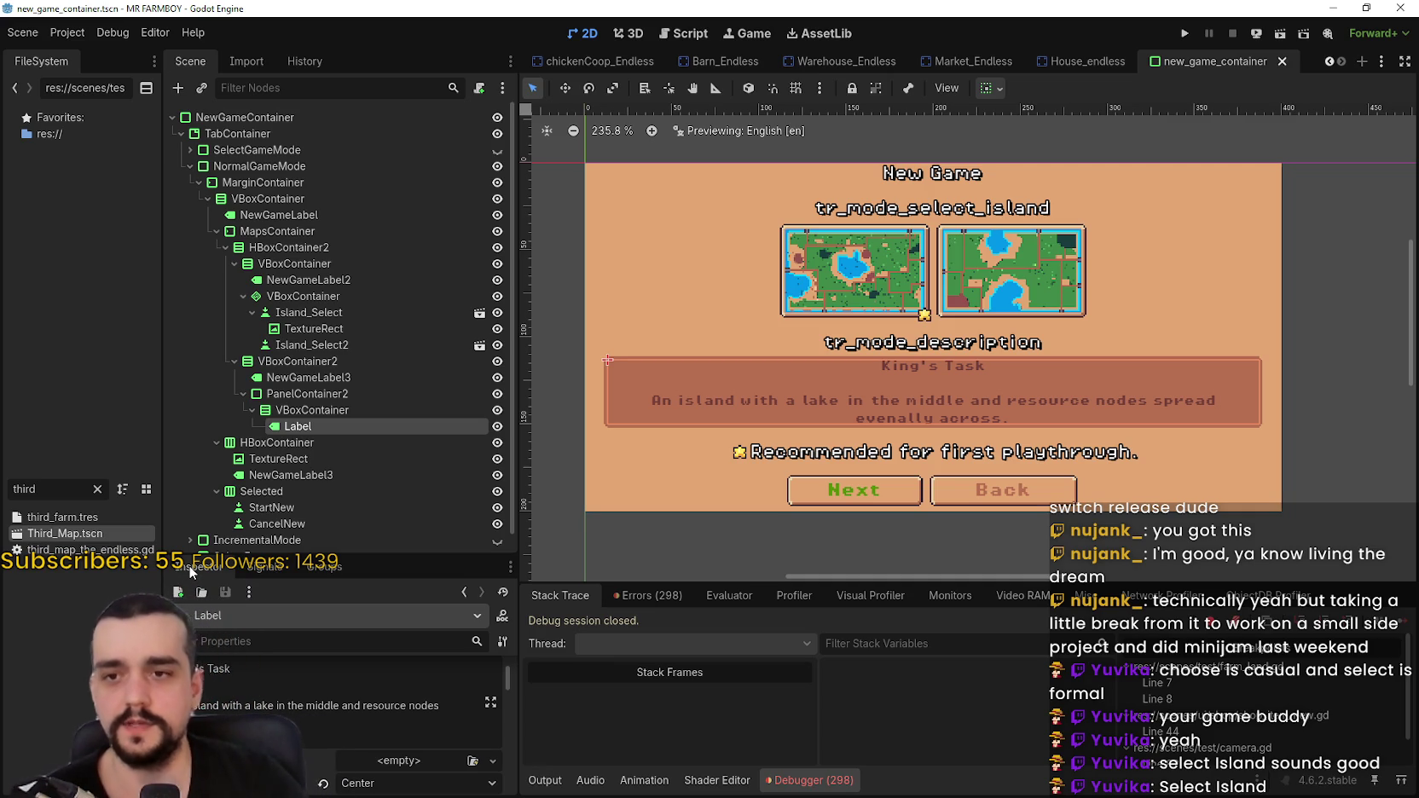
scroll(801, 281, up, 3)
scroll(913, 437, up, 1)
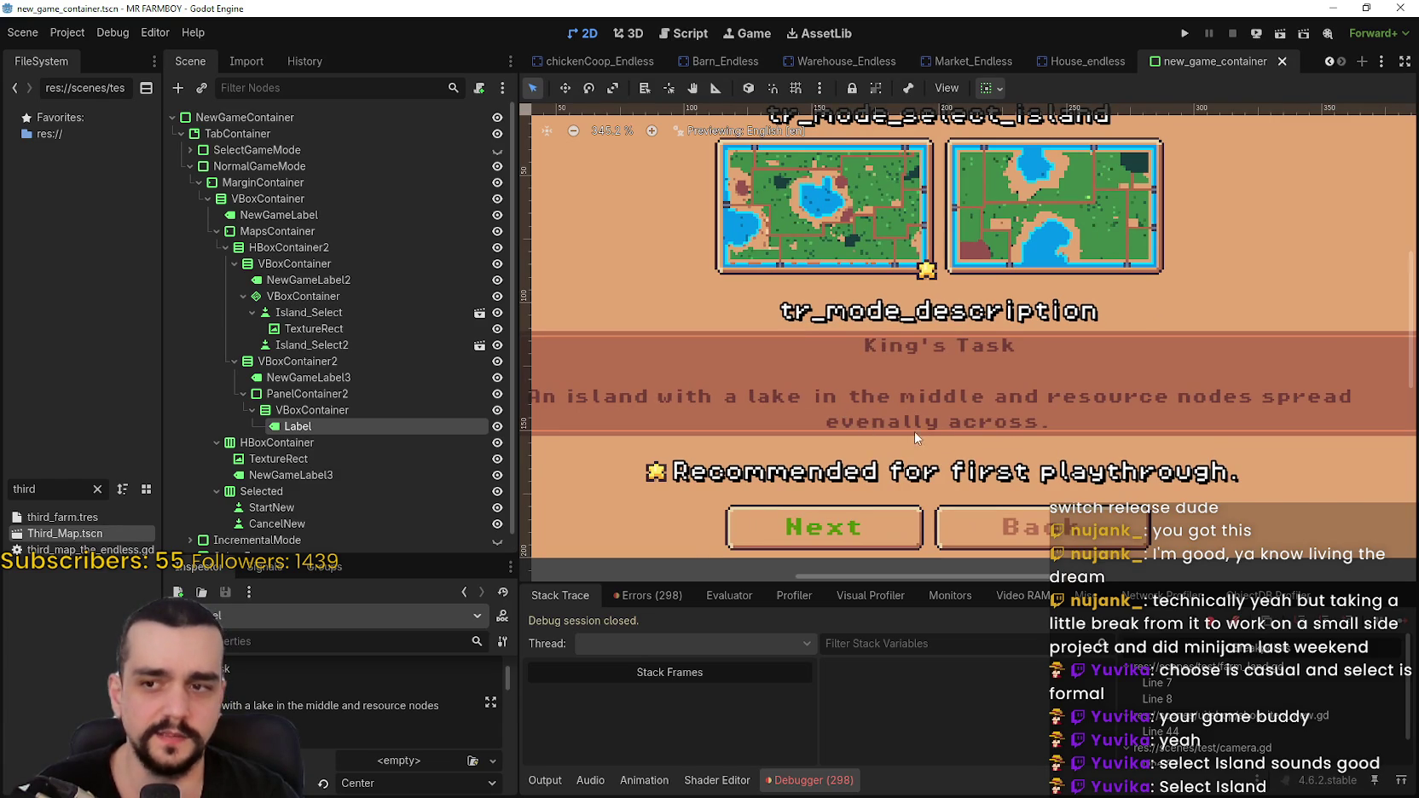
scroll(904, 426, down, 2)
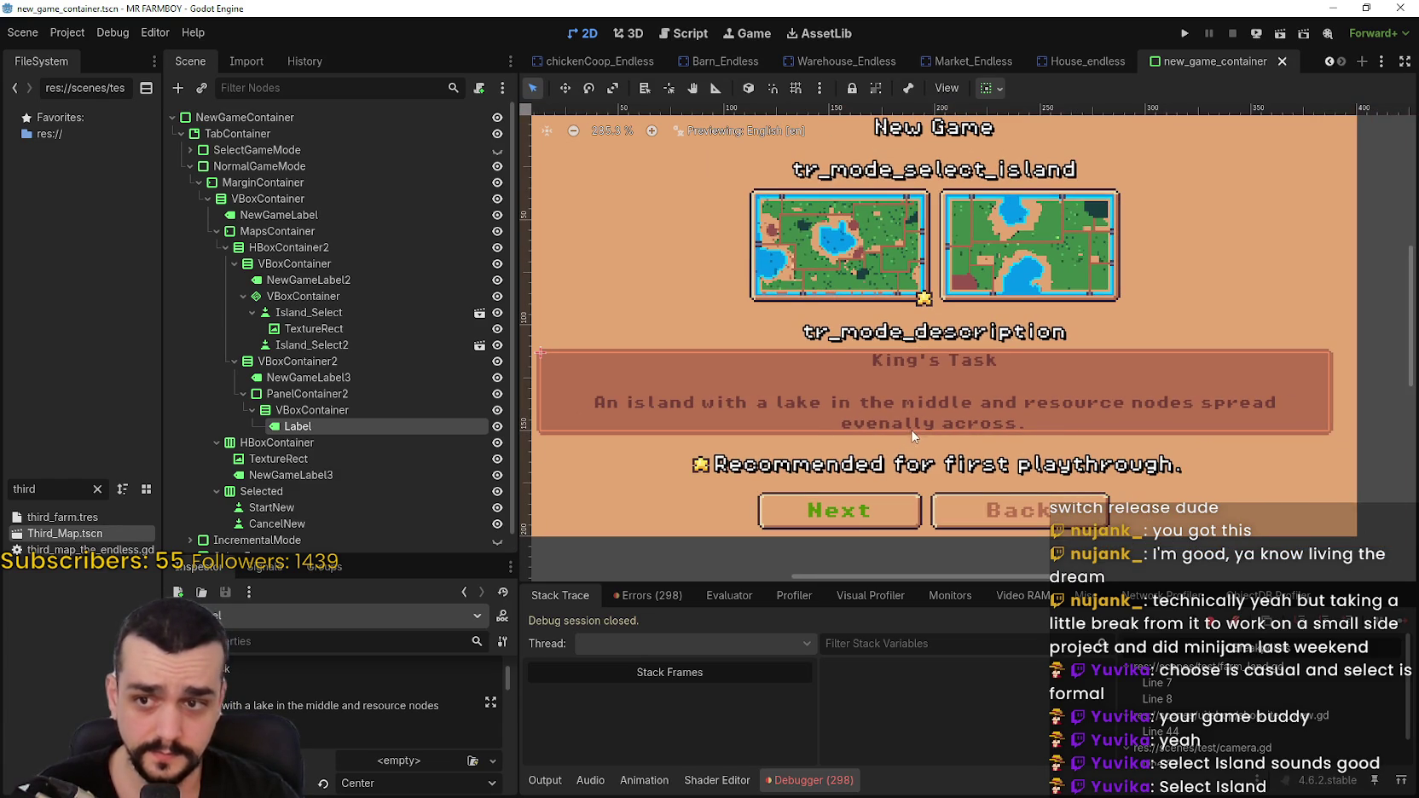
scroll(908, 446, up, 2)
scroll(908, 443, down, 2)
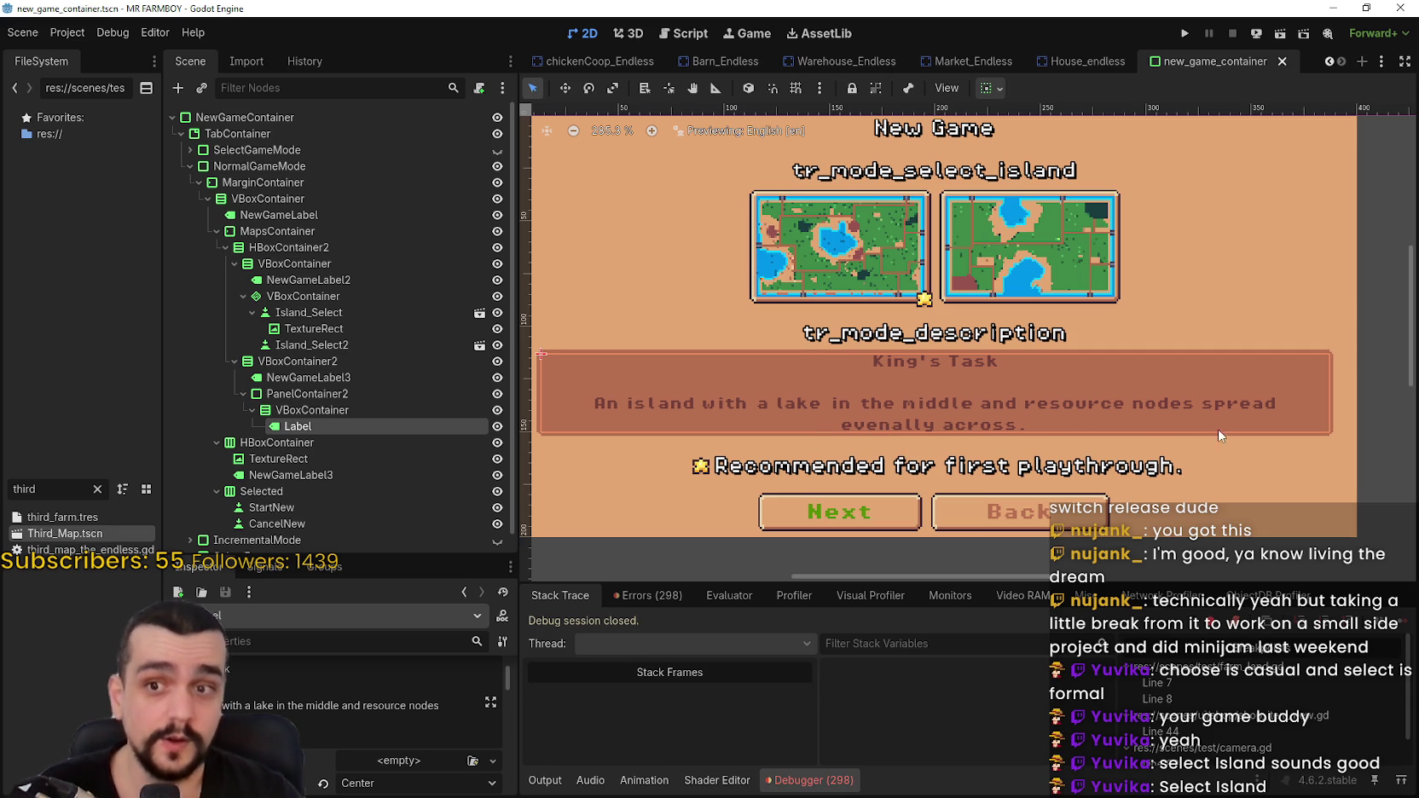
scroll(910, 441, down, 2)
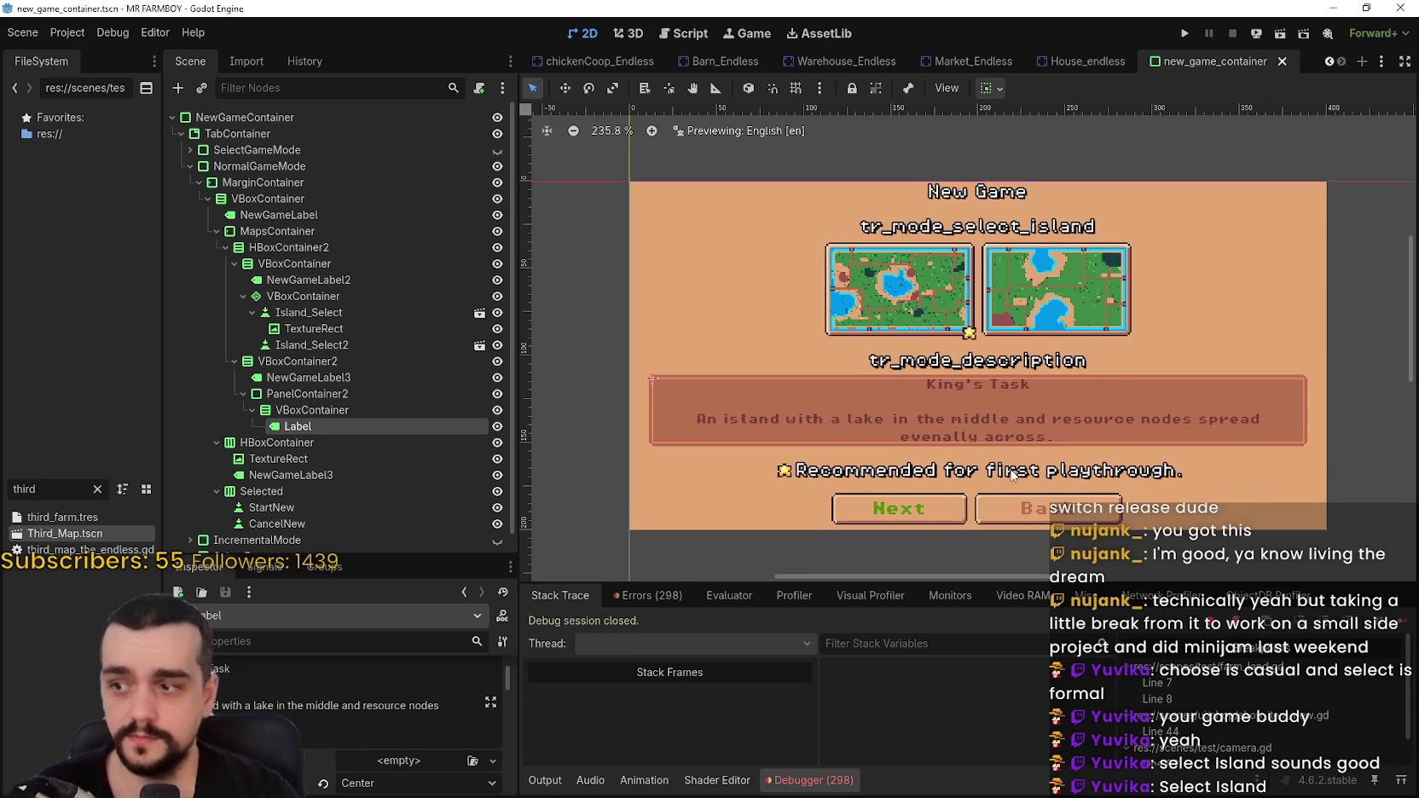
scroll(1015, 465, up, 2)
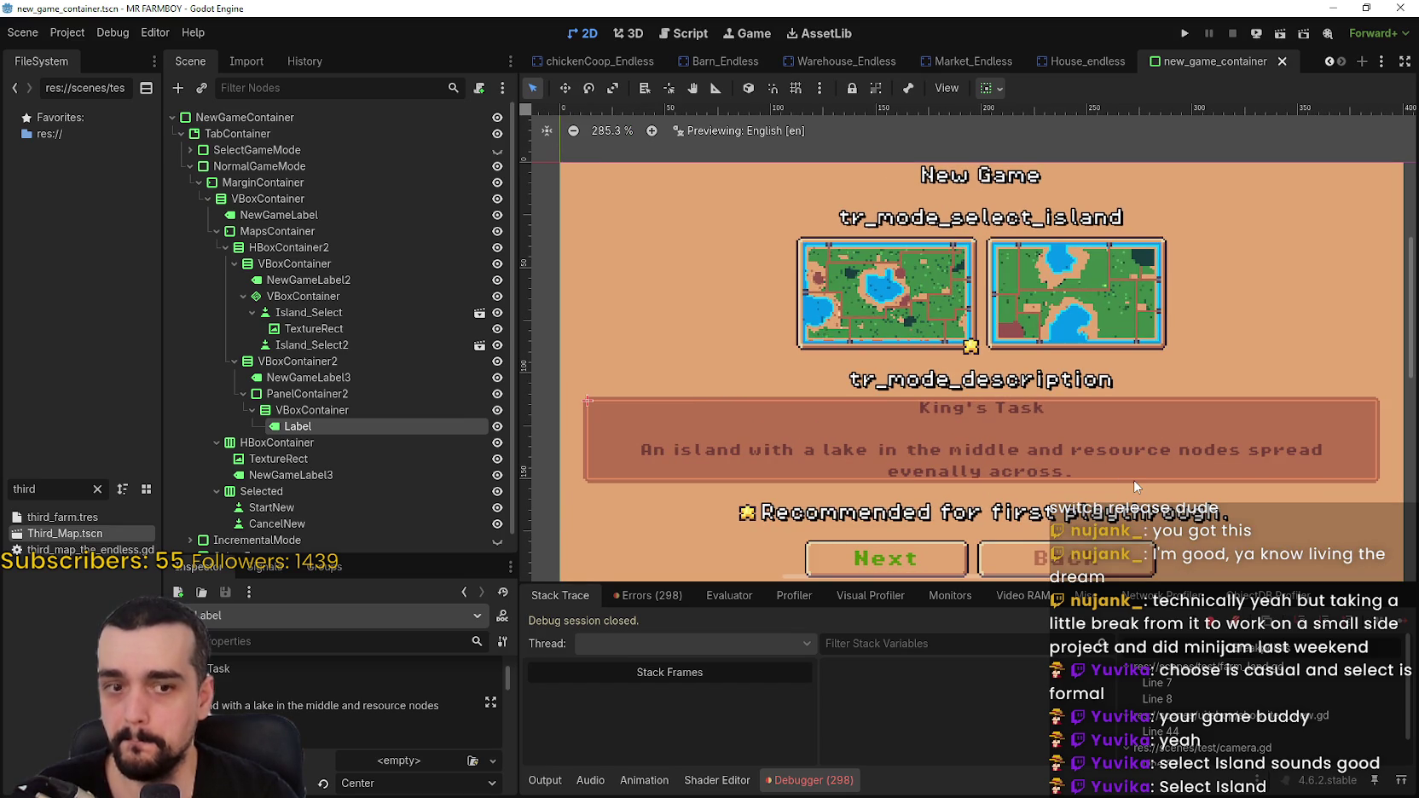
scroll(346, 682, up, 1)
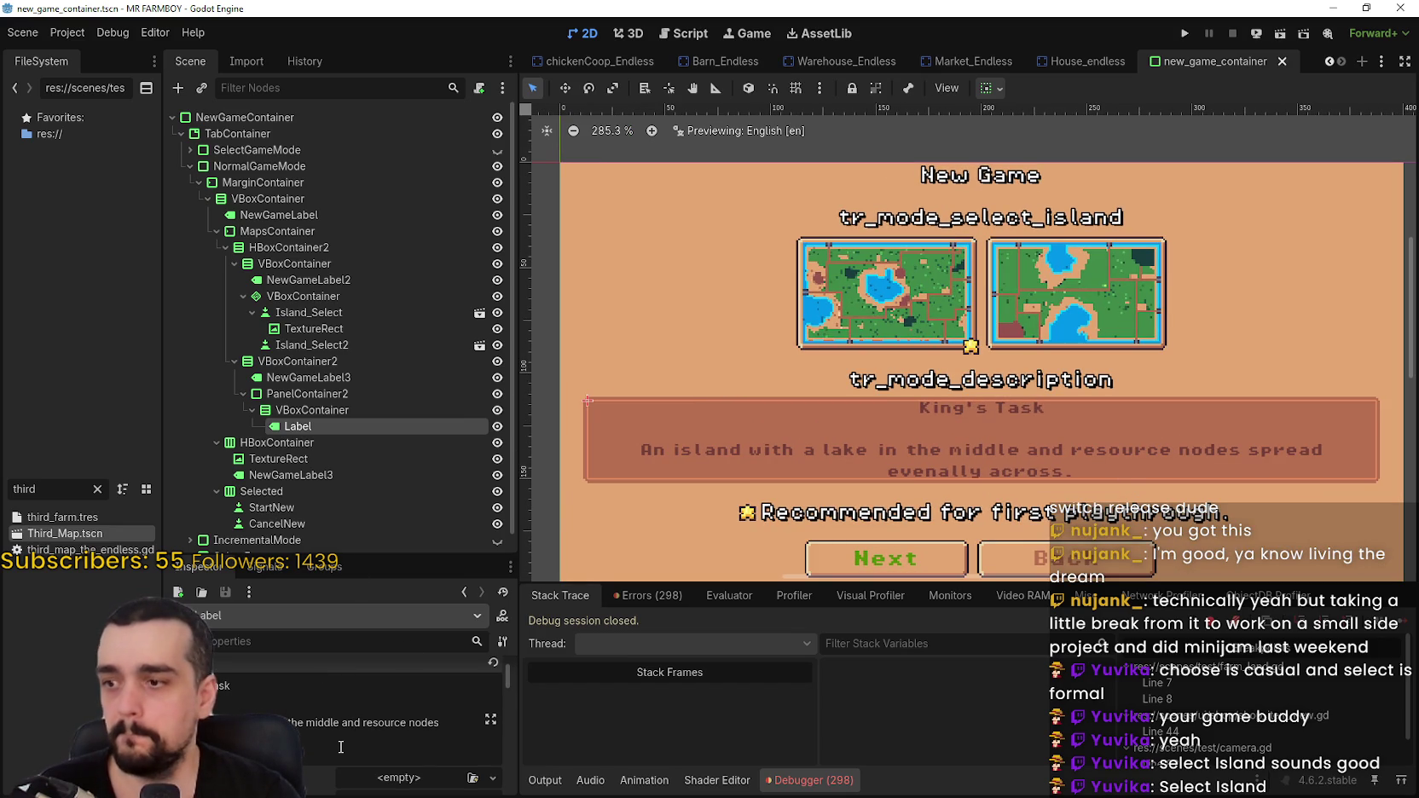
click(245, 692)
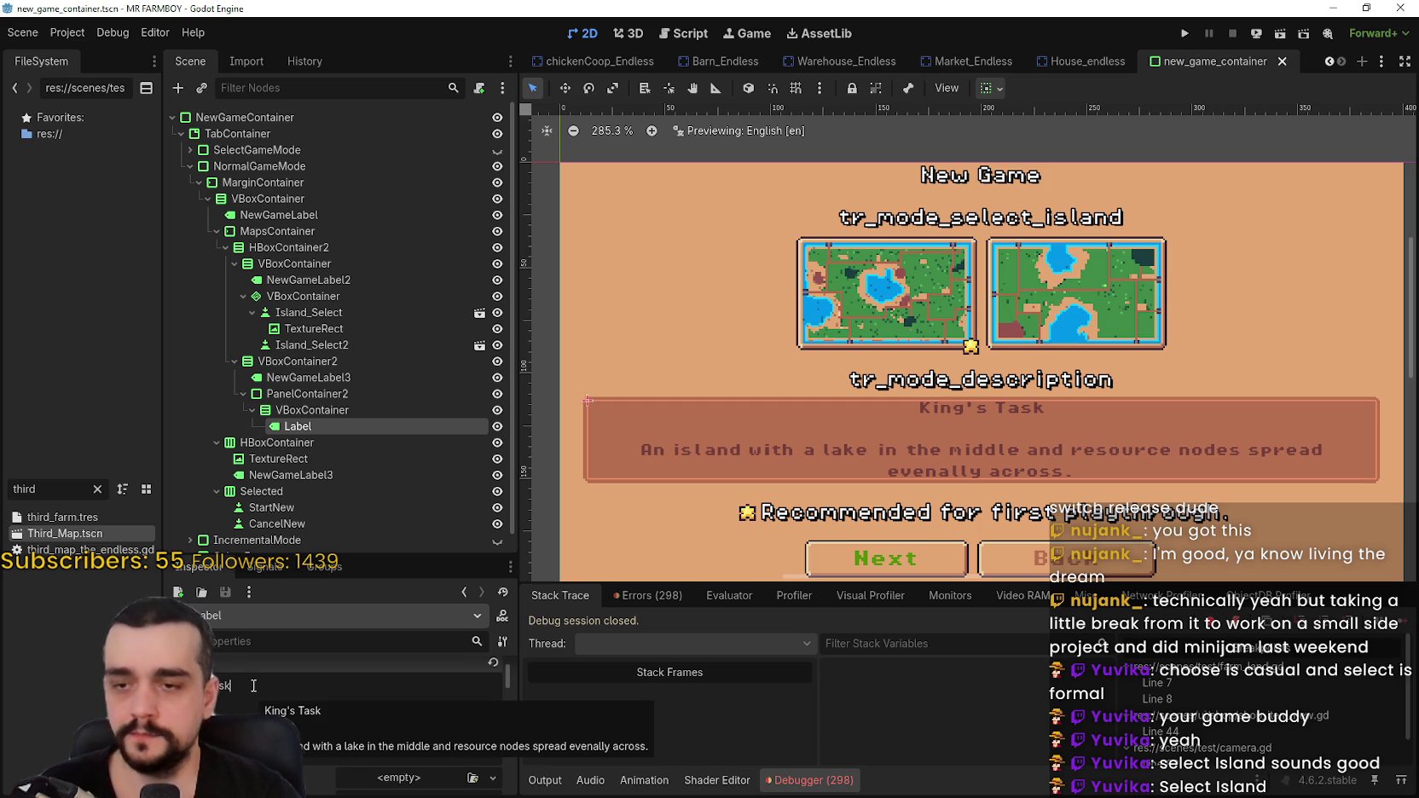
- Try adding 'Variant 2' and a new line to the King's Task title, then remove them
scroll(859, 418, down, 2)
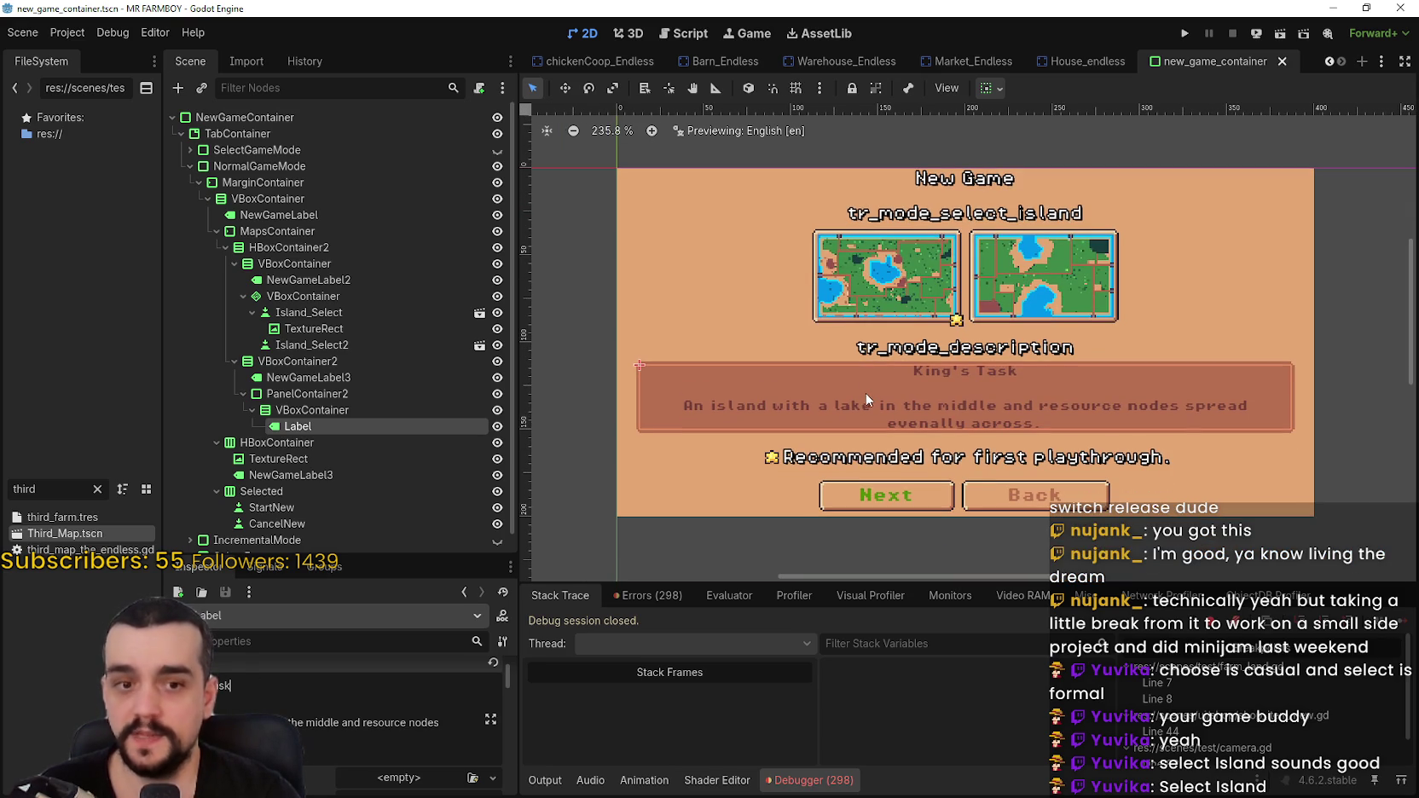
scroll(862, 392, up, 2)
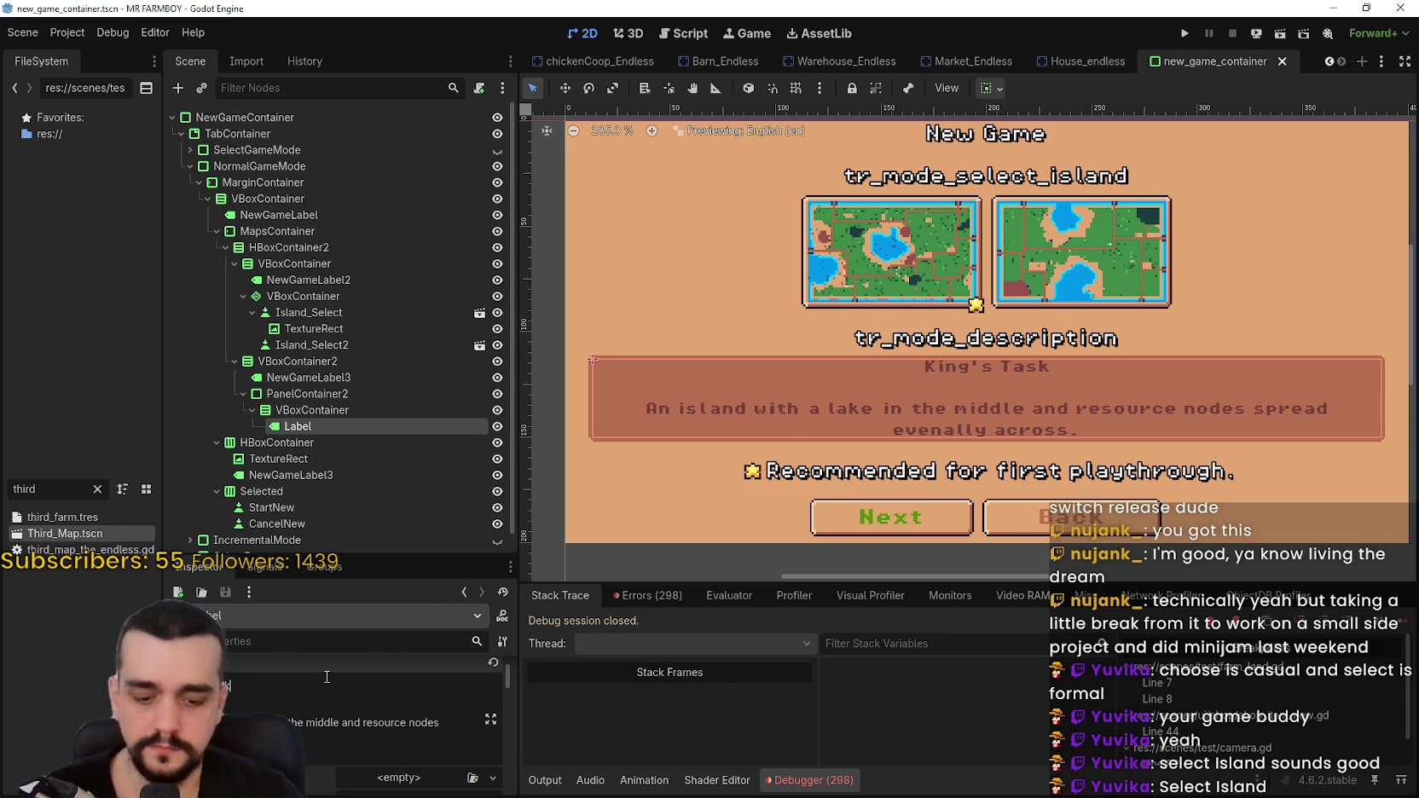
text(Variant 2)
key(BackSpace)
key(BackSpace)
key(BackSpace)
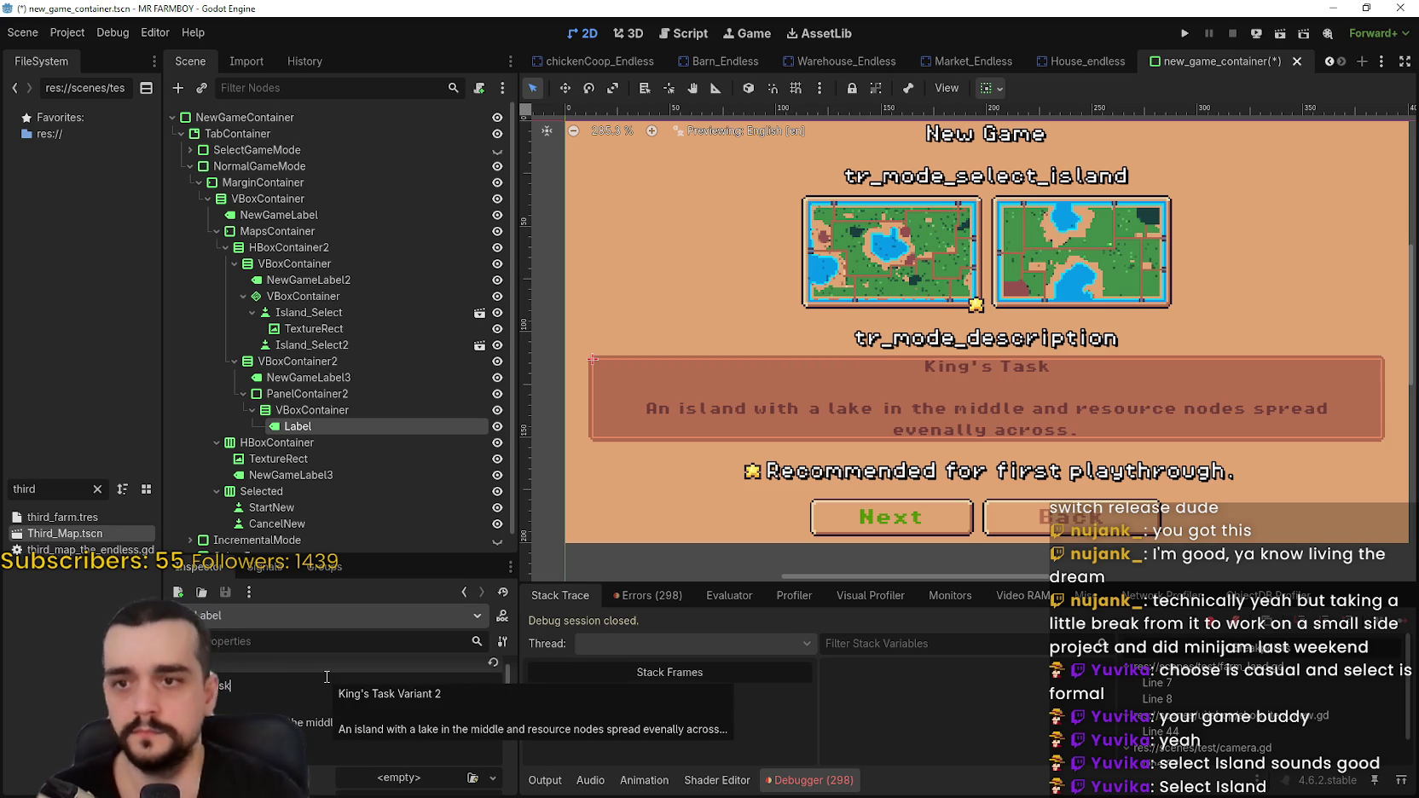
key(Return)
text(V)
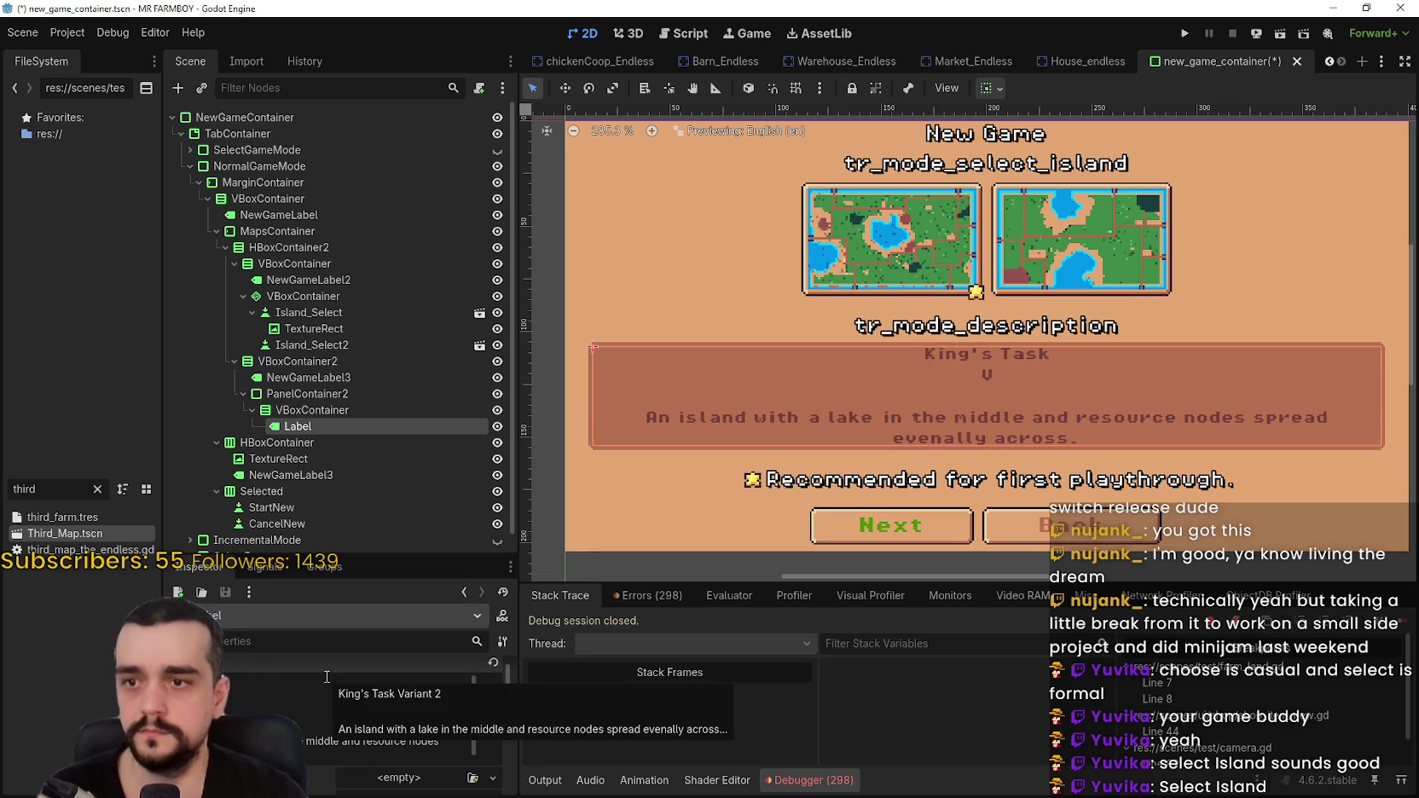
scroll(795, 395, down, 2)
key(BackSpace)
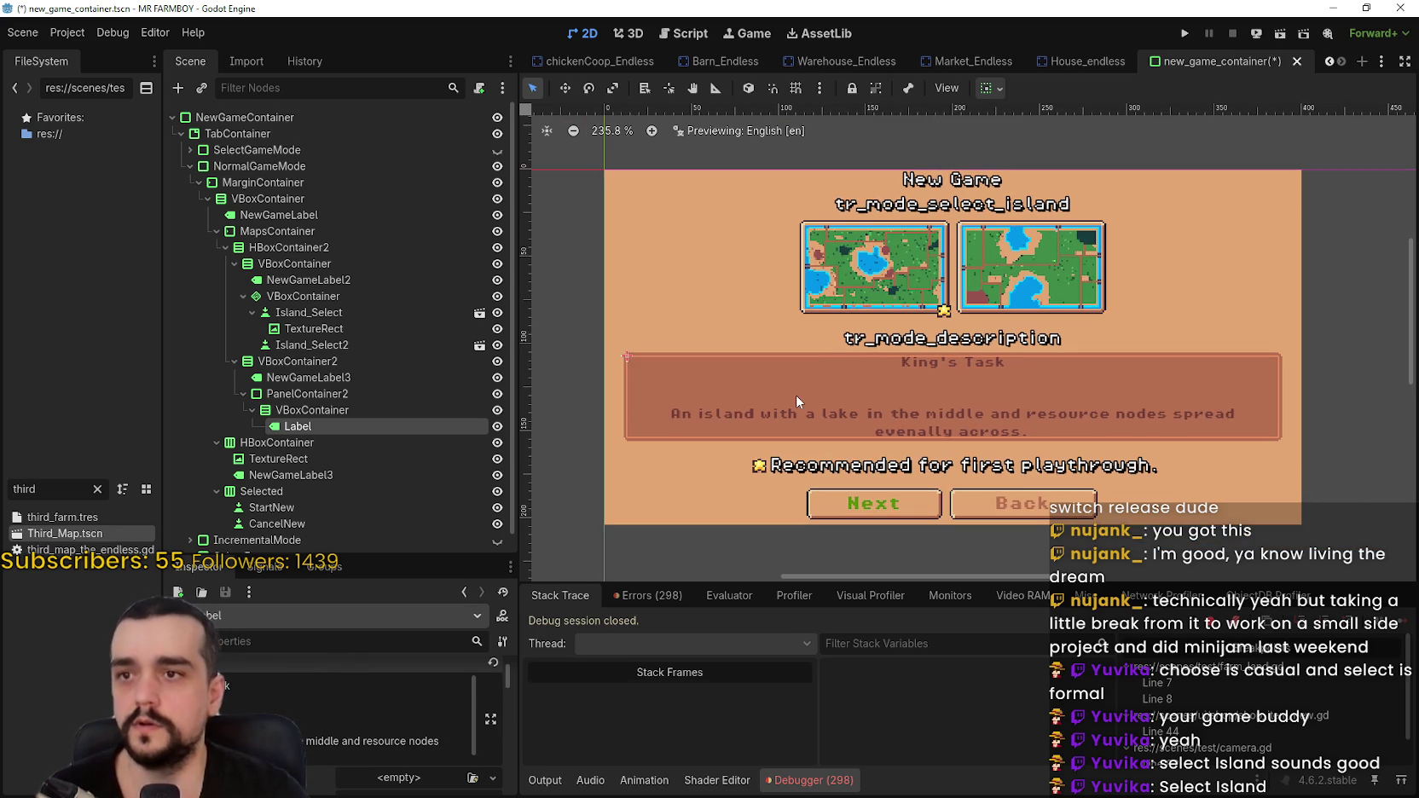
key(BackSpace)
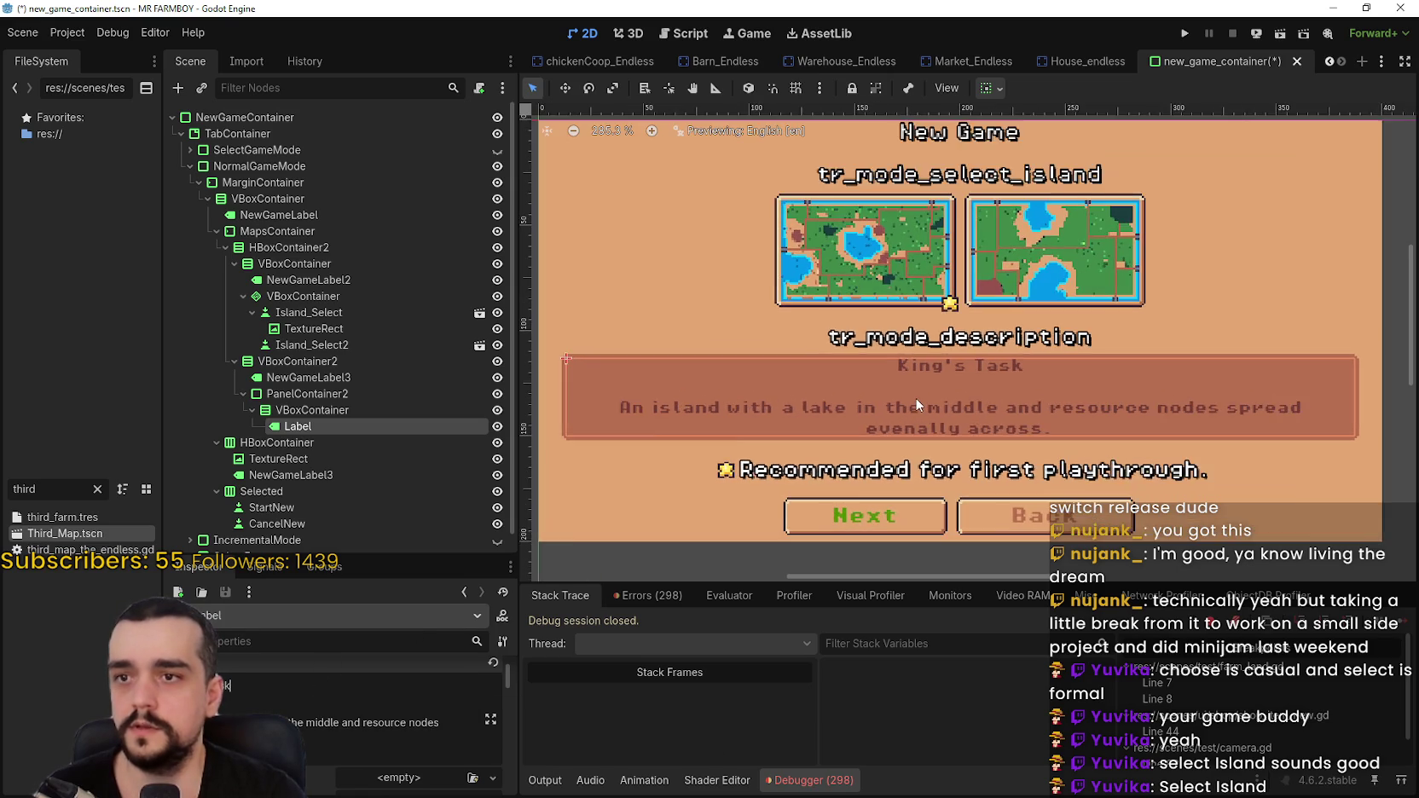
scroll(895, 395, up, 2)
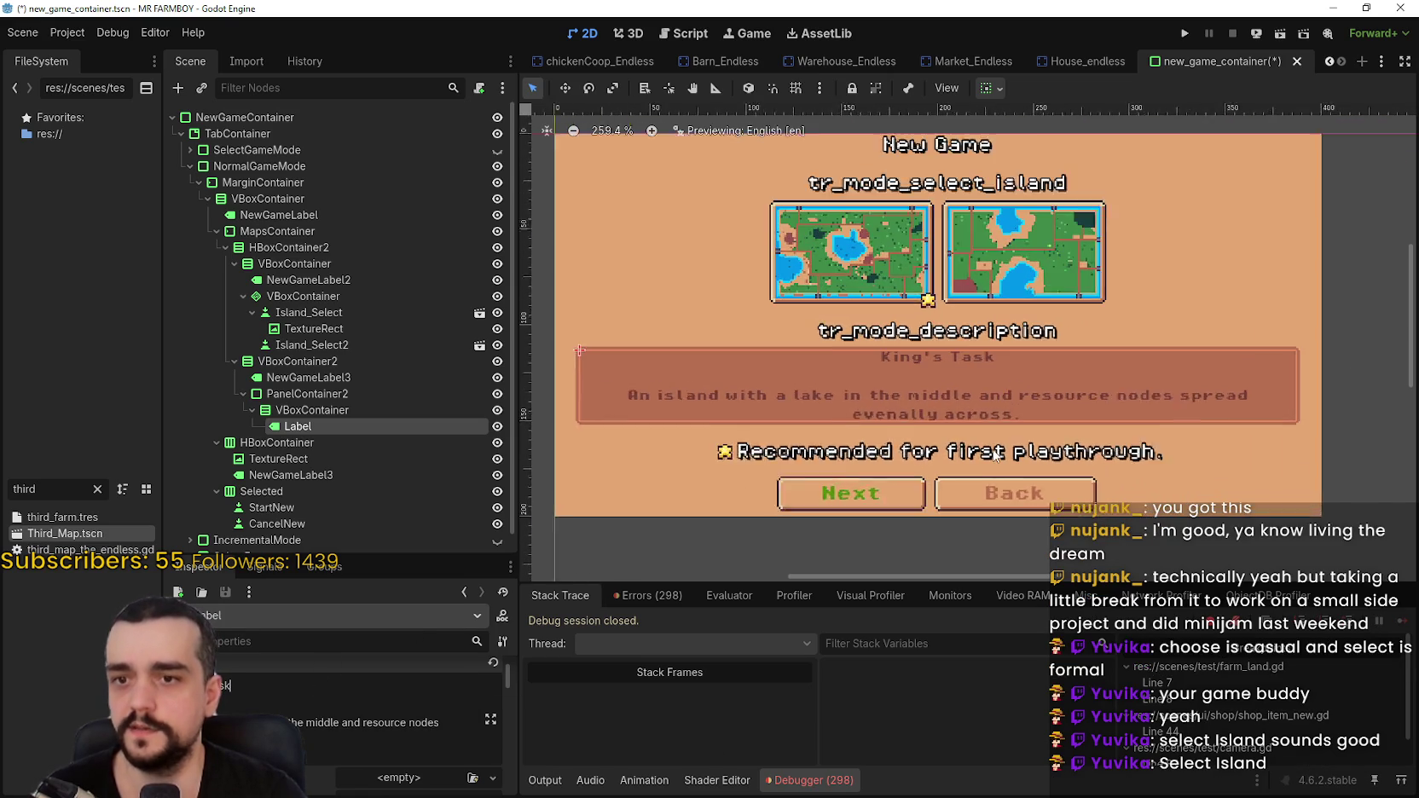
scroll(995, 449, down, 2)
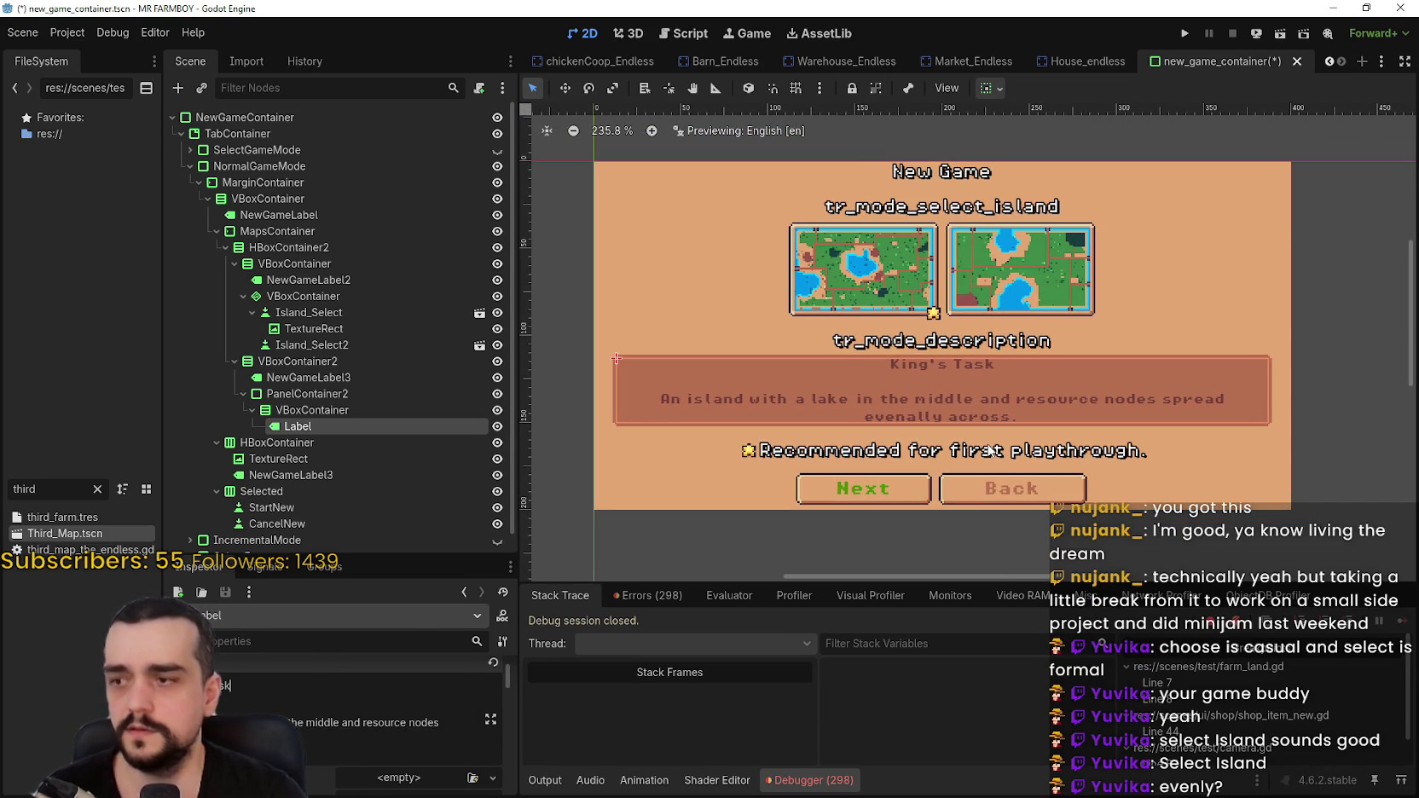
scroll(986, 448, down, 1)
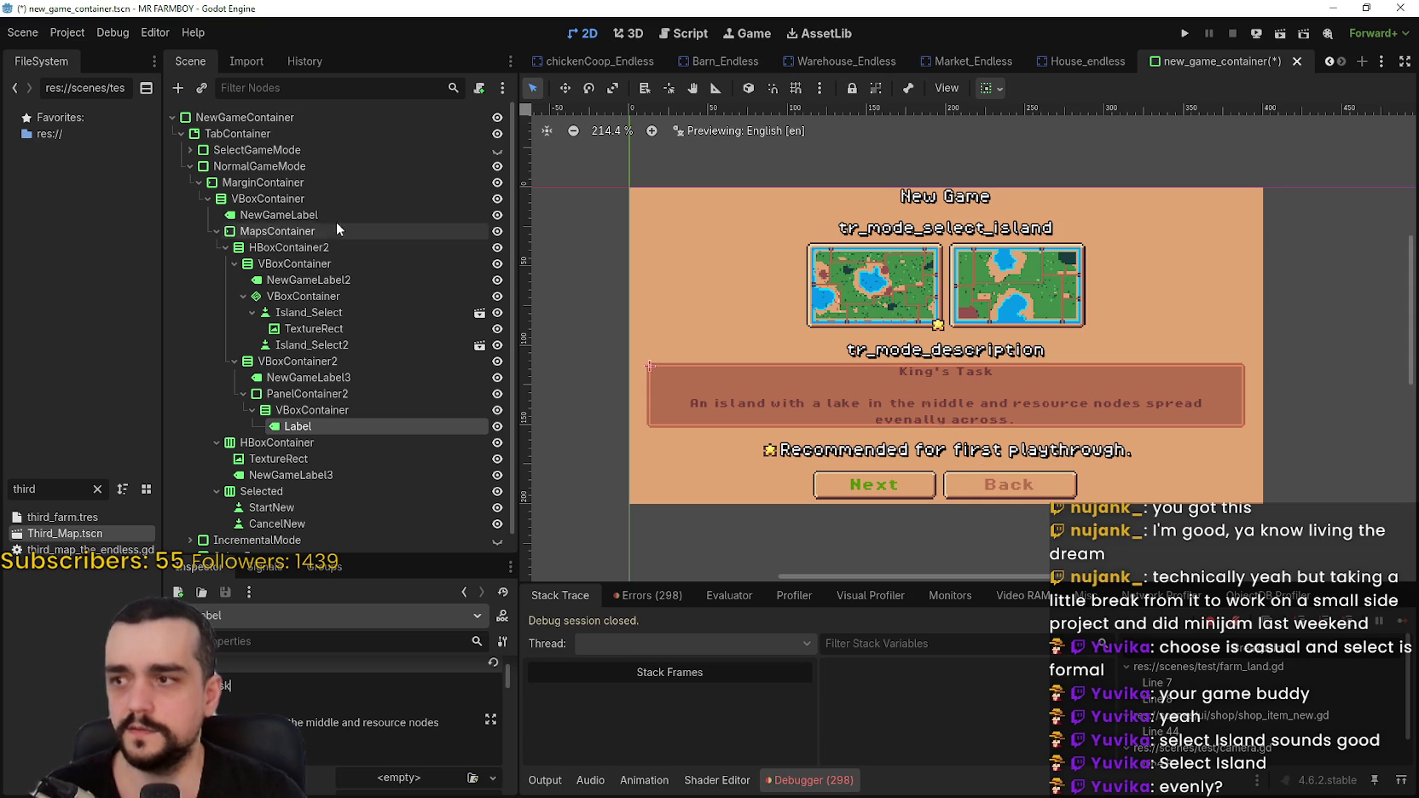
click(498, 151)
click(497, 167)
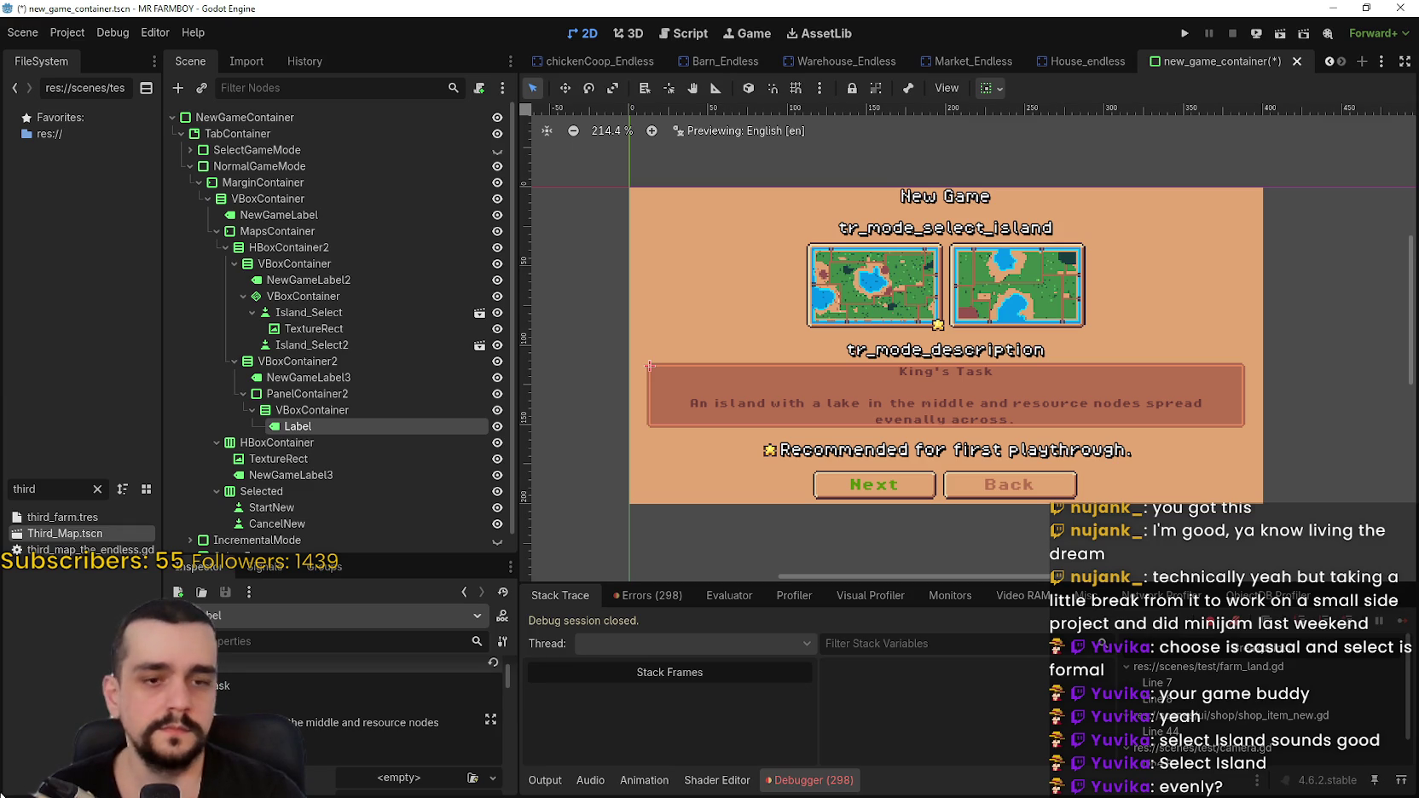
- Correct the misspelled 'evenally' to 'evenly' in the island description
key(BackSpace)
key(BackSpace)
key(BackSpace)
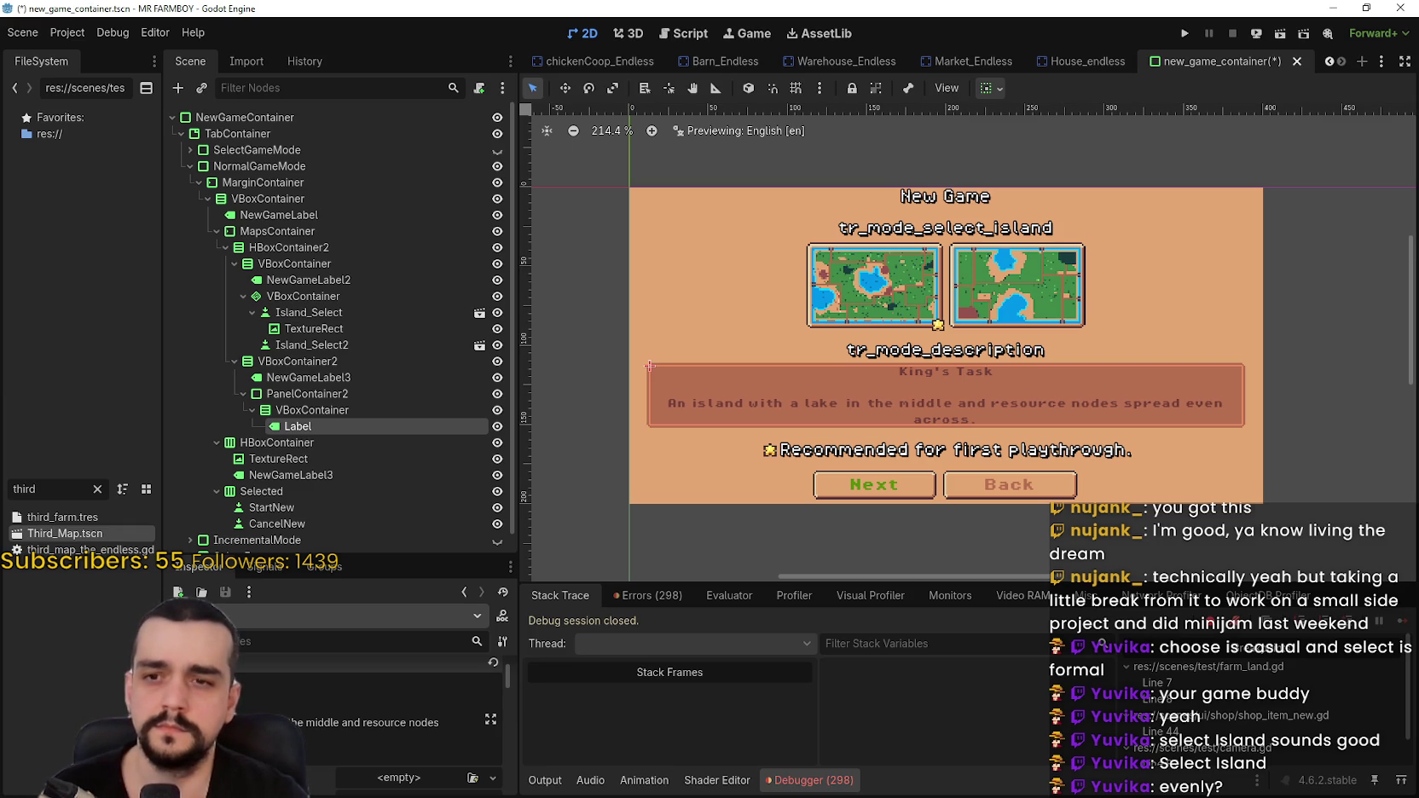
text(ly)
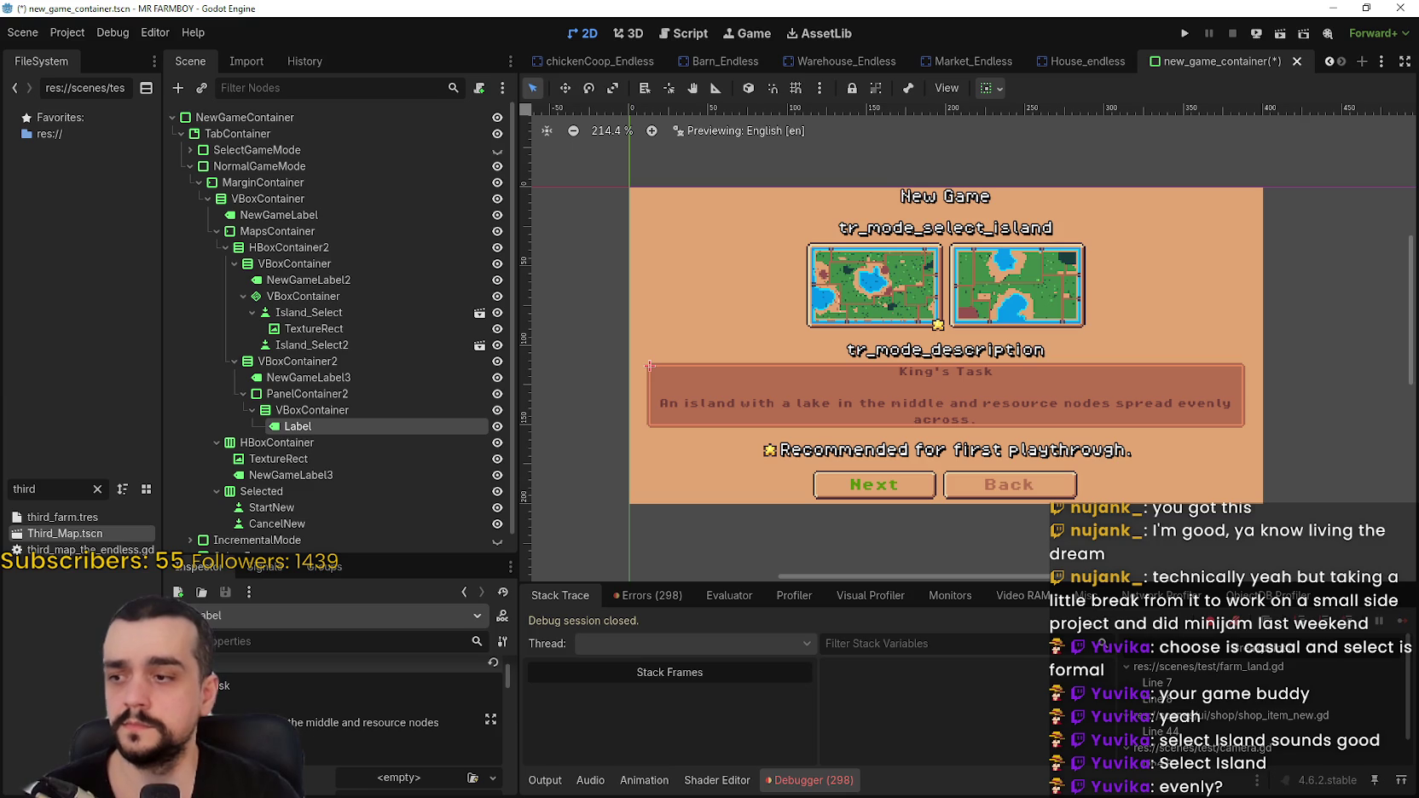
drag(310, 745, 76, 671)
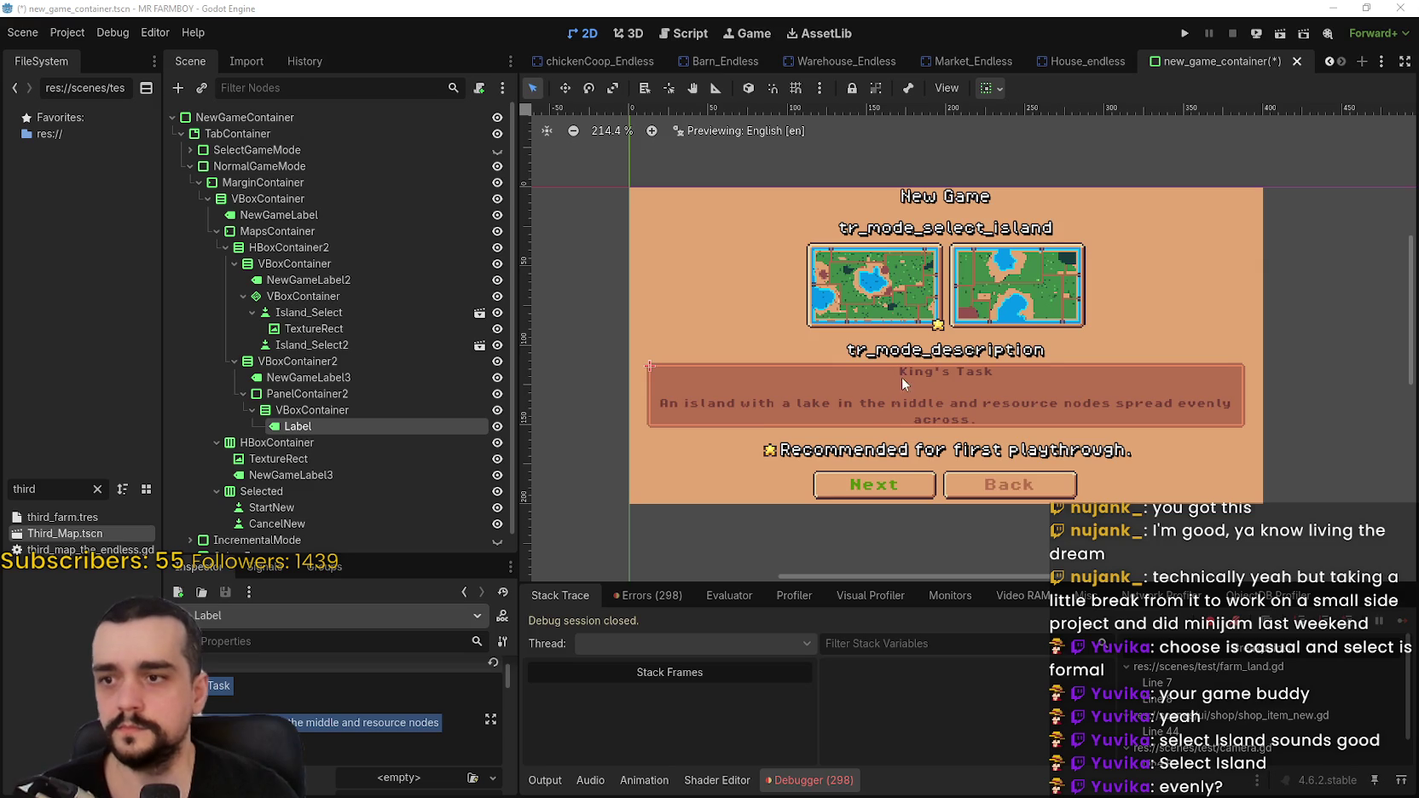
scroll(901, 377, up, 1)
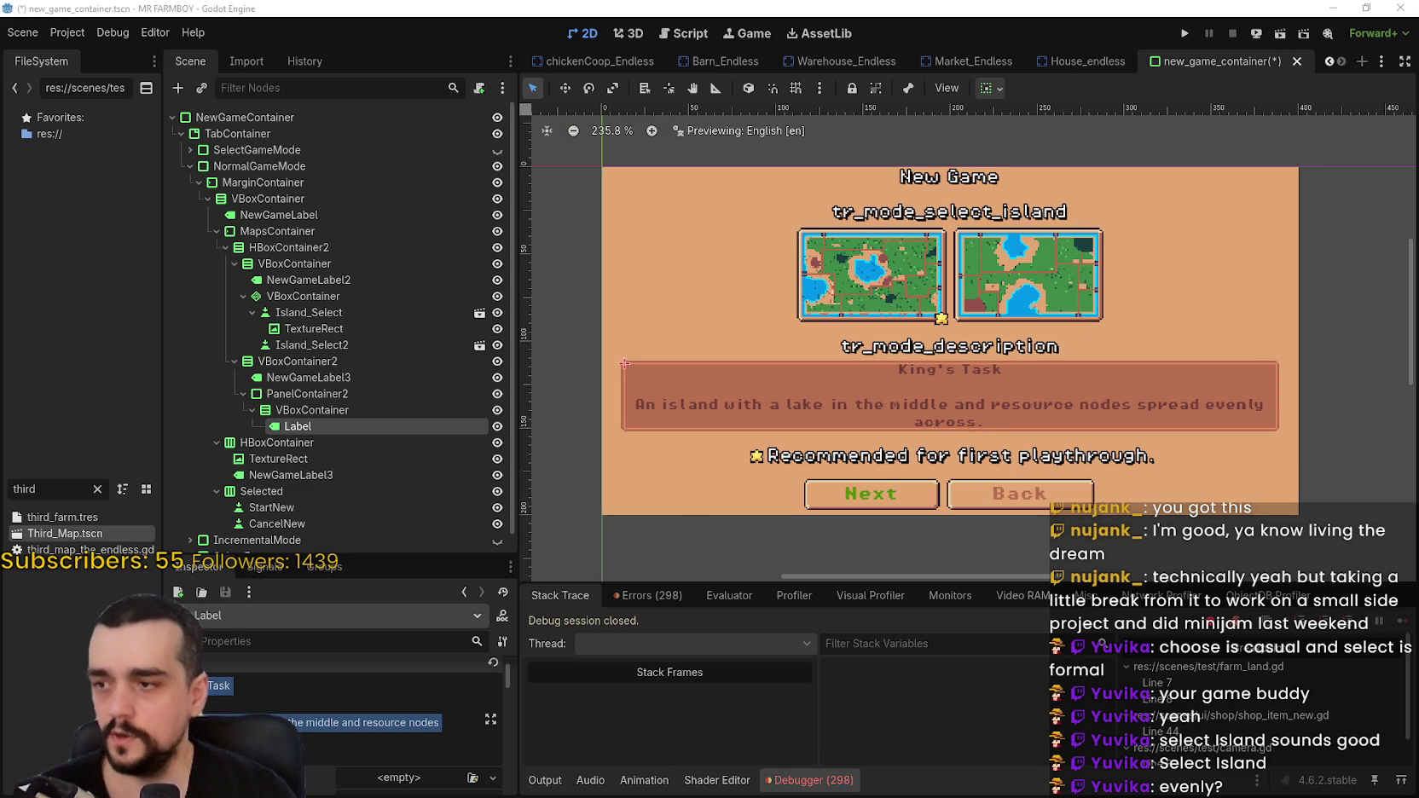
click(312, 722)
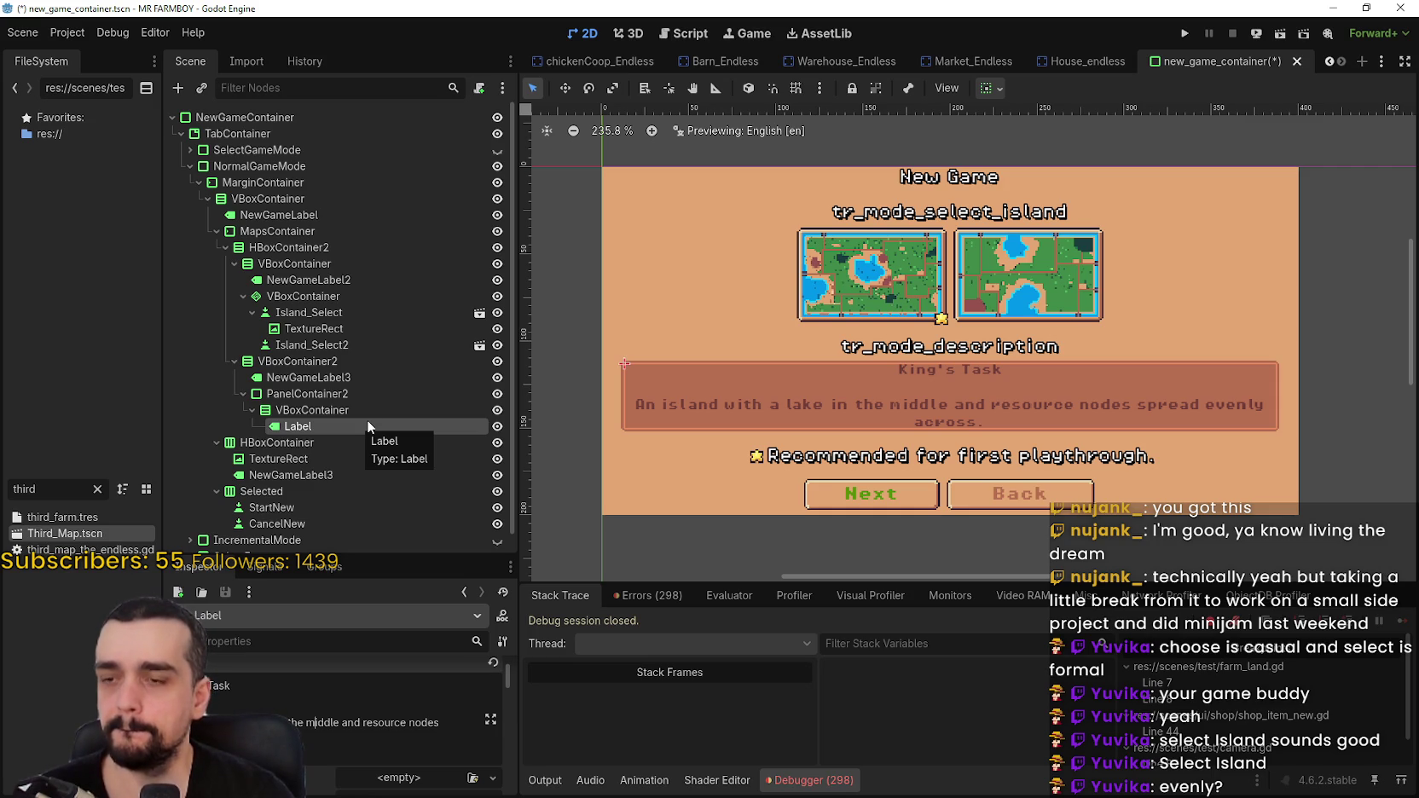
scroll(1111, 331, up, 1)
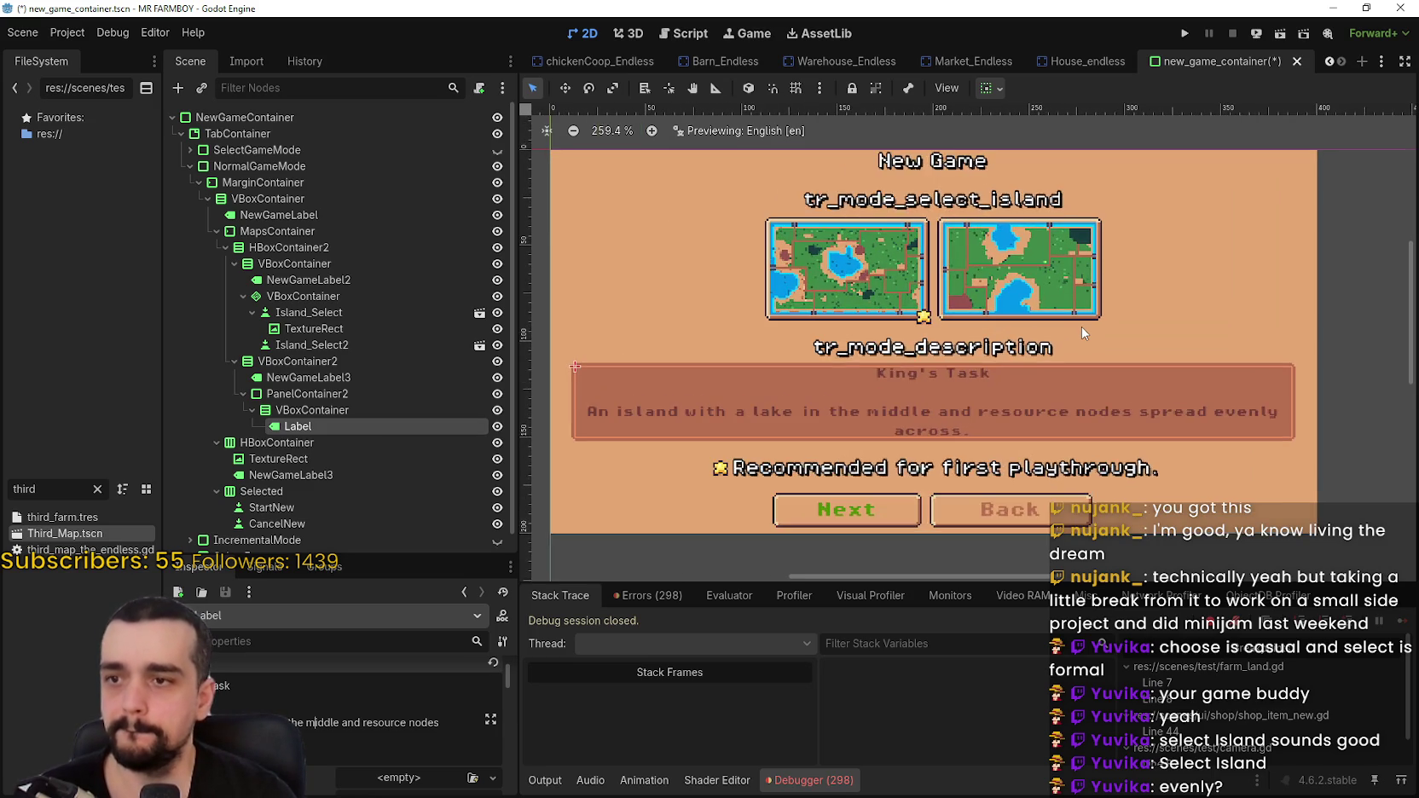
scroll(1082, 332, up, 1)
scroll(1079, 329, down, 1)
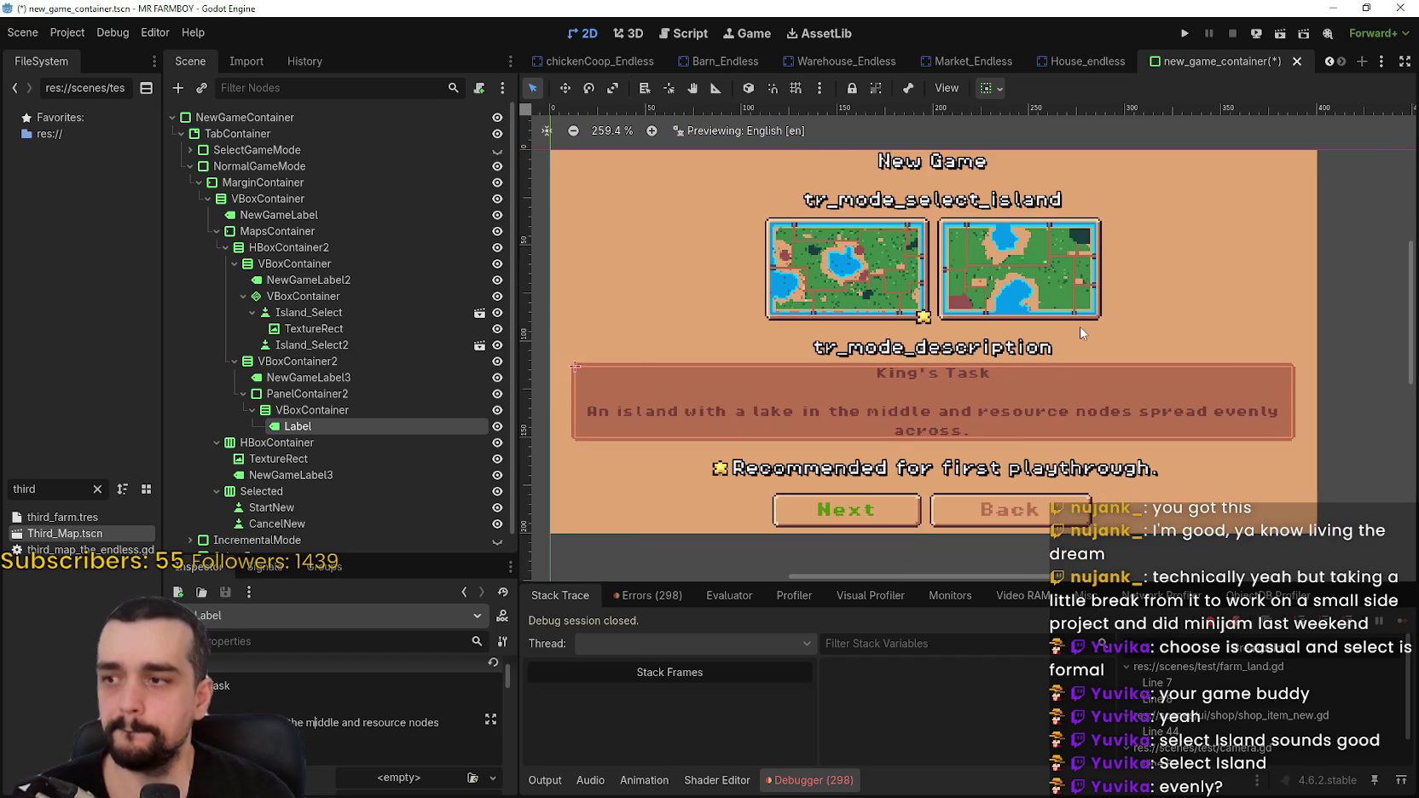
scroll(1069, 332, up, 1)
scroll(1069, 331, down, 1)
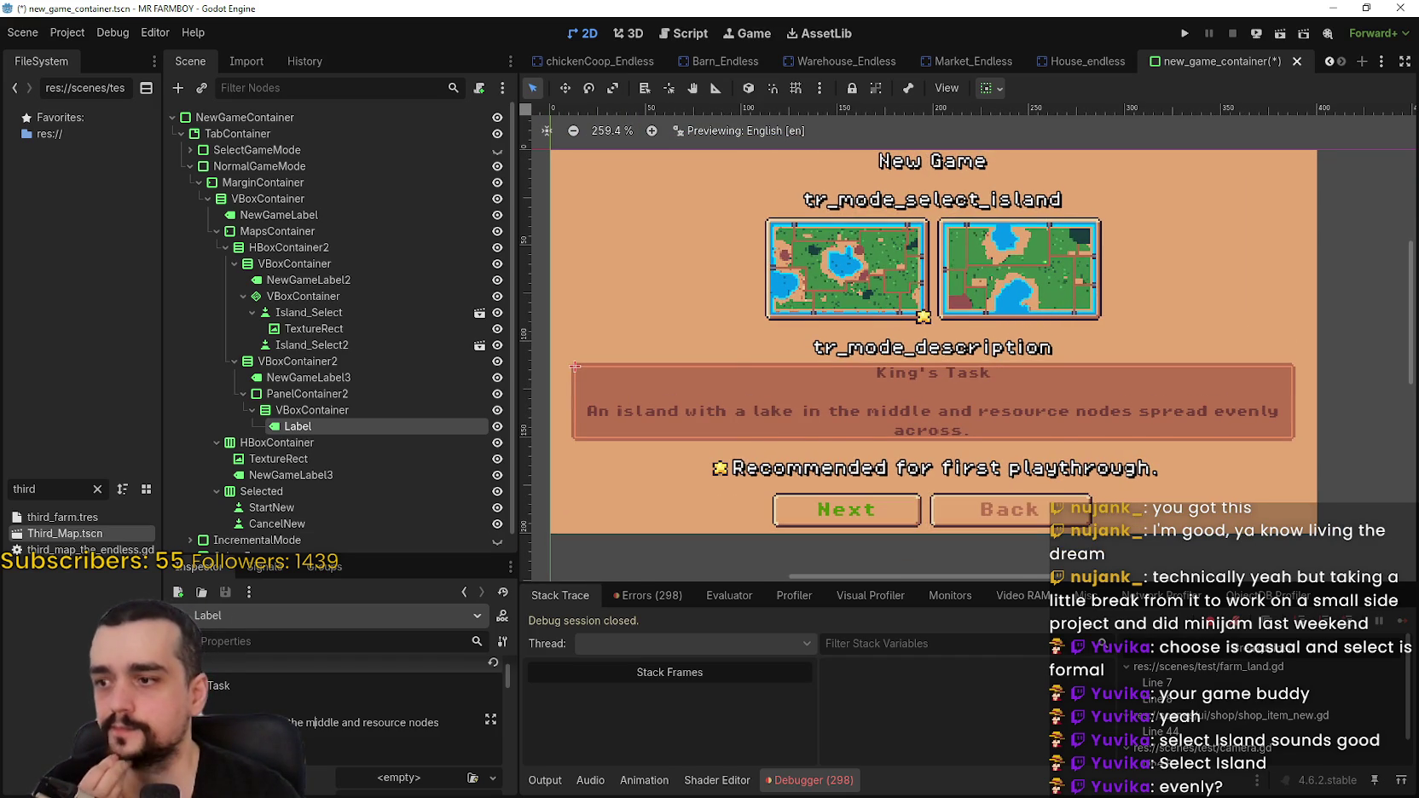
- Retitle the island 'King's Task 2' and check the lake-in-the-middle description wording
triple_click(367, 722)
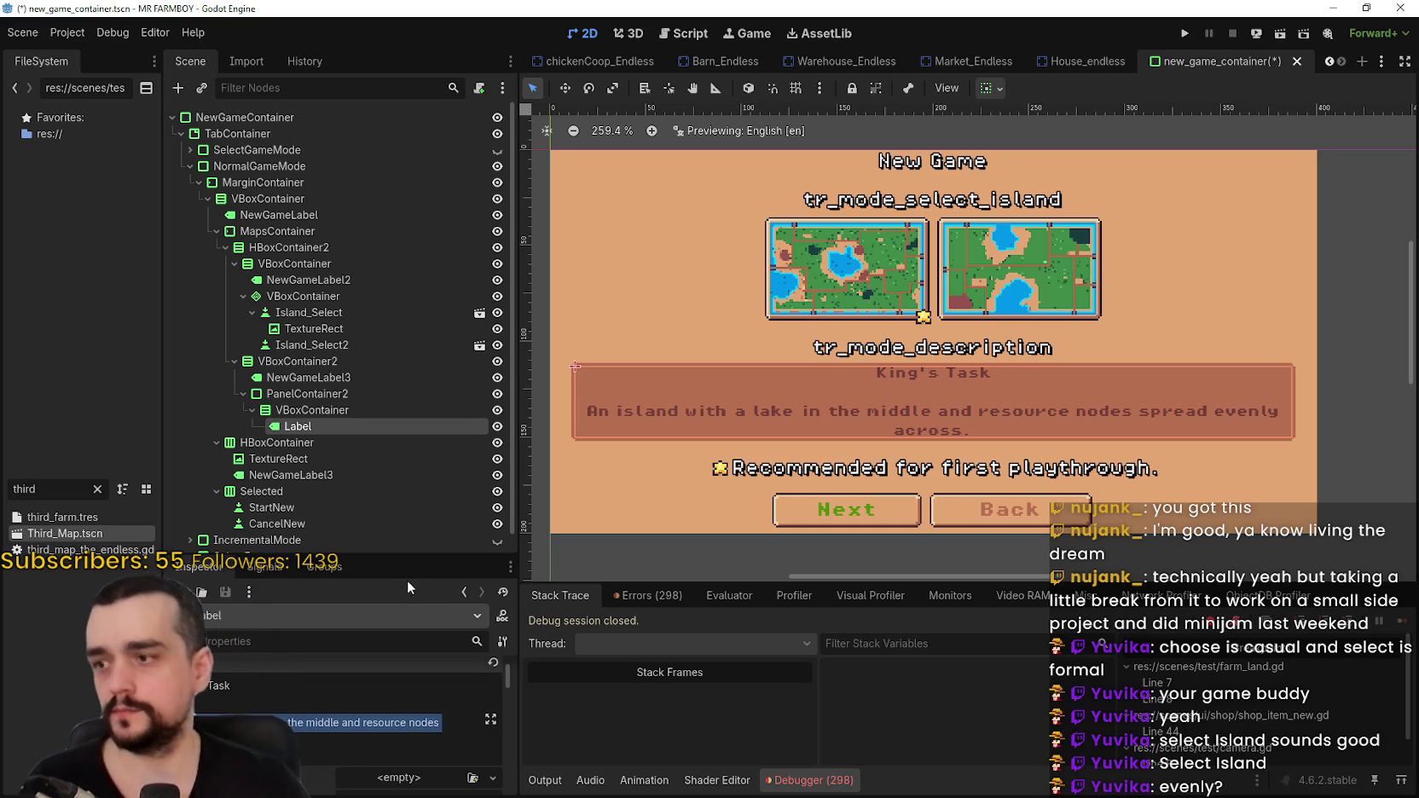
click(258, 691)
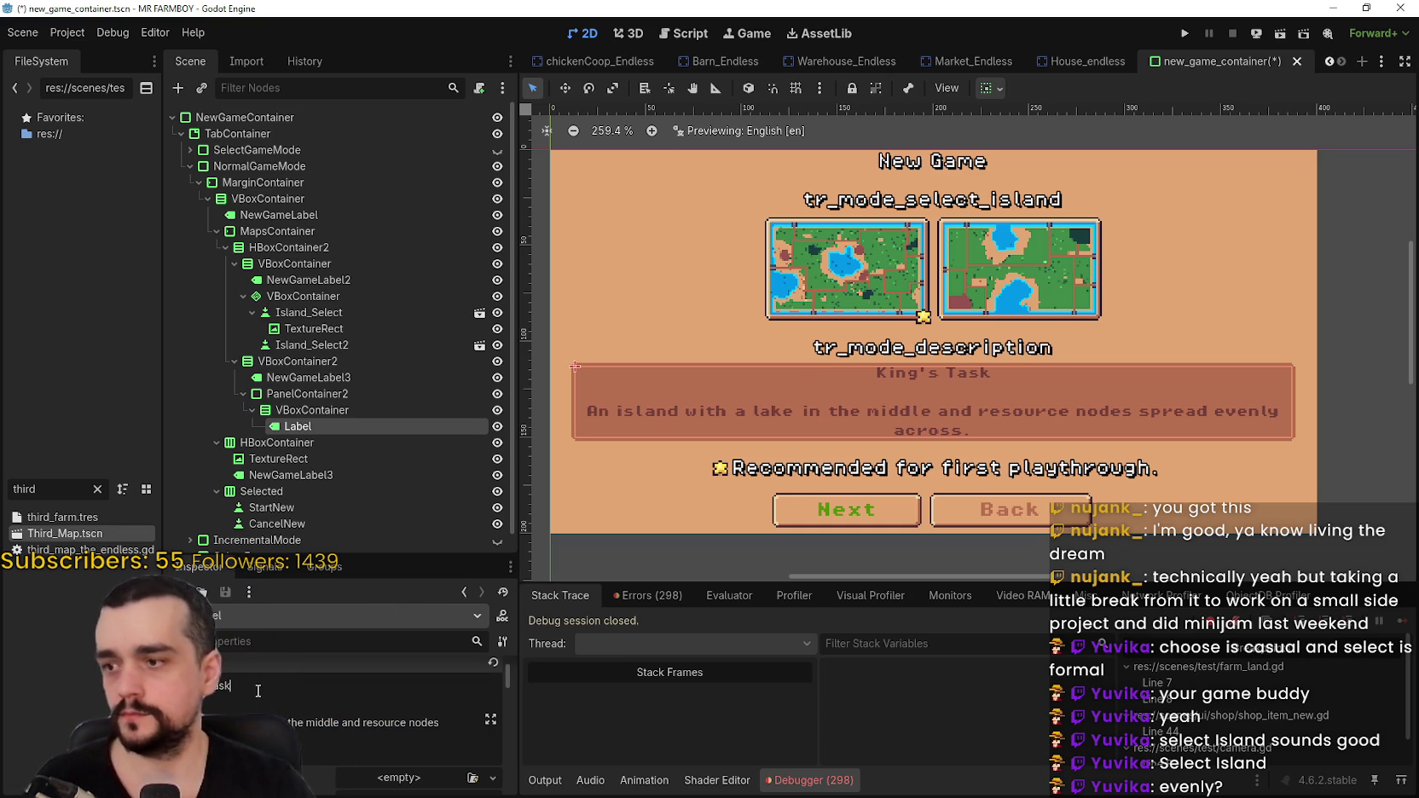
text( 2)
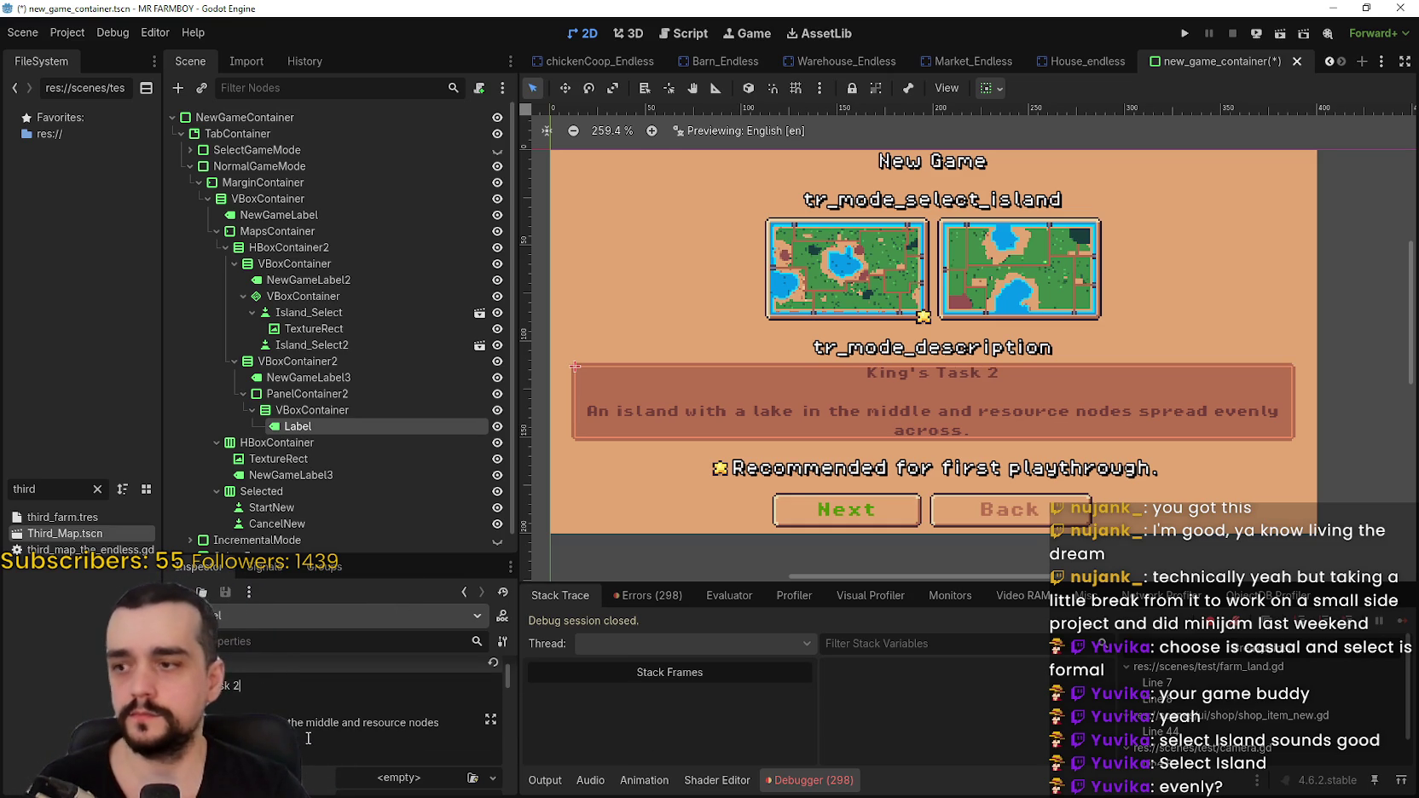
triple_click(305, 738)
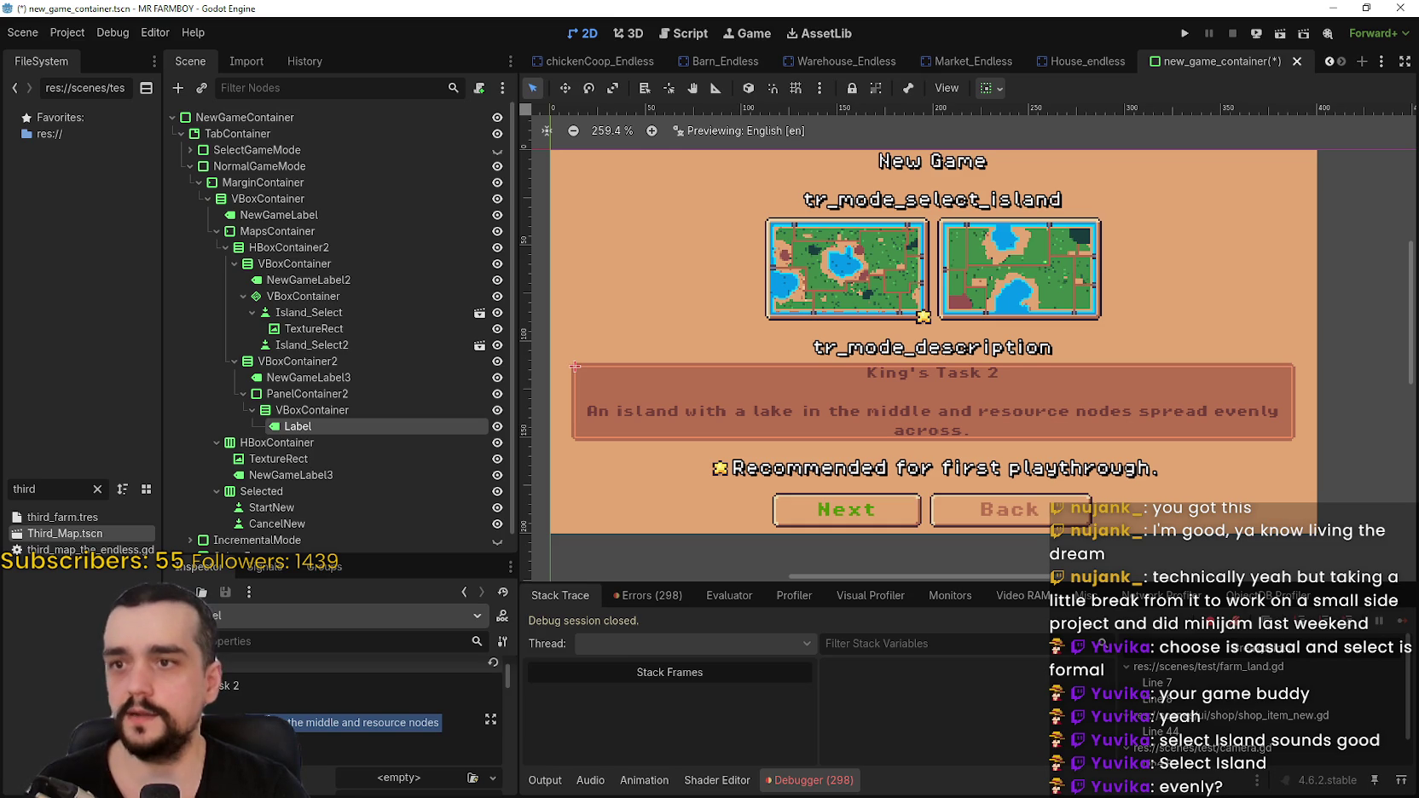
click(358, 722)
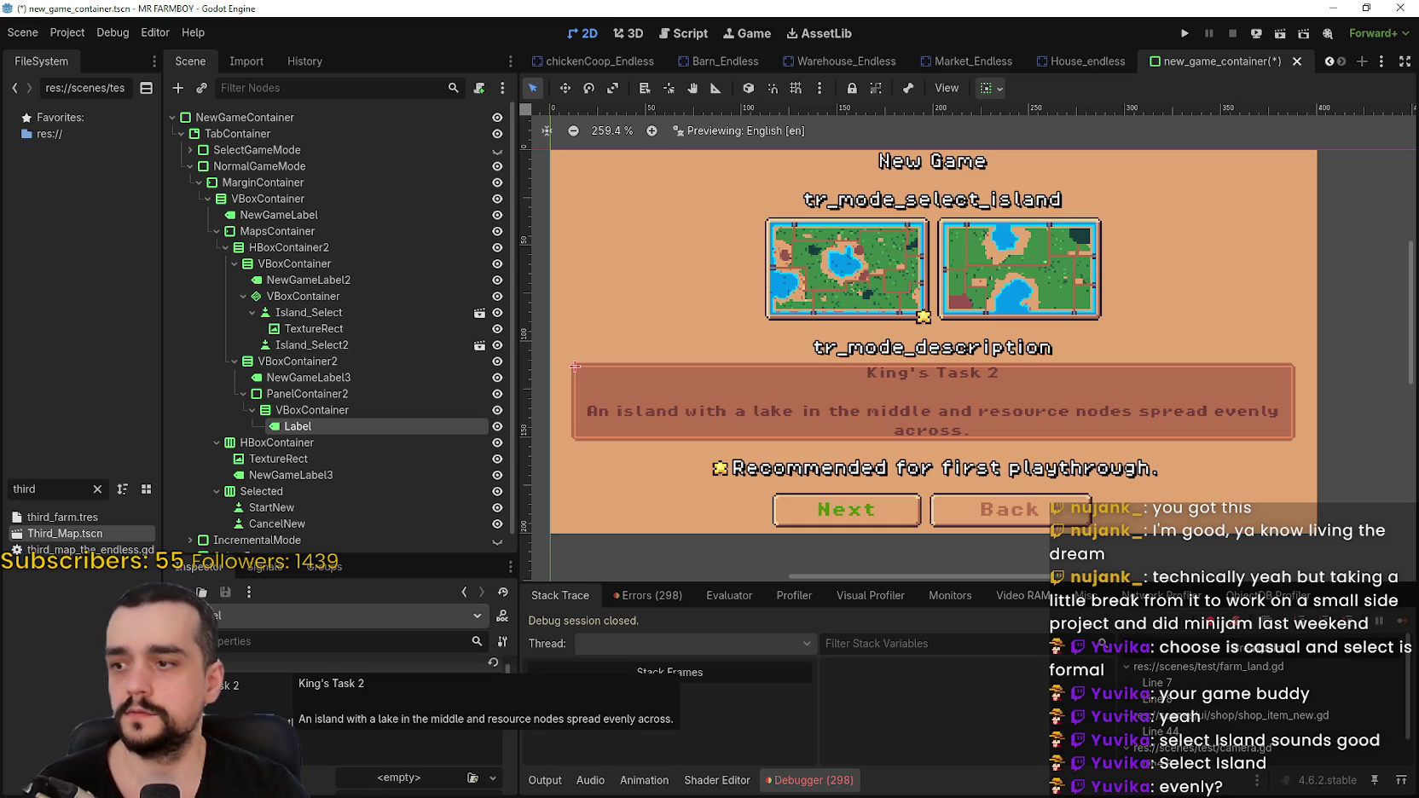
scroll(1027, 240, up, 4)
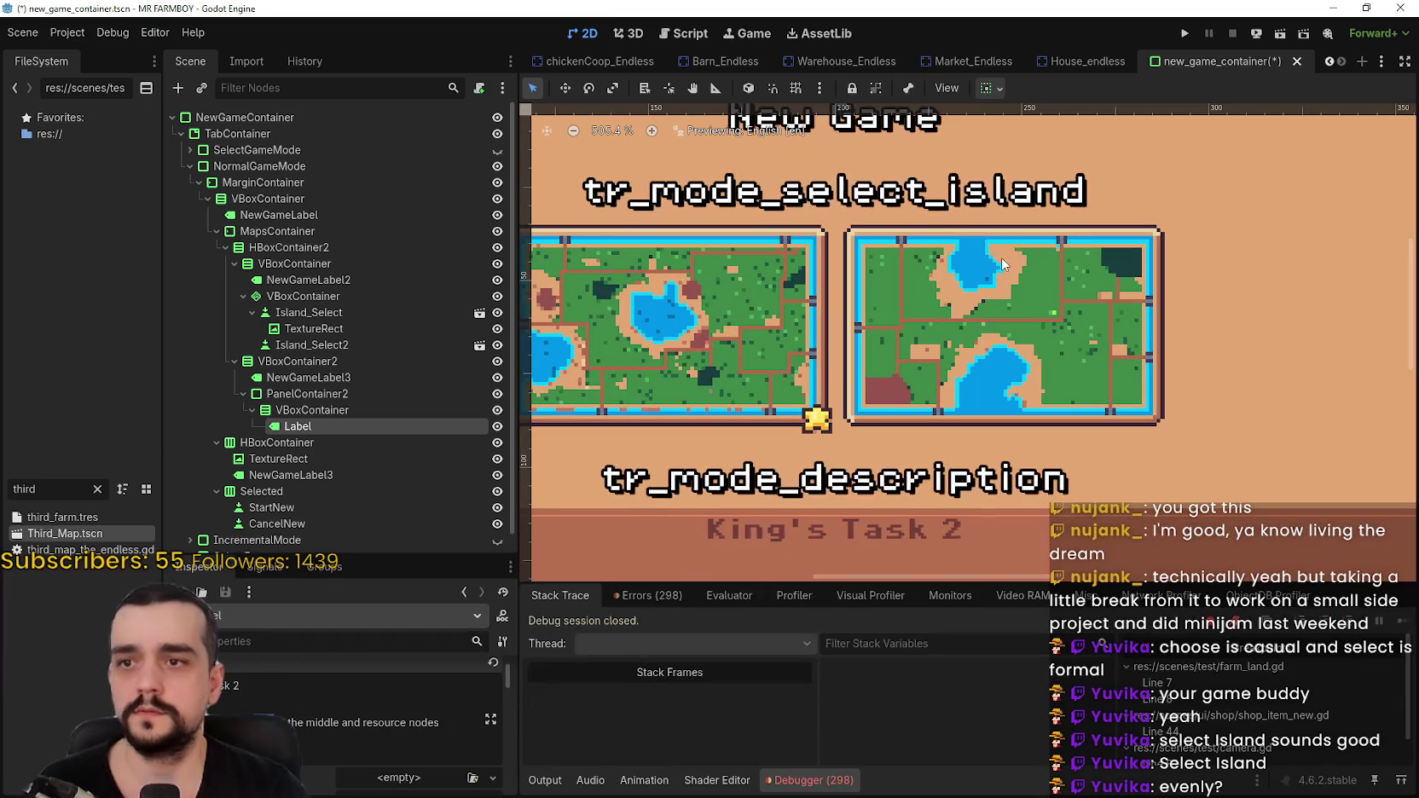
scroll(972, 331, down, 2)
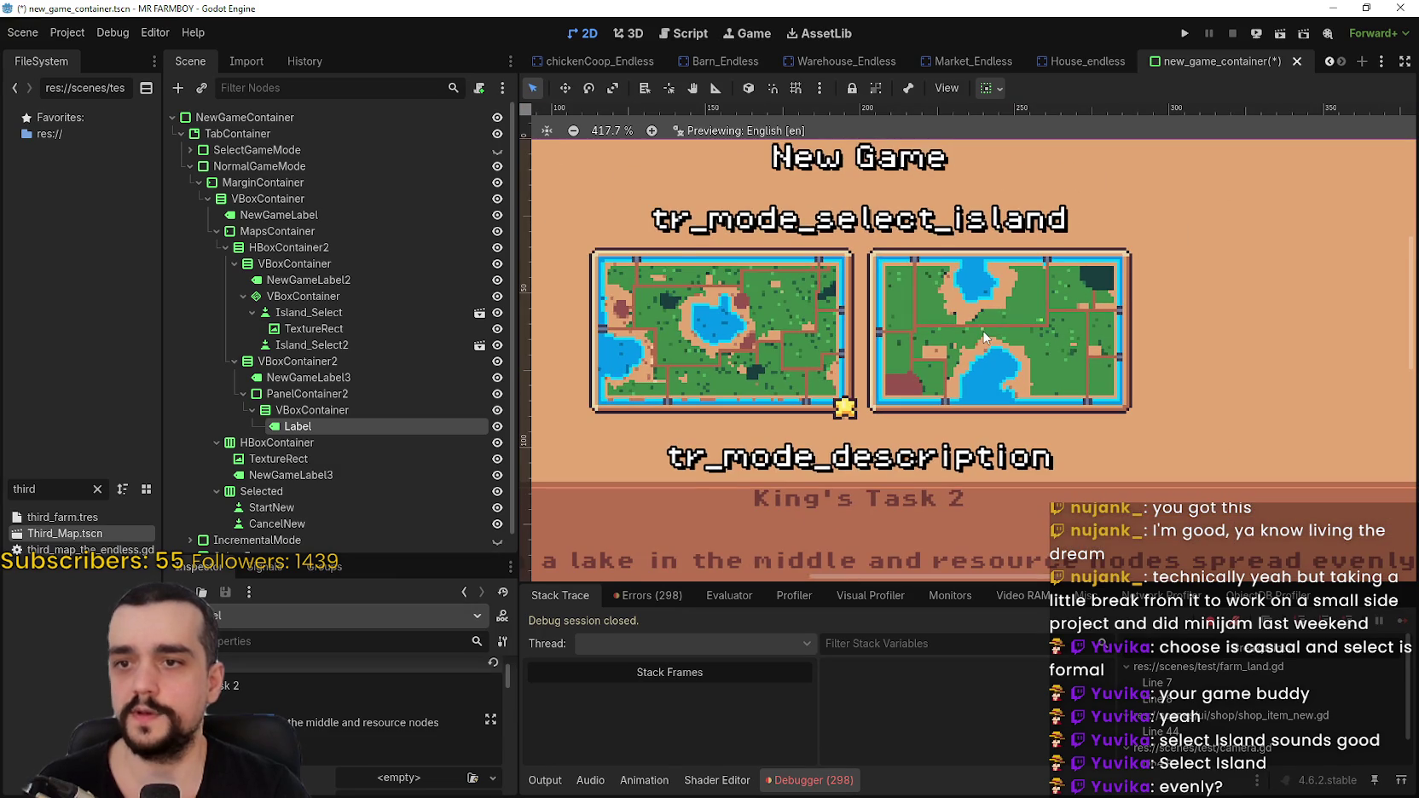
scroll(967, 294, down, 2)
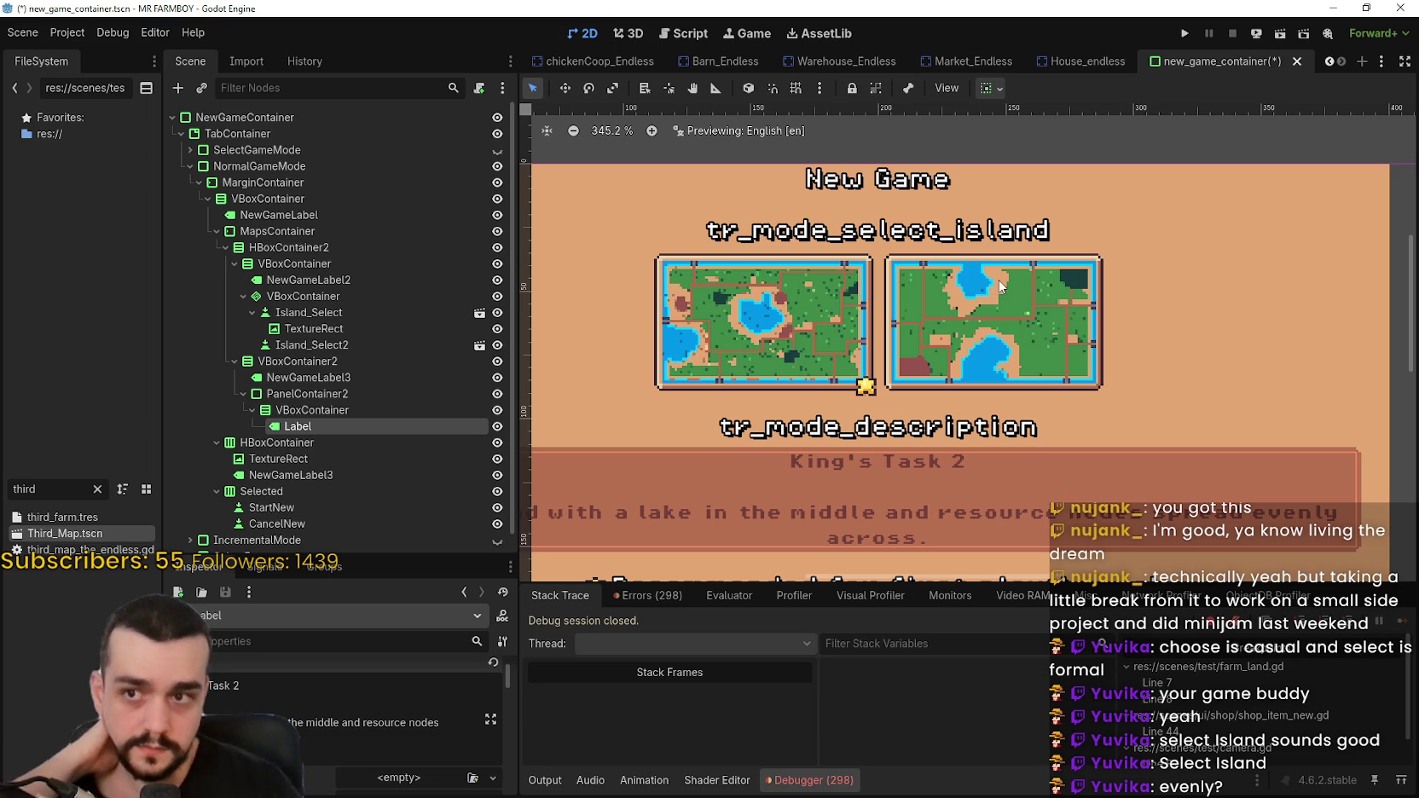
scroll(994, 280, down, 2)
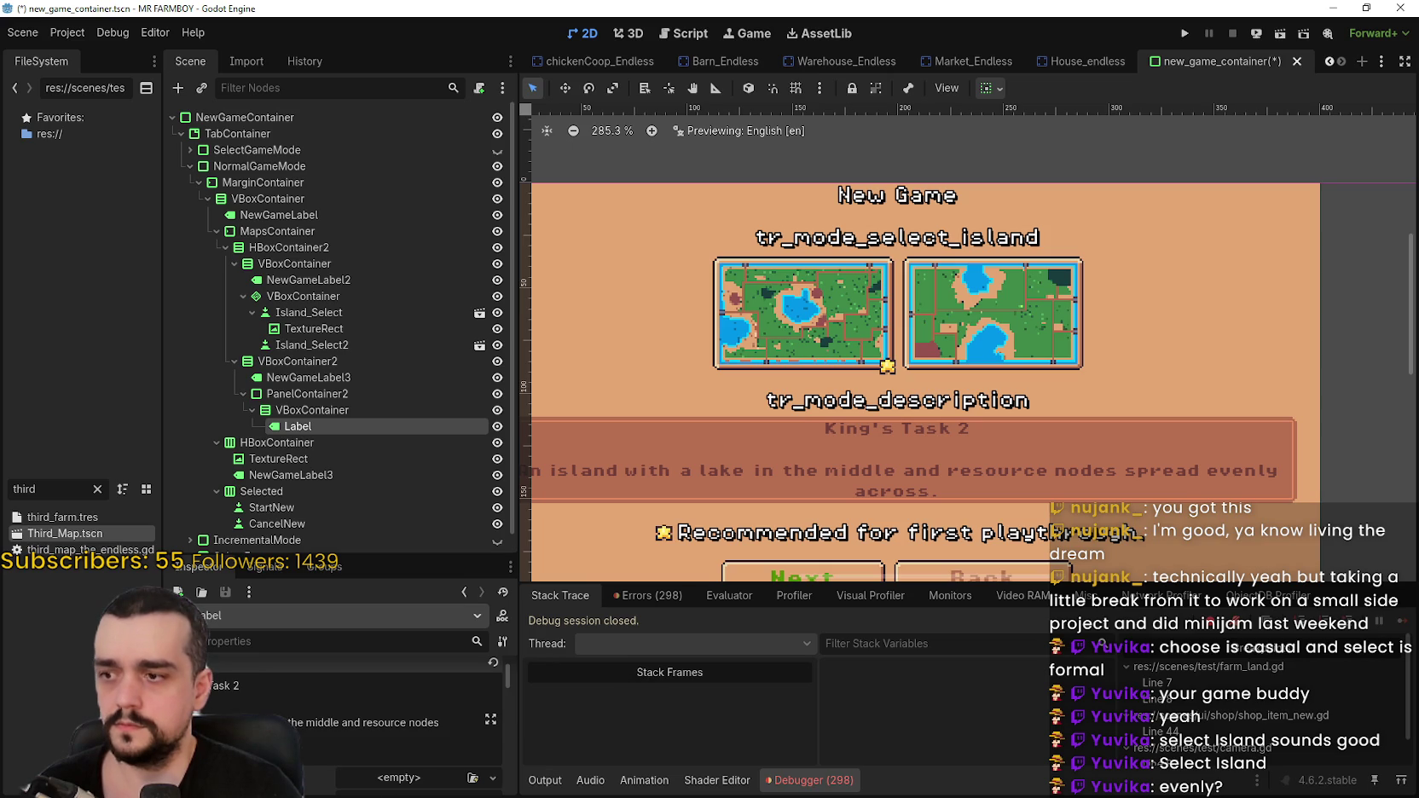
drag(256, 722, 339, 722)
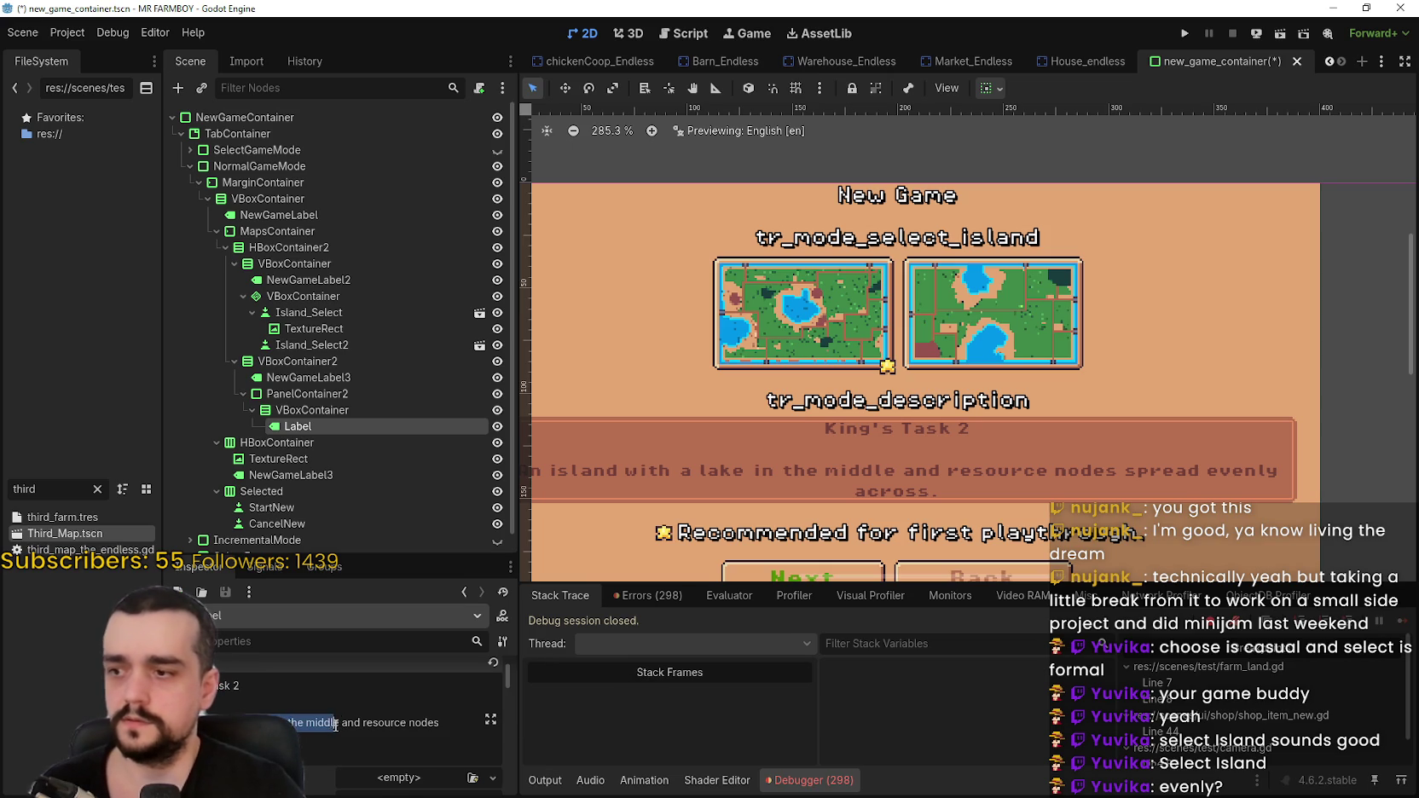
- Delete the lake wording, the stray 'and' and the extra space after 'with' in the description
key(BackSpace)
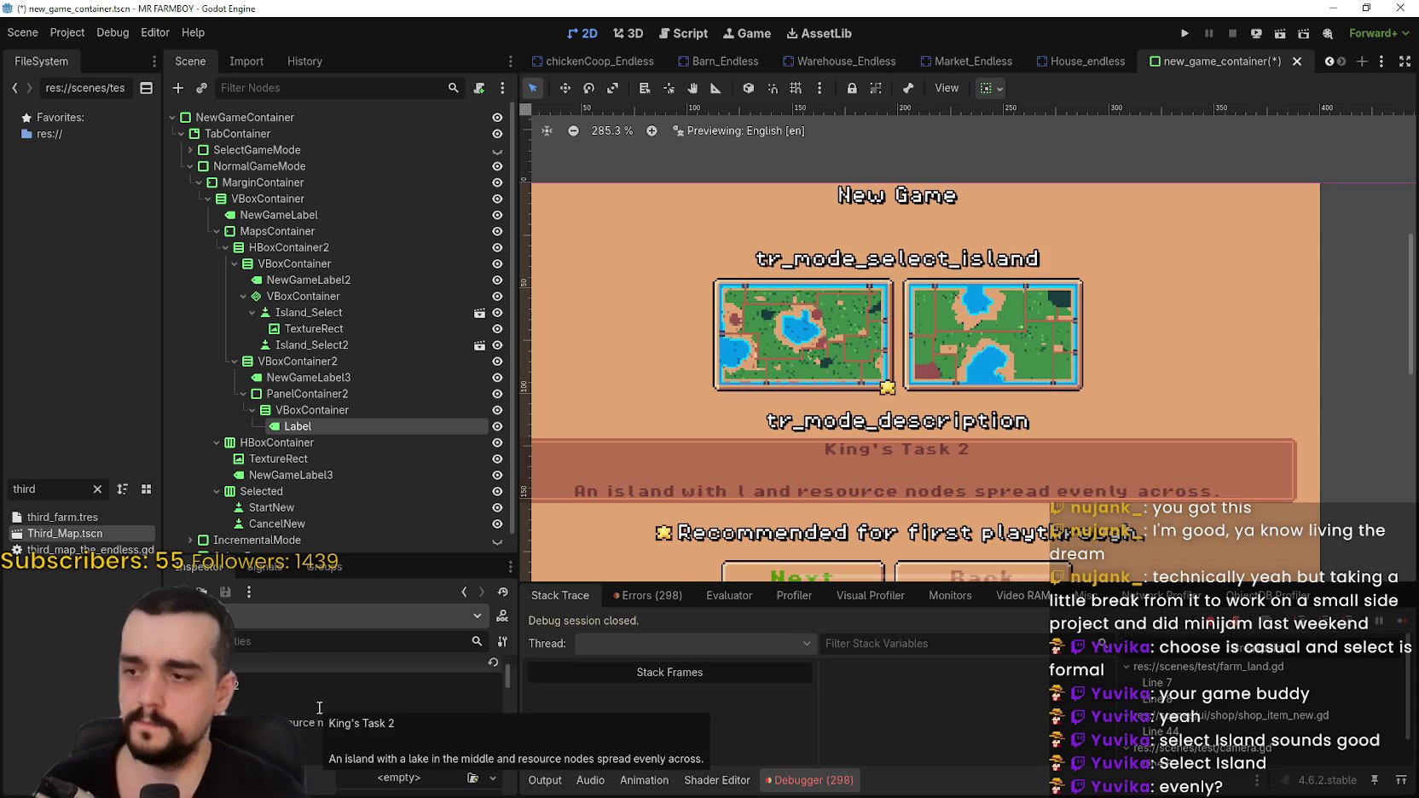
text(akes)
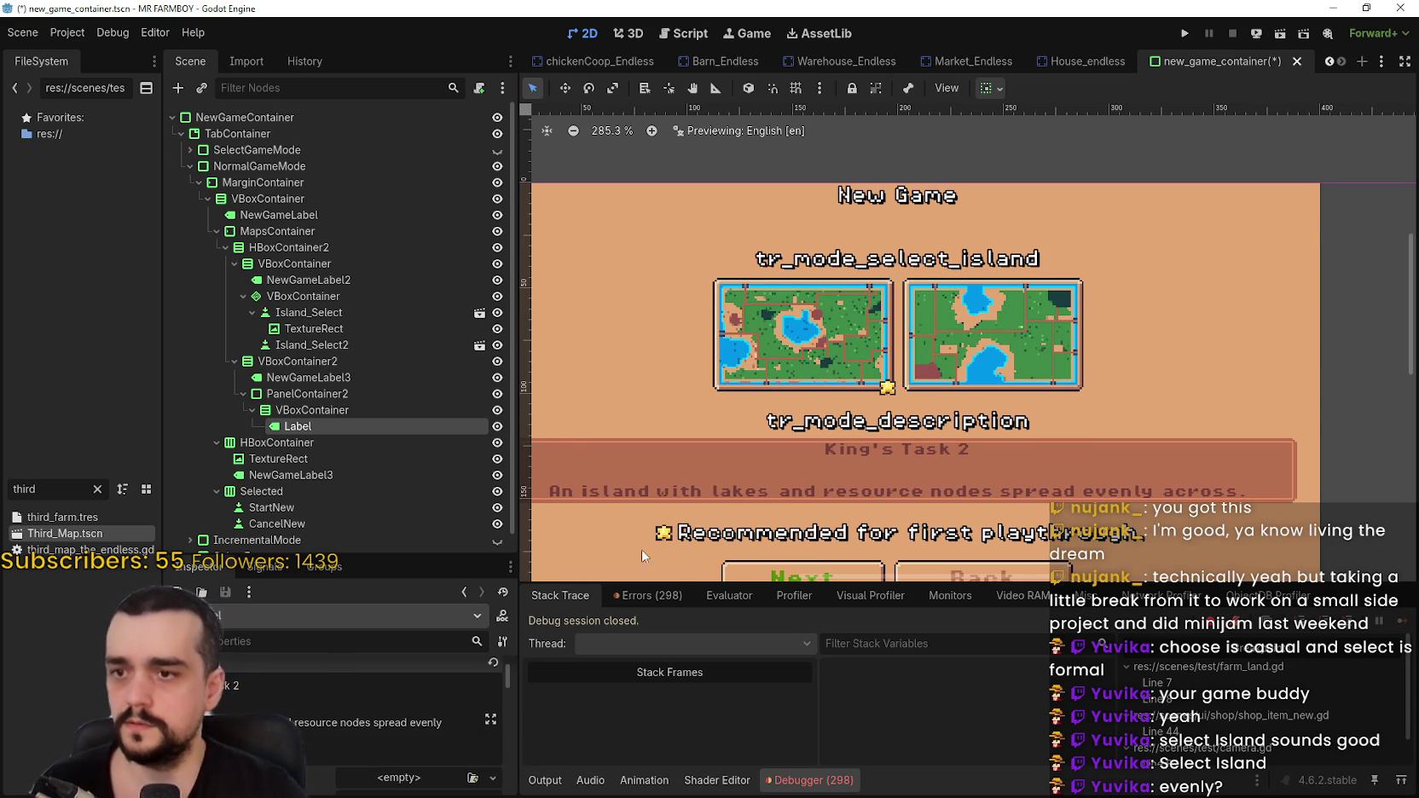
scroll(901, 440, down, 2)
scroll(900, 439, up, 1)
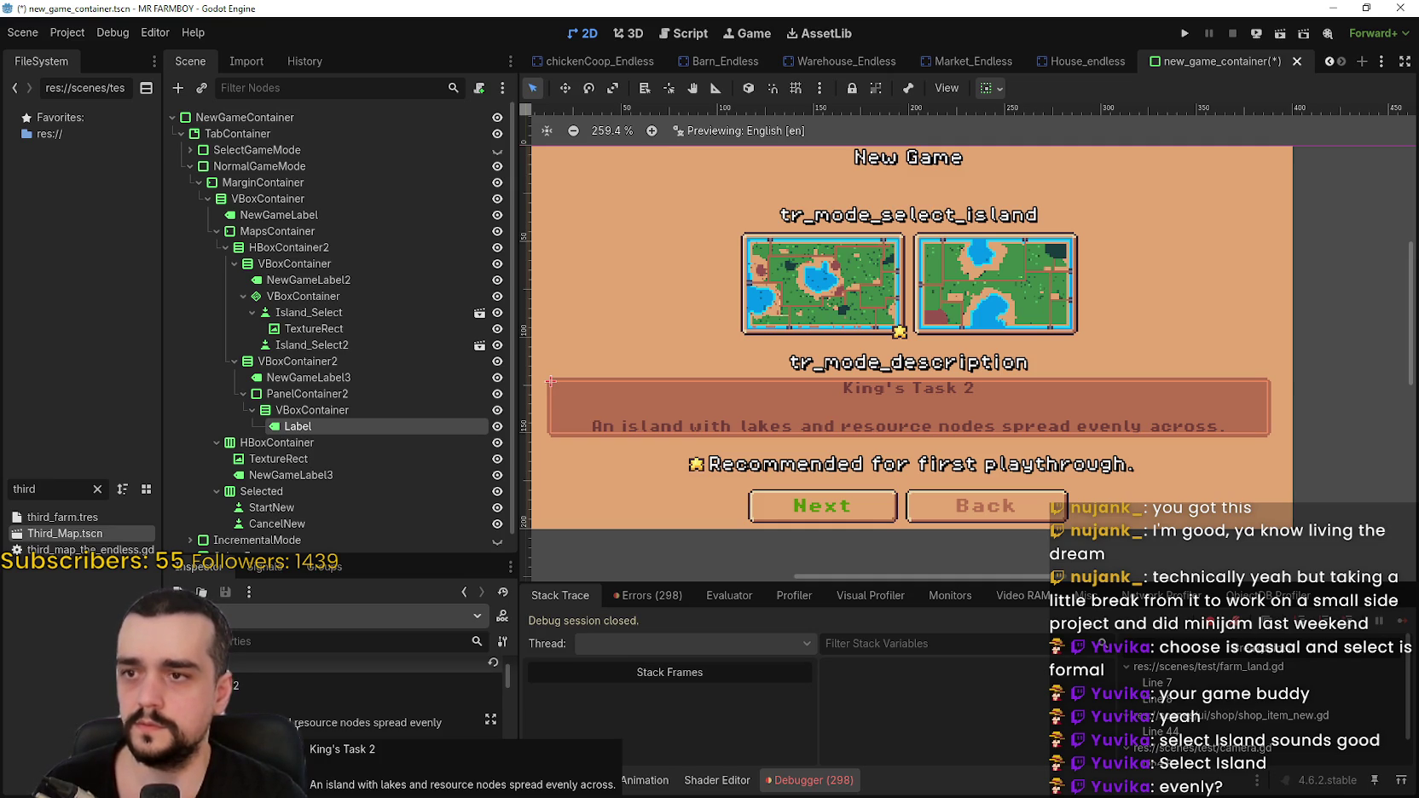
key(BackSpace)
key(BackSpace)
key(BackSpace)
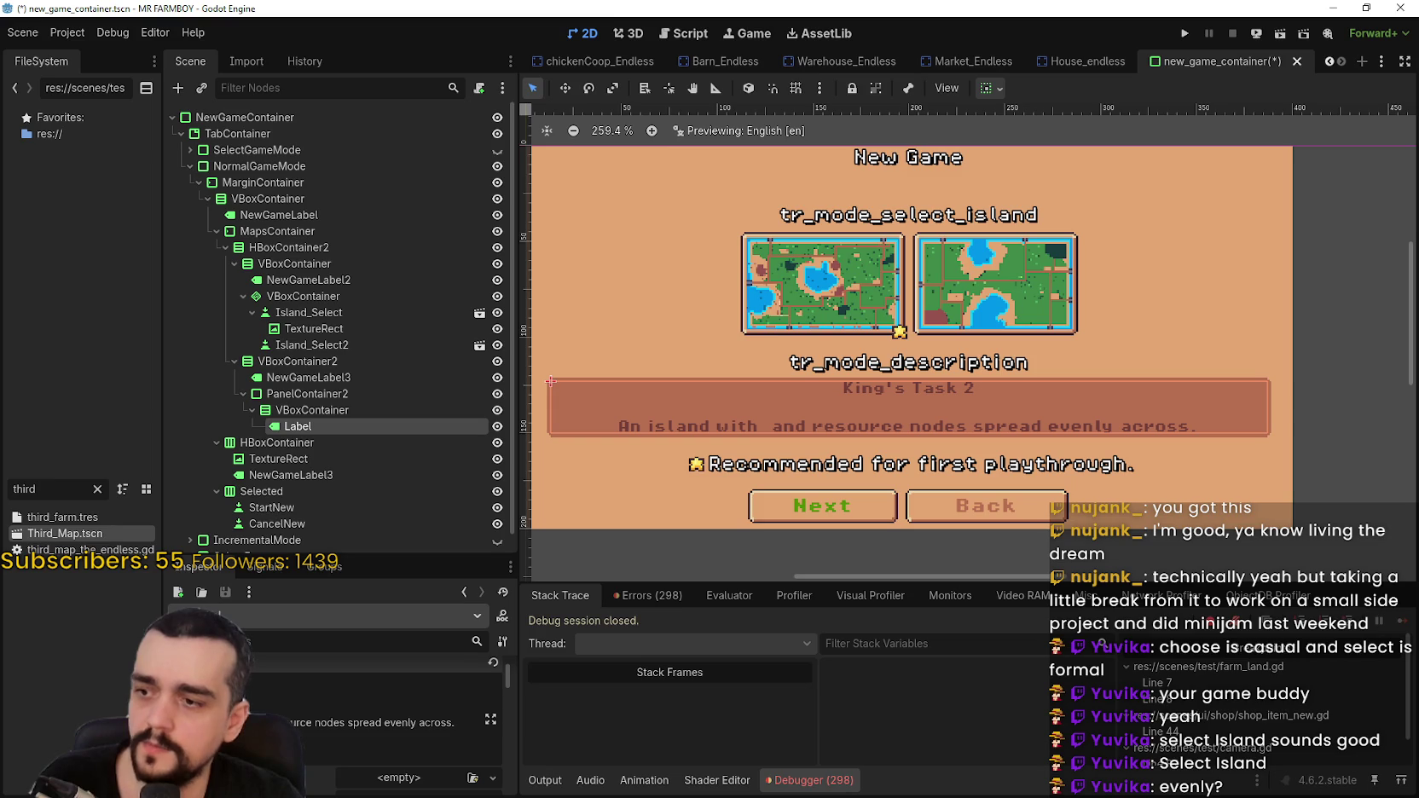
key(BackSpace)
key(BackSpace)
key(BackSpace)
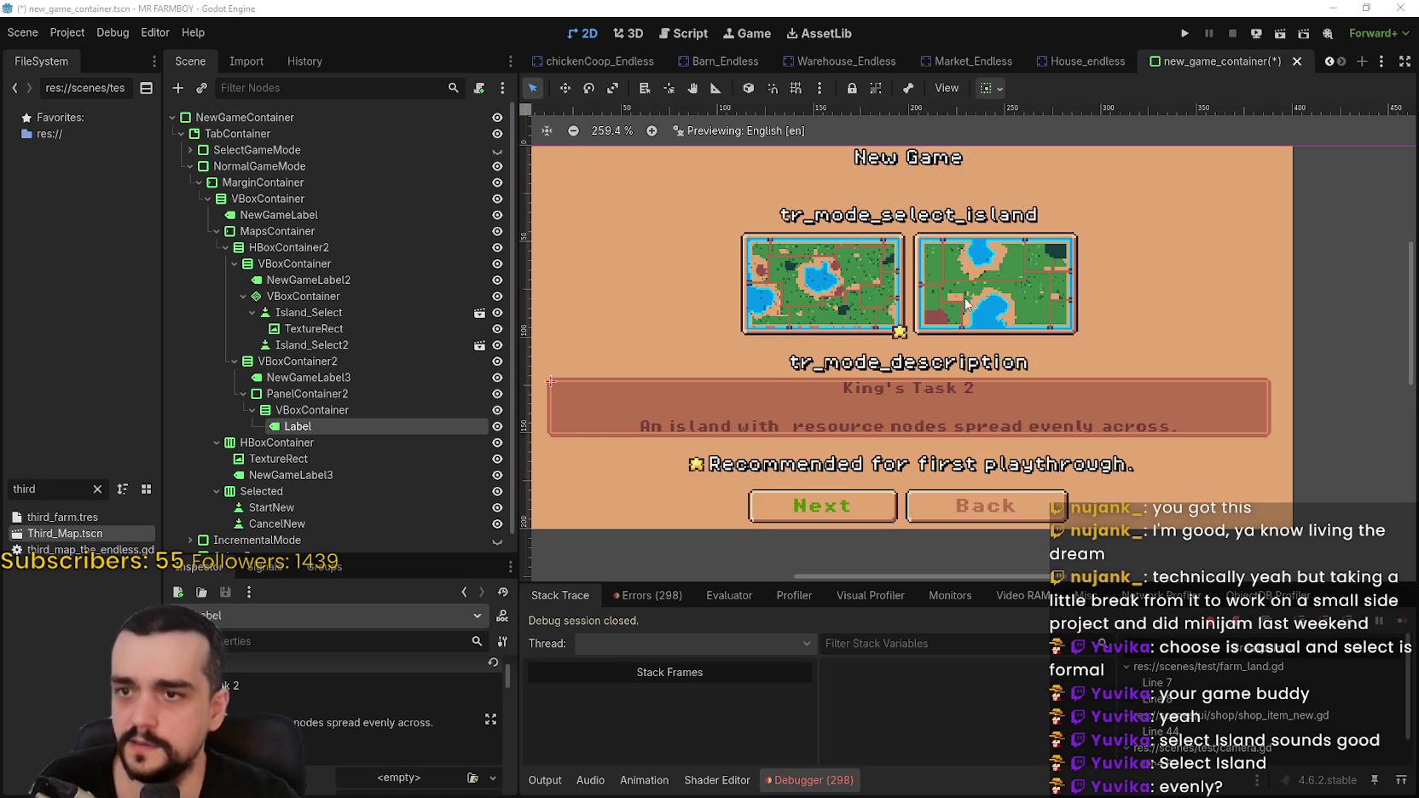
scroll(968, 290, up, 2)
scroll(968, 271, down, 1)
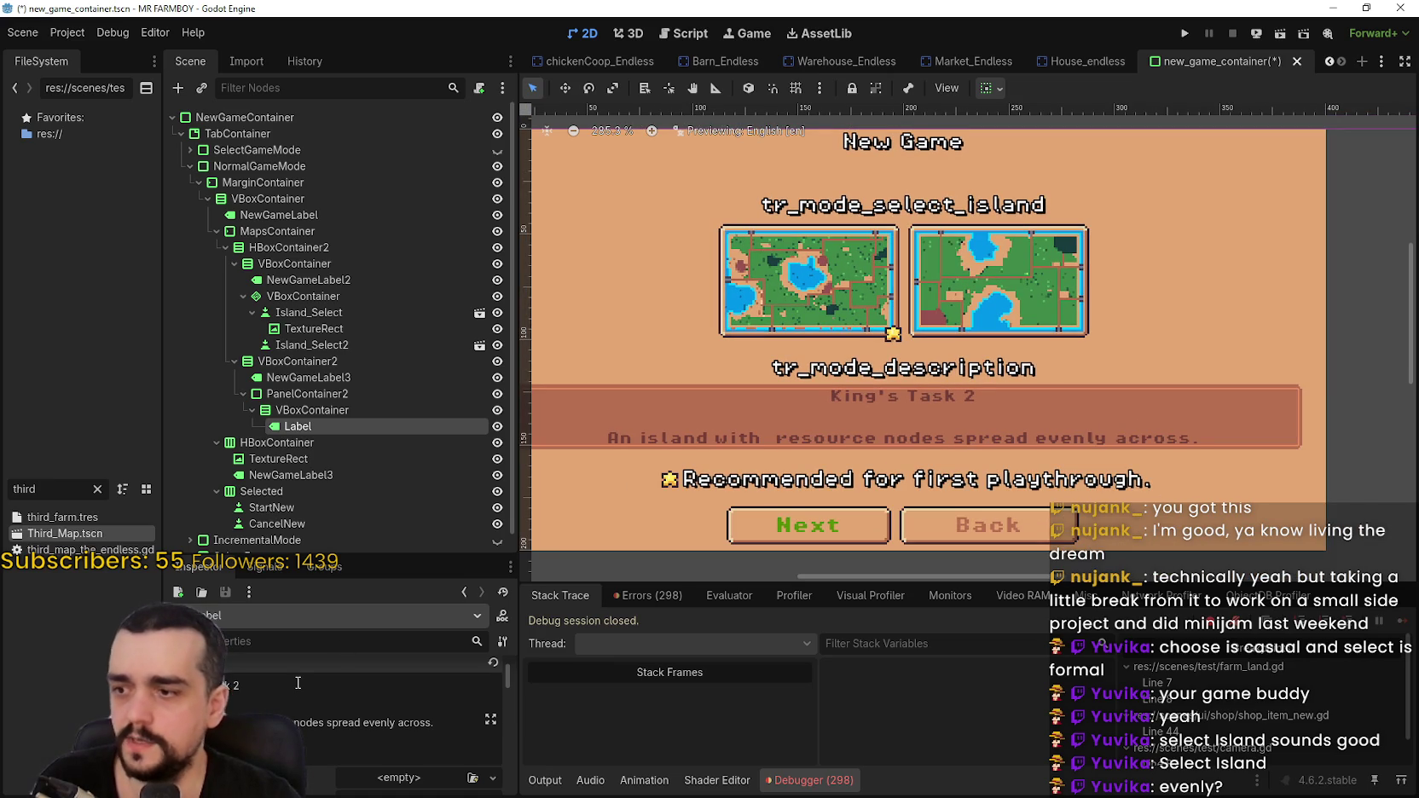
key(BackSpace)
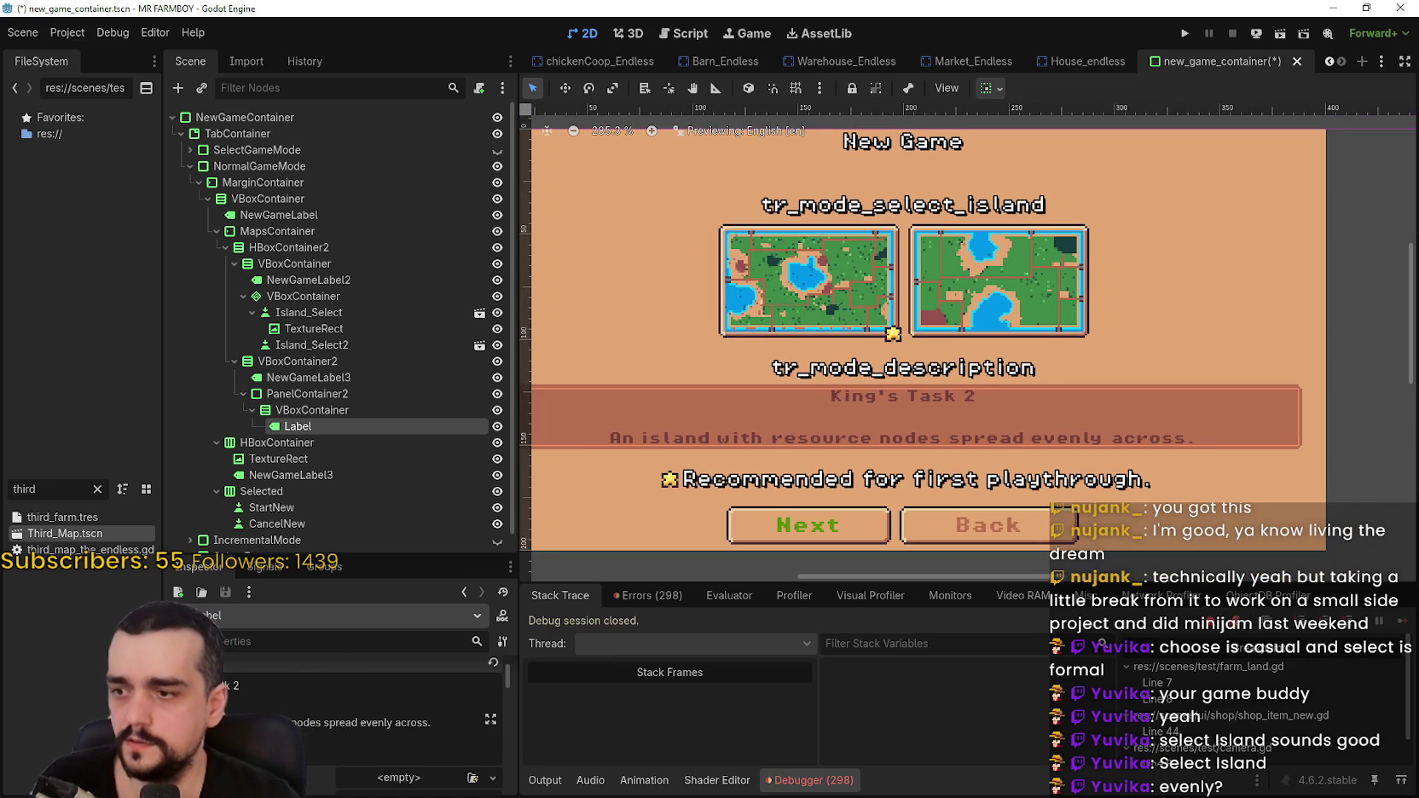
- Select the closing words 'spread evenly across.' in the King's Task 2 description
double_click(357, 721)
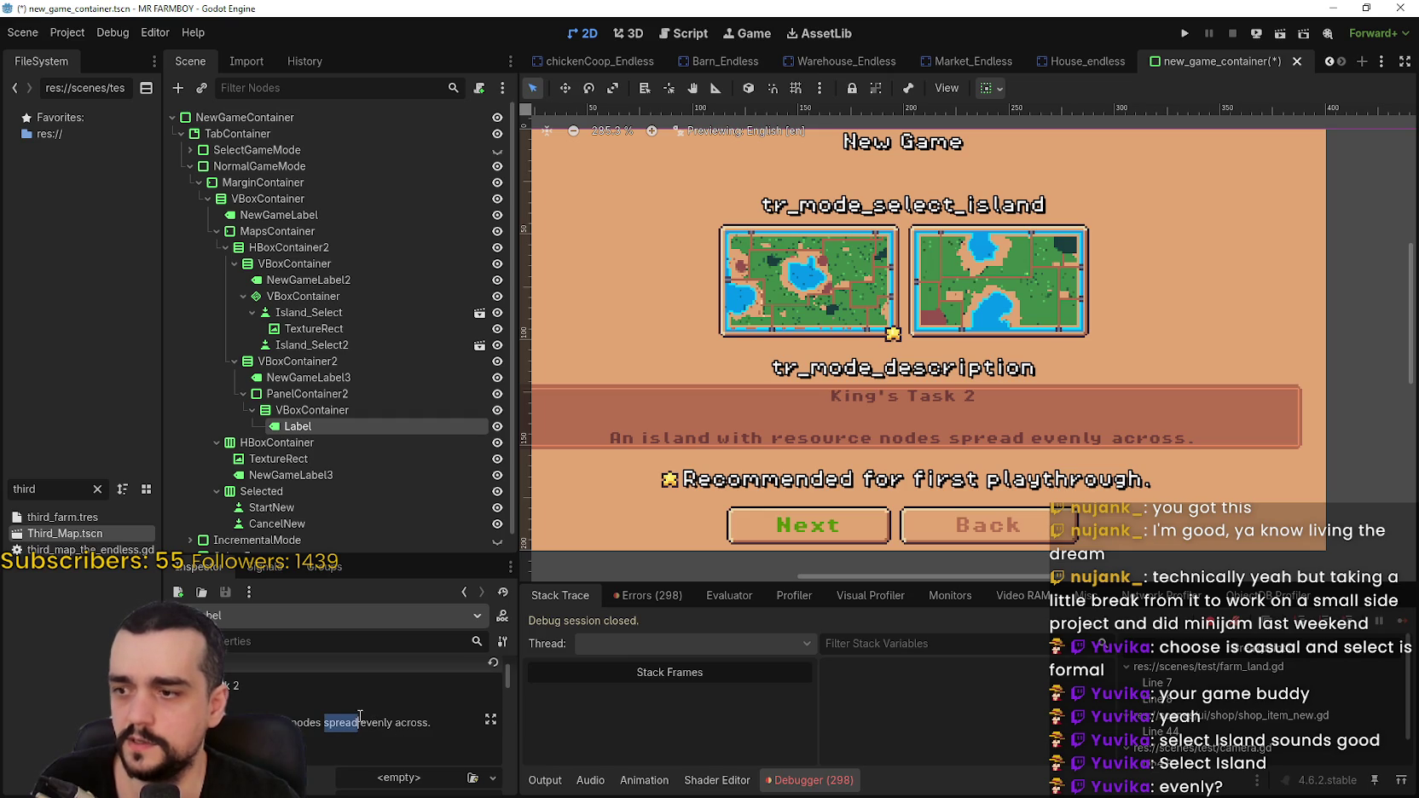
double_click(384, 722)
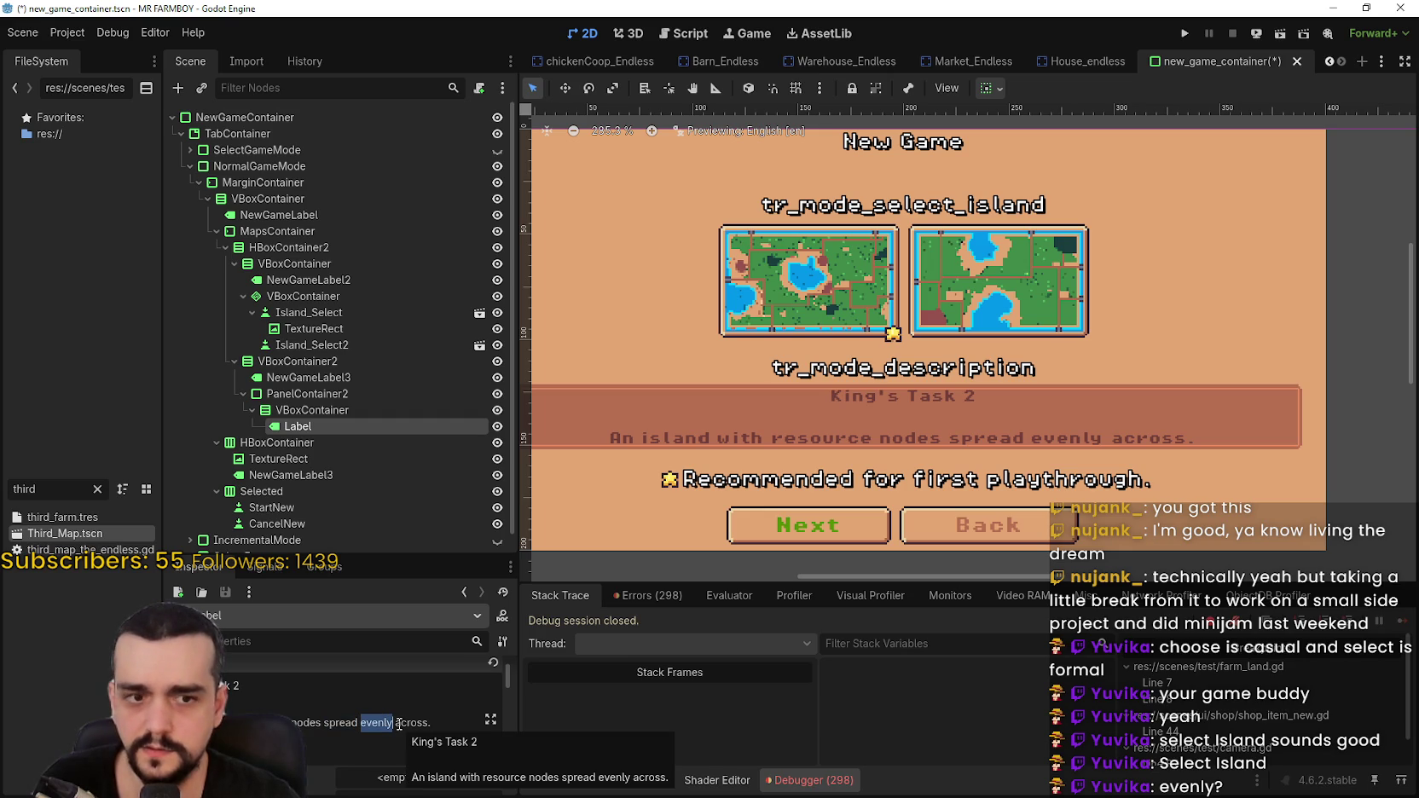
mouse_move(430, 722)
mouse_down()
mouse_move(329, 721)
mouse_move(359, 721)
mouse_up()
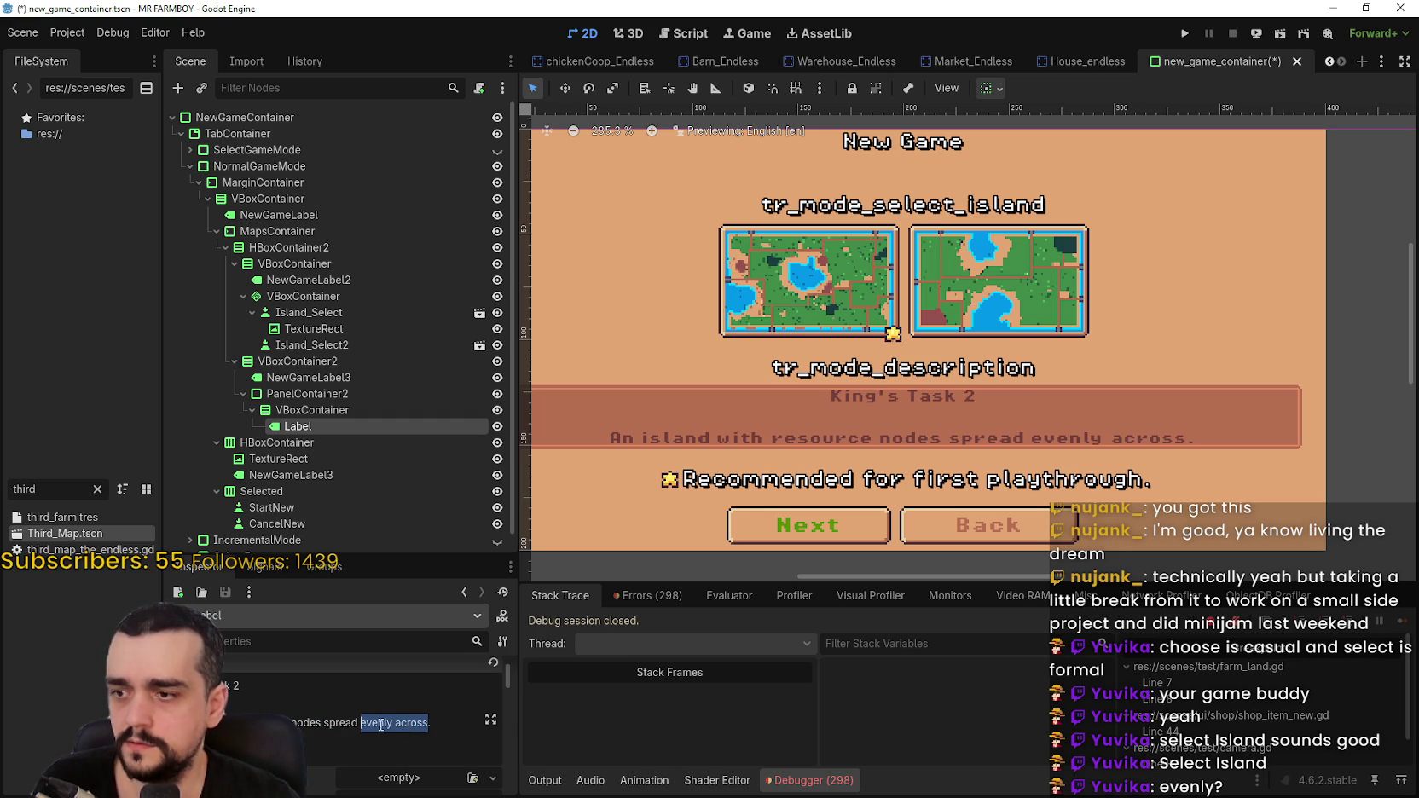
double_click(385, 723)
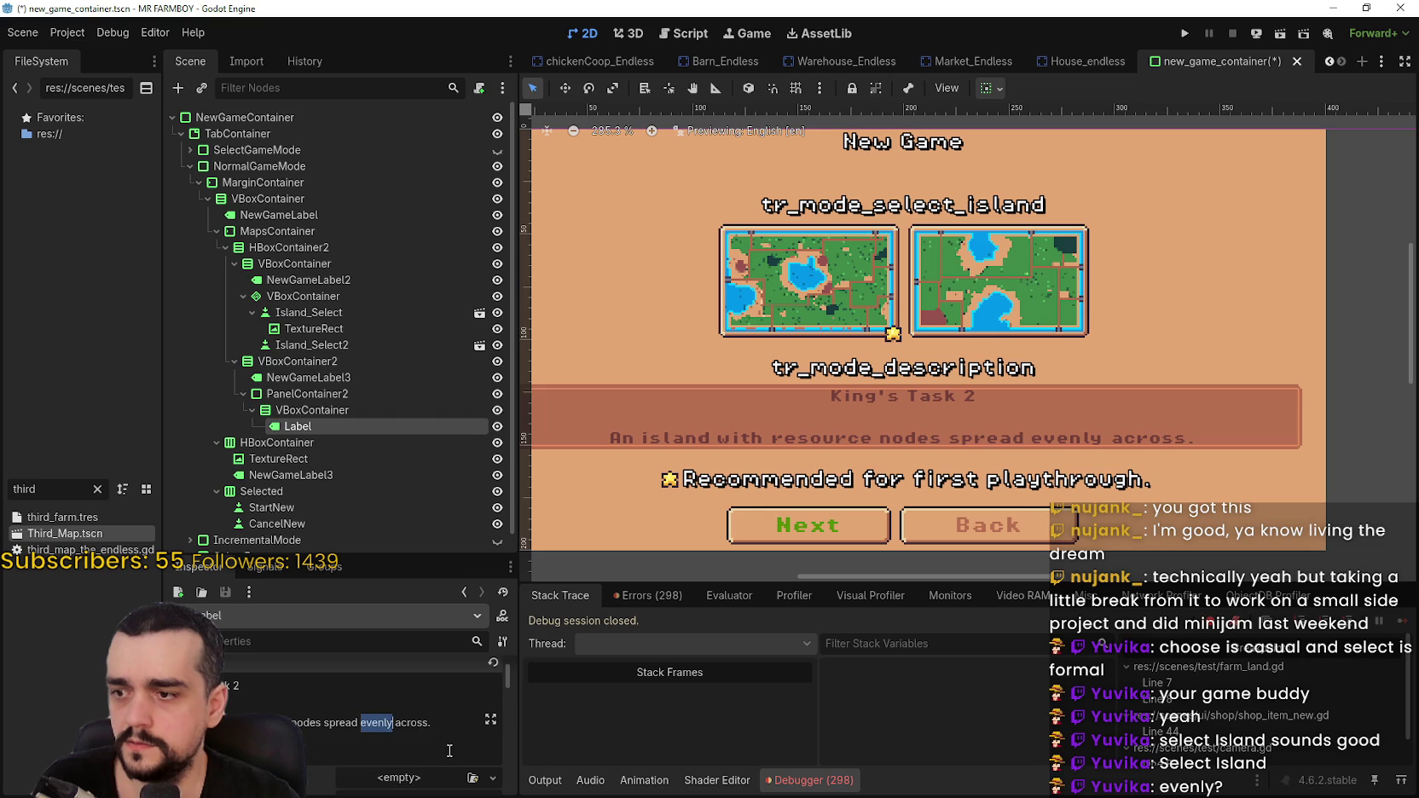
double_click(411, 723)
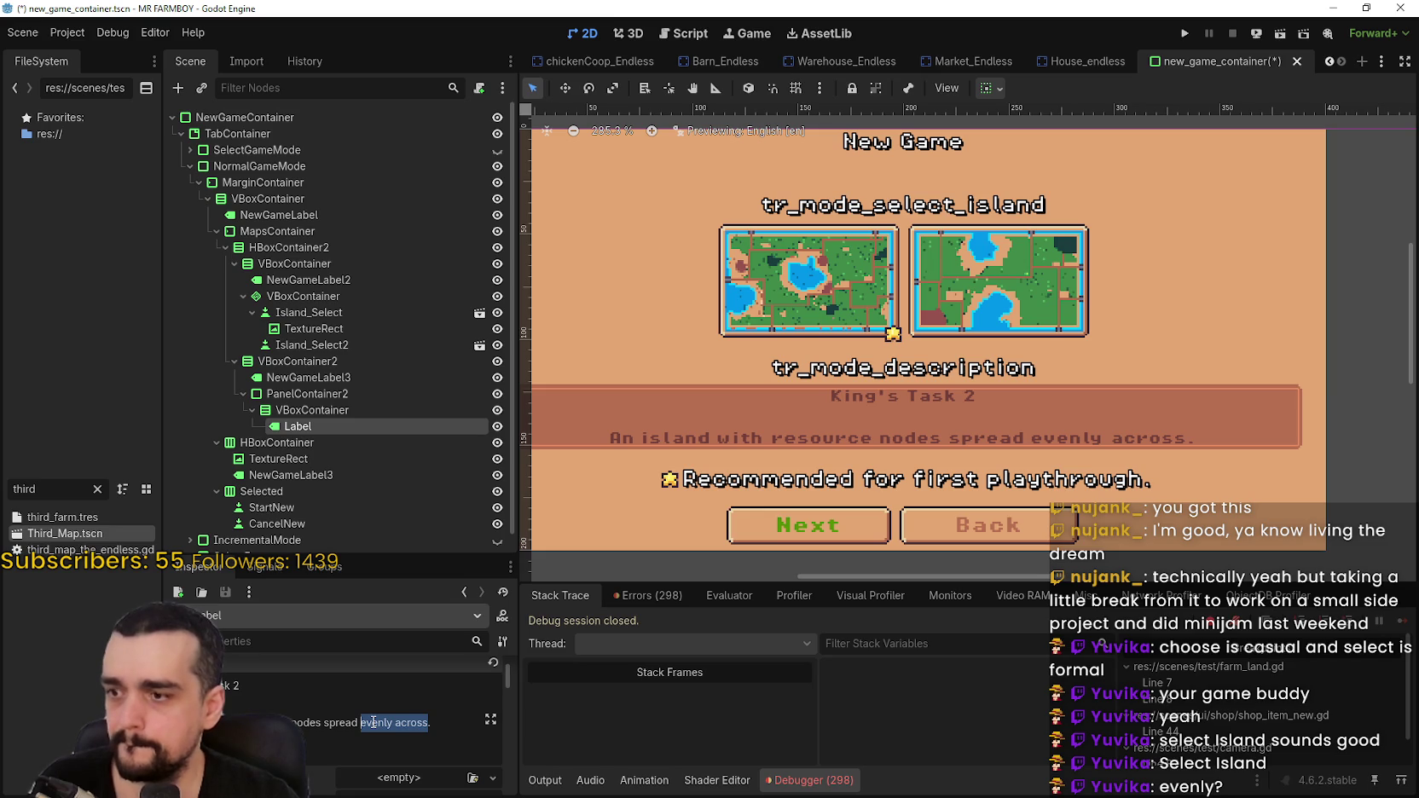
double_click(339, 722)
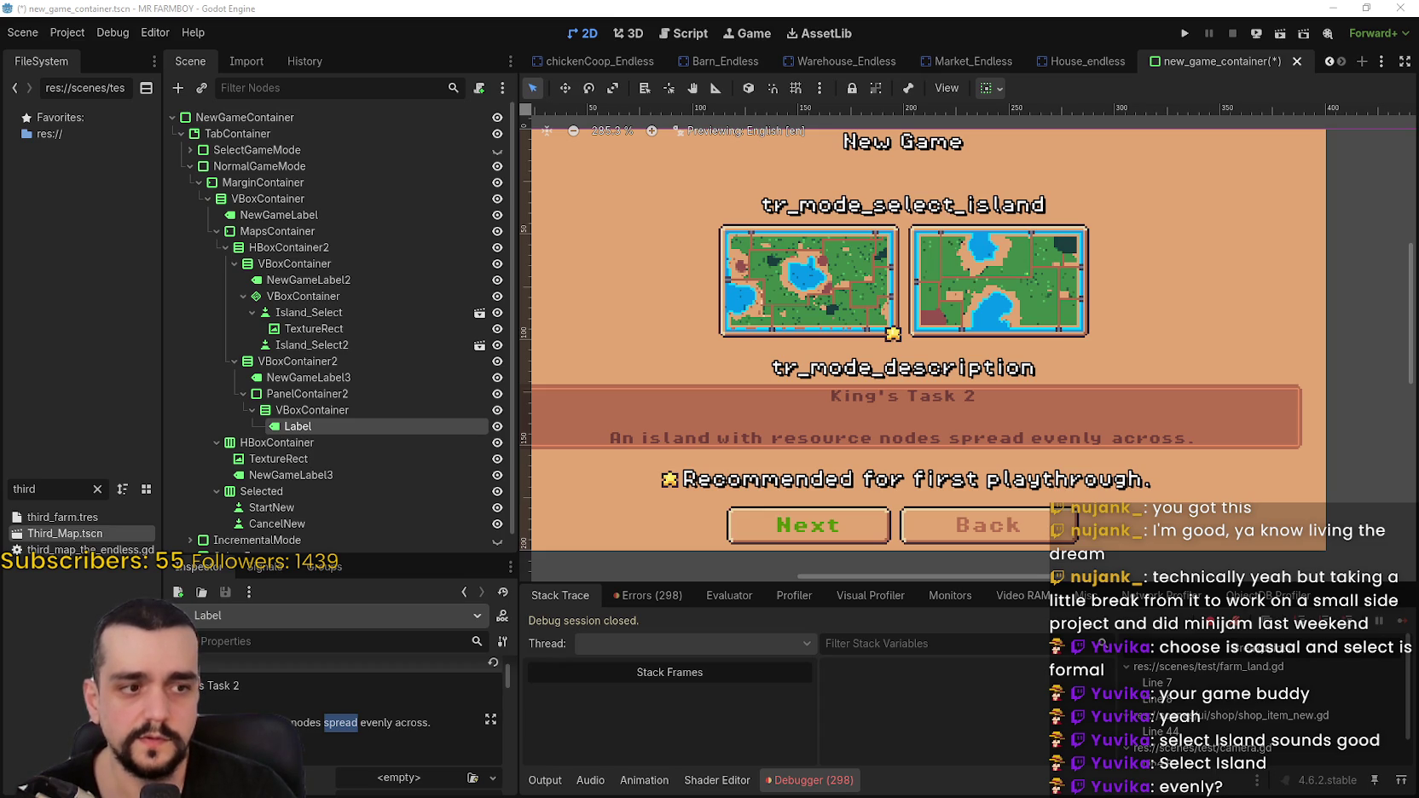
scroll(1072, 205, up, 4)
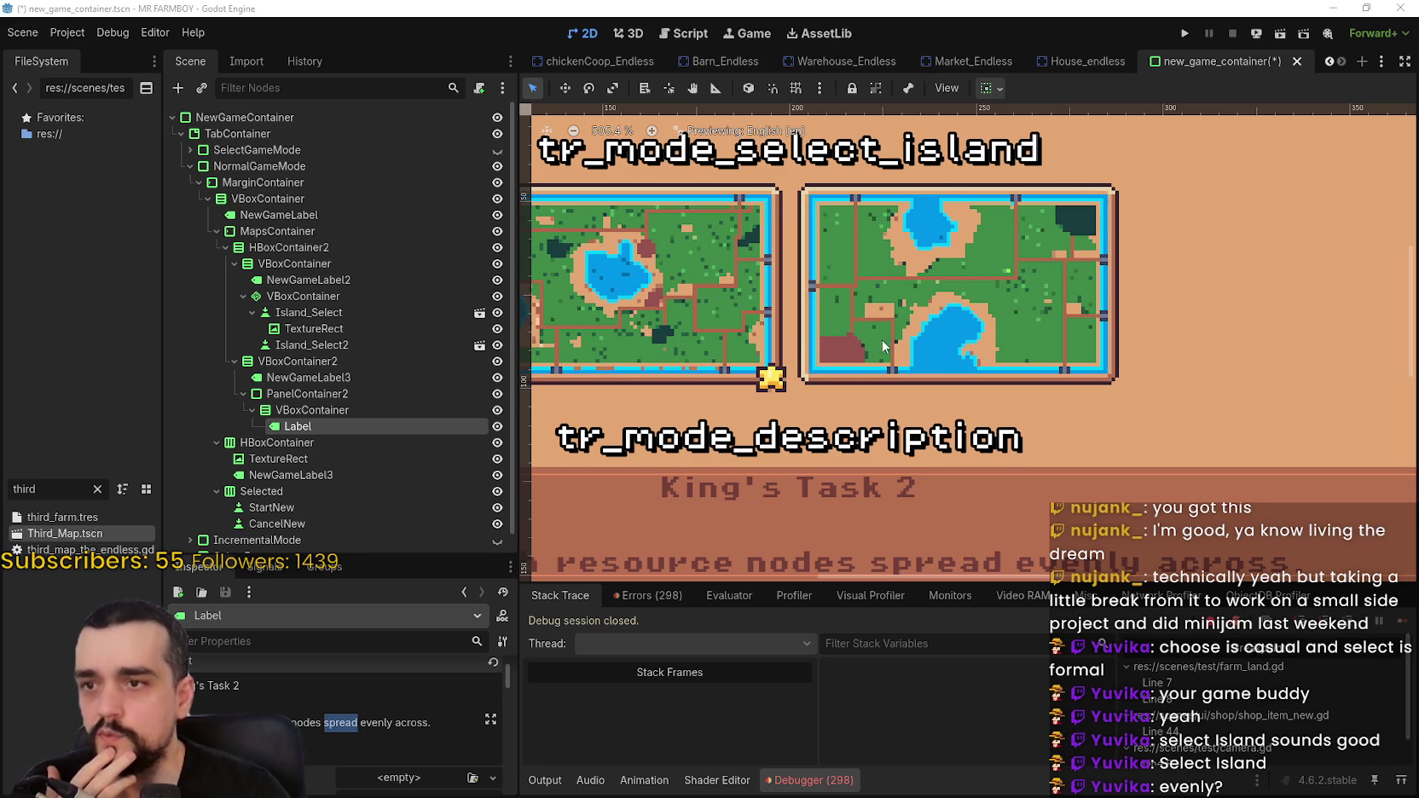
scroll(854, 337, up, 1)
scroll(851, 344, down, 1)
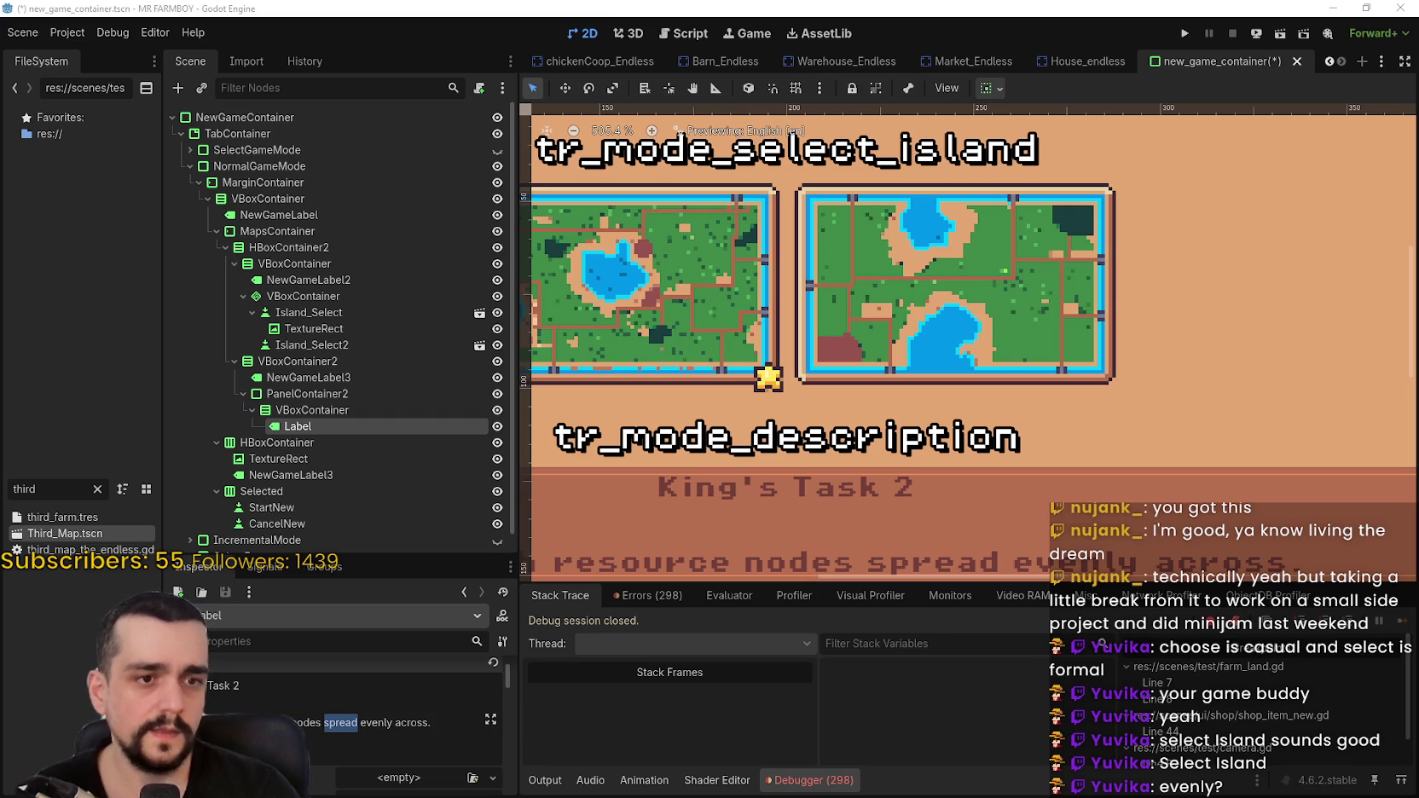
- Undo the last Text edit to start rewriting the ending as 'concentrated top right and bottom left.'
key(ctrl+z)
key(ctrl+z)
scroll(1041, 423, down, 6)
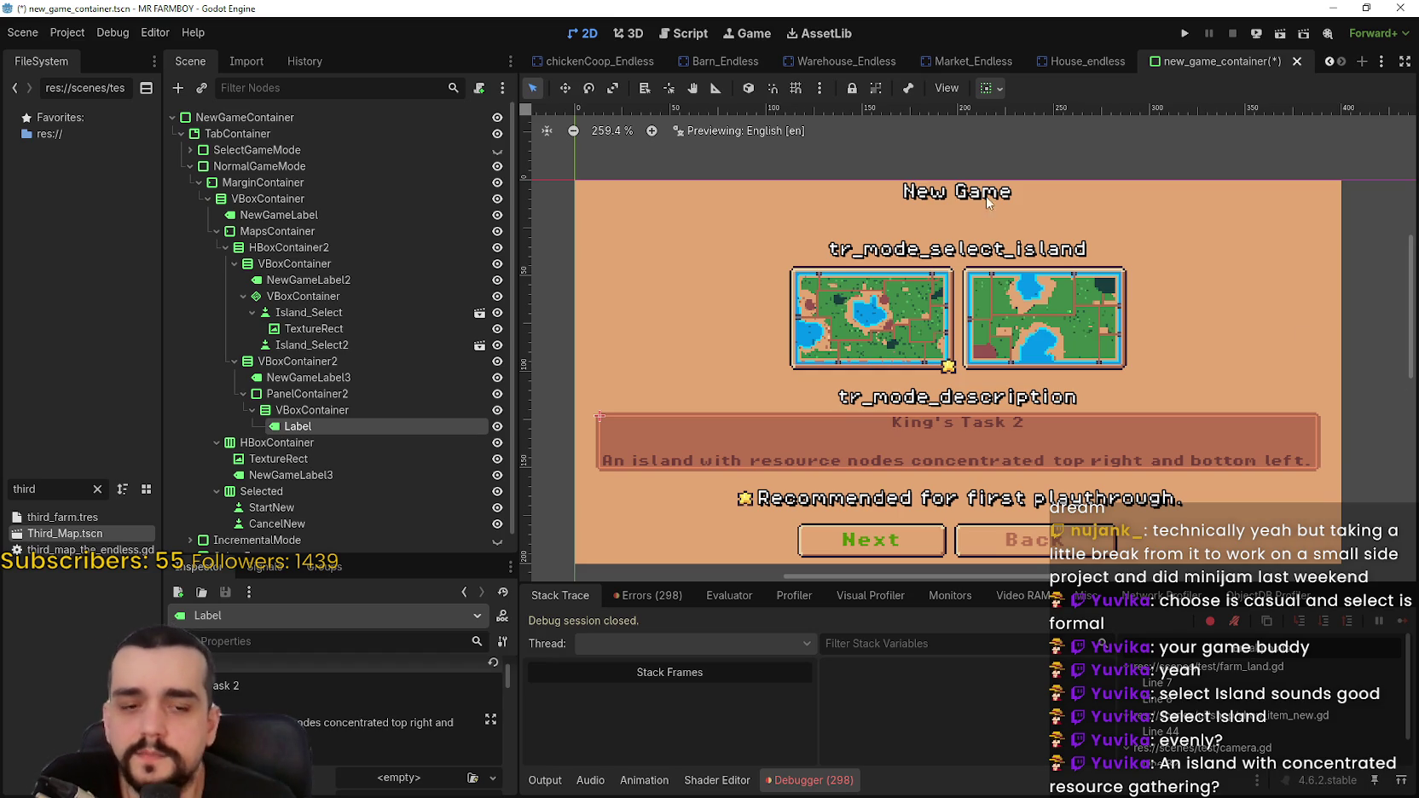
scroll(934, 372, up, 5)
scroll(934, 372, up, 2)
scroll(980, 341, down, 4)
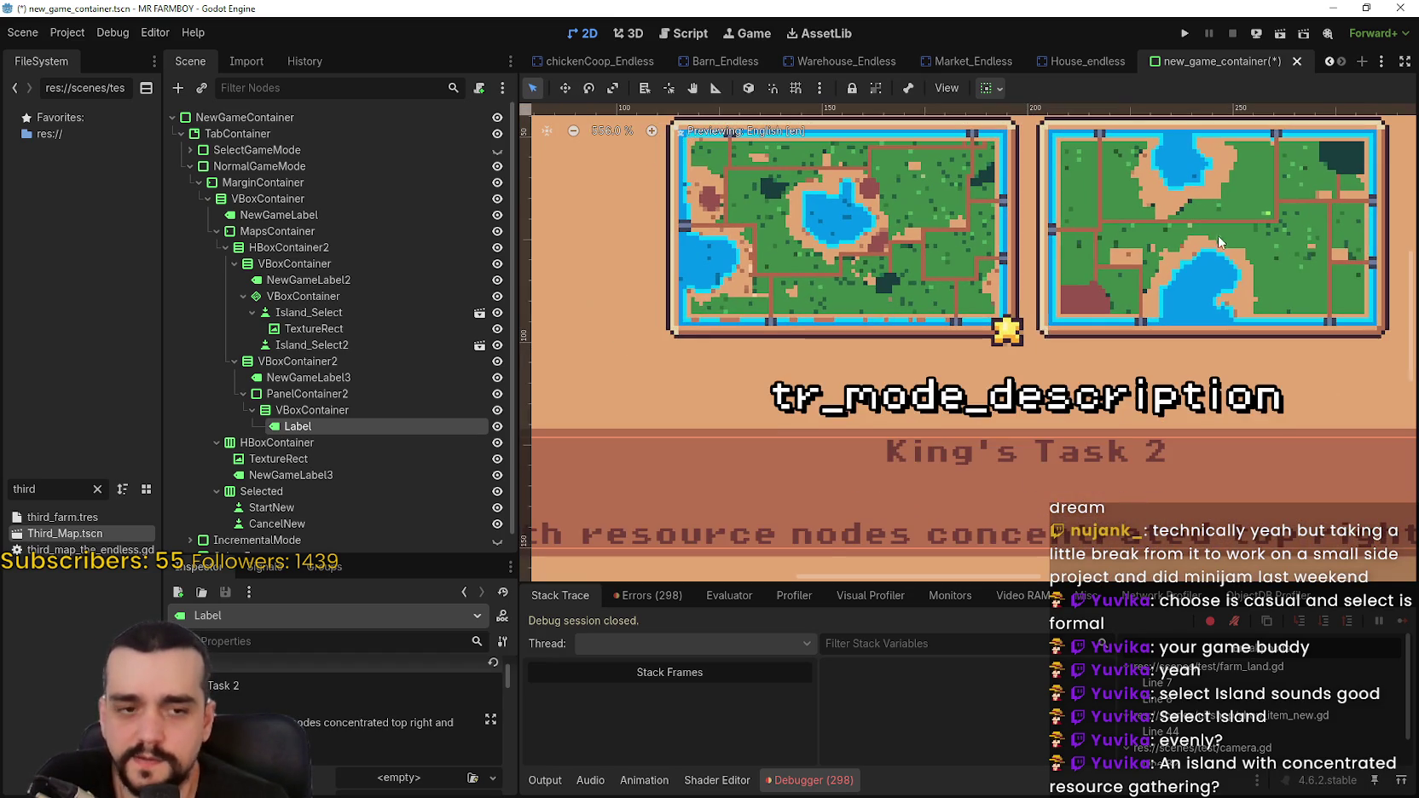
scroll(1127, 278, up, 1)
scroll(1264, 173, up, 4)
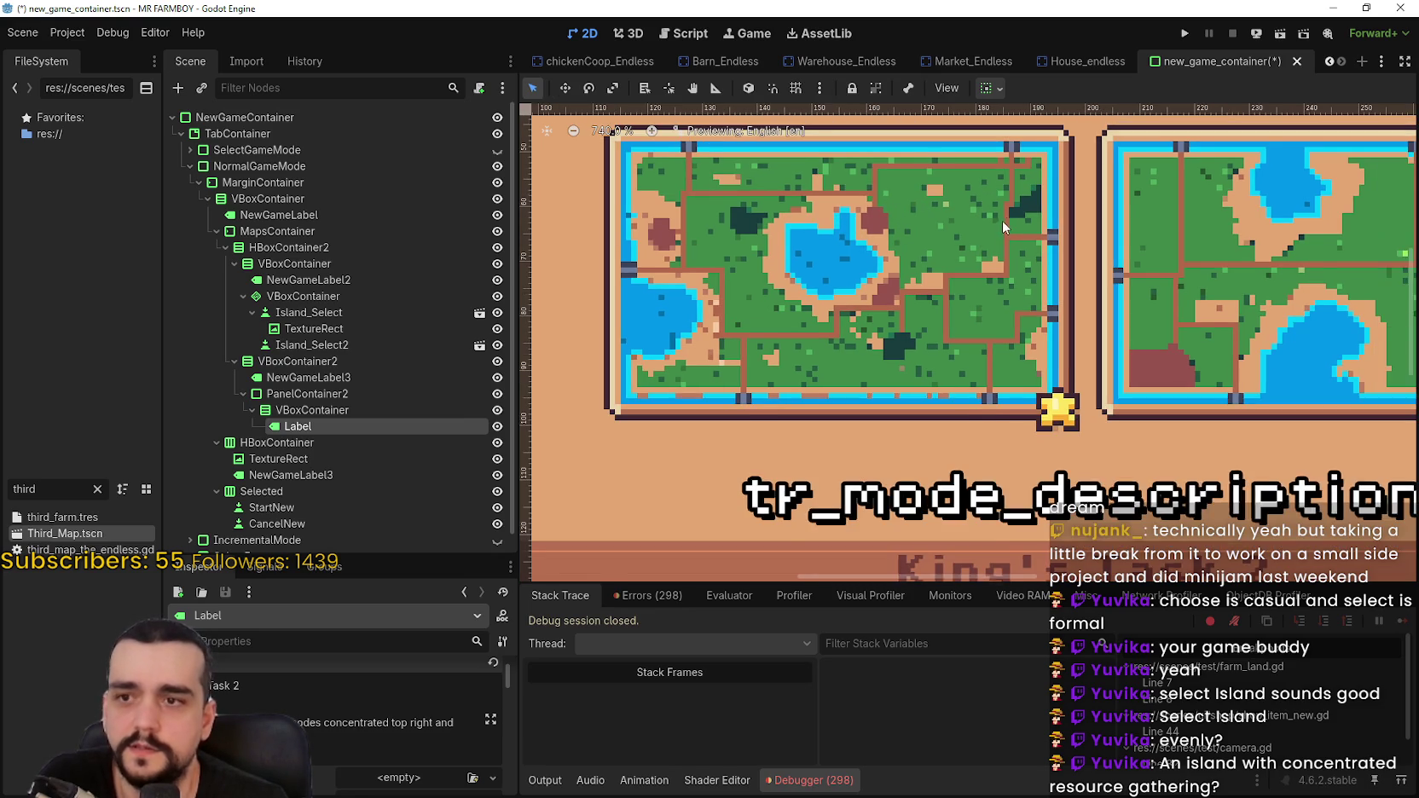
scroll(1030, 203, up, 1)
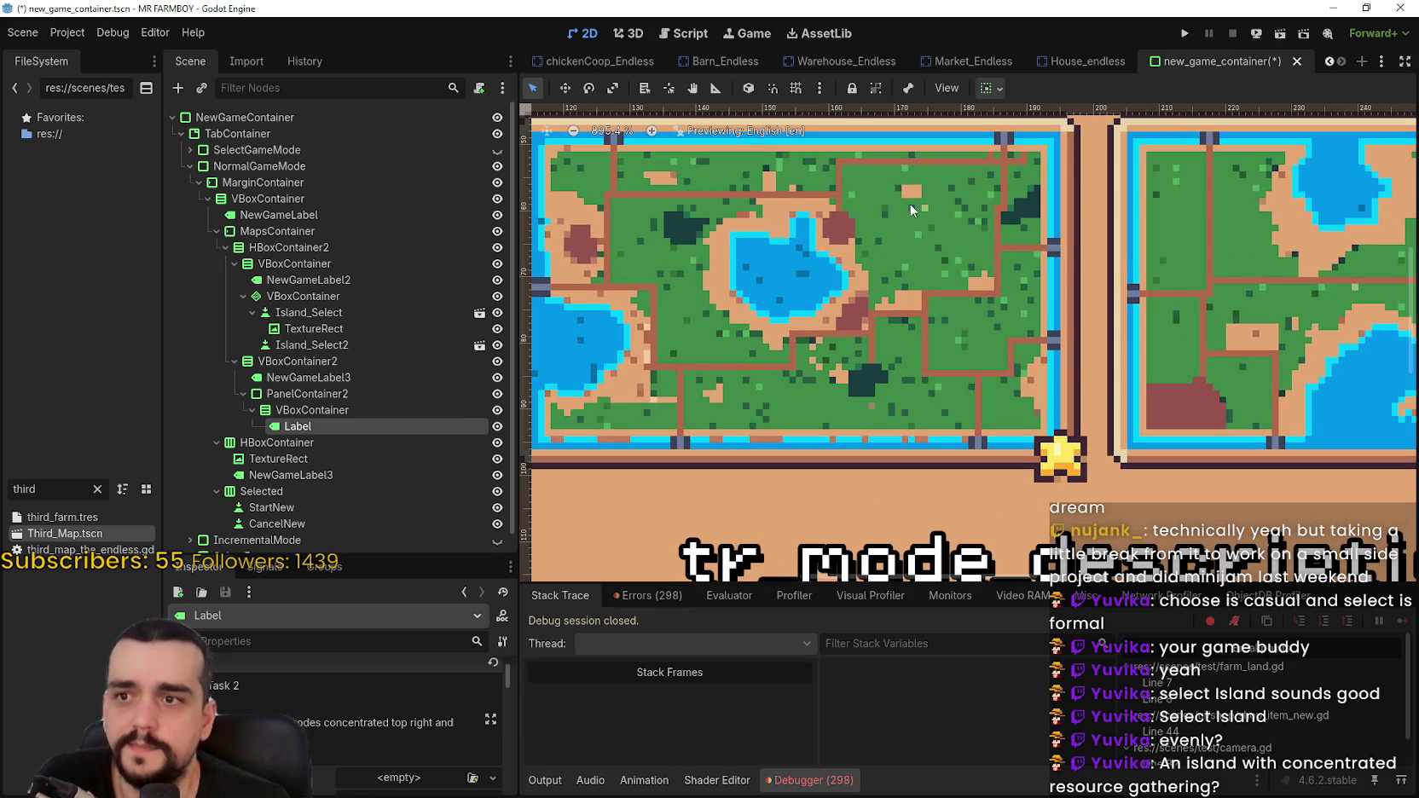
scroll(1250, 240, down, 4)
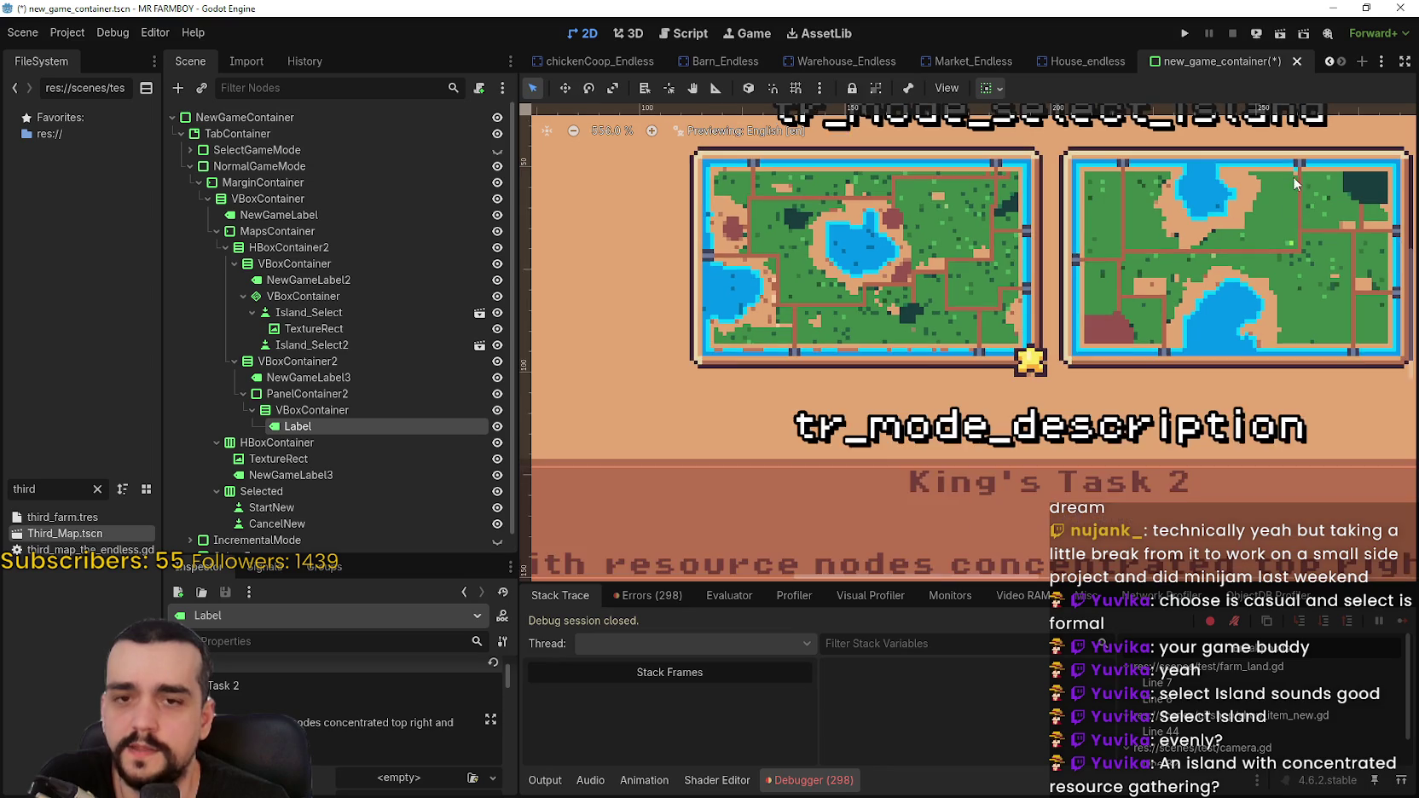
scroll(1377, 192, up, 6)
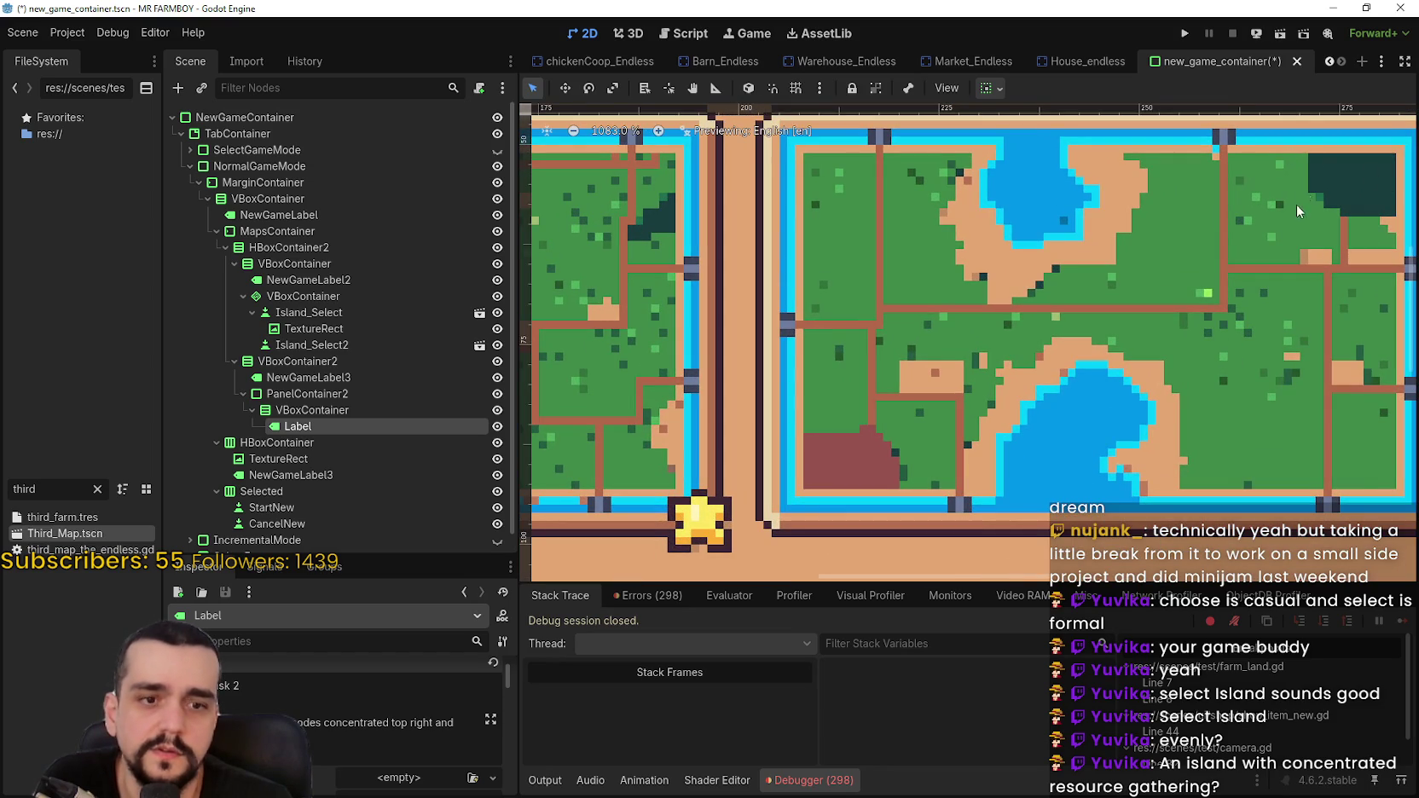
scroll(1347, 188, down, 2)
scroll(1246, 330, down, 3)
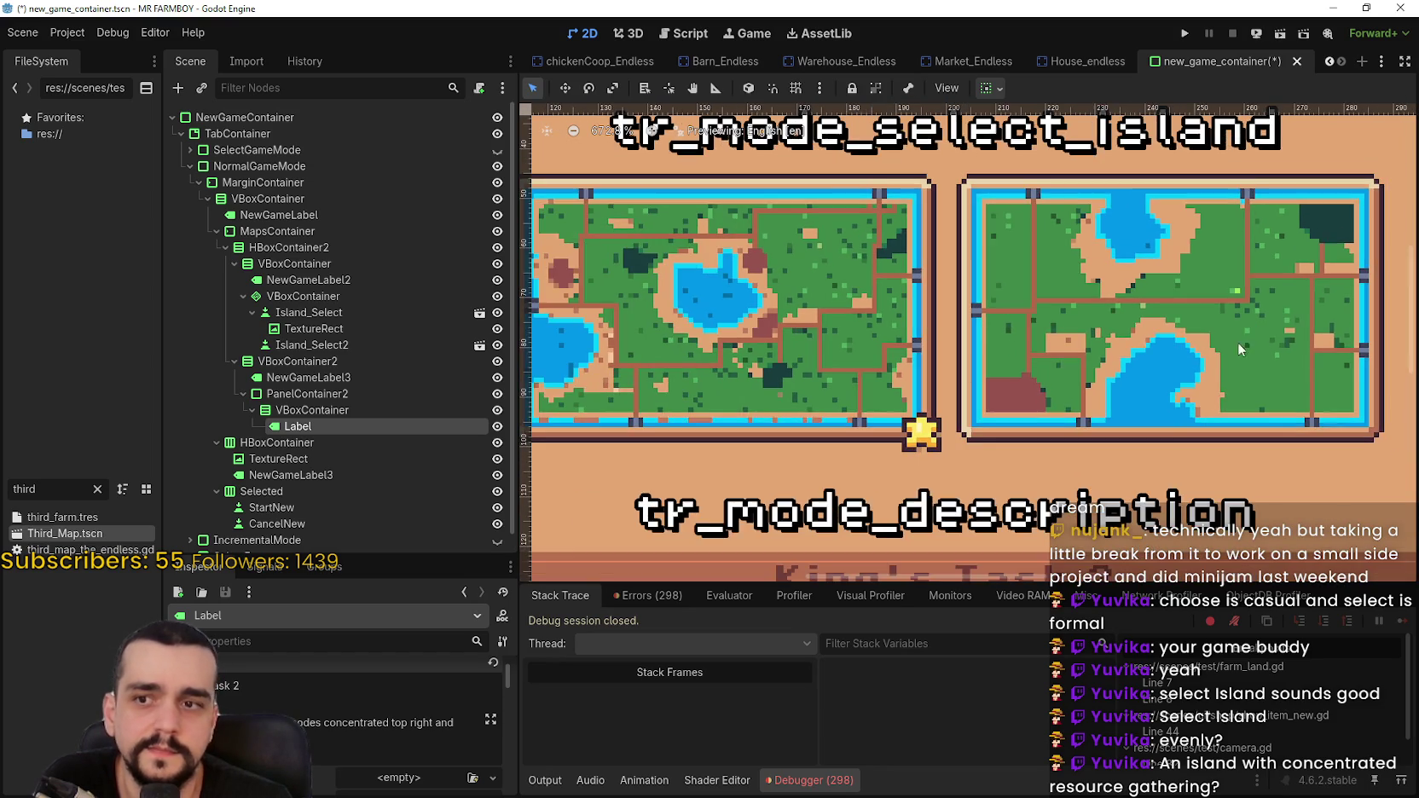
scroll(974, 432, up, 2)
scroll(1024, 384, up, 1)
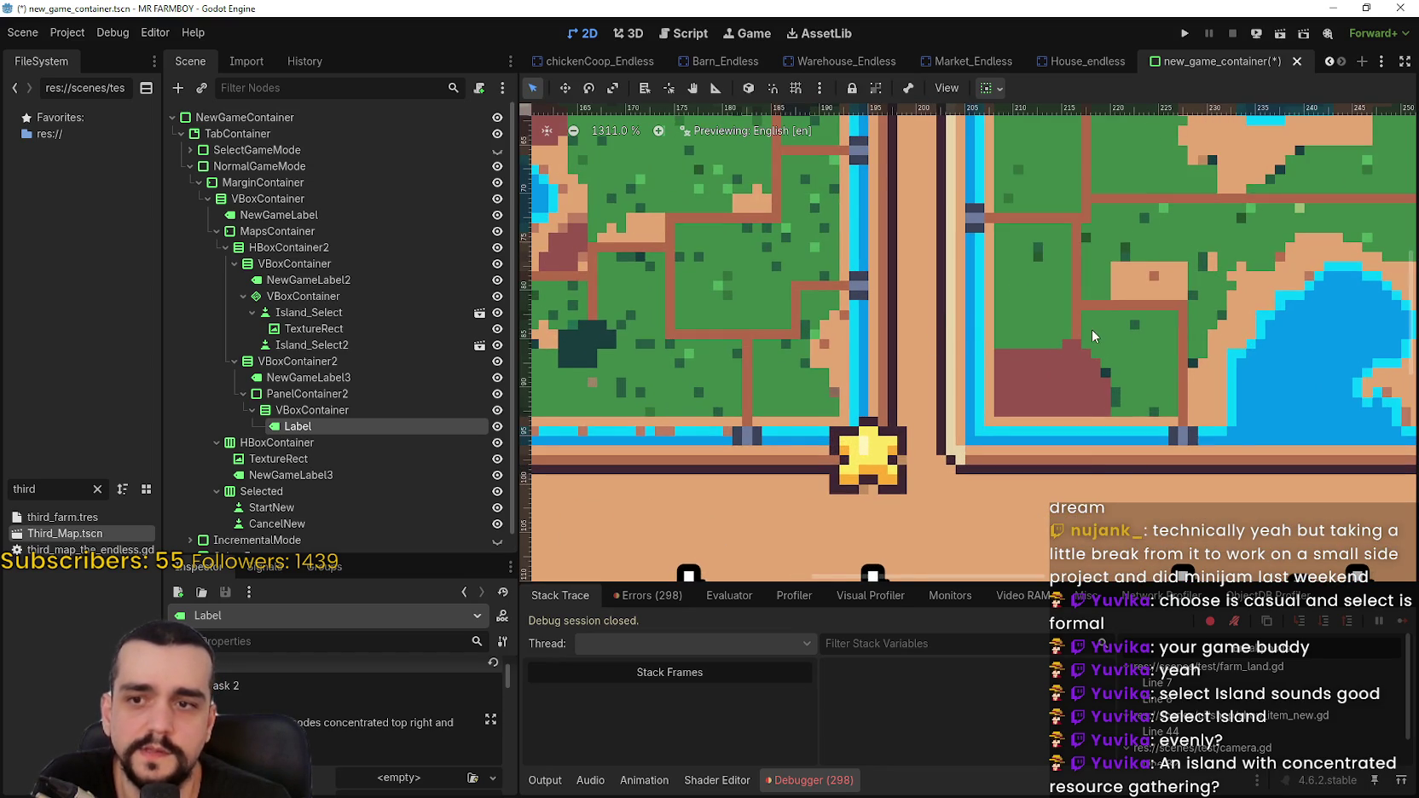
scroll(1049, 381, down, 1)
scroll(1048, 381, down, 6)
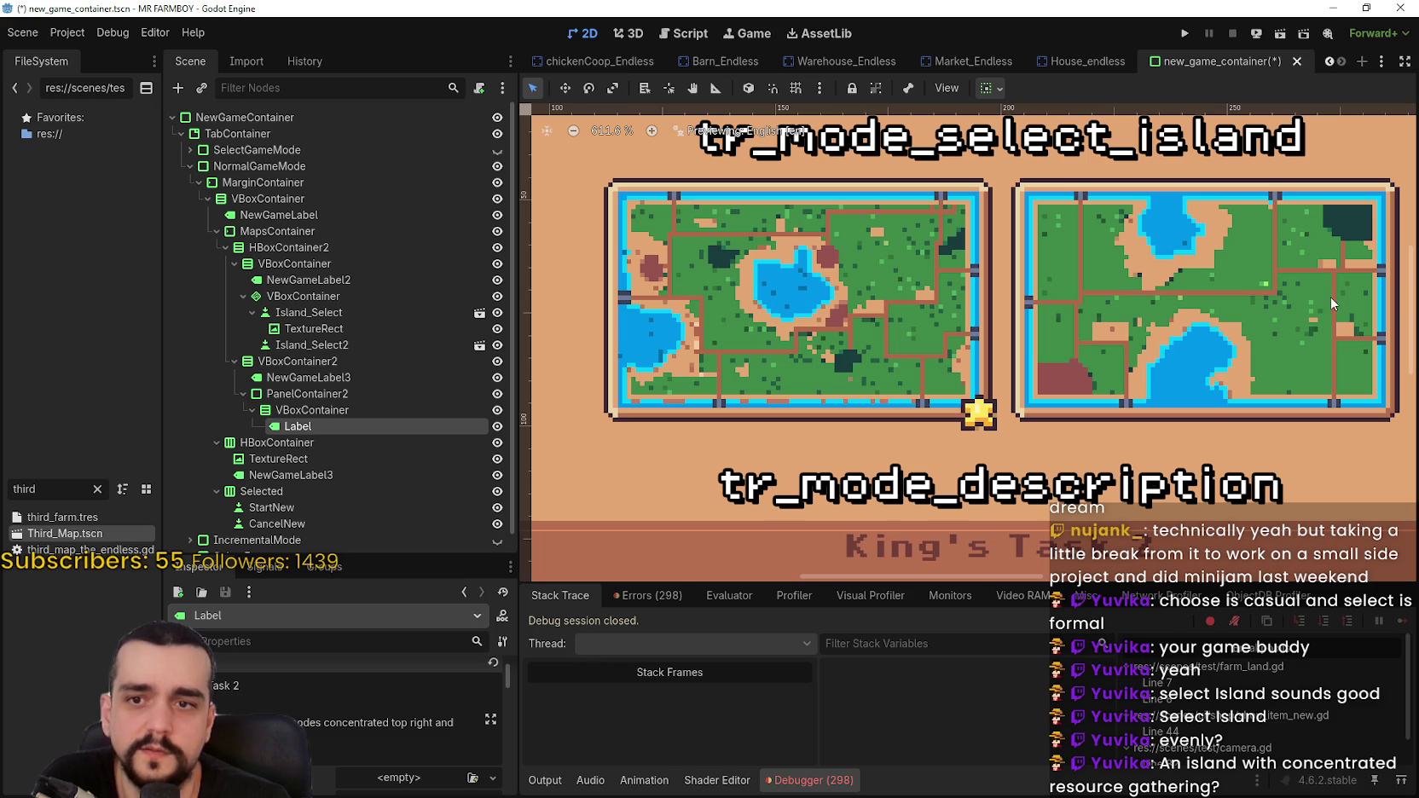
scroll(1023, 388, up, 3)
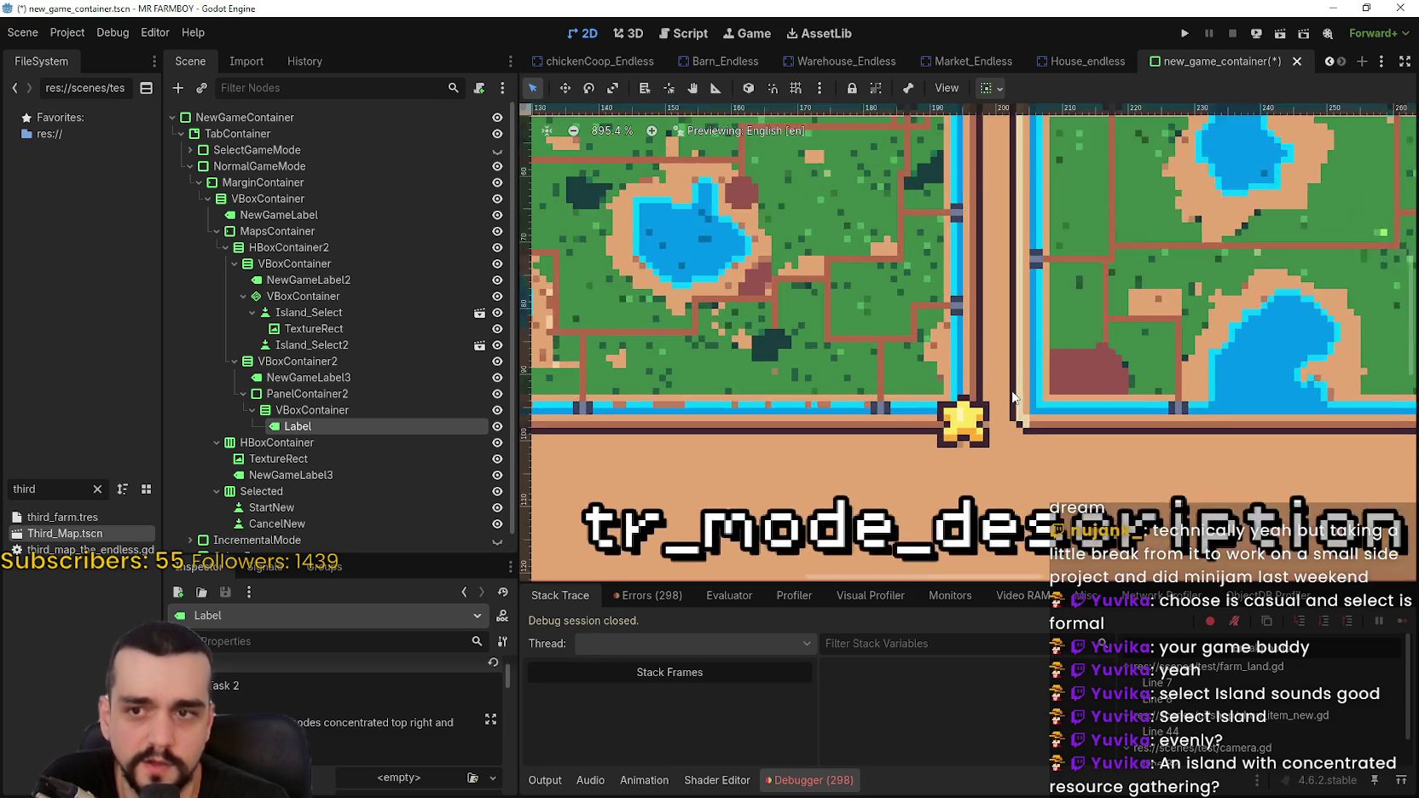
scroll(1120, 324, down, 9)
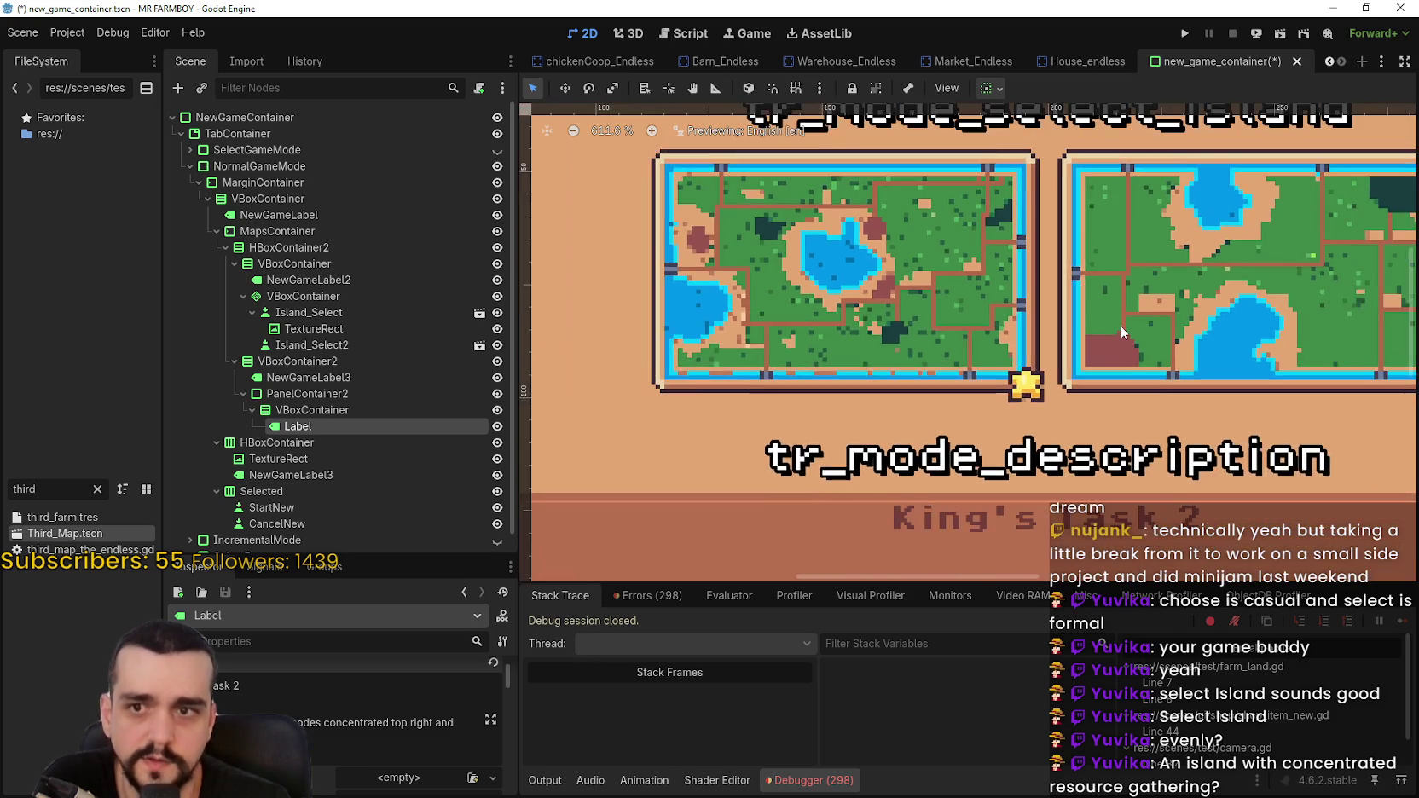
scroll(1202, 431, down, 5)
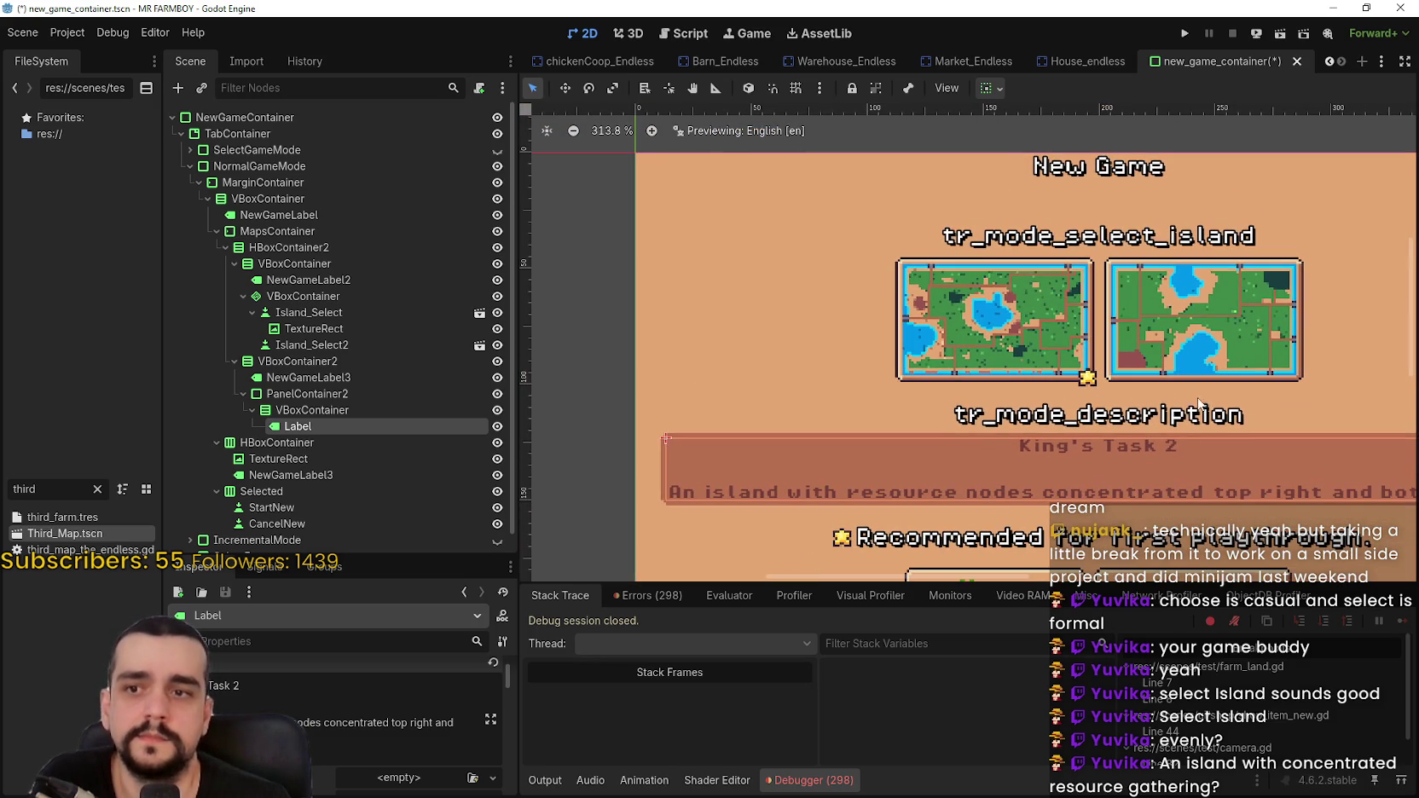
scroll(1202, 397, down, 1)
scroll(1176, 367, down, 2)
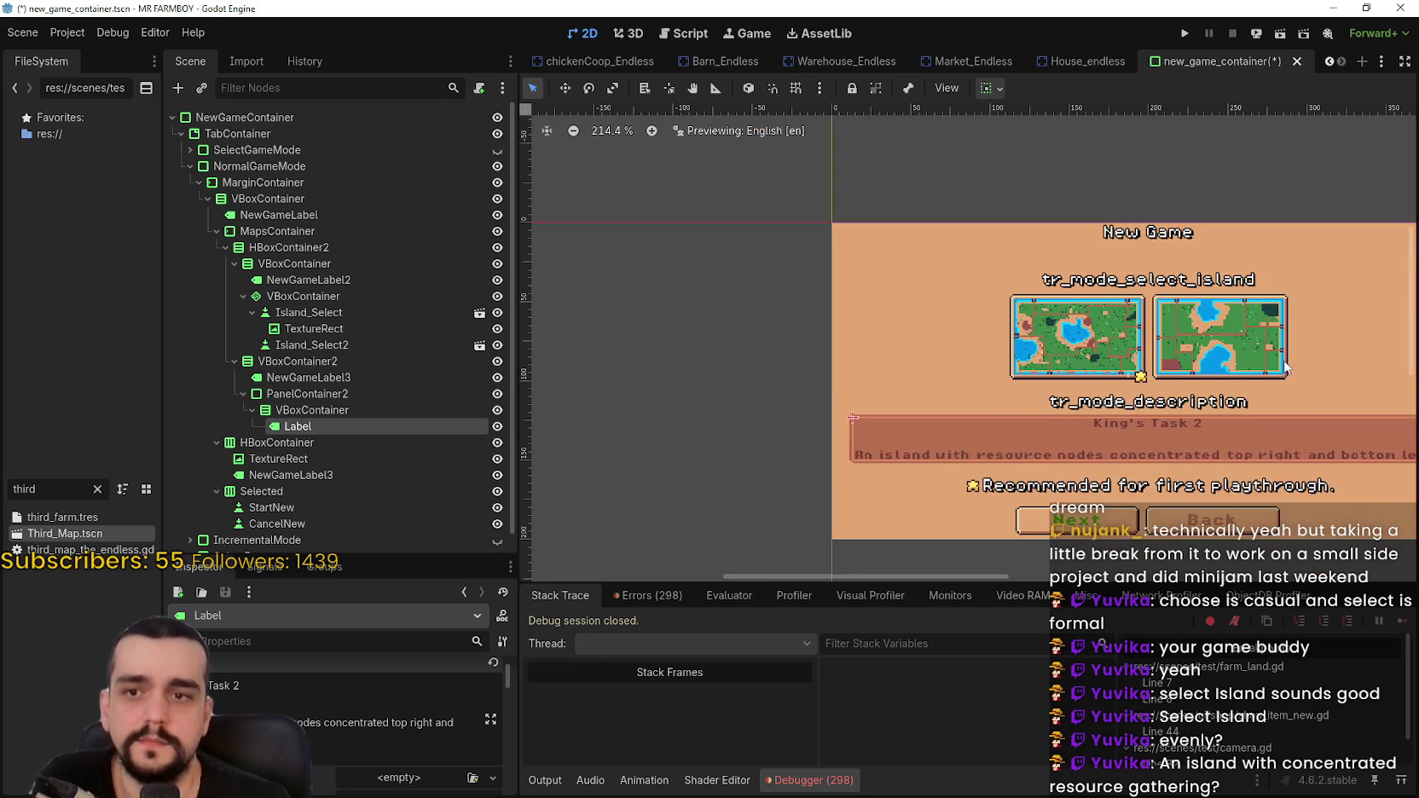
scroll(1127, 339, up, 2)
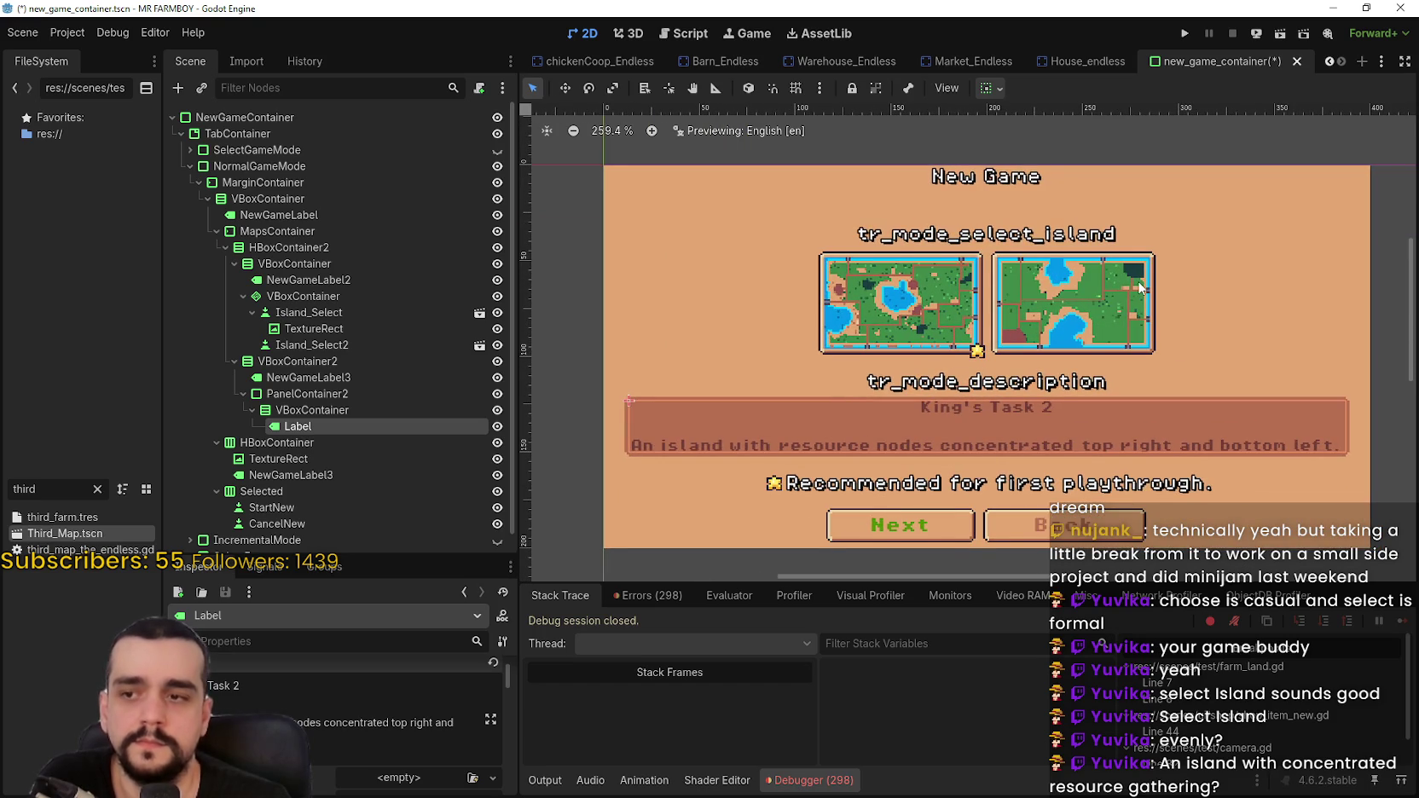